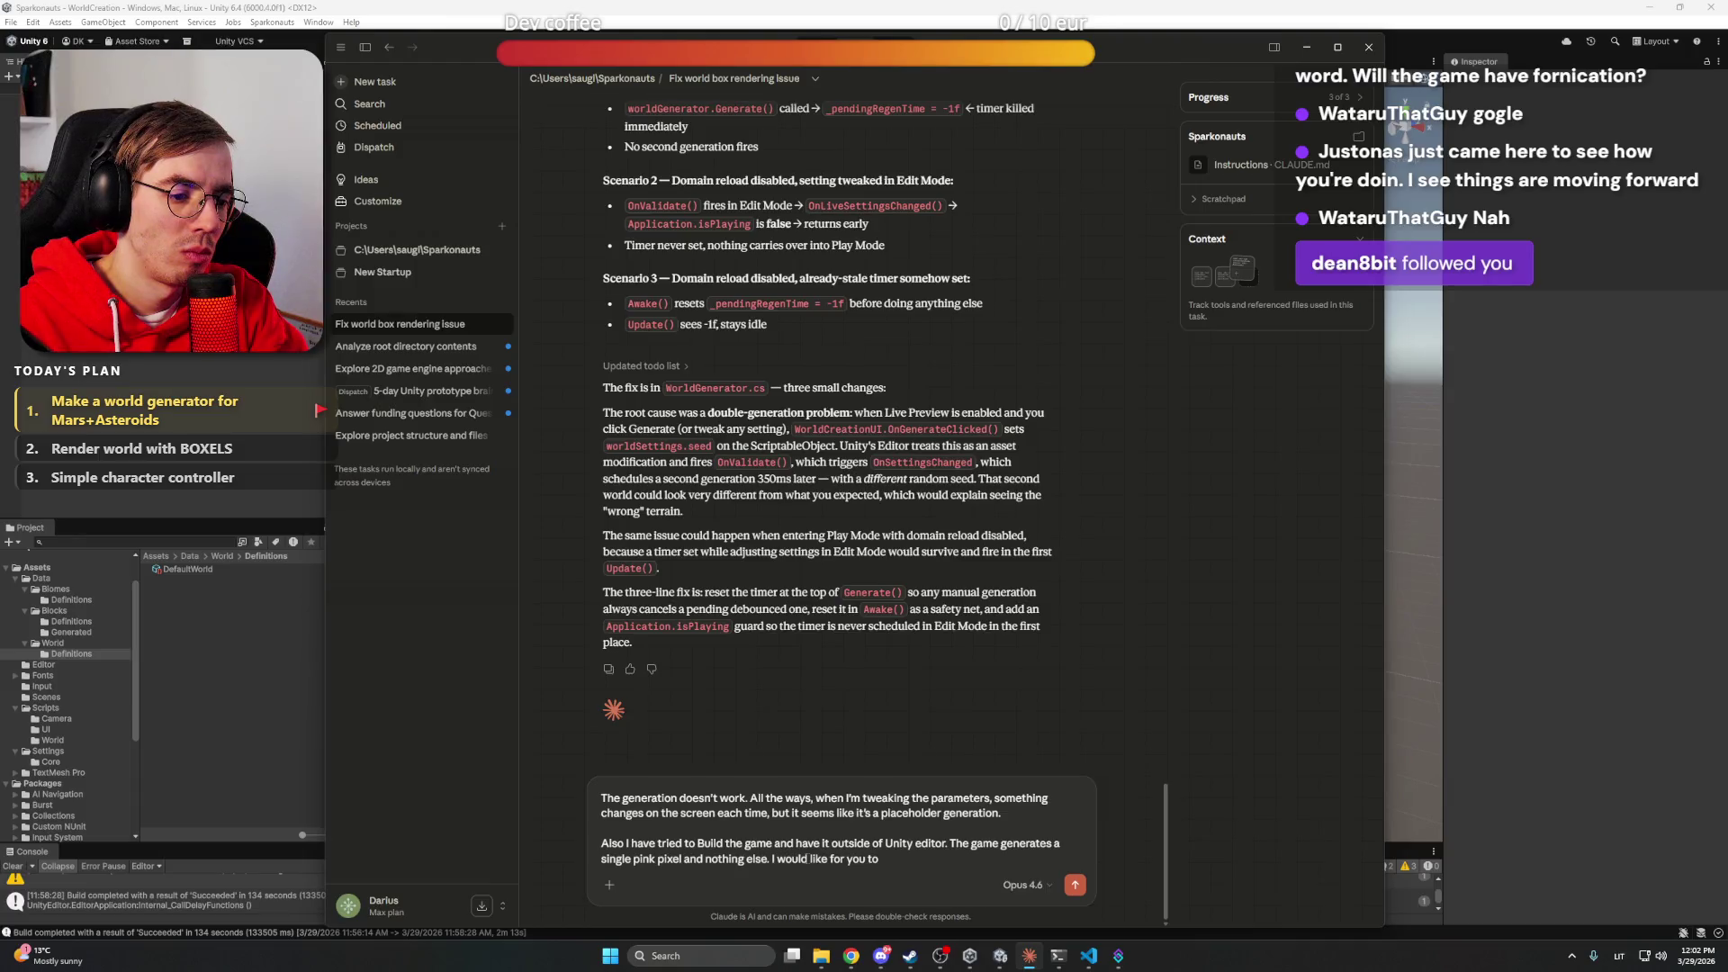
Send Claude 'Could we implement more debugging steps to see where is the problem', with the spelling fixed
{"action": "key", "text": "BackSpace"}
{"action": "key", "text": "BackSpace"}
{"action": "key", "text": "BackSpace"}
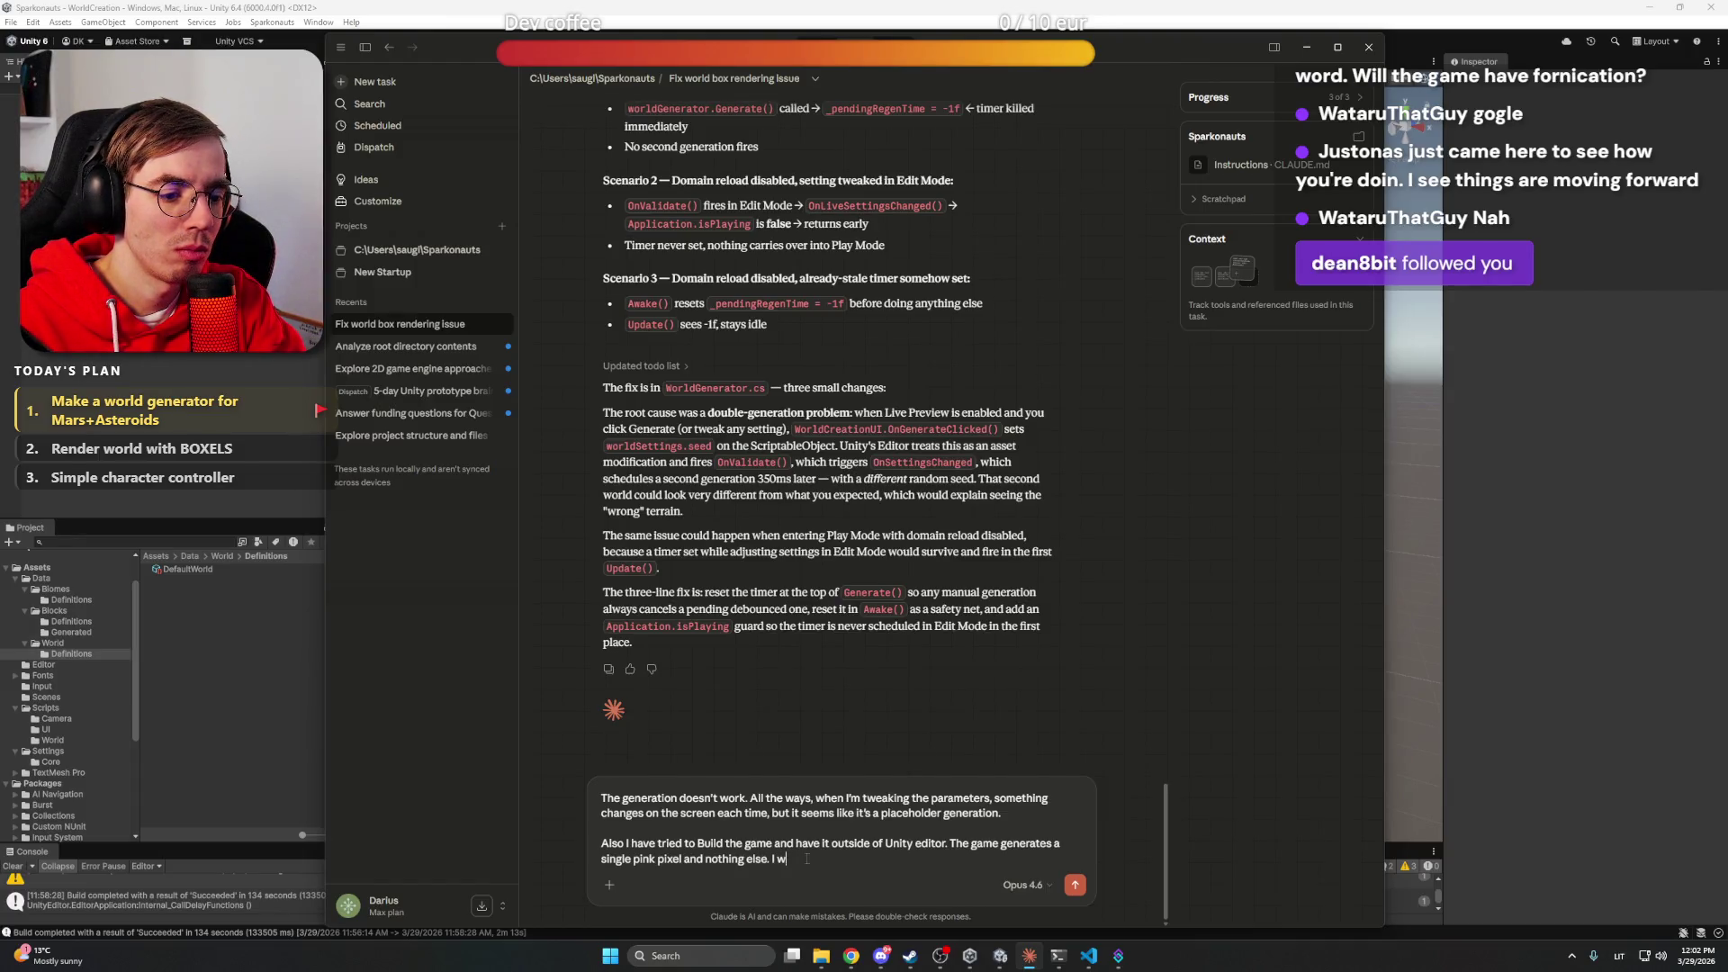
{"action": "type", "text": "Could we i"}
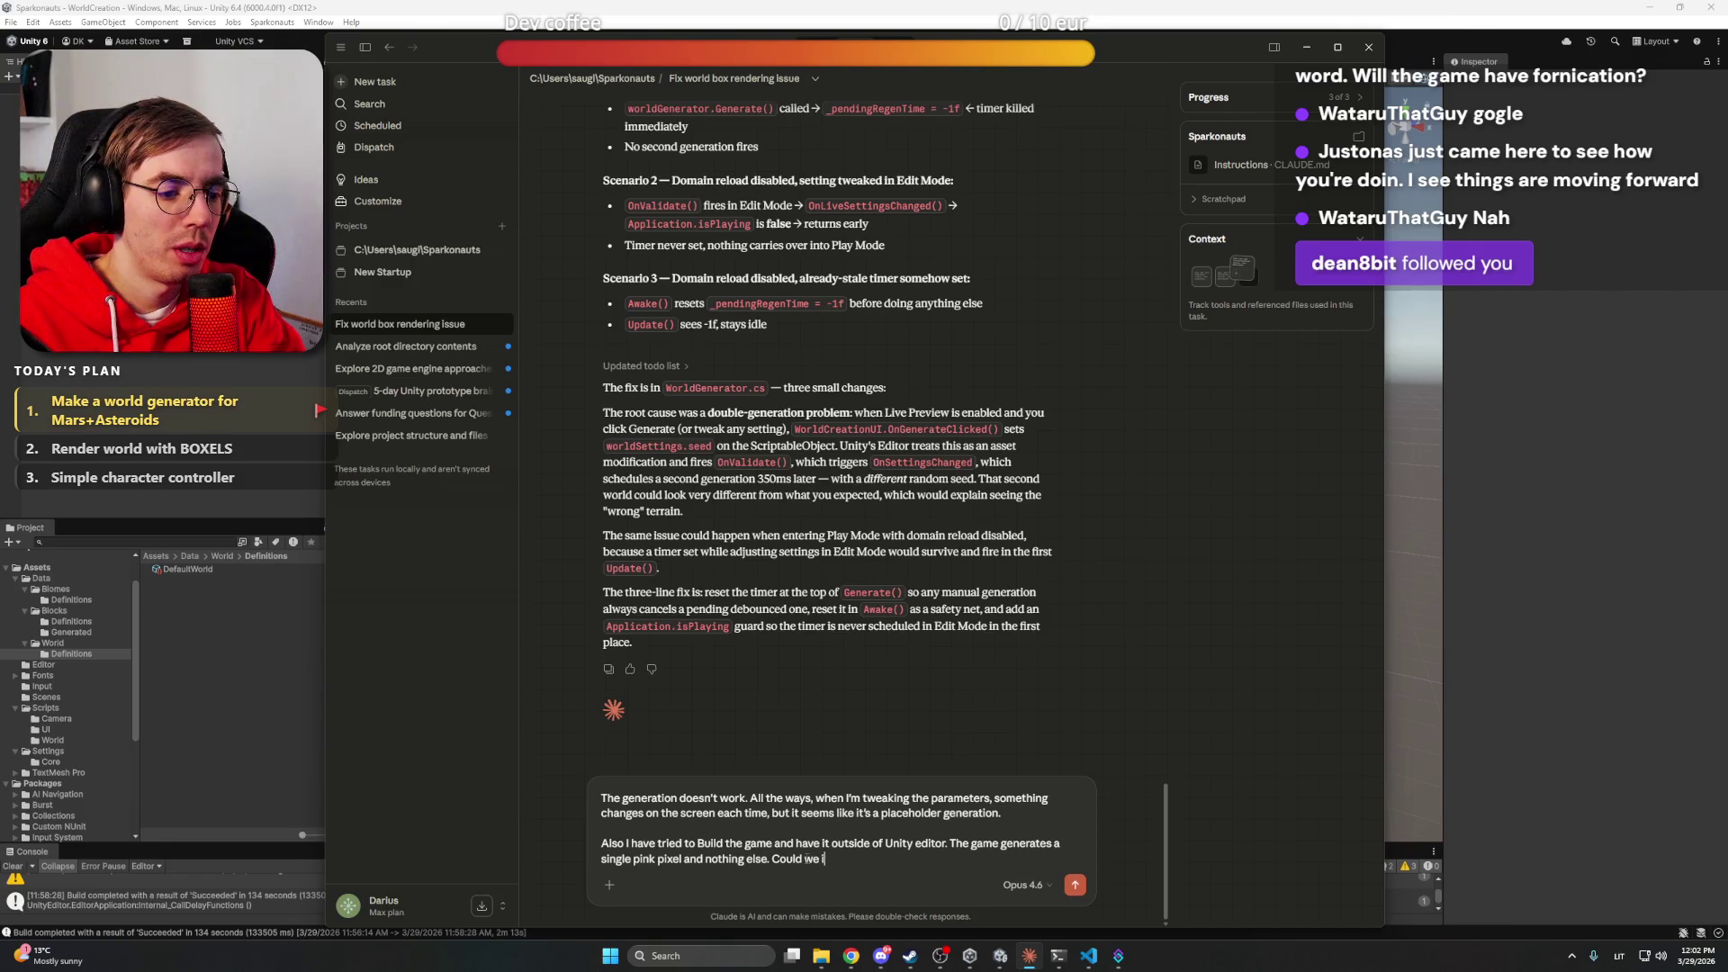
{"action": "type", "text": "mplement "}
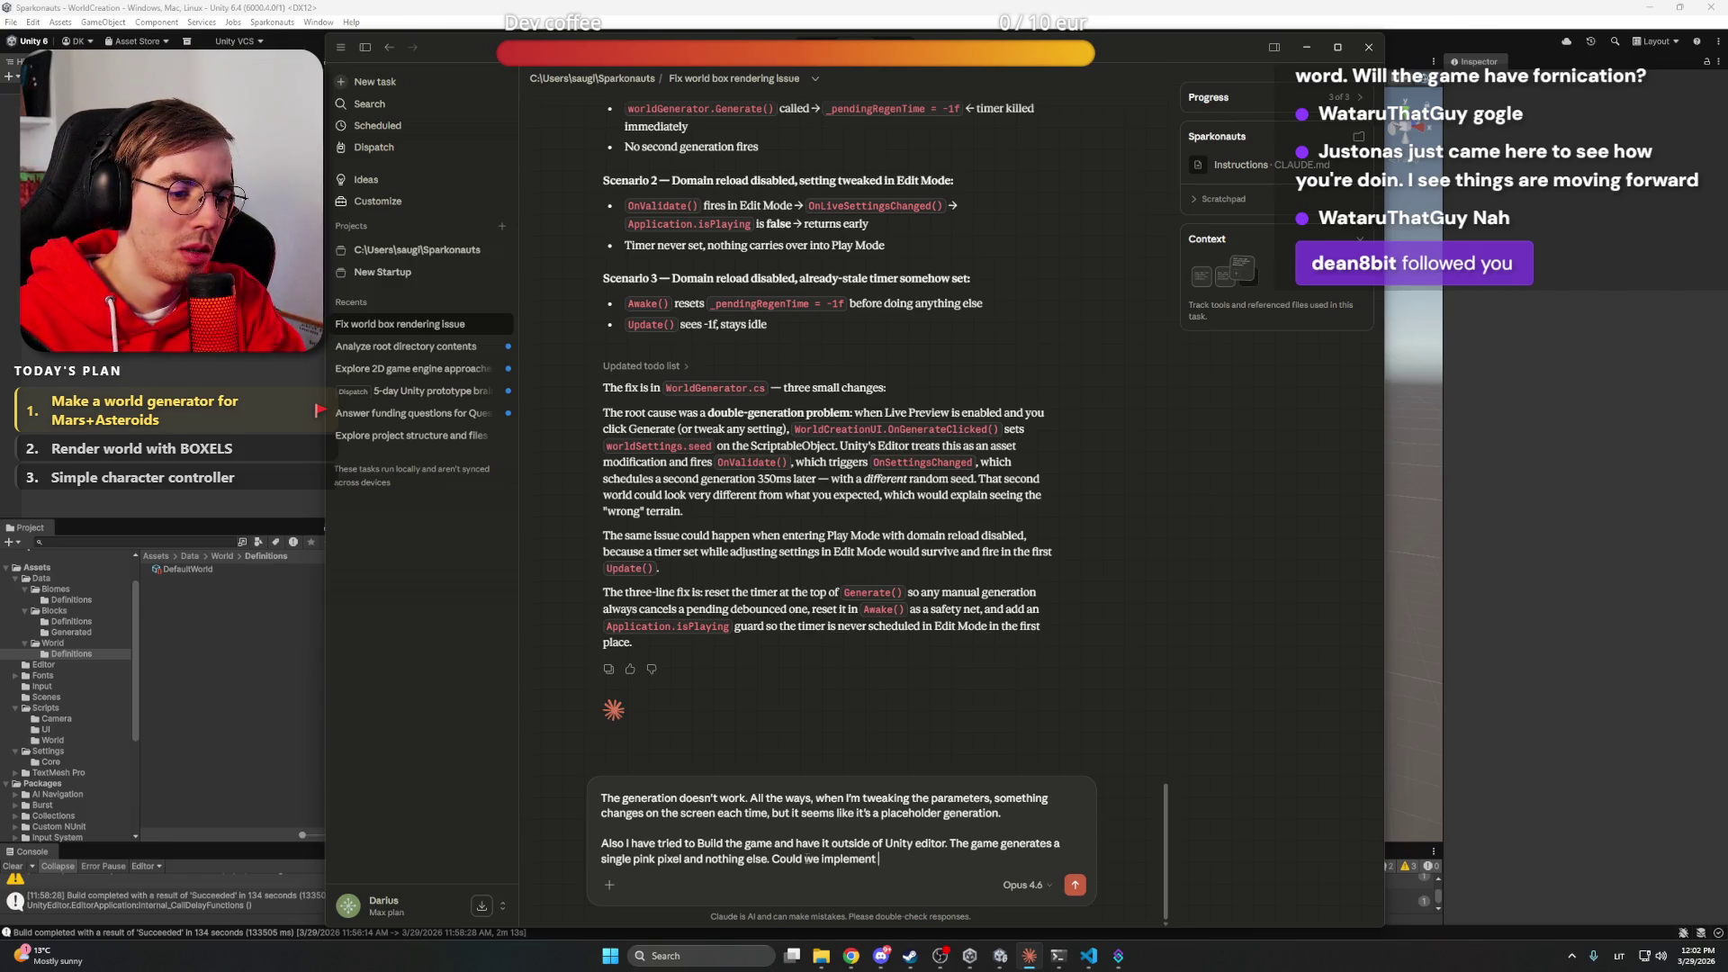
{"action": "type", "text": "more debuging "}
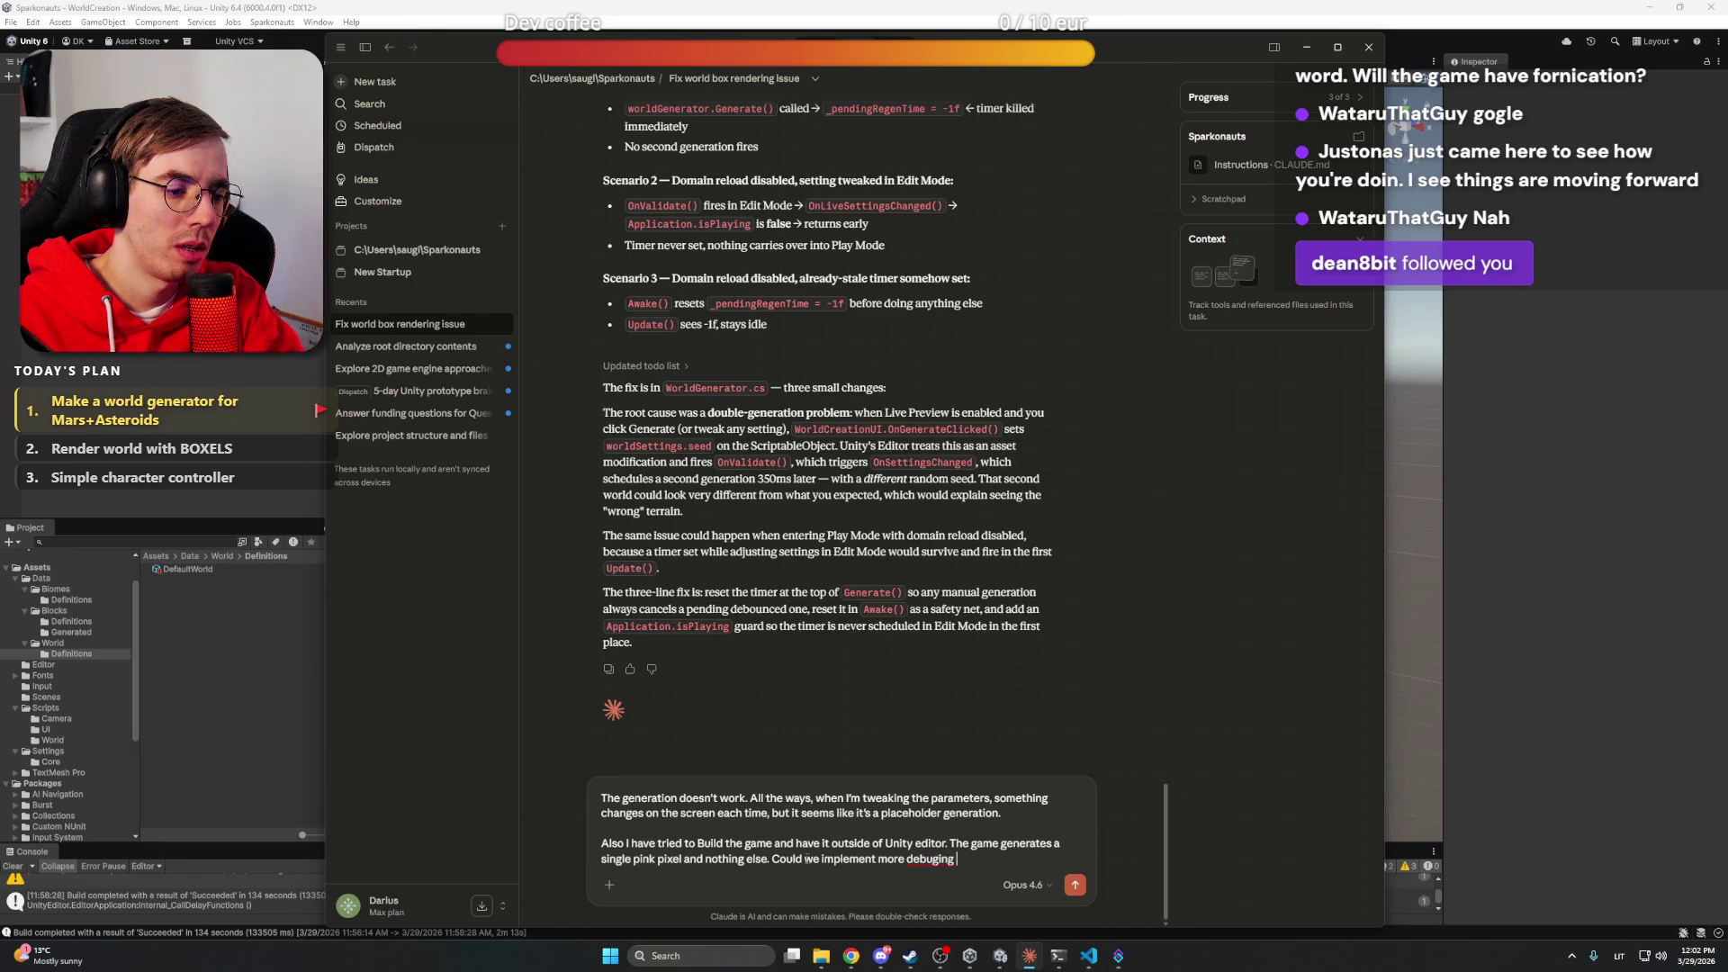
{"action": "type", "text": "steps to"}
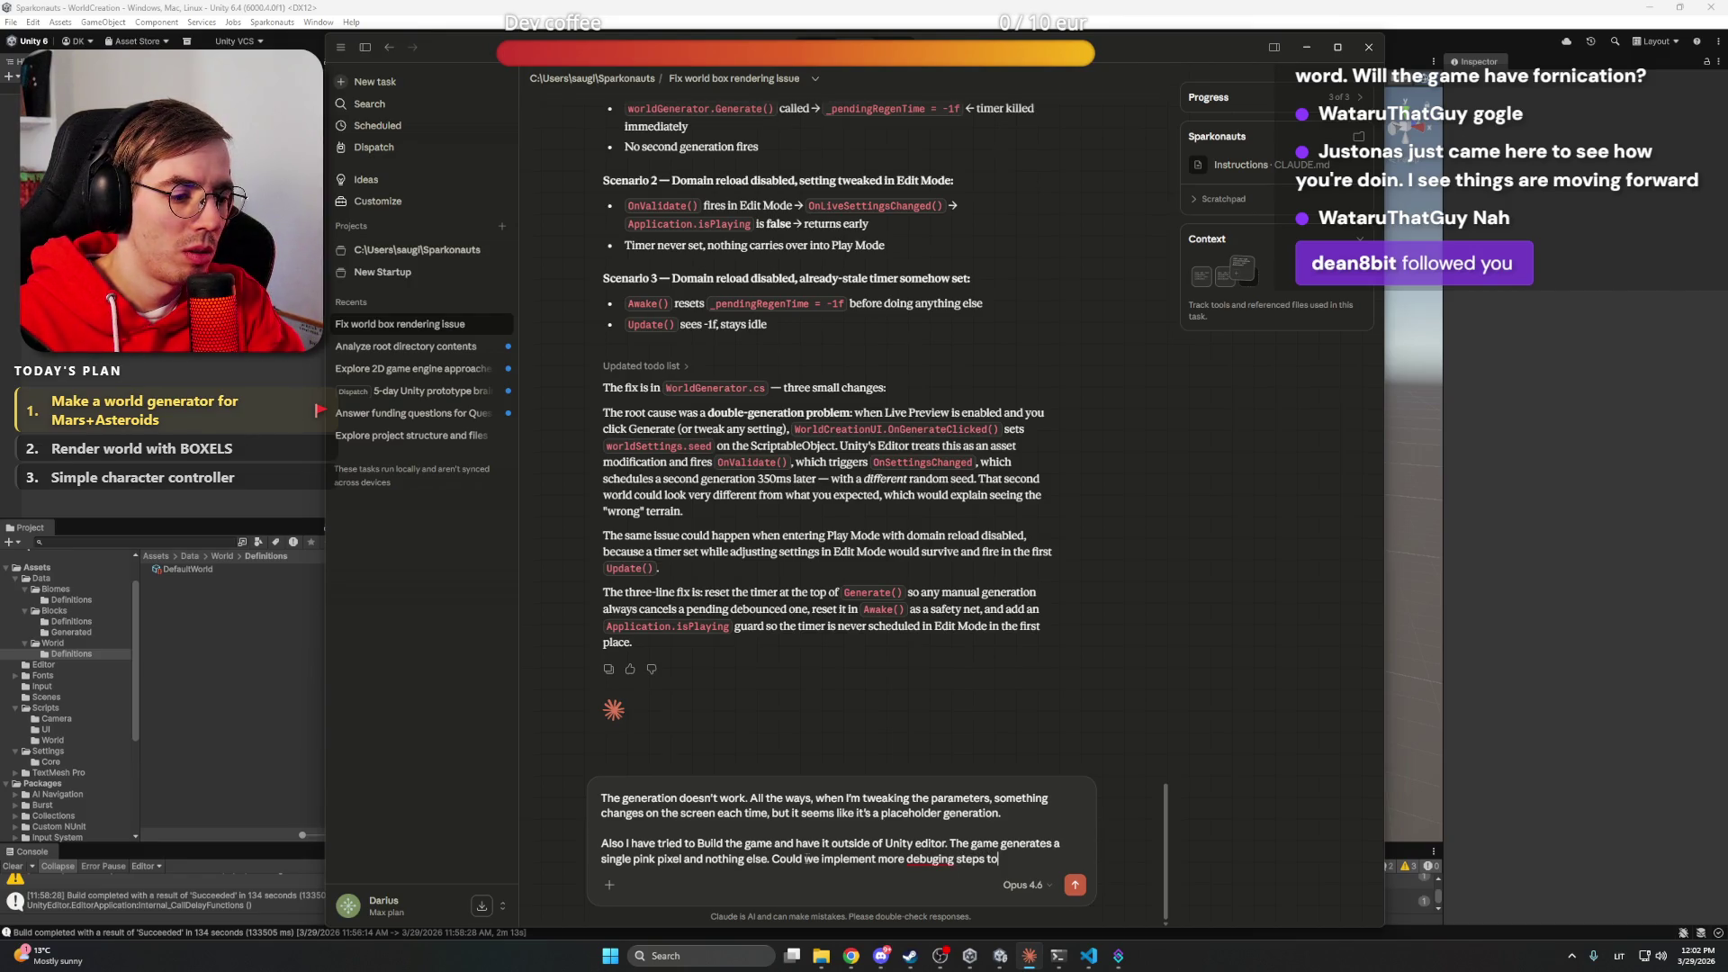
{"action": "type", "text": " see where is the problem?"}
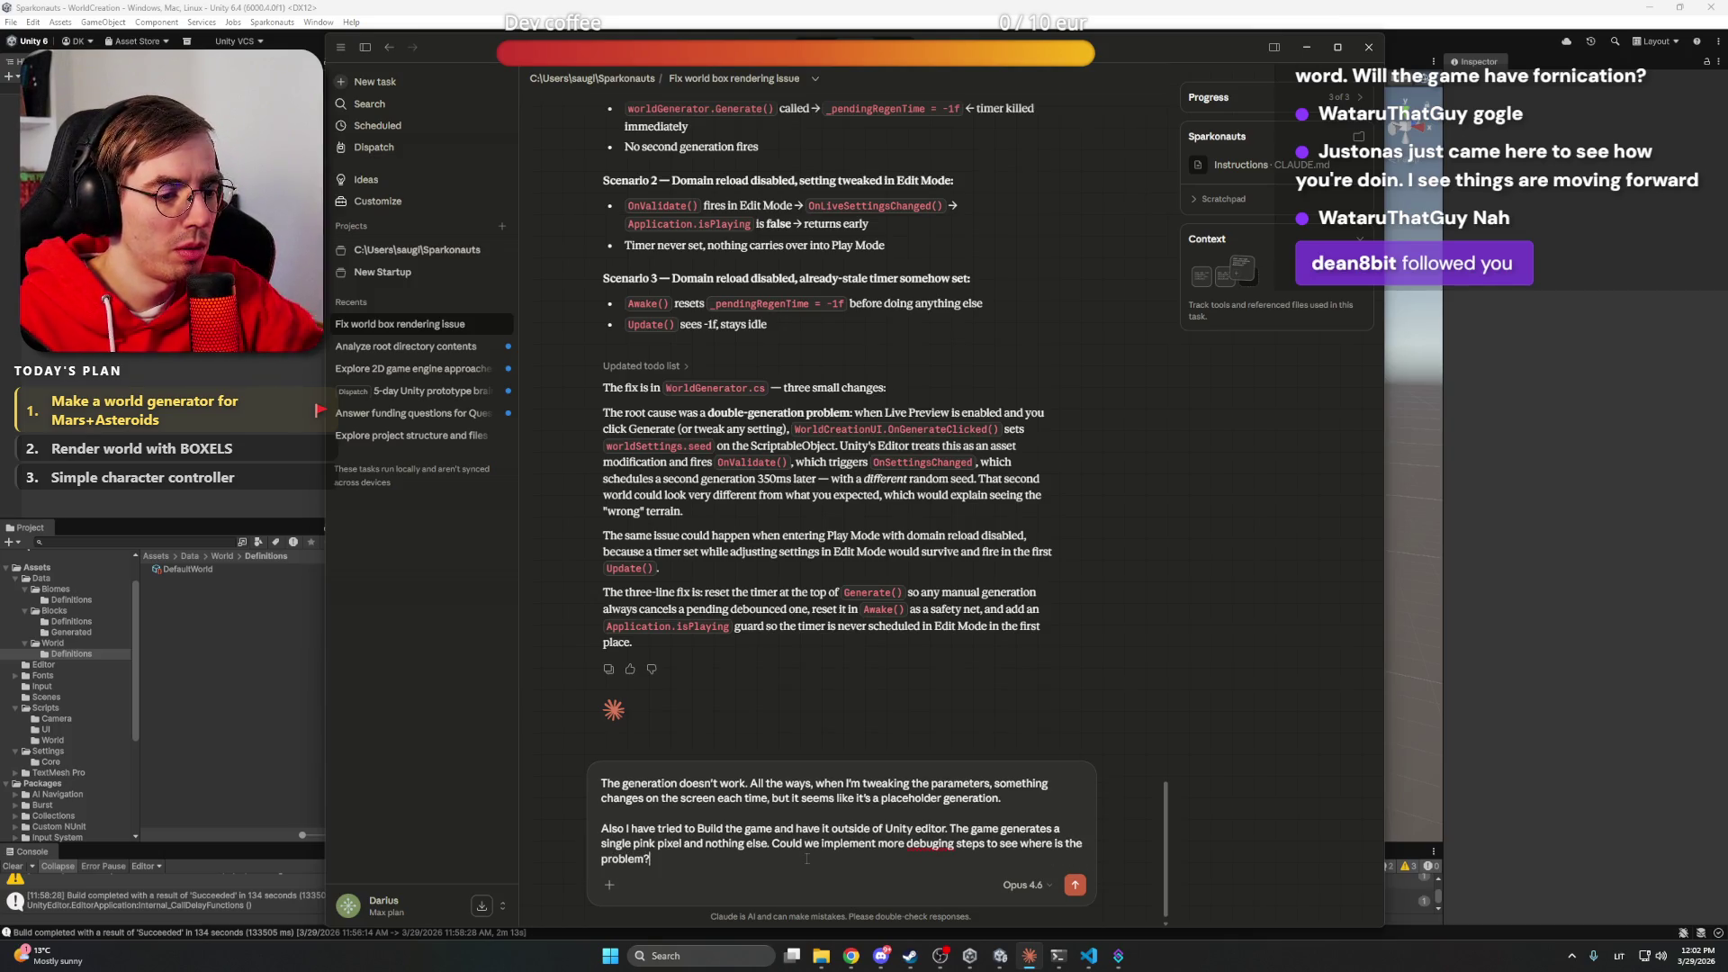
{"action": "right_click", "coordinate": [939, 844]}
{"action": "left_click", "coordinate": [981, 540]}
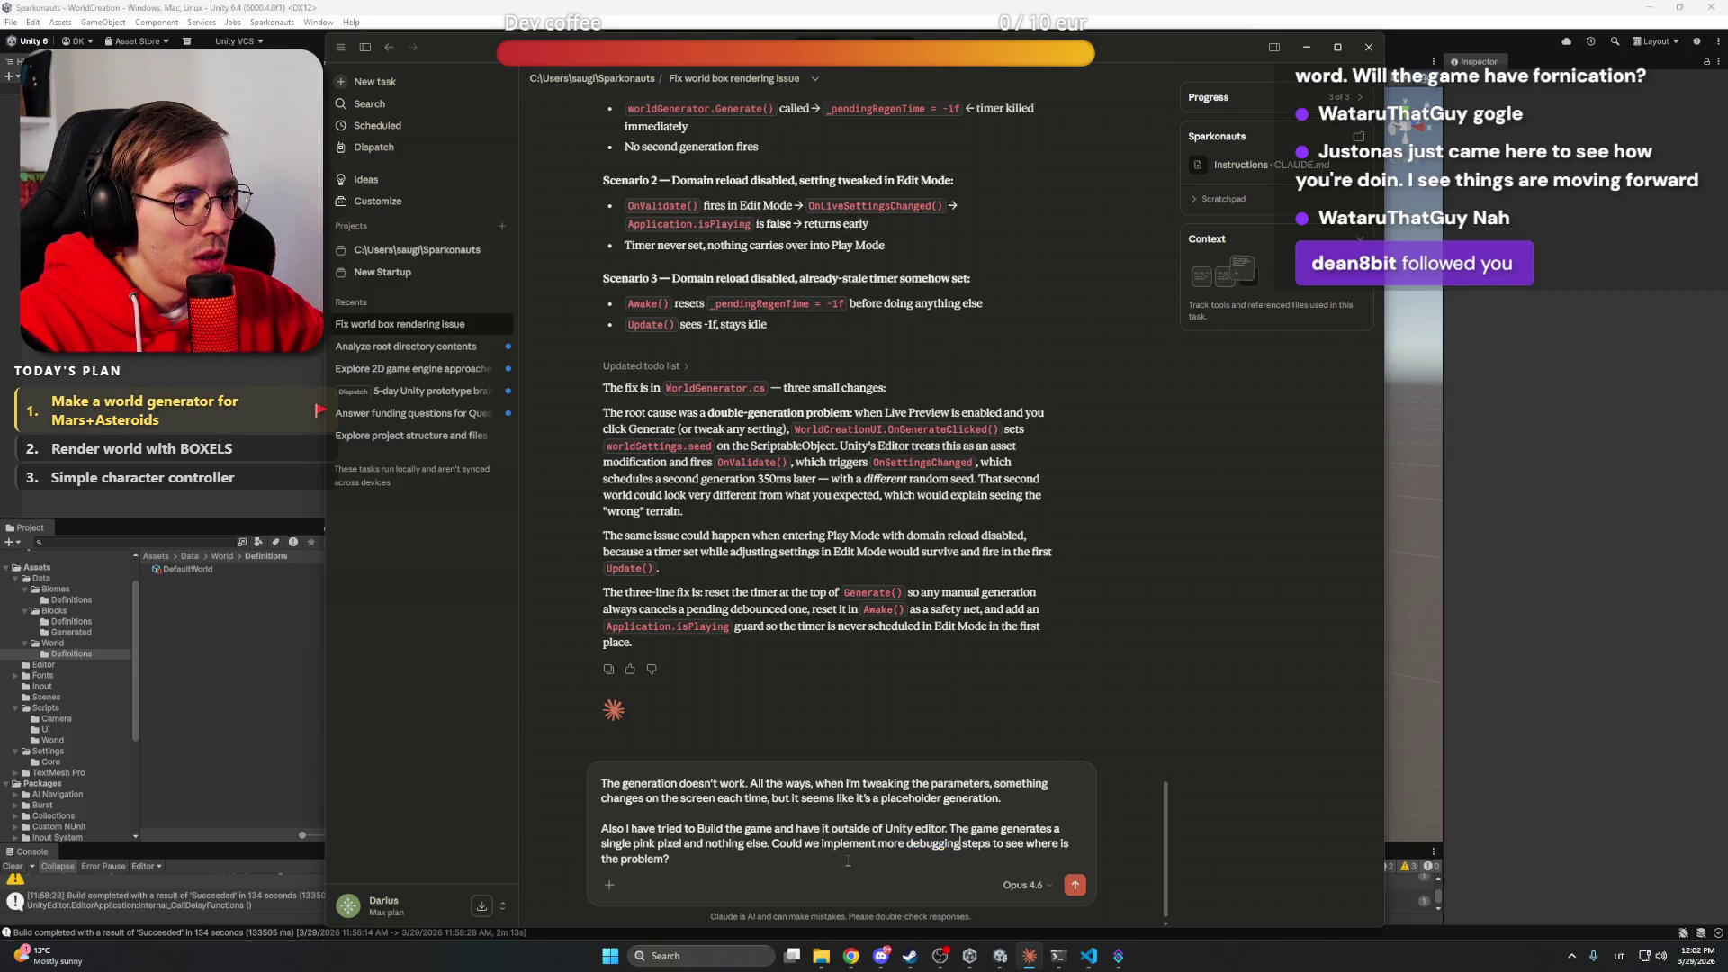
{"action": "key", "text": "Return"}
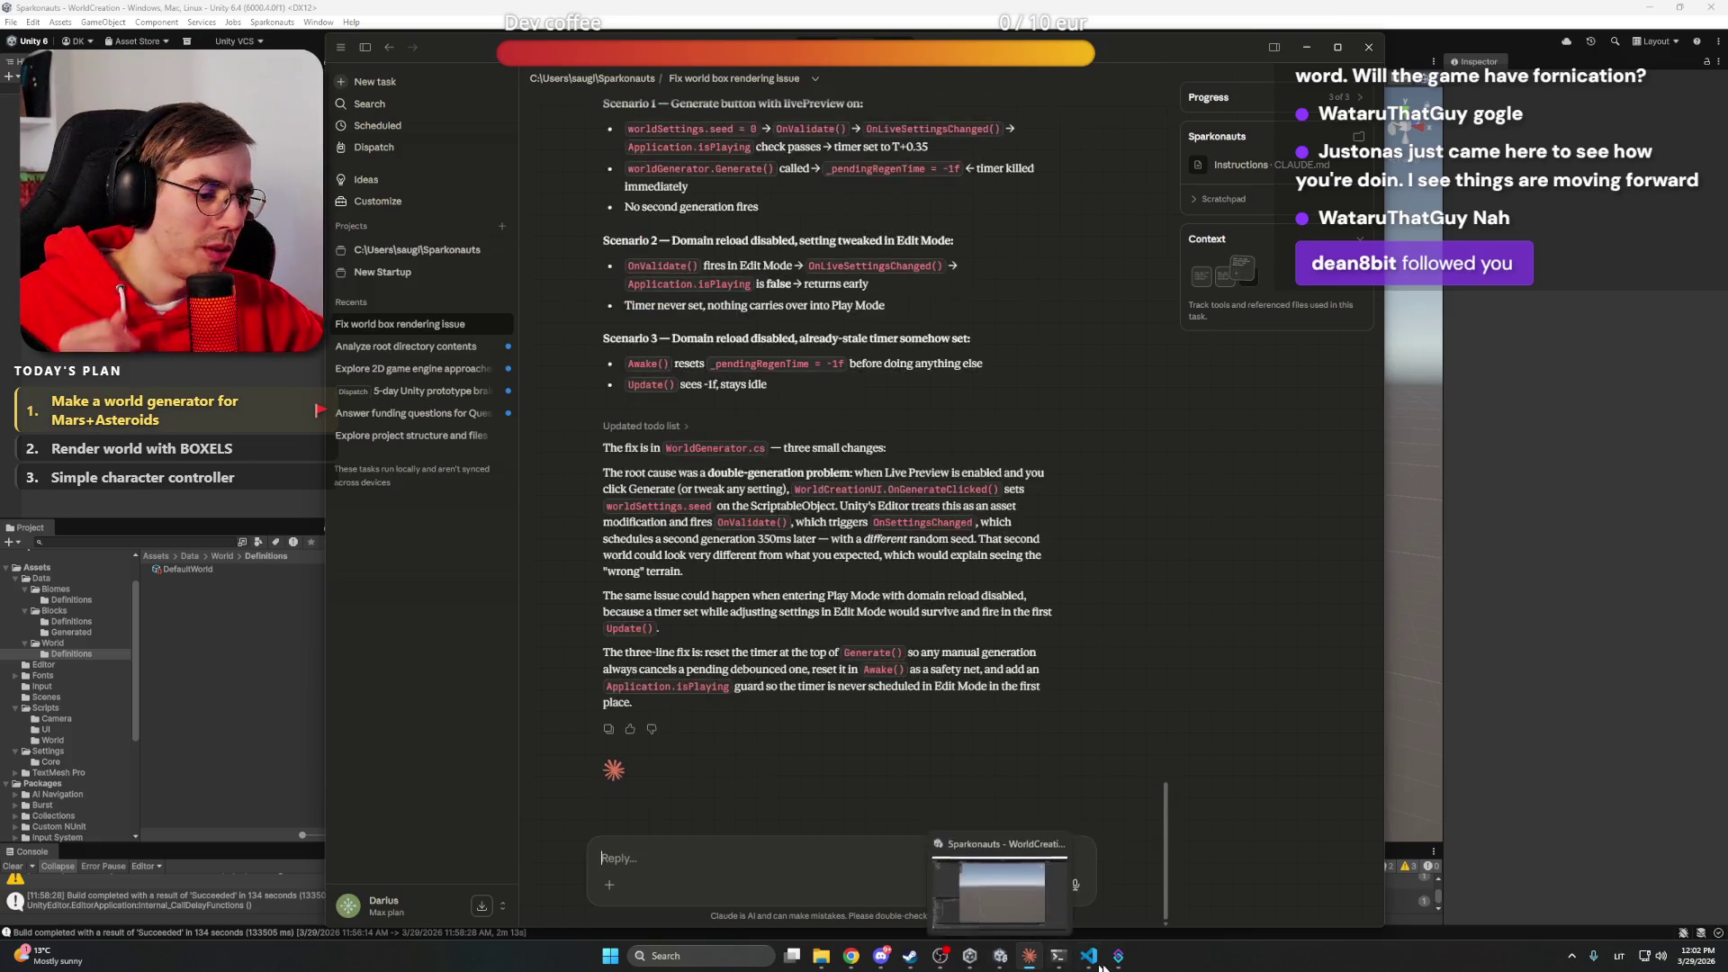
Cycle past VS Code, Streamer.bot and Discord, then bring up Chrome's ChatGPT tab with the normal map
{"action": "left_click", "coordinate": [1089, 958]}
{"action": "left_click", "coordinate": [1089, 957]}
{"action": "left_click", "coordinate": [1119, 958]}
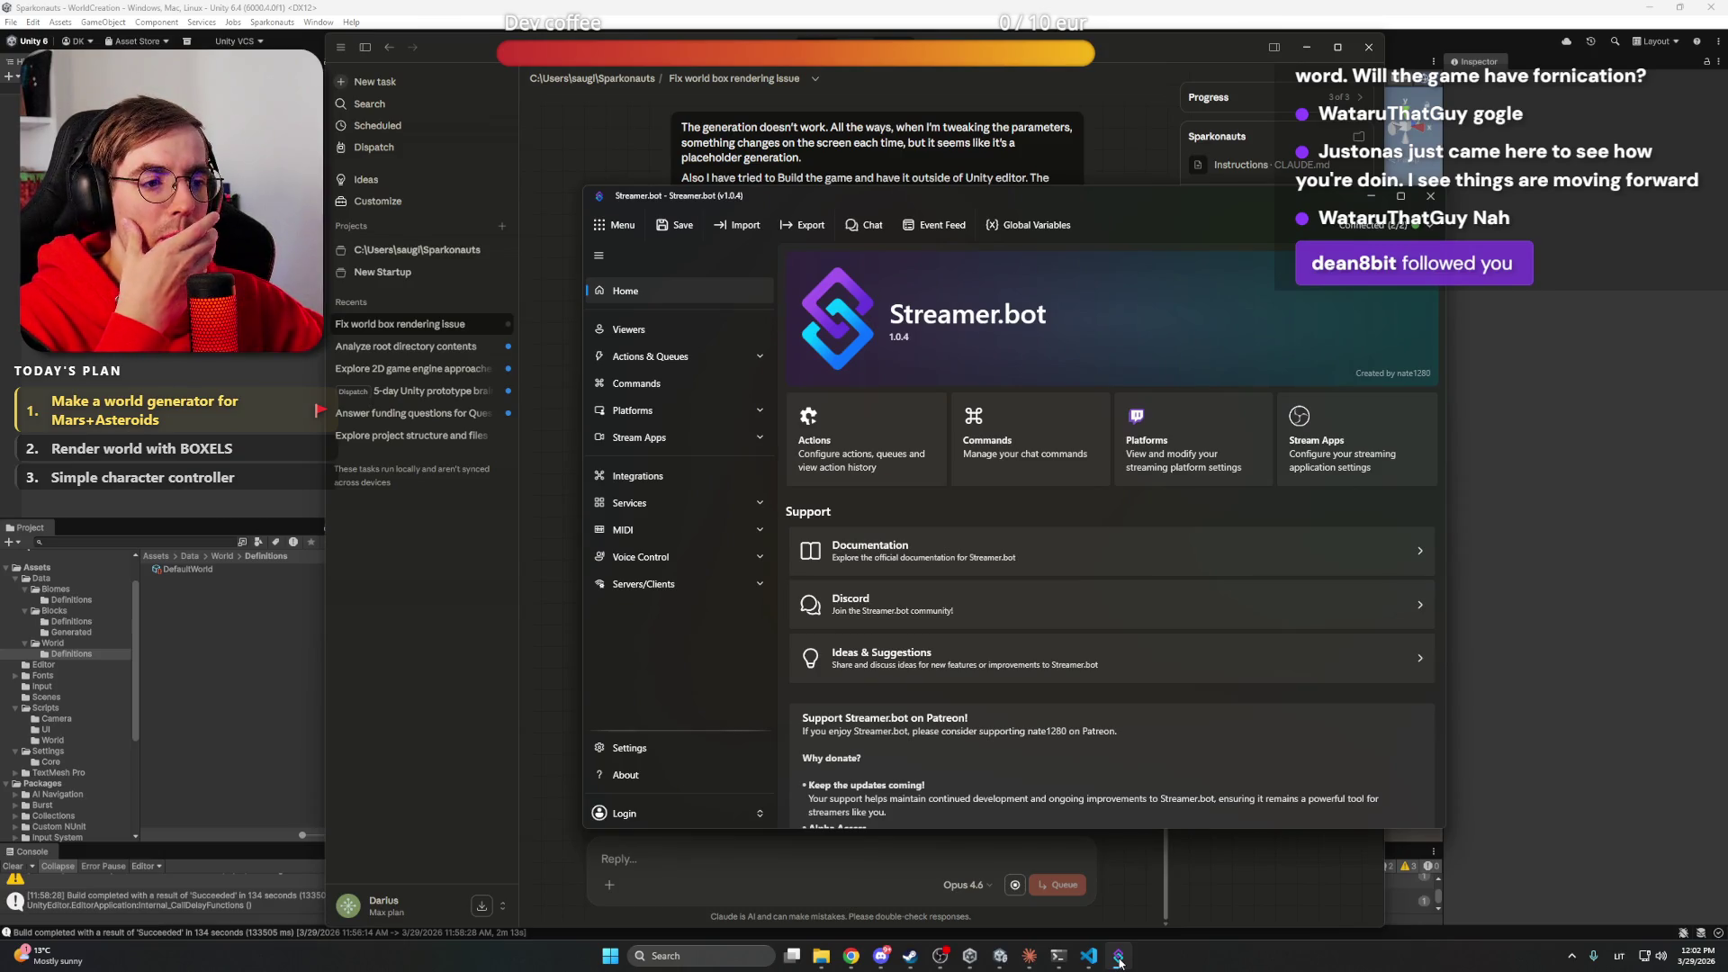
{"action": "left_click", "coordinate": [1118, 958]}
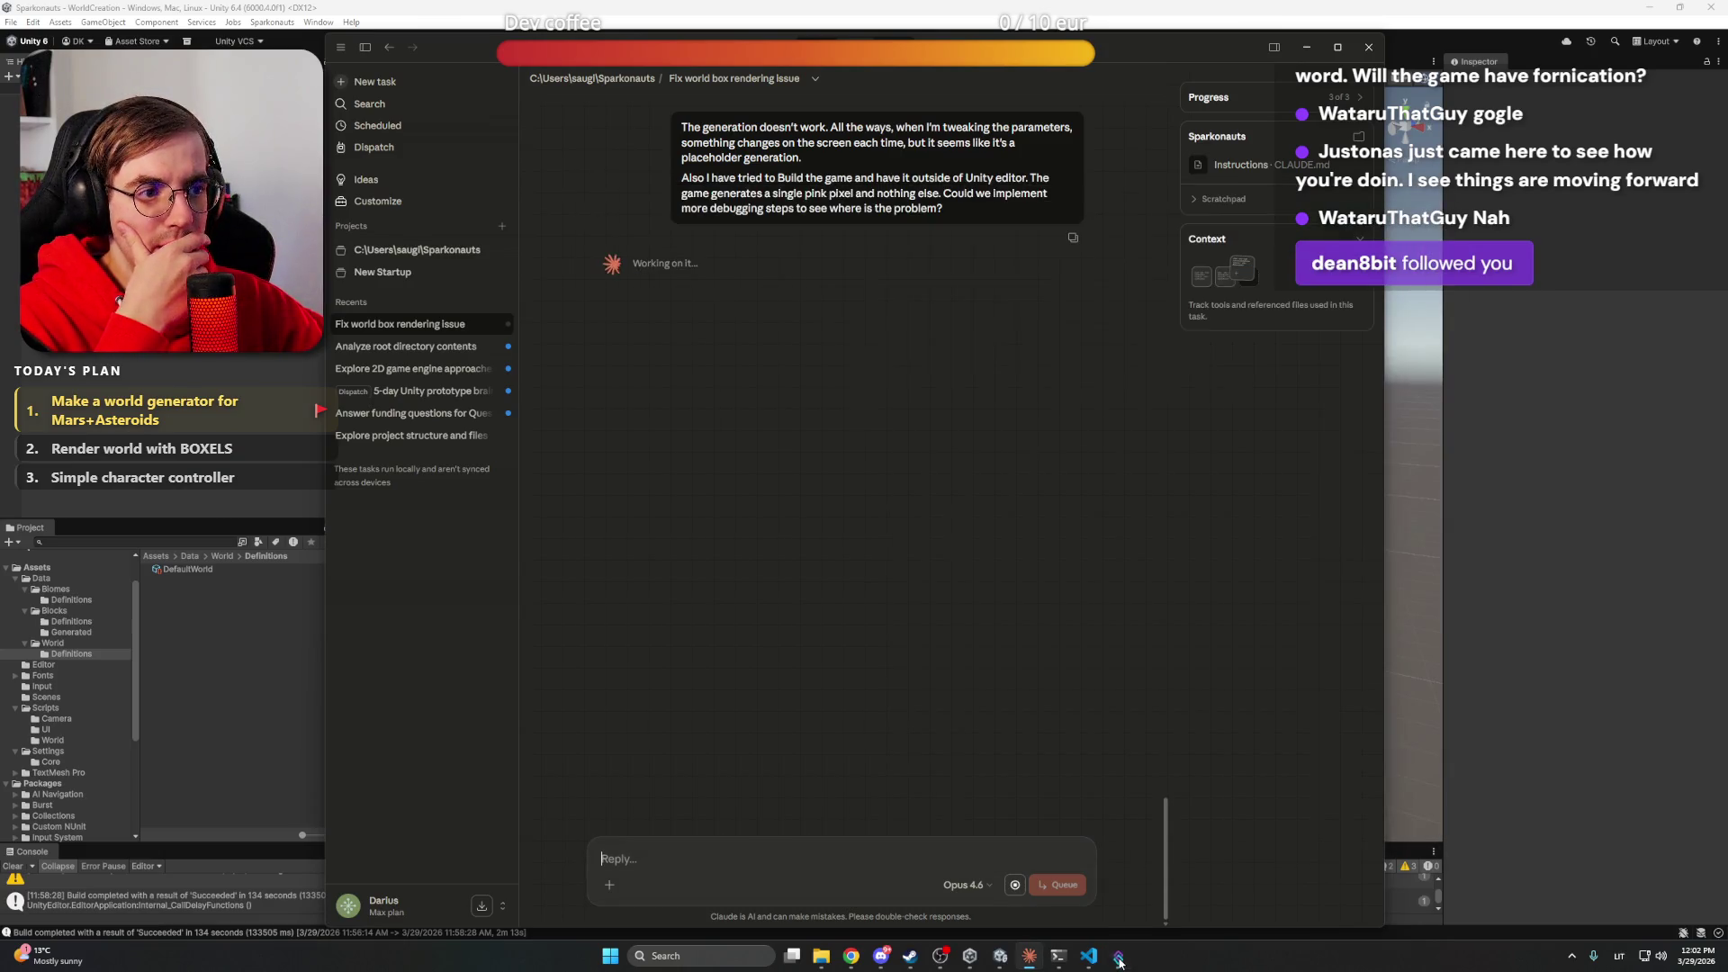
{"action": "left_click", "coordinate": [882, 957]}
{"action": "left_click", "coordinate": [882, 957]}
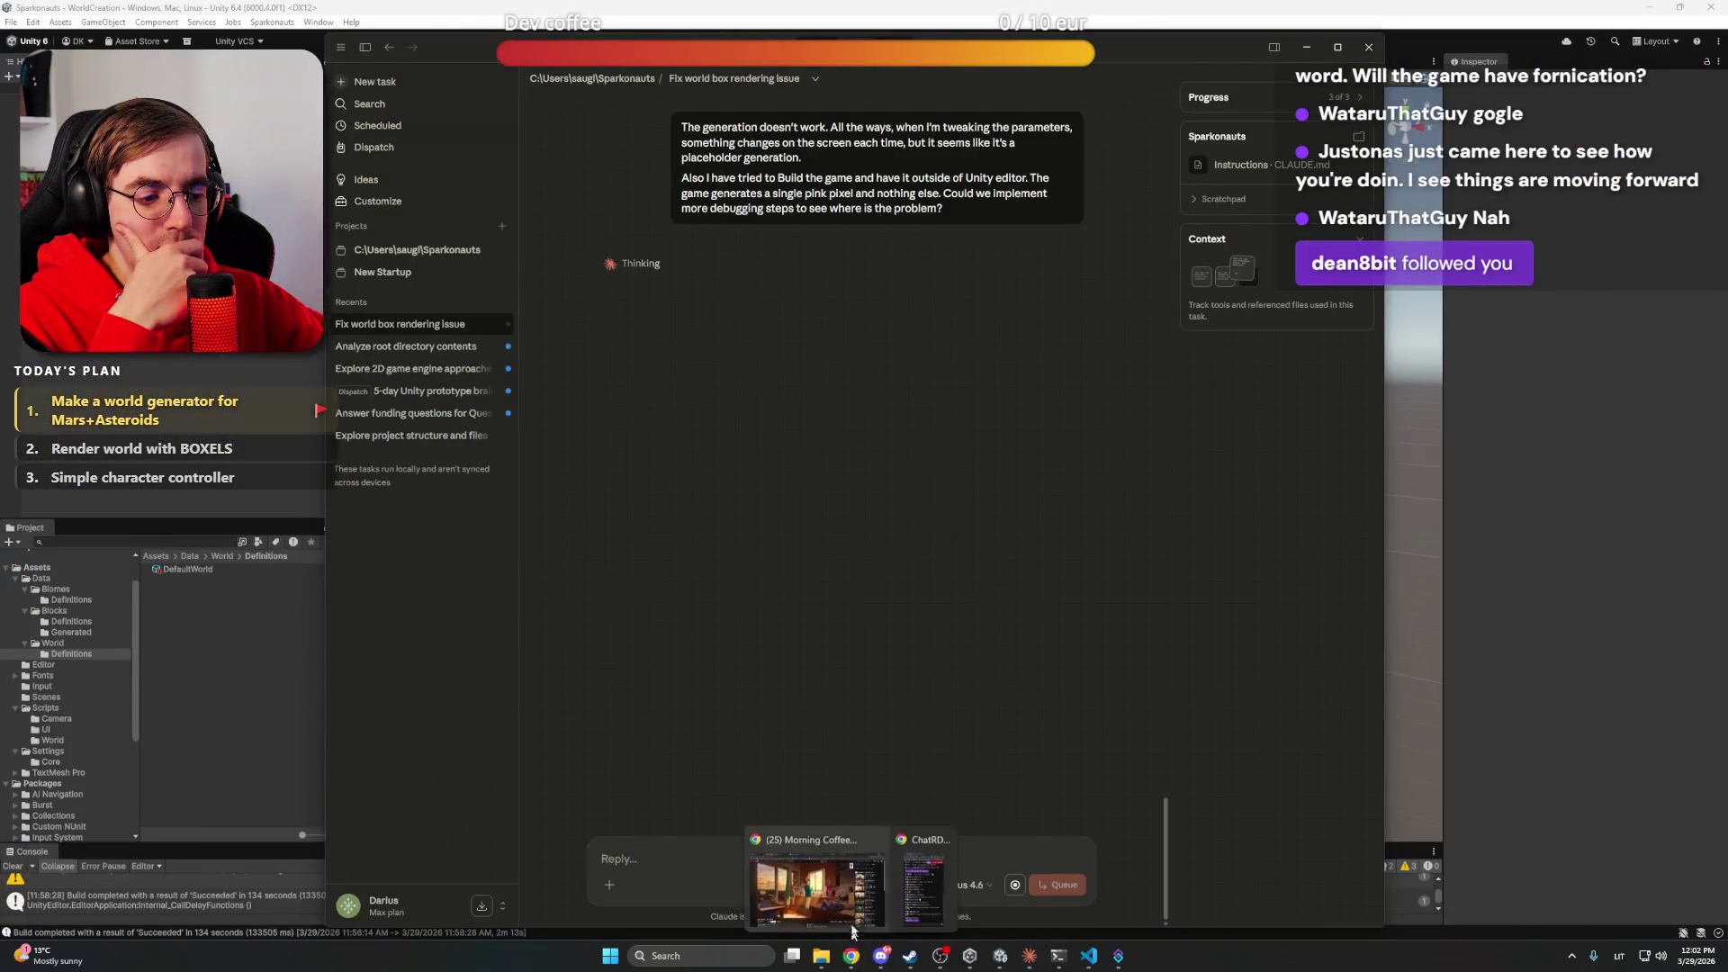
{"action": "left_click", "coordinate": [852, 929]}
{"action": "left_click", "coordinate": [584, 13]}
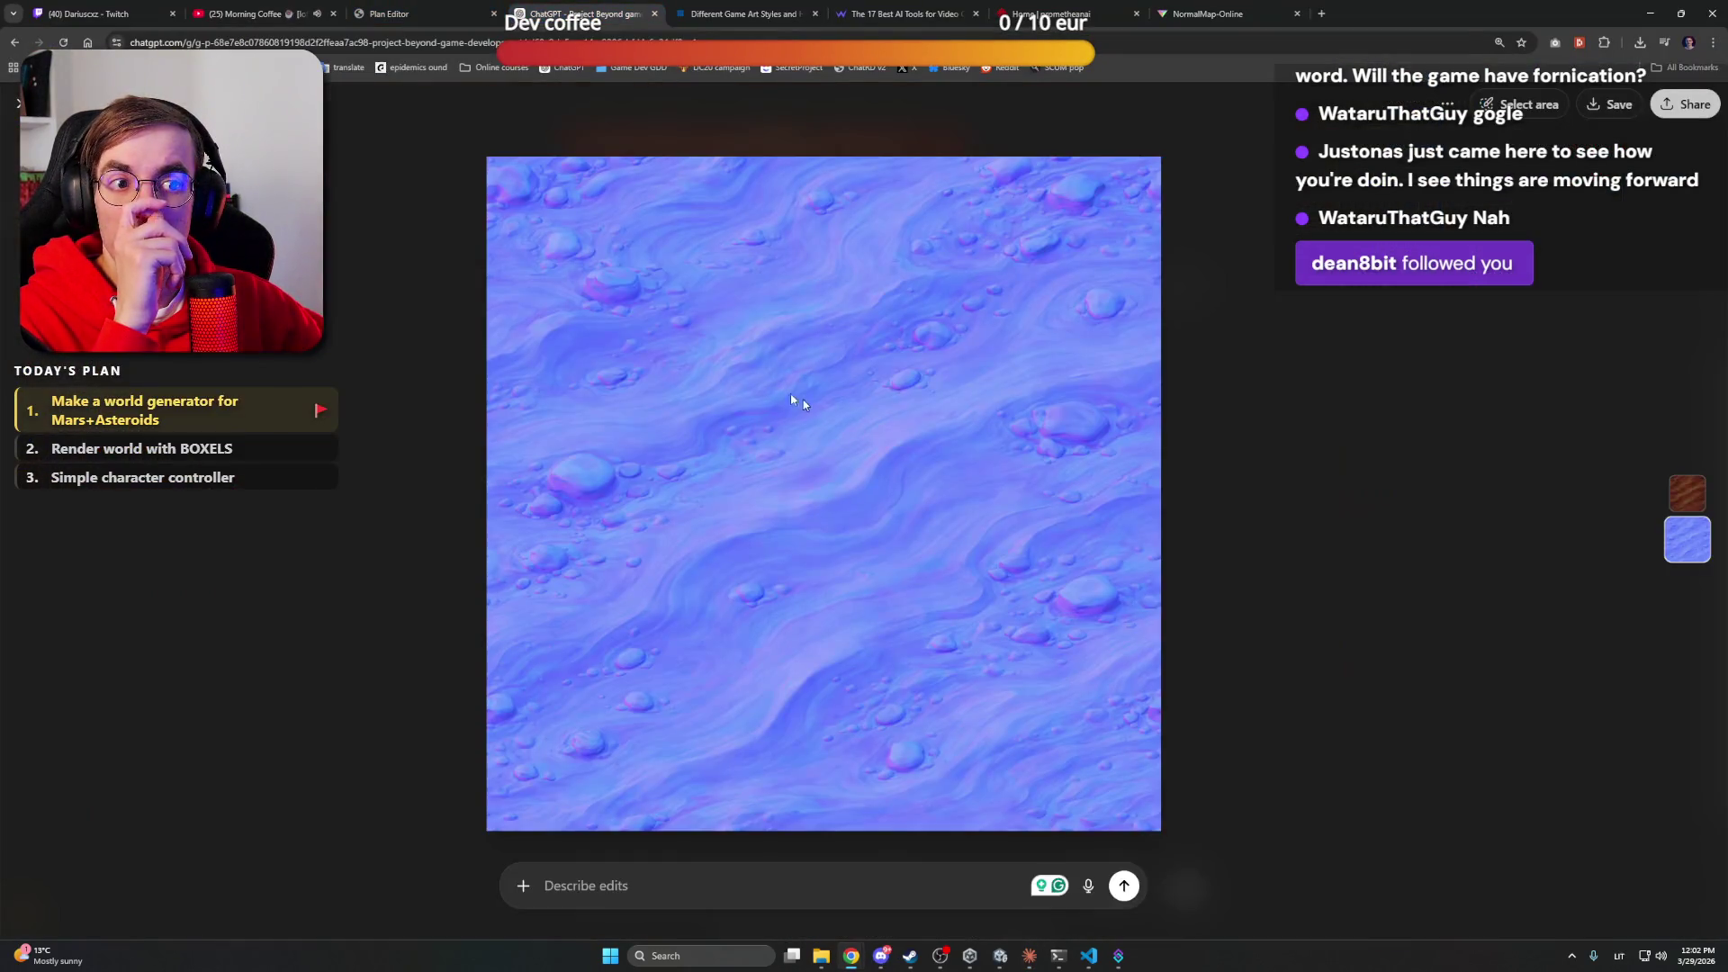
Close the full-size normal map, scroll up the Martian dunes chat, and go back to Project Beyond
{"action": "left_click", "coordinate": [13, 104]}
{"action": "scroll", "coordinate": [489, 232], "scroll_direction": "up", "scroll_amount": 5}
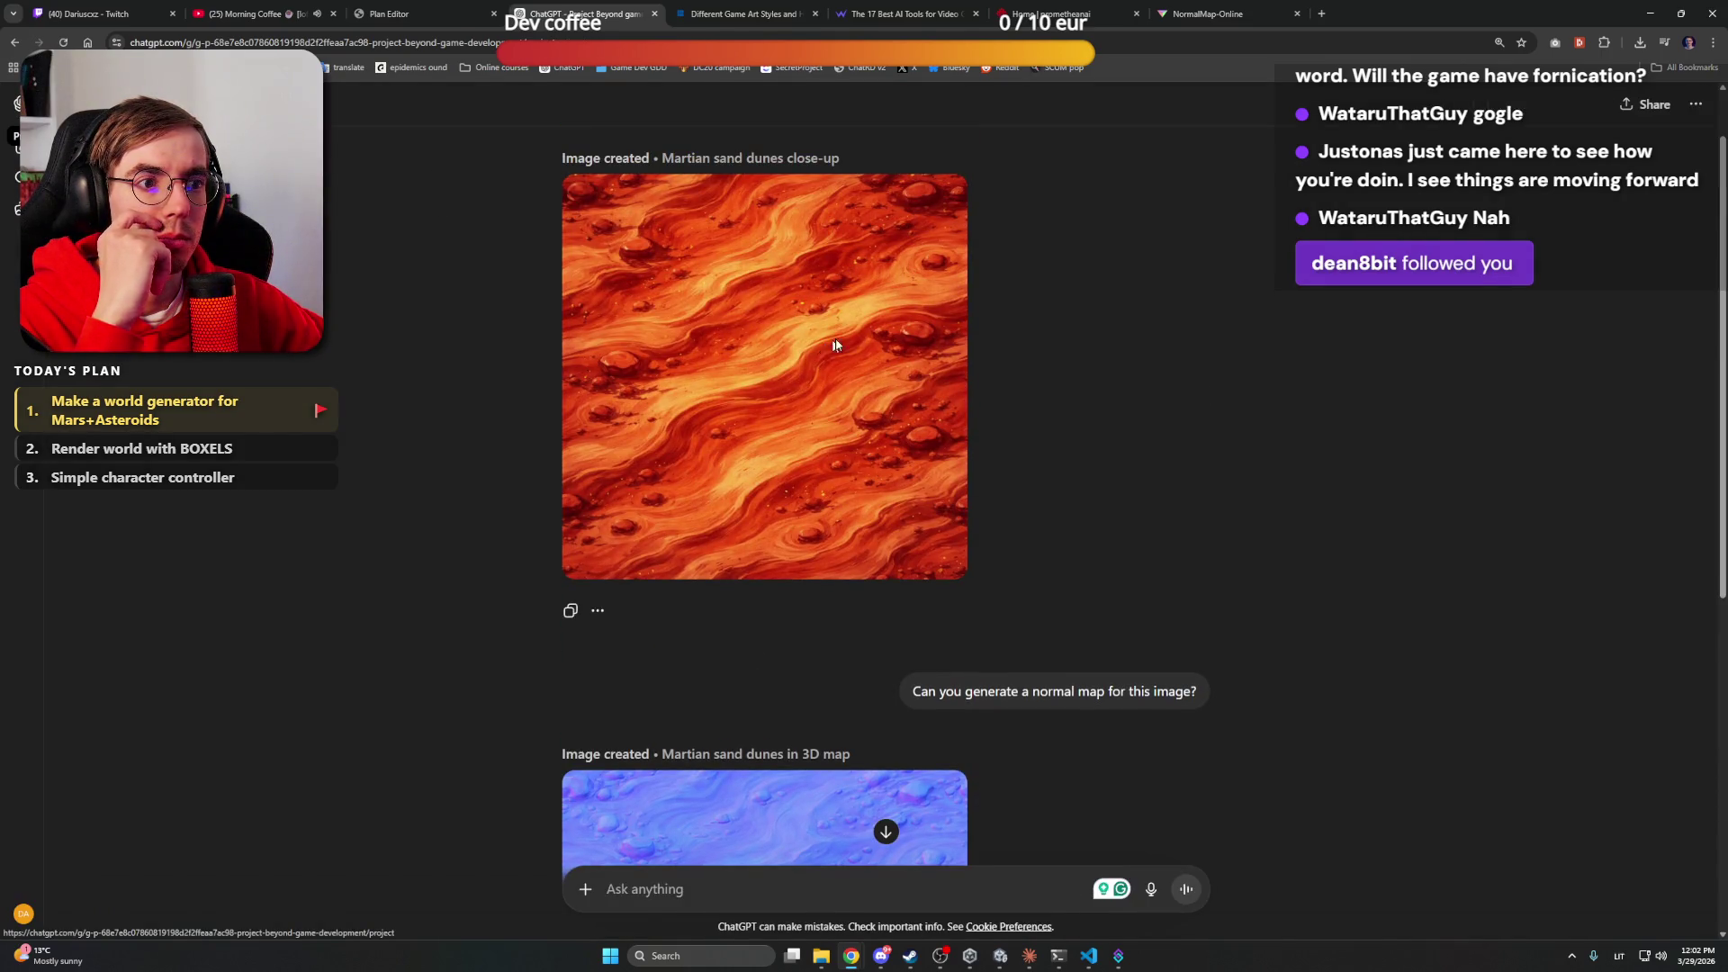
{"action": "key", "text": "alt+Left"}
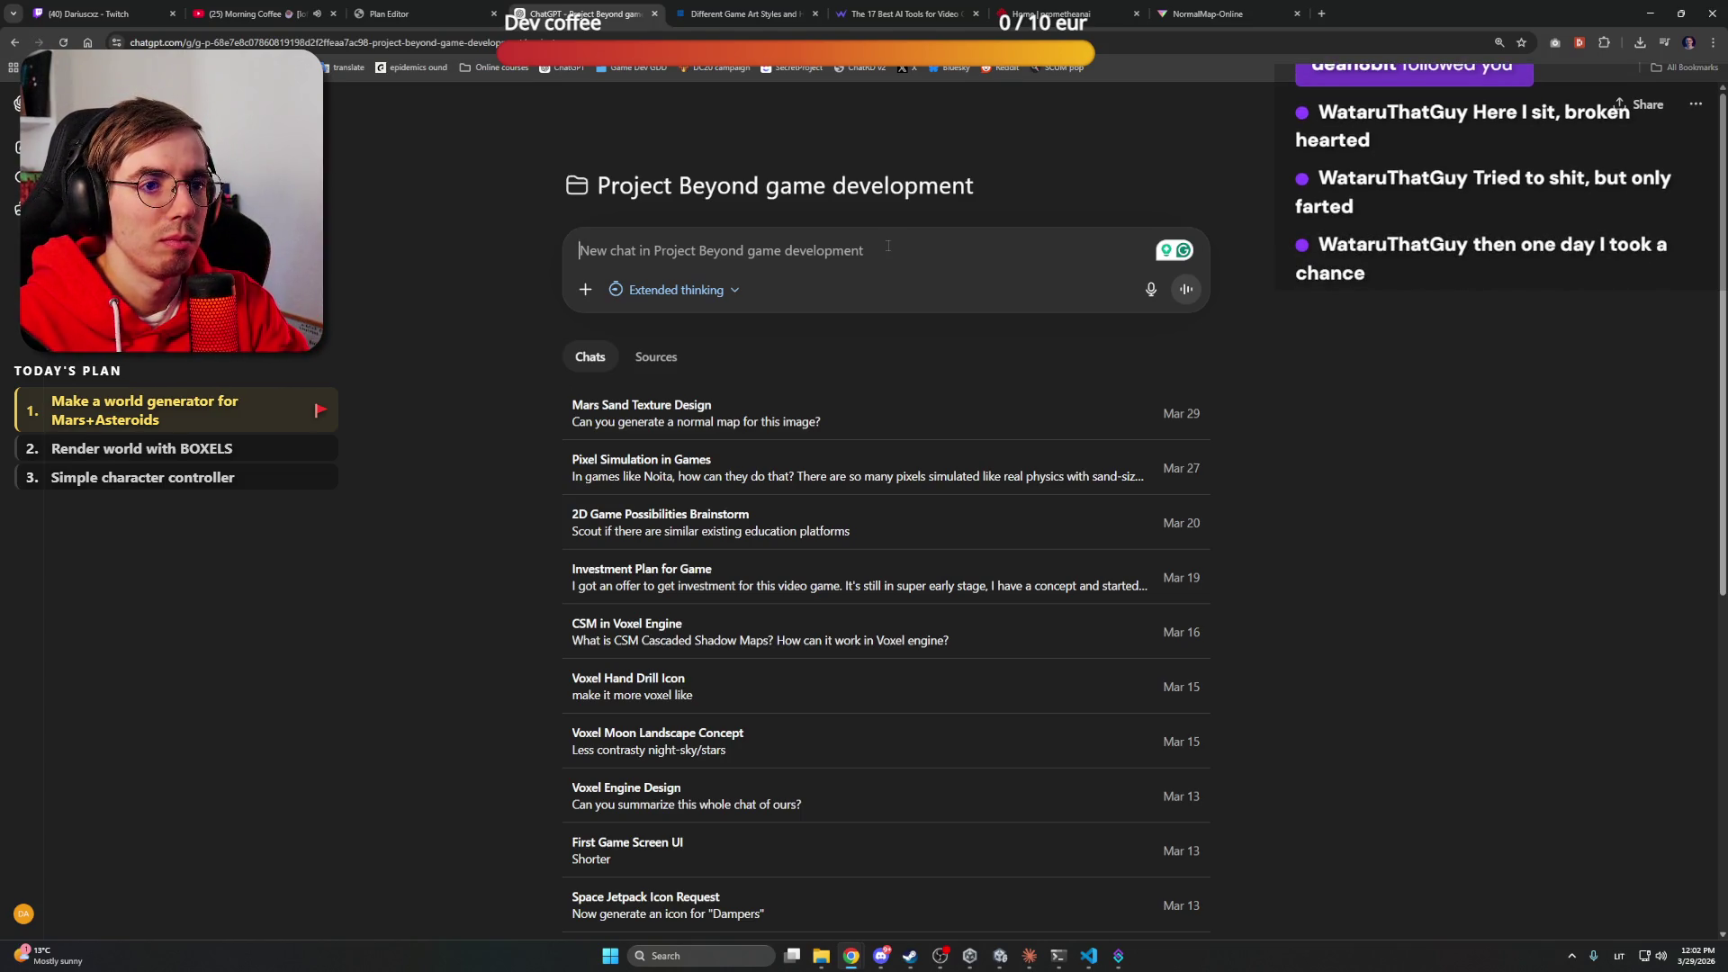
Start the new-chat prompt with 'Generate' after glancing at the prometheanai and AI tools tabs
{"action": "type", "text": "Generate"}
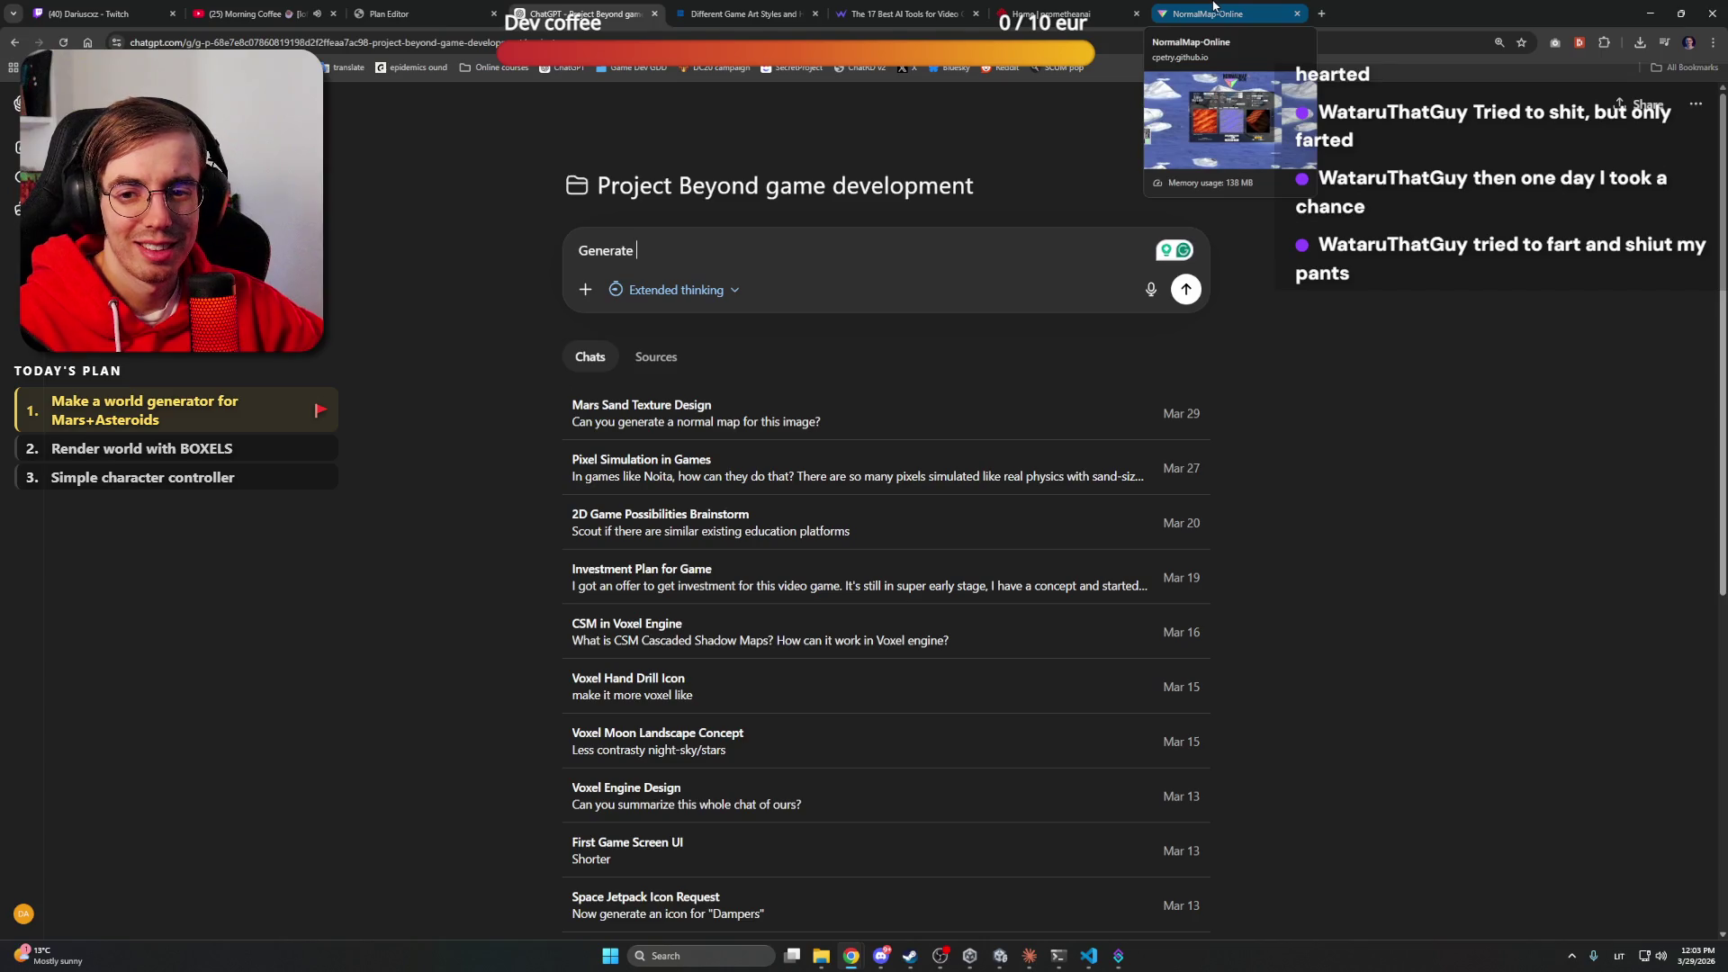
{"action": "left_click", "coordinate": [1062, 13]}
{"action": "scroll", "coordinate": [1414, 485], "scroll_direction": "down", "scroll_amount": 20}
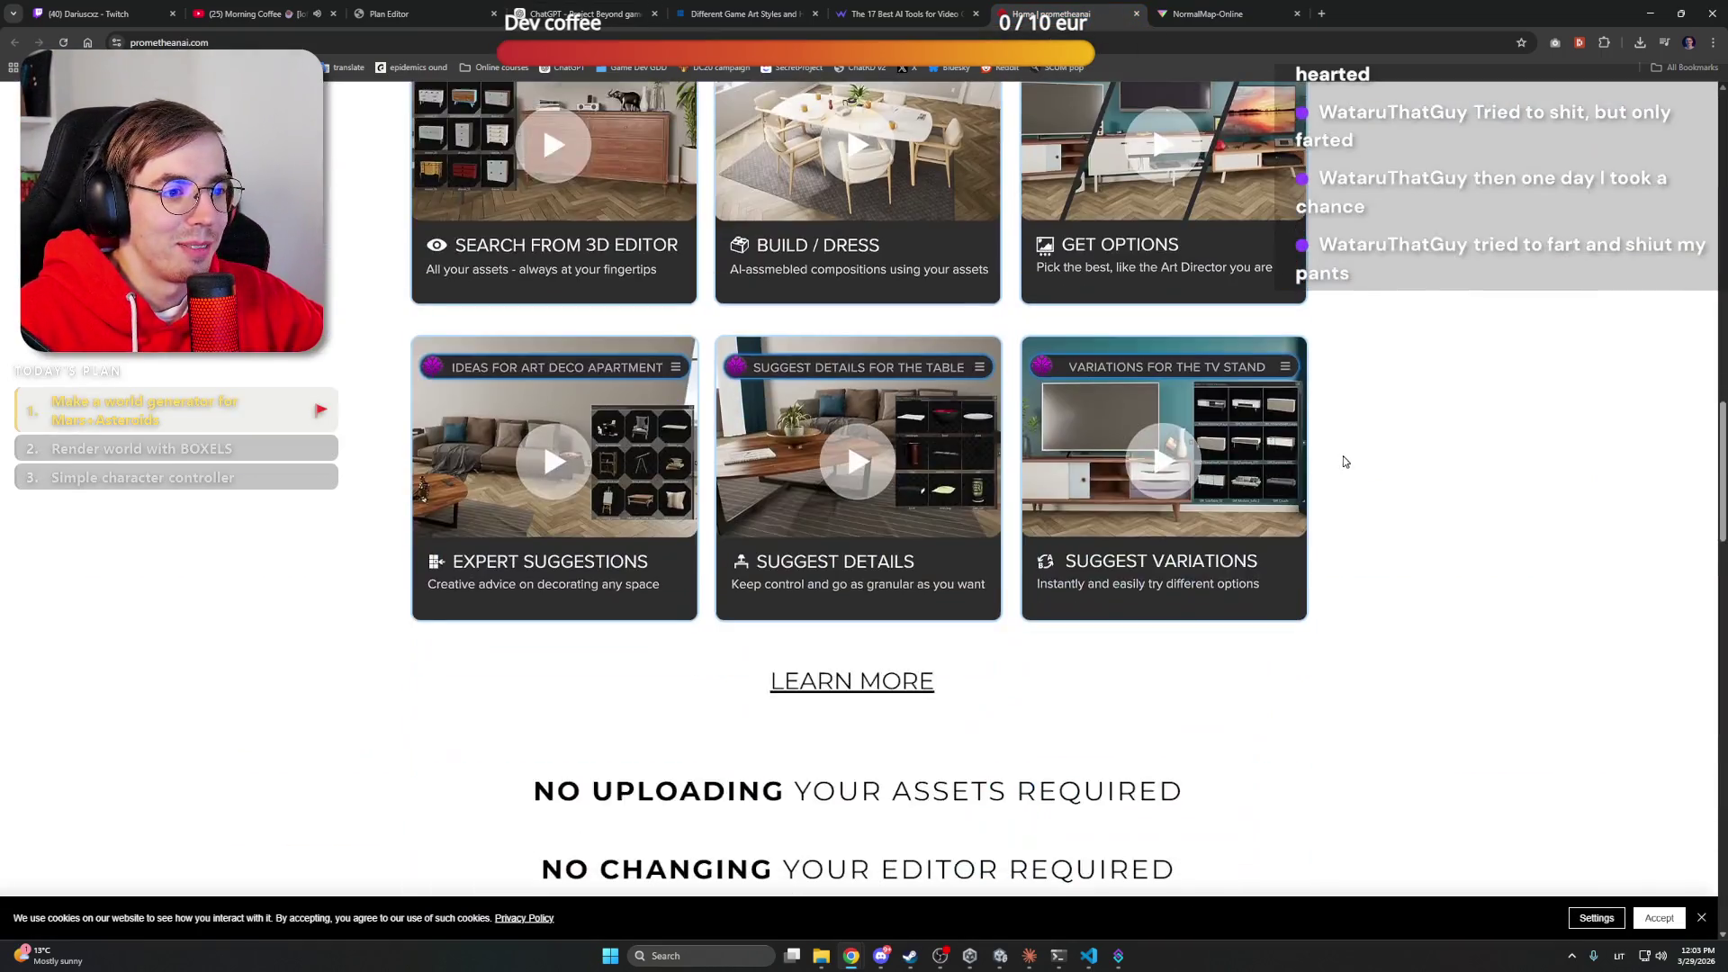
{"action": "scroll", "coordinate": [1336, 441], "scroll_direction": "up", "scroll_amount": 6}
{"action": "left_click", "coordinate": [900, 13]}
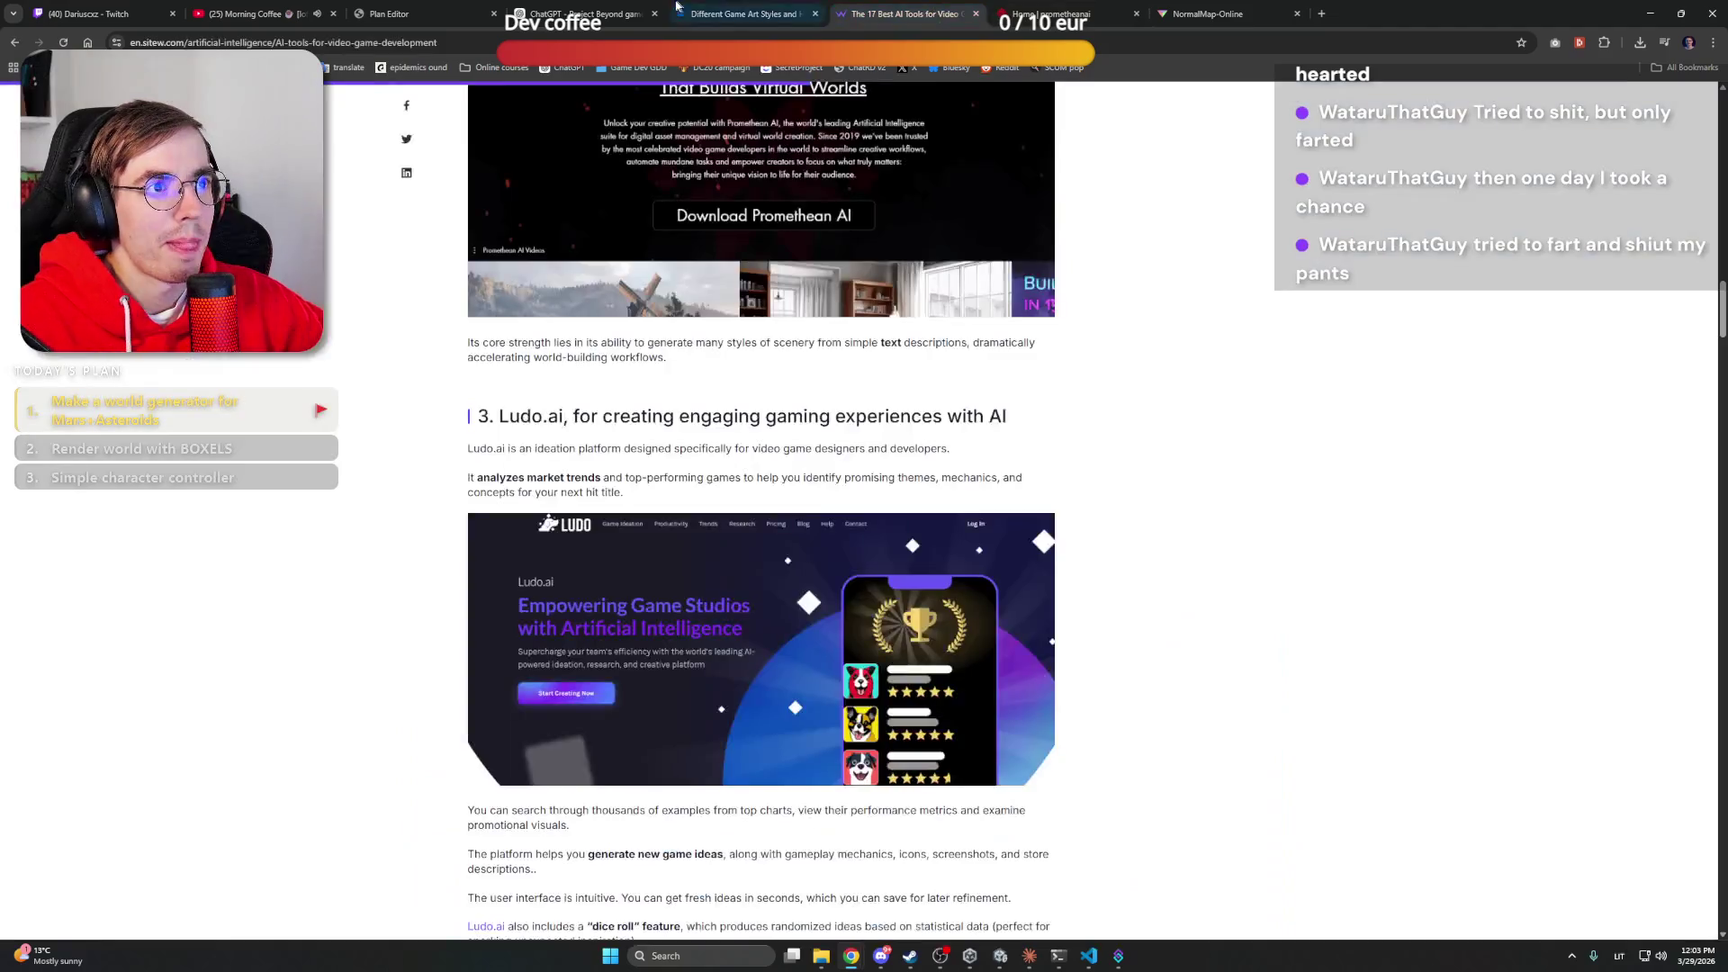
{"action": "left_click", "coordinate": [598, 11]}
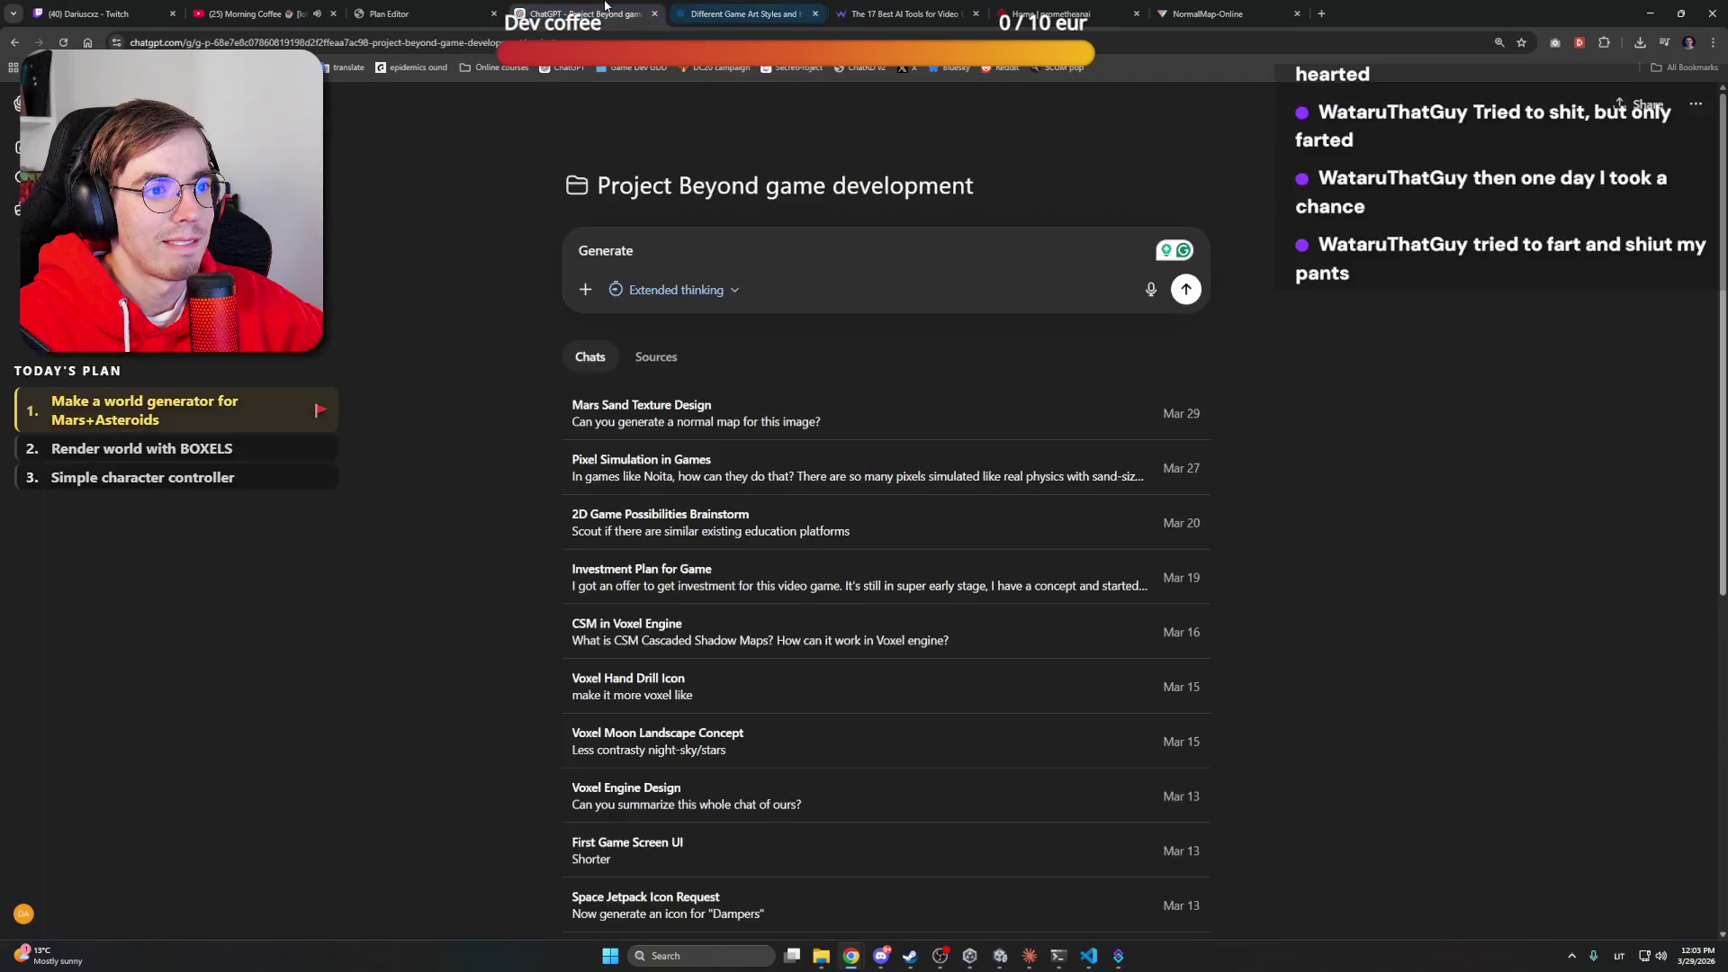
{"action": "left_click", "coordinate": [751, 244]}
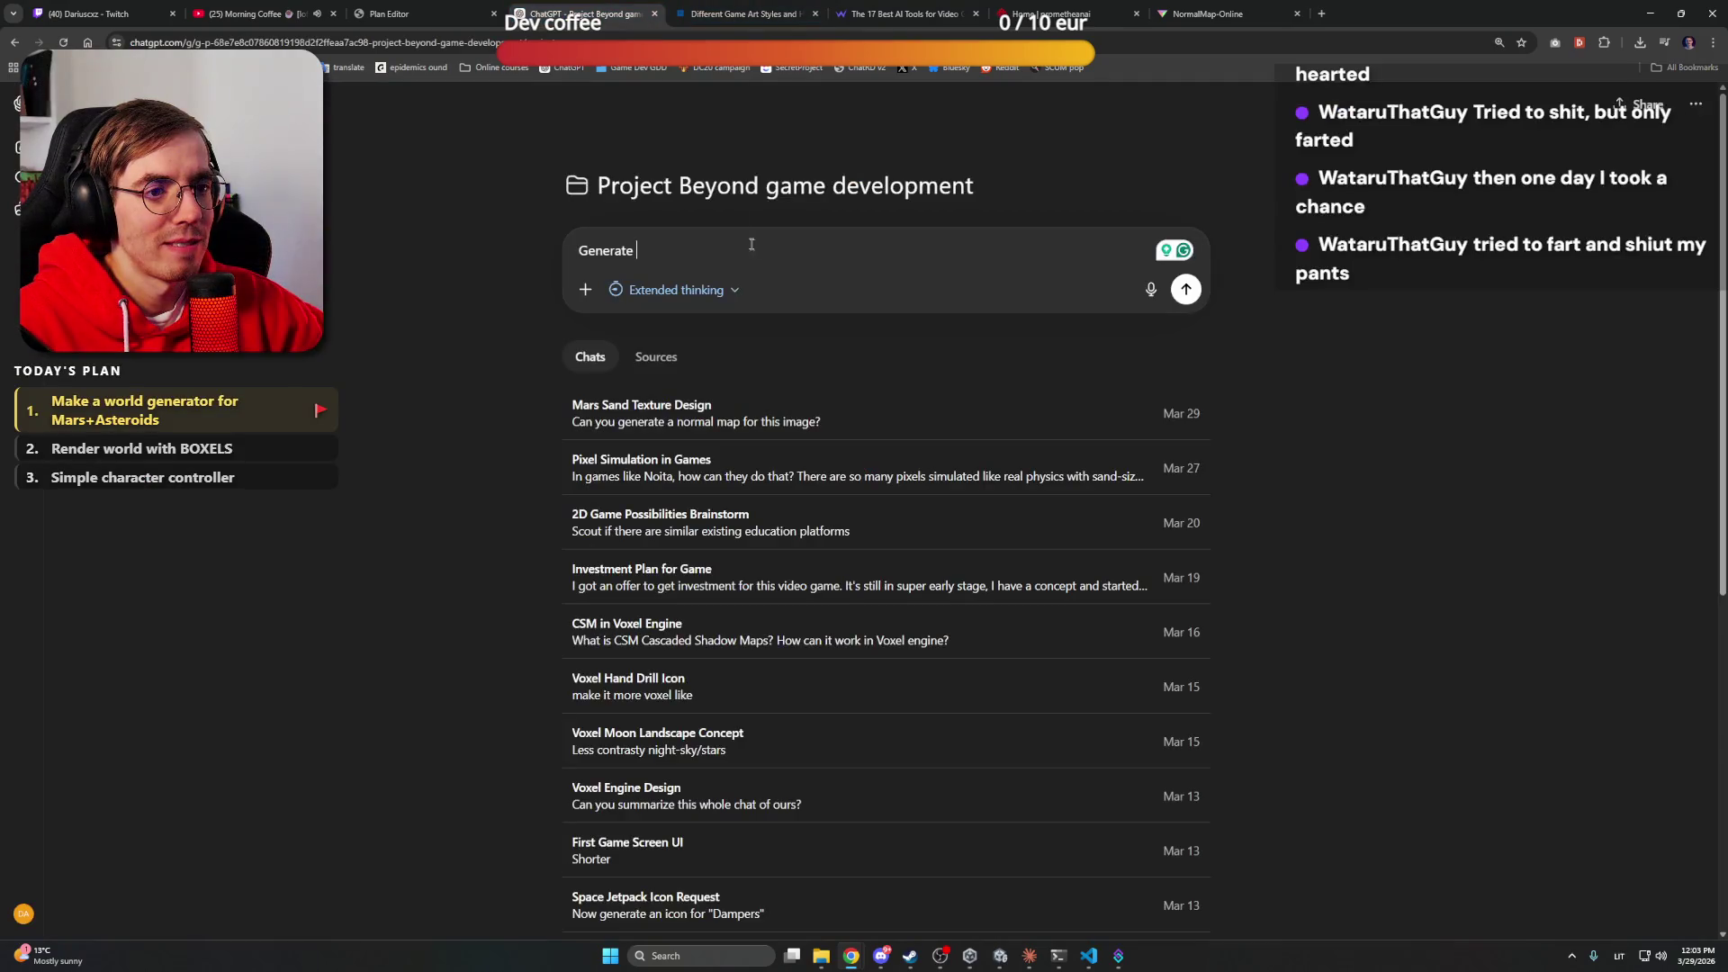
Continue the prompt: a Mars terrain environment background, stylized hand-painted concept art for a video game
{"action": "type", "text": "an ima"}
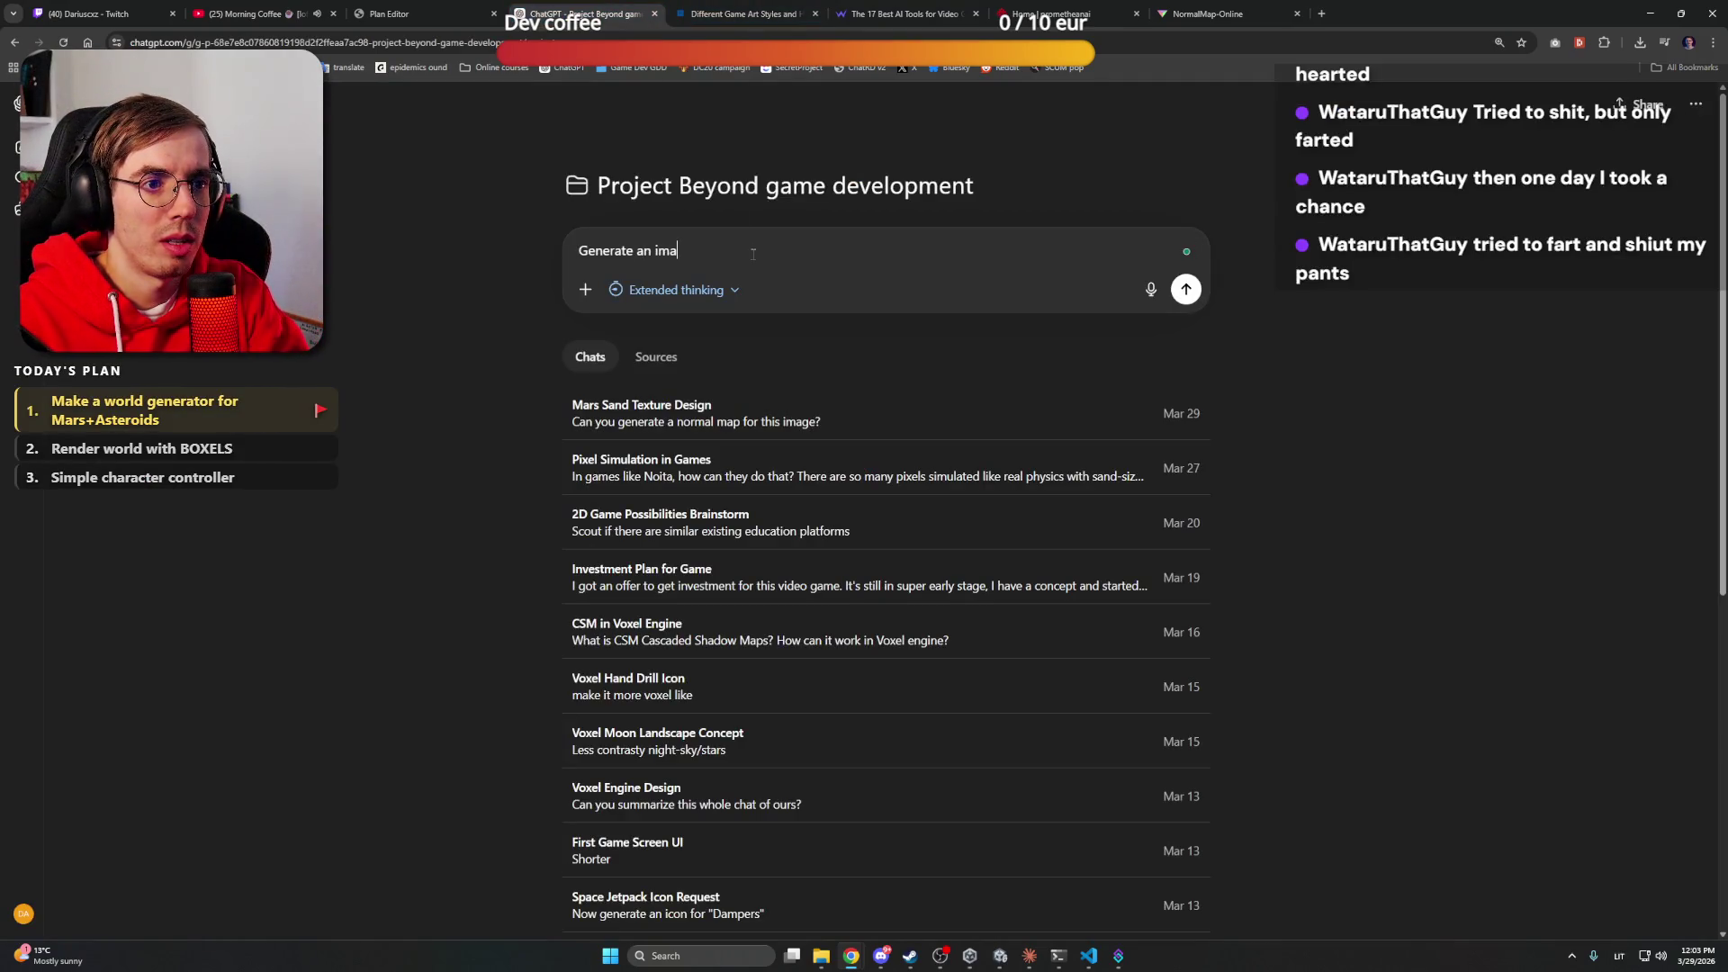
{"action": "type", "text": "ge of a mars"}
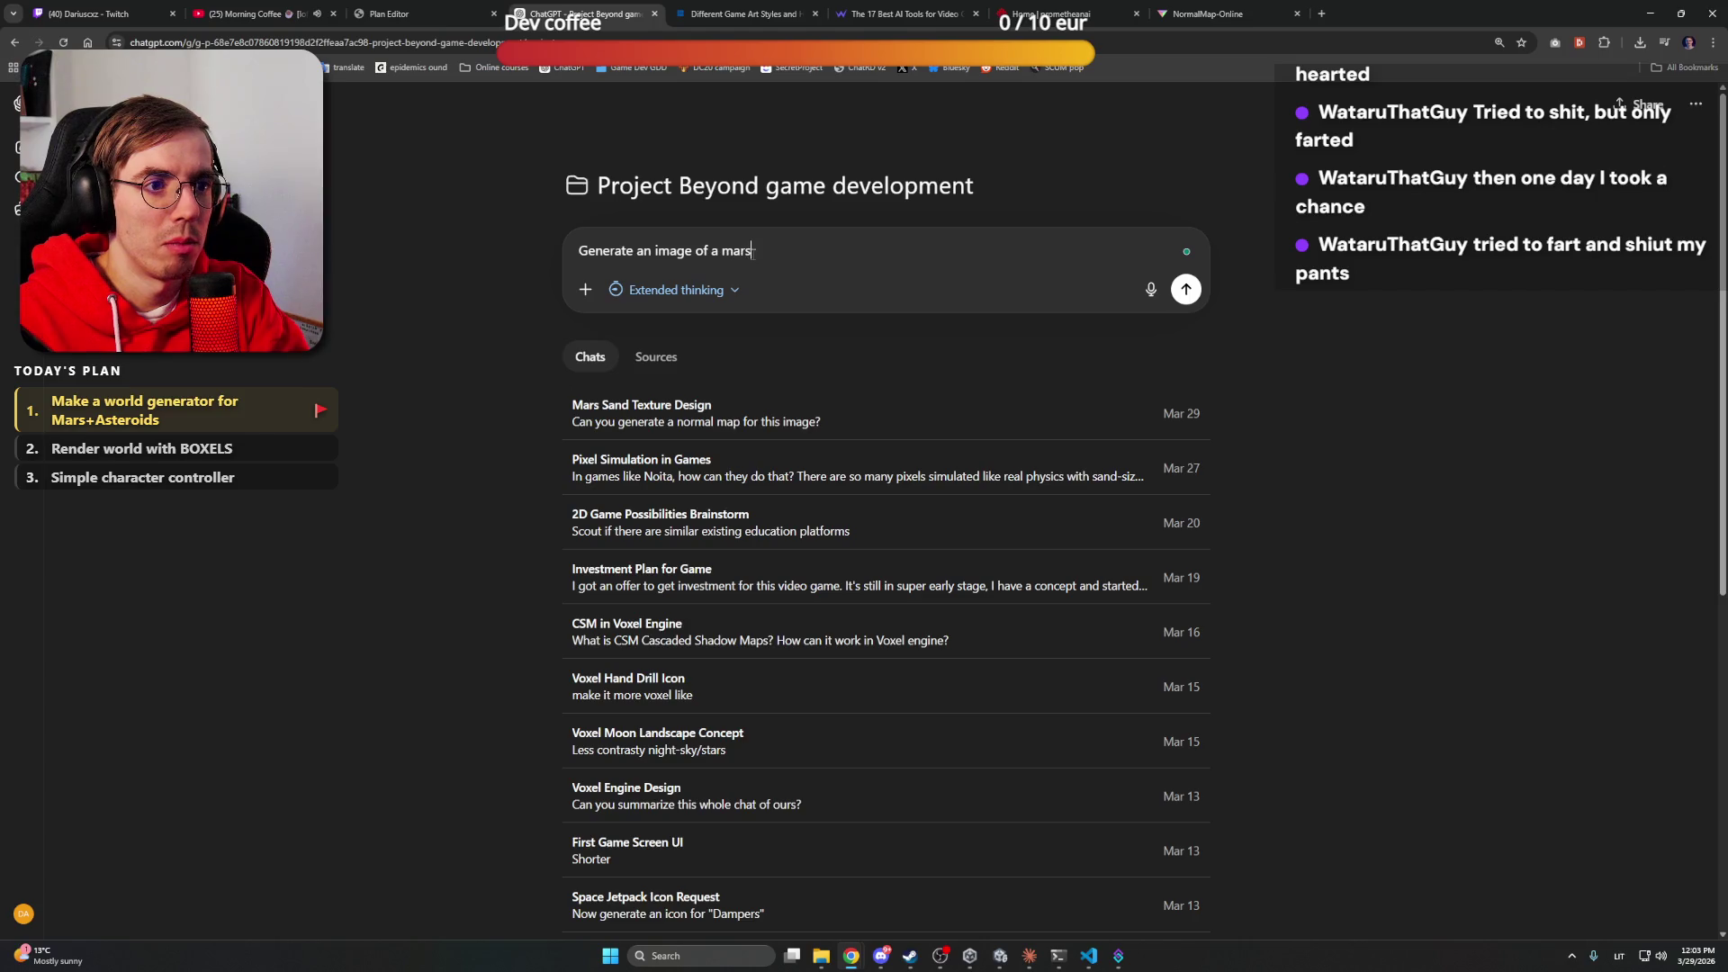
{"action": "type", "text": " terrain en"}
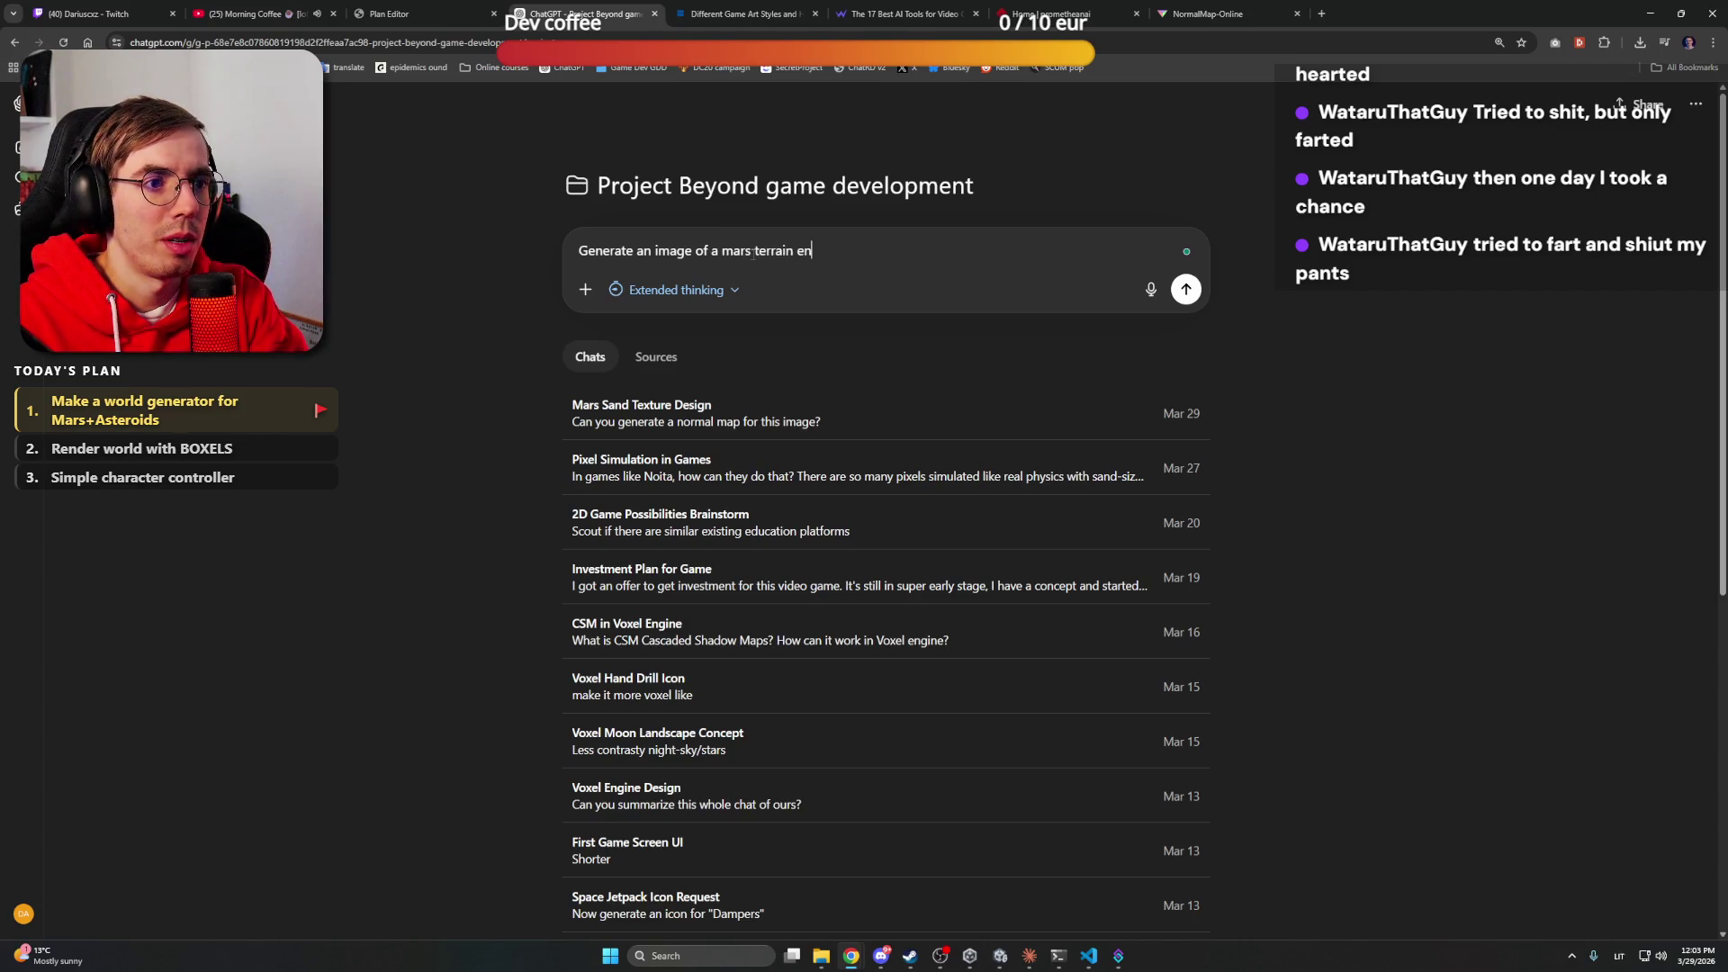
{"action": "type", "text": "virnoment for be"}
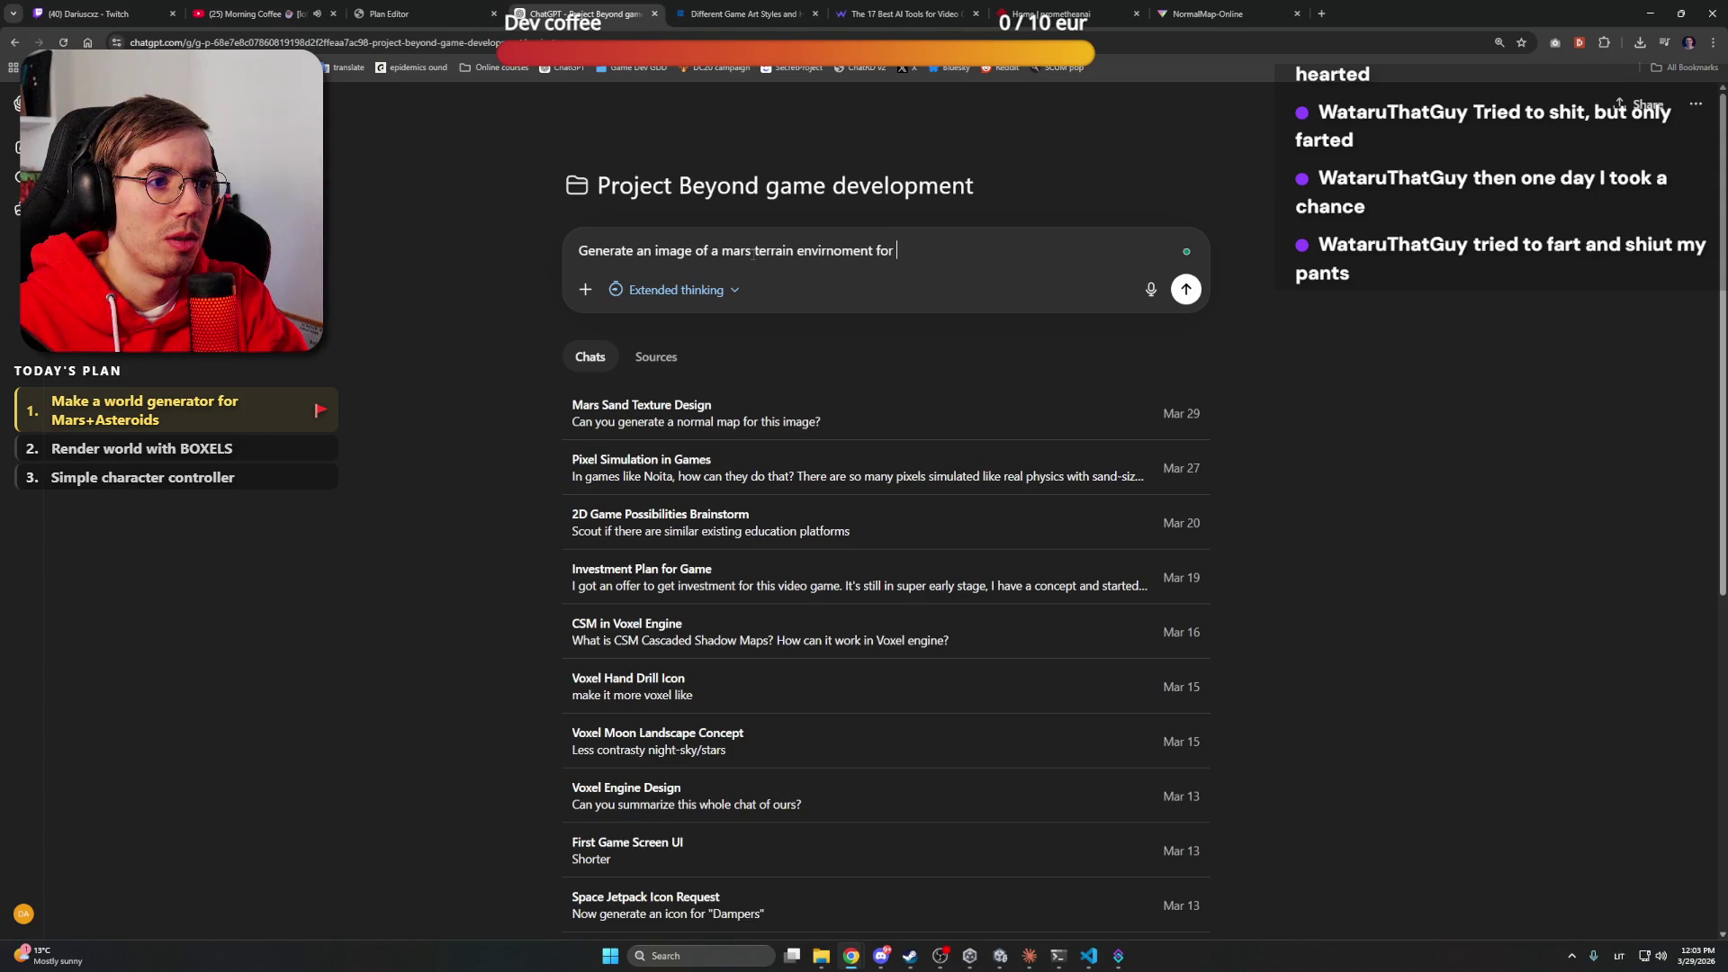
{"action": "key", "text": "BackSpace"}
{"action": "type", "text": "ackhgr"}
{"action": "key", "text": "BackSpace"}
{"action": "key", "text": "BackSpace"}
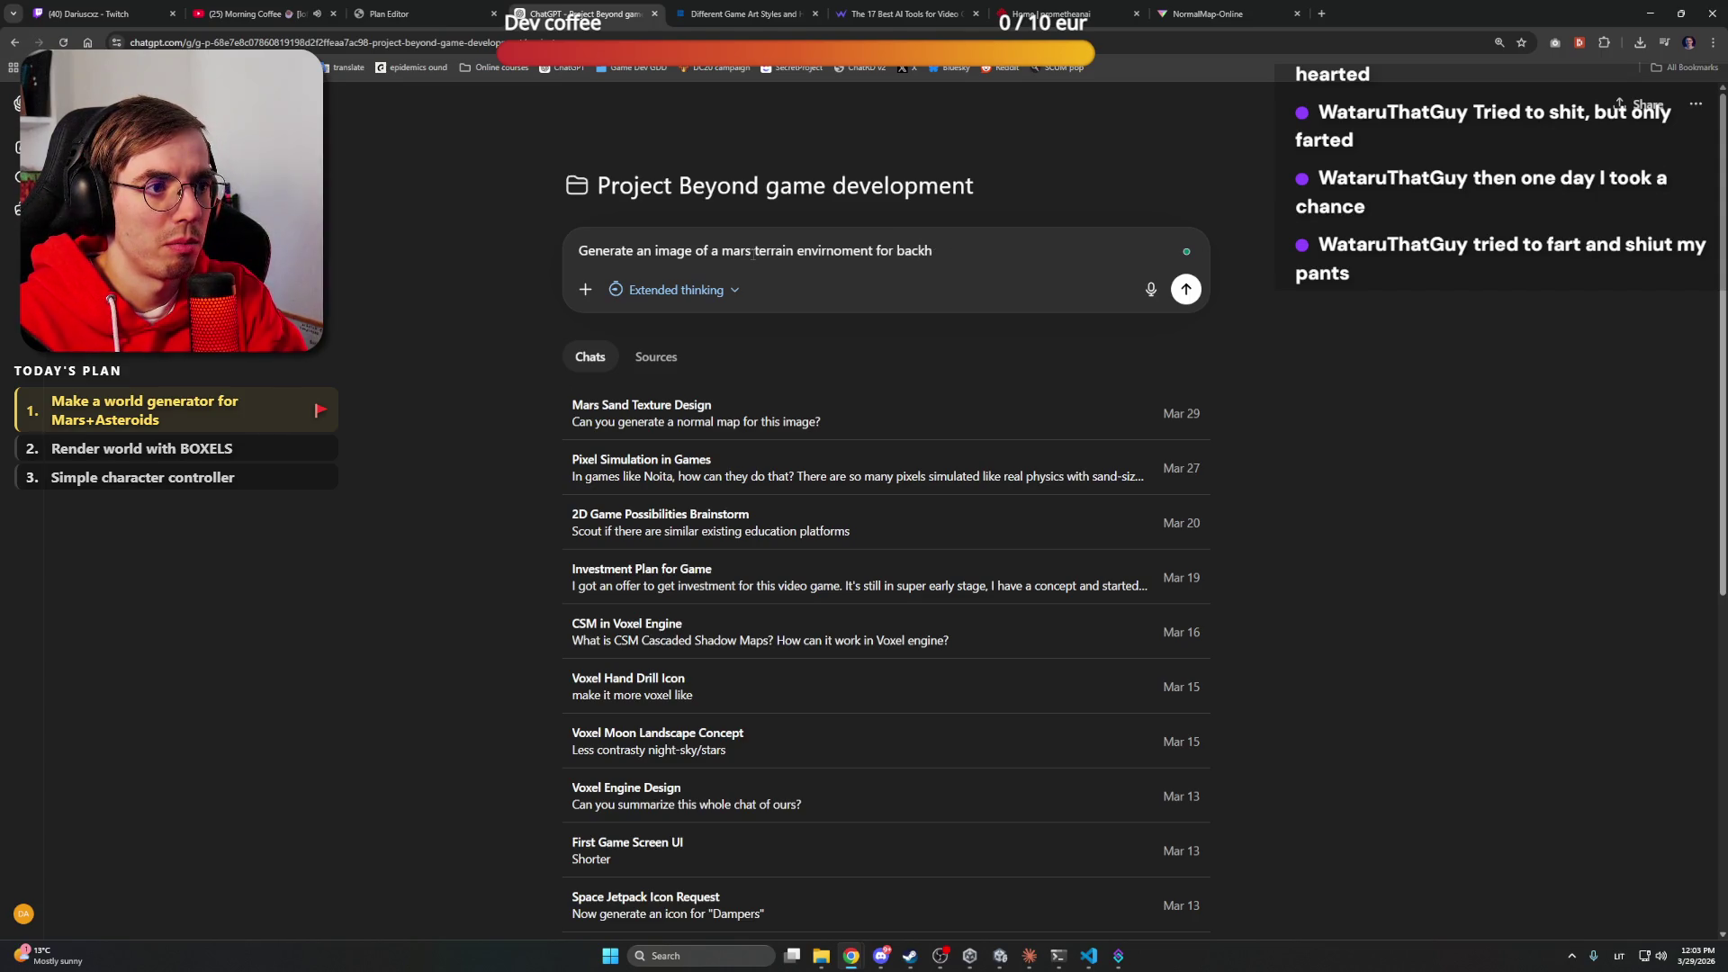
{"action": "type", "text": "g"}
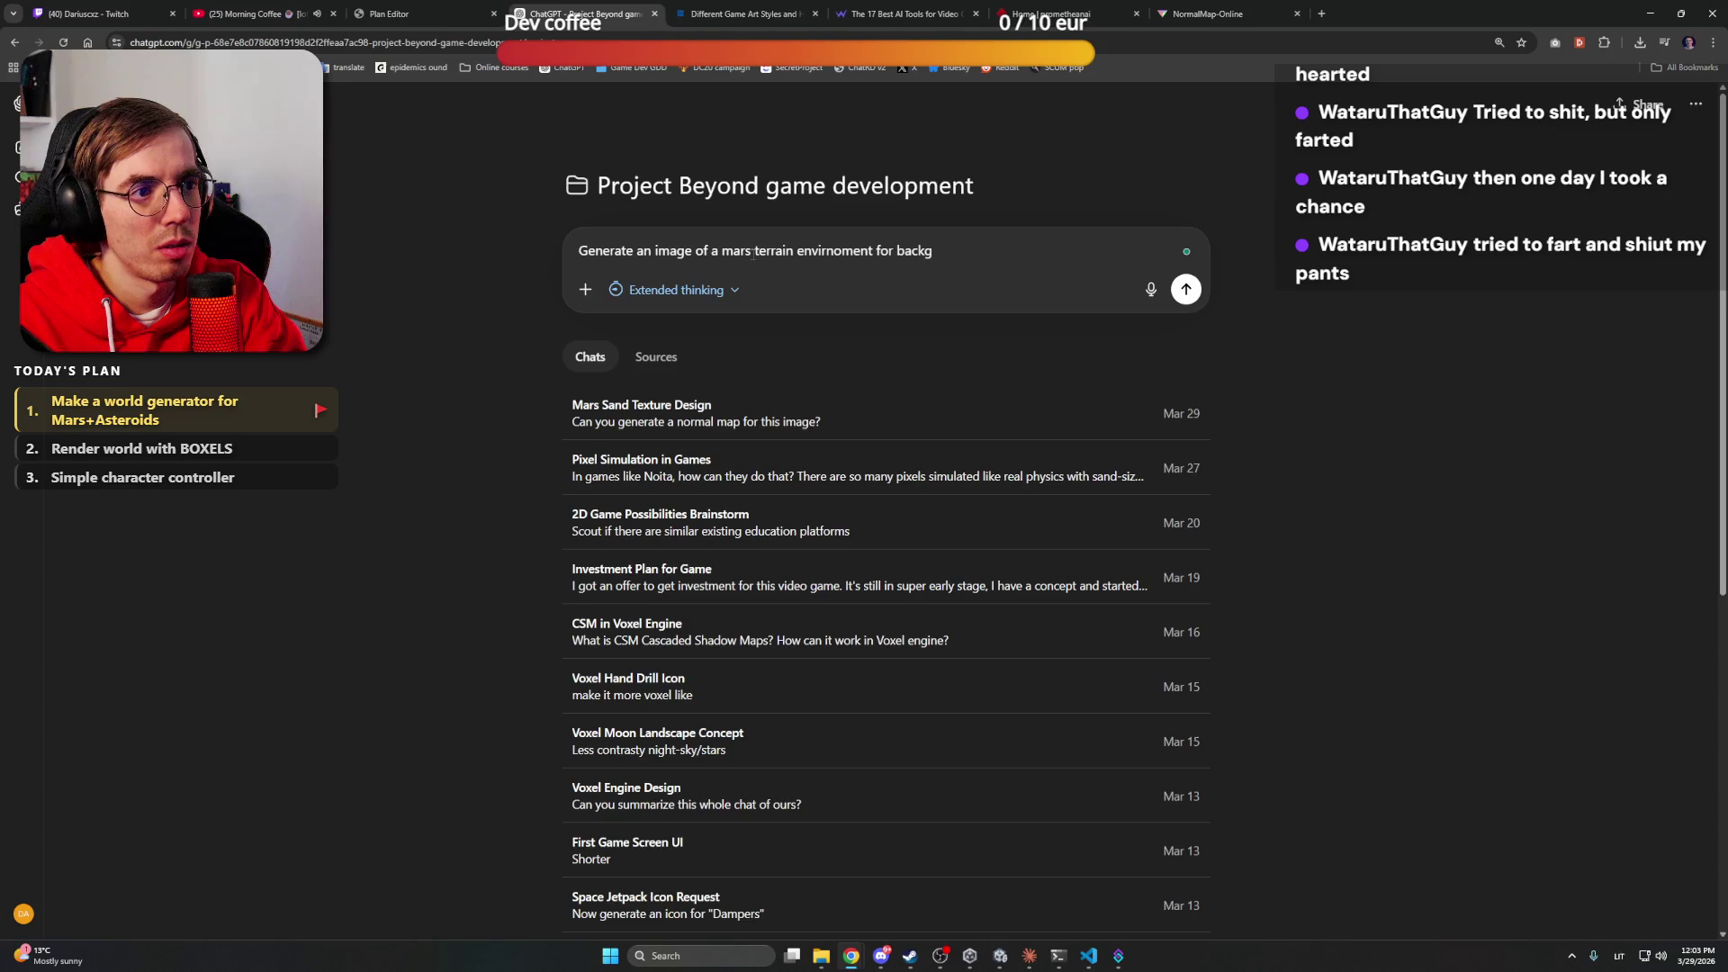
{"action": "type", "text": "erround. "}
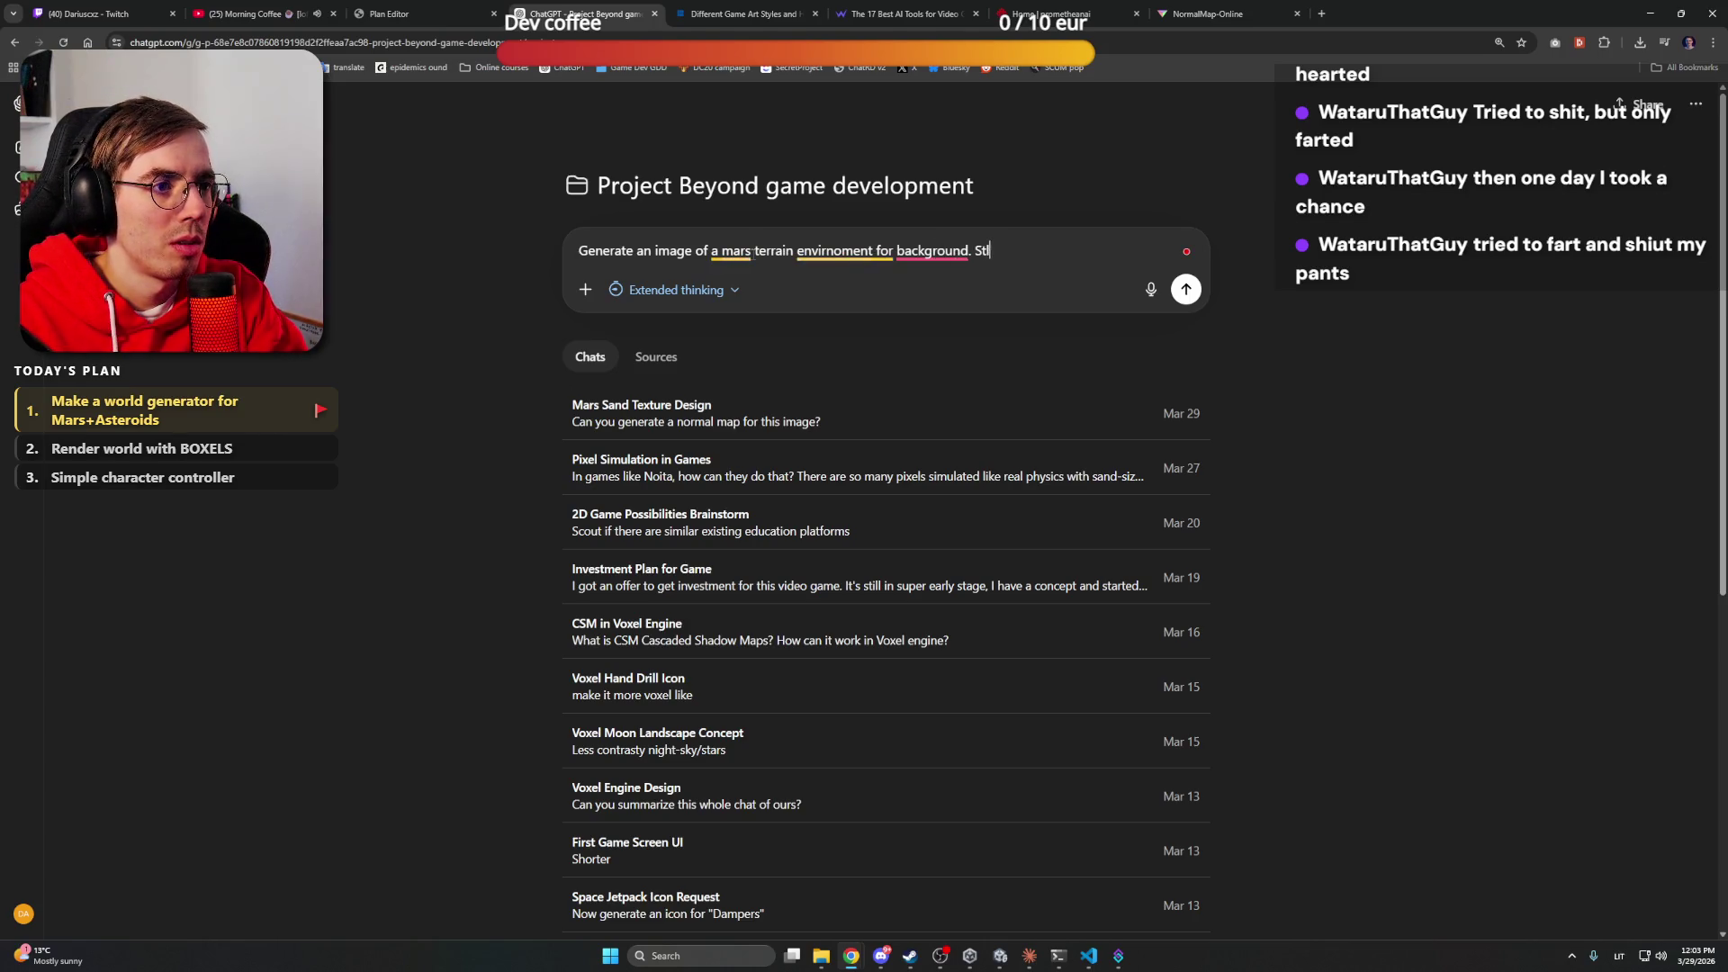
{"action": "type", "text": "Stylized"}
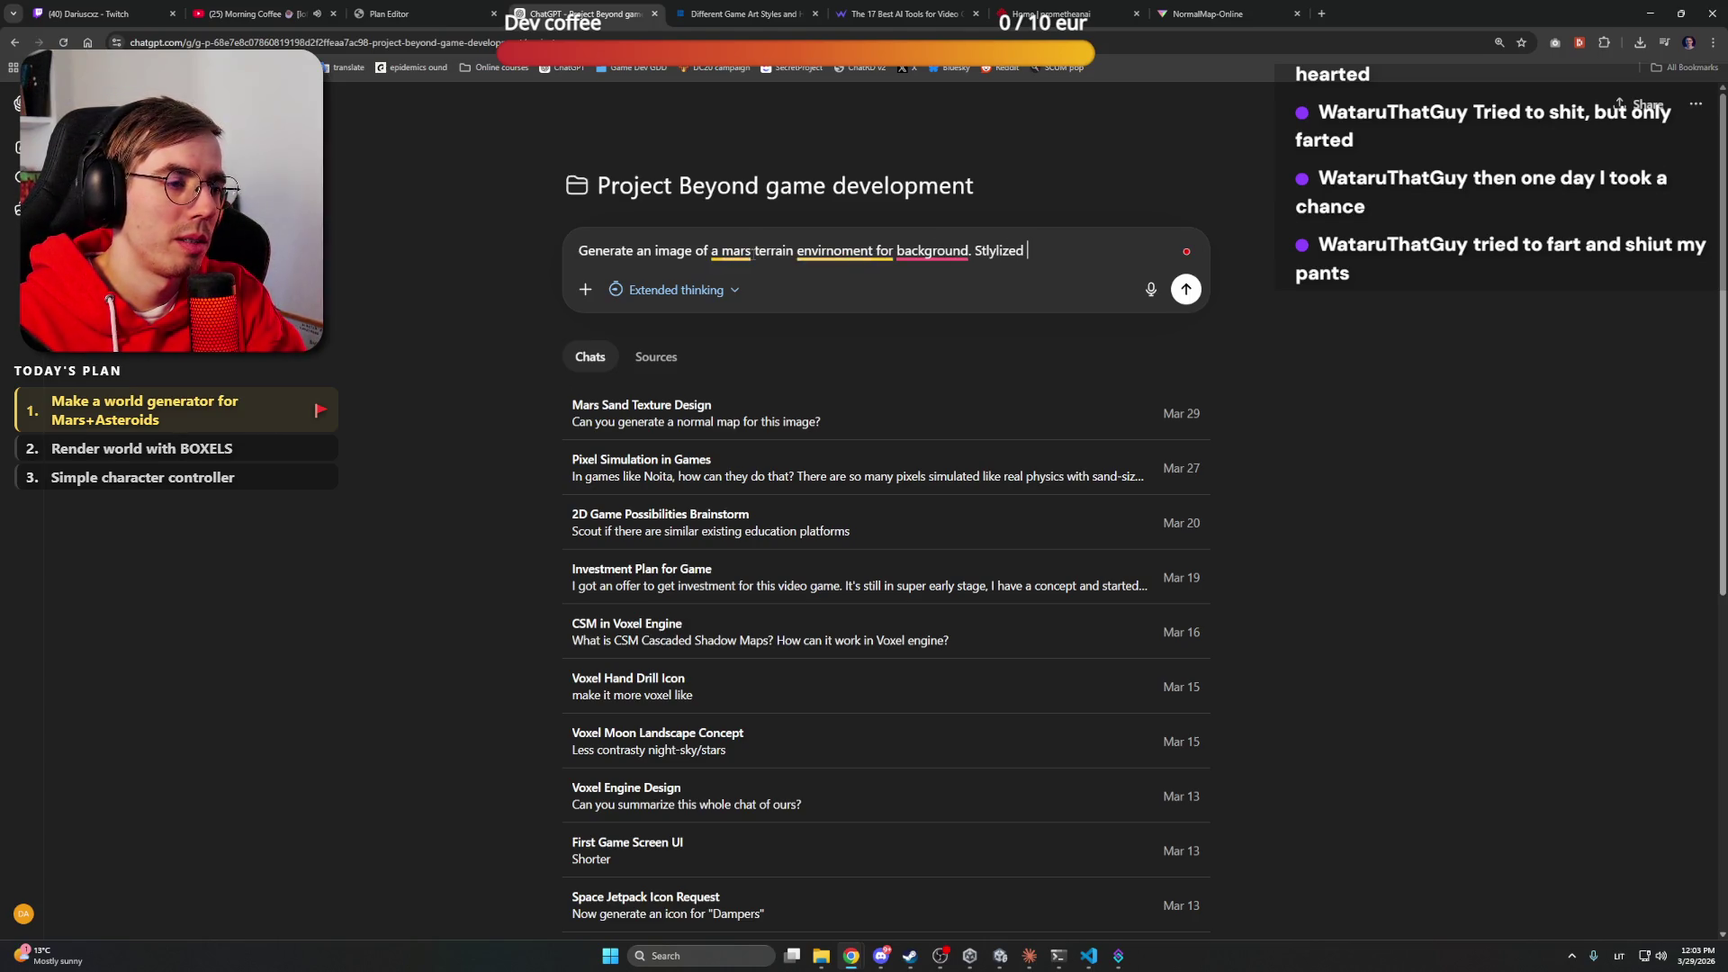
{"action": "type", "text": " handp"}
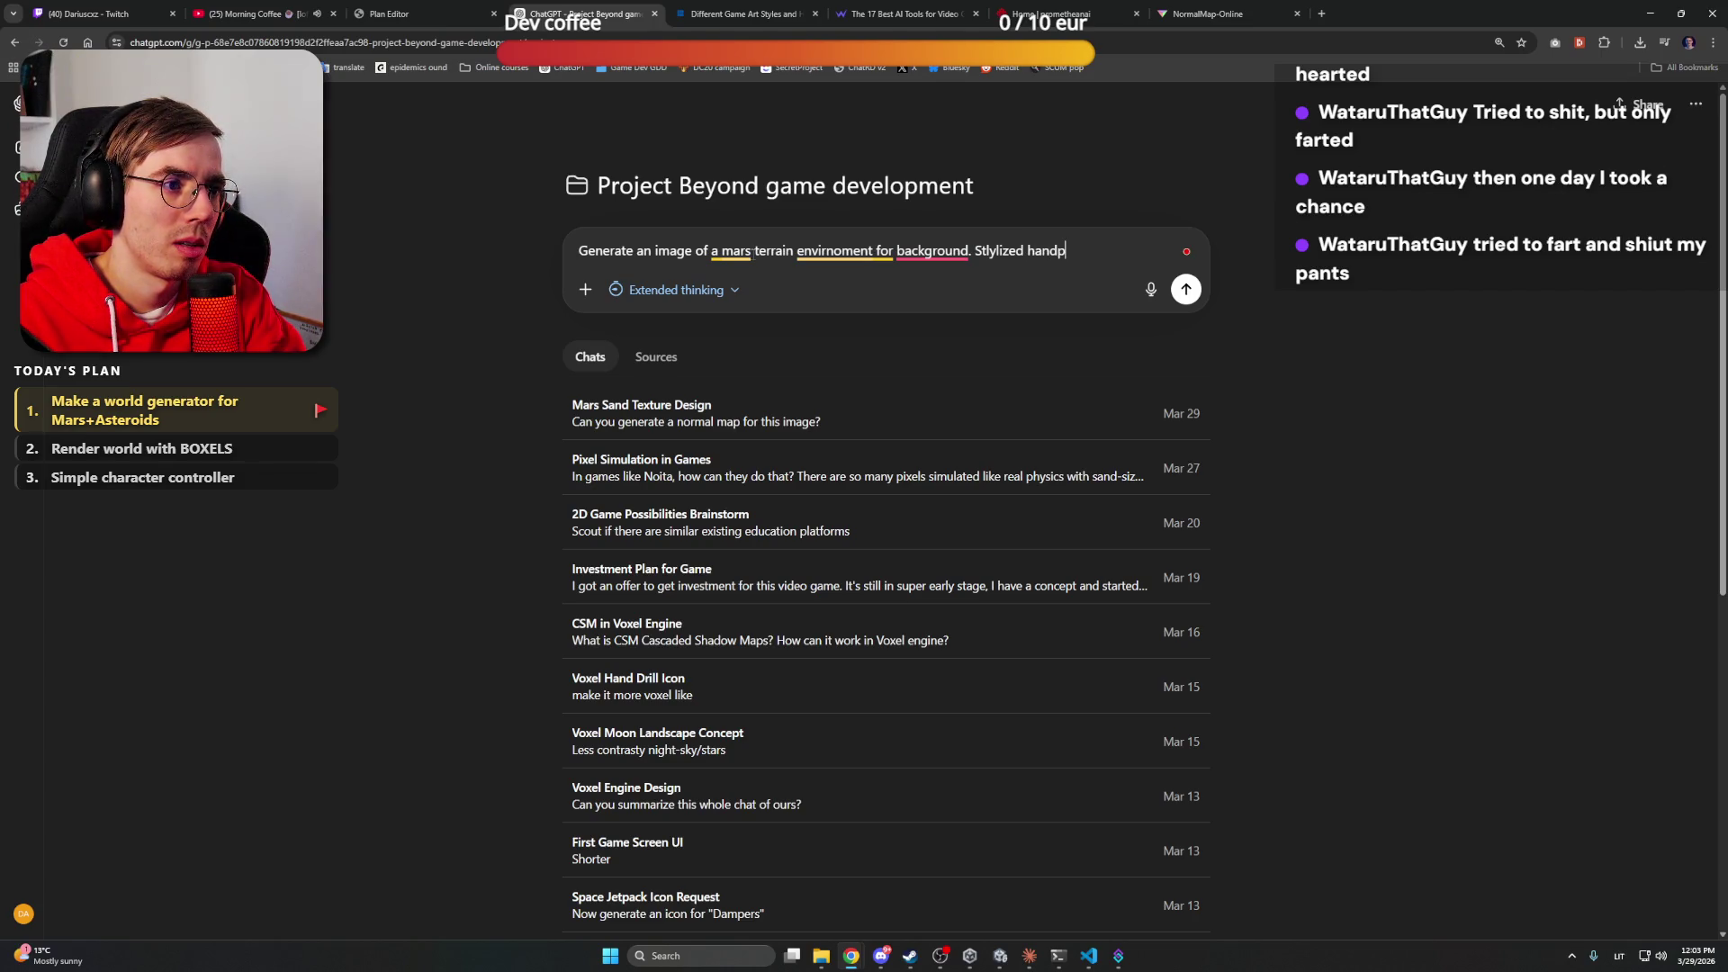
{"action": "key", "text": "BackSpace"}
{"action": "type", "text": " painted l"}
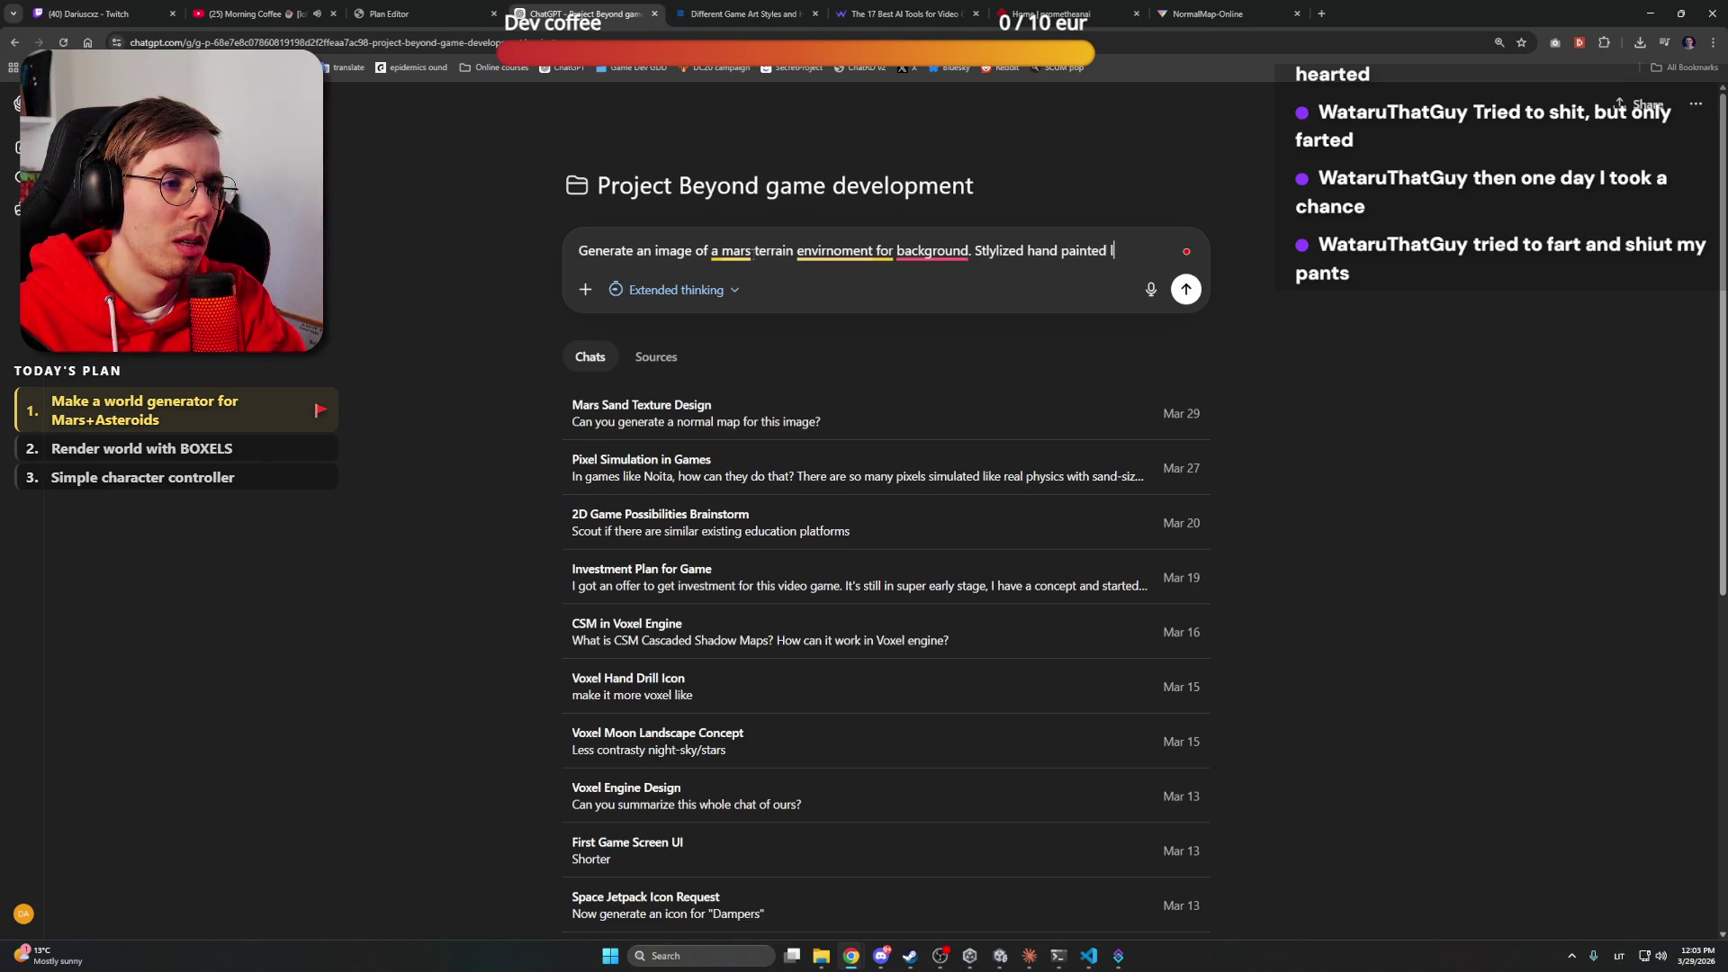
{"action": "type", "text": "ike concept art "}
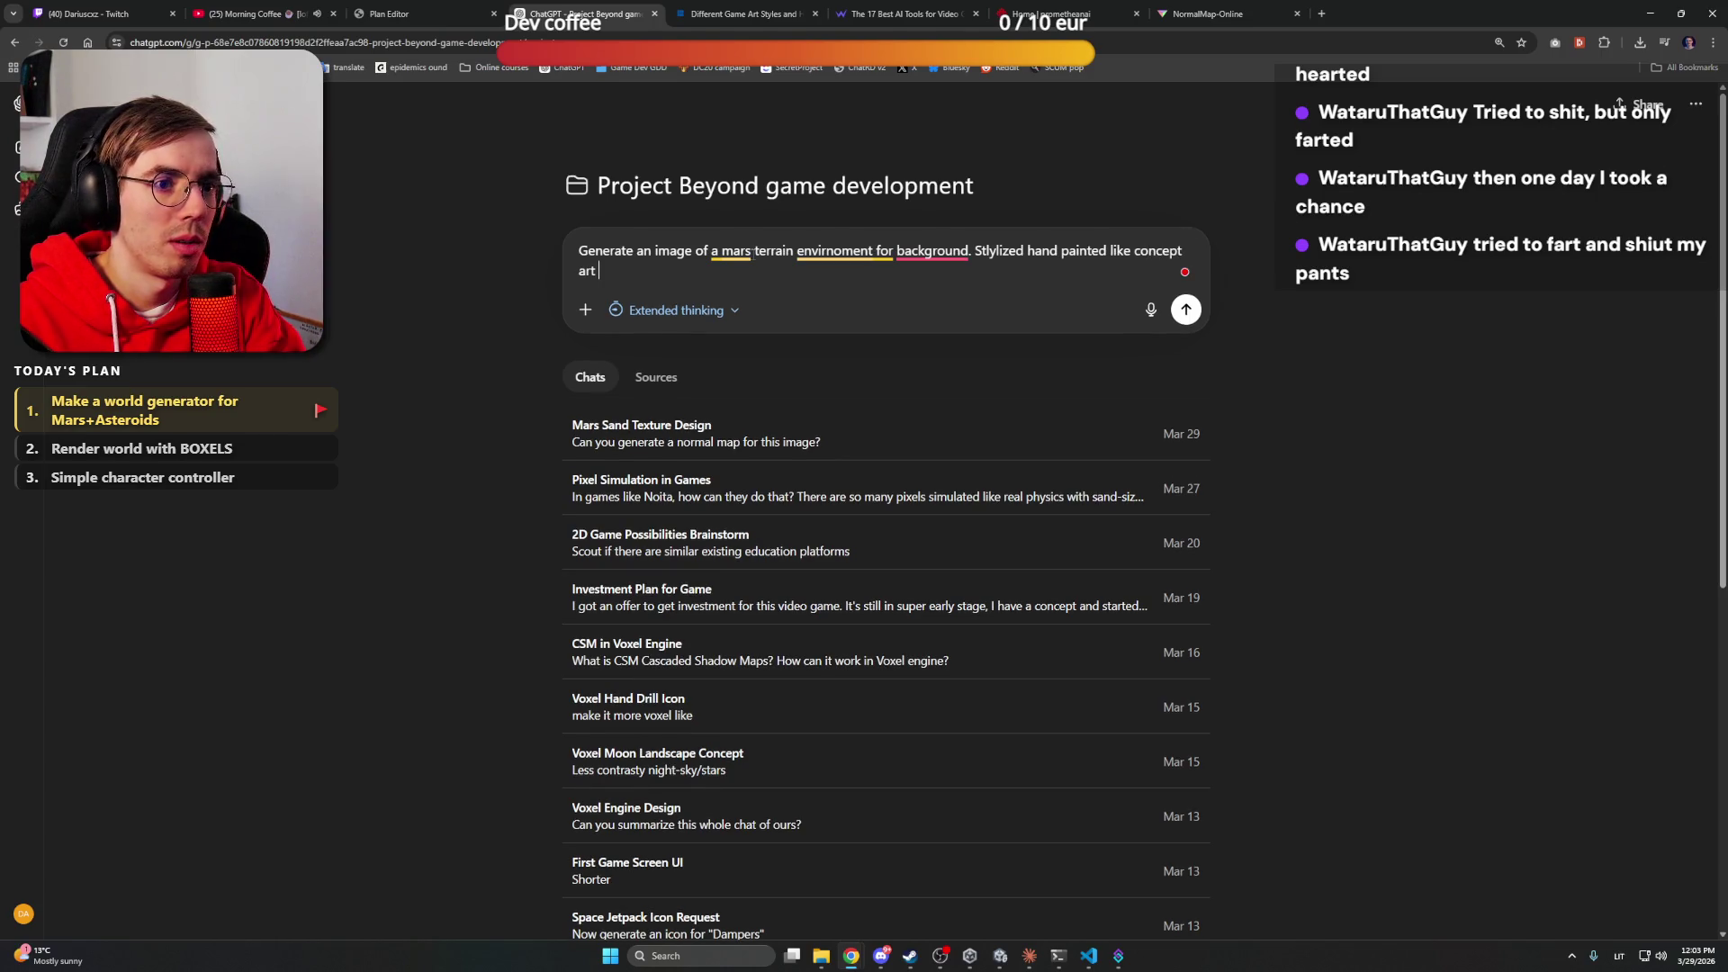
{"action": "type", "text": "image."}
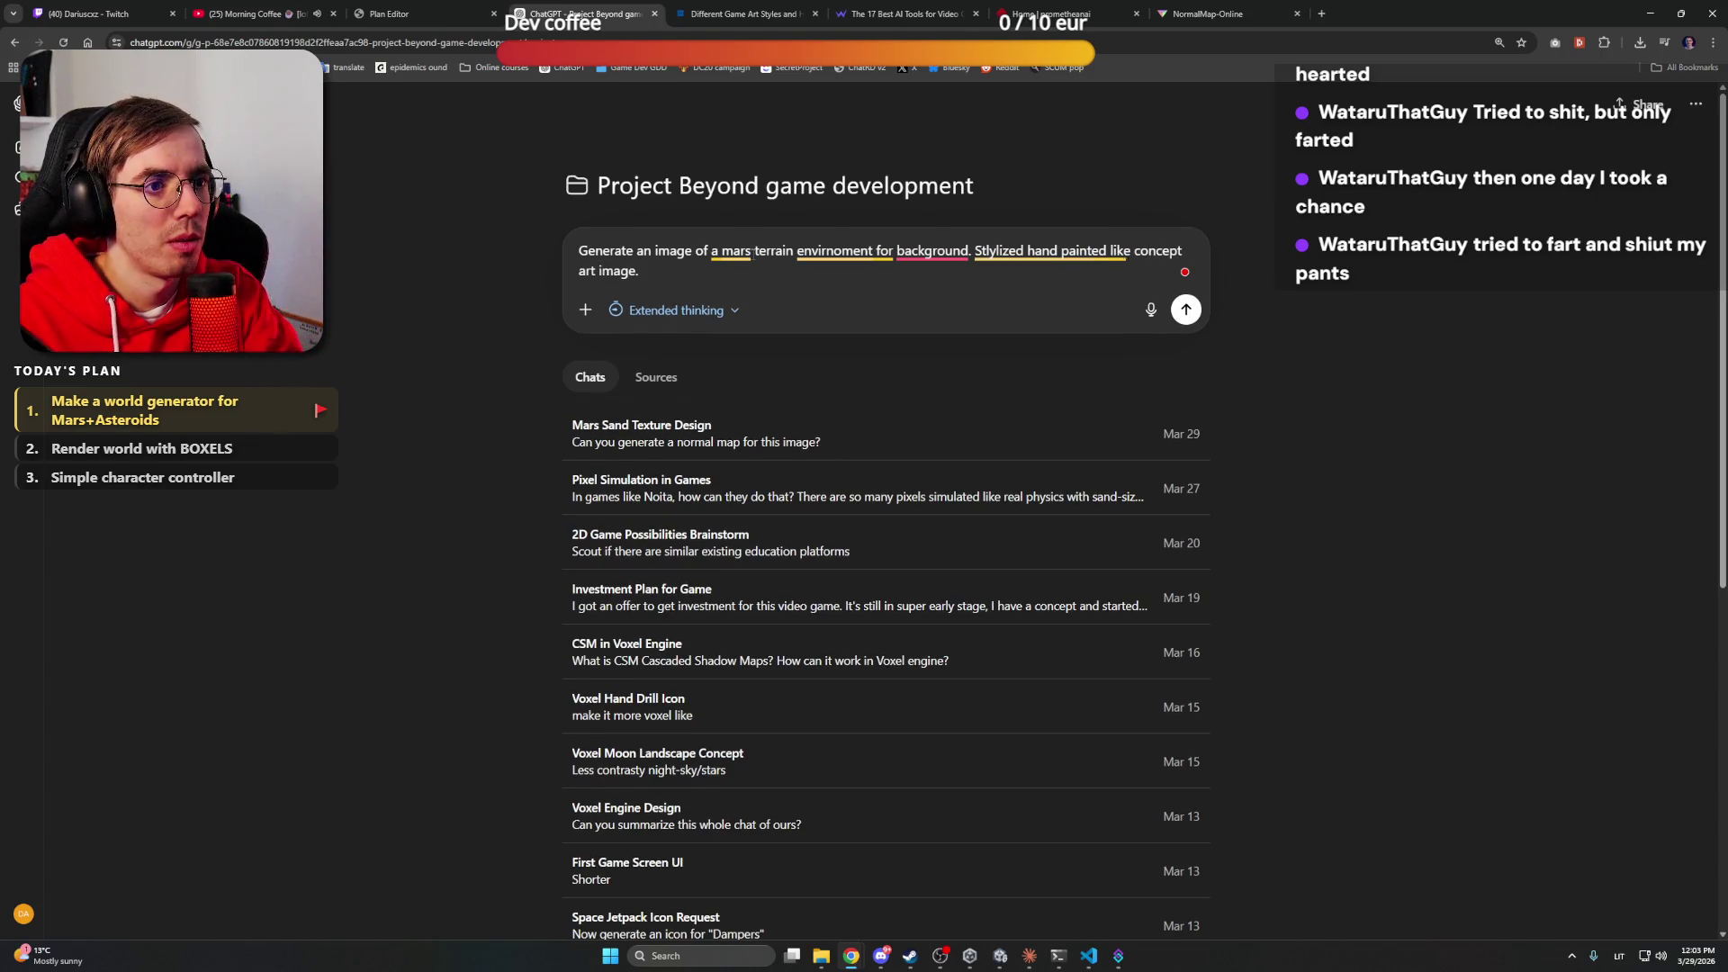
{"action": "type", "text": "for "}
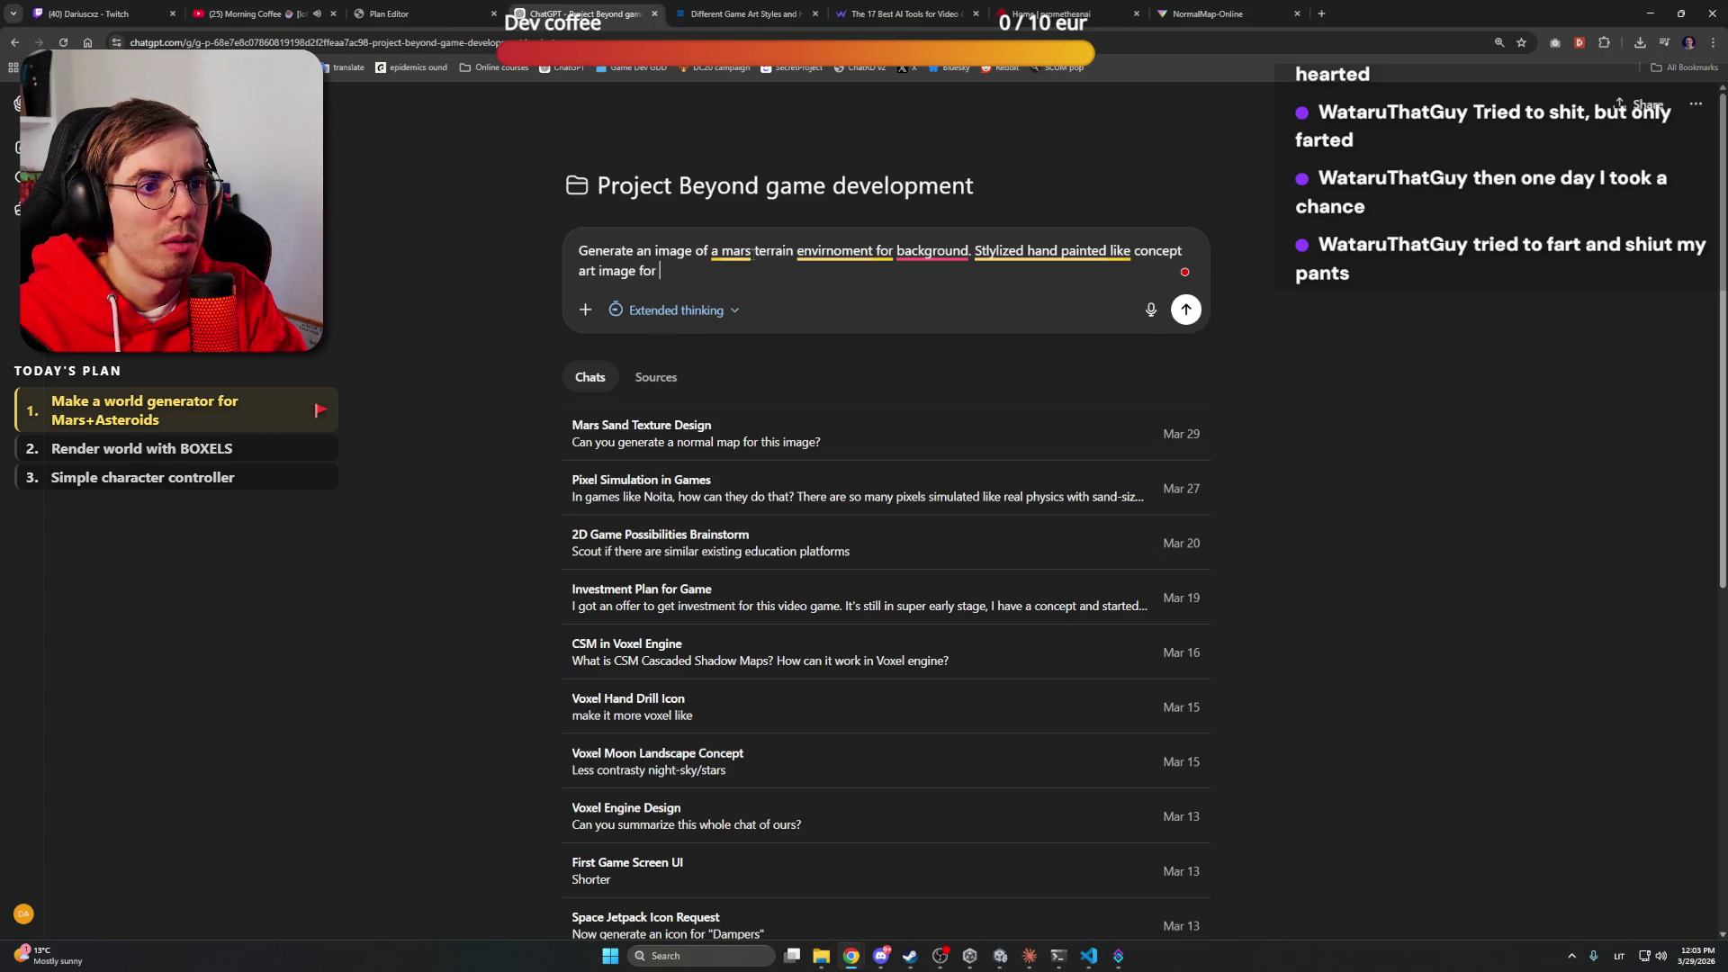
{"action": "type", "text": "a video game."}
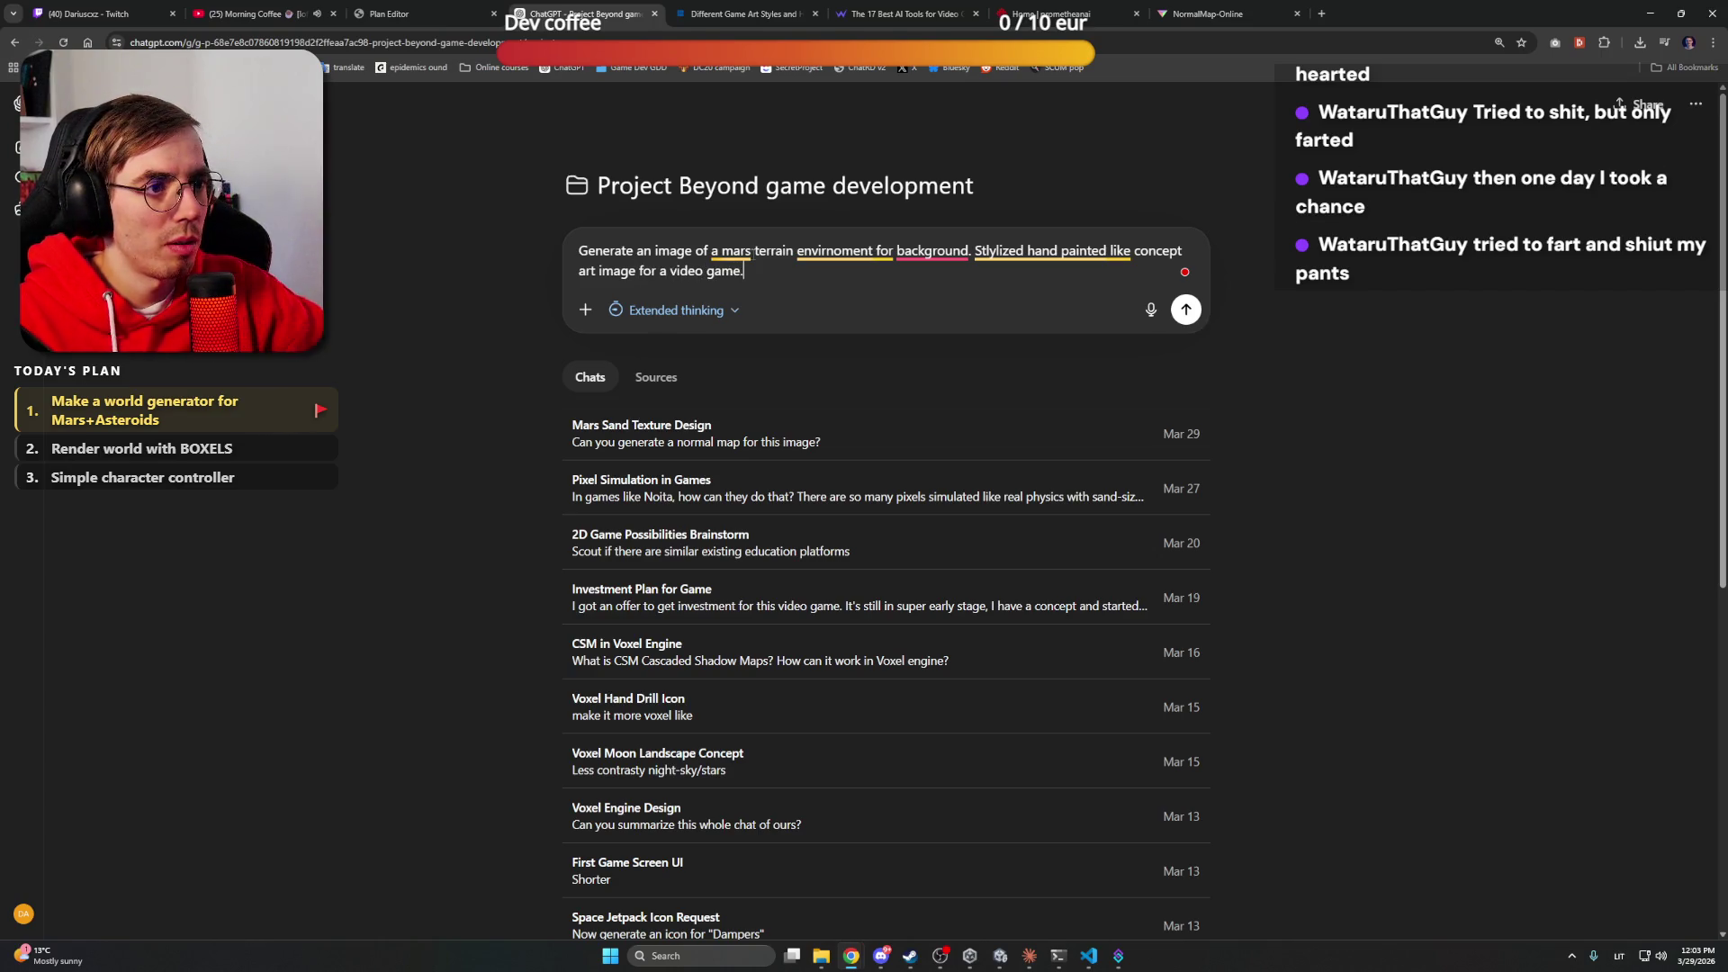
Accept Grammarly corrections for background, Mars, environment and Stylized, and dismiss the remaining suggestion
{"action": "left_click", "coordinate": [936, 253]}
{"action": "left_click", "coordinate": [918, 301]}
{"action": "type", "text": "the"}
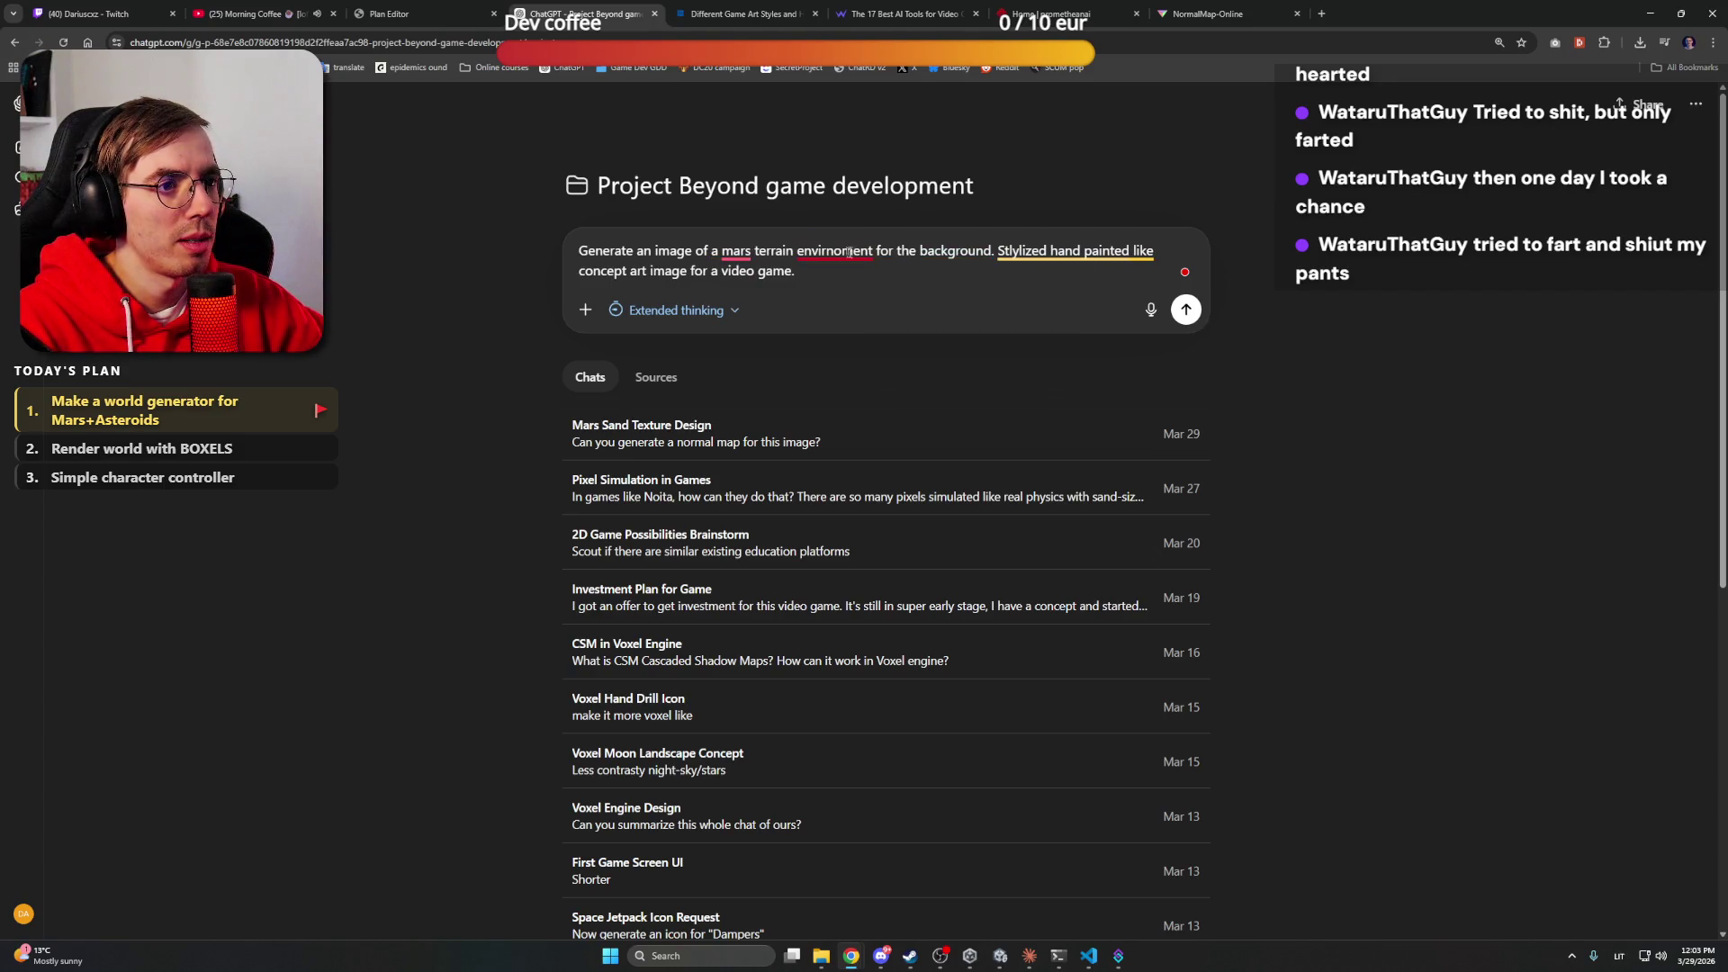
{"action": "left_click", "coordinate": [746, 252]}
{"action": "left_click", "coordinate": [740, 294]}
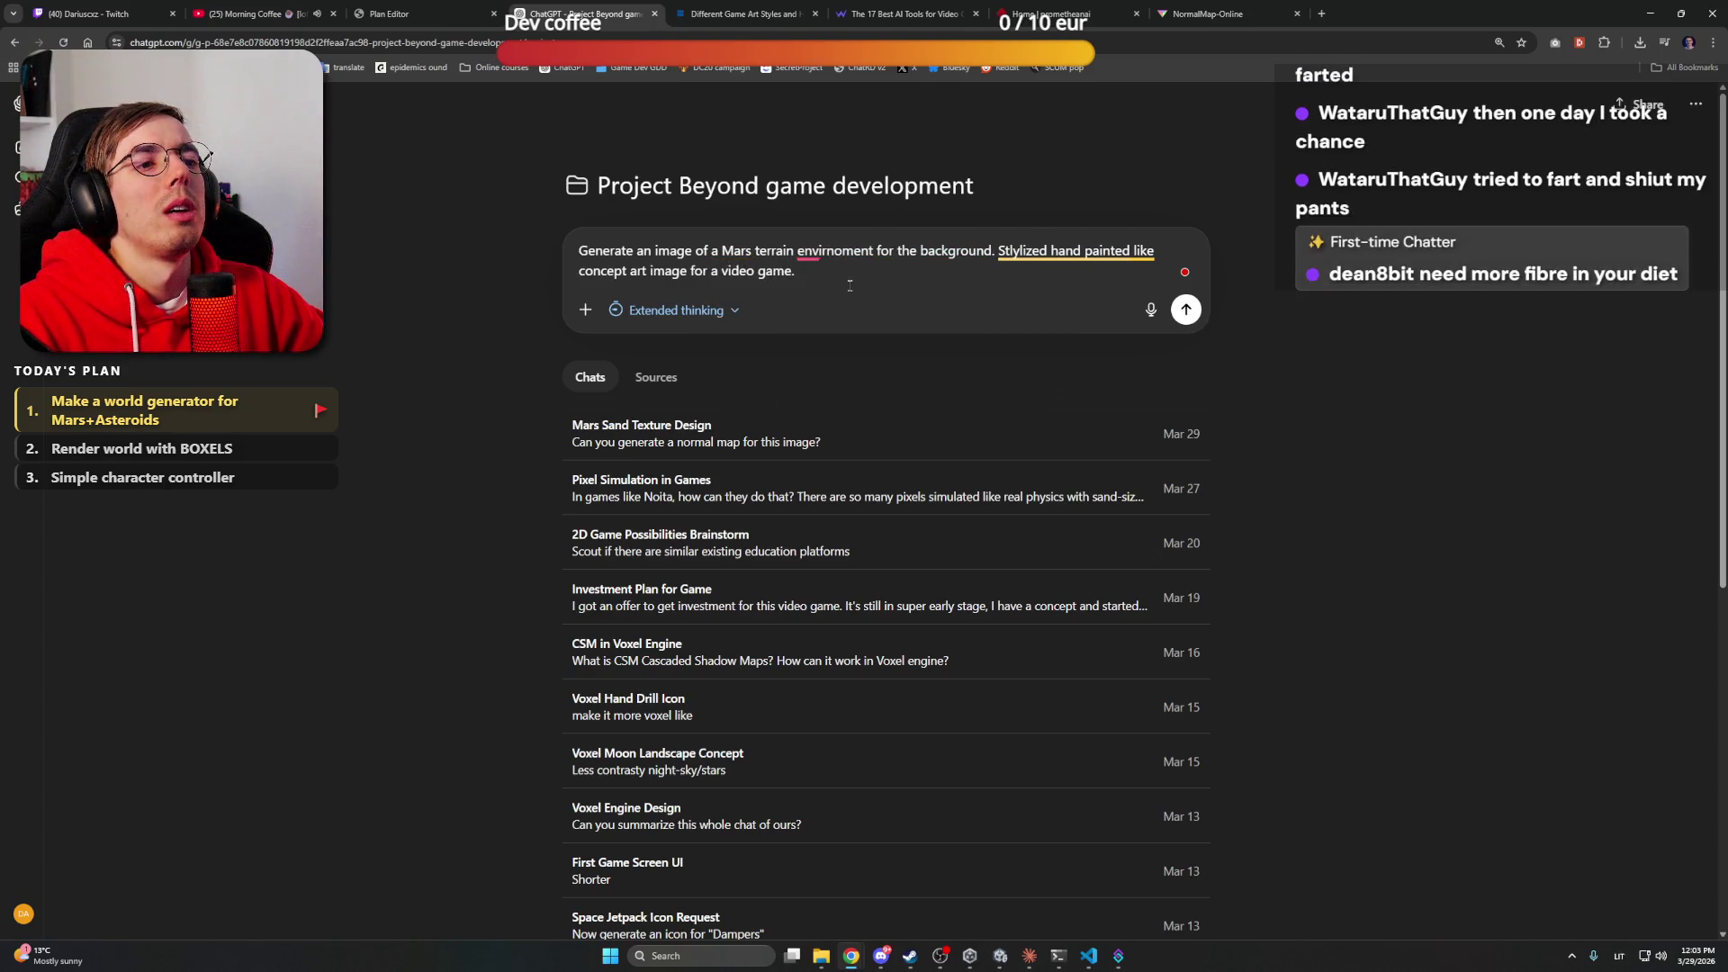
{"action": "left_click", "coordinate": [833, 252]}
{"action": "left_click", "coordinate": [846, 299]}
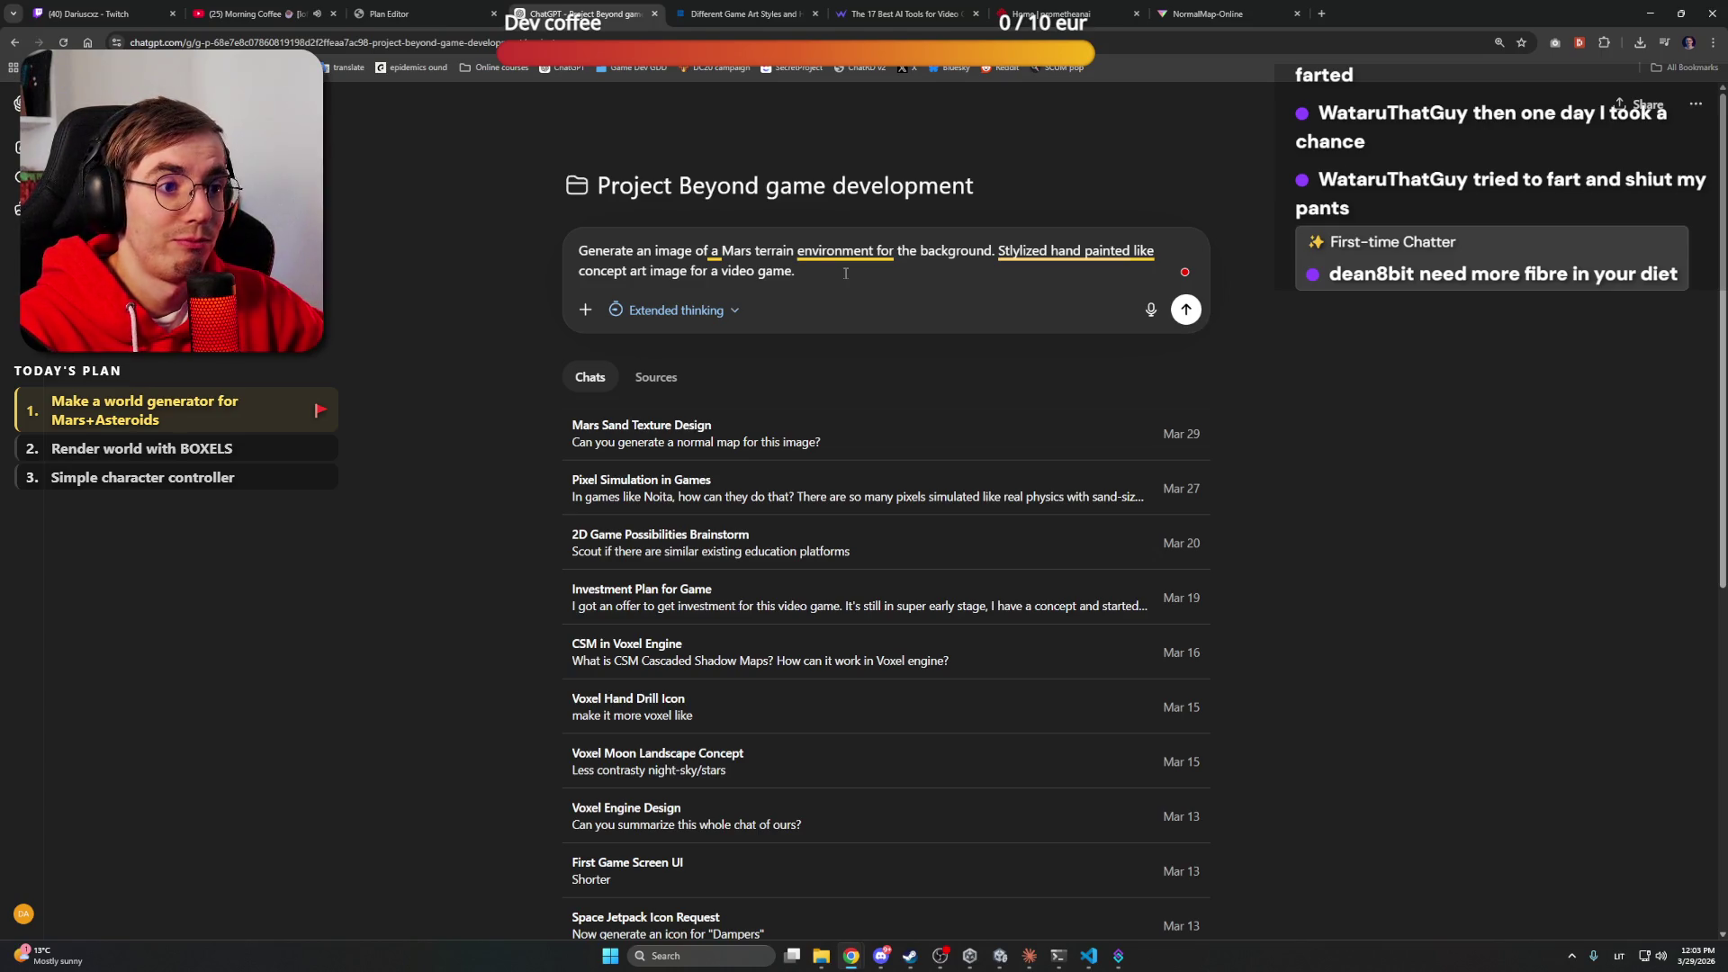
{"action": "left_click", "coordinate": [1004, 258]}
{"action": "left_click", "coordinate": [1036, 286]}
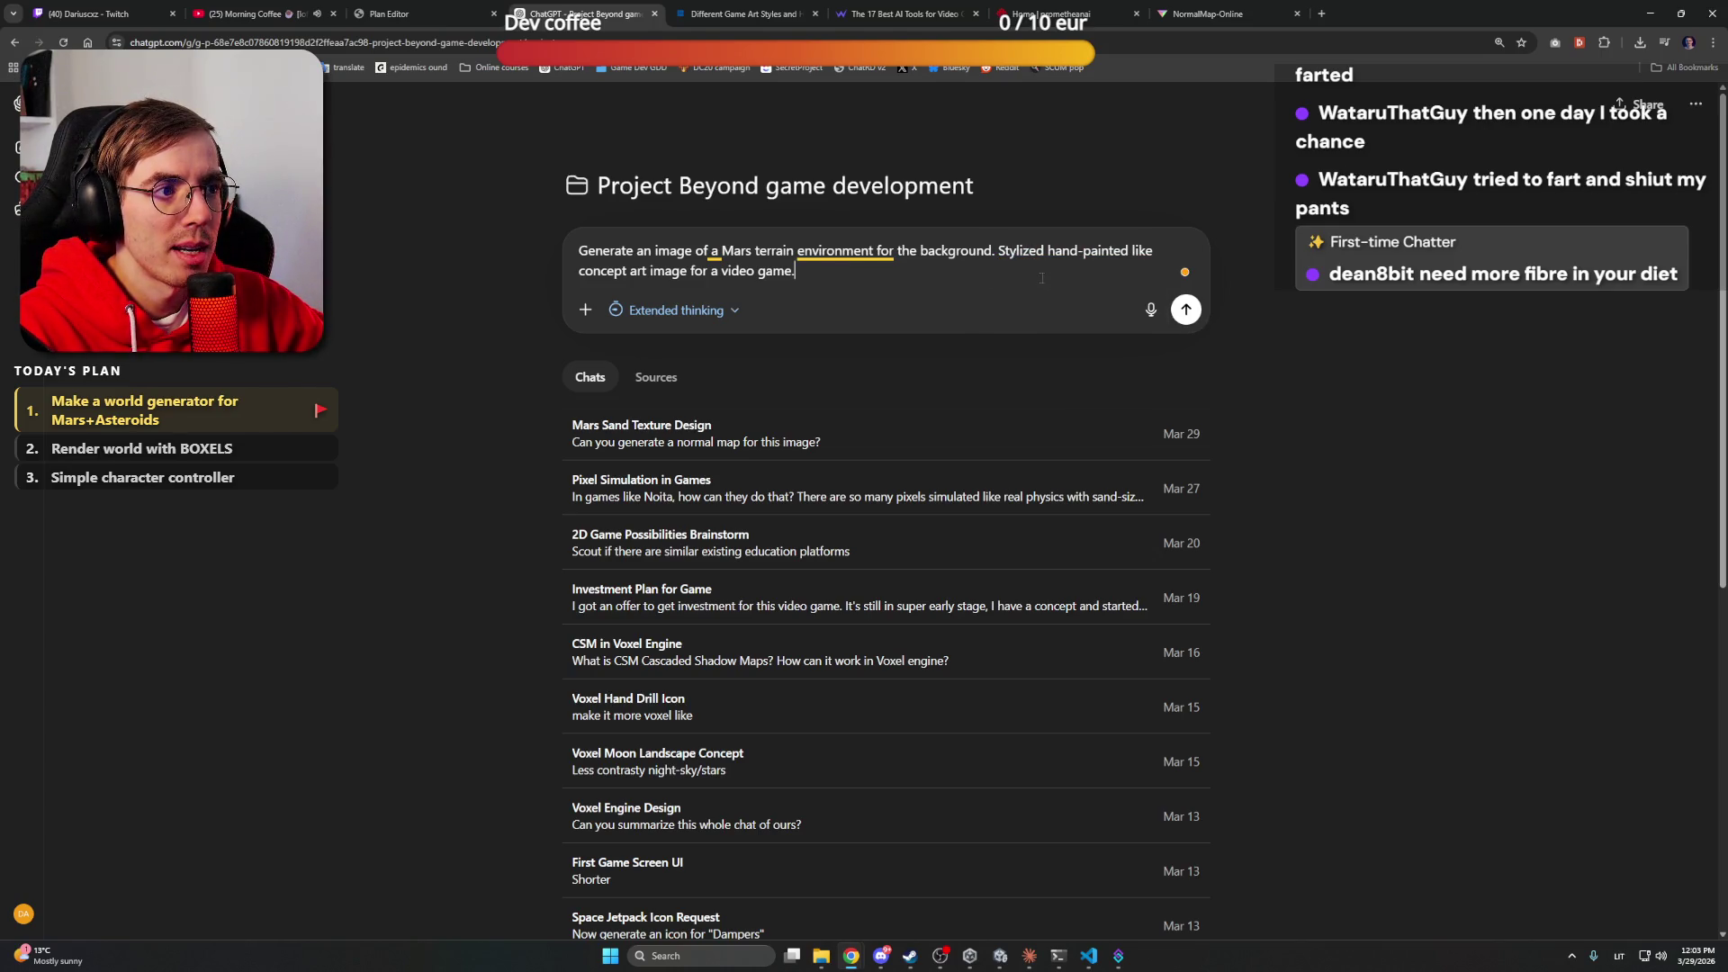
{"action": "left_click", "coordinate": [1034, 443]}
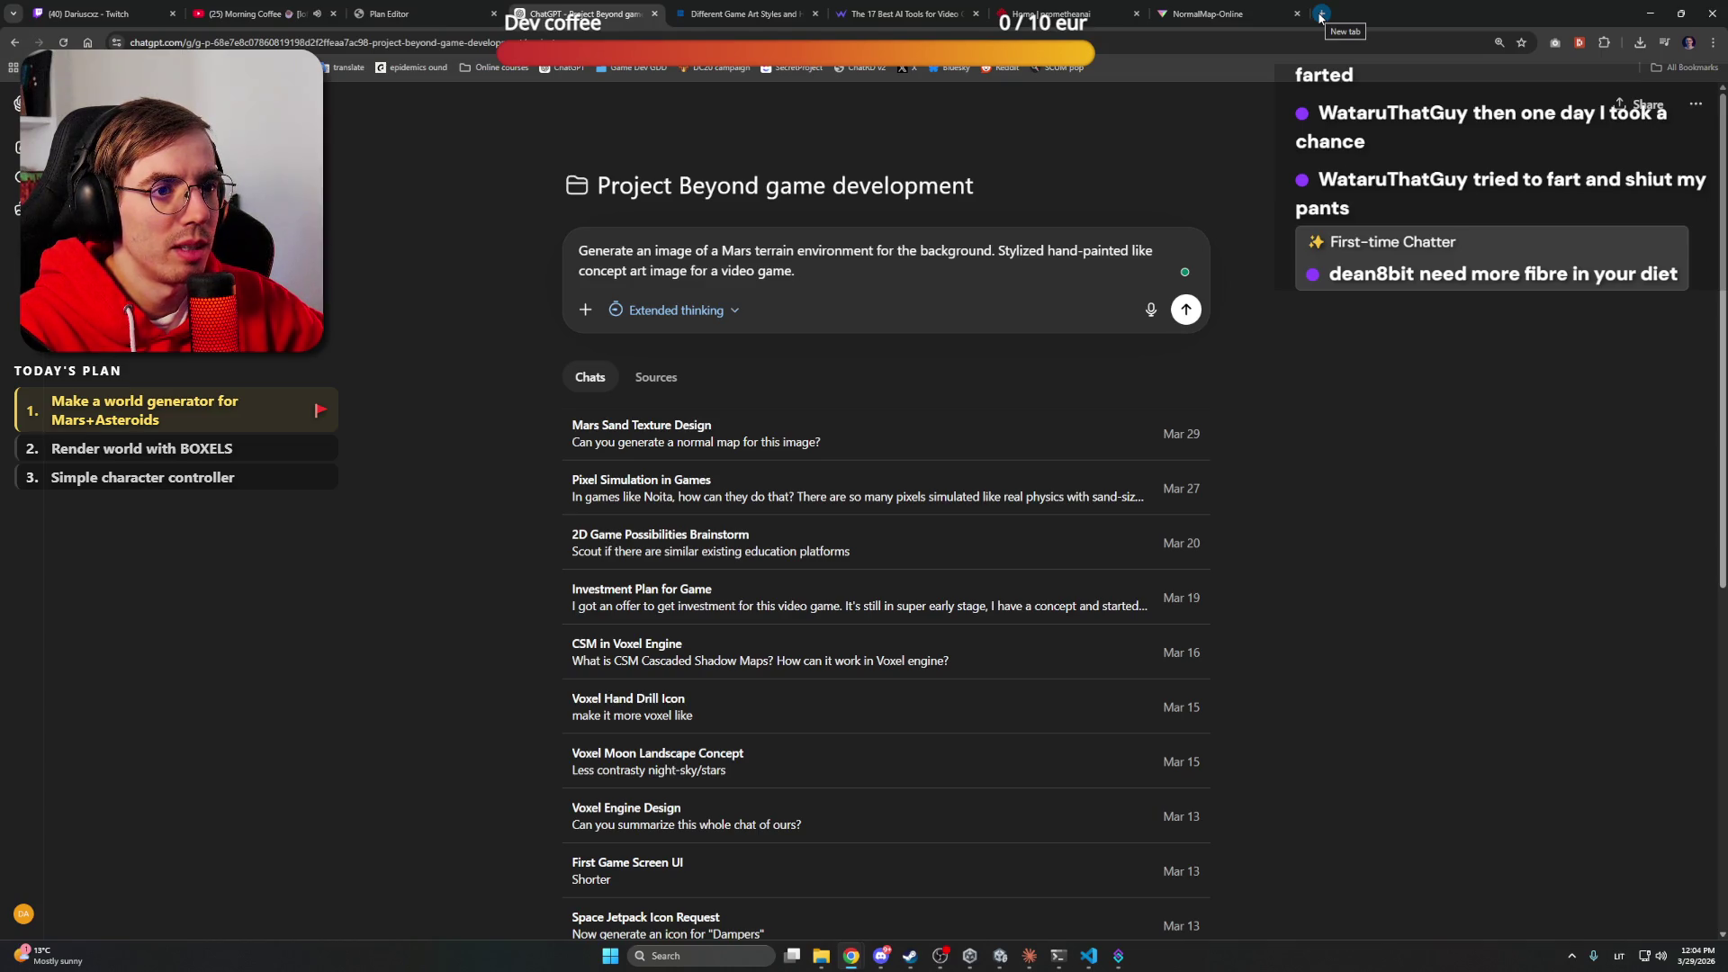
{"action": "left_click", "coordinate": [1321, 15]}
Search Google Images for 'martian movie mars terrain' and copy the PBS astronaut-in-red-desert still
{"action": "type", "text": "mar"}
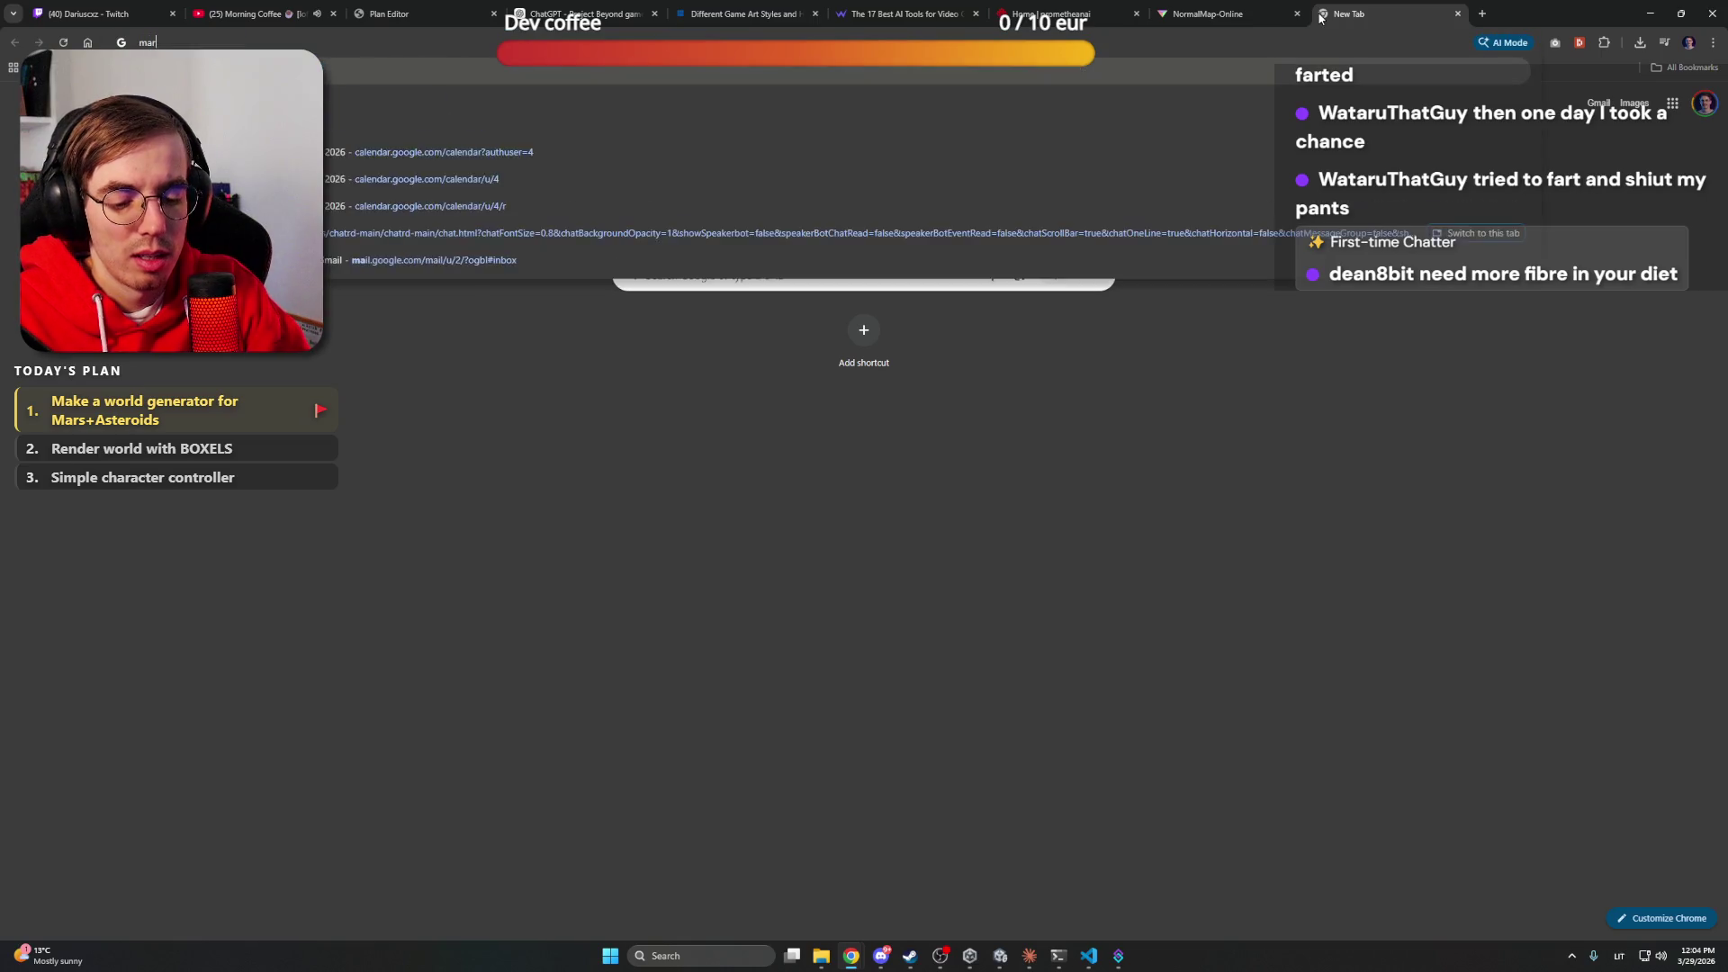
{"action": "type", "text": "tian movie ma"}
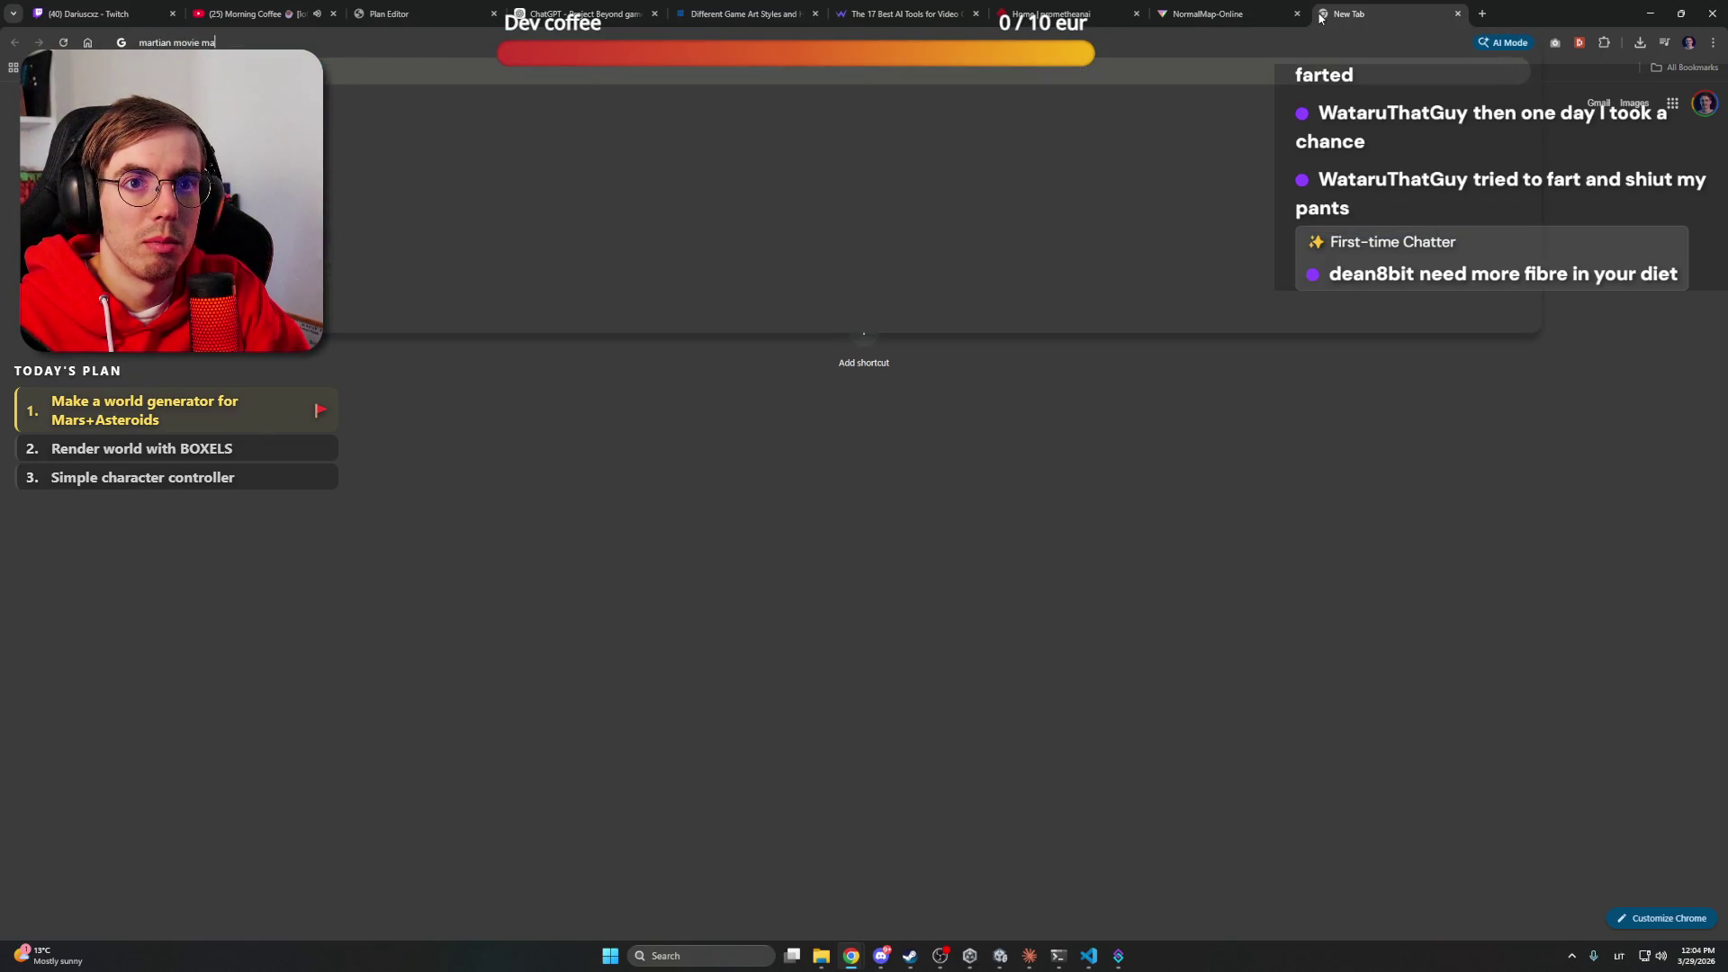
{"action": "type", "text": "terrain"}
{"action": "key", "text": "Return"}
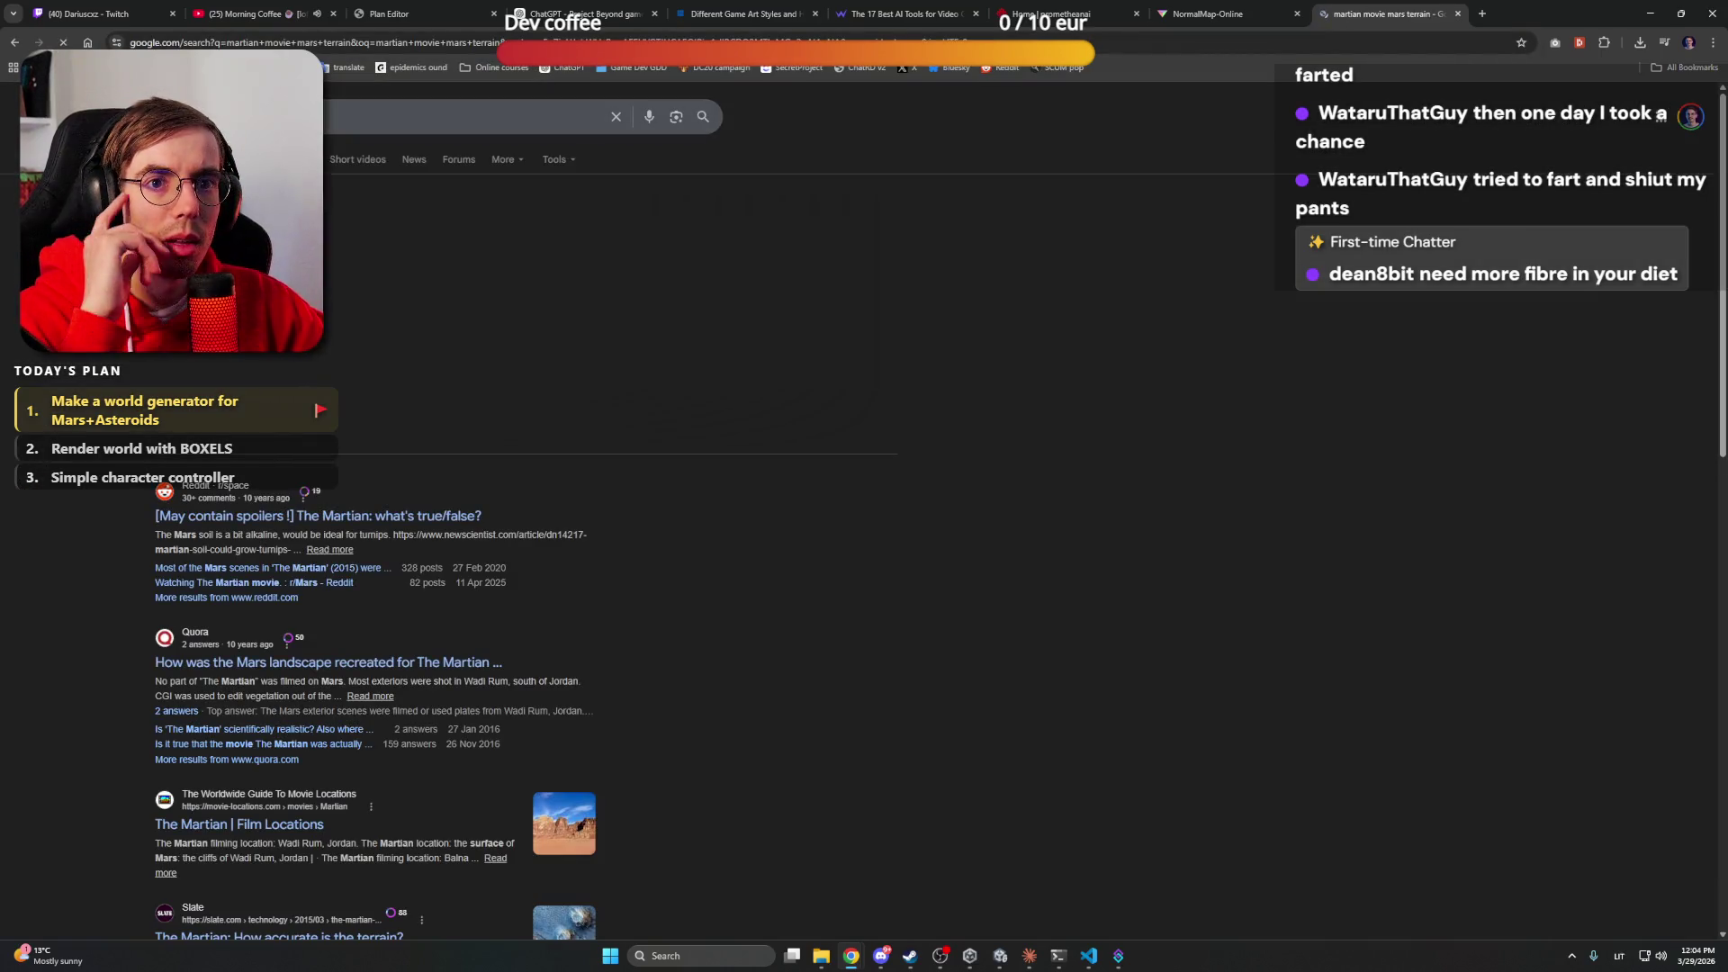
{"action": "left_click", "coordinate": [555, 159]}
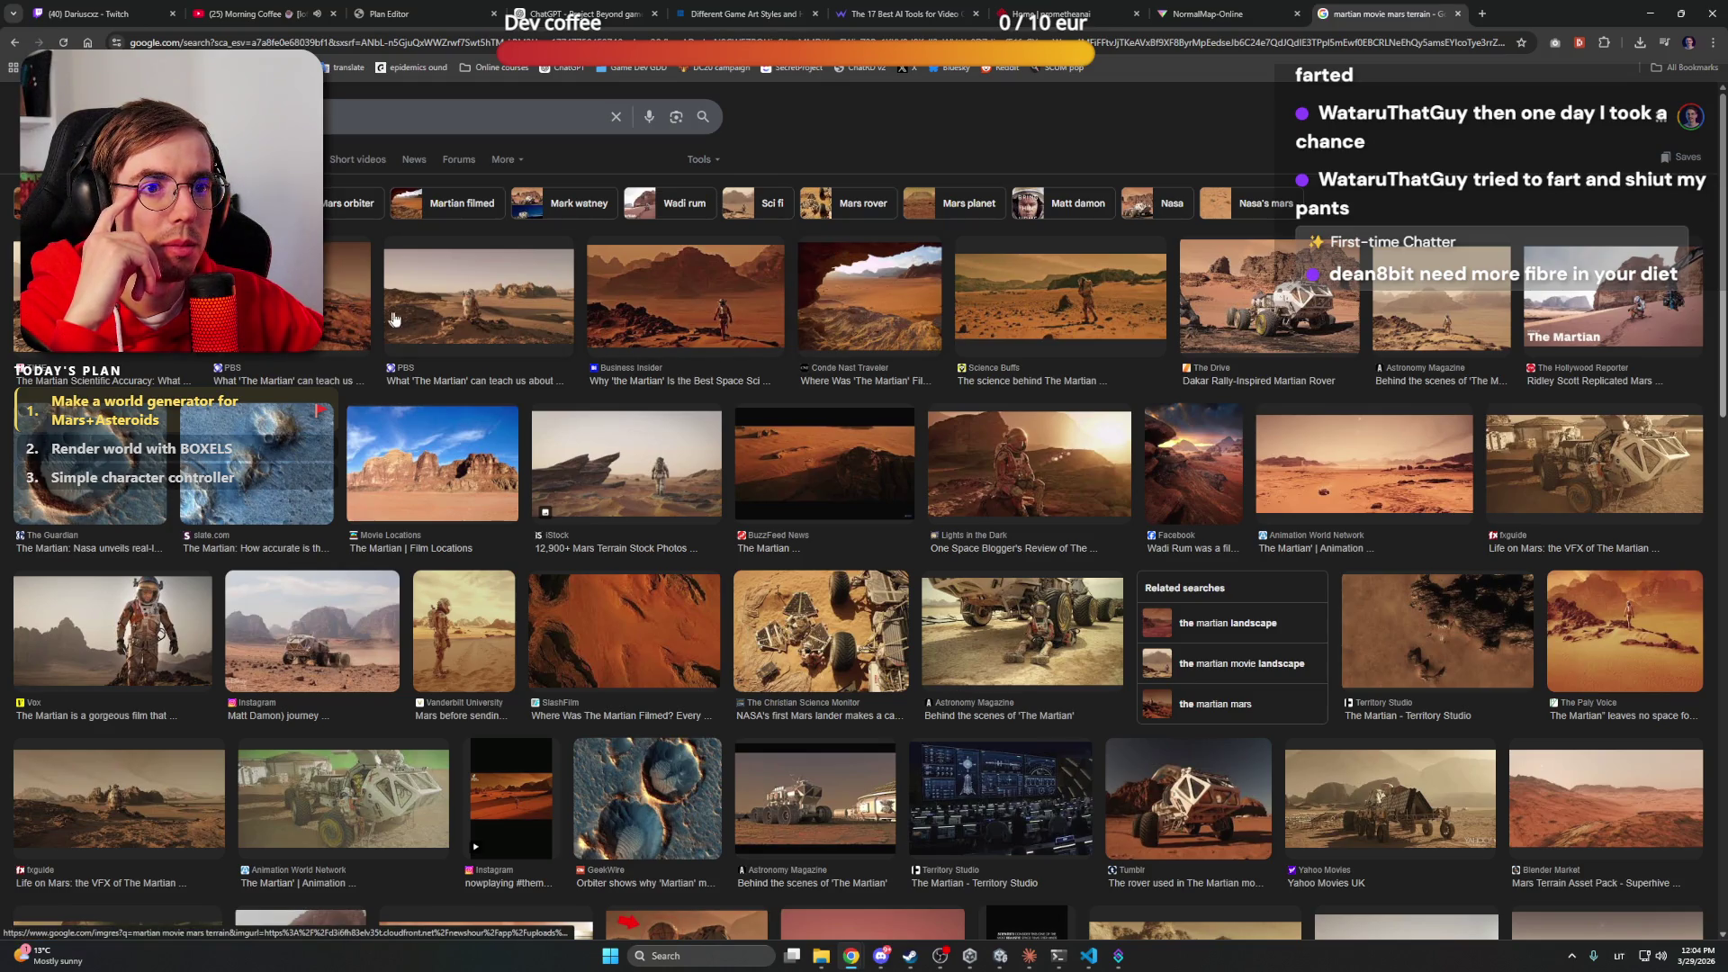
{"action": "left_click", "coordinate": [475, 310]}
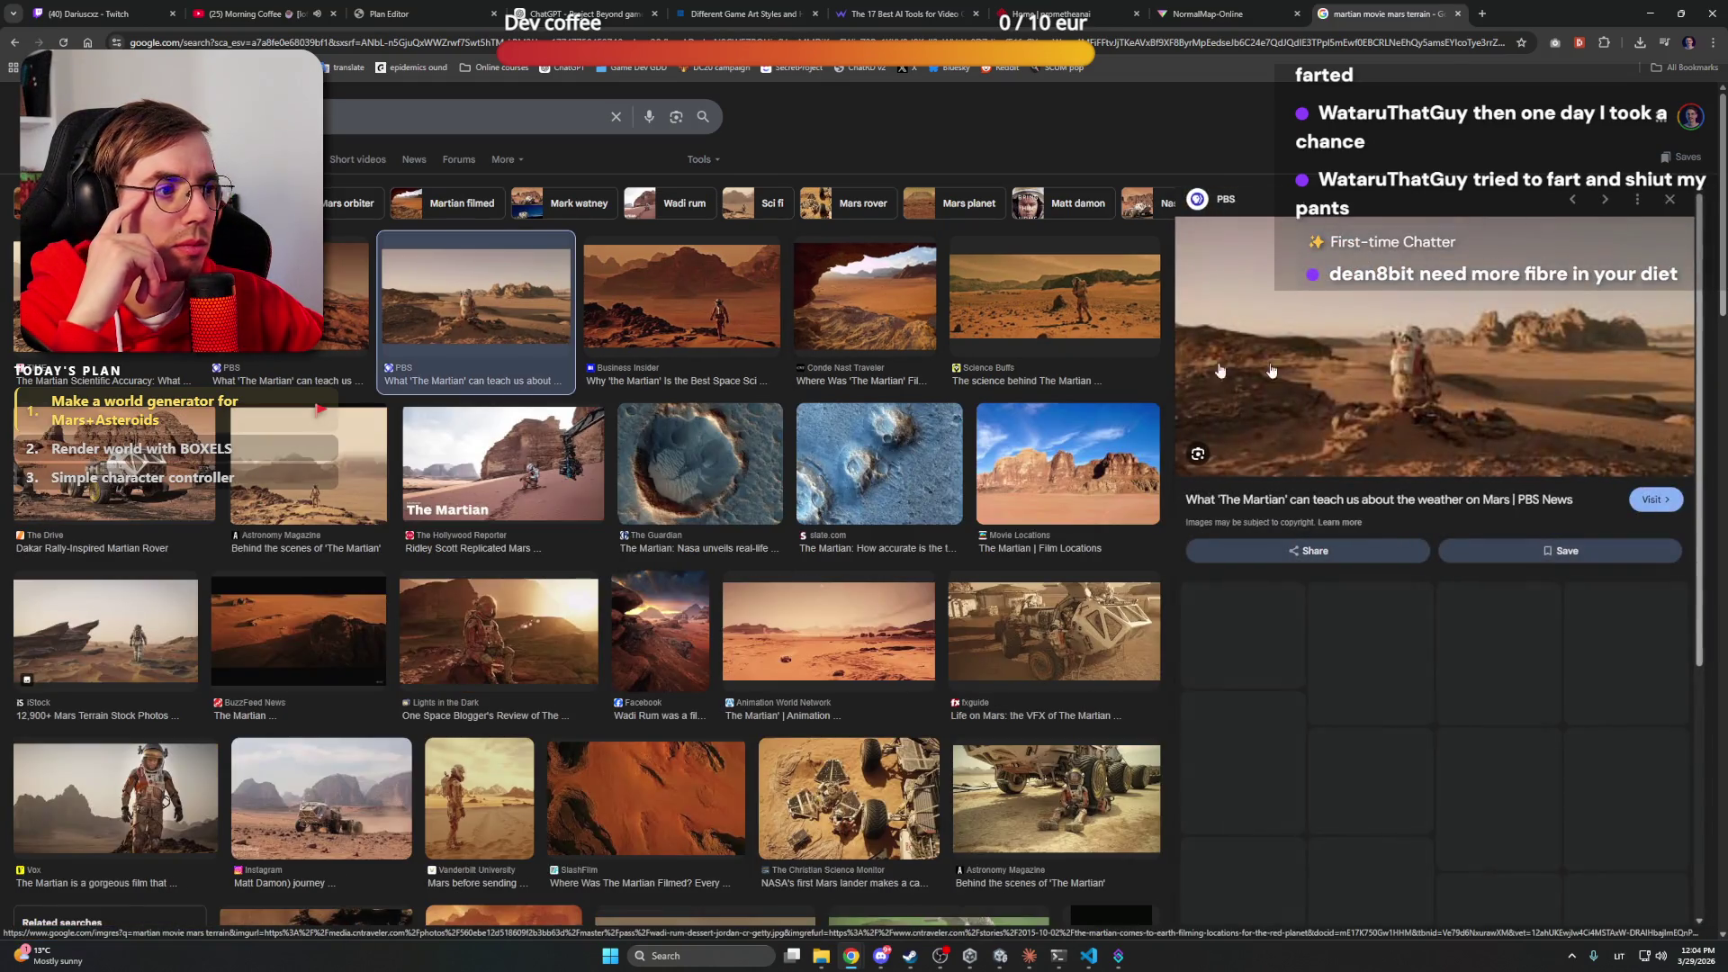
{"action": "right_click", "coordinate": [1421, 355]}
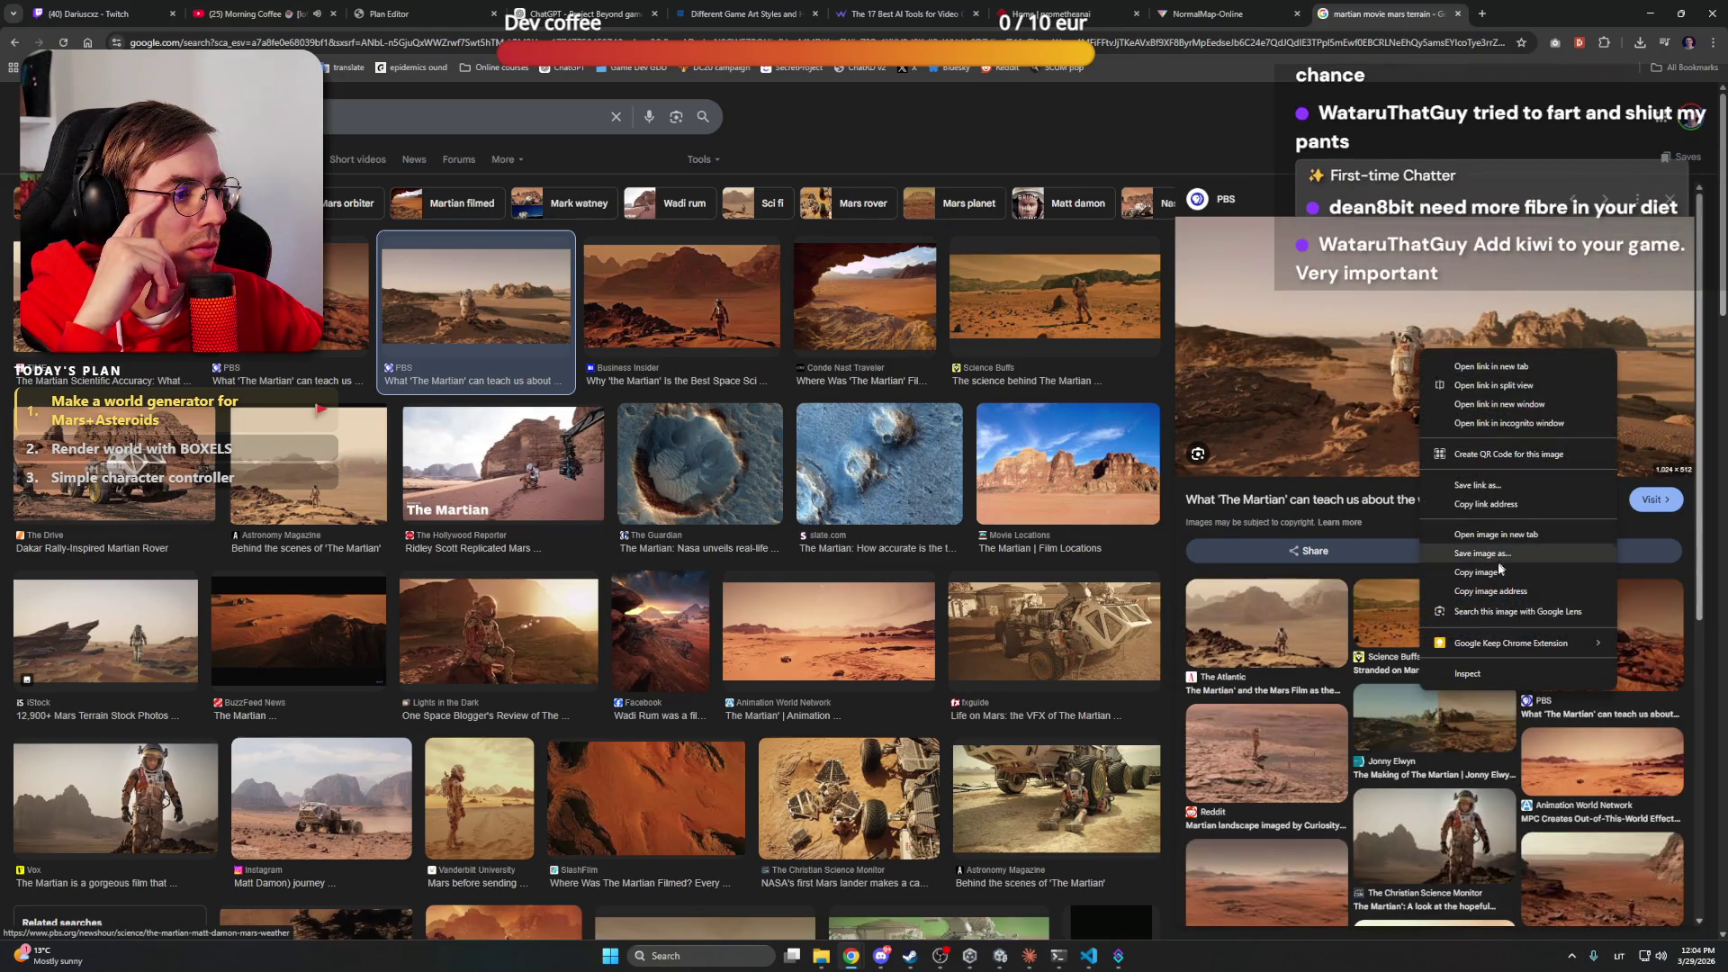
{"action": "left_click", "coordinate": [1458, 560]}
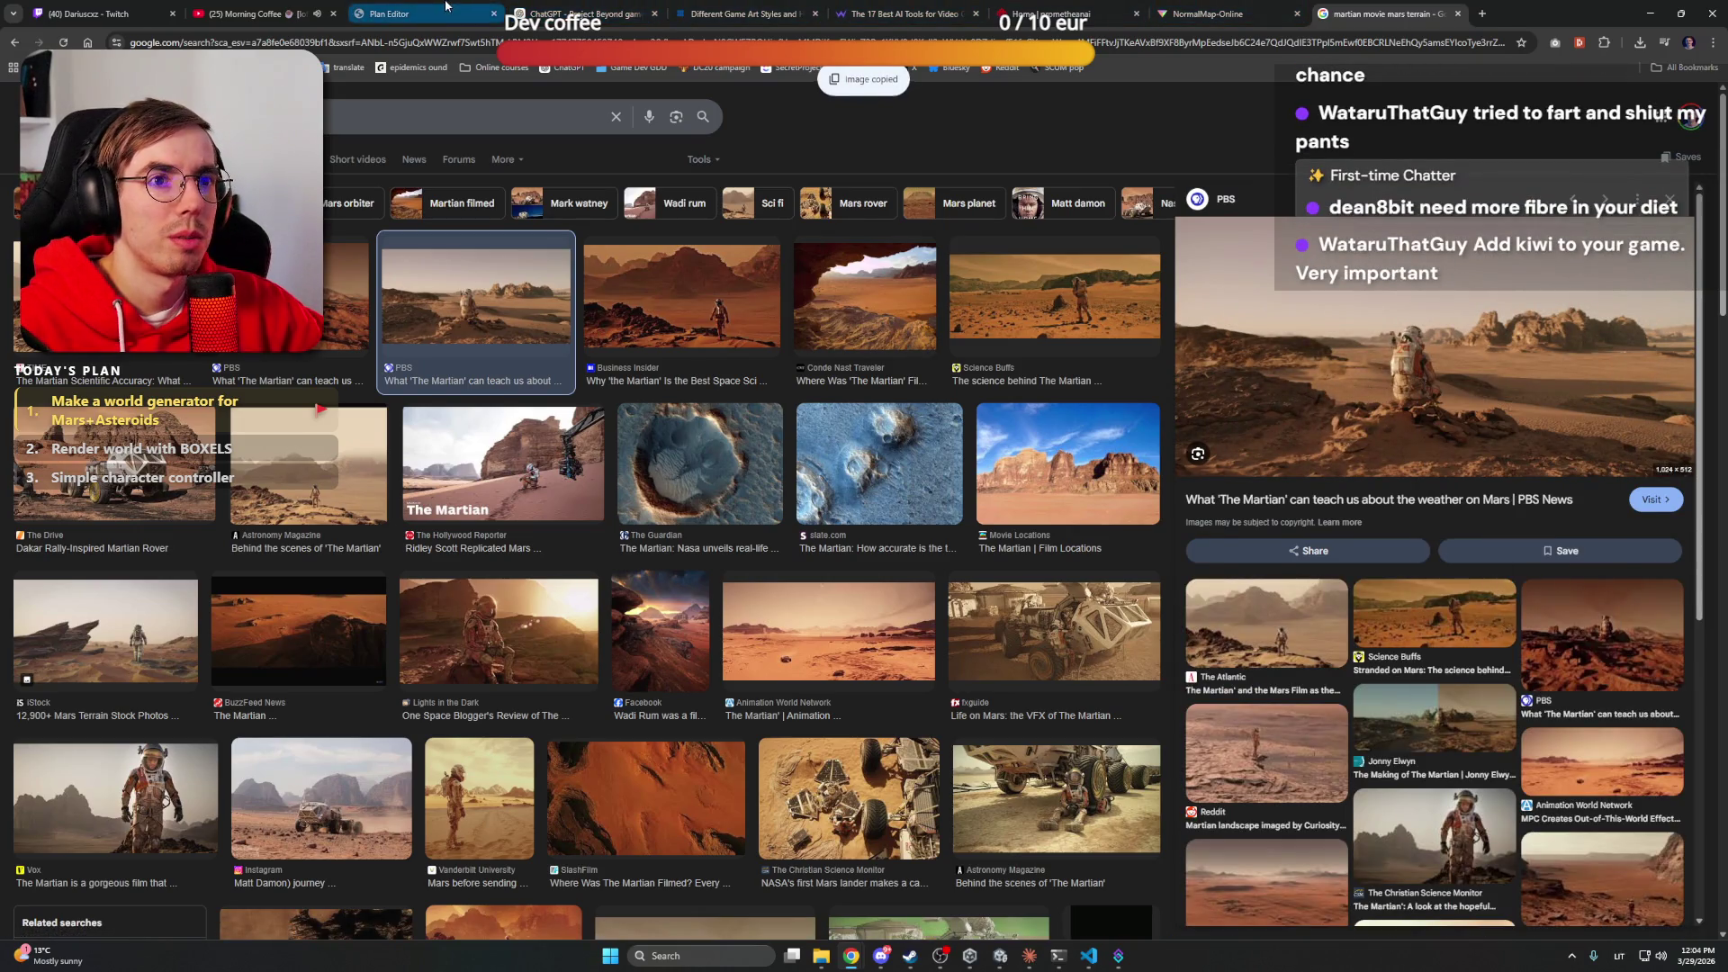
{"action": "left_click", "coordinate": [573, 11]}
Paste the movie still into ChatGPT, add 'Something like in the reference image.', and send it
{"action": "key", "text": "ctrl+v"}
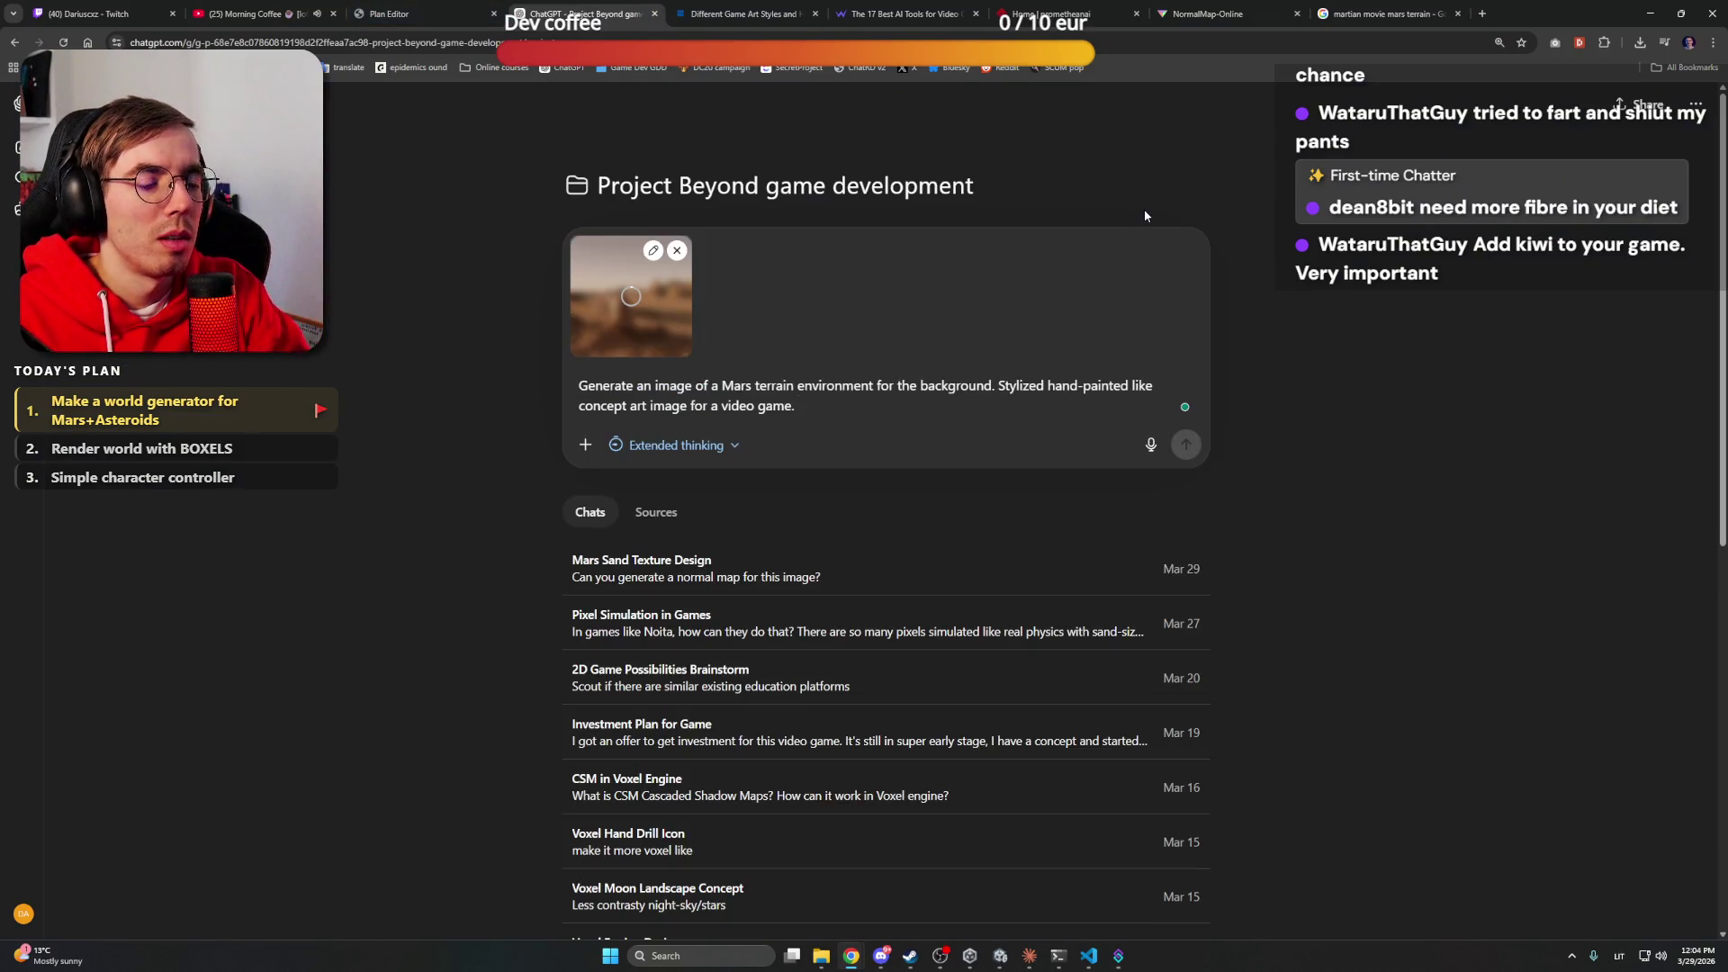
{"action": "type", "text": "Something like in the r"}
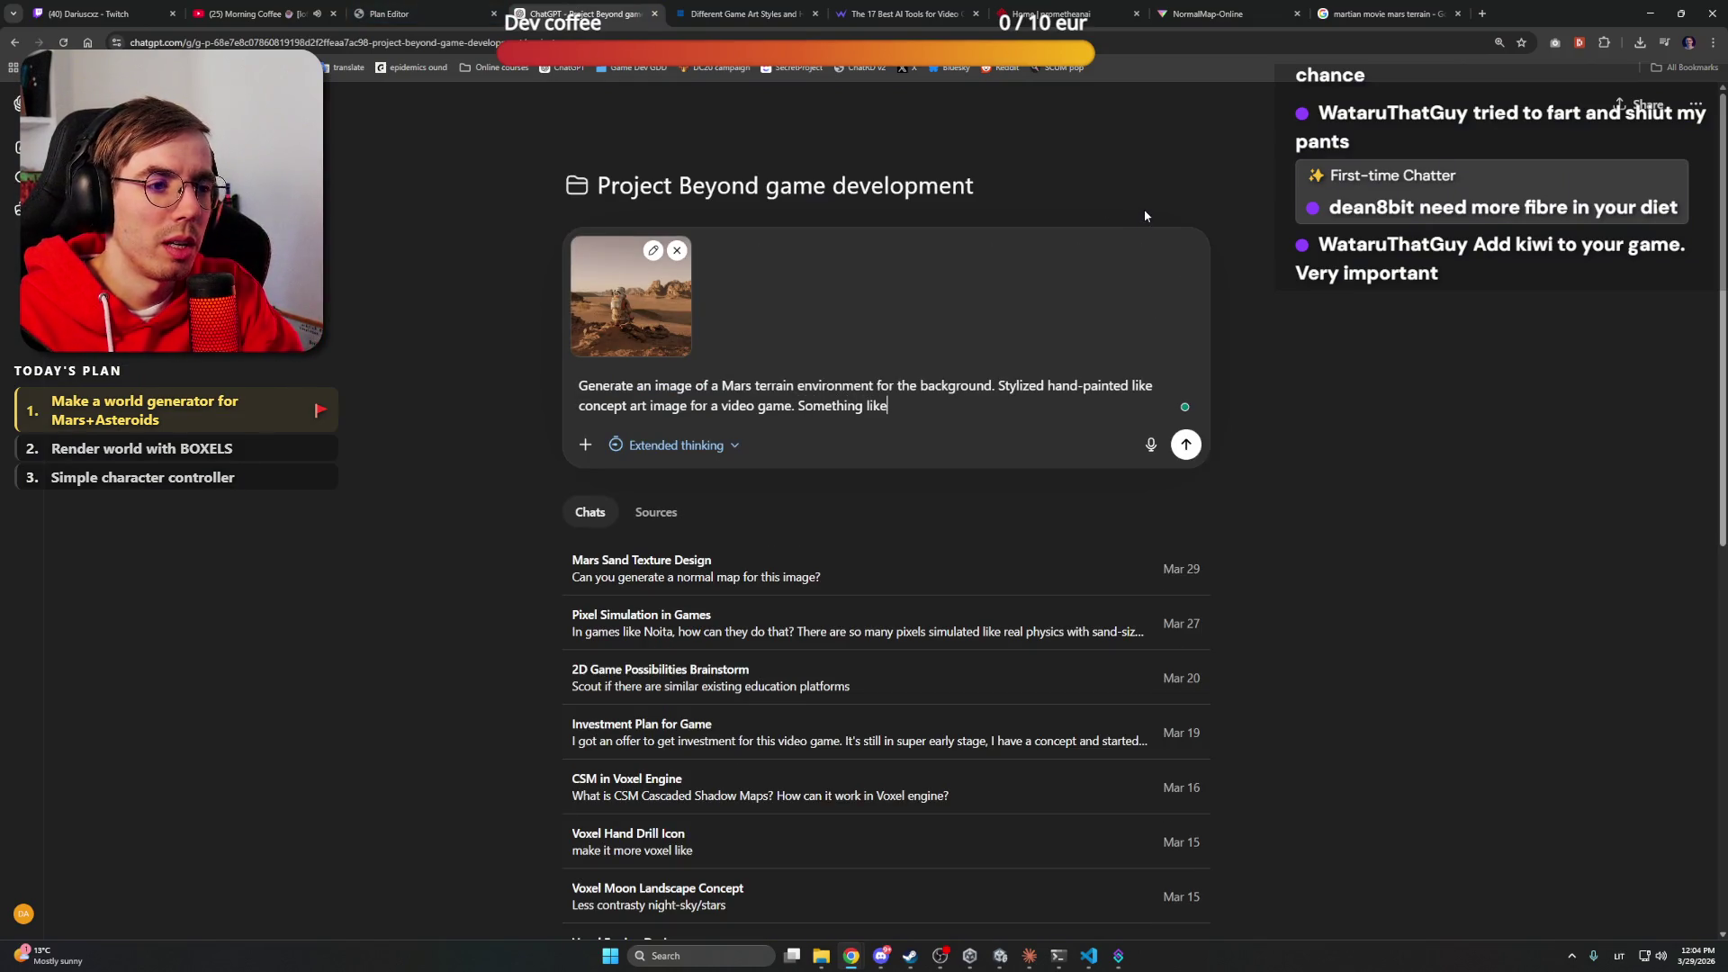
{"action": "type", "text": "eference image."}
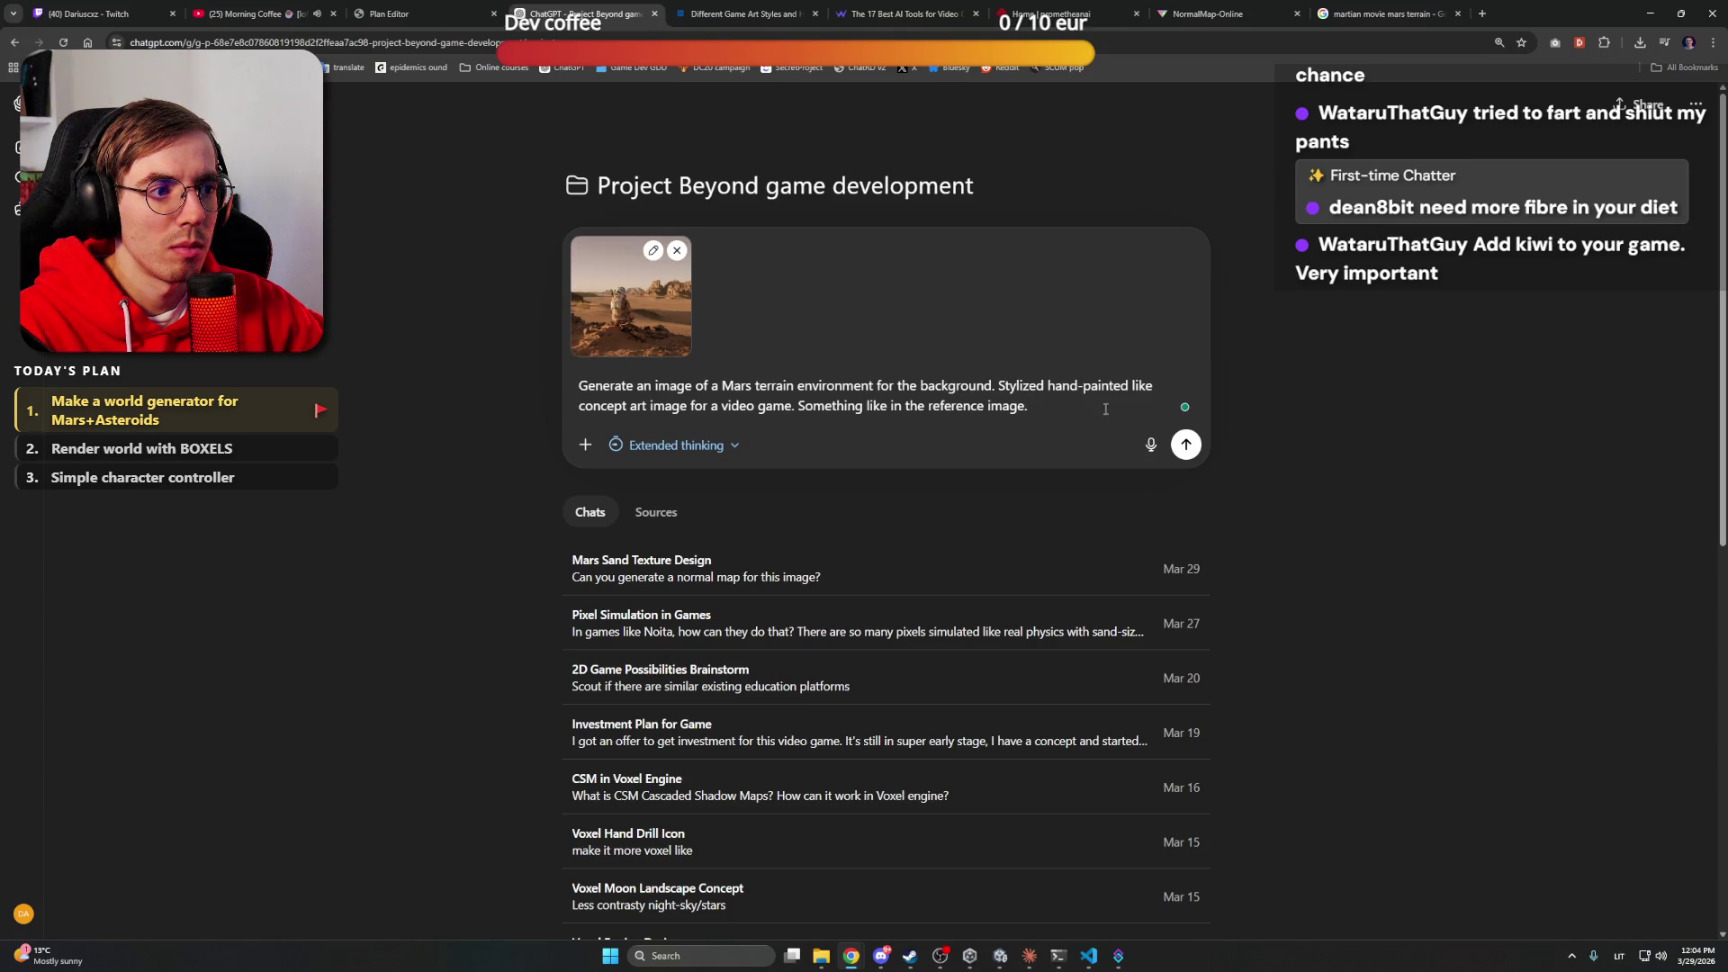
{"action": "key", "text": "Return"}
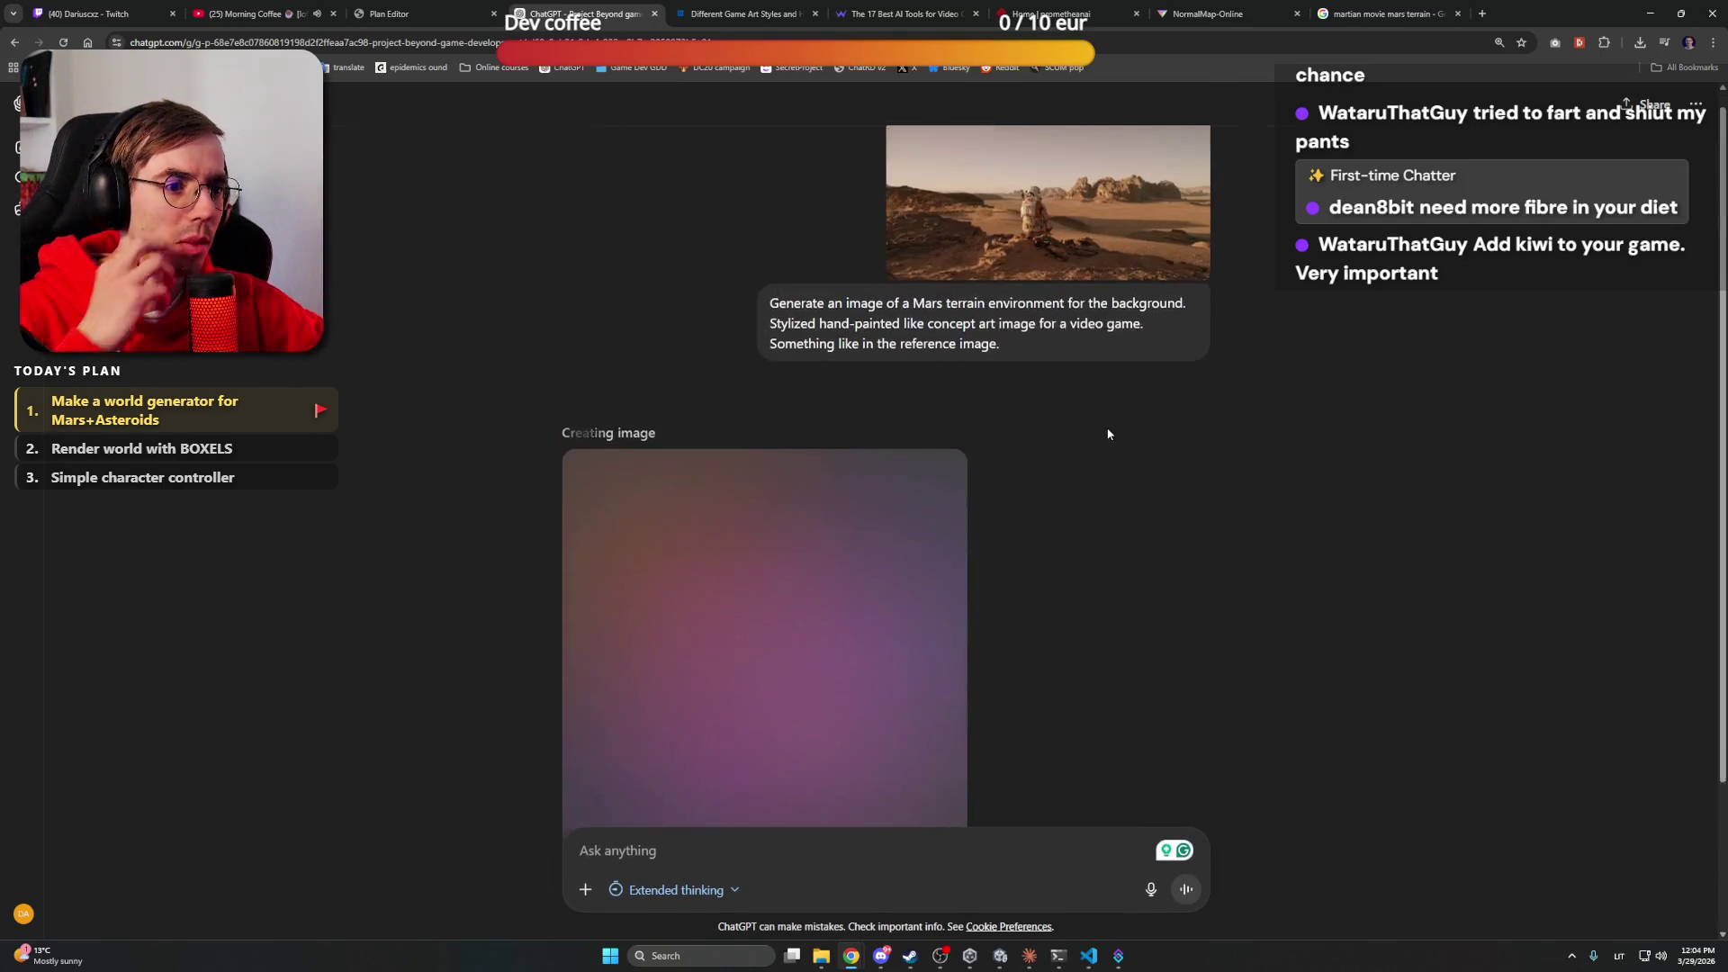
{"action": "key", "text": "alt+Tab"}
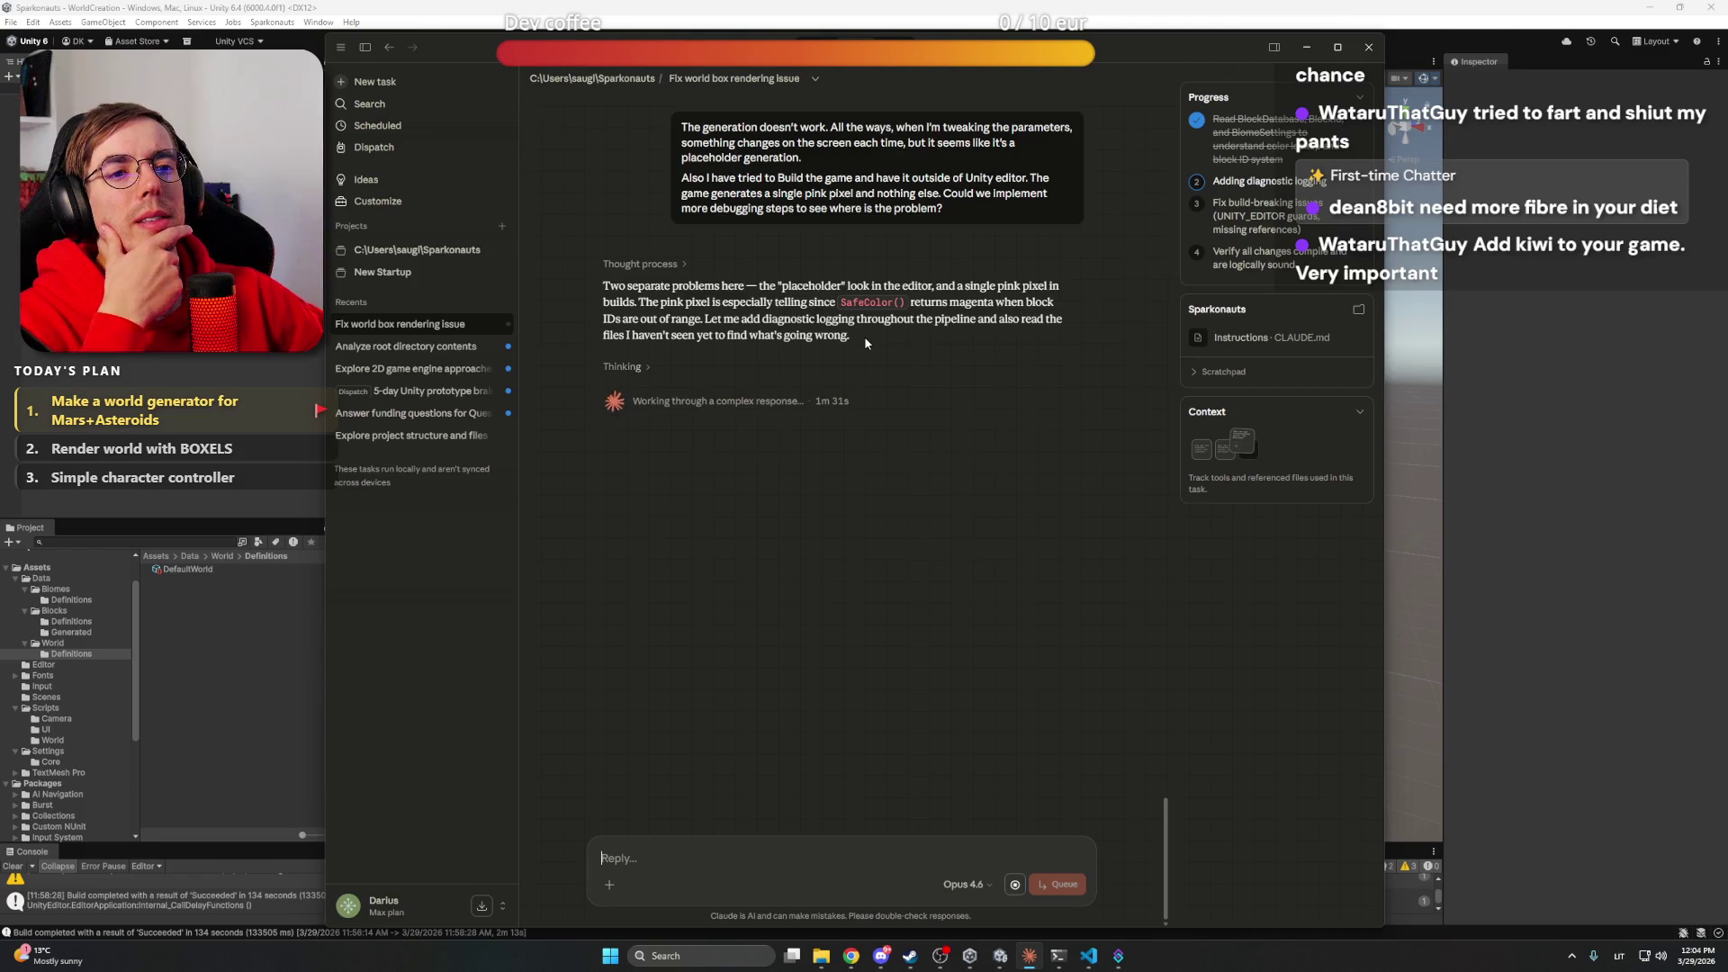
Scroll through Claude's WorldTextureRenderer progress, then return to the ChatGPT chat with the generated Mars image
{"action": "scroll", "coordinate": [864, 338], "scroll_direction": "up", "scroll_amount": 7}
{"action": "scroll", "coordinate": [861, 404], "scroll_direction": "down", "scroll_amount": 6}
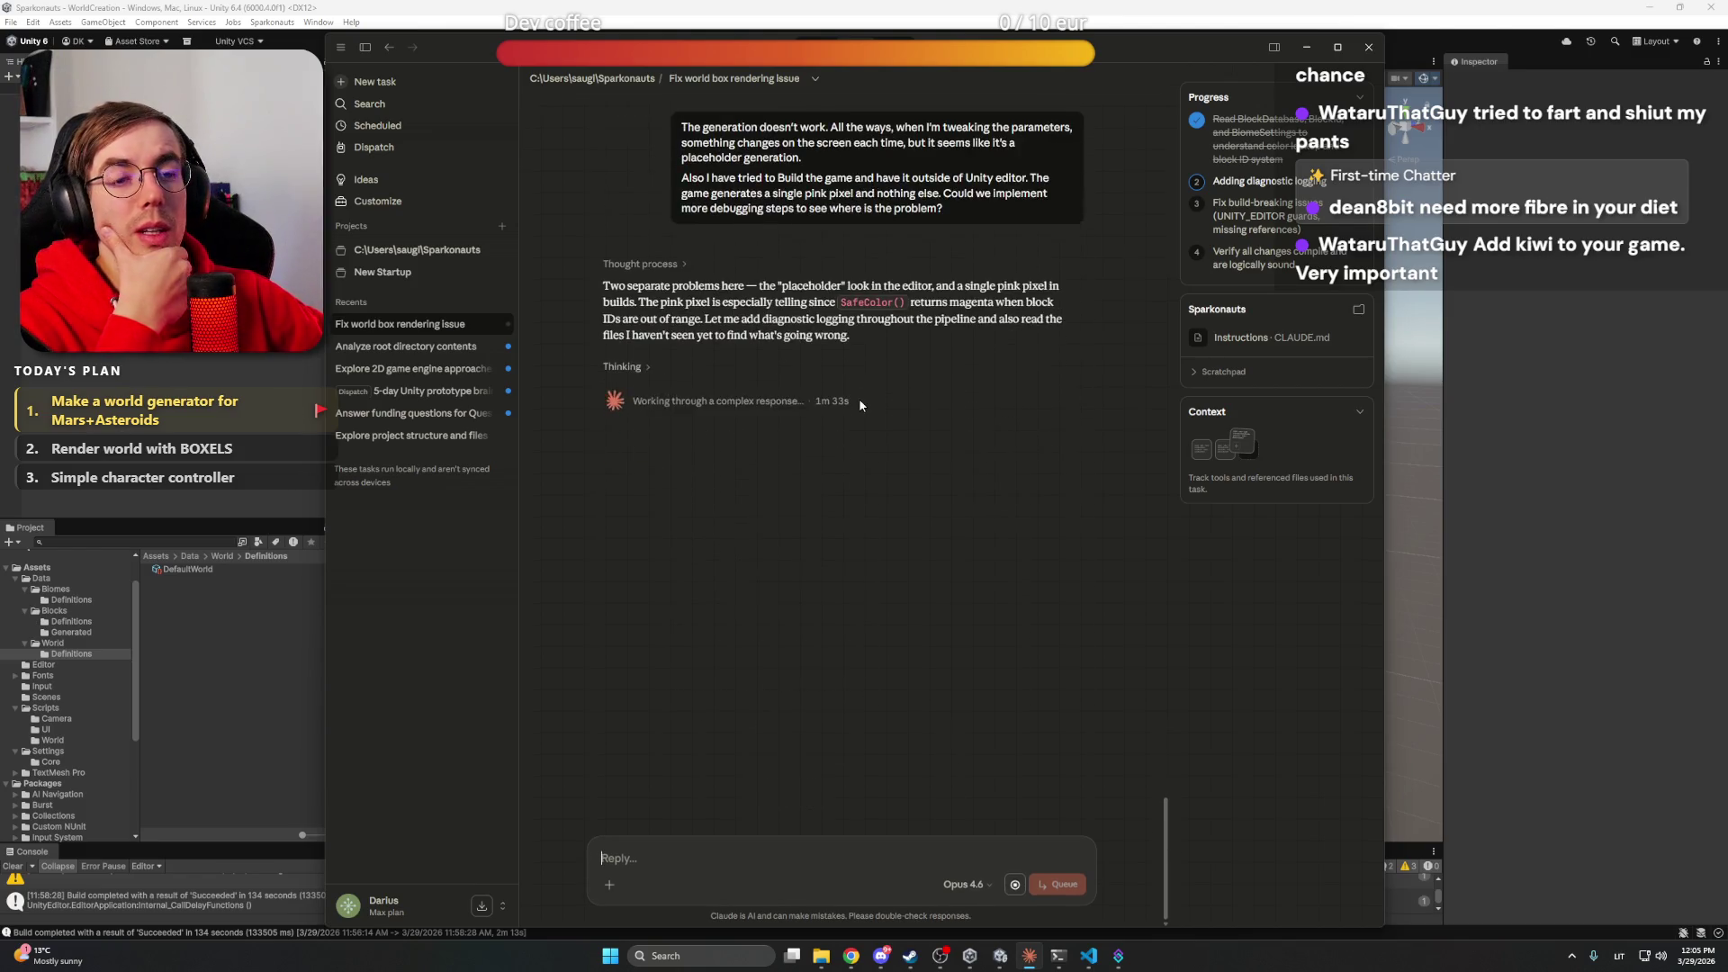
{"action": "scroll", "coordinate": [858, 405], "scroll_direction": "up", "scroll_amount": 3}
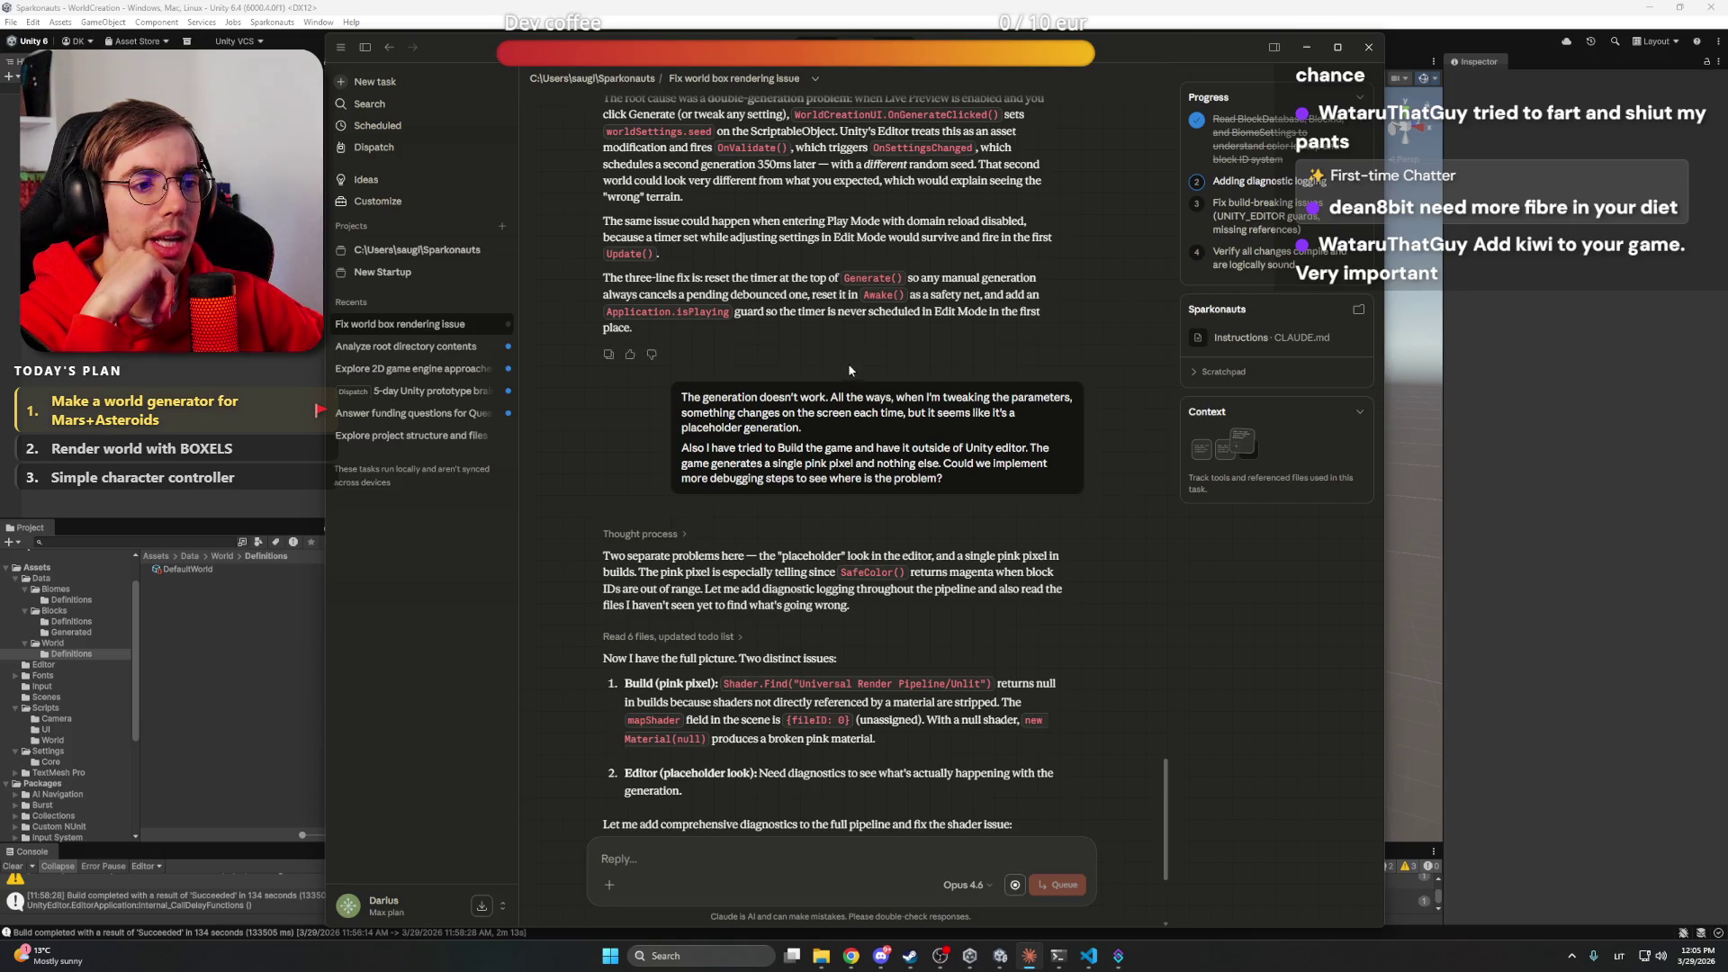
{"action": "scroll", "coordinate": [847, 364], "scroll_direction": "down", "scroll_amount": 3}
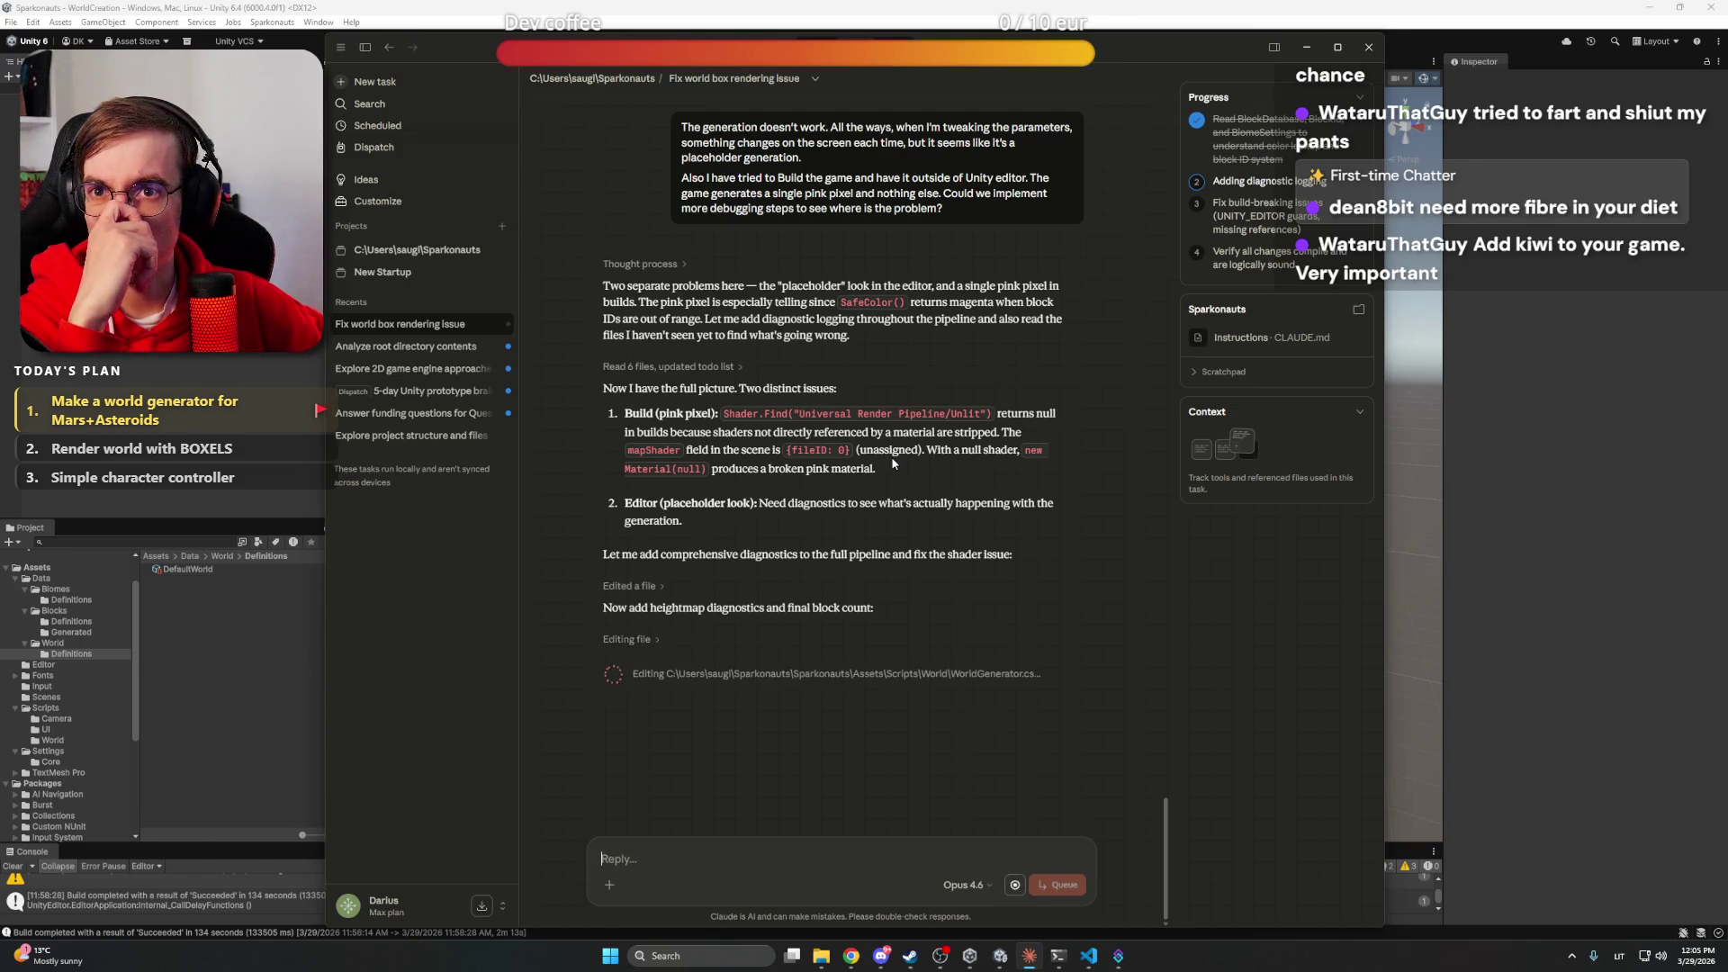
{"action": "left_click", "coordinate": [887, 956]}
{"action": "left_click", "coordinate": [887, 956]}
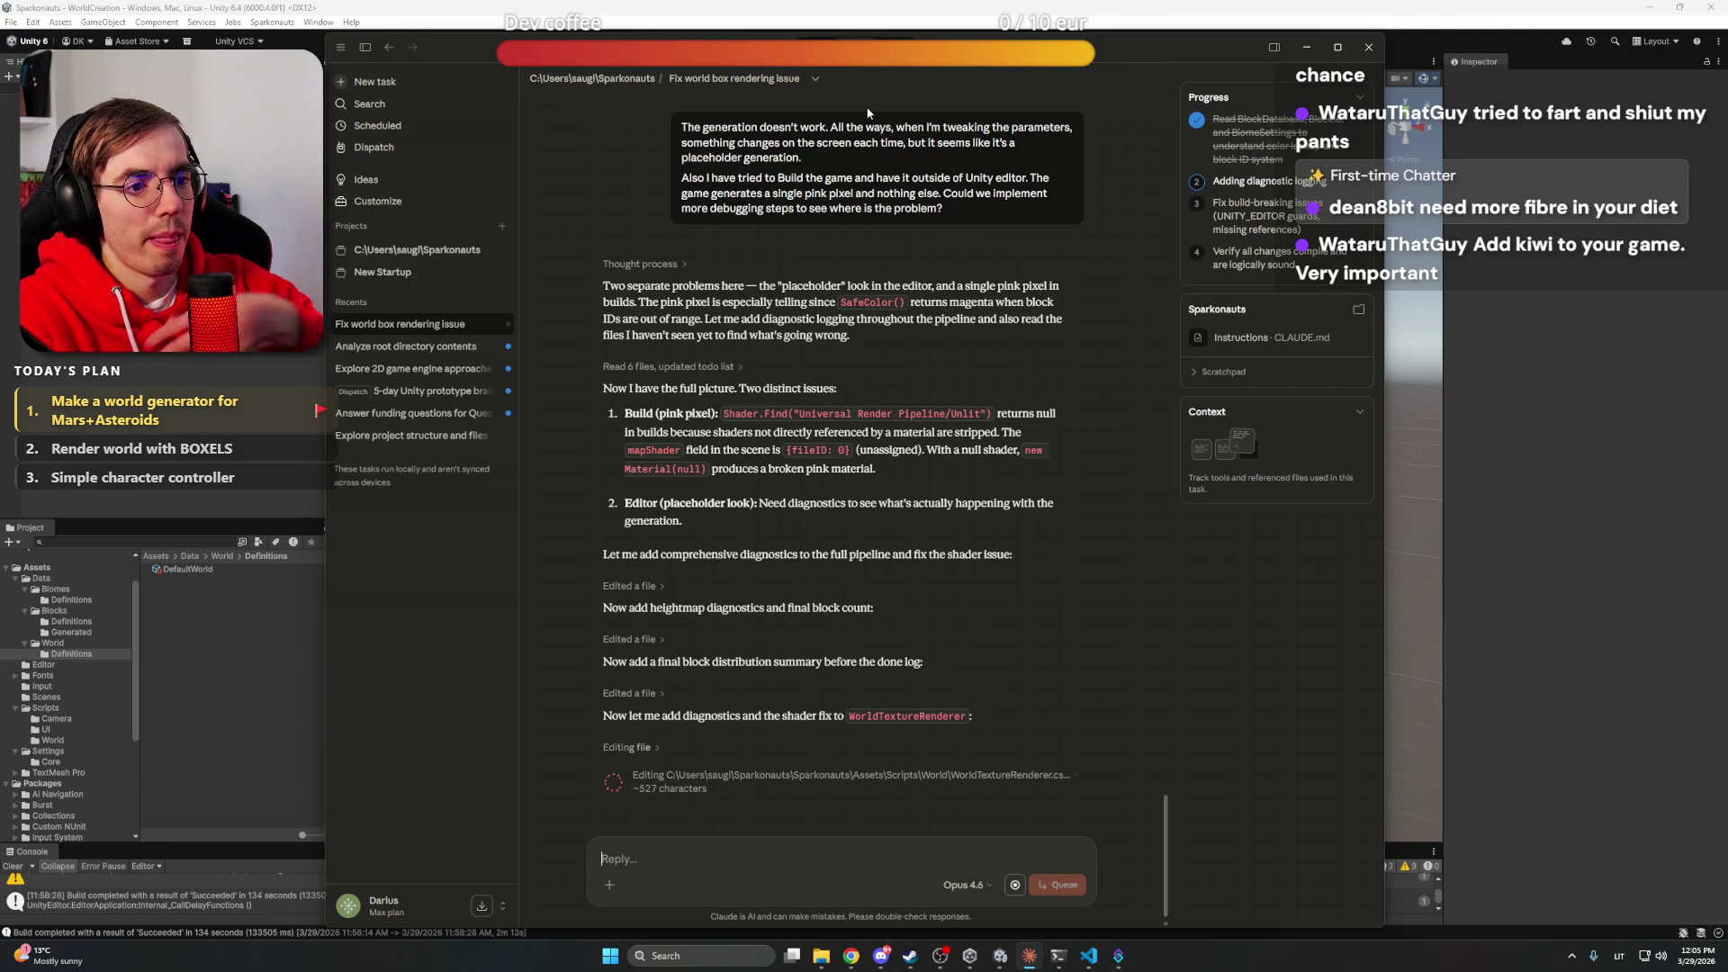
{"action": "scroll", "coordinate": [999, 648], "scroll_direction": "down", "scroll_amount": 1}
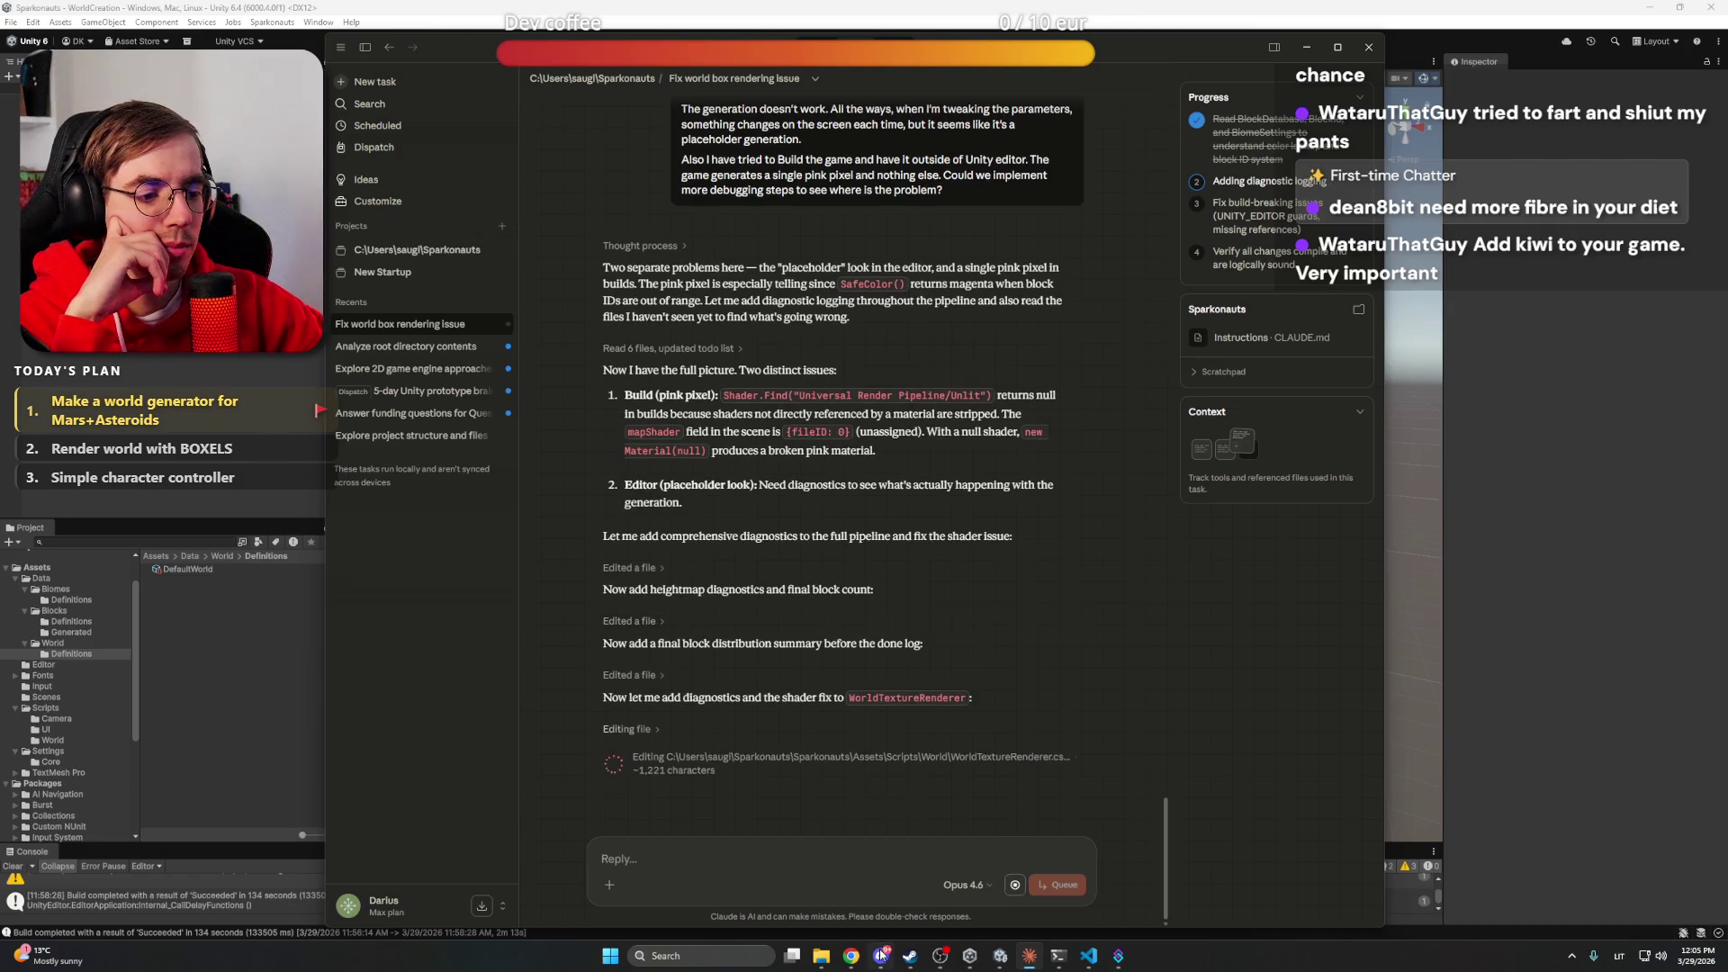
{"action": "left_click", "coordinate": [853, 886]}
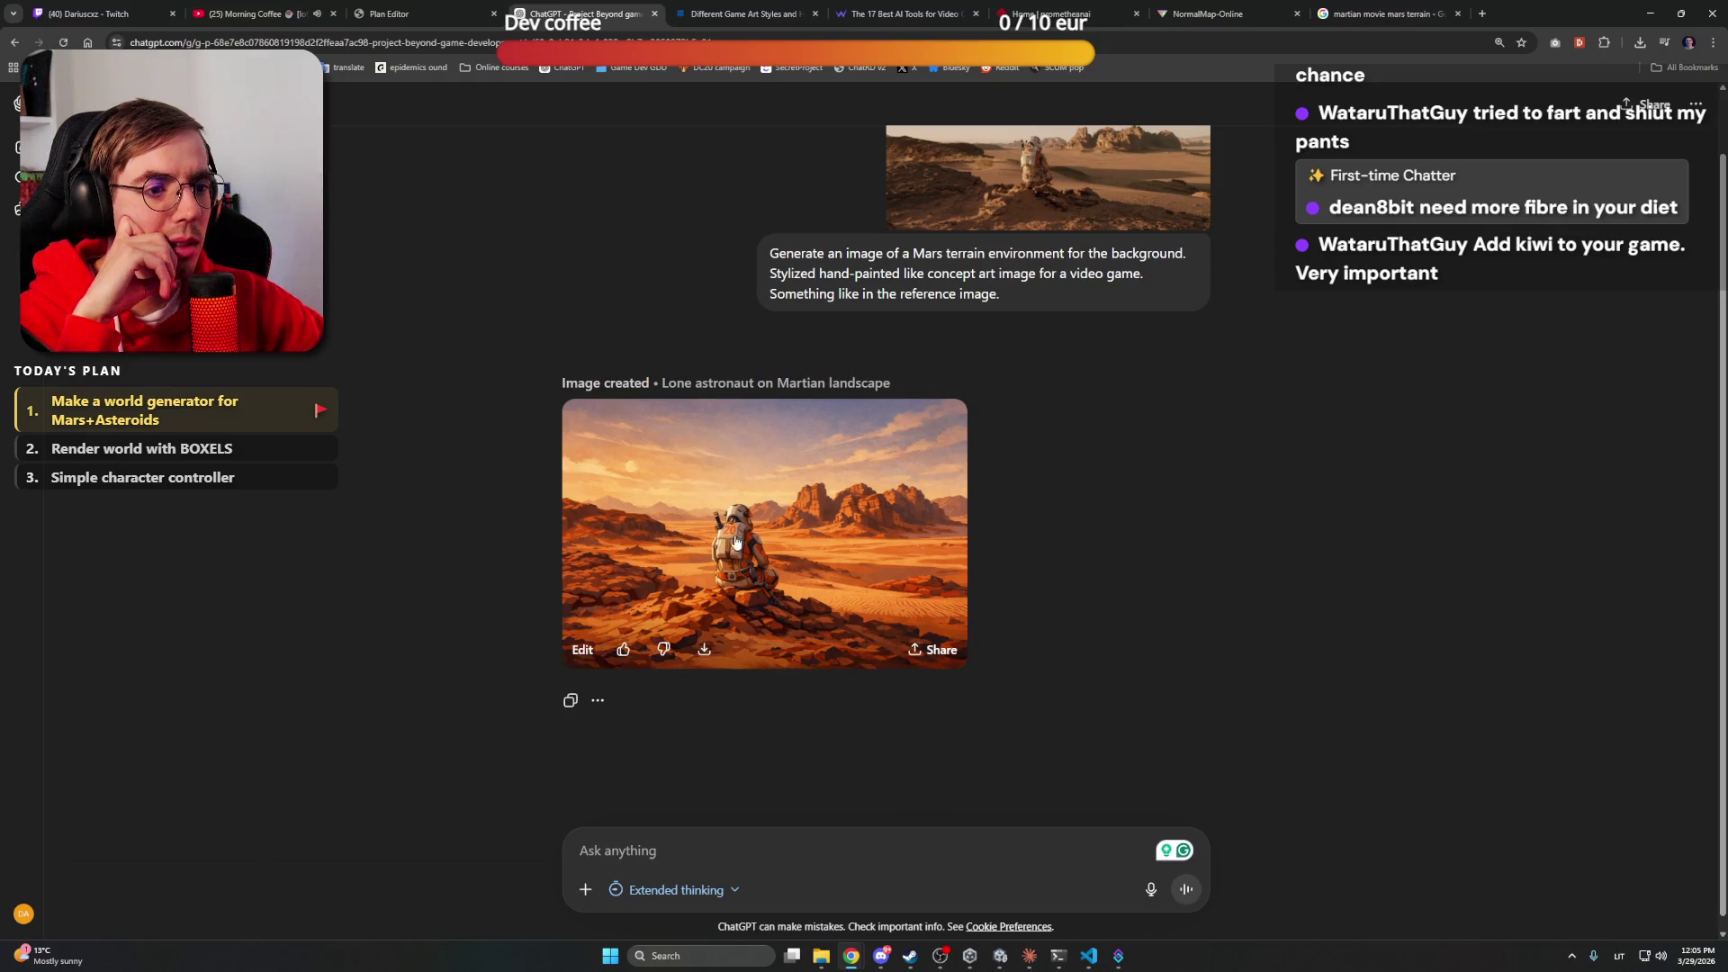
Send the follow-up 'Remove the astronaut, and remove the sky, make it transparent'
{"action": "type", "text": "Remoive"}
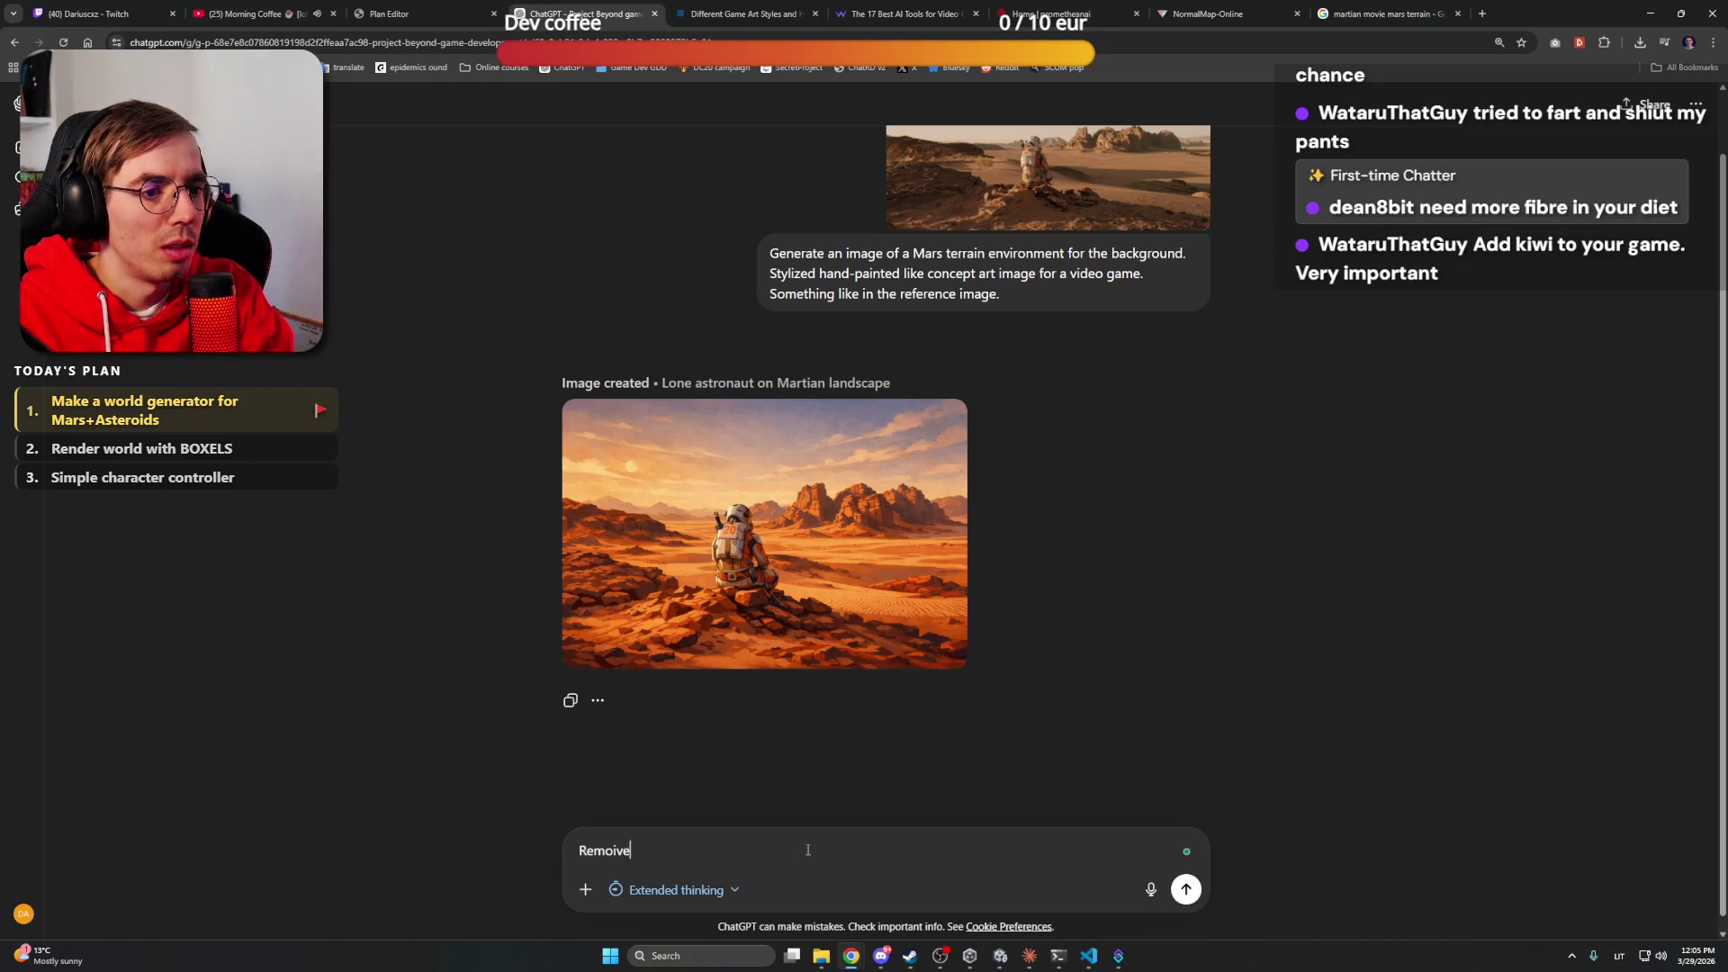
{"action": "key", "text": "BackSpace"}
{"action": "key", "text": "BackSpace"}
{"action": "key", "text": "BackSpace"}
{"action": "type", "text": "ve the as"}
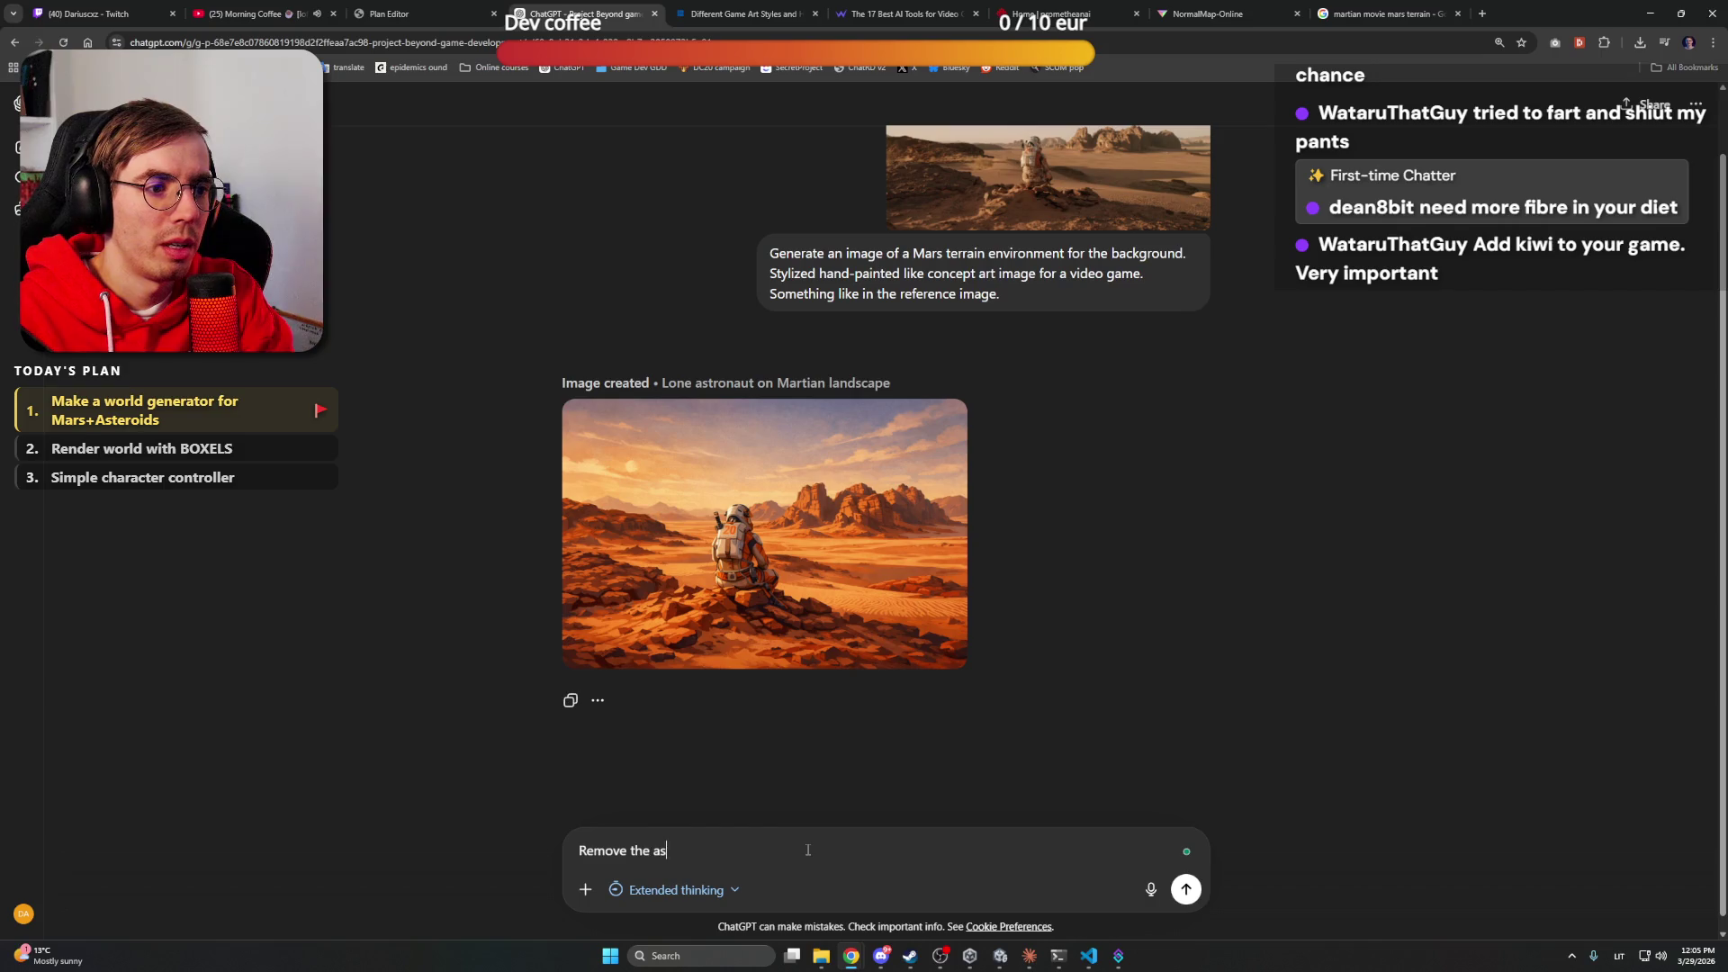
{"action": "type", "text": "tronaut, "}
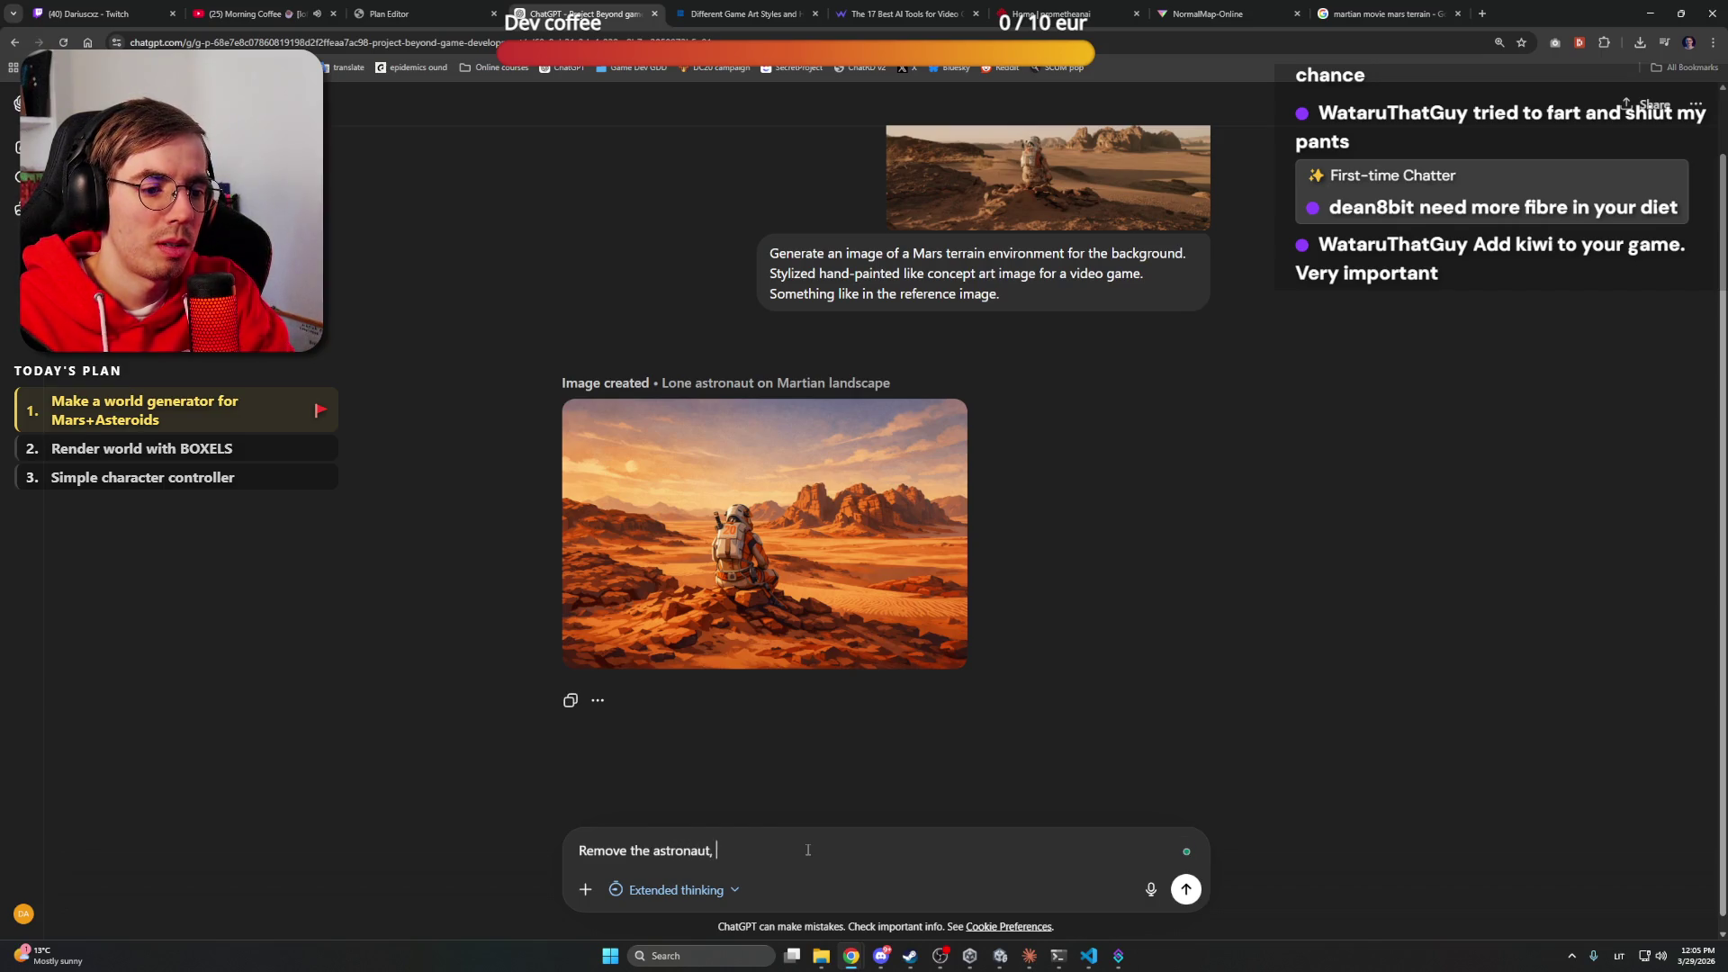
{"action": "type", "text": "and remove the"}
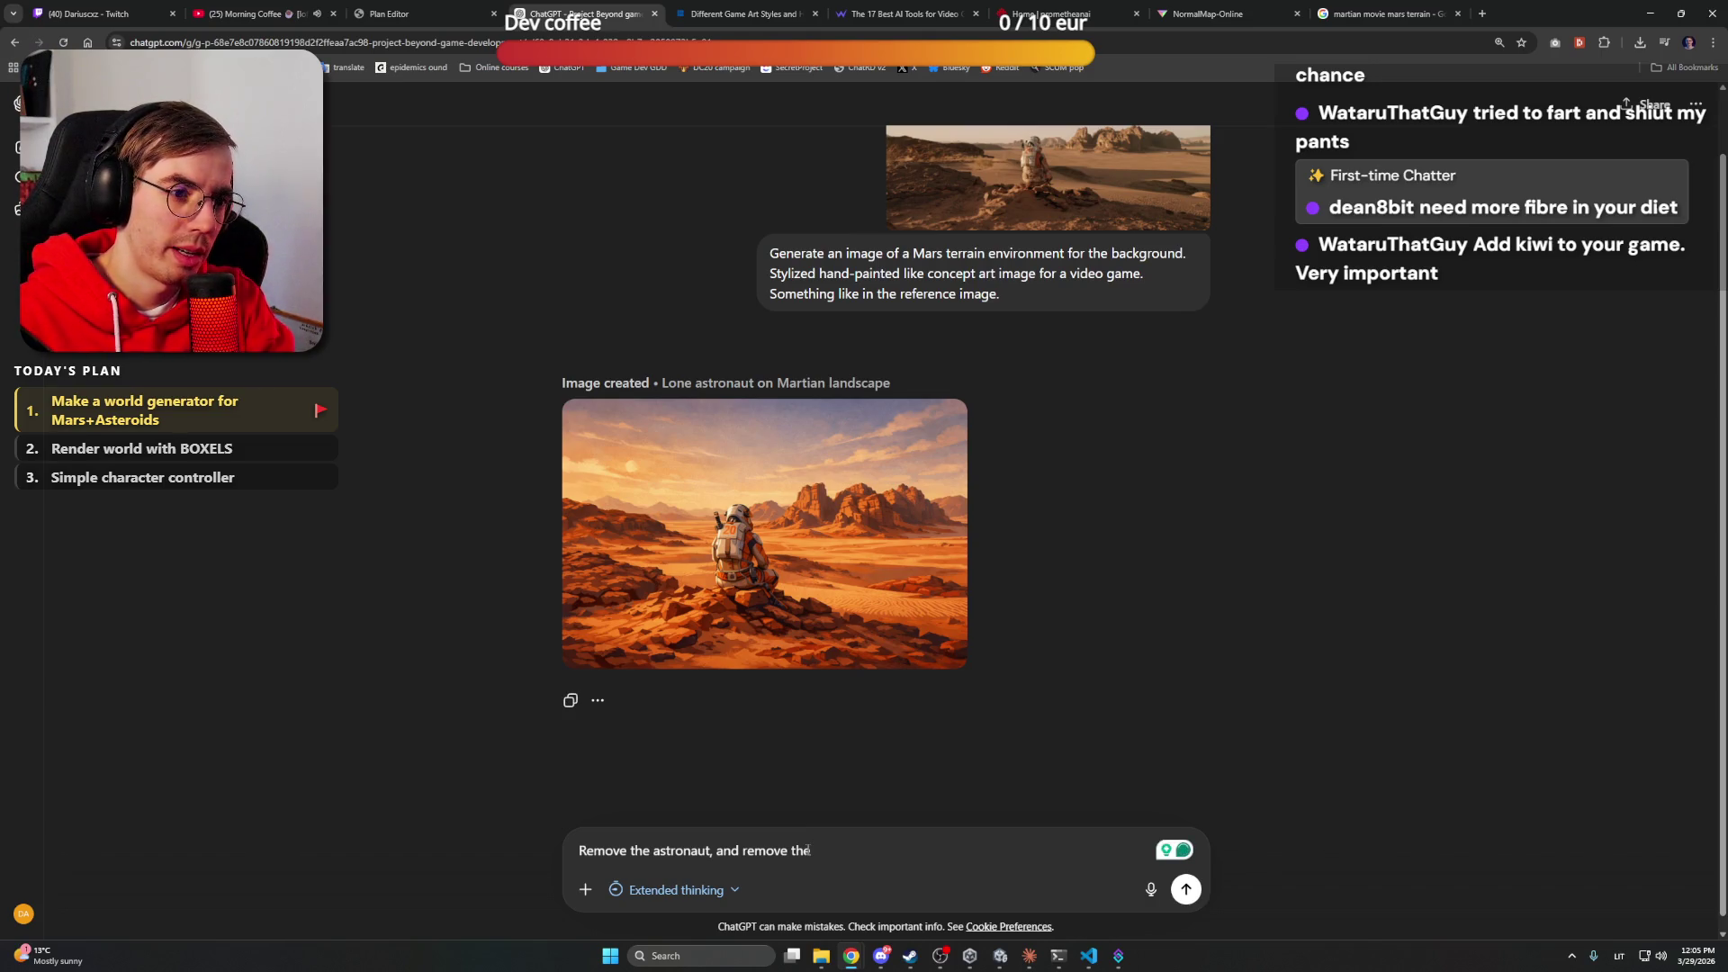
{"action": "type", "text": " ky"}
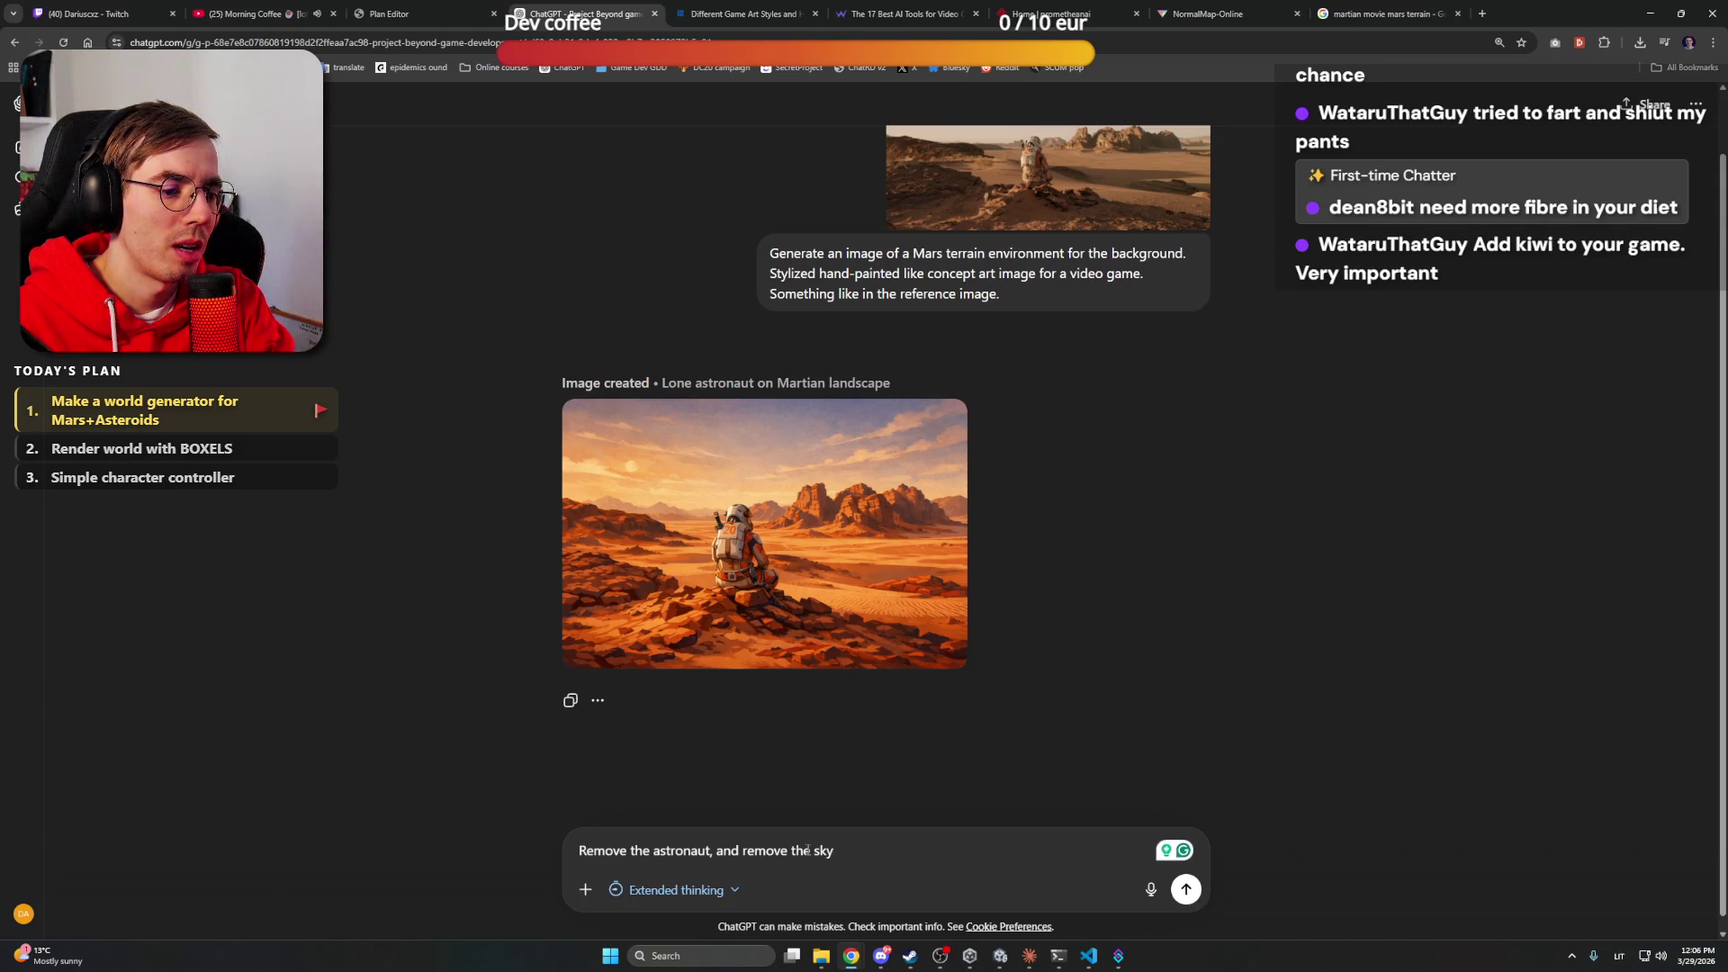
{"action": "type", "text": ", make it transperant"}
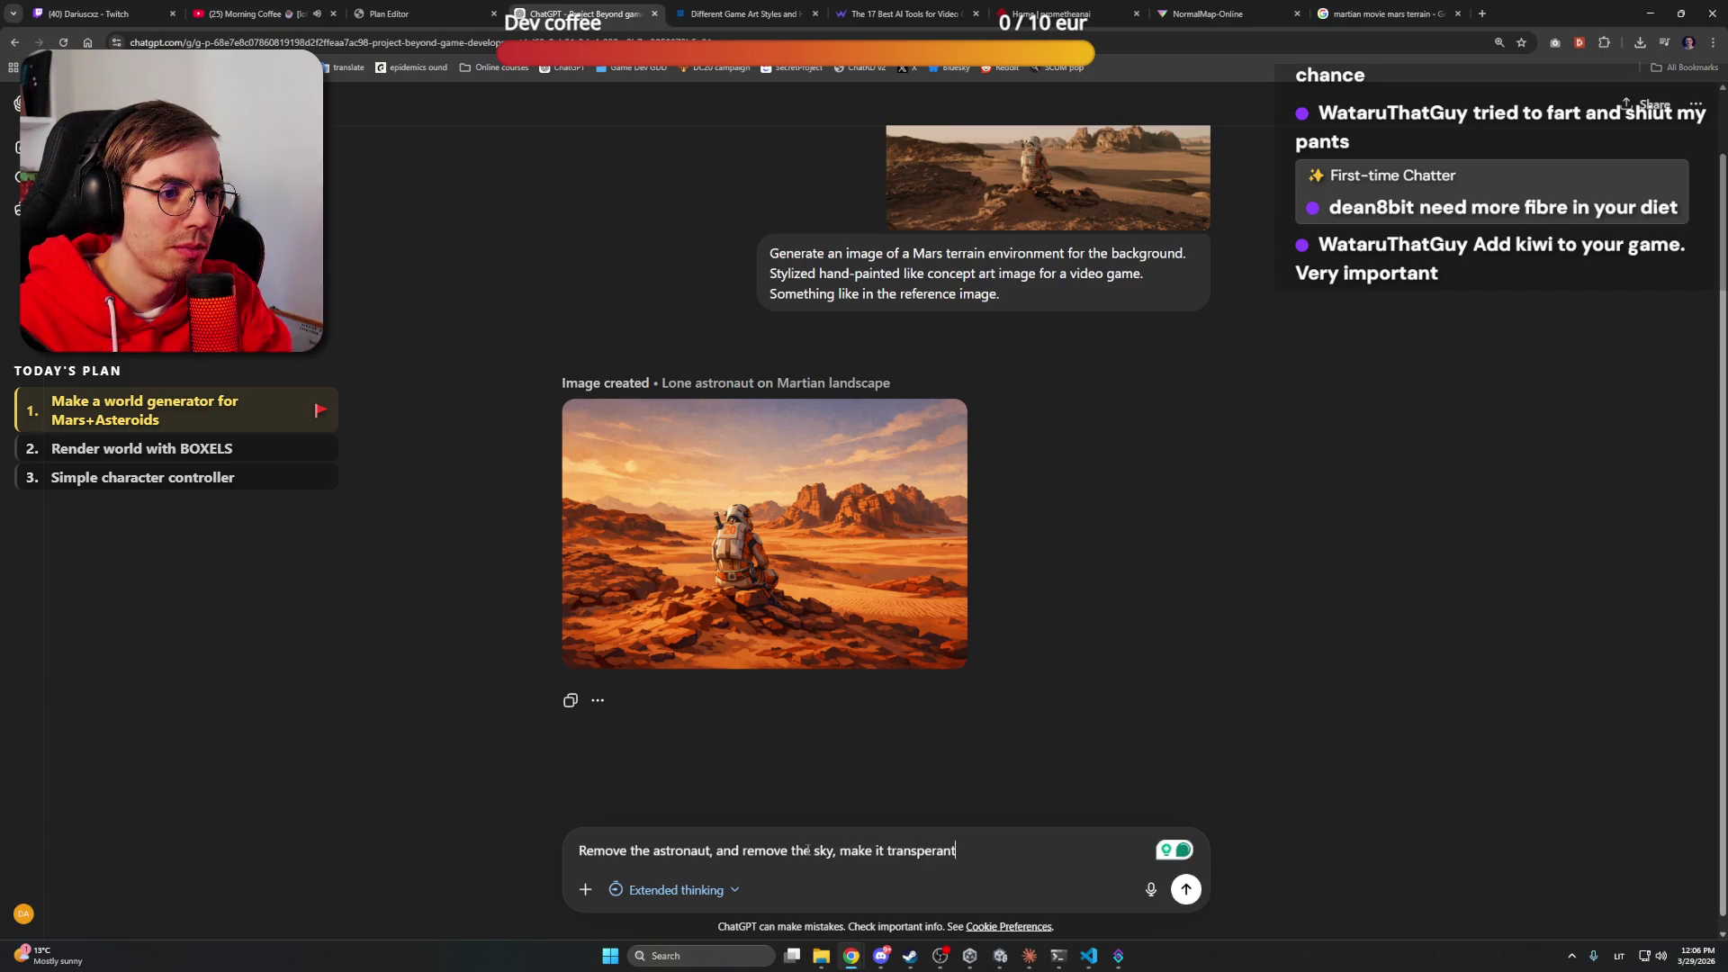
{"action": "key", "text": "Return"}
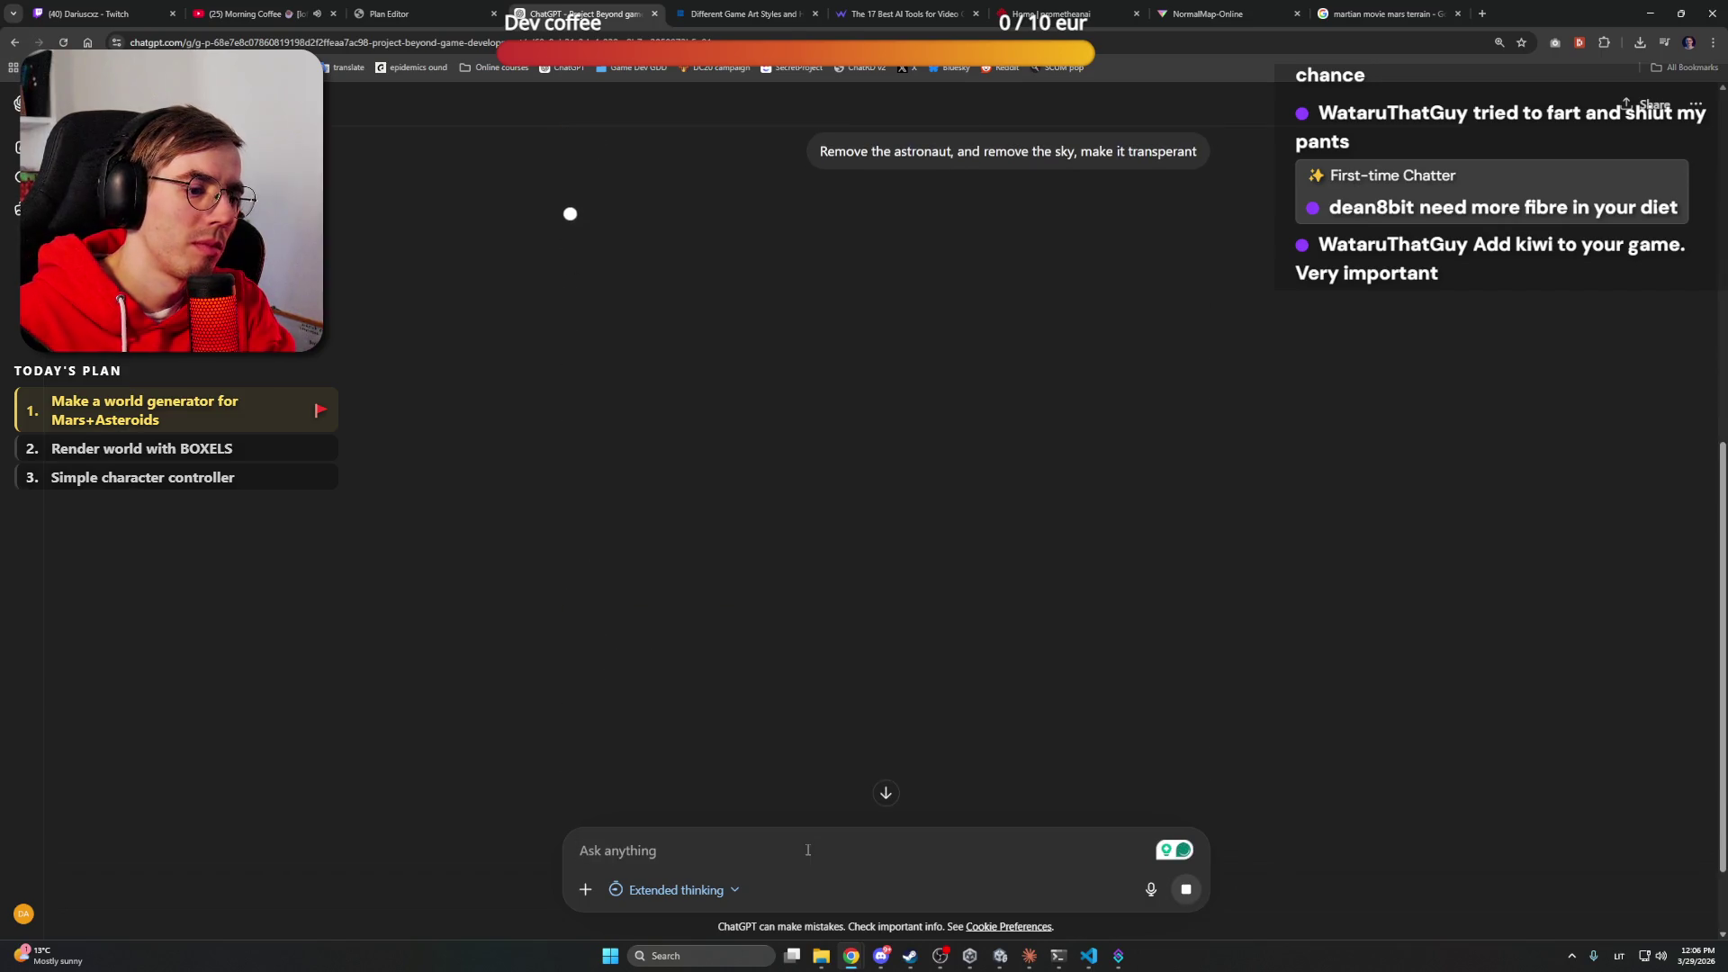
Check the generating Martian desert image after a glance at Discord, then minimise Chrome
{"action": "left_click", "coordinate": [881, 956]}
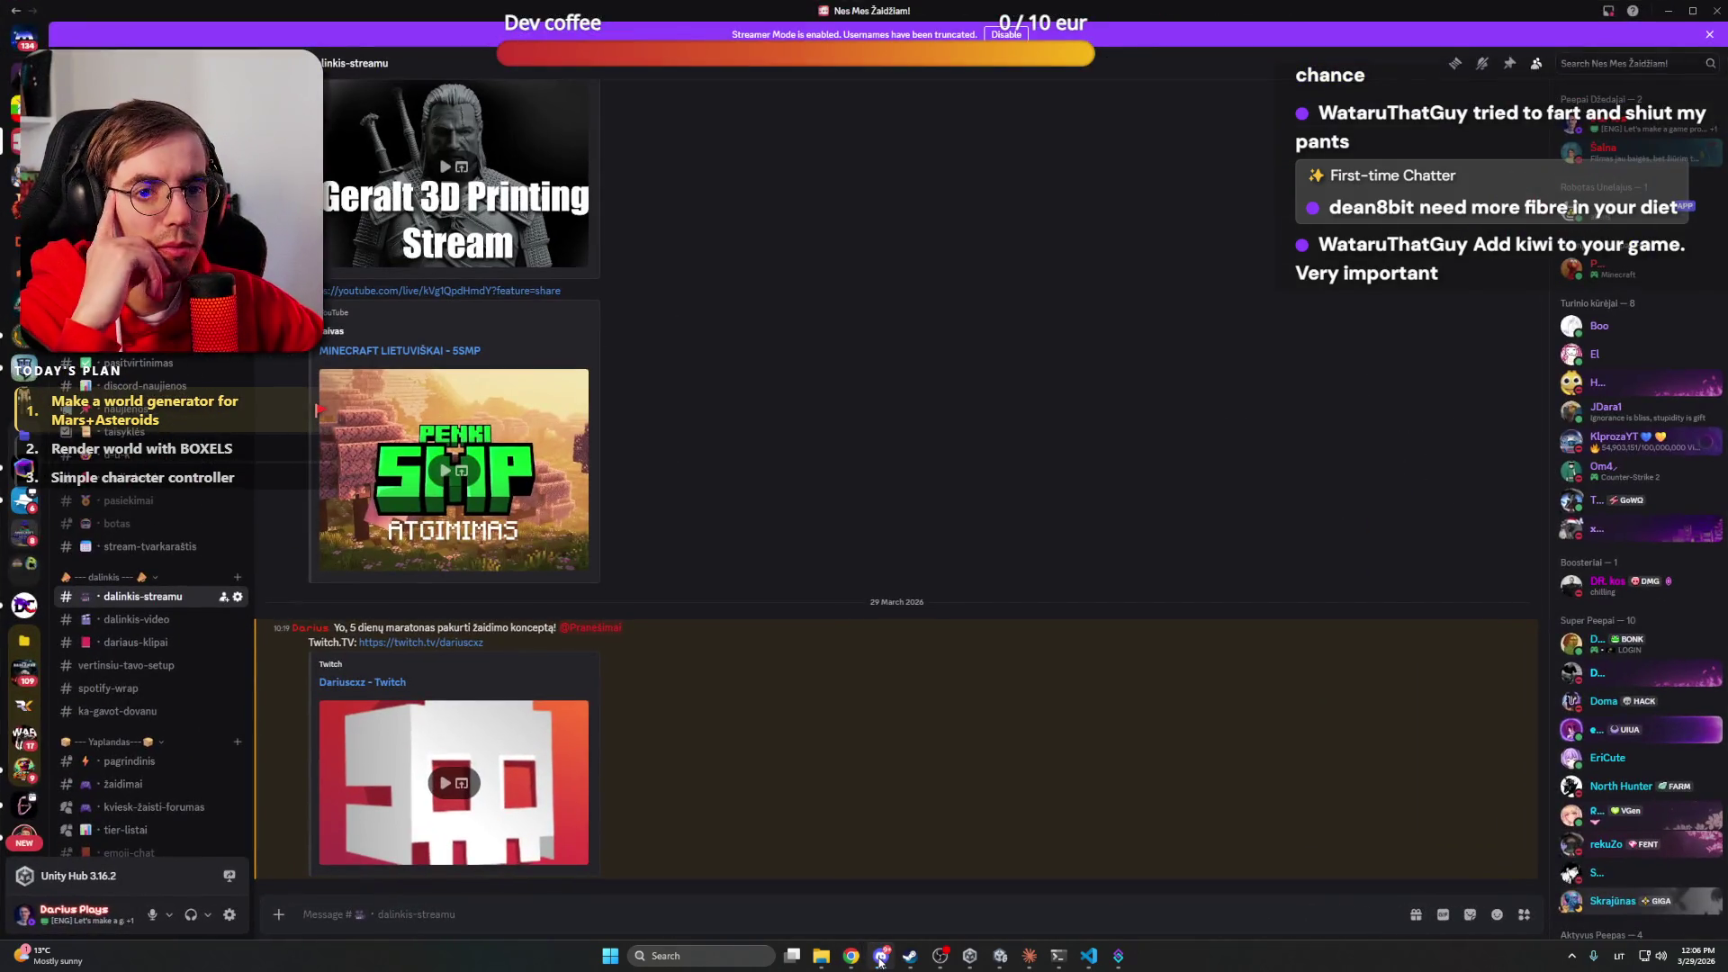
{"action": "left_click", "coordinate": [881, 956]}
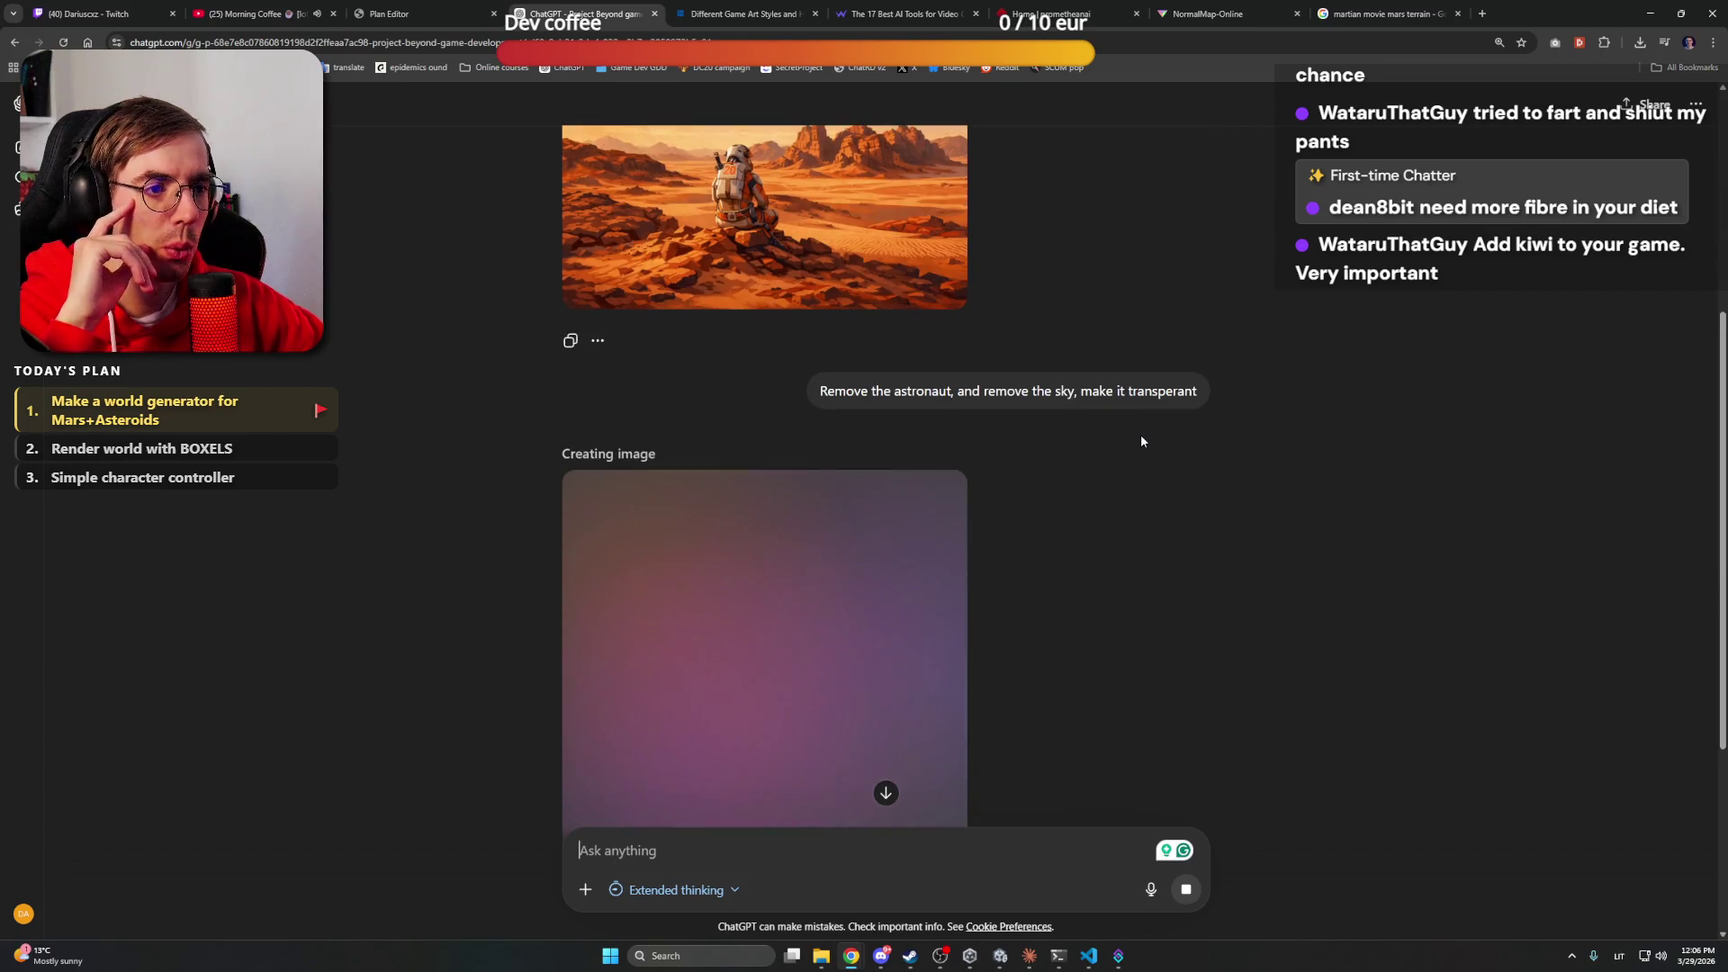
{"action": "mouse_move", "coordinate": [796, 257]}
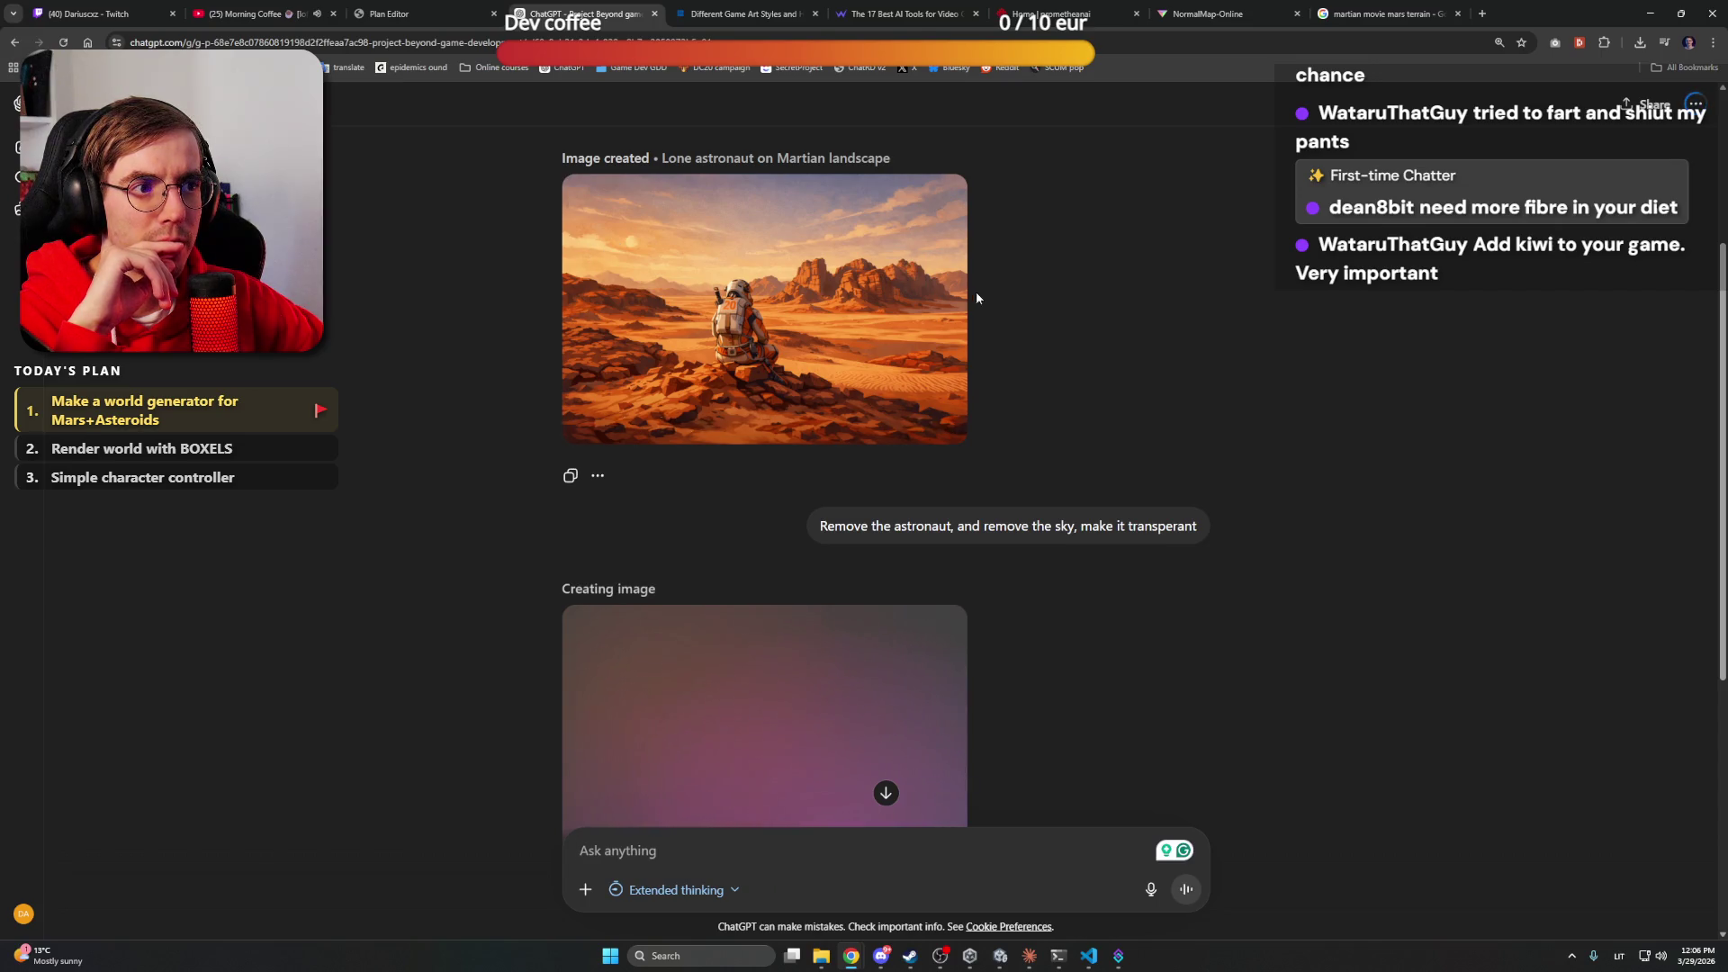
{"action": "scroll", "coordinate": [990, 320], "scroll_direction": "up", "scroll_amount": 5}
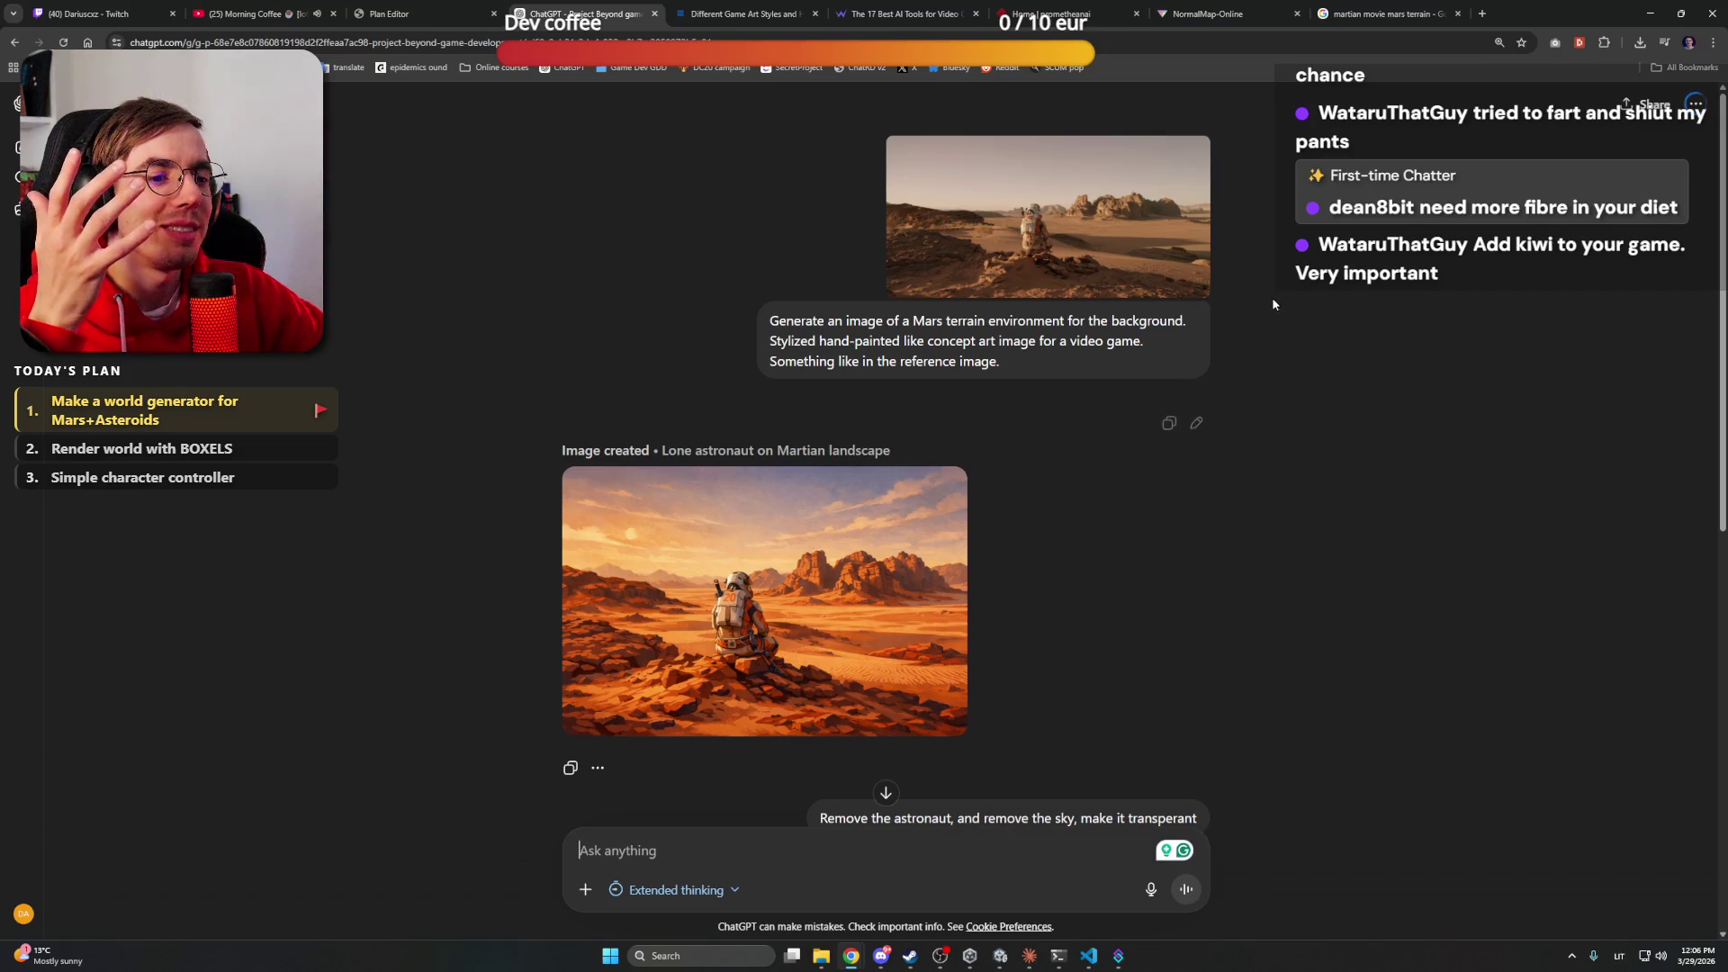
{"action": "mouse_move", "coordinate": [780, 623]}
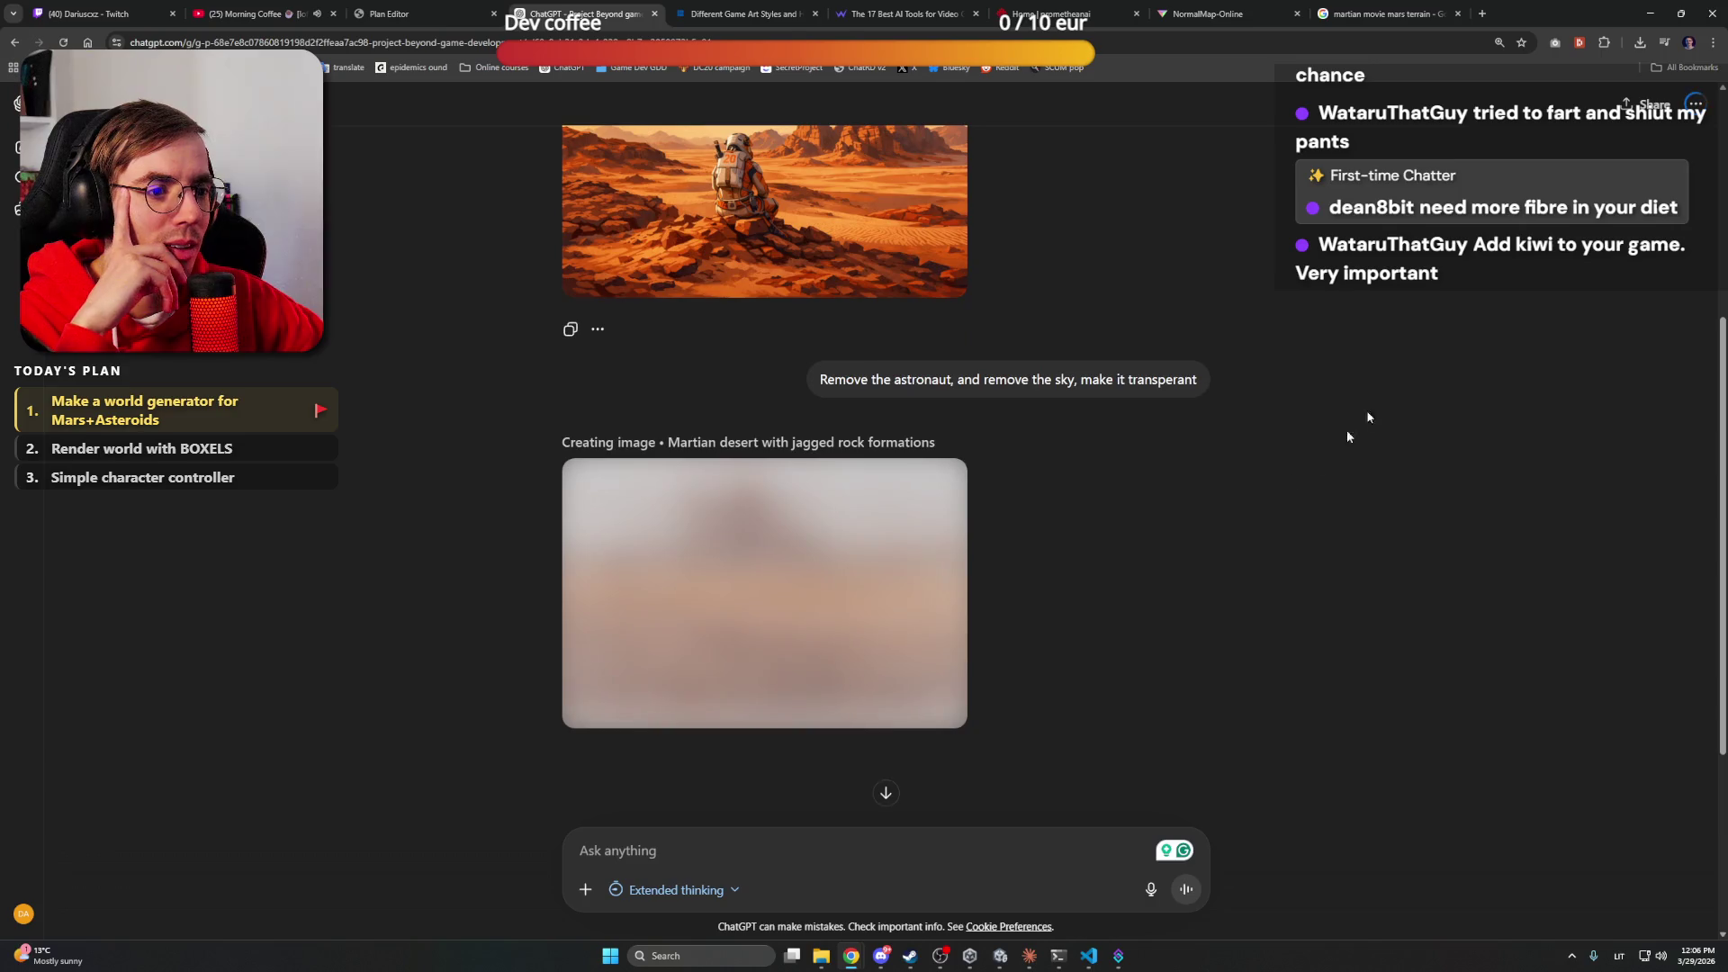
{"action": "left_click", "coordinate": [1661, 13]}
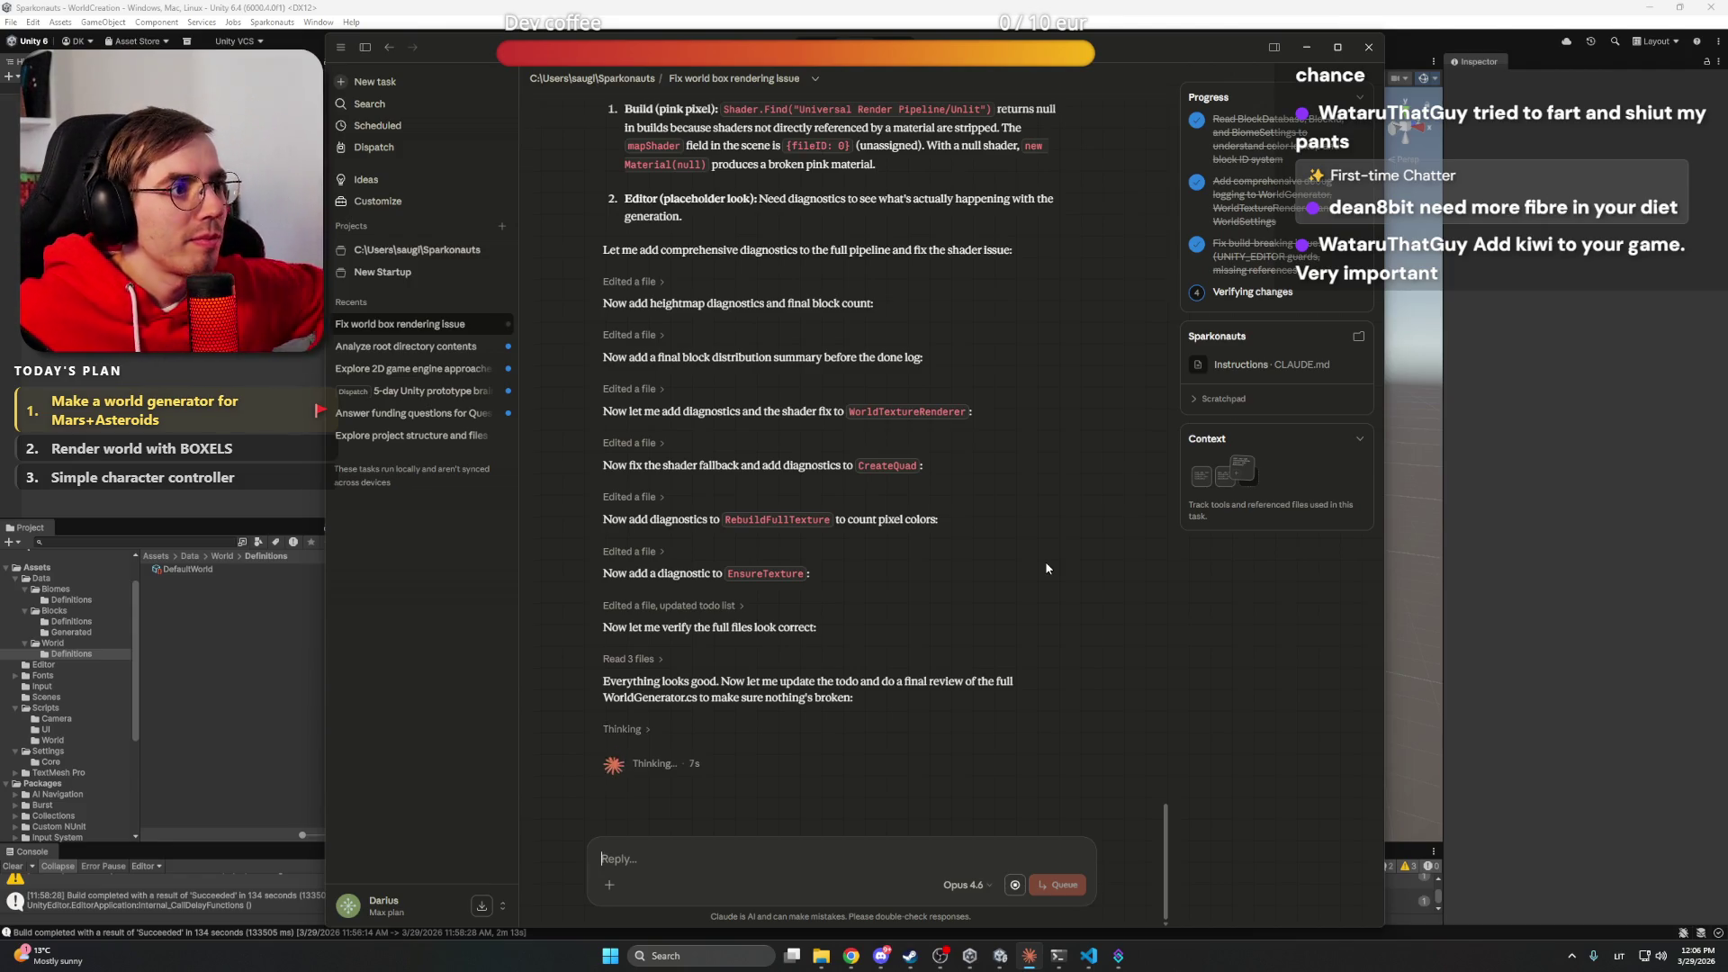
Close Streamer.bot, read Claude's finished diagnostics summary, and switch back to Unity to recompile
{"action": "left_click", "coordinate": [1089, 956]}
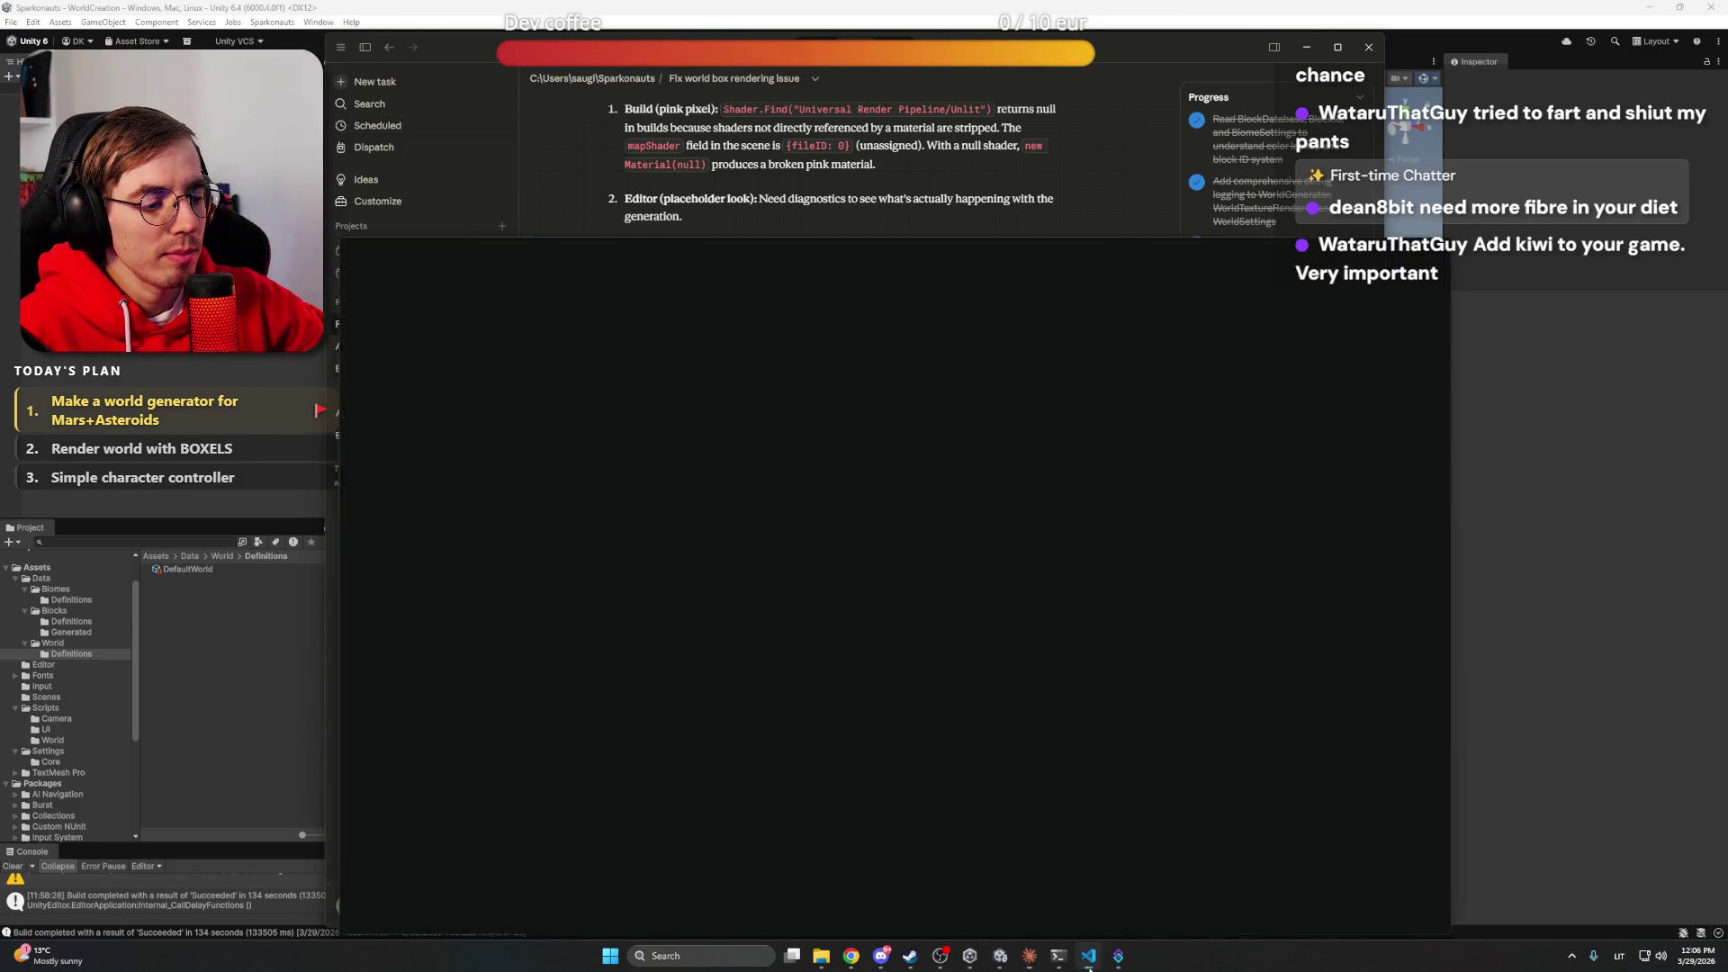
{"action": "left_click", "coordinate": [1089, 956]}
{"action": "left_click", "coordinate": [1118, 956]}
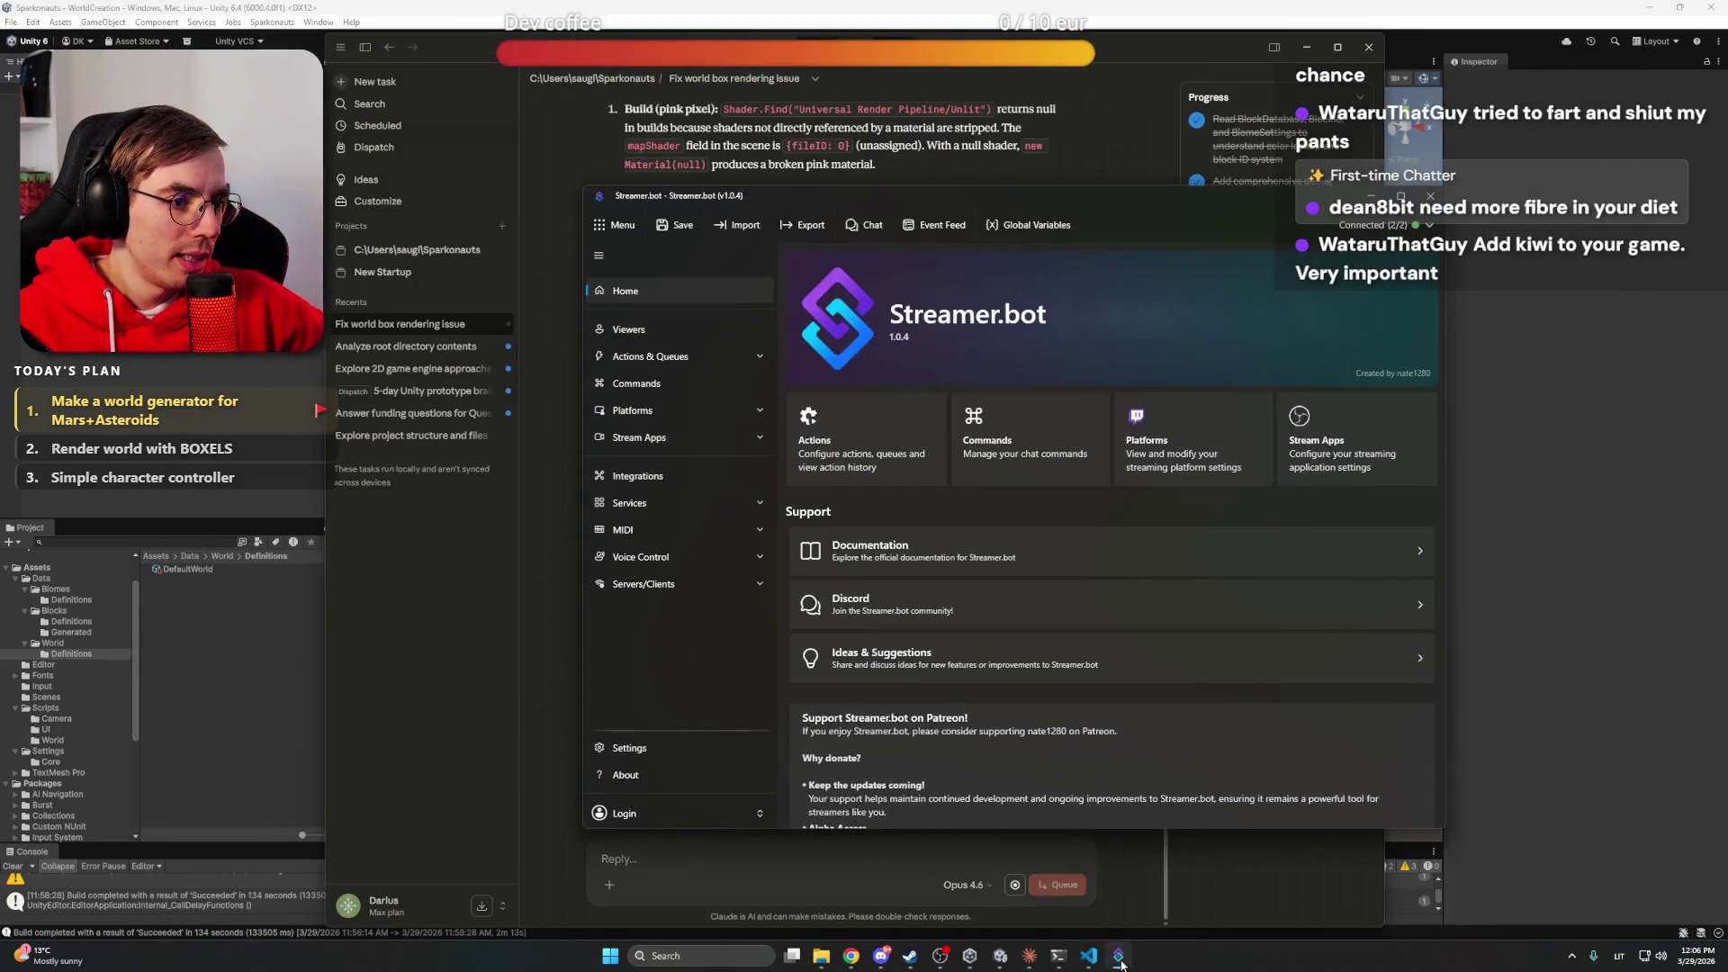
{"action": "left_click", "coordinate": [1431, 195]}
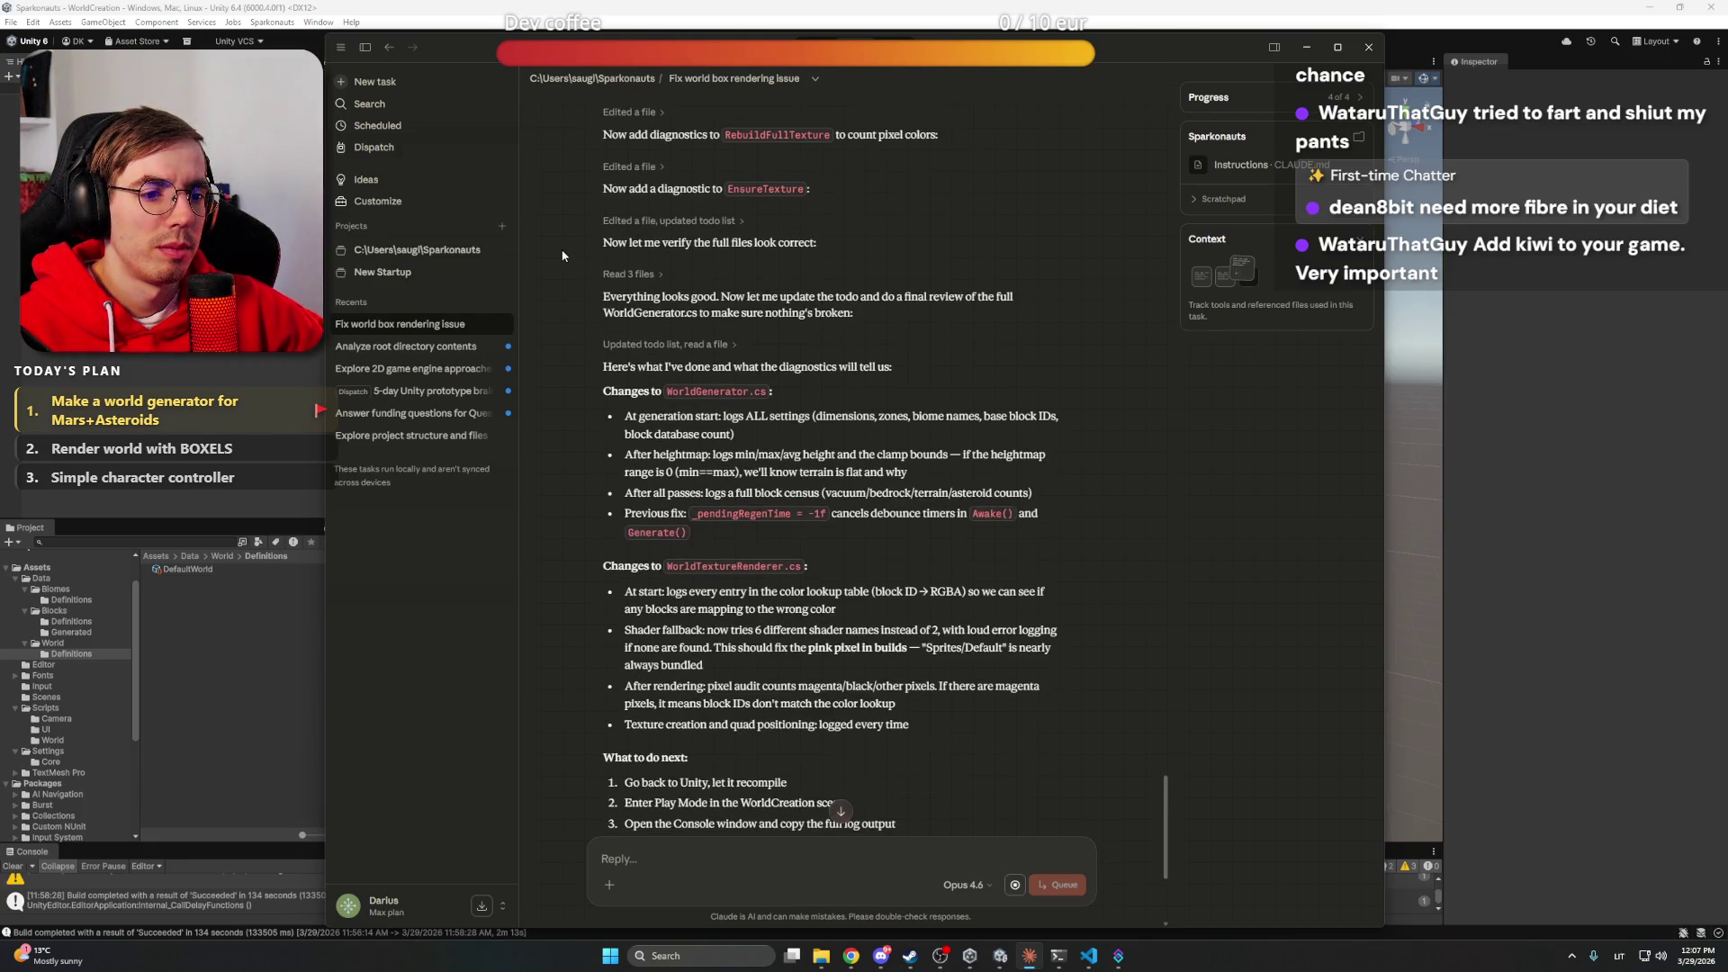
{"action": "scroll", "coordinate": [563, 255], "scroll_direction": "down", "scroll_amount": 3}
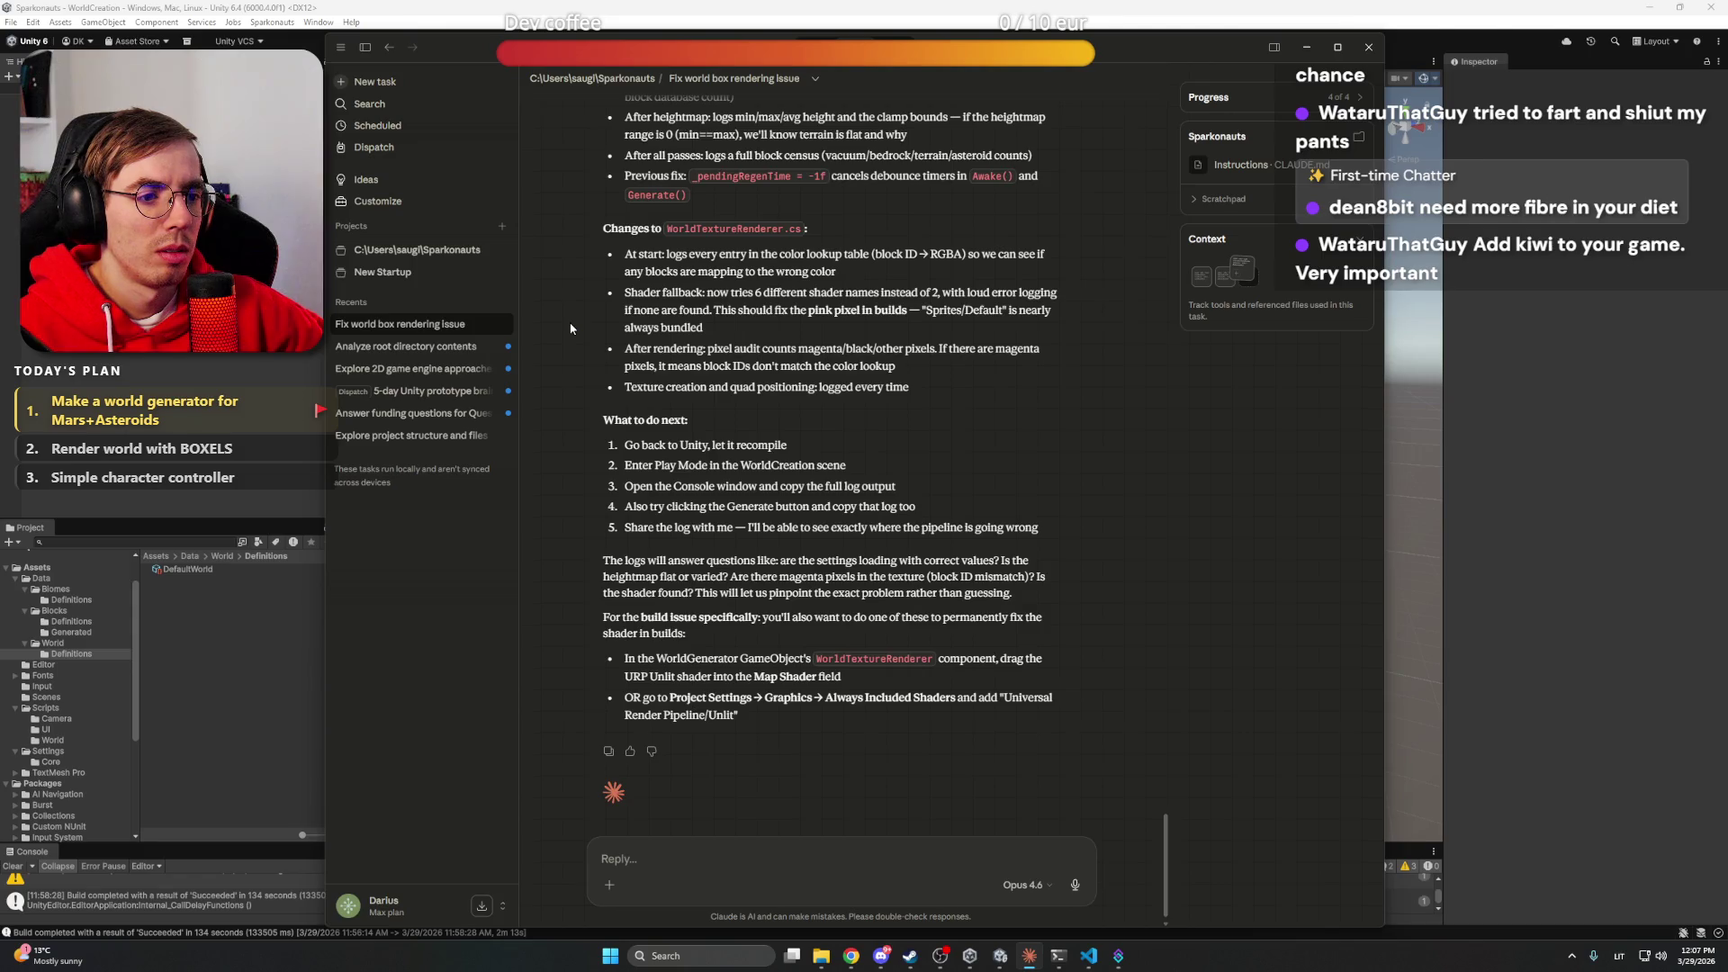
{"action": "key", "text": "alt+Tab"}
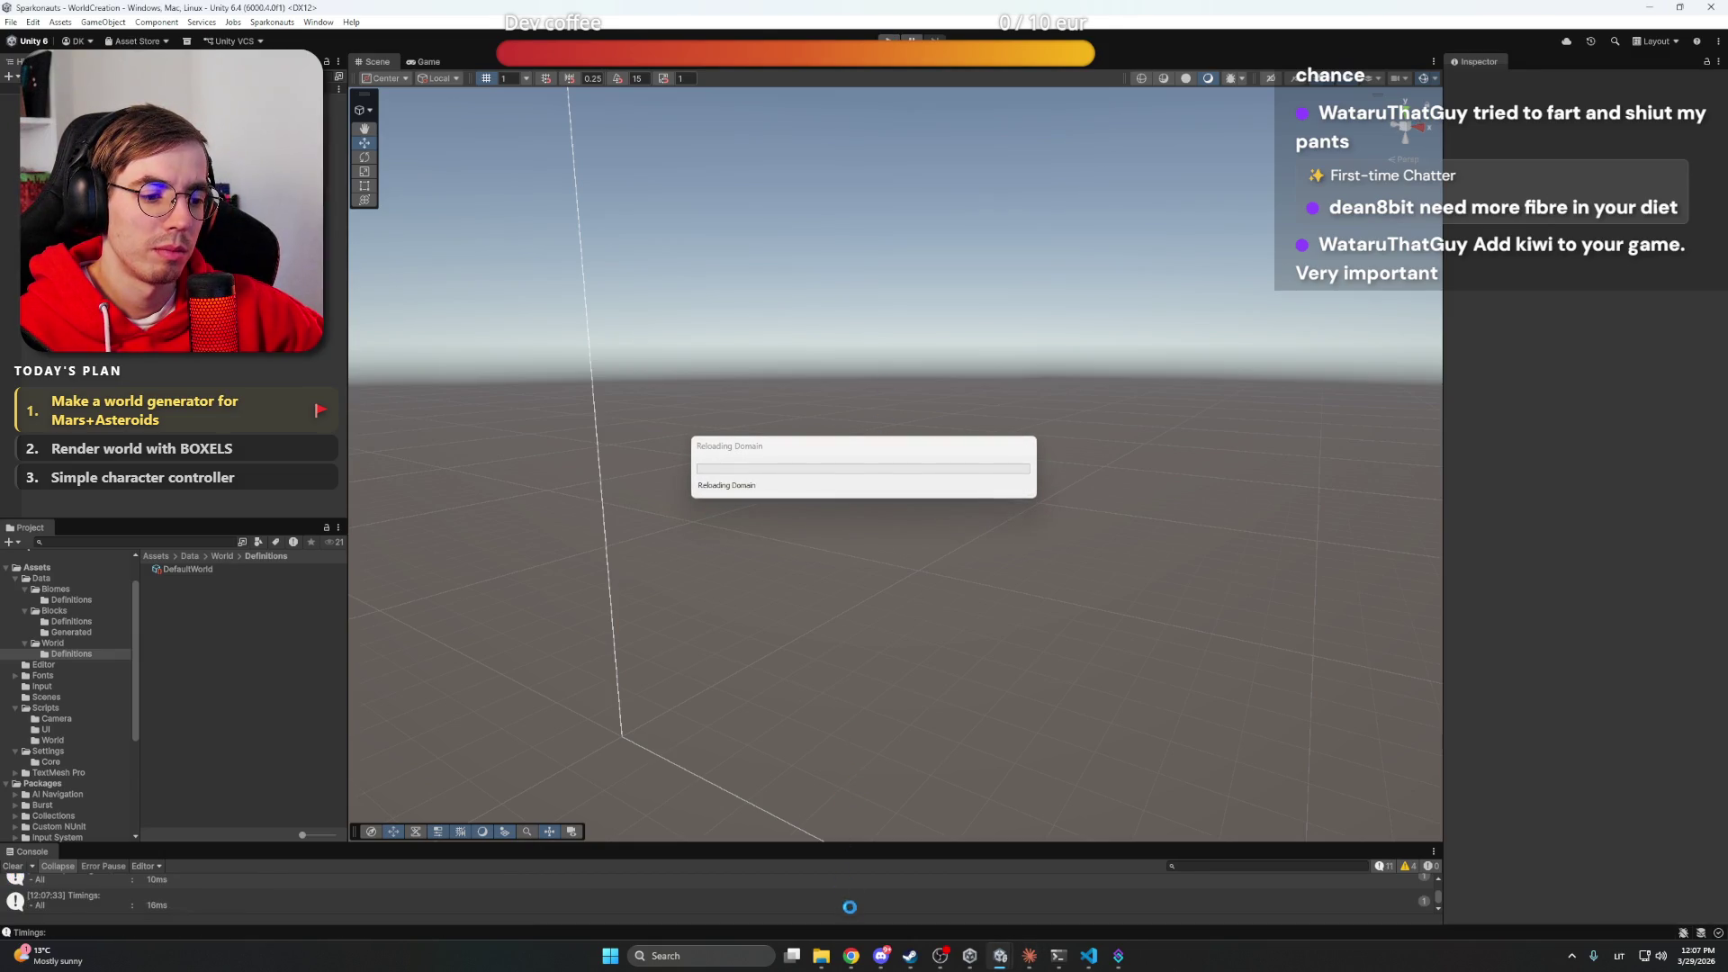
Check the ChatGPT image, minimise the browser, and regenerate the world twice in Unity
{"action": "mouse_move", "coordinate": [853, 956]}
{"action": "left_click", "coordinate": [814, 895]}
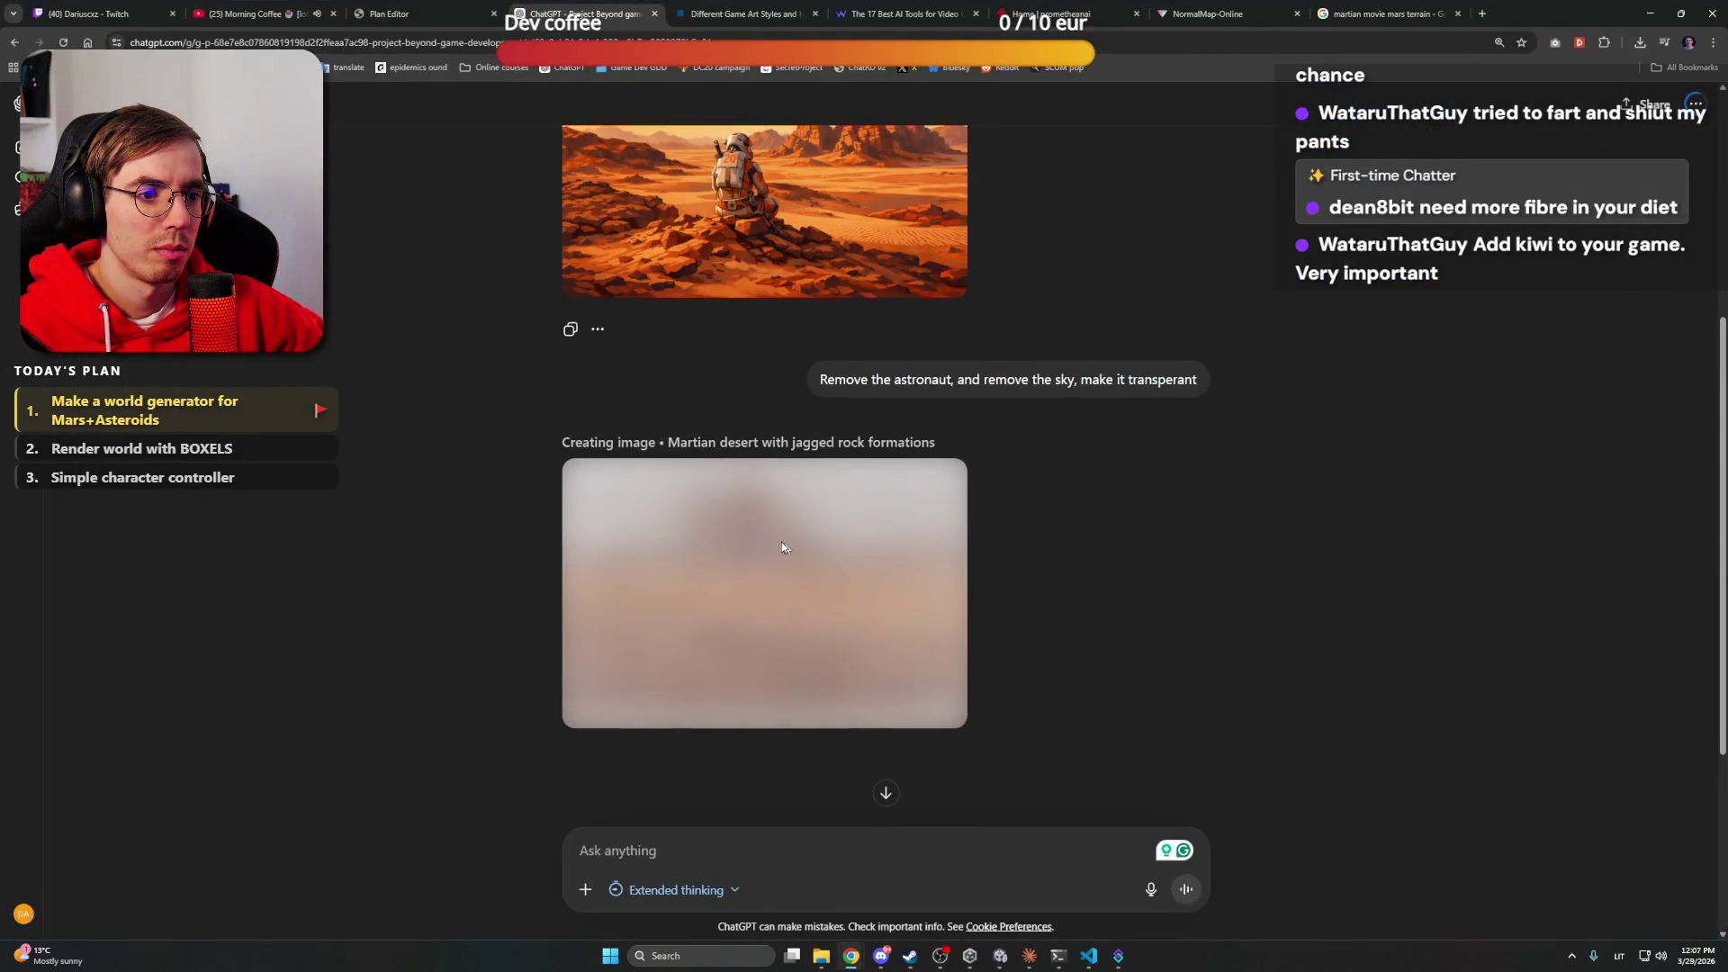
{"action": "left_click", "coordinate": [1654, 13]}
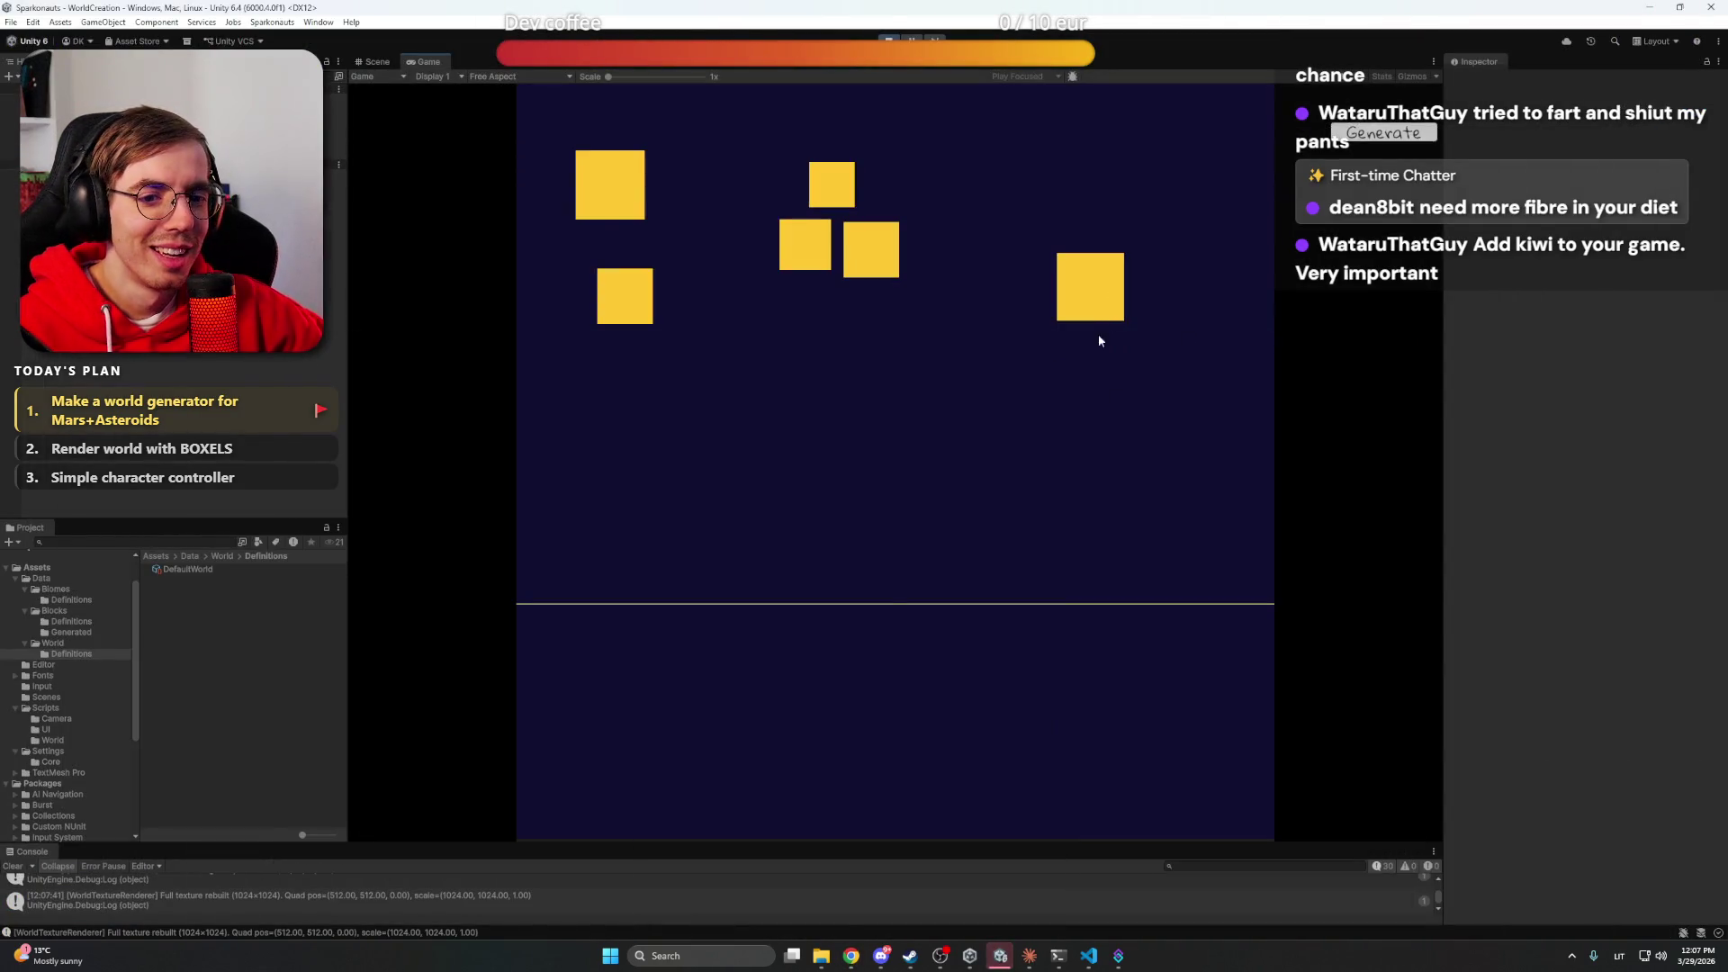
{"action": "left_click", "coordinate": [1363, 135]}
{"action": "left_click", "coordinate": [1373, 137]}
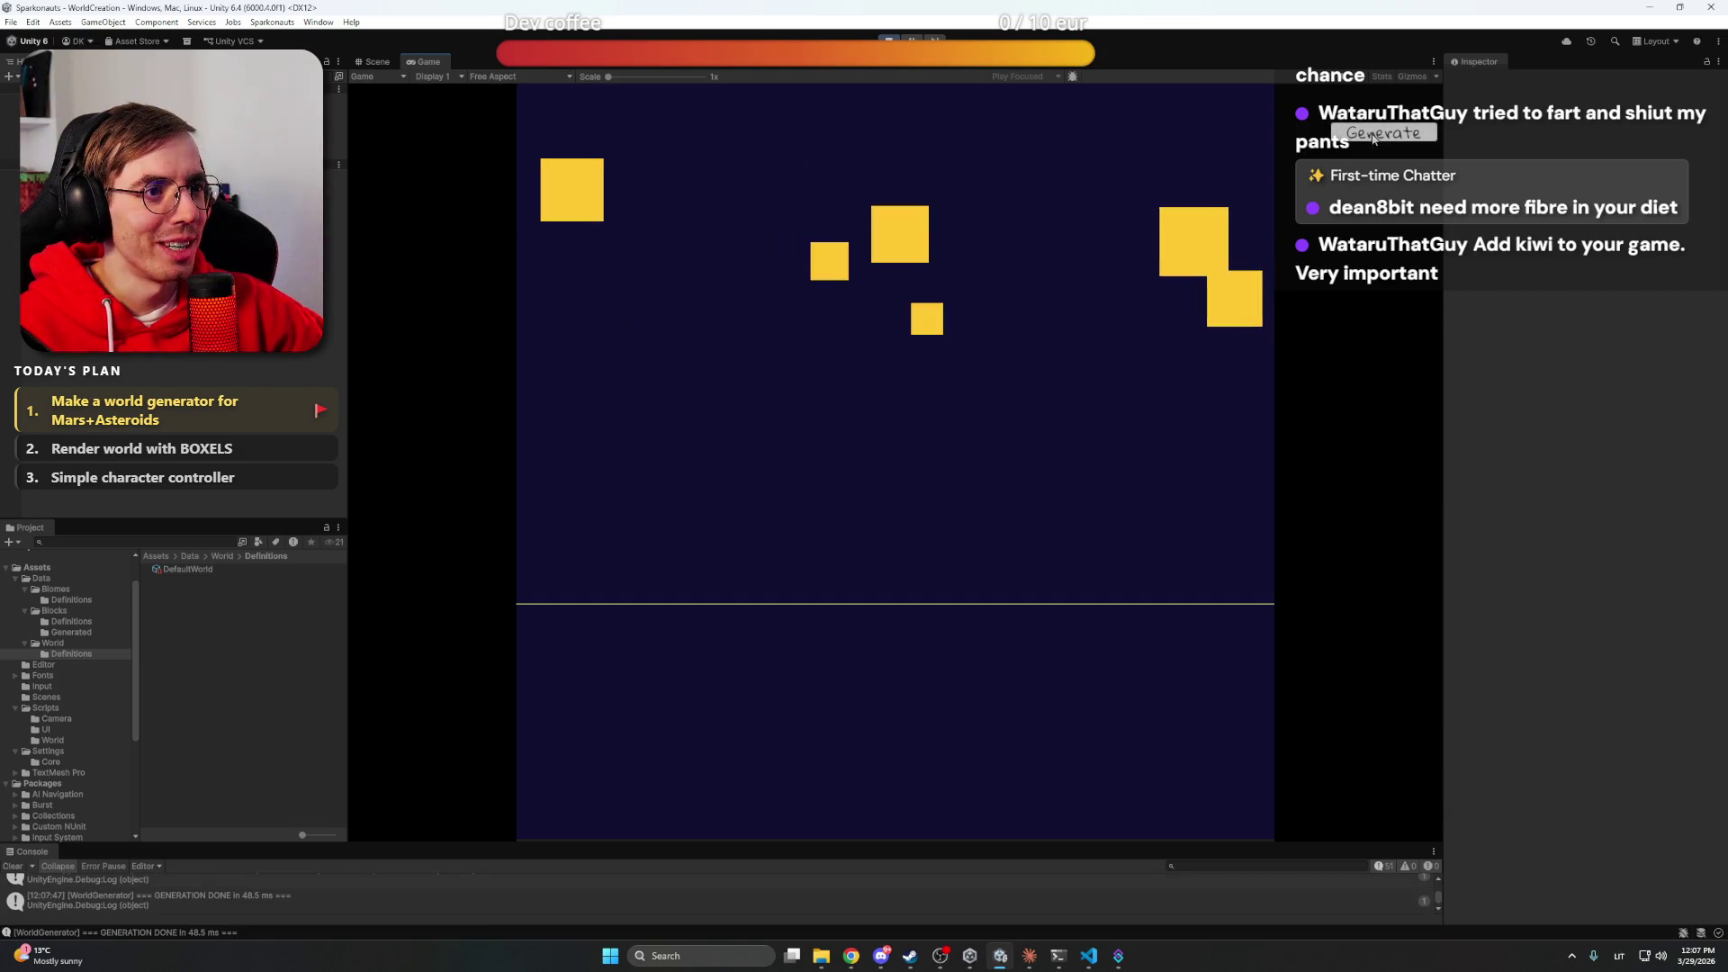
In DefaultWorld, adjust Detail Frequency and Highlands Y to regenerate the world, then stop play mode
{"action": "left_click", "coordinate": [54, 122]}
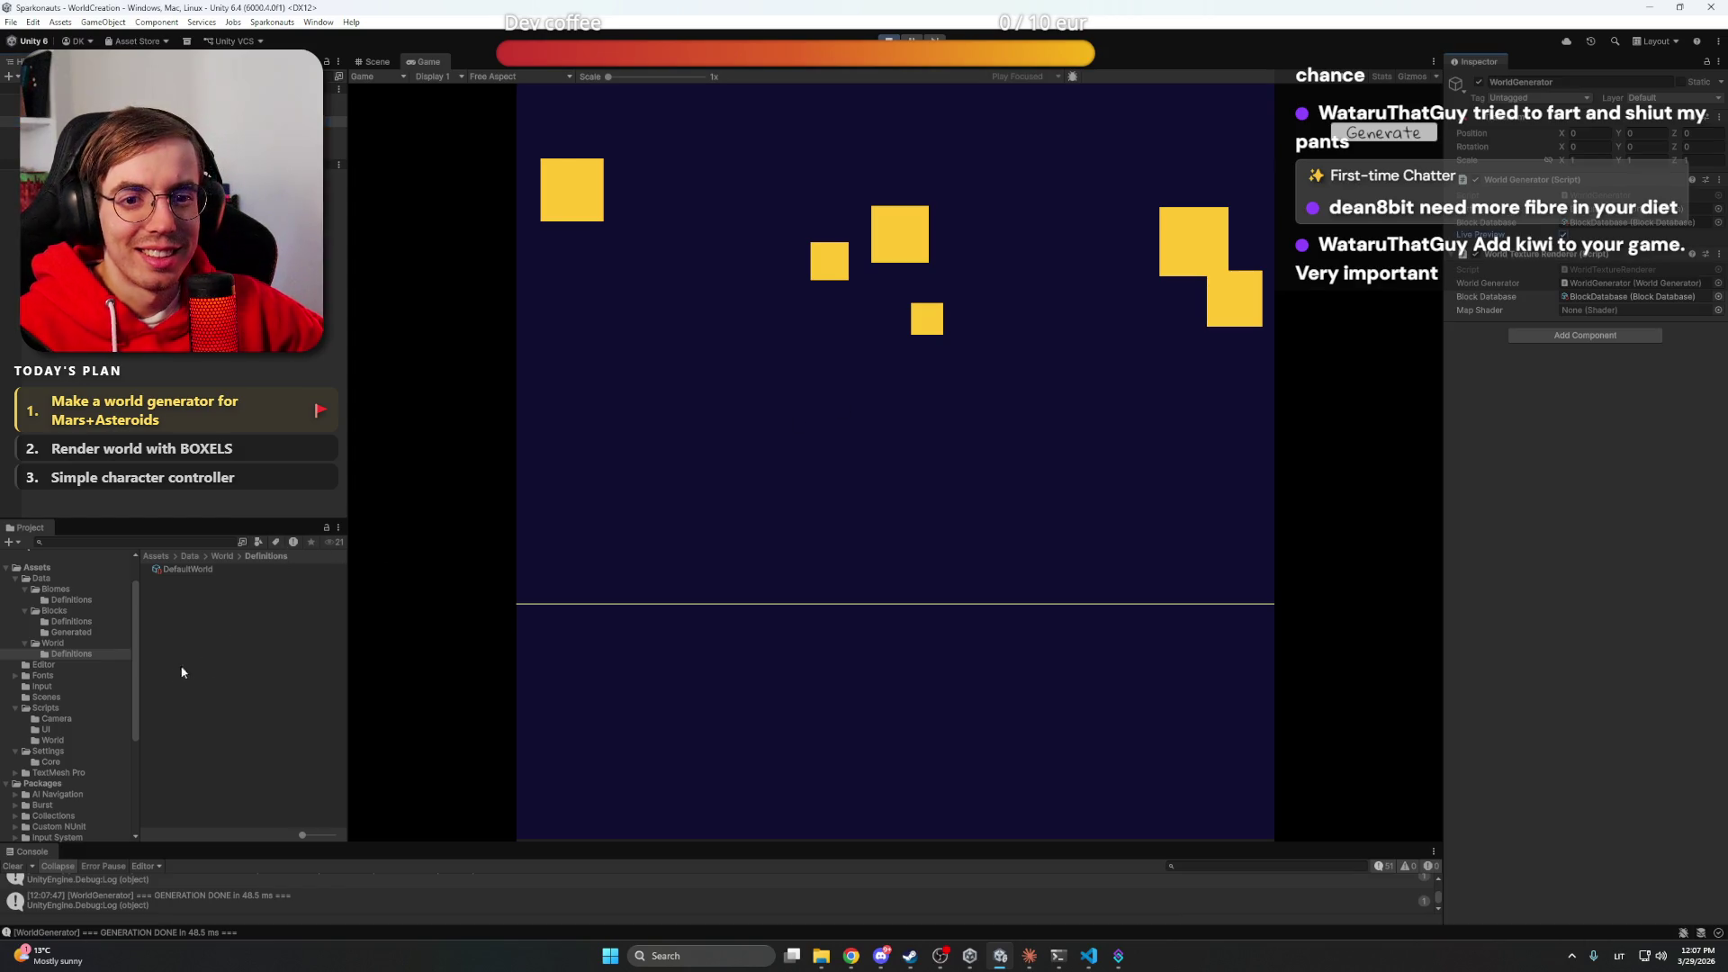
{"action": "left_click", "coordinate": [185, 569]}
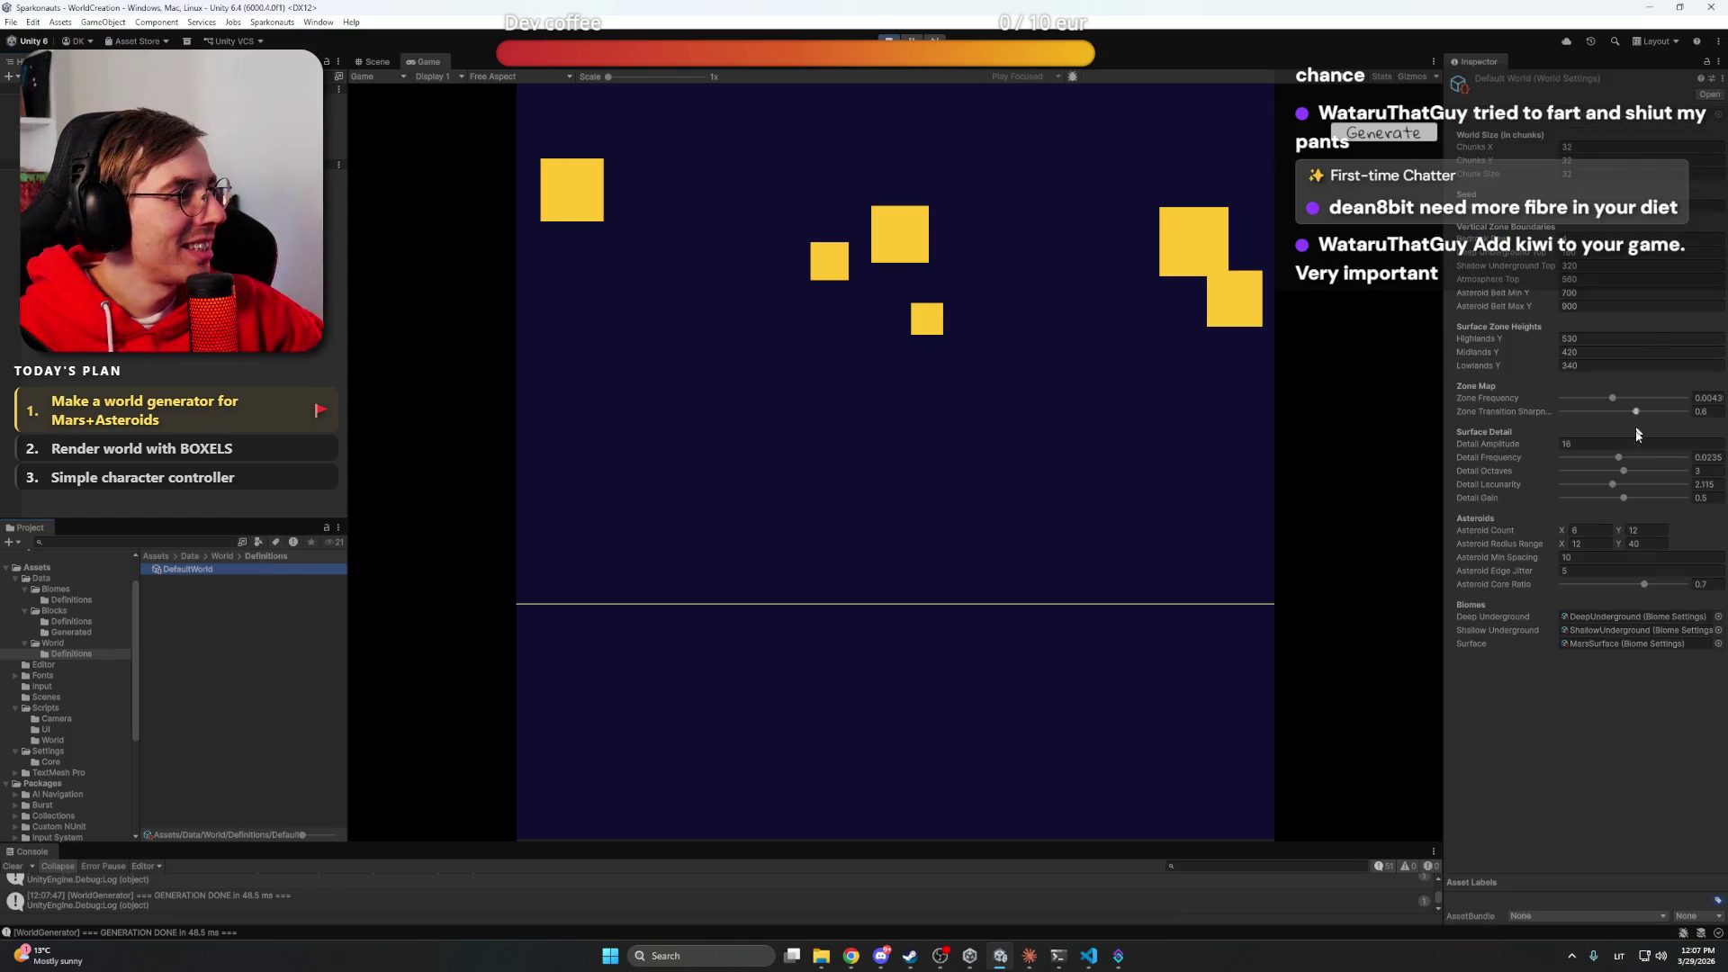
{"action": "left_click_drag", "start_coordinate": [1619, 458], "coordinate": [1616, 457]}
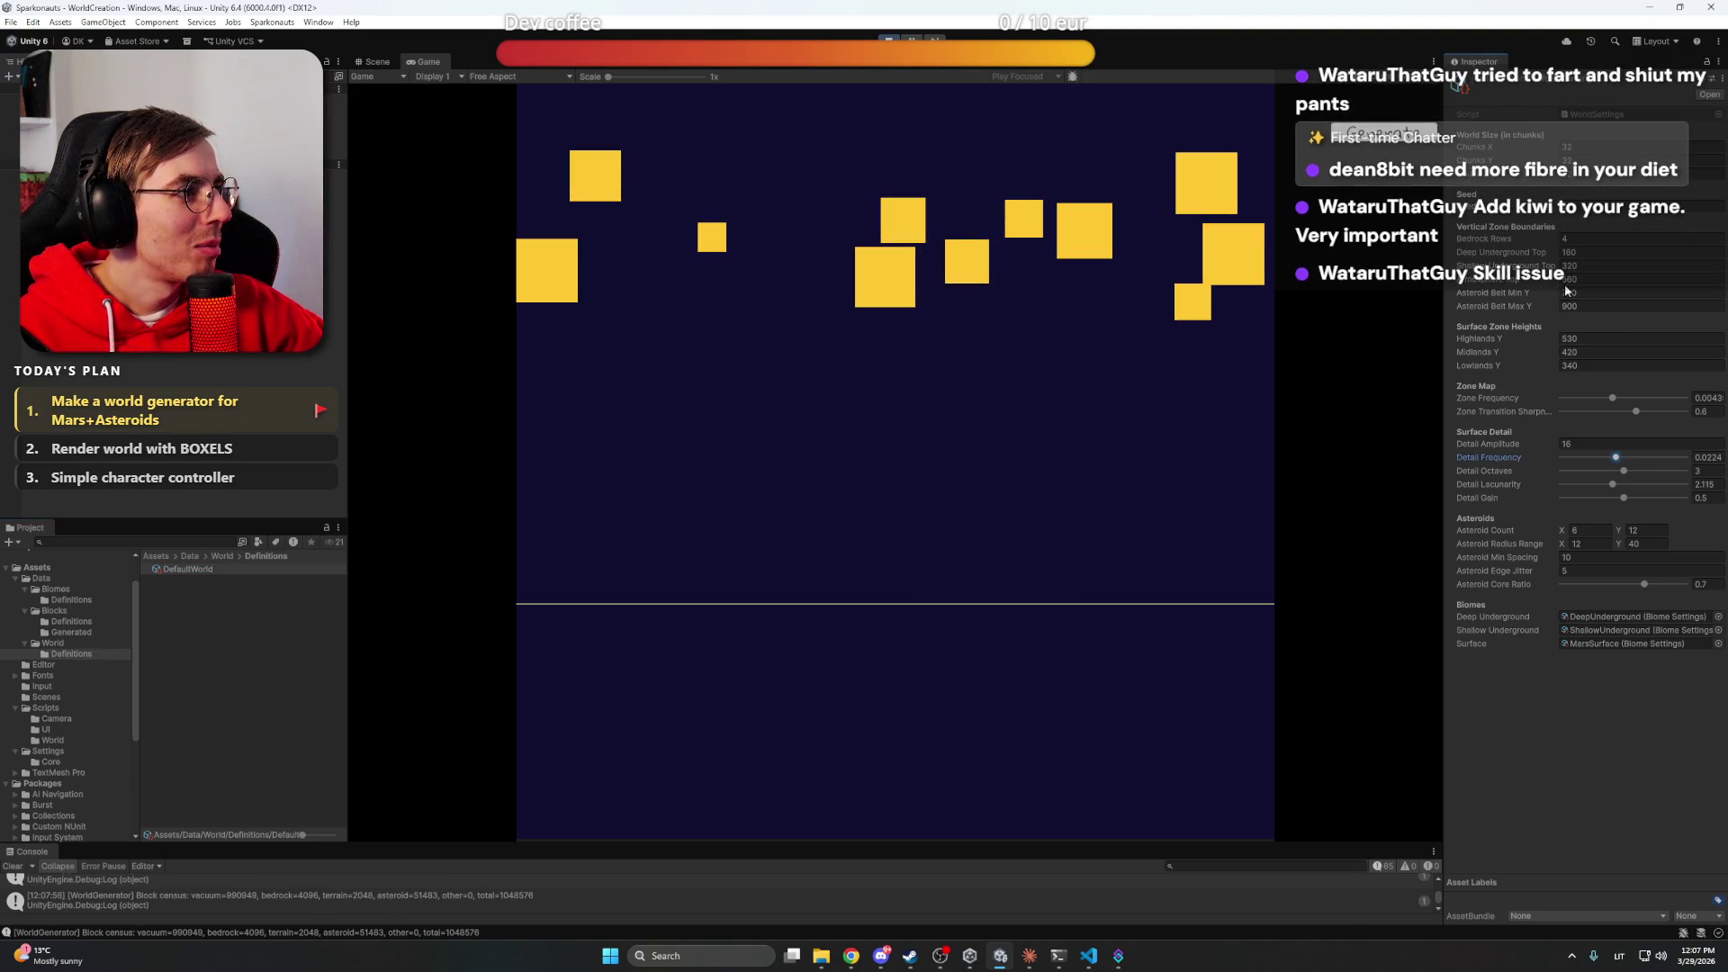
{"action": "left_click", "coordinate": [1545, 283]}
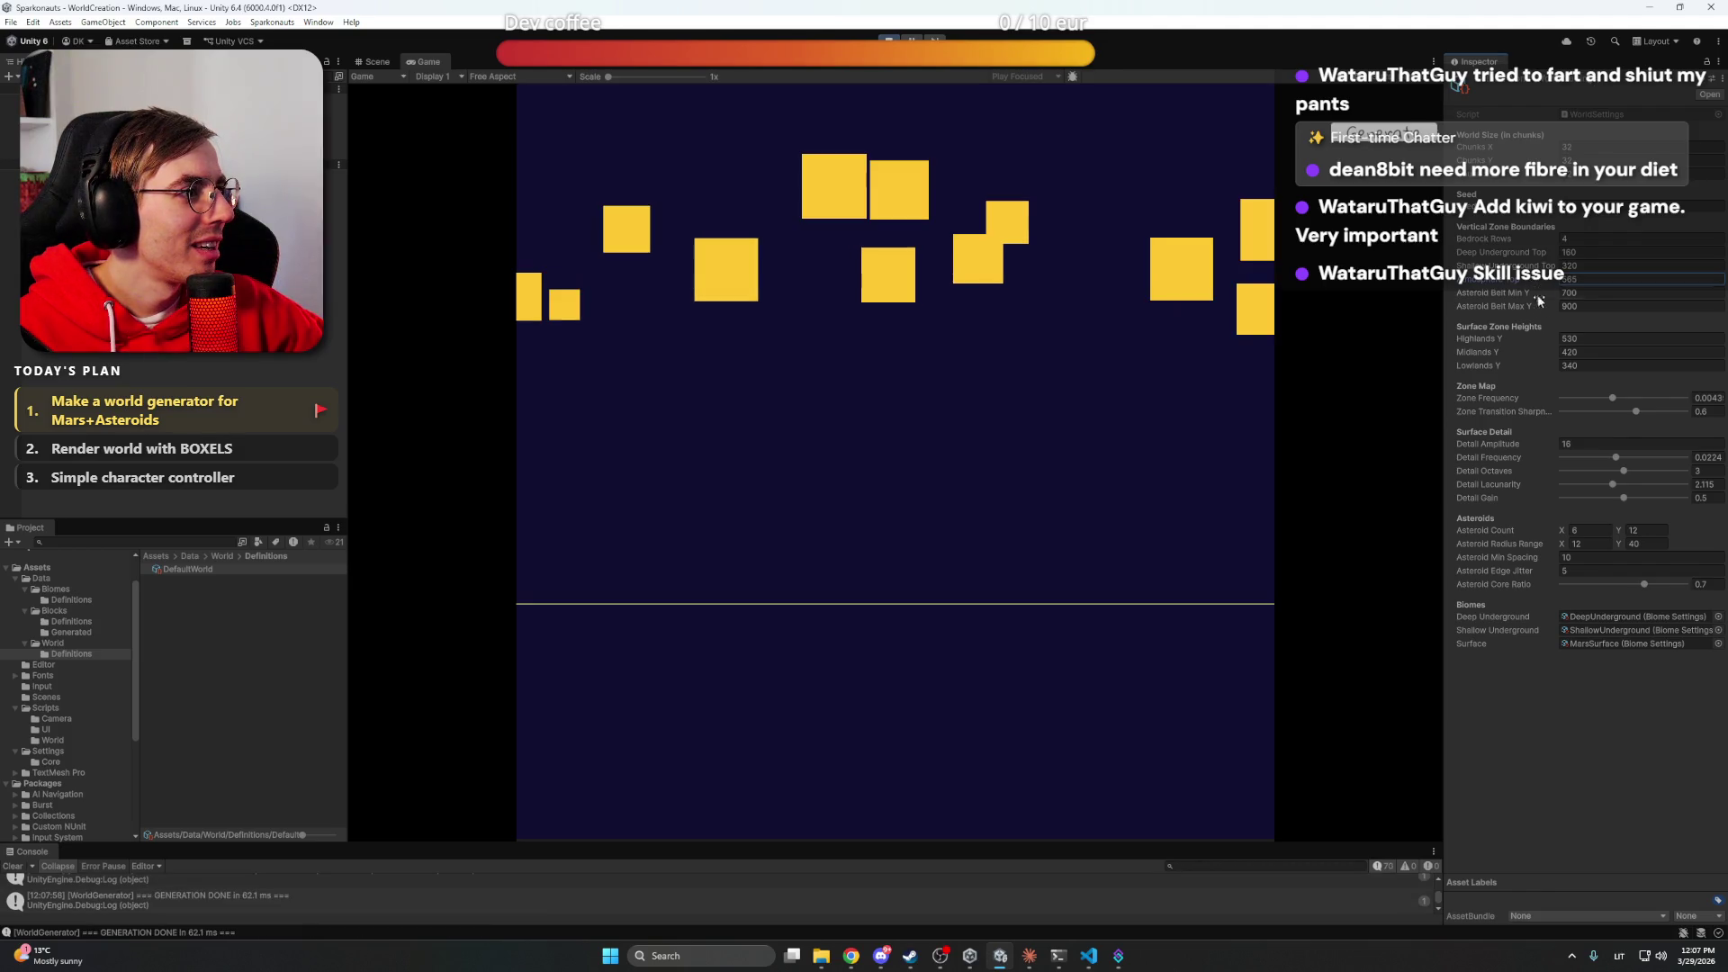
{"action": "mouse_move", "coordinate": [1528, 340]}
{"action": "left_mouse_down"}
{"action": "mouse_move", "coordinate": [1557, 340]}
{"action": "mouse_move", "coordinate": [1472, 372]}
{"action": "mouse_move", "coordinate": [1498, 369]}
{"action": "mouse_move", "coordinate": [1241, 343]}
{"action": "mouse_move", "coordinate": [1080, 265]}
{"action": "left_mouse_up"}
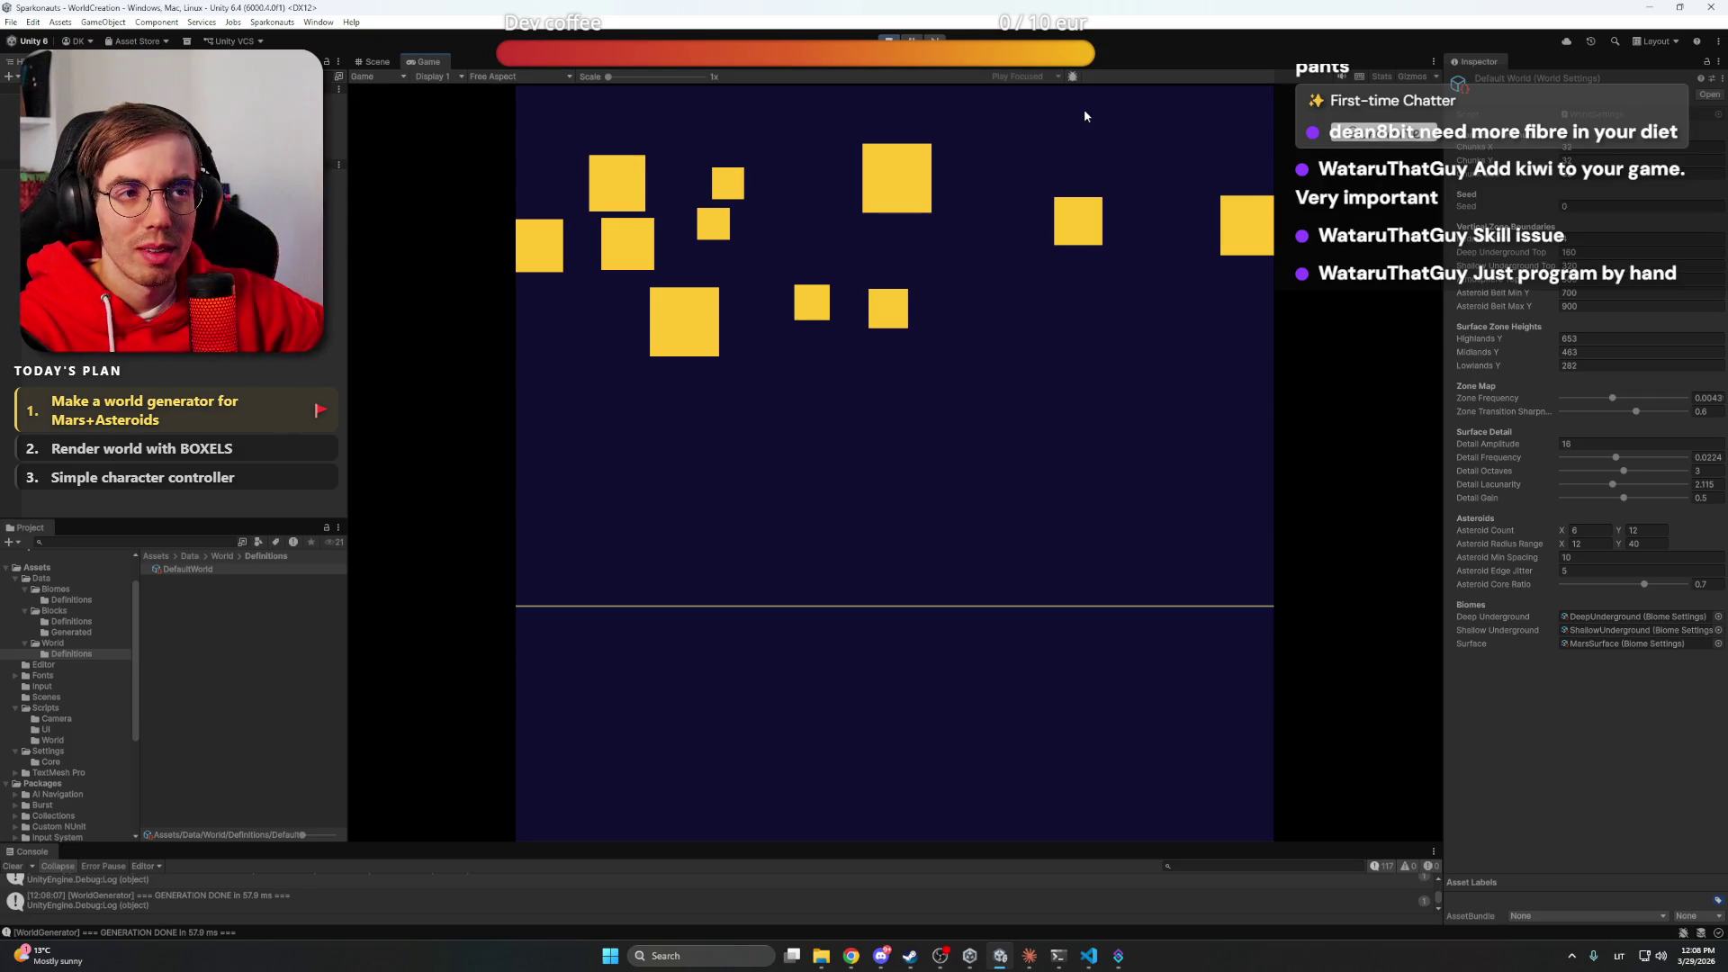
{"action": "scroll", "coordinate": [992, 193], "scroll_direction": "up", "scroll_amount": 5}
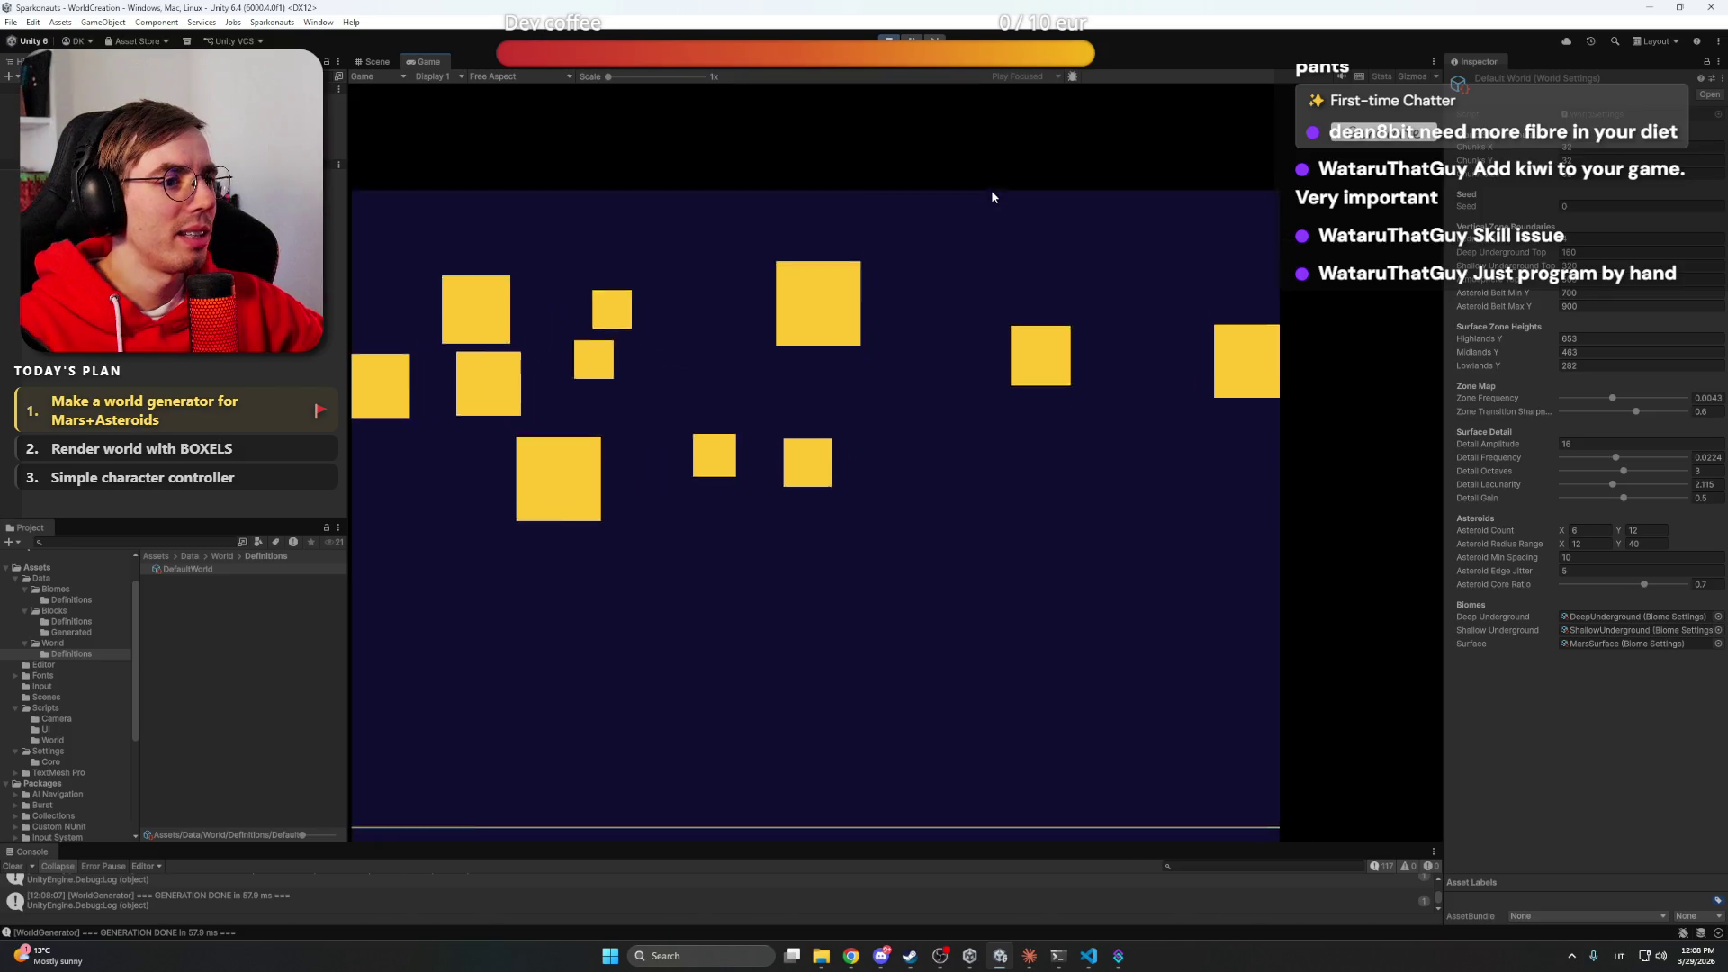
{"action": "scroll", "coordinate": [981, 180], "scroll_direction": "down", "scroll_amount": 5}
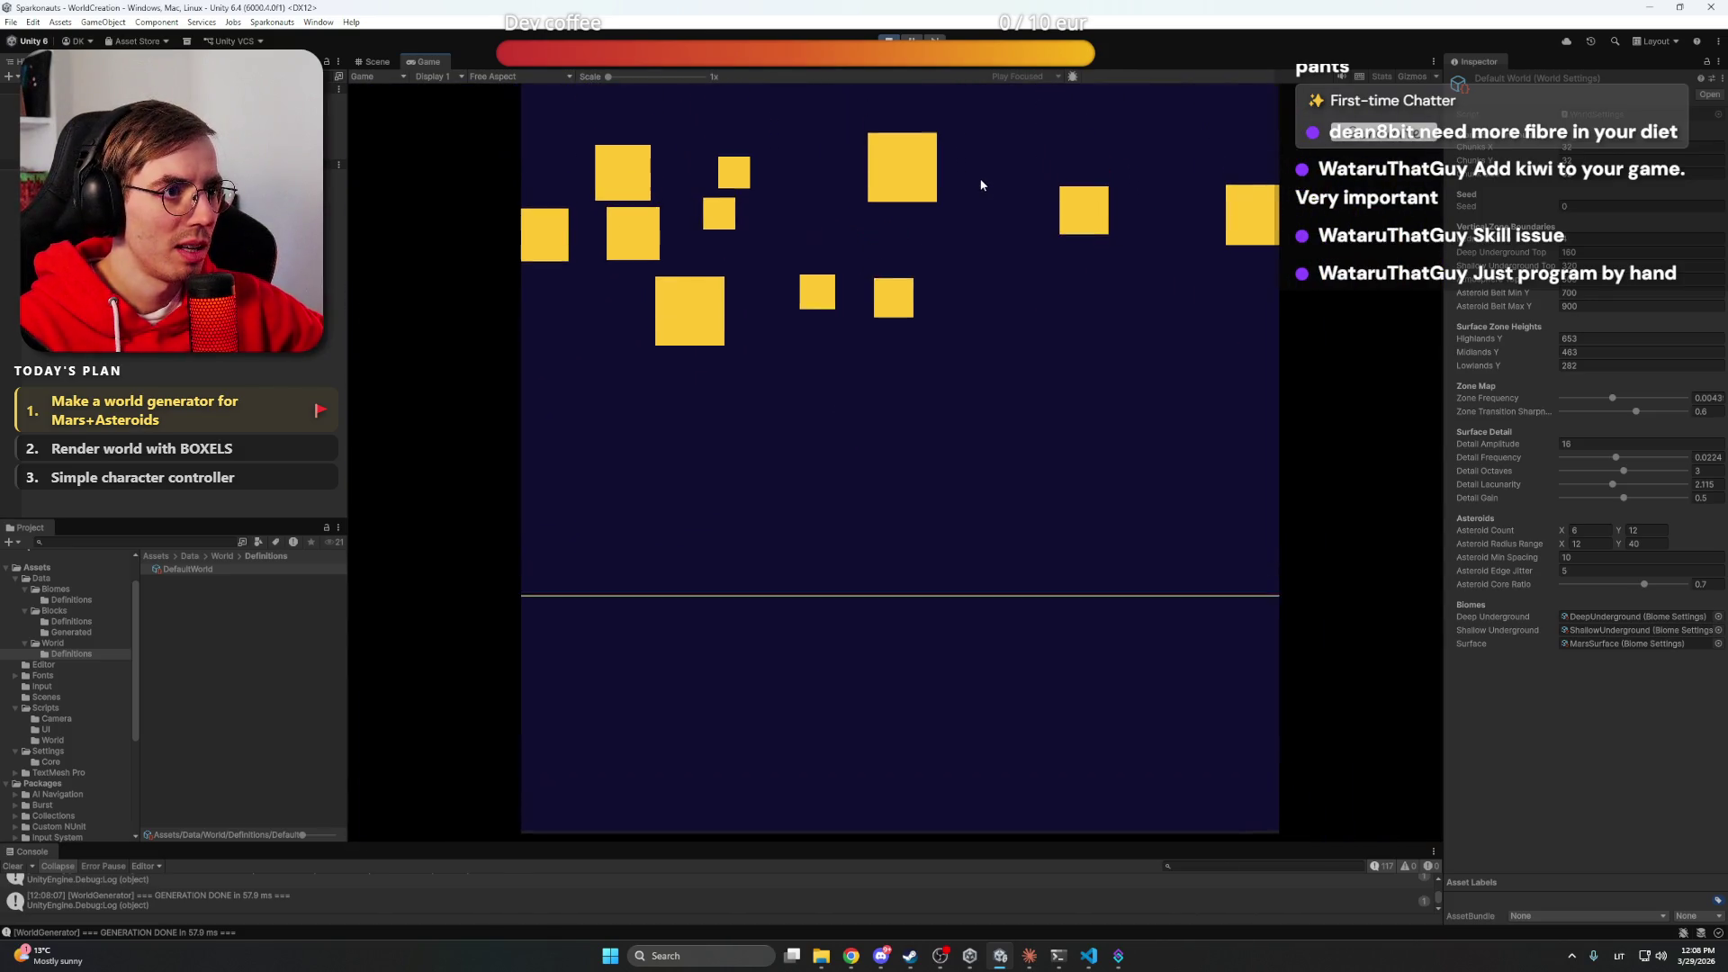
{"action": "left_click", "coordinate": [888, 40]}
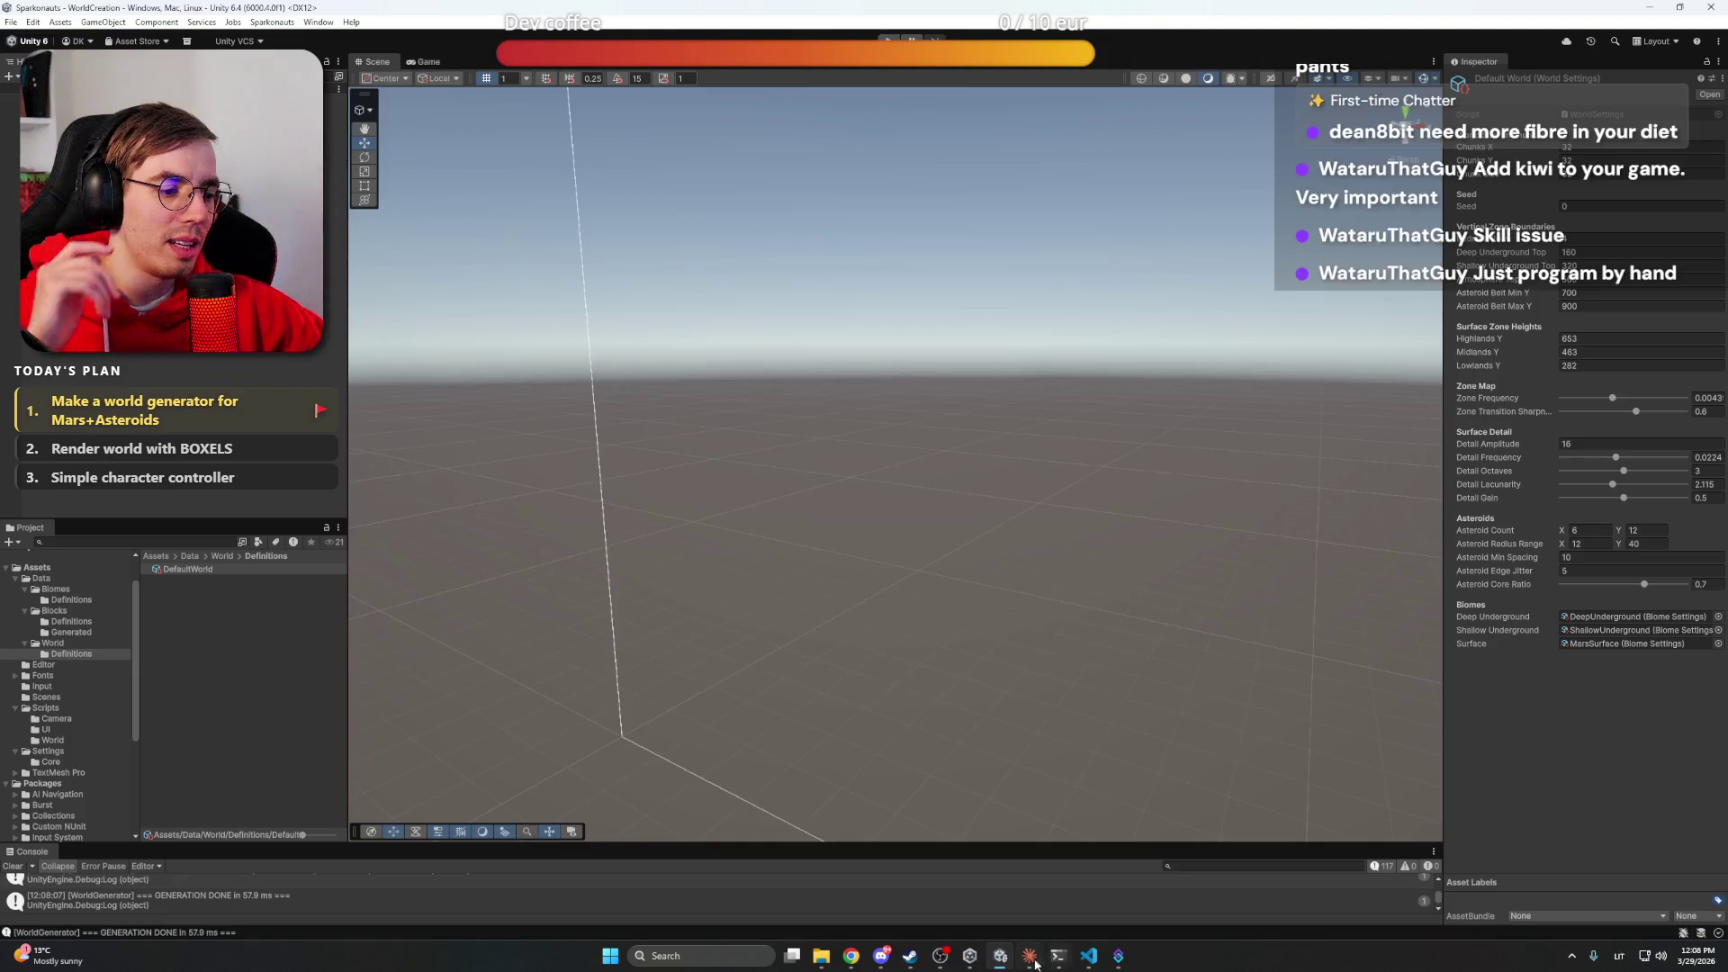
Glance at the Claude app, return to Unity, and enlarge the Console to read the logs
{"action": "left_click", "coordinate": [1031, 958]}
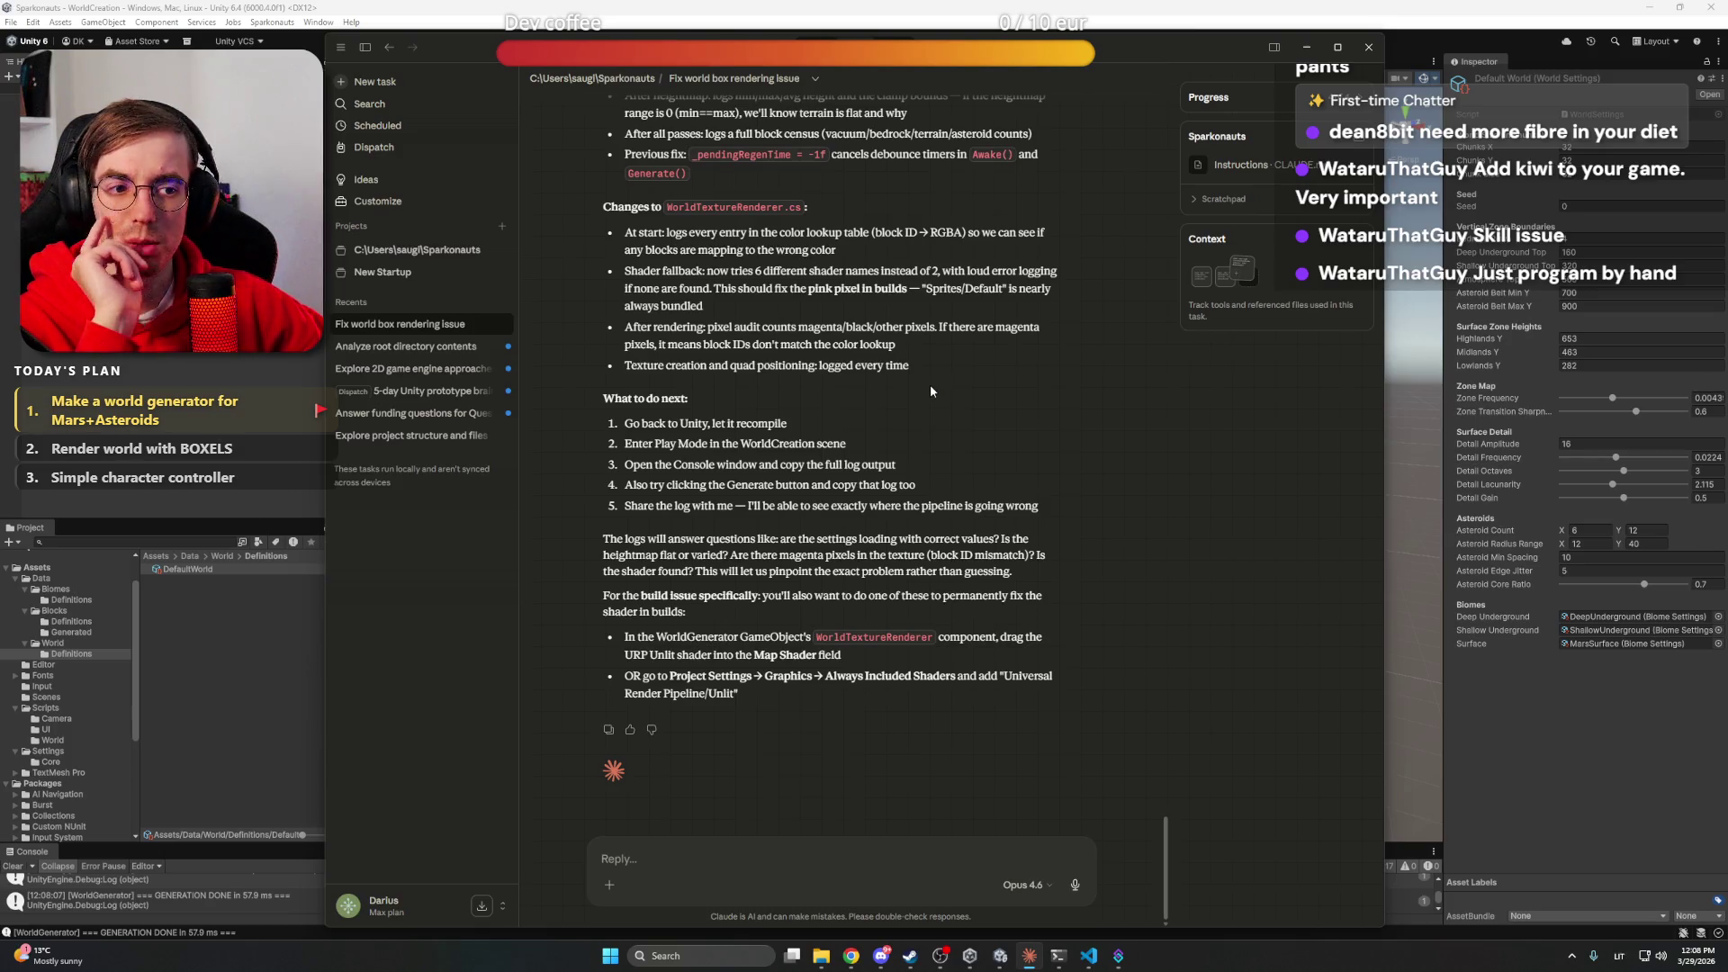
{"action": "key", "text": "alt+Tab"}
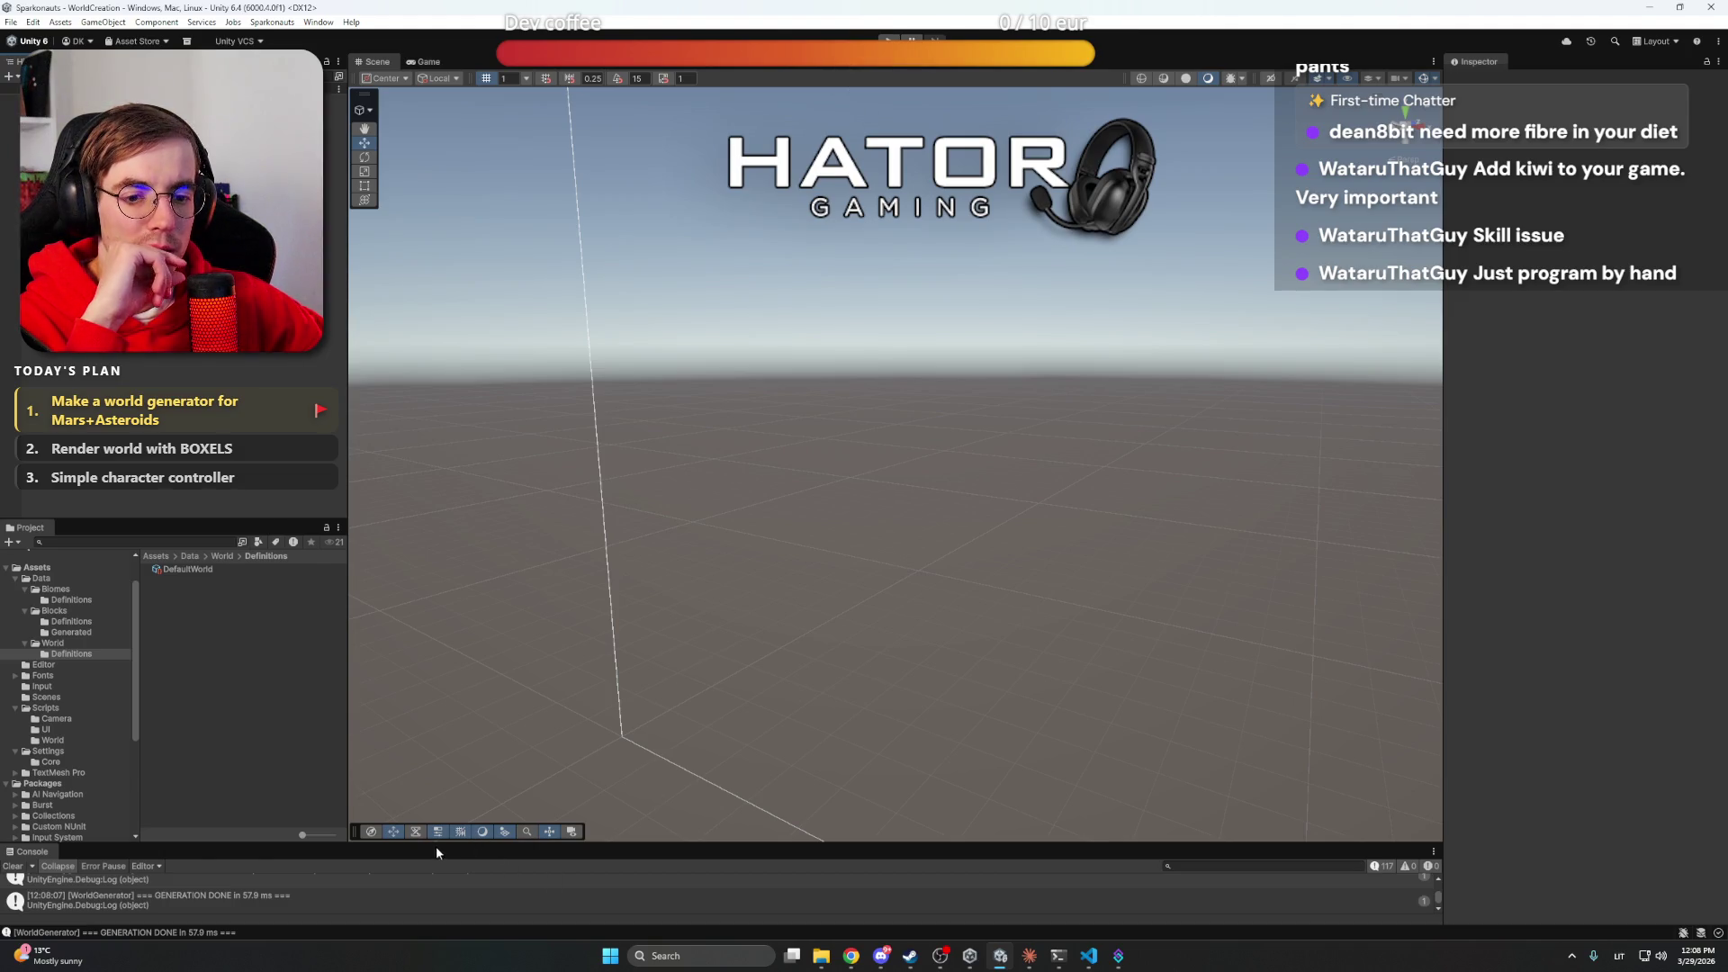
{"action": "mouse_move", "coordinate": [436, 845]}
{"action": "left_mouse_down"}
{"action": "mouse_move", "coordinate": [552, 520]}
{"action": "mouse_move", "coordinate": [554, 436]}
{"action": "left_mouse_up"}
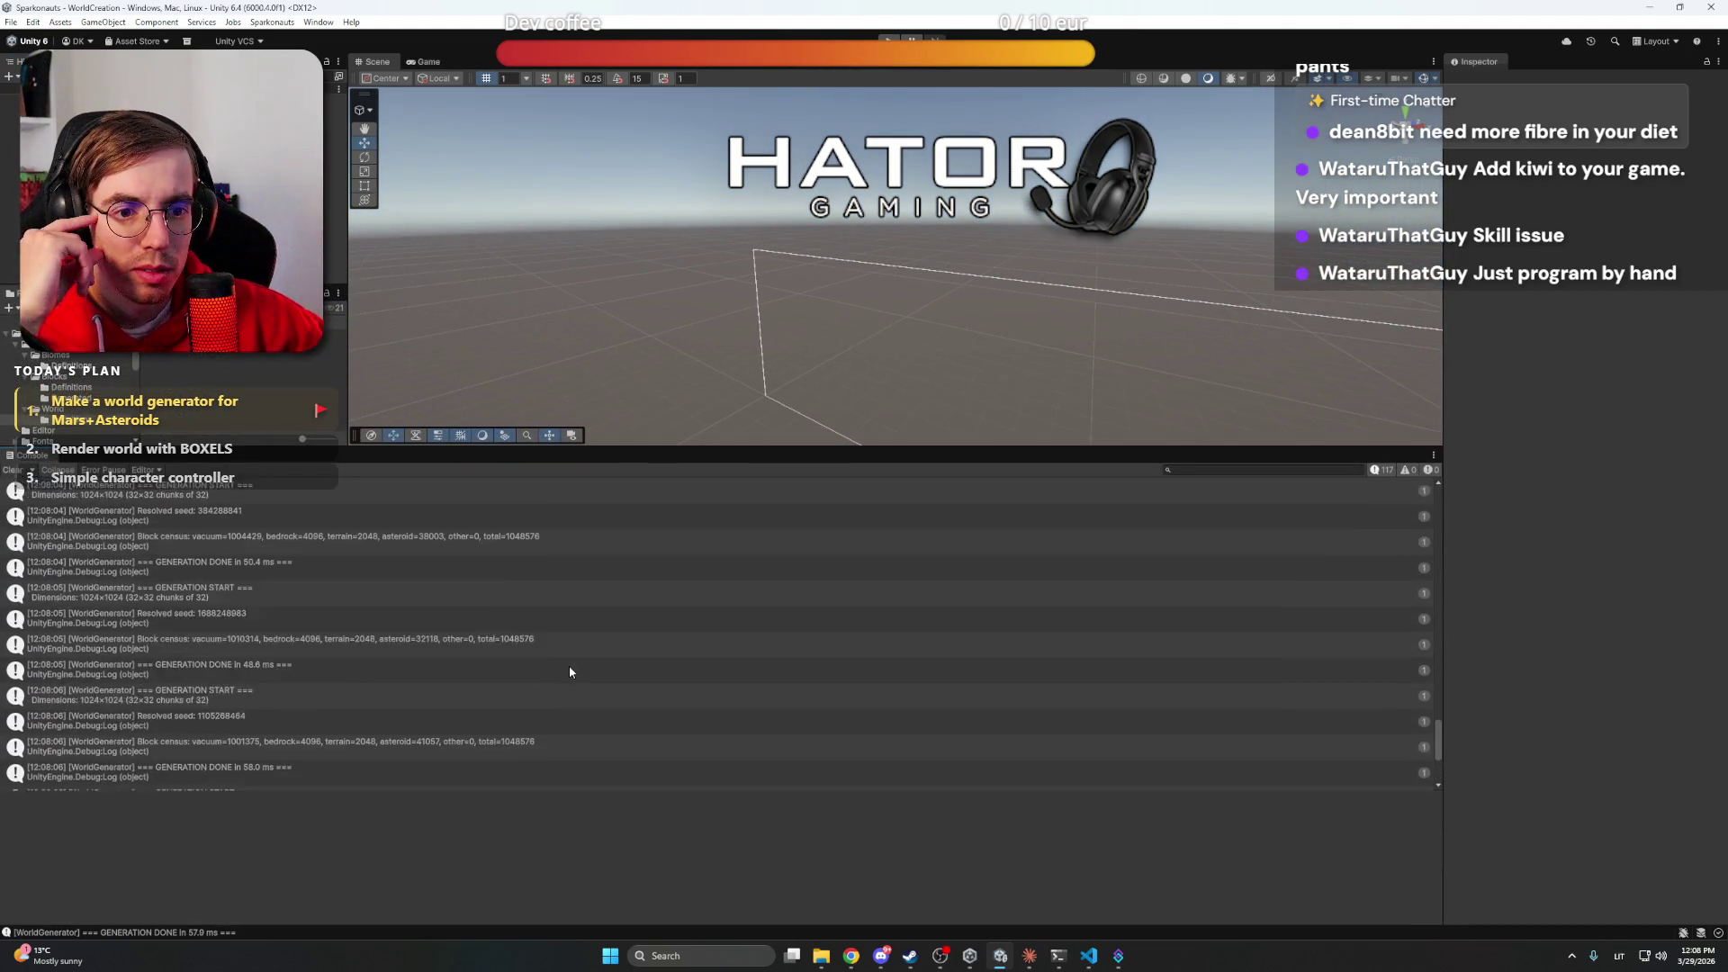
{"action": "scroll", "coordinate": [568, 667], "scroll_direction": "up", "scroll_amount": 5}
{"action": "scroll", "coordinate": [570, 671], "scroll_direction": "up", "scroll_amount": 10}
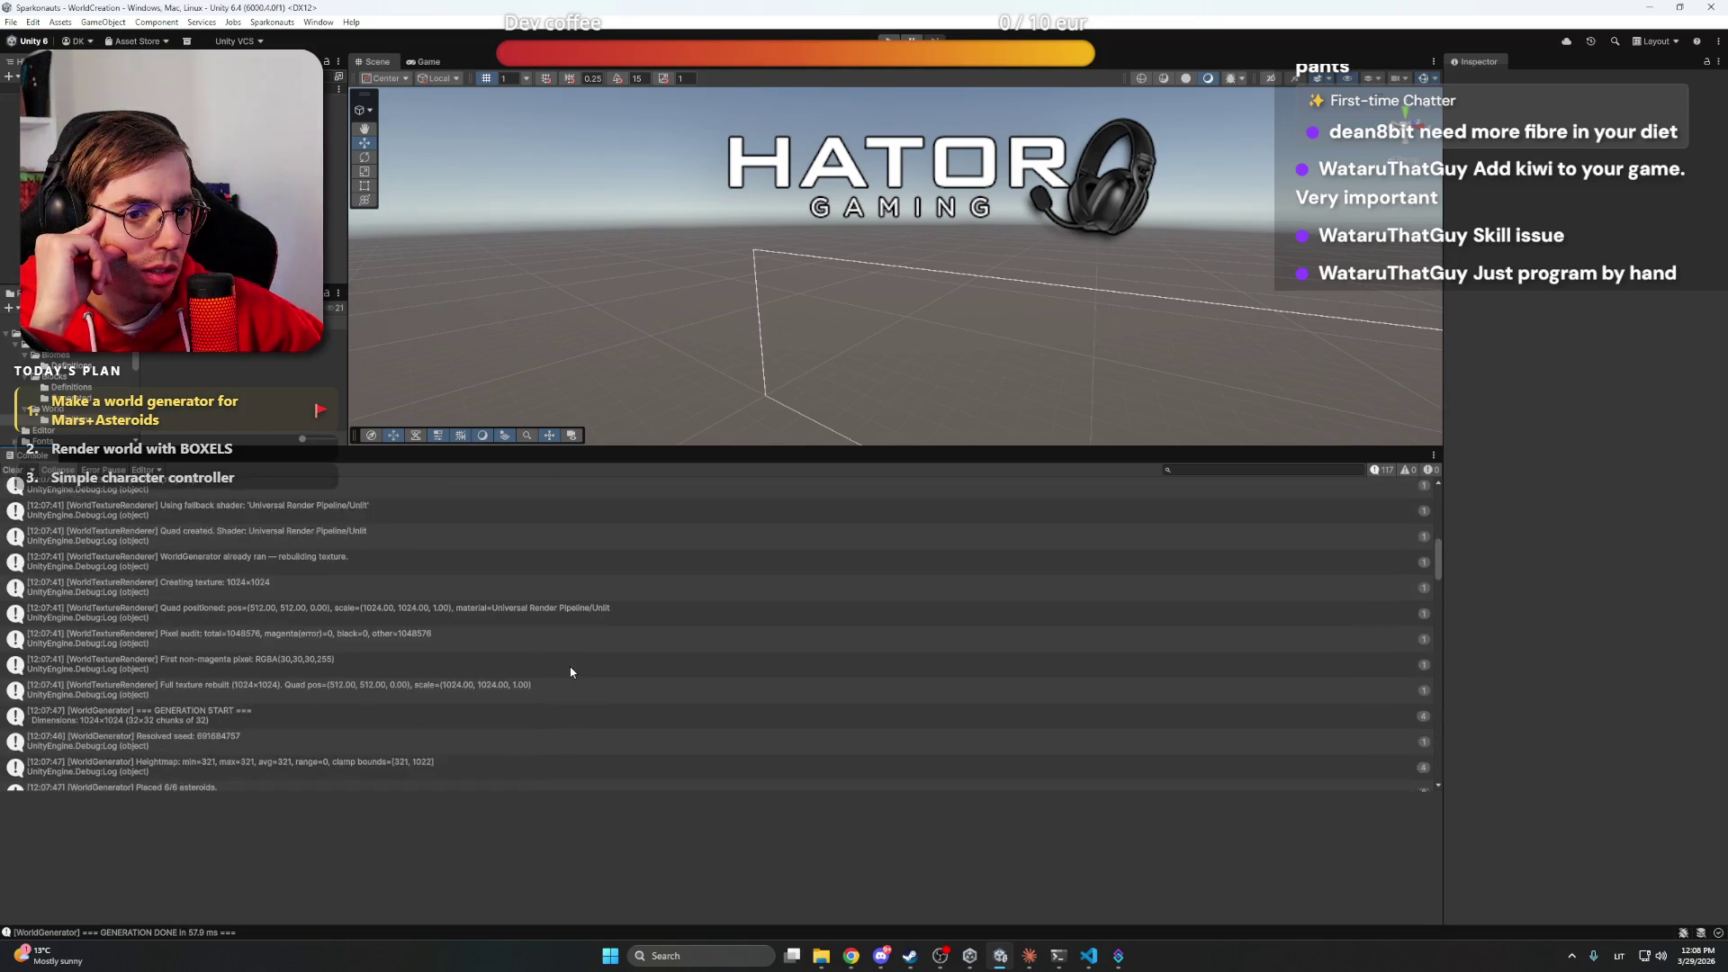
{"action": "scroll", "coordinate": [558, 679], "scroll_direction": "down", "scroll_amount": 6}
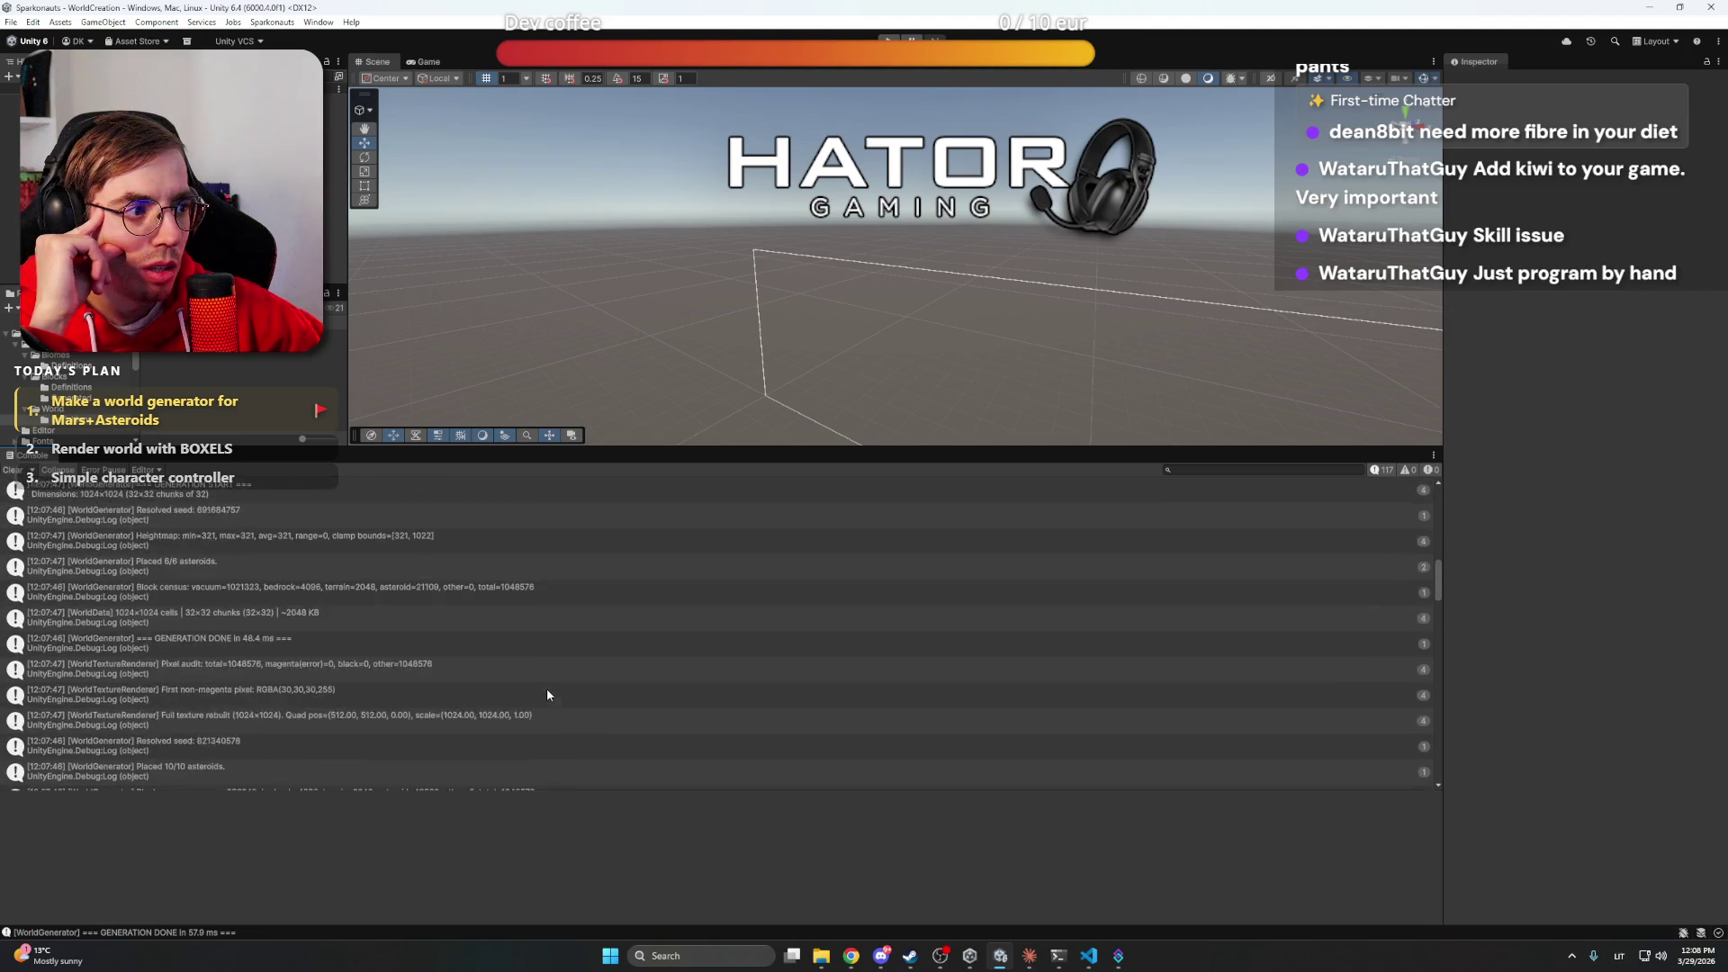
{"action": "scroll", "coordinate": [548, 689], "scroll_direction": "up", "scroll_amount": 6}
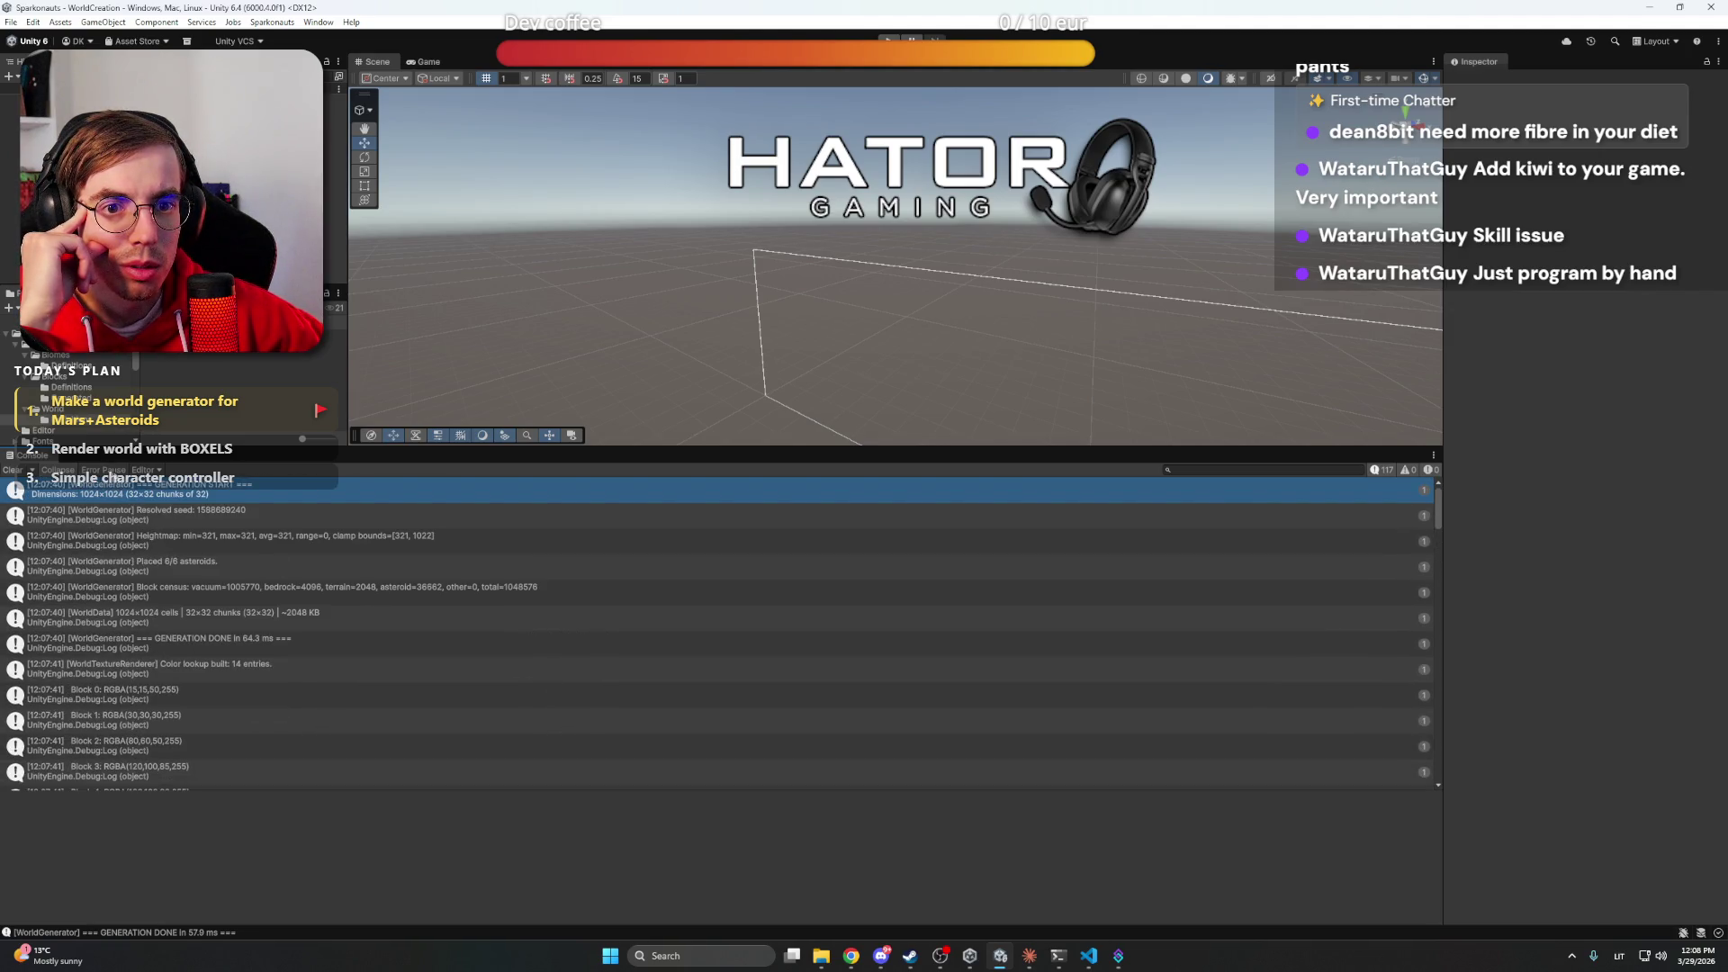
Check the Console's Editor log-source dropdown without changes and scroll further through the logs
{"action": "left_click", "coordinate": [146, 469]}
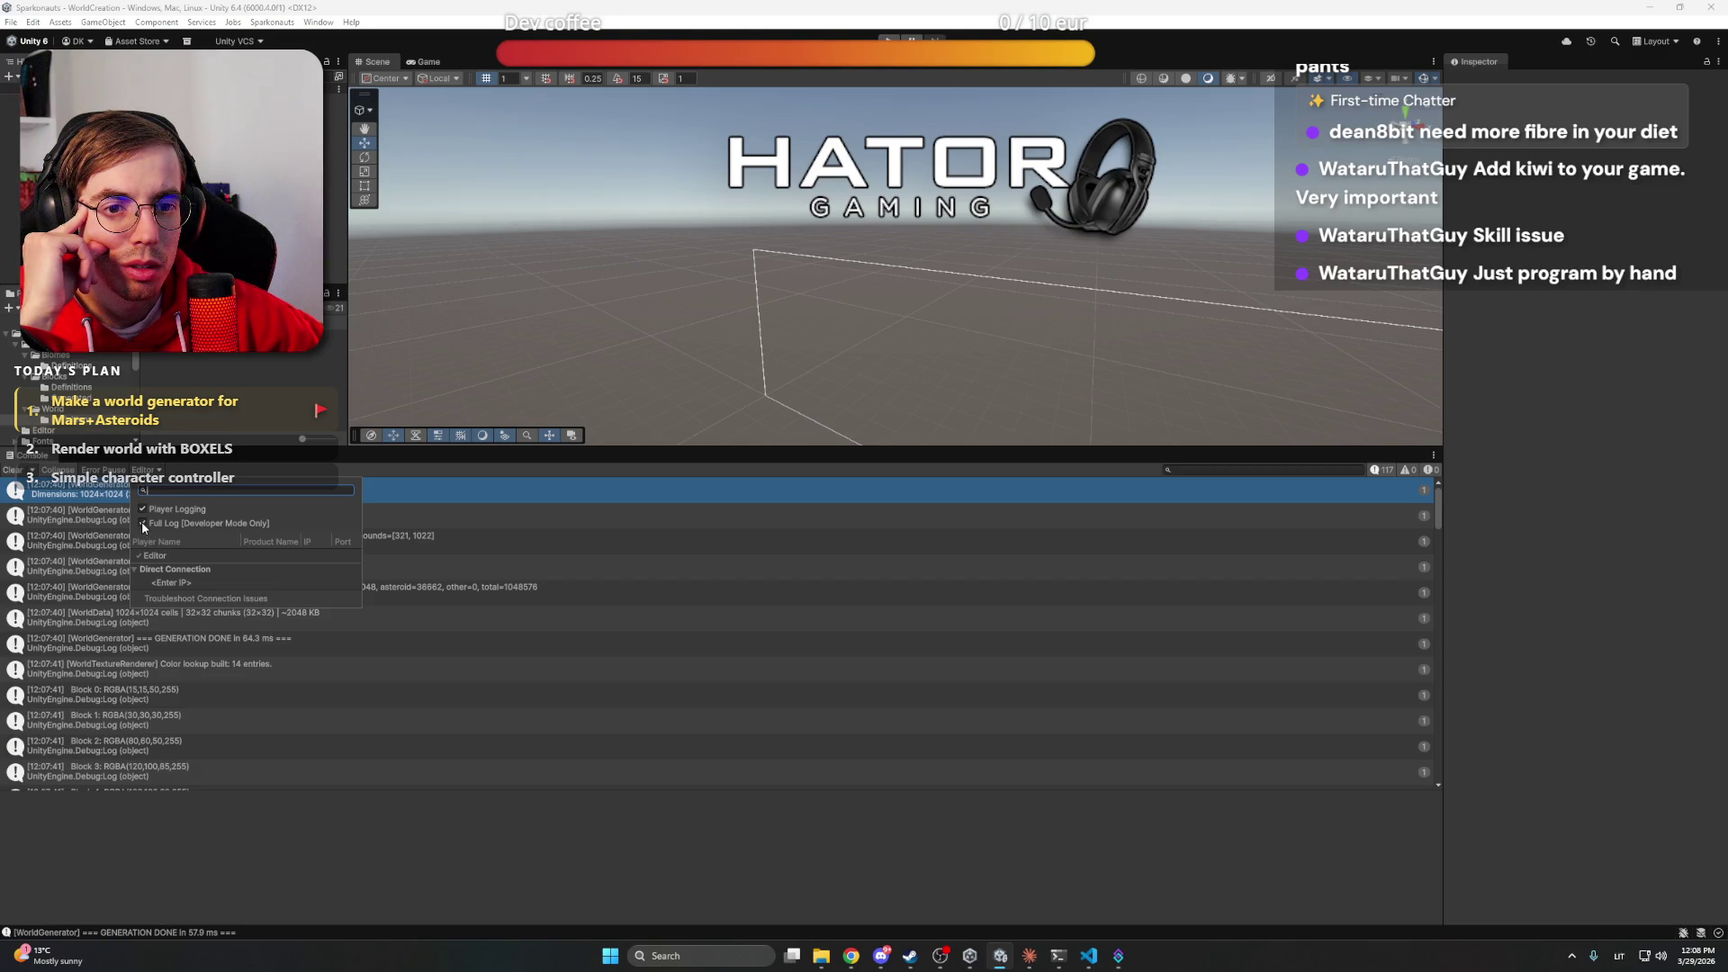
{"action": "left_click", "coordinate": [441, 614]}
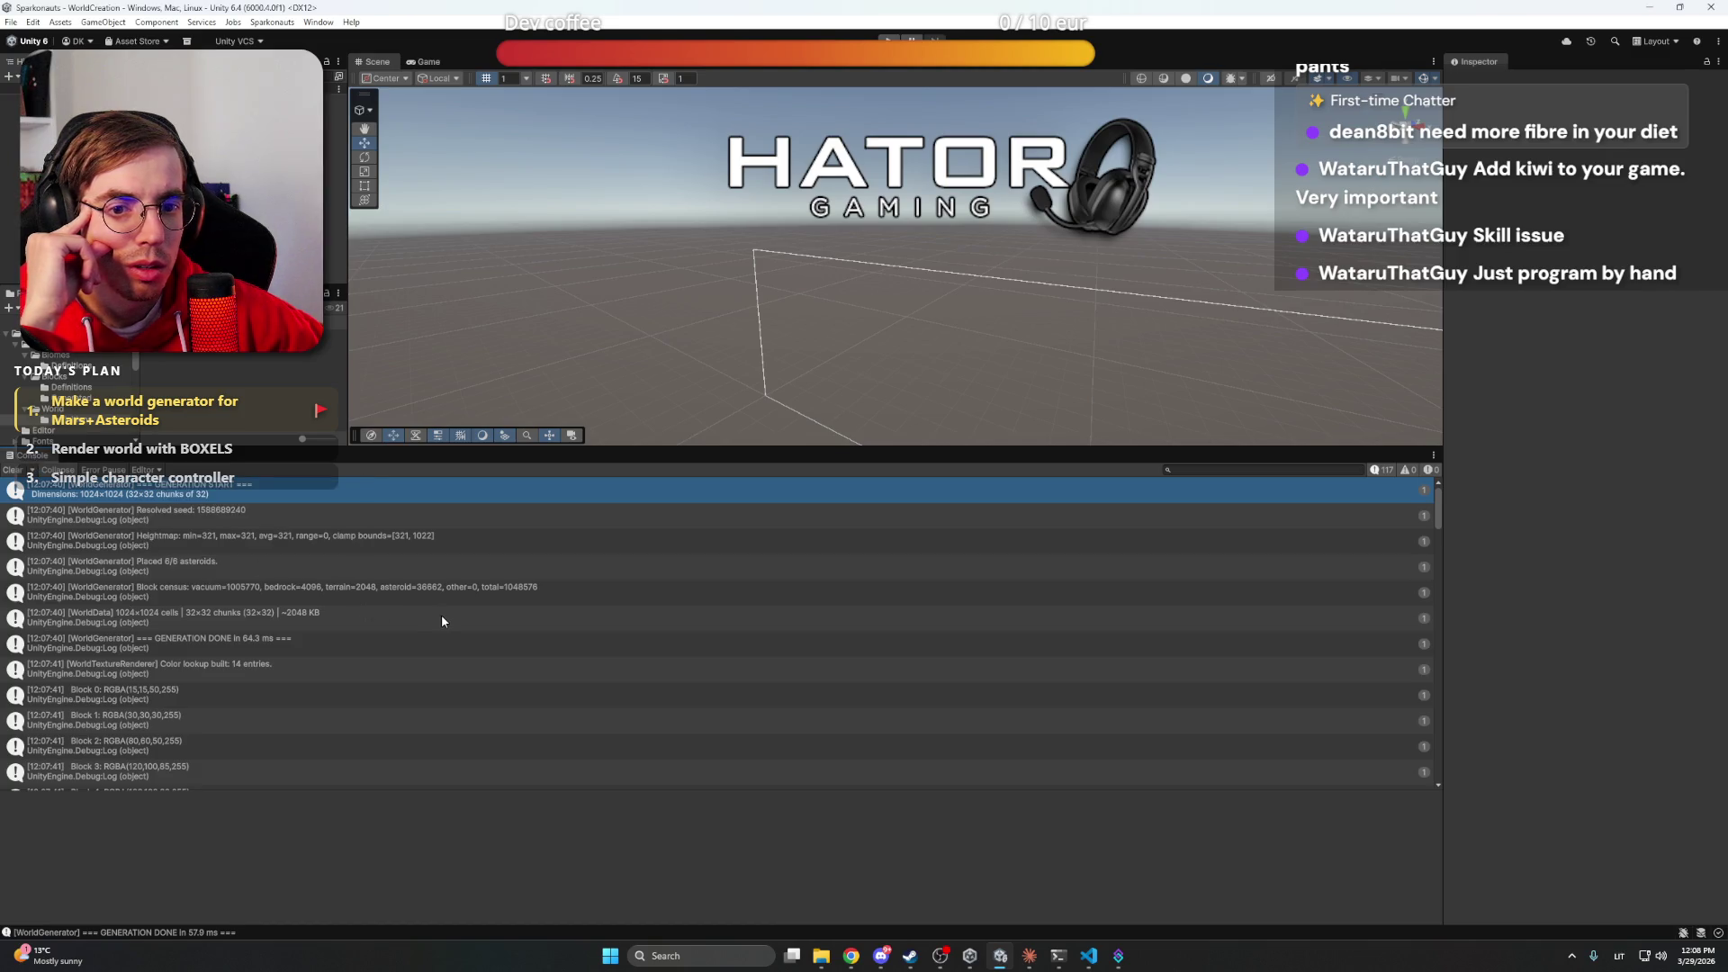
{"action": "scroll", "coordinate": [441, 621], "scroll_direction": "down", "scroll_amount": 8}
{"action": "left_click_drag", "start_coordinate": [326, 810], "coordinate": [326, 875]}
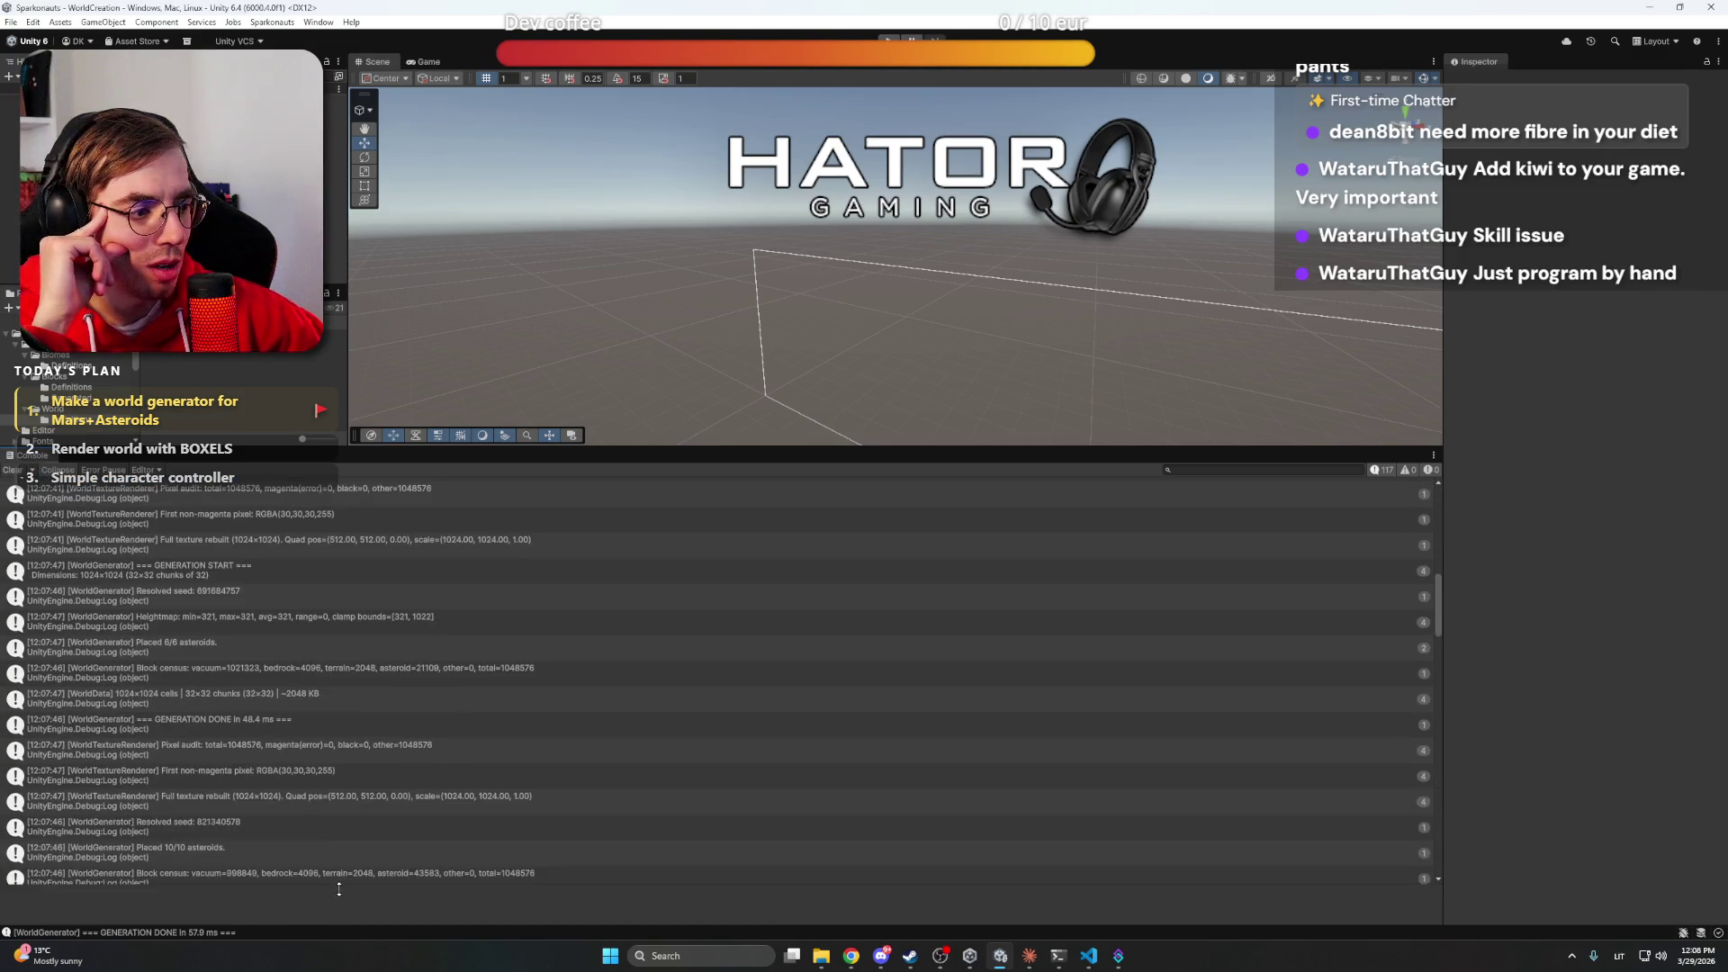
{"action": "scroll", "coordinate": [356, 810], "scroll_direction": "down", "scroll_amount": 5}
{"action": "scroll", "coordinate": [368, 762], "scroll_direction": "down", "scroll_amount": 5}
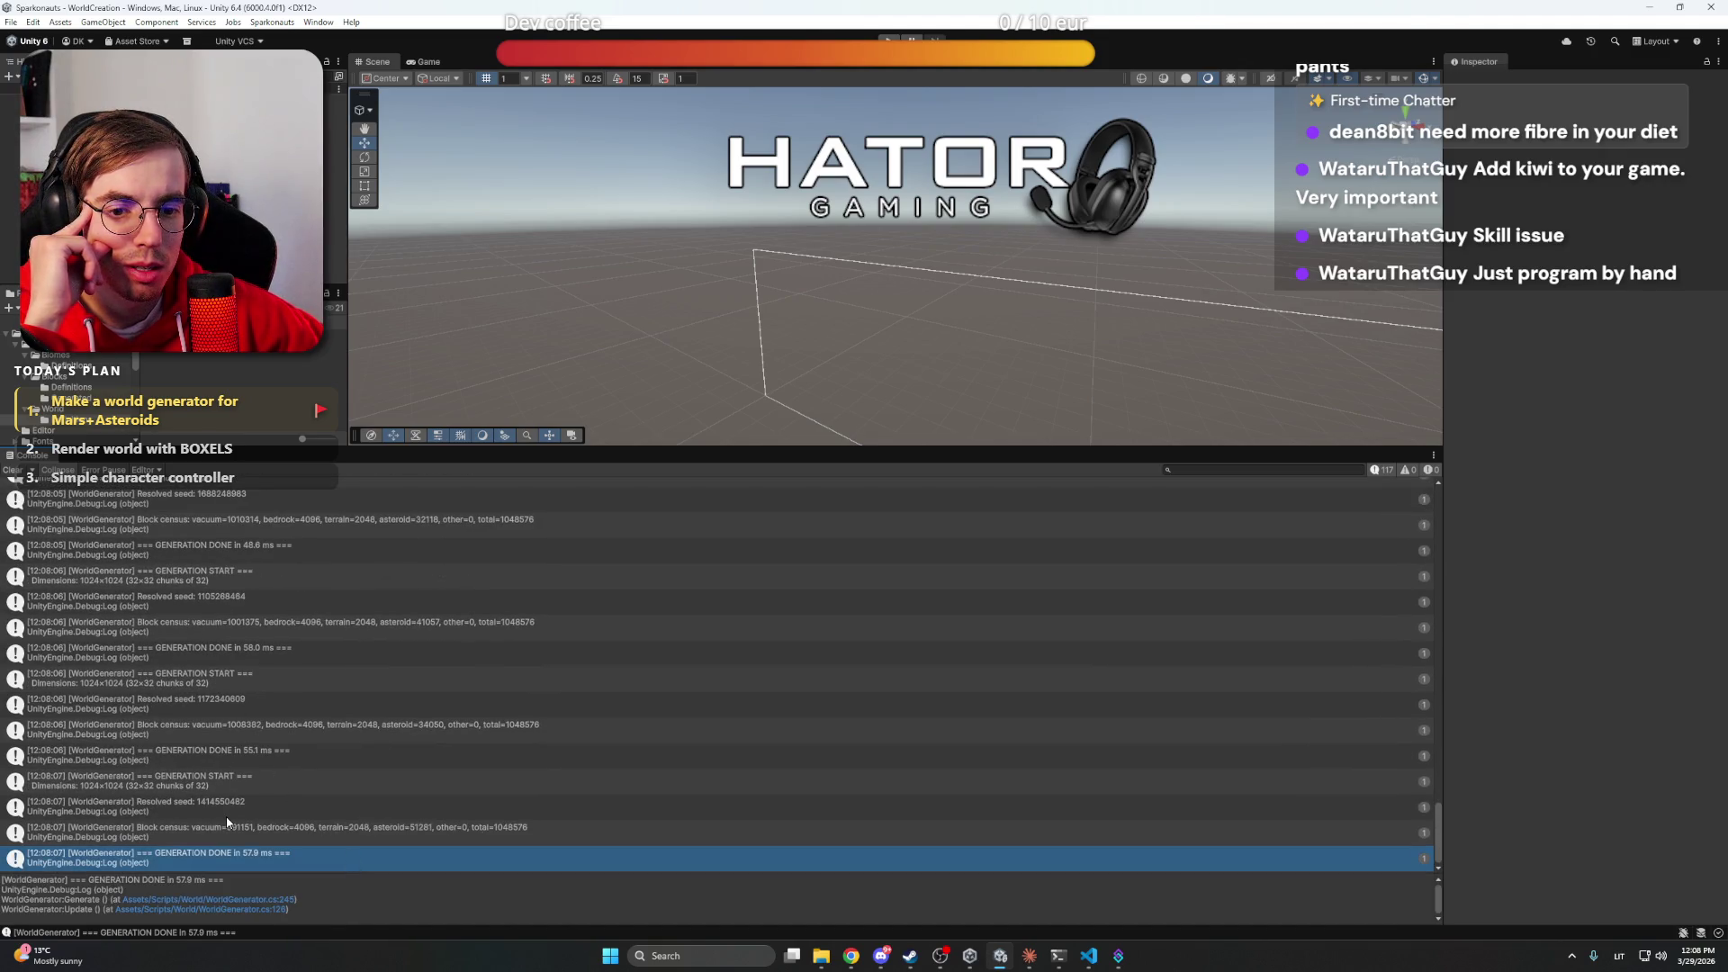
Inspect the Block census and GENERATION START entries, then bring up the ChatGPT browser window
{"action": "left_click", "coordinate": [227, 837]}
{"action": "left_click_drag", "start_coordinate": [231, 802], "coordinate": [235, 776]}
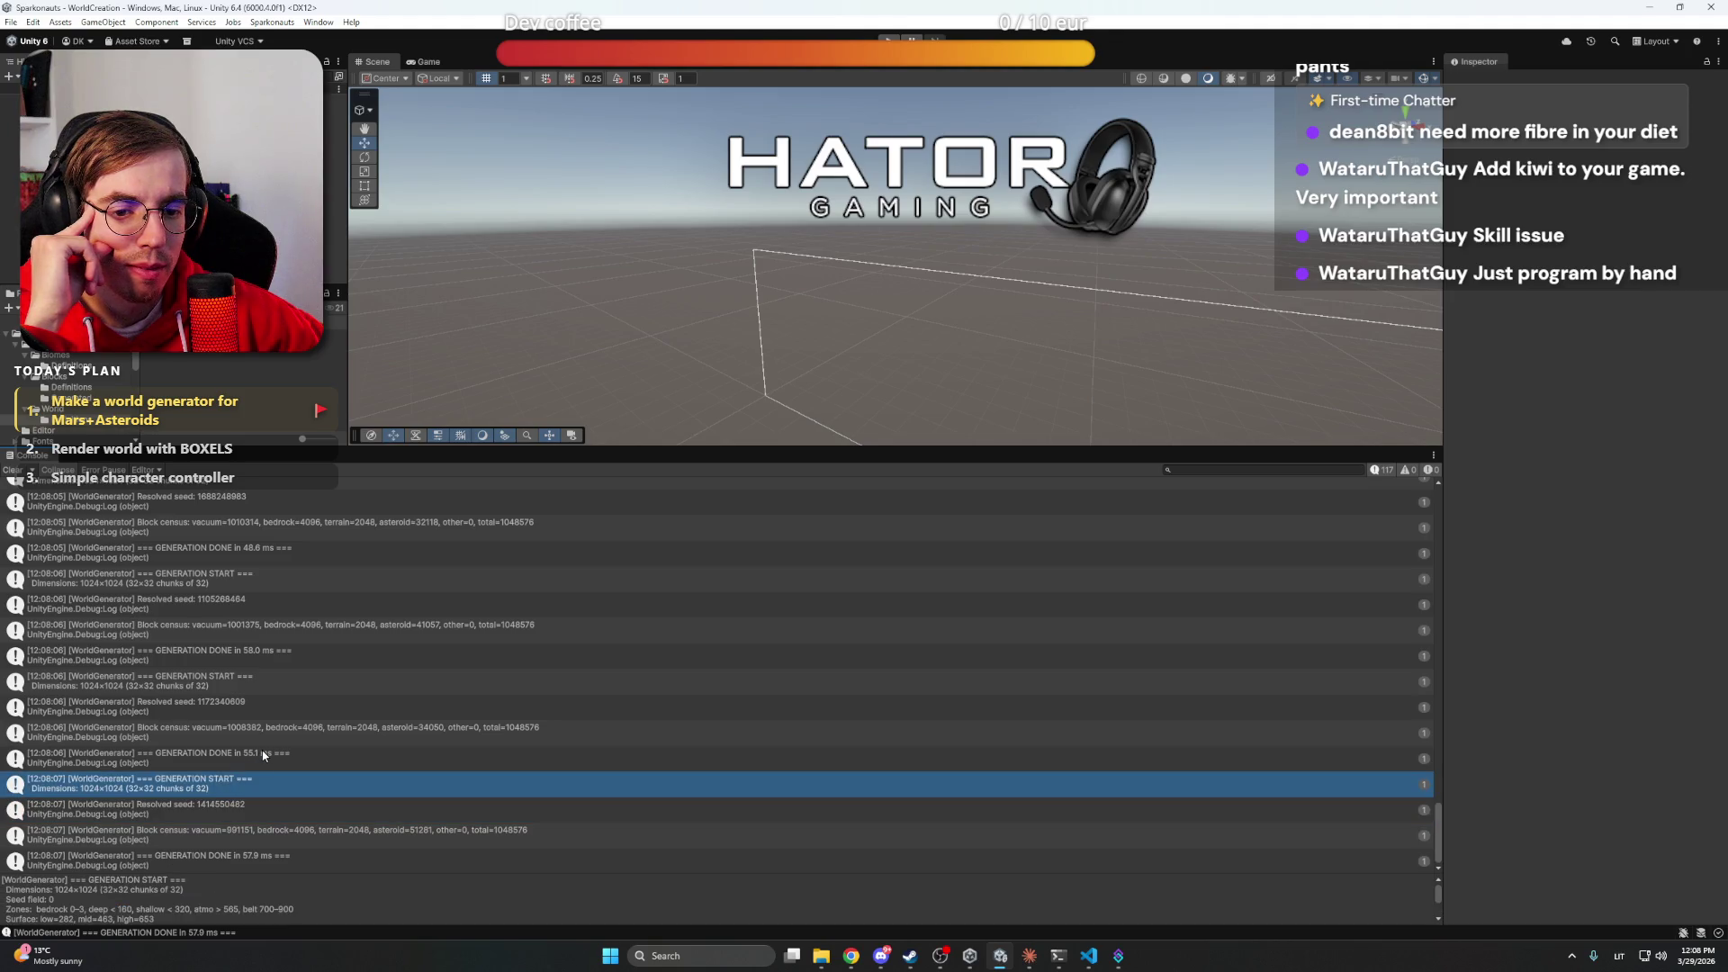
{"action": "scroll", "coordinate": [263, 755], "scroll_direction": "up", "scroll_amount": 5}
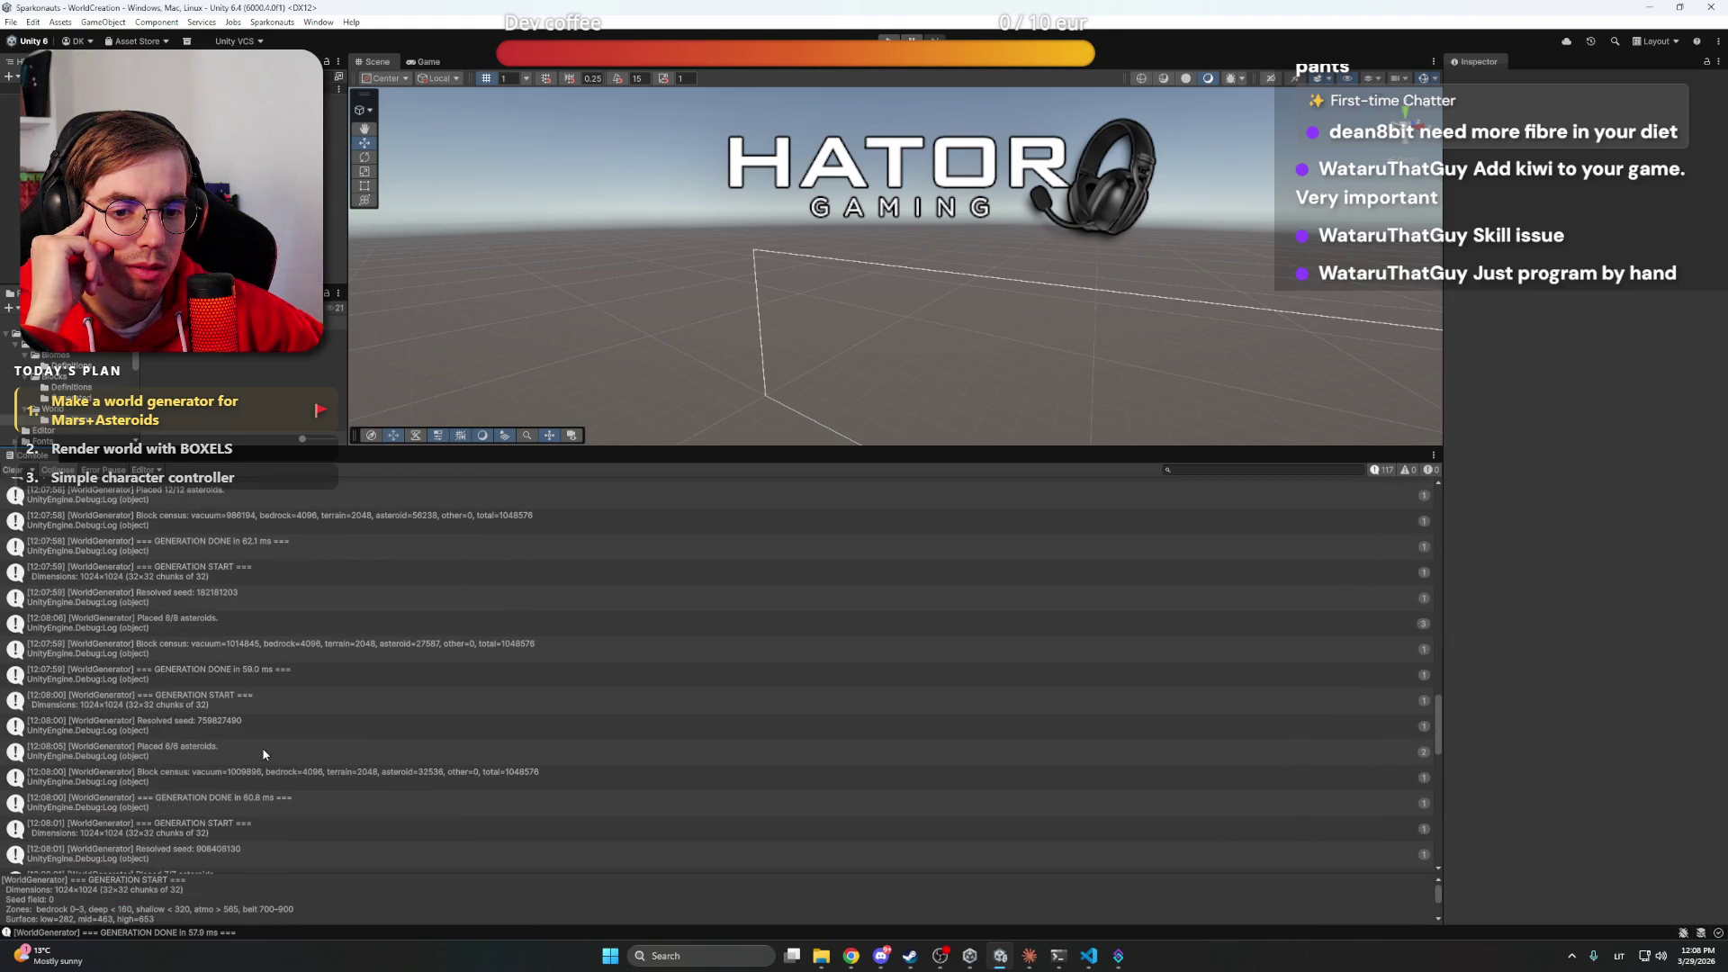
{"action": "scroll", "coordinate": [399, 756], "scroll_direction": "up", "scroll_amount": 10}
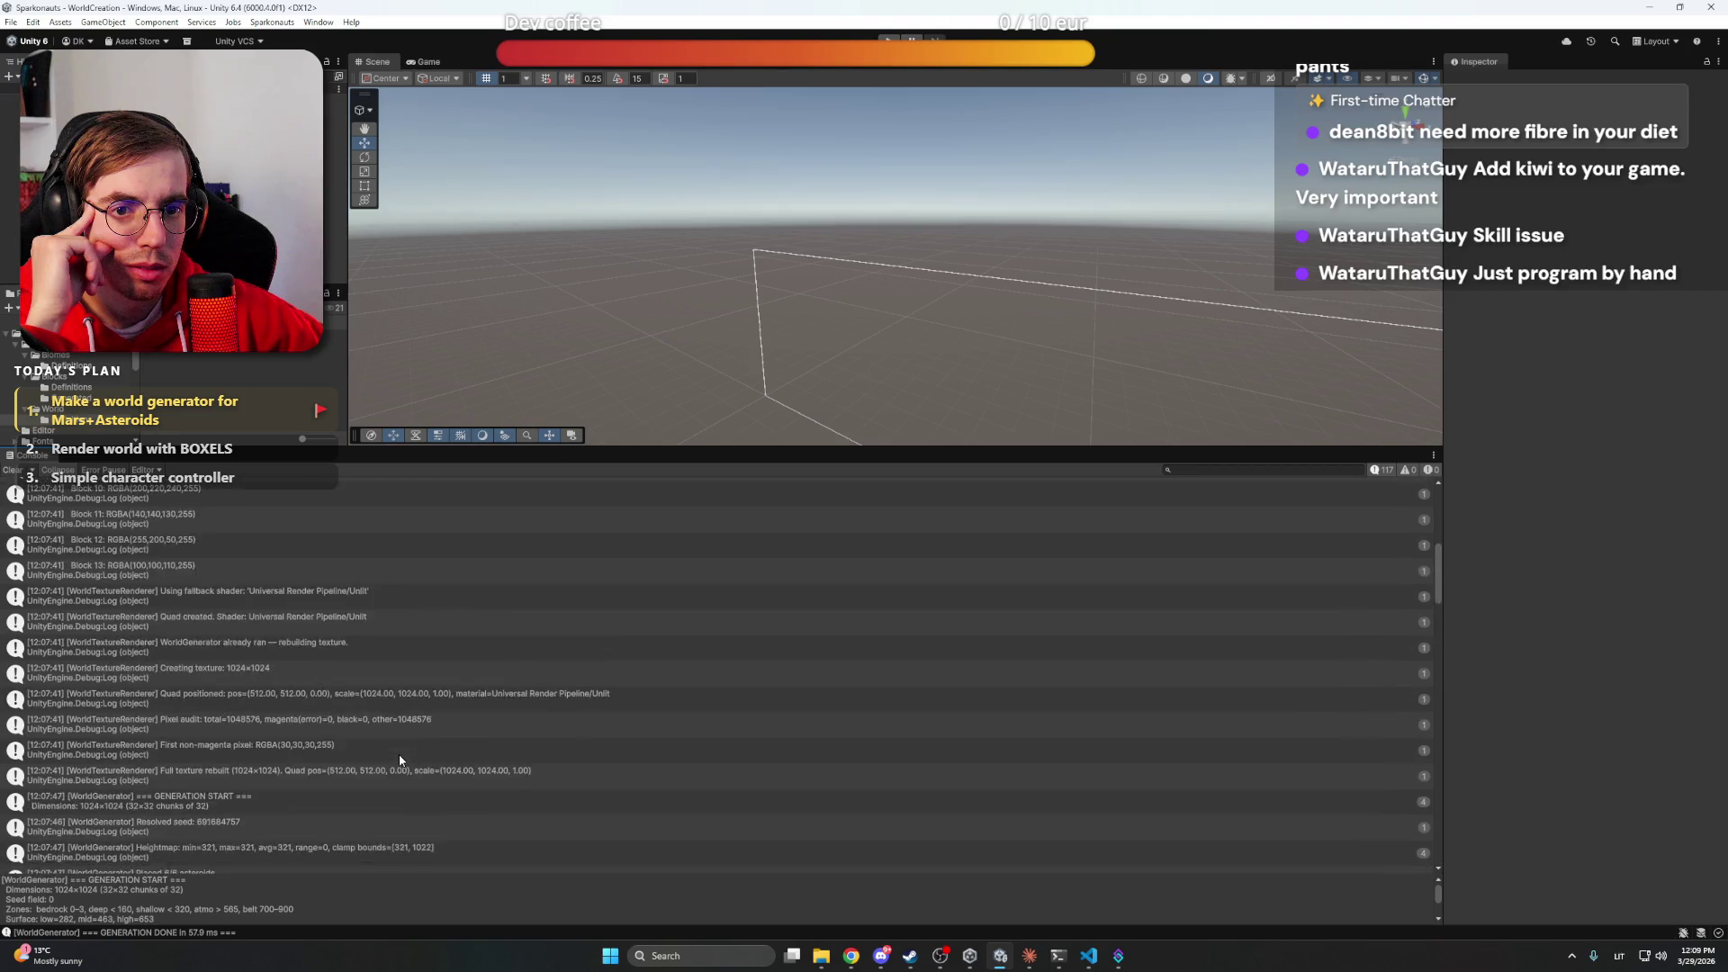
{"action": "mouse_move", "coordinate": [851, 955]}
{"action": "left_click", "coordinate": [783, 869]}
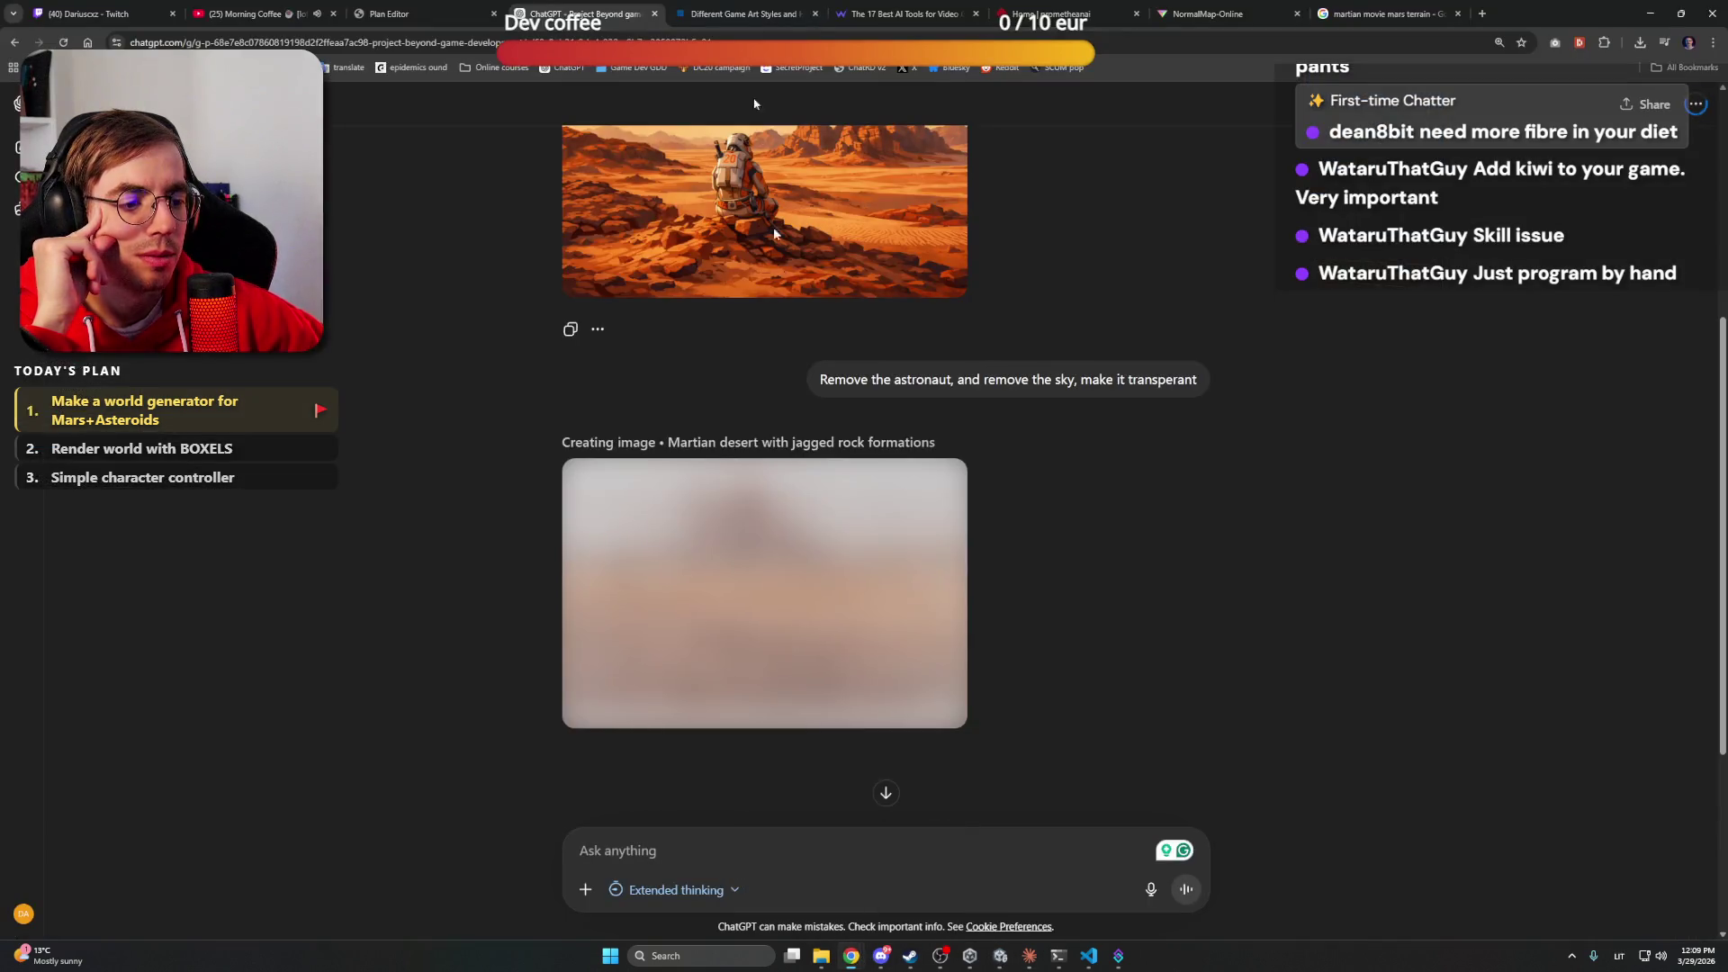
Search Google for 'unity copy whole console log' and open the Console Output to Clipboard thread
{"action": "left_click", "coordinate": [1386, 13]}
{"action": "left_click", "coordinate": [1404, 43]}
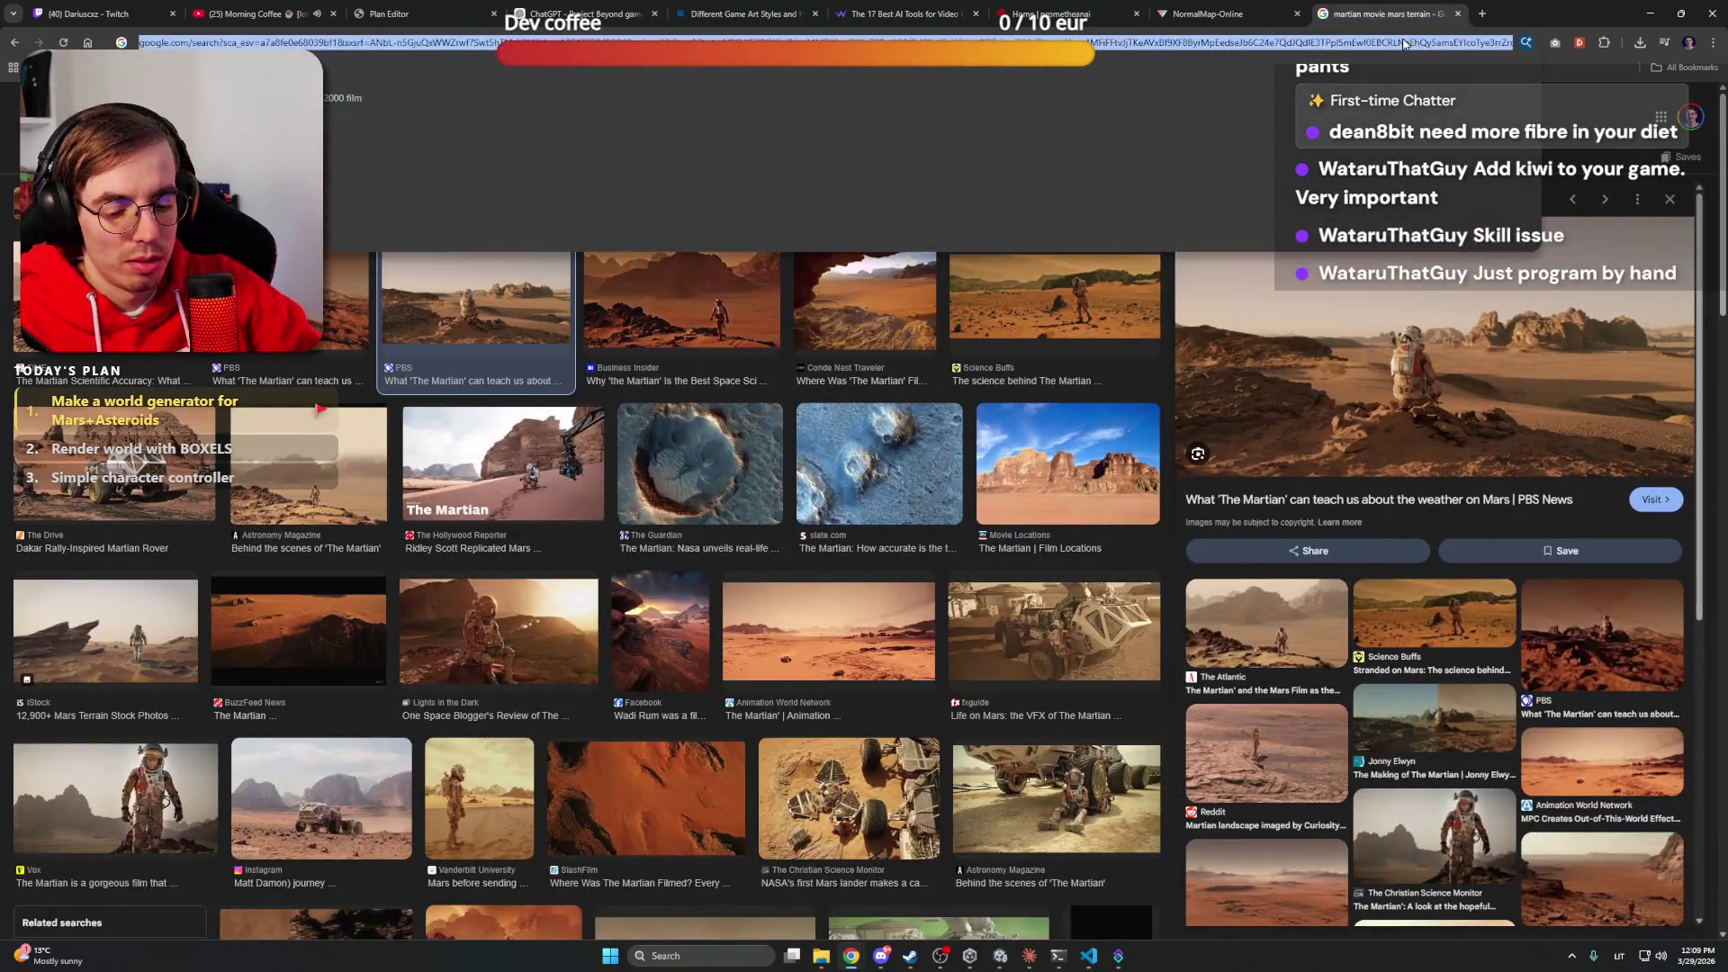
{"action": "type", "text": "unity copy wh"}
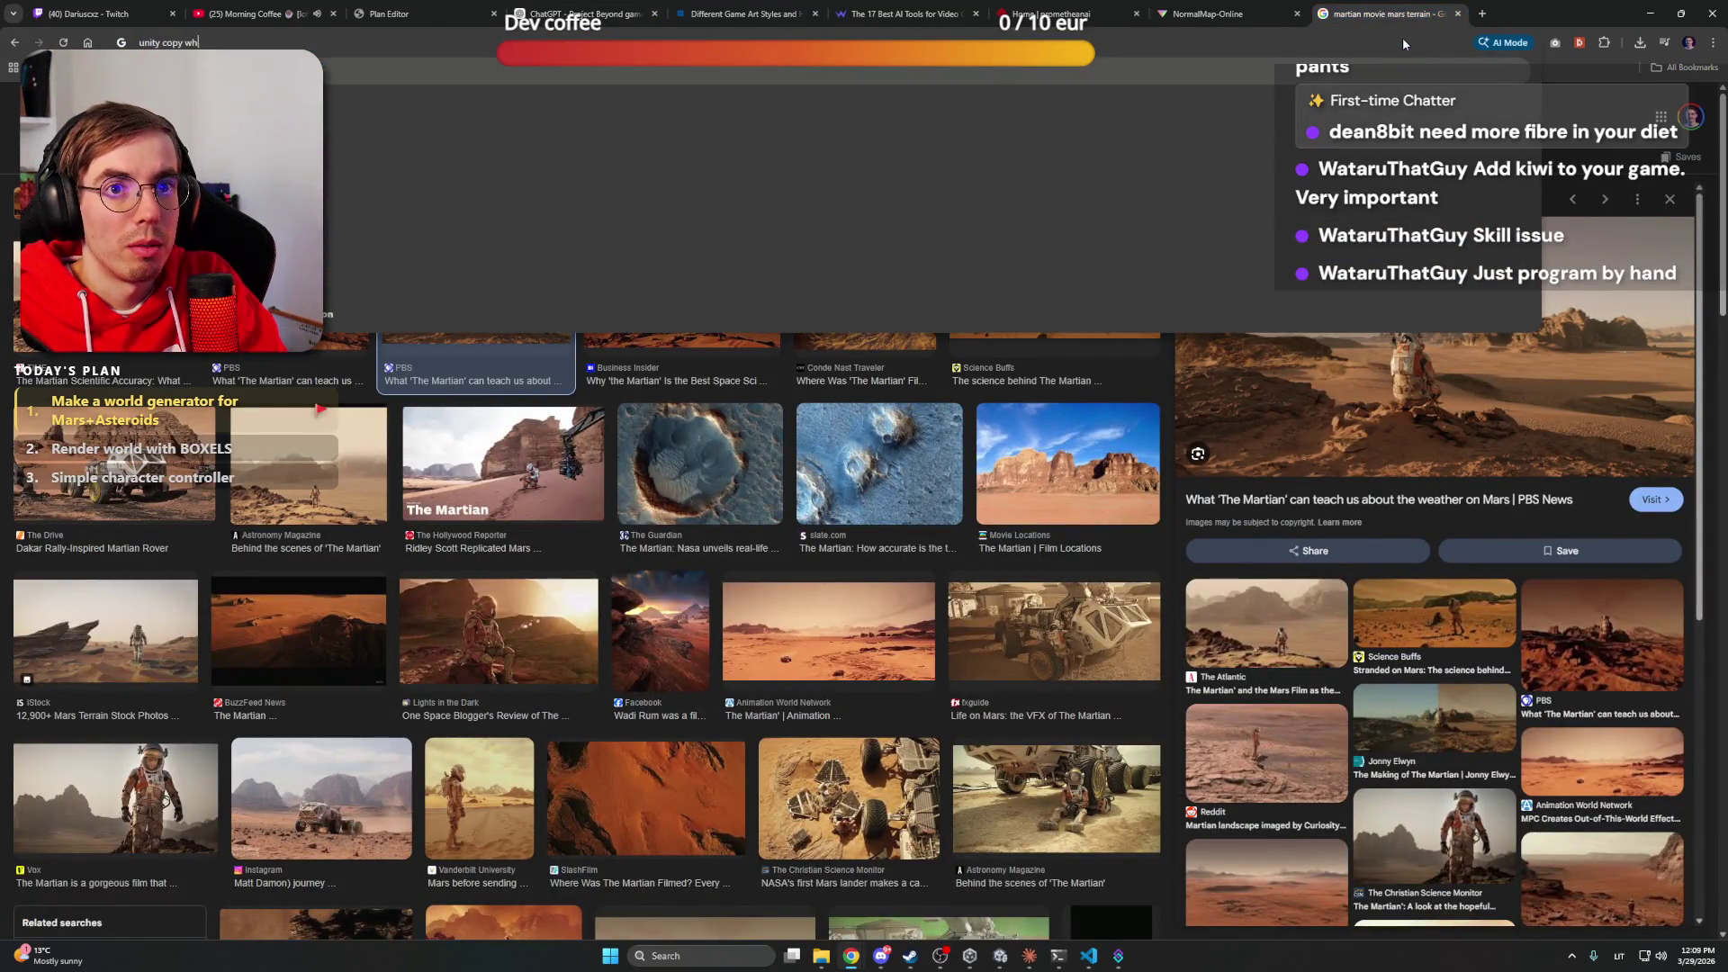
{"action": "type", "text": "ole console log"}
{"action": "key", "text": "Return"}
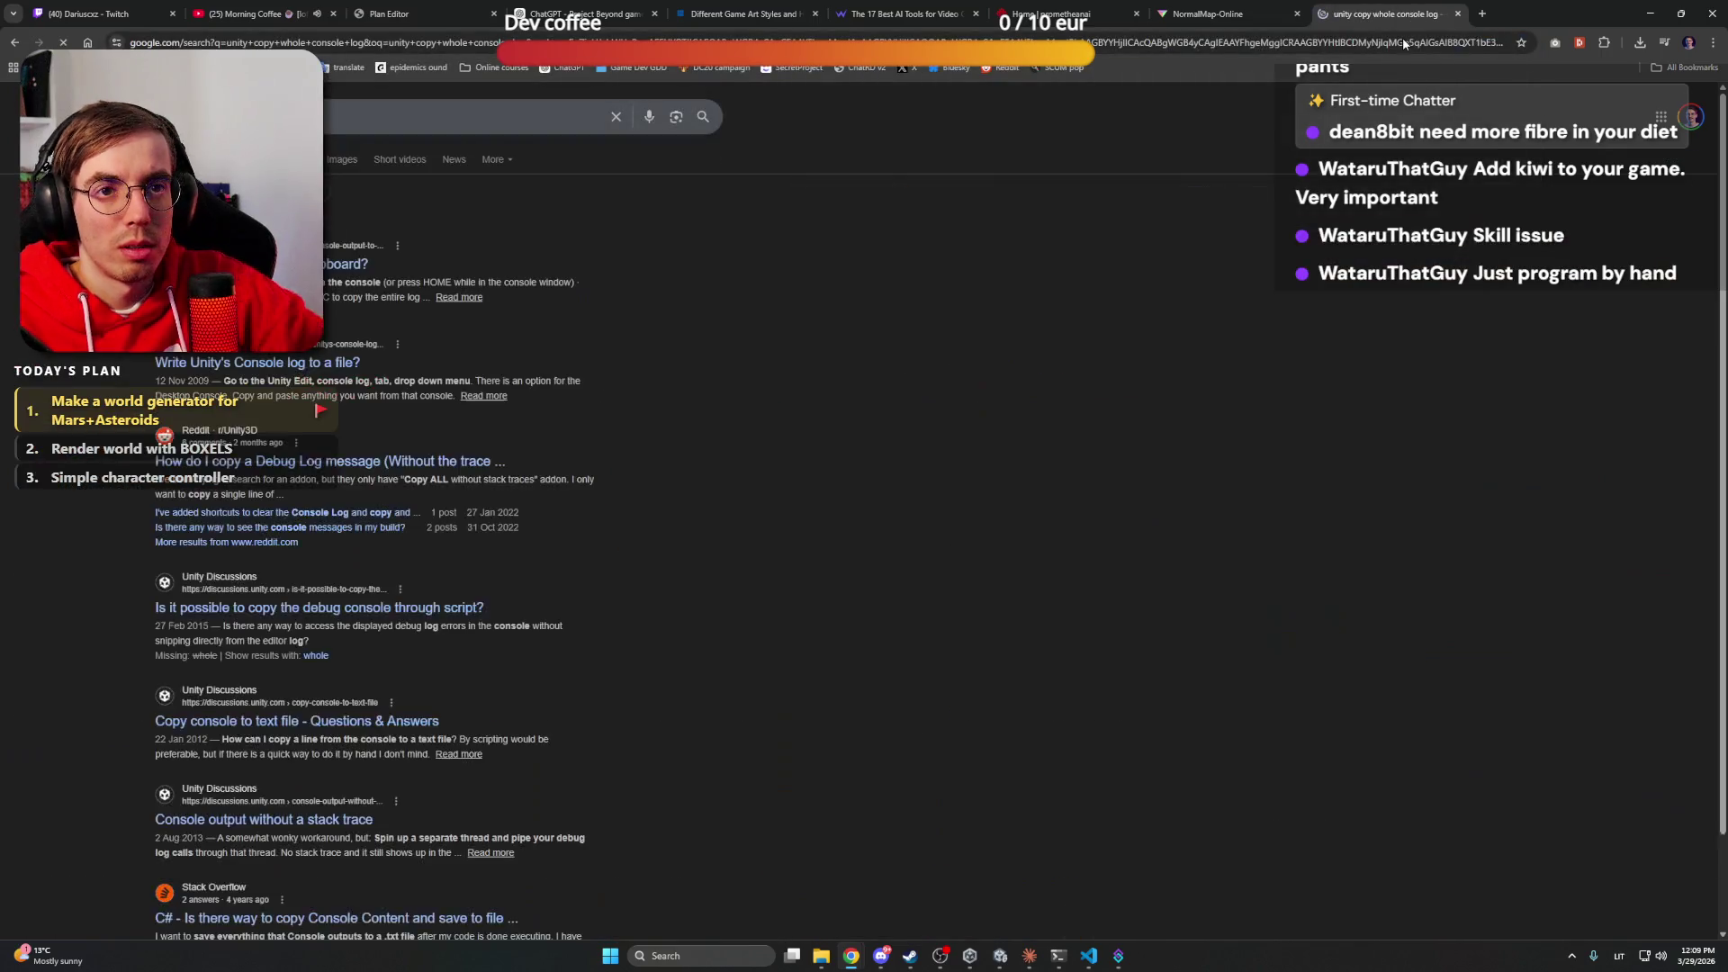
{"action": "left_click", "coordinate": [579, 268]}
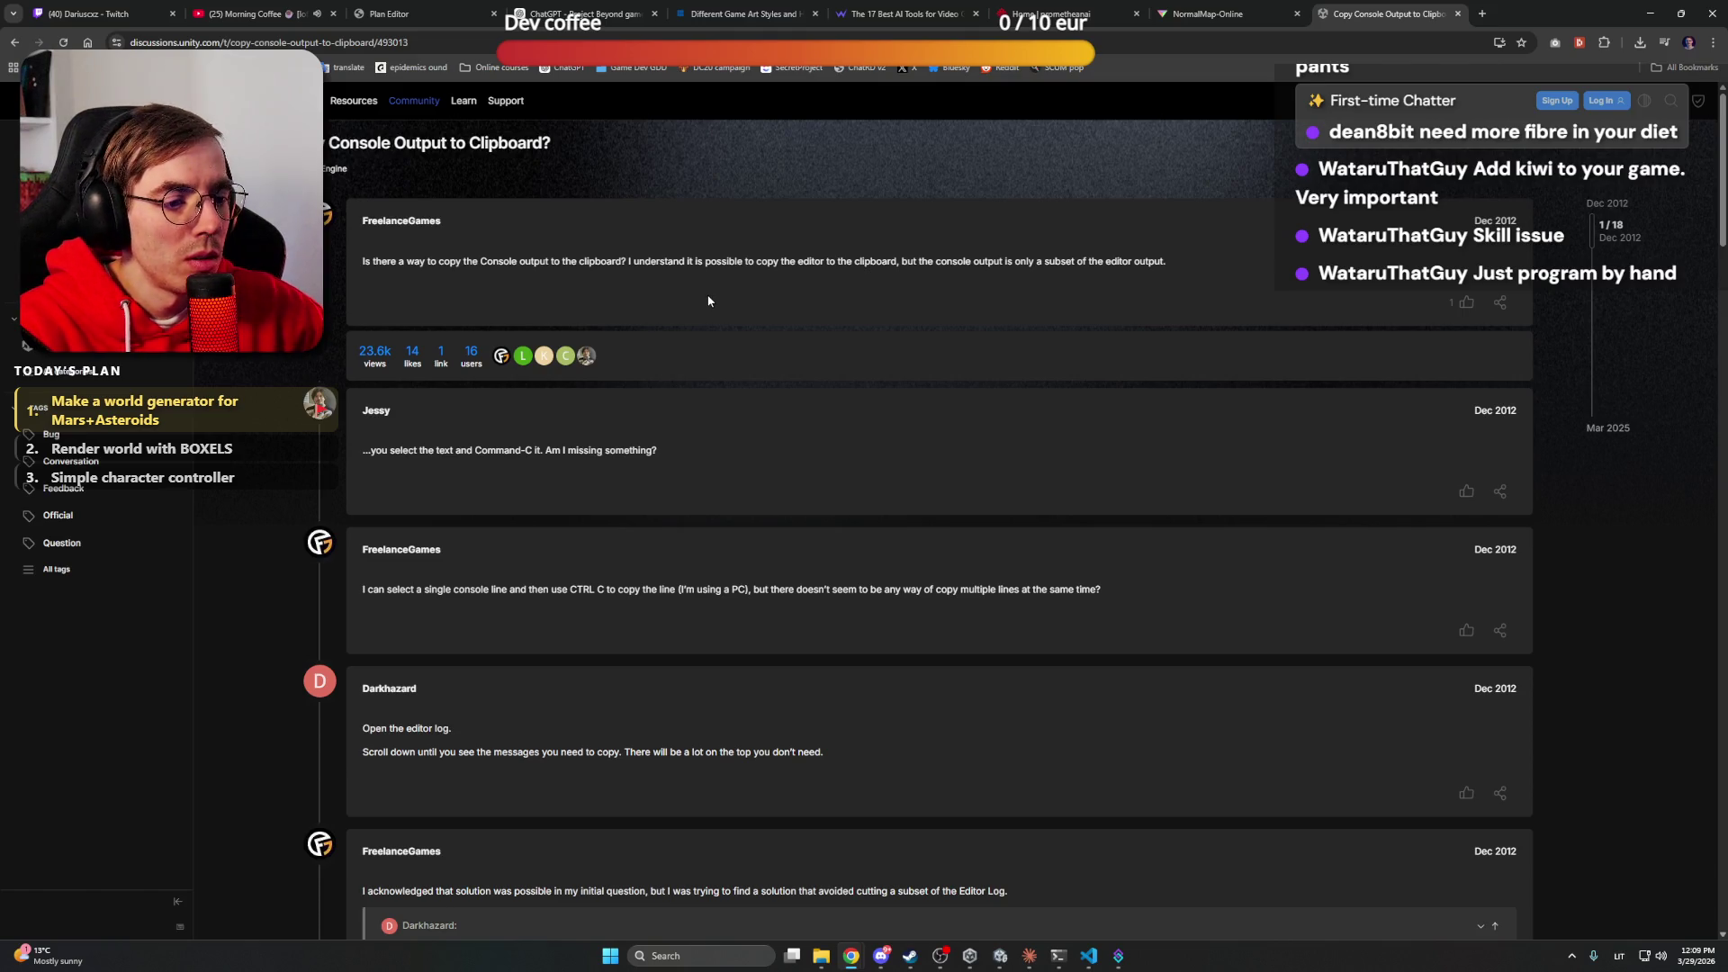
Read through the replies in the Console Output to Clipboard thread
{"action": "scroll", "coordinate": [709, 298], "scroll_direction": "down", "scroll_amount": 3}
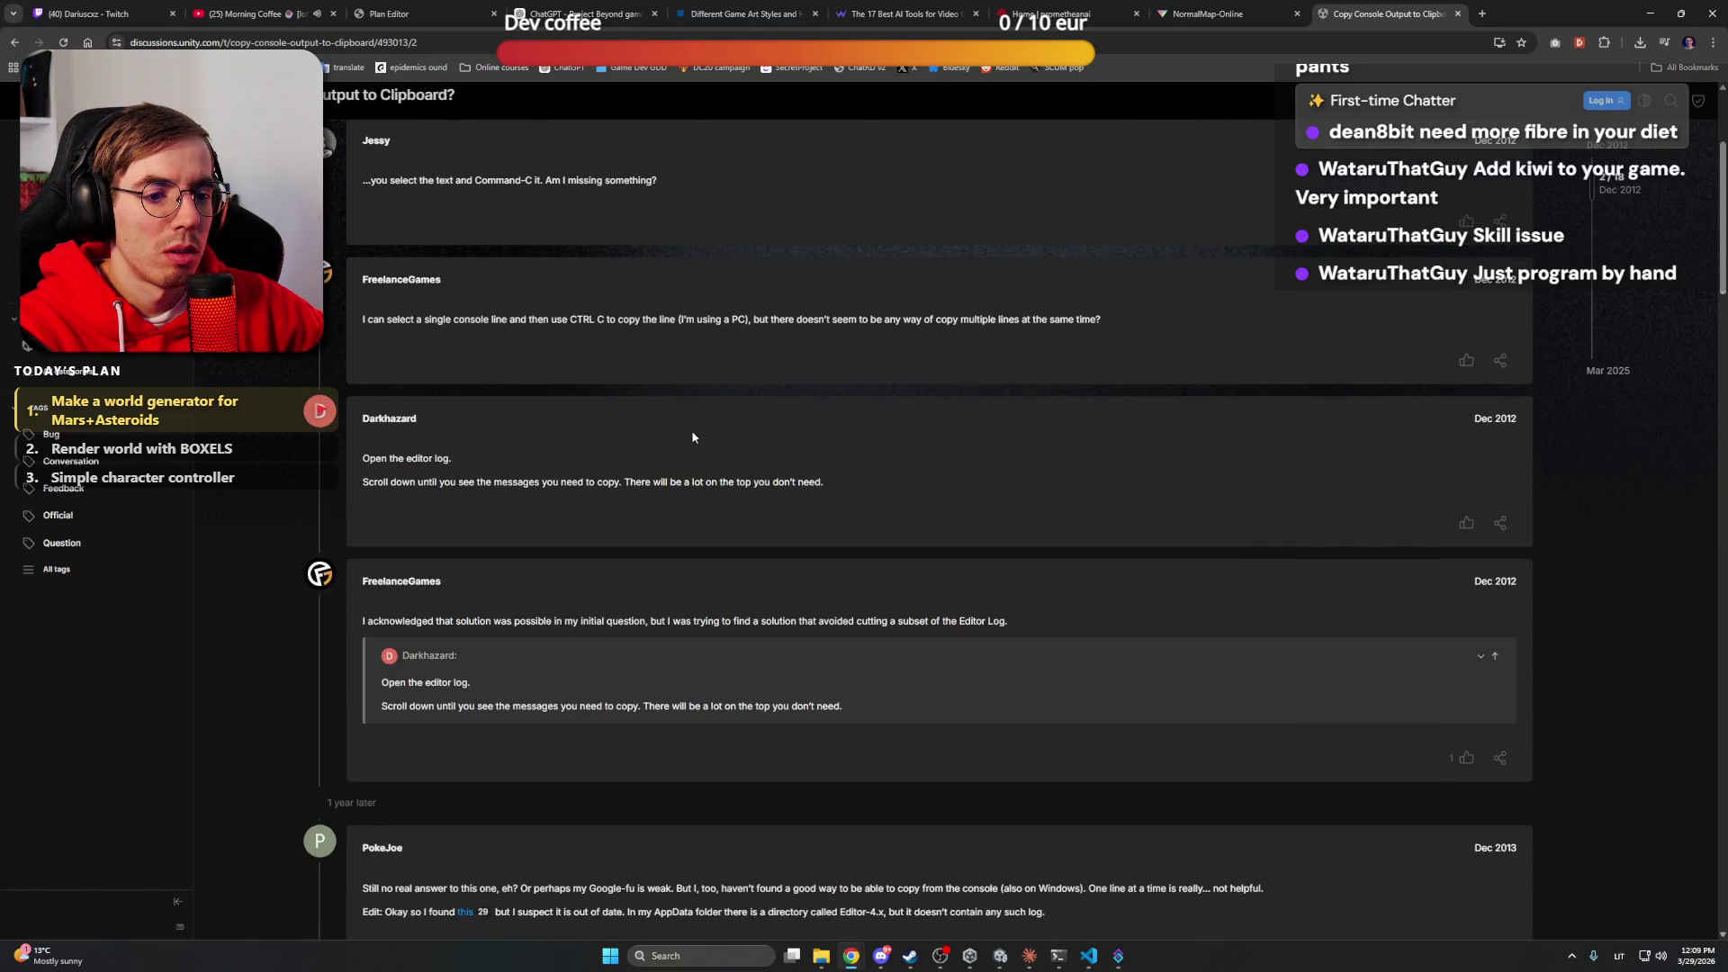
{"action": "scroll", "coordinate": [692, 437], "scroll_direction": "down", "scroll_amount": 4}
{"action": "right_click", "coordinate": [692, 437]}
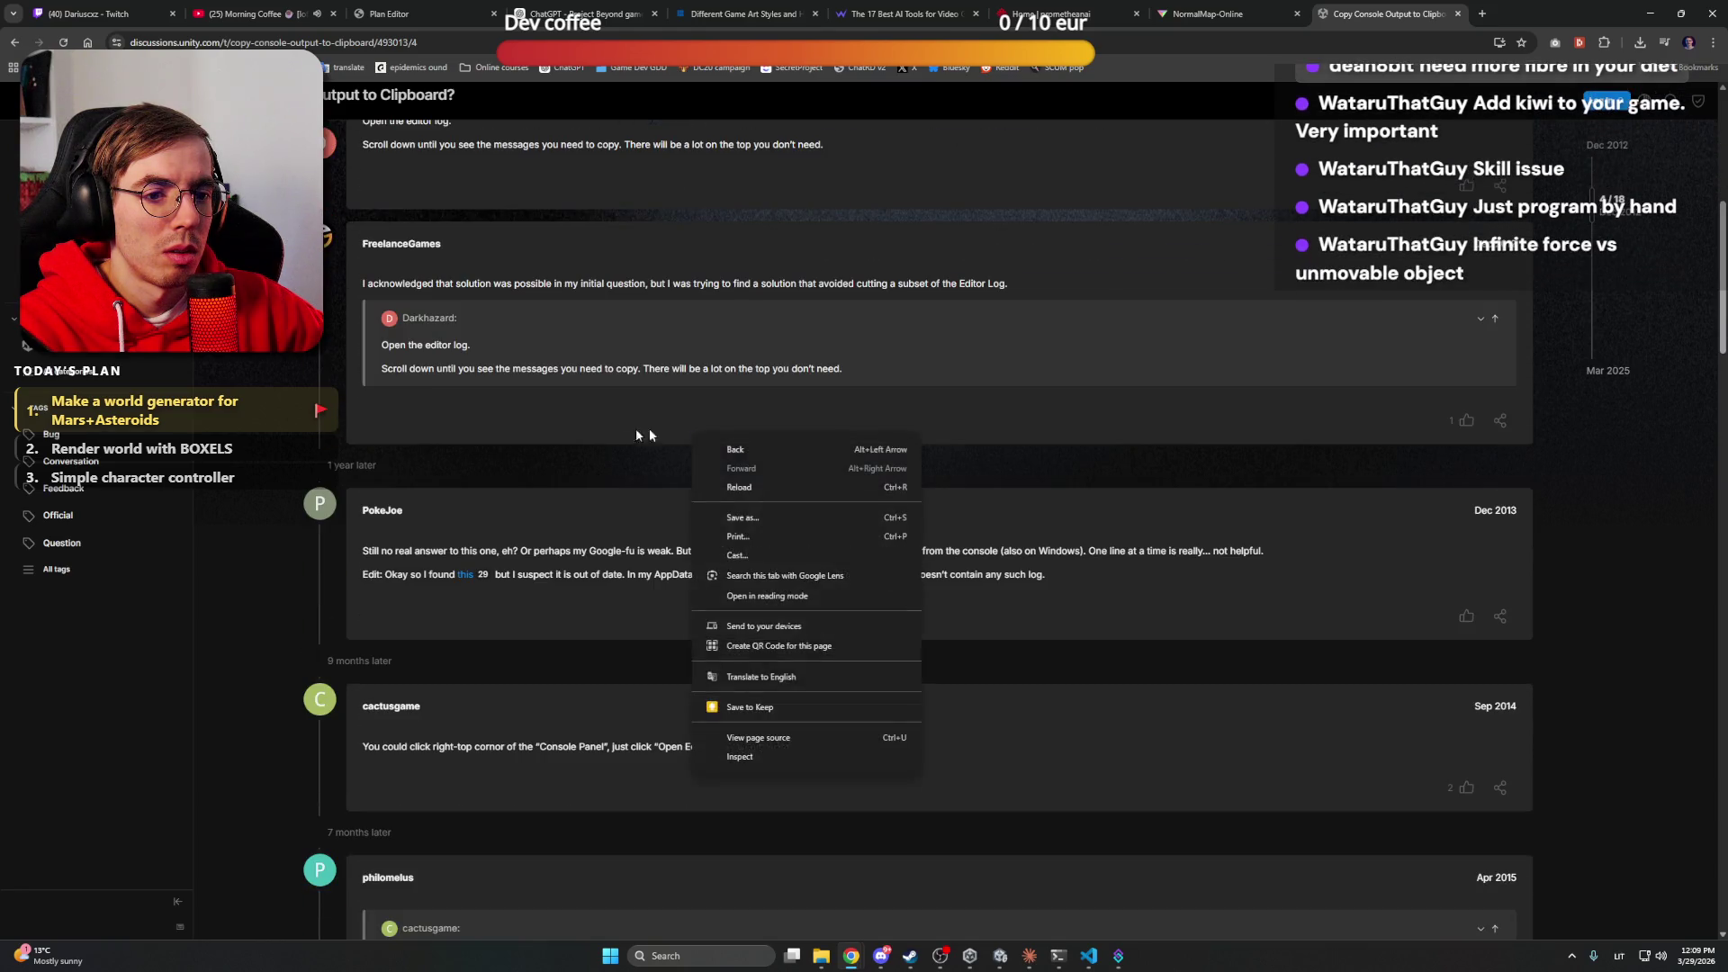
{"action": "left_click", "coordinate": [553, 441]}
{"action": "scroll", "coordinate": [557, 440], "scroll_direction": "down", "scroll_amount": 5}
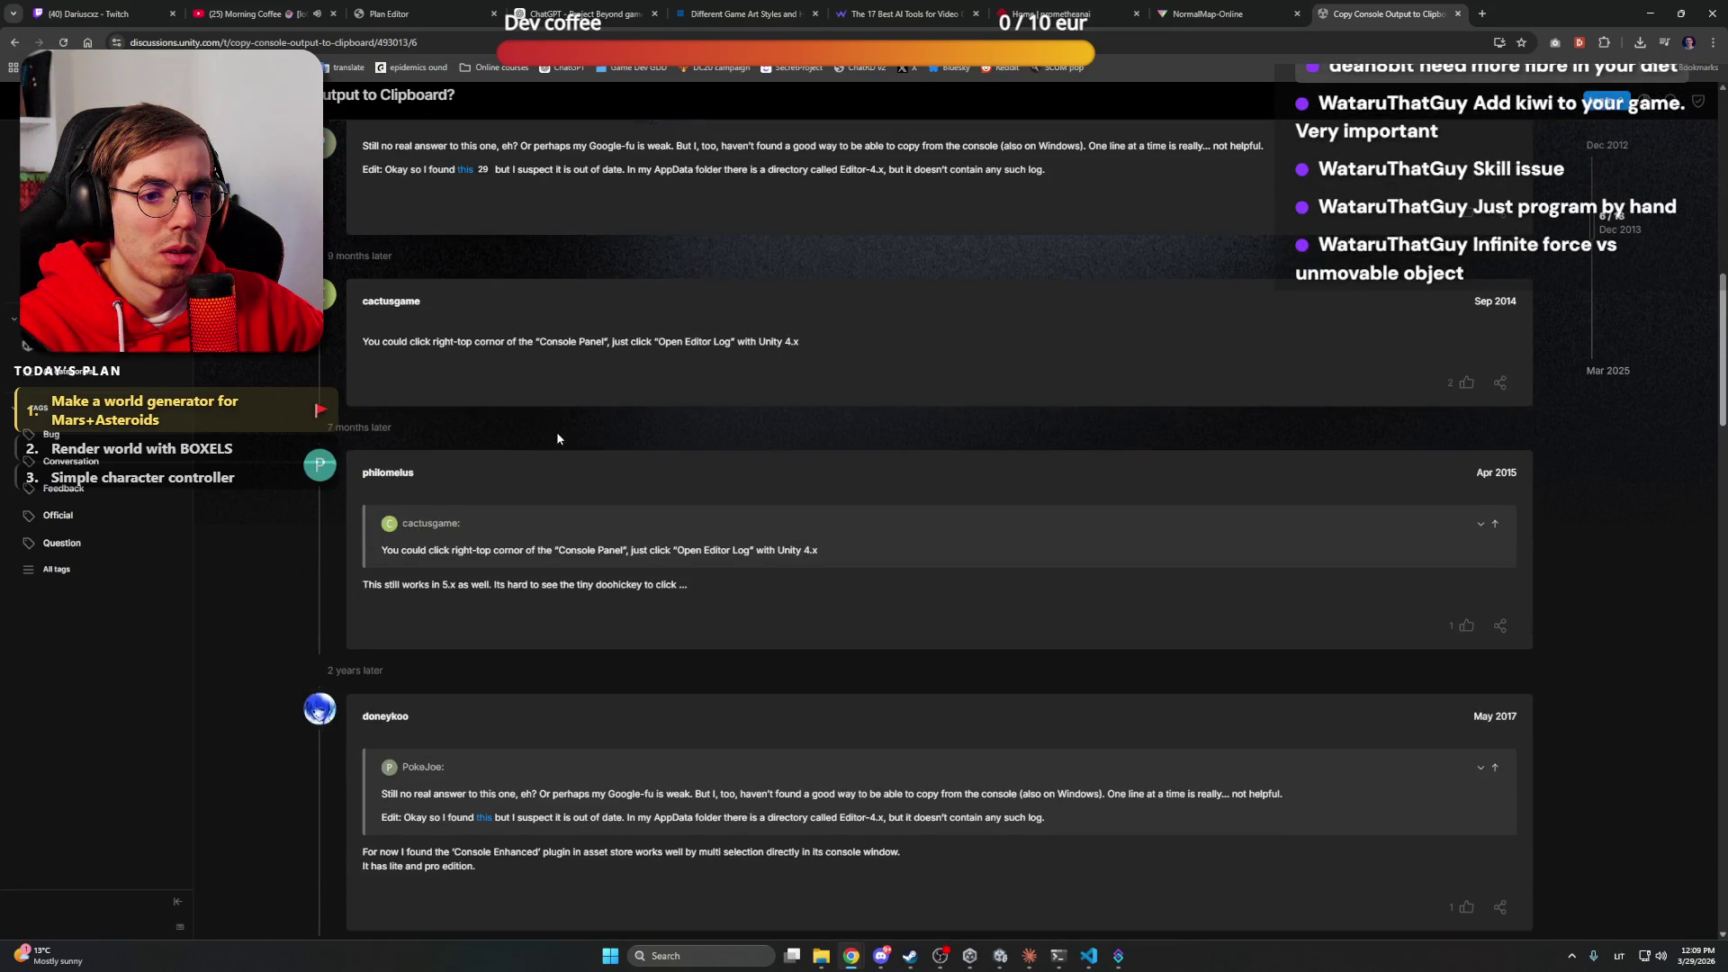
{"action": "scroll", "coordinate": [557, 439], "scroll_direction": "down", "scroll_amount": 4}
{"action": "scroll", "coordinate": [557, 439], "scroll_direction": "down", "scroll_amount": 2}
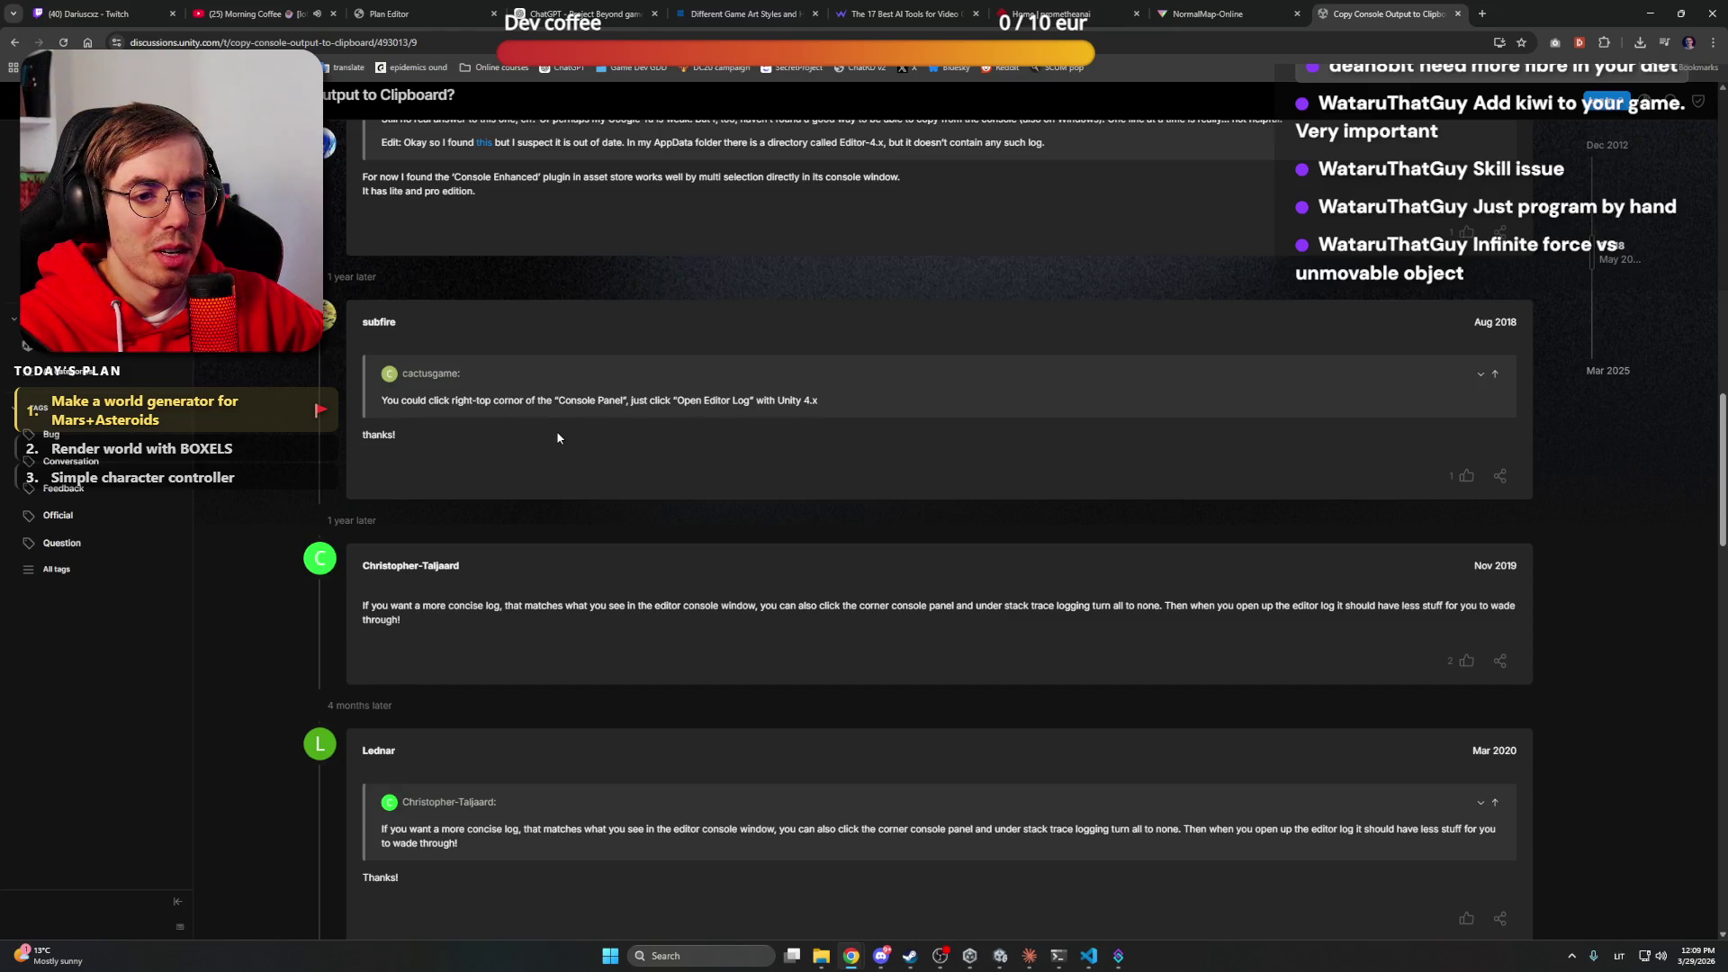
{"action": "scroll", "coordinate": [556, 429], "scroll_direction": "down", "scroll_amount": 4}
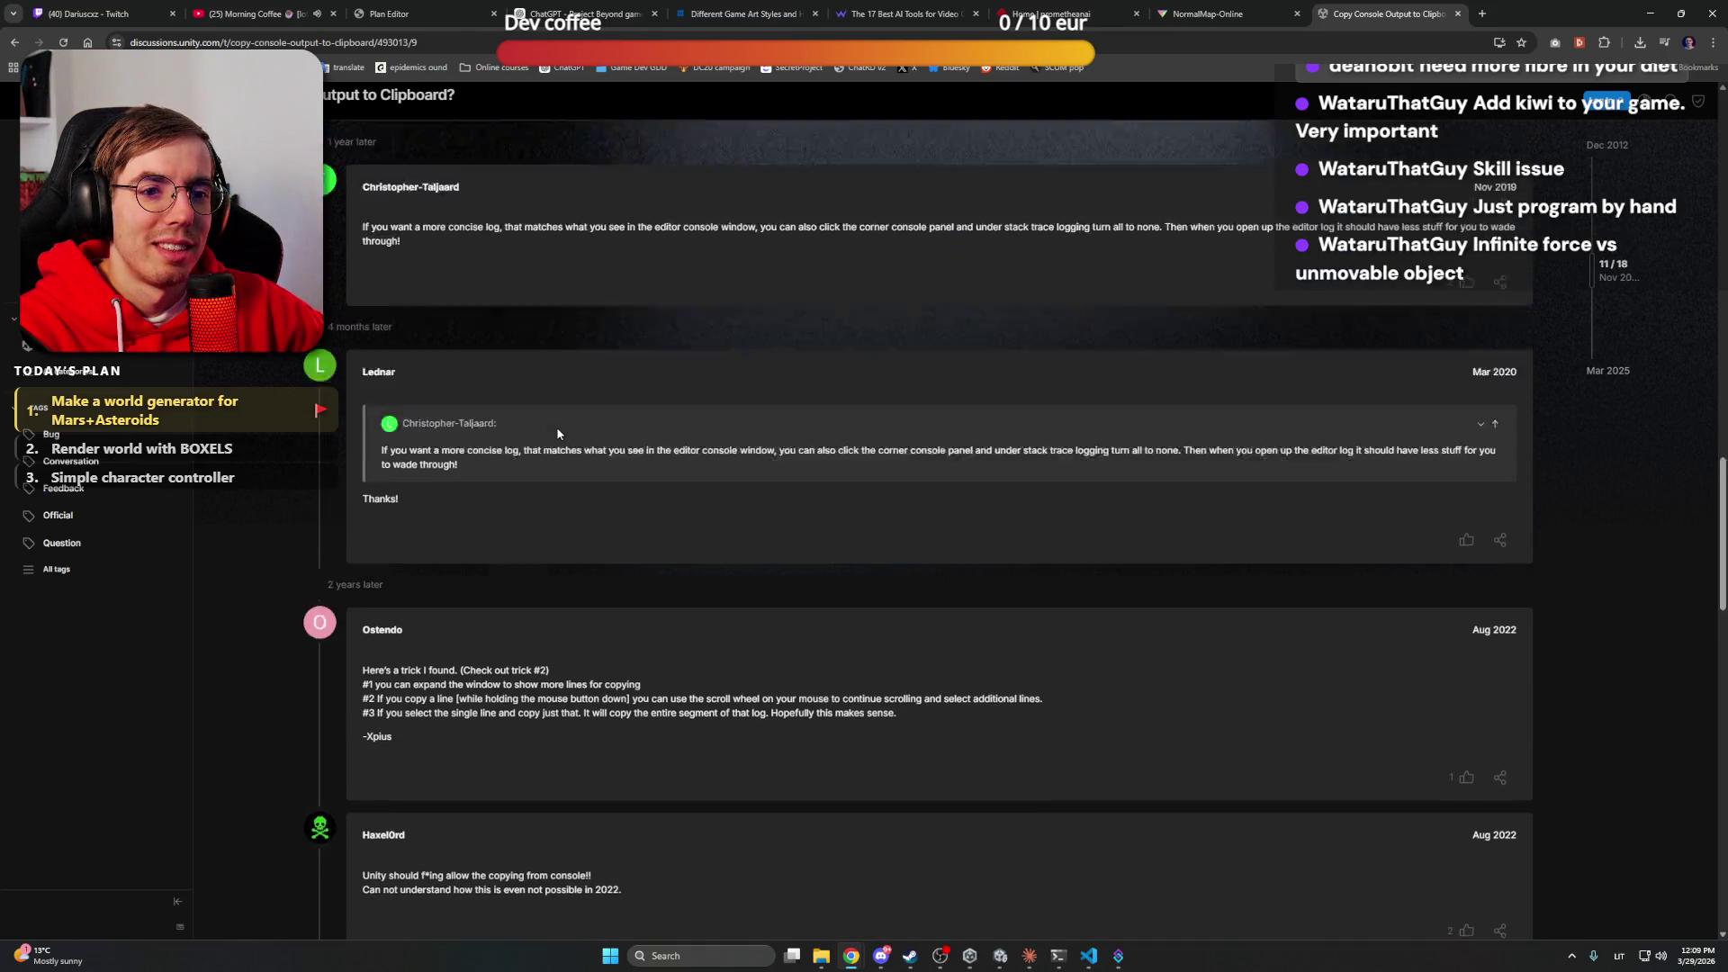
{"action": "scroll", "coordinate": [557, 433], "scroll_direction": "up", "scroll_amount": 3}
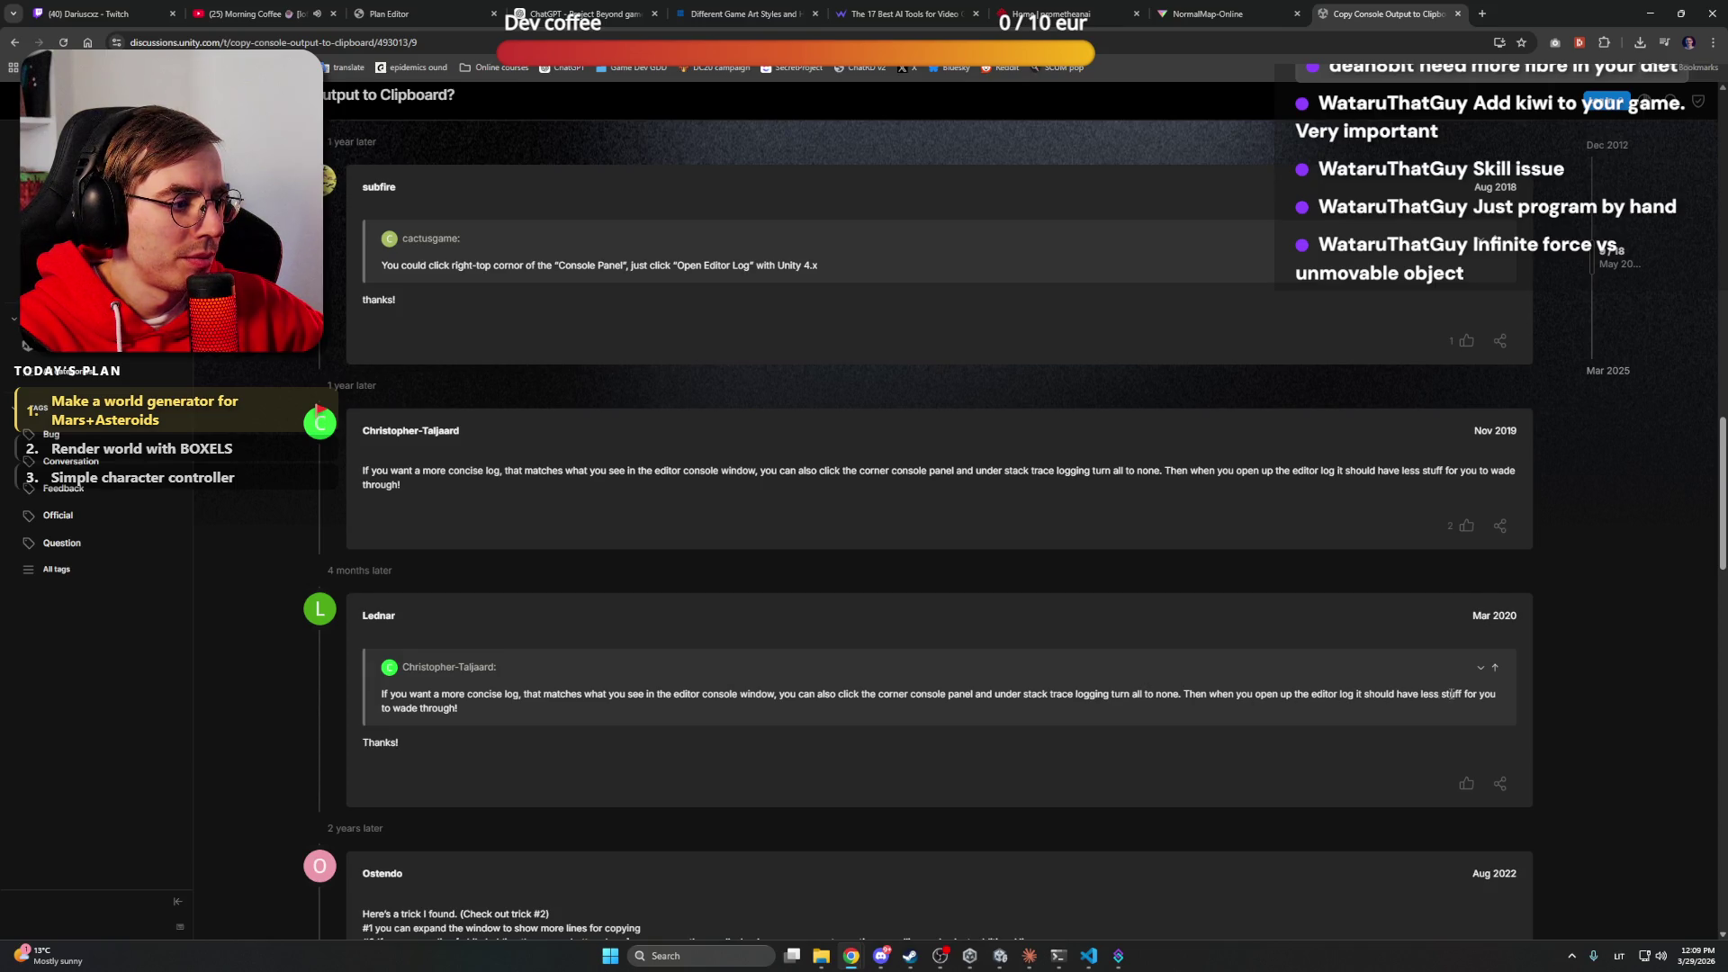
{"action": "scroll", "coordinate": [737, 706], "scroll_direction": "down", "scroll_amount": 4}
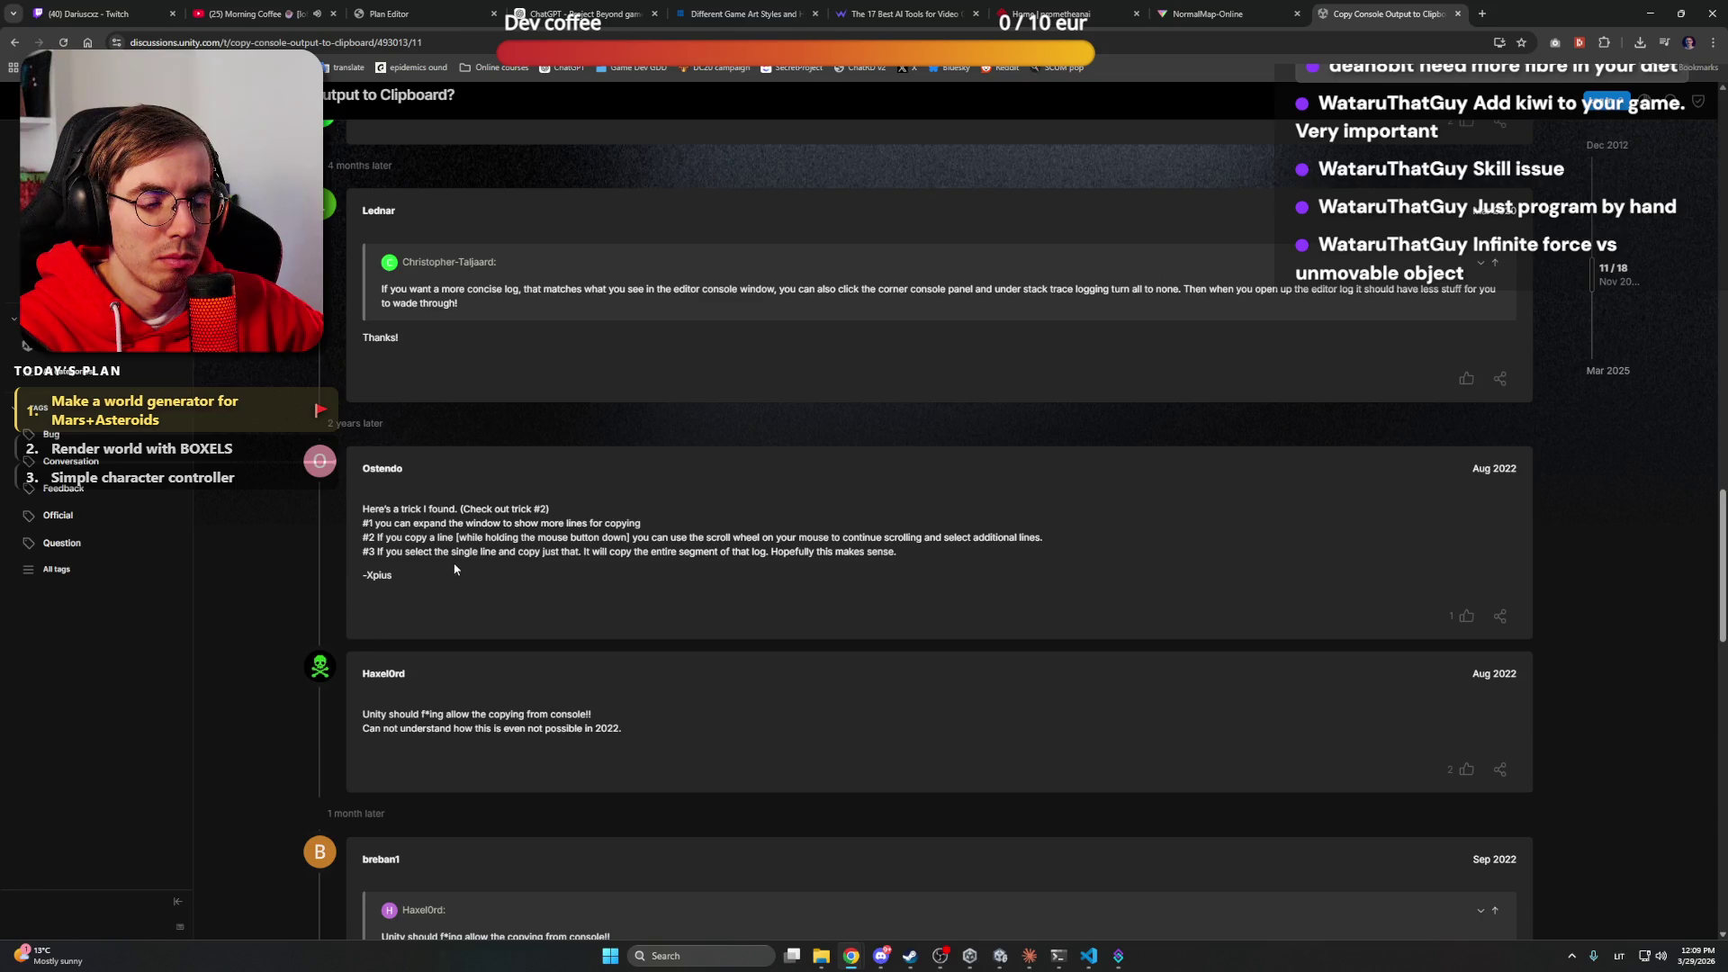
Highlight the Ostendo tip about expanding the window, then return to the Unity editor
{"action": "left_click_drag", "start_coordinate": [406, 523], "coordinate": [640, 523]}
{"action": "left_click", "coordinate": [682, 530]}
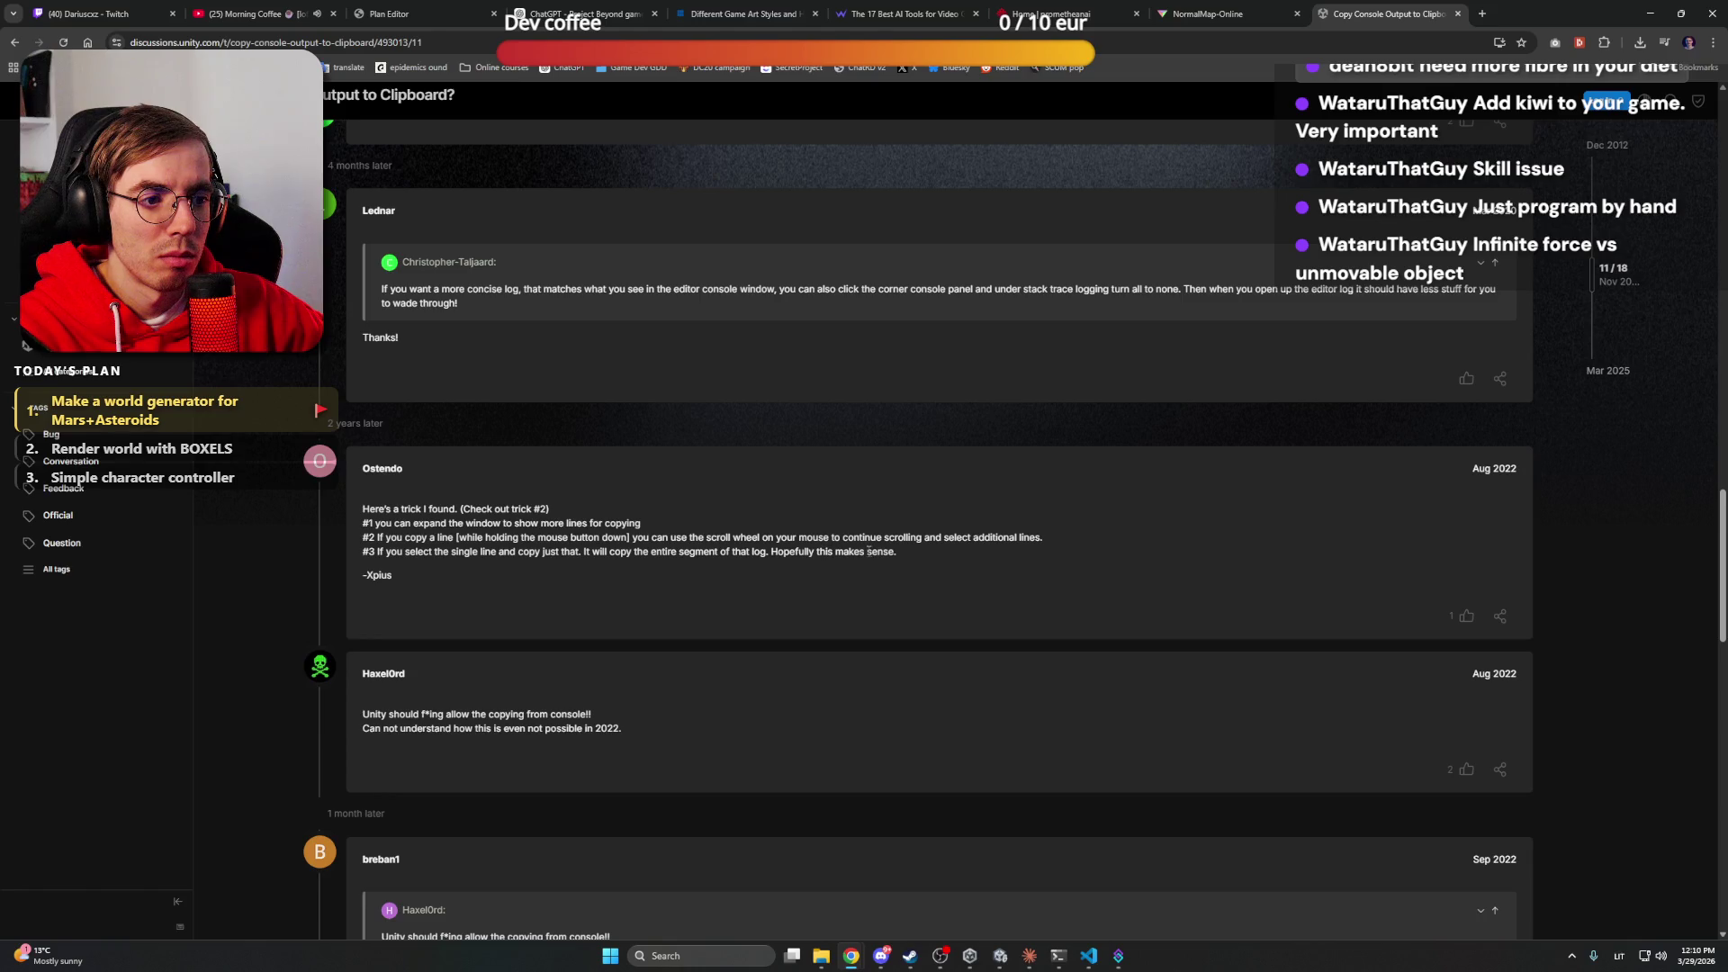
{"action": "left_click", "coordinate": [1650, 13]}
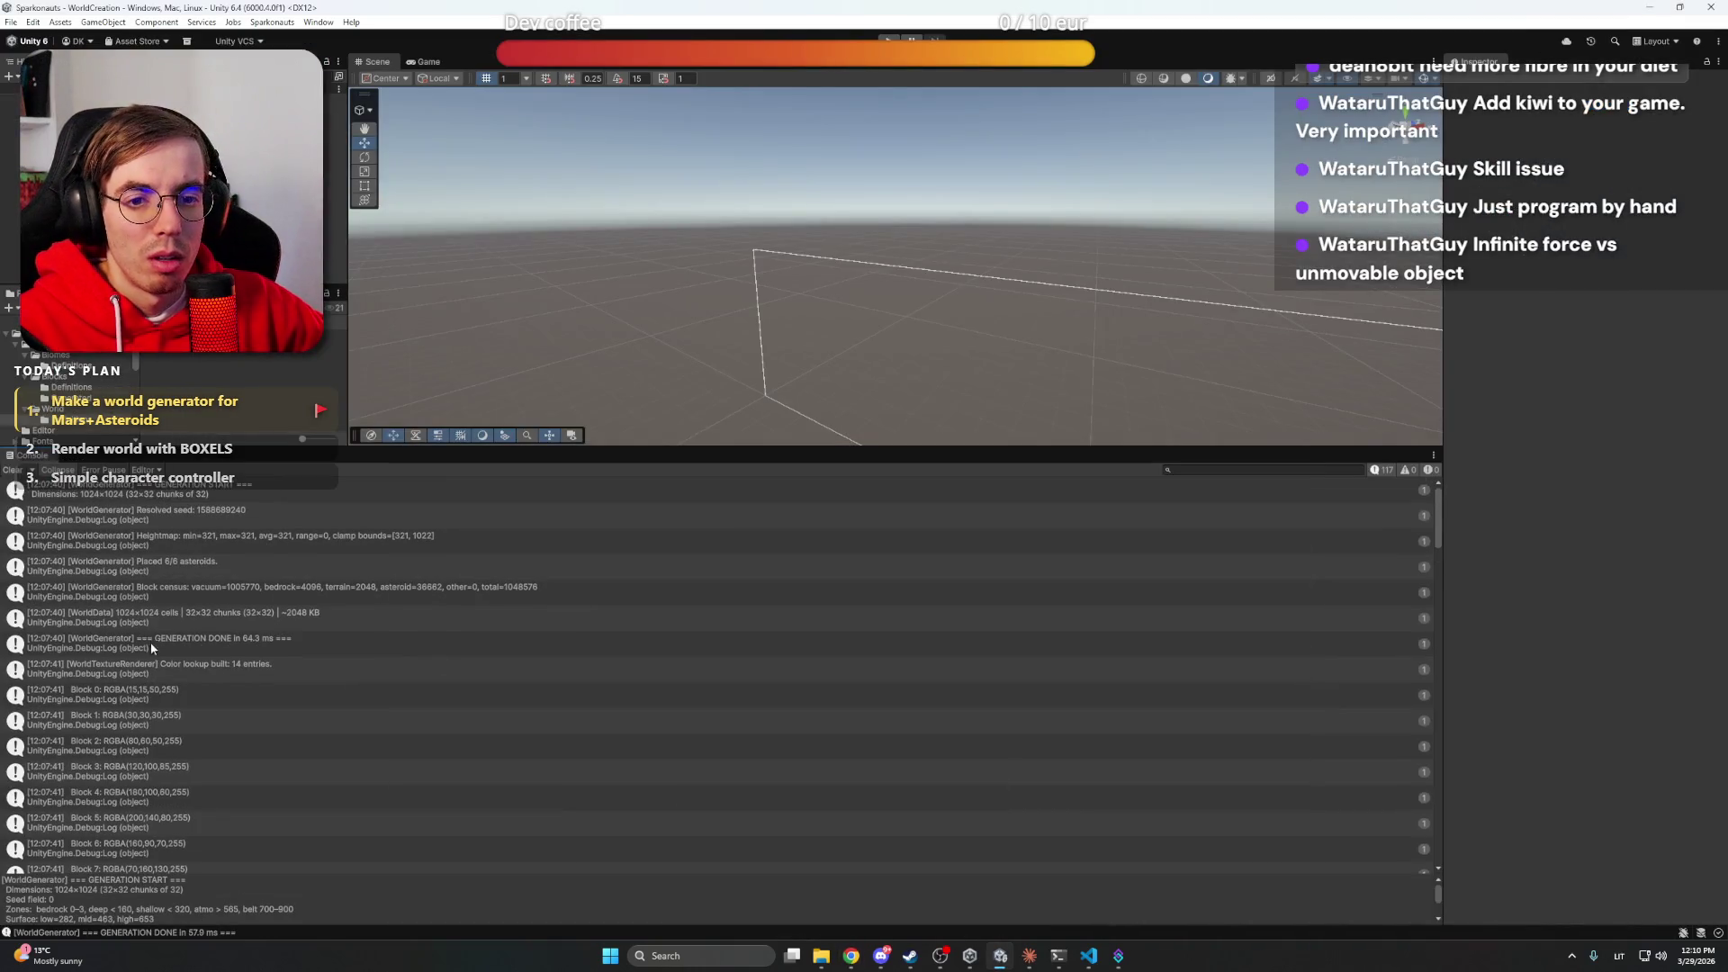
Inspect the GENERATION START entry and its stack trace, resizing the Console's detail and list areas
{"action": "left_click", "coordinate": [175, 491]}
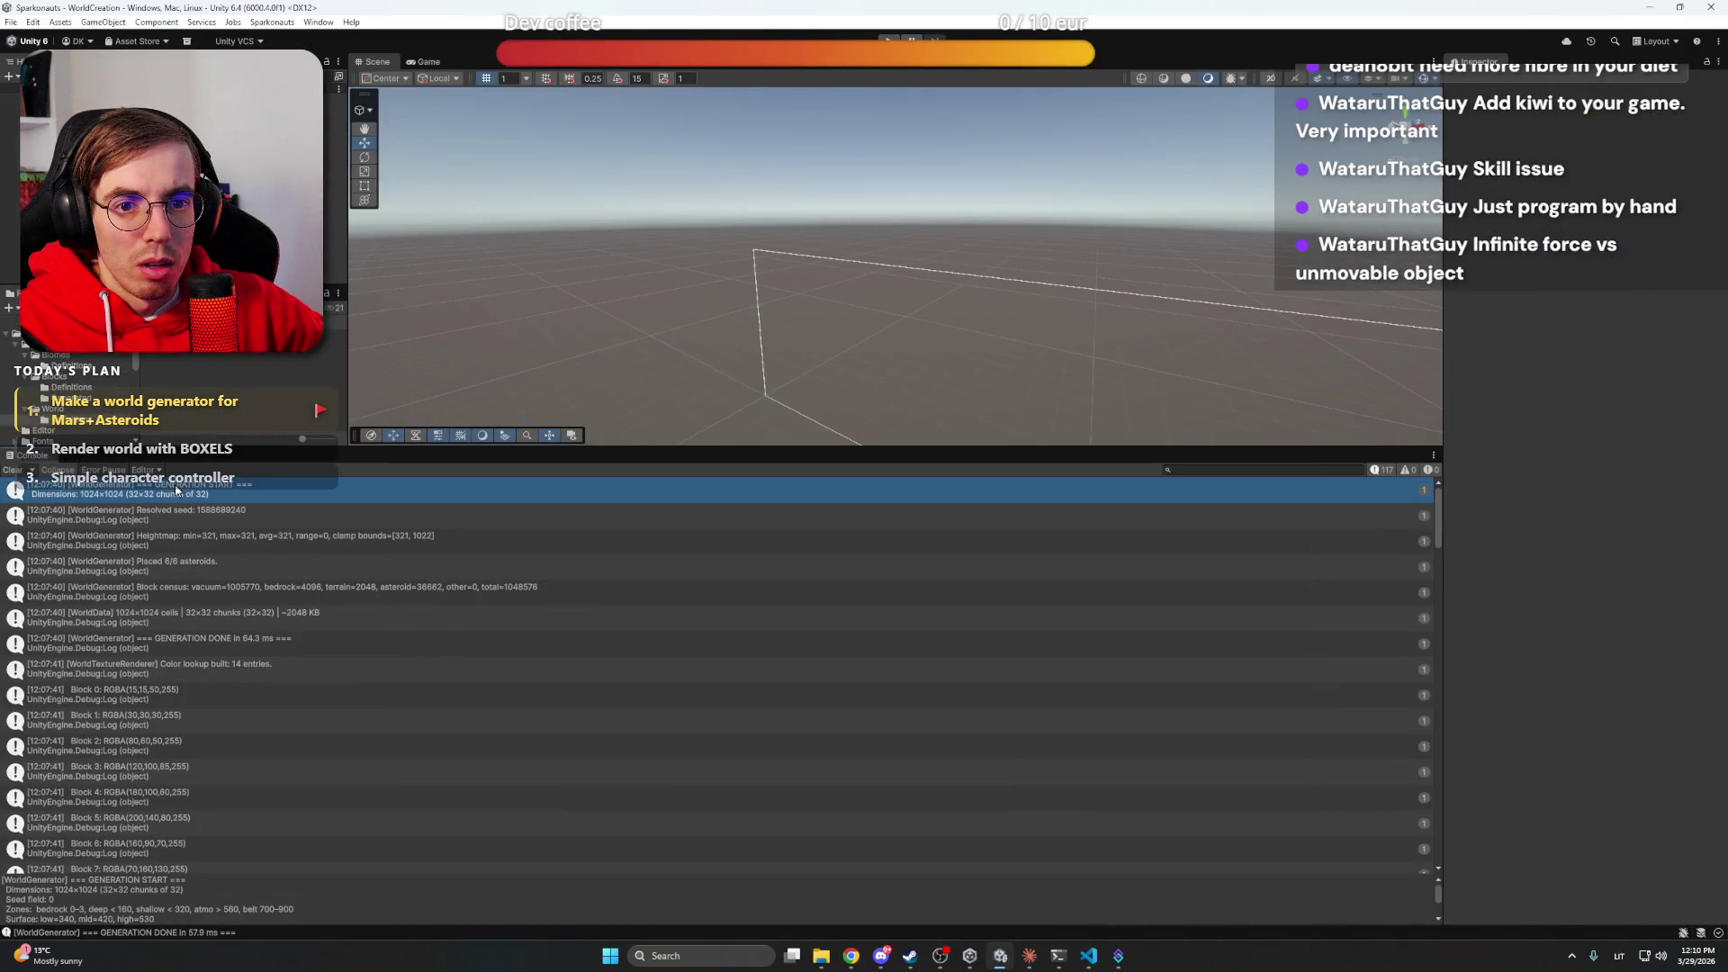
{"action": "double_click", "coordinate": [27, 489]}
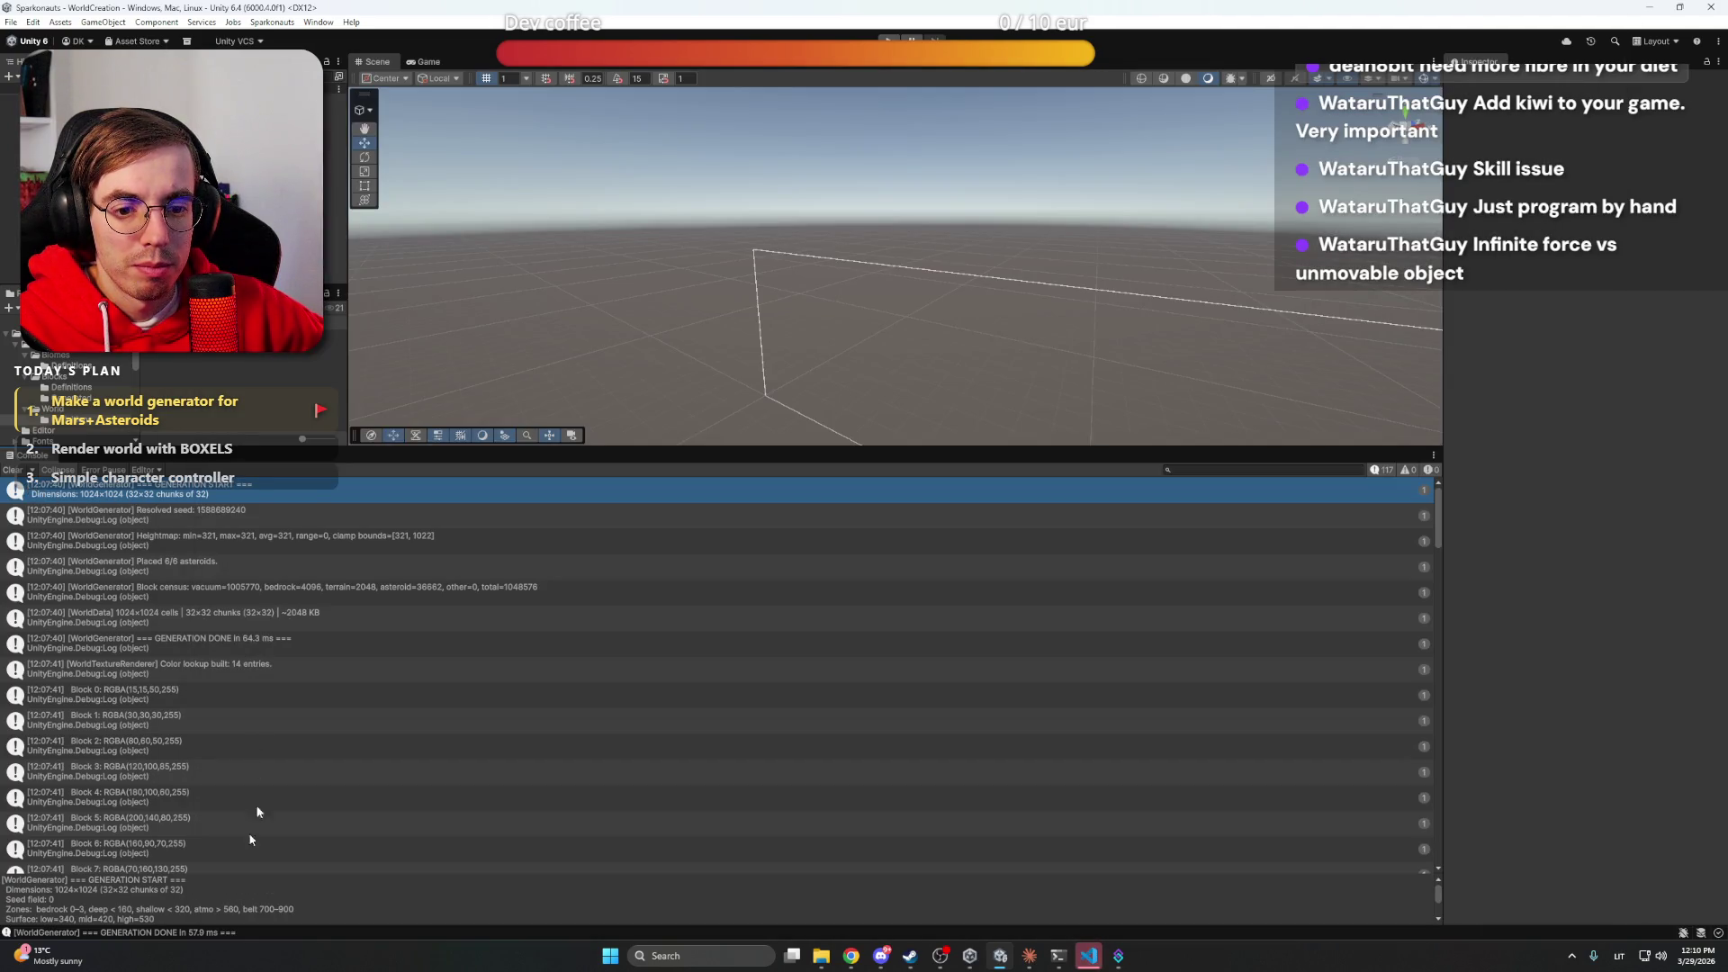
{"action": "left_click_drag", "start_coordinate": [270, 873], "coordinate": [307, 698]}
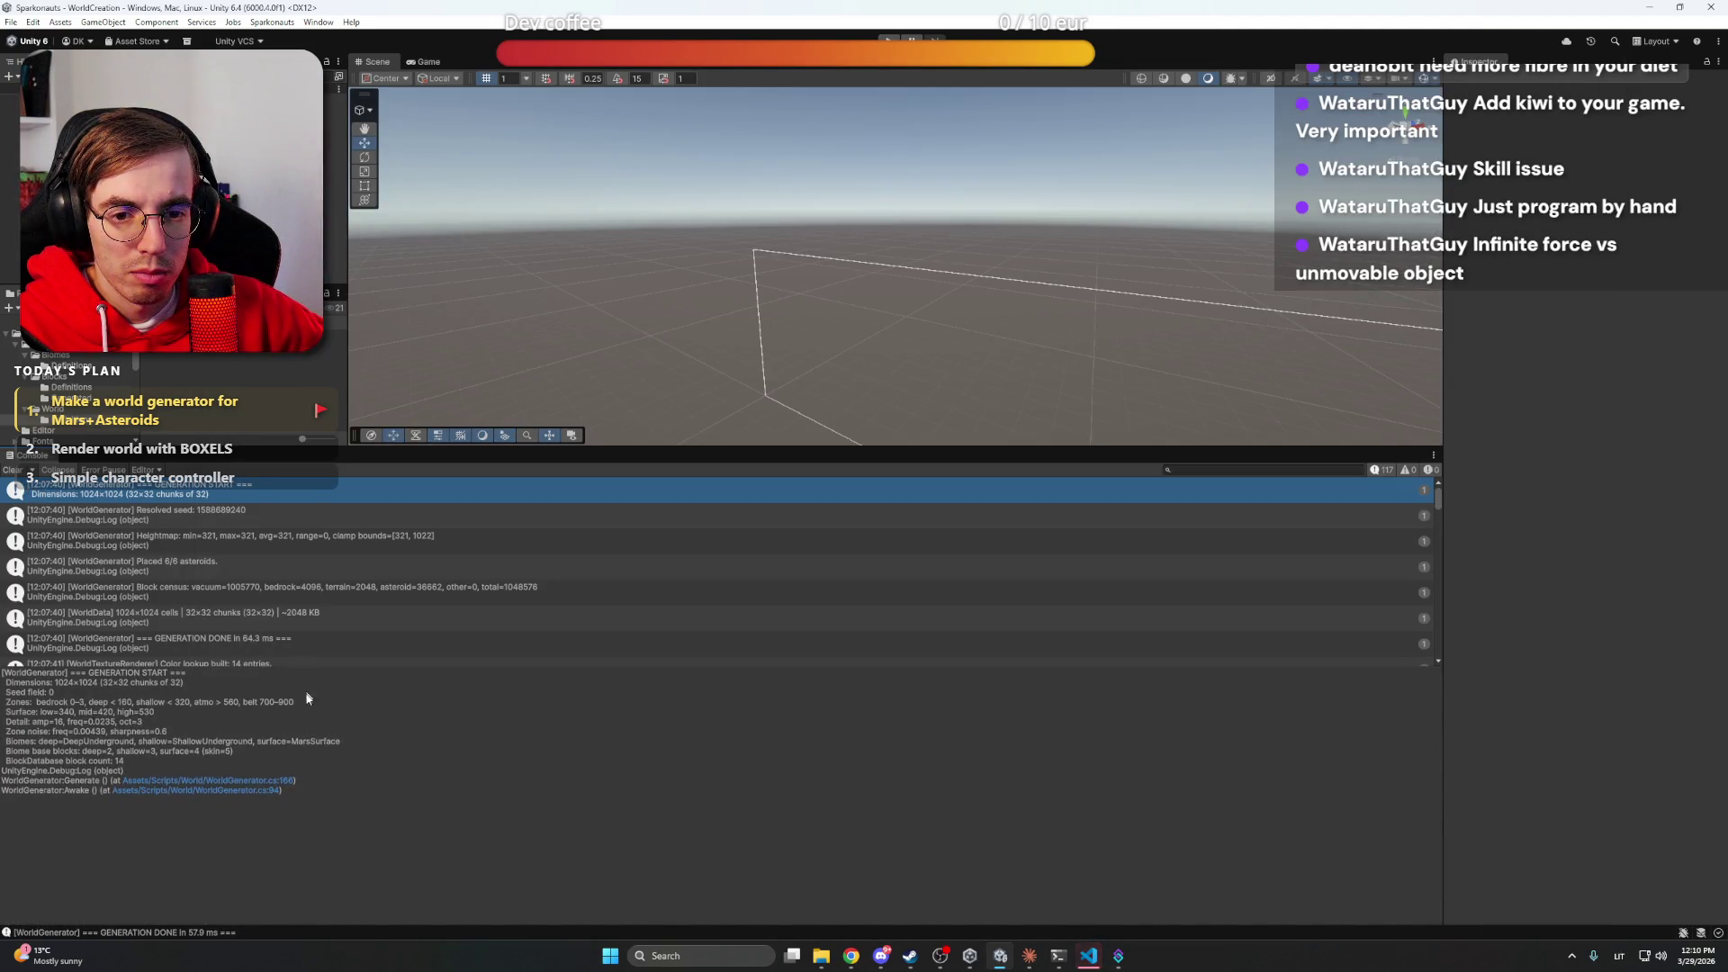
{"action": "mouse_move", "coordinate": [7, 680]}
{"action": "left_mouse_down"}
{"action": "mouse_move", "coordinate": [9, 738]}
{"action": "mouse_move", "coordinate": [13, 542]}
{"action": "left_mouse_up"}
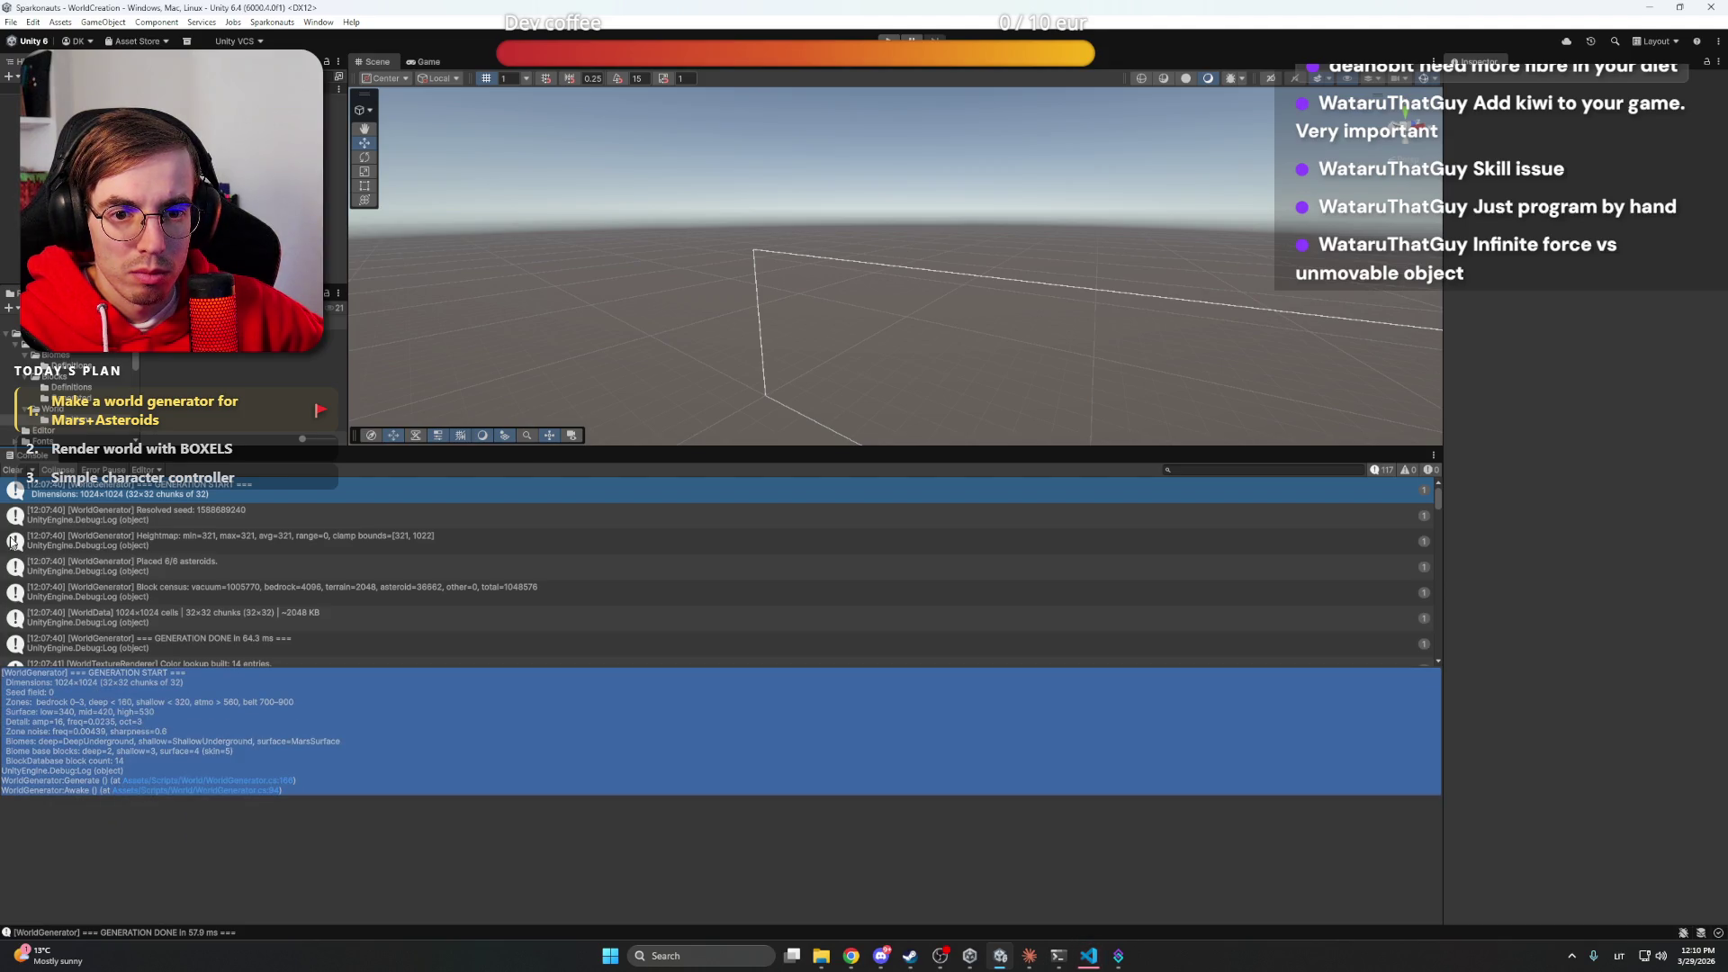
{"action": "left_click", "coordinate": [396, 667]}
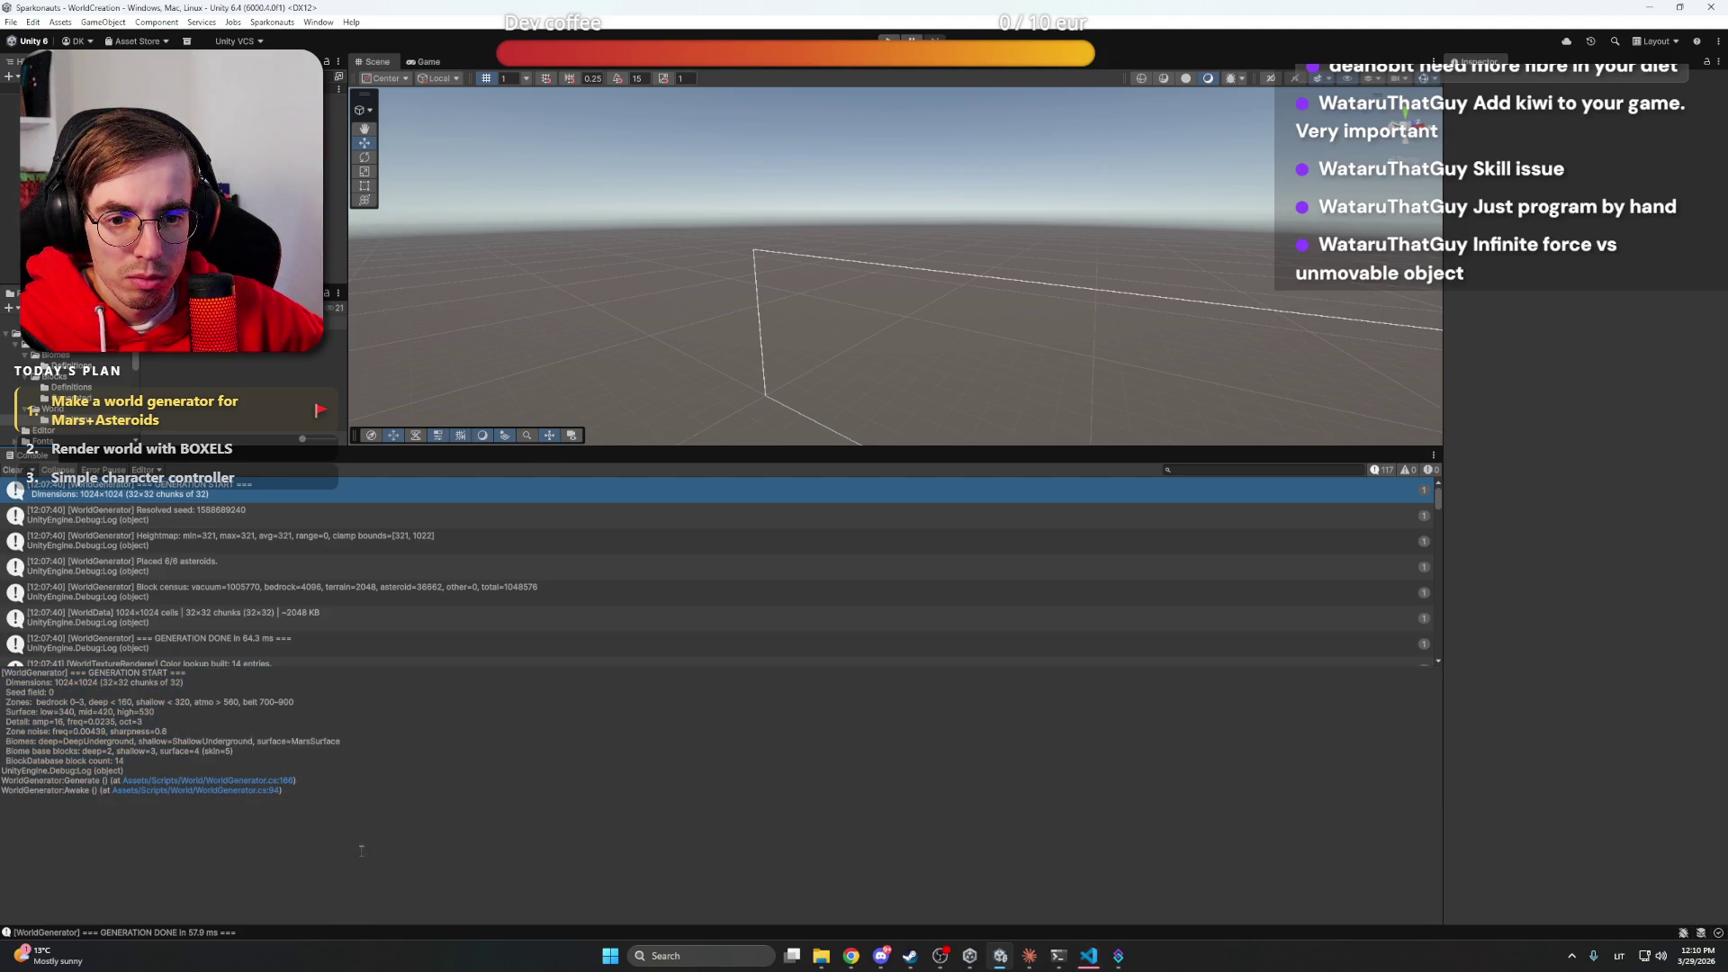
{"action": "left_click", "coordinate": [416, 661]}
{"action": "left_click_drag", "start_coordinate": [417, 666], "coordinate": [414, 869]}
{"action": "scroll", "coordinate": [409, 603], "scroll_direction": "up", "scroll_amount": 2}
{"action": "left_click", "coordinate": [306, 493]}
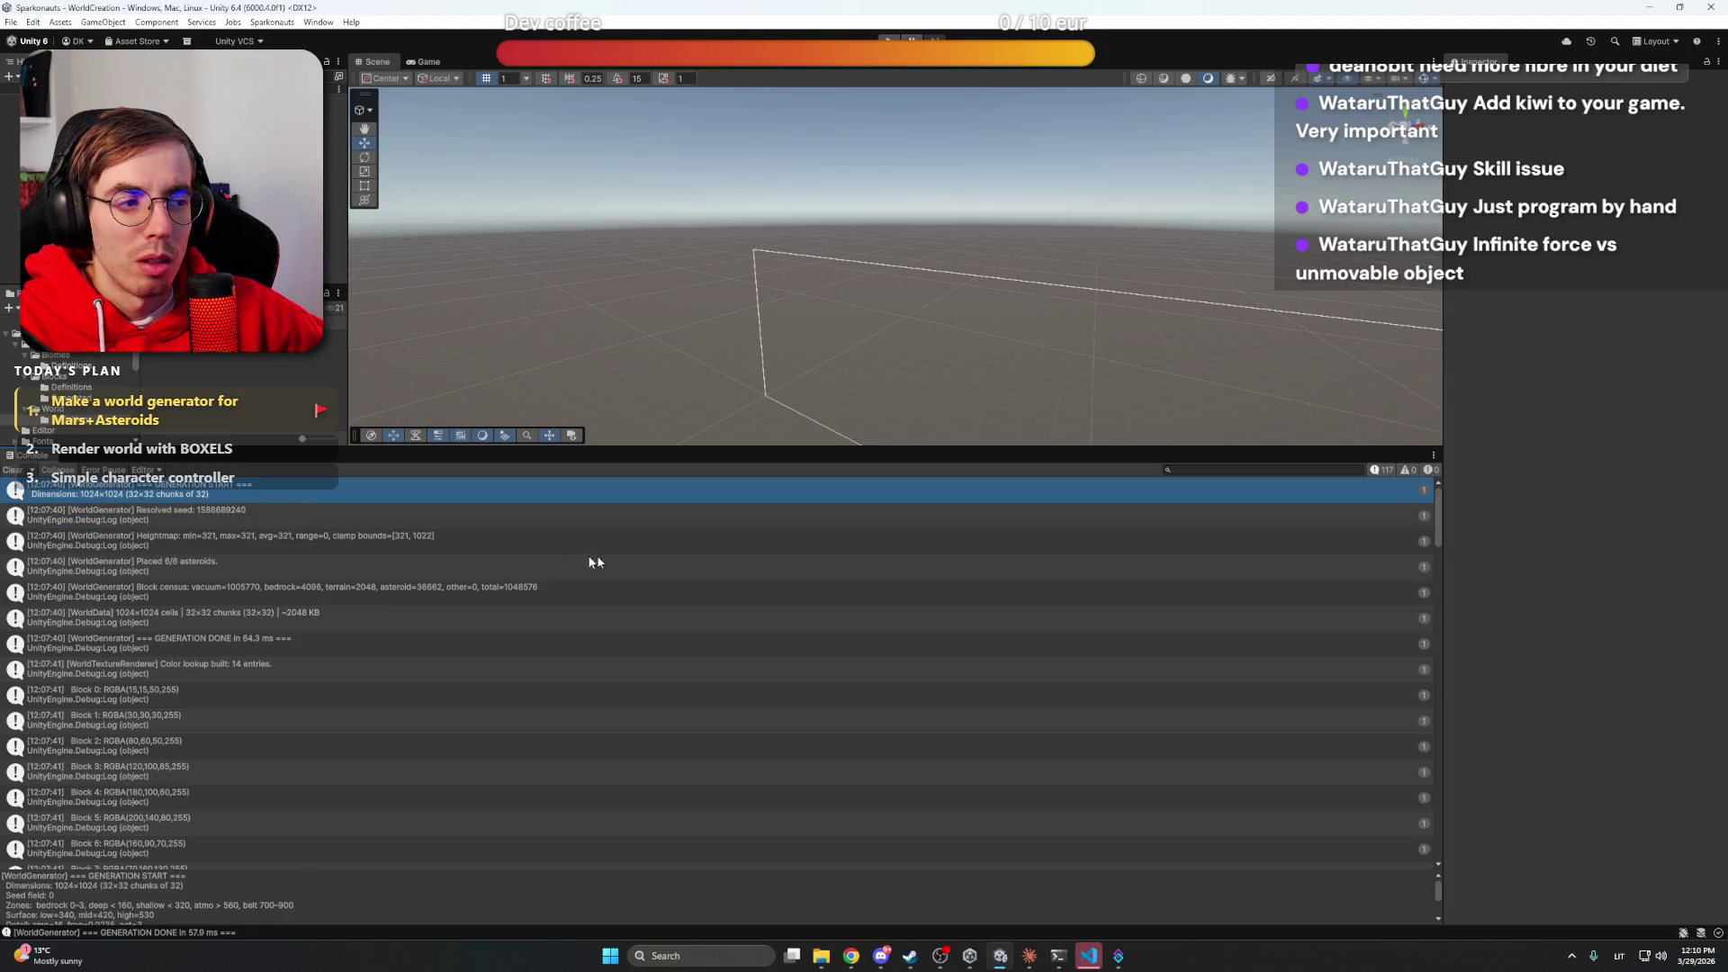
Step through the Heightmap, Resolved seed, 54.8 ms done, 11/11 asteroids and texture-rebuild entries
{"action": "left_click", "coordinate": [1084, 536]}
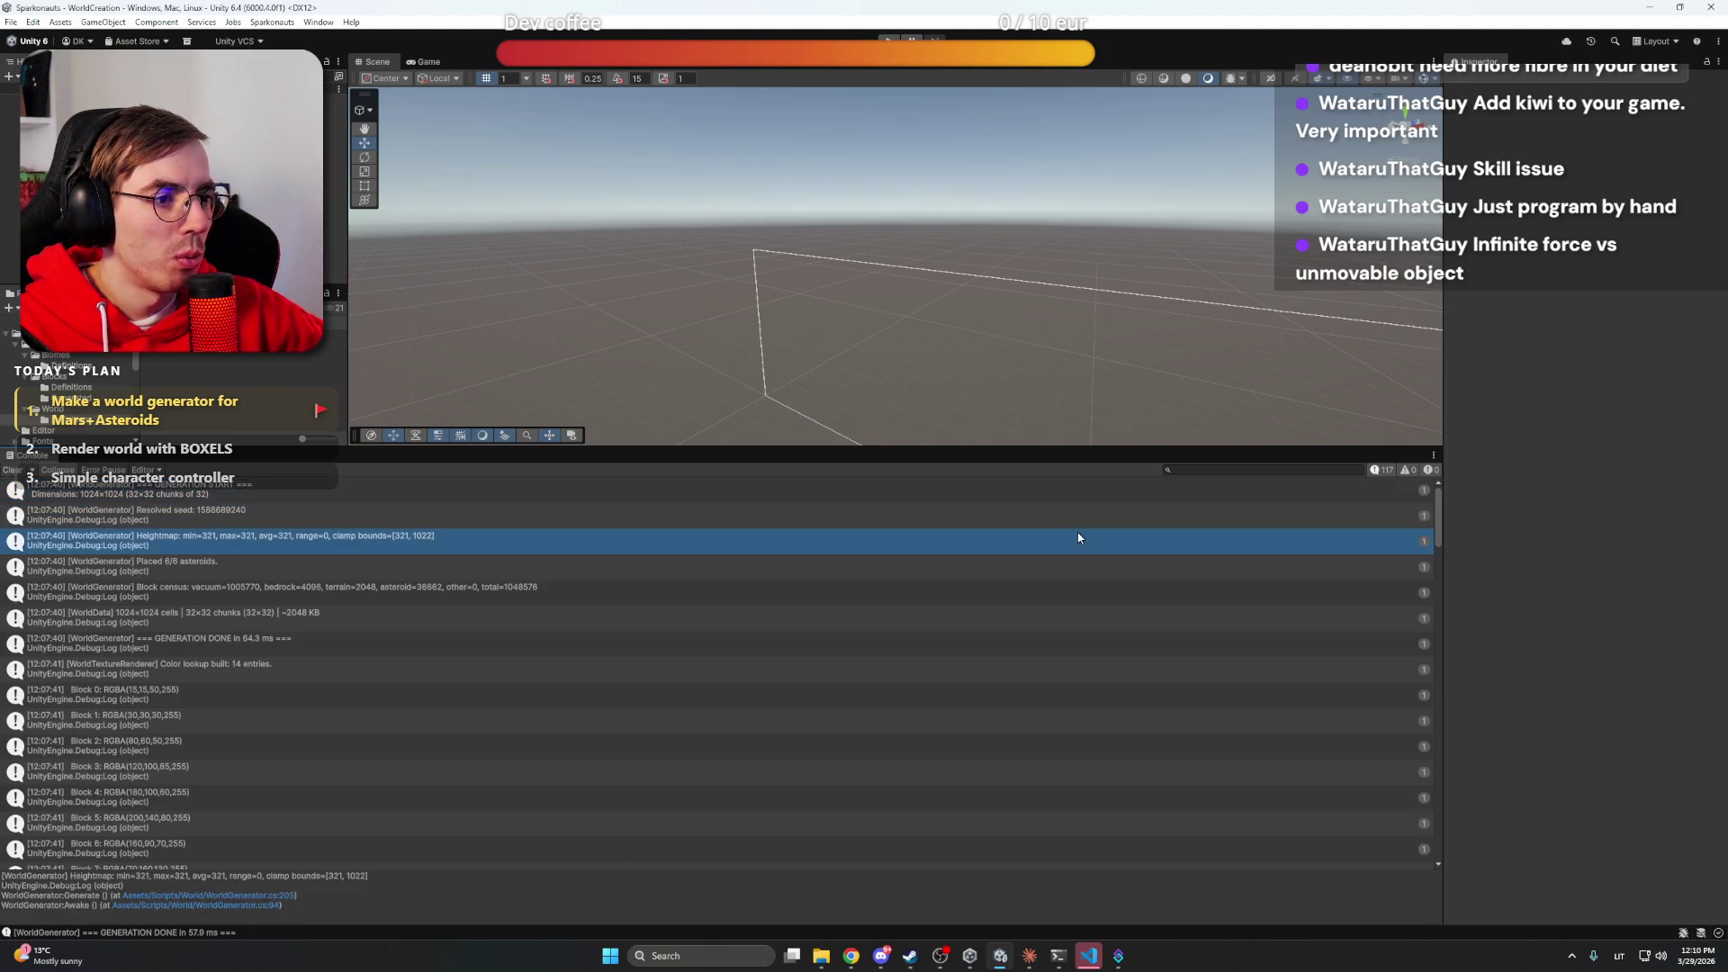
{"action": "key", "text": "Up"}
{"action": "key", "text": "Up"}
{"action": "left_click", "coordinate": [1061, 512]}
{"action": "scroll", "coordinate": [1044, 586], "scroll_direction": "down", "scroll_amount": 10}
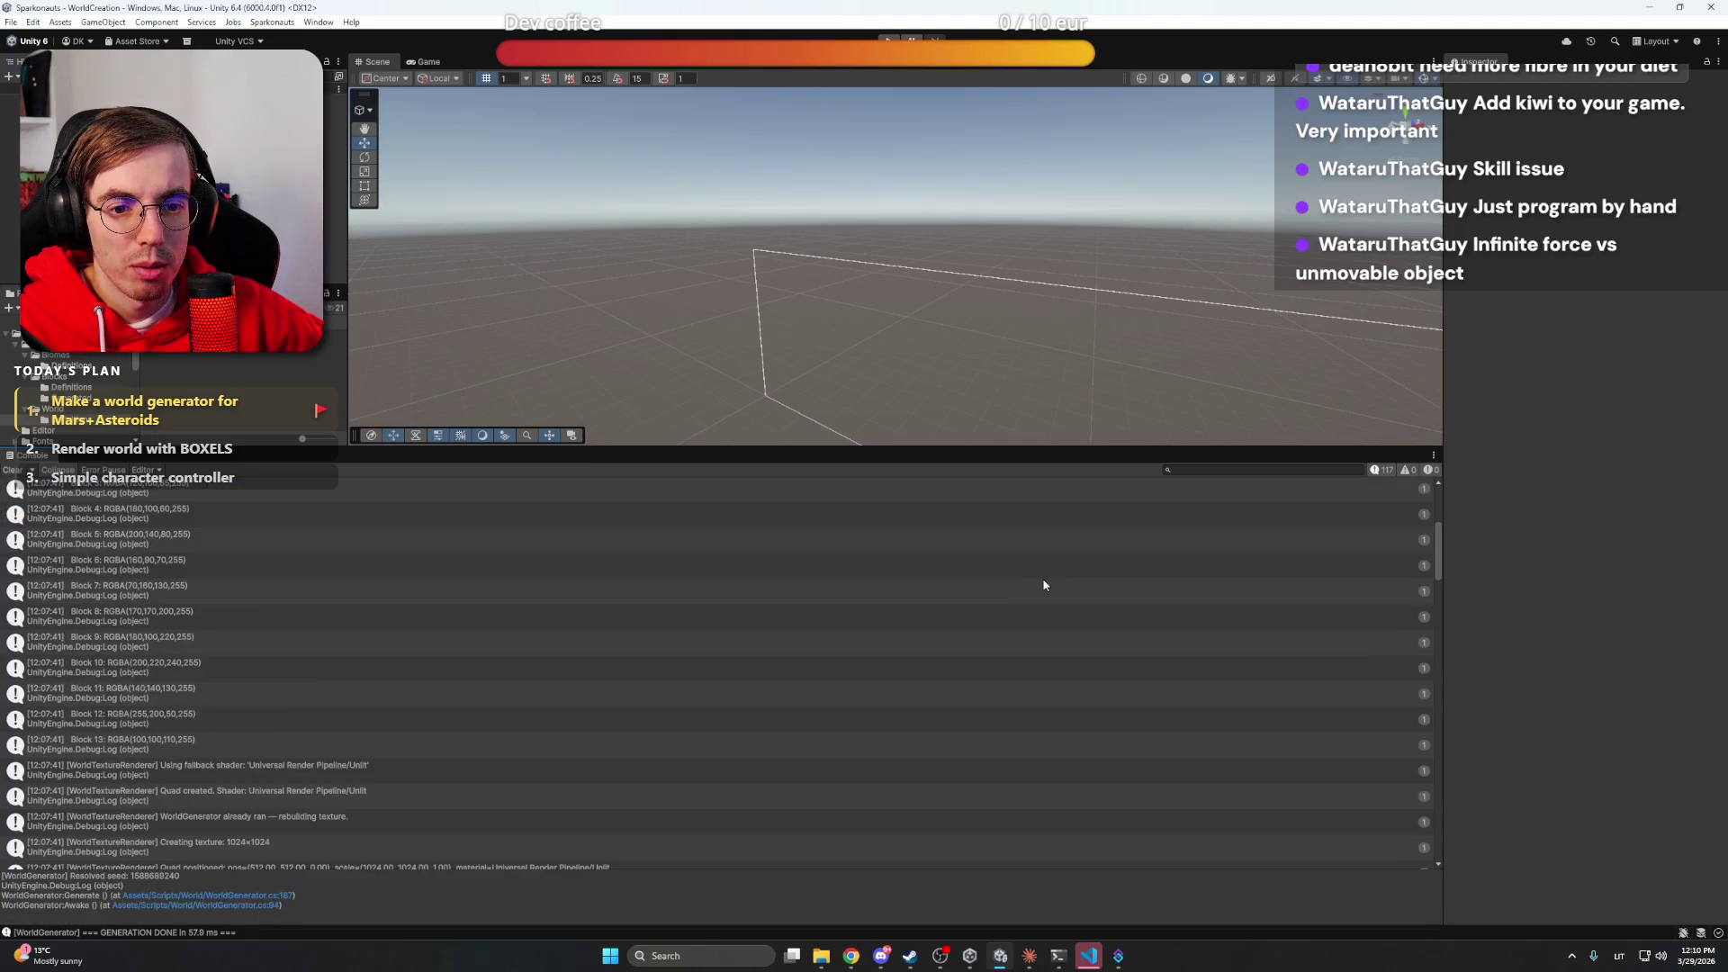
{"action": "left_click", "coordinate": [419, 667]}
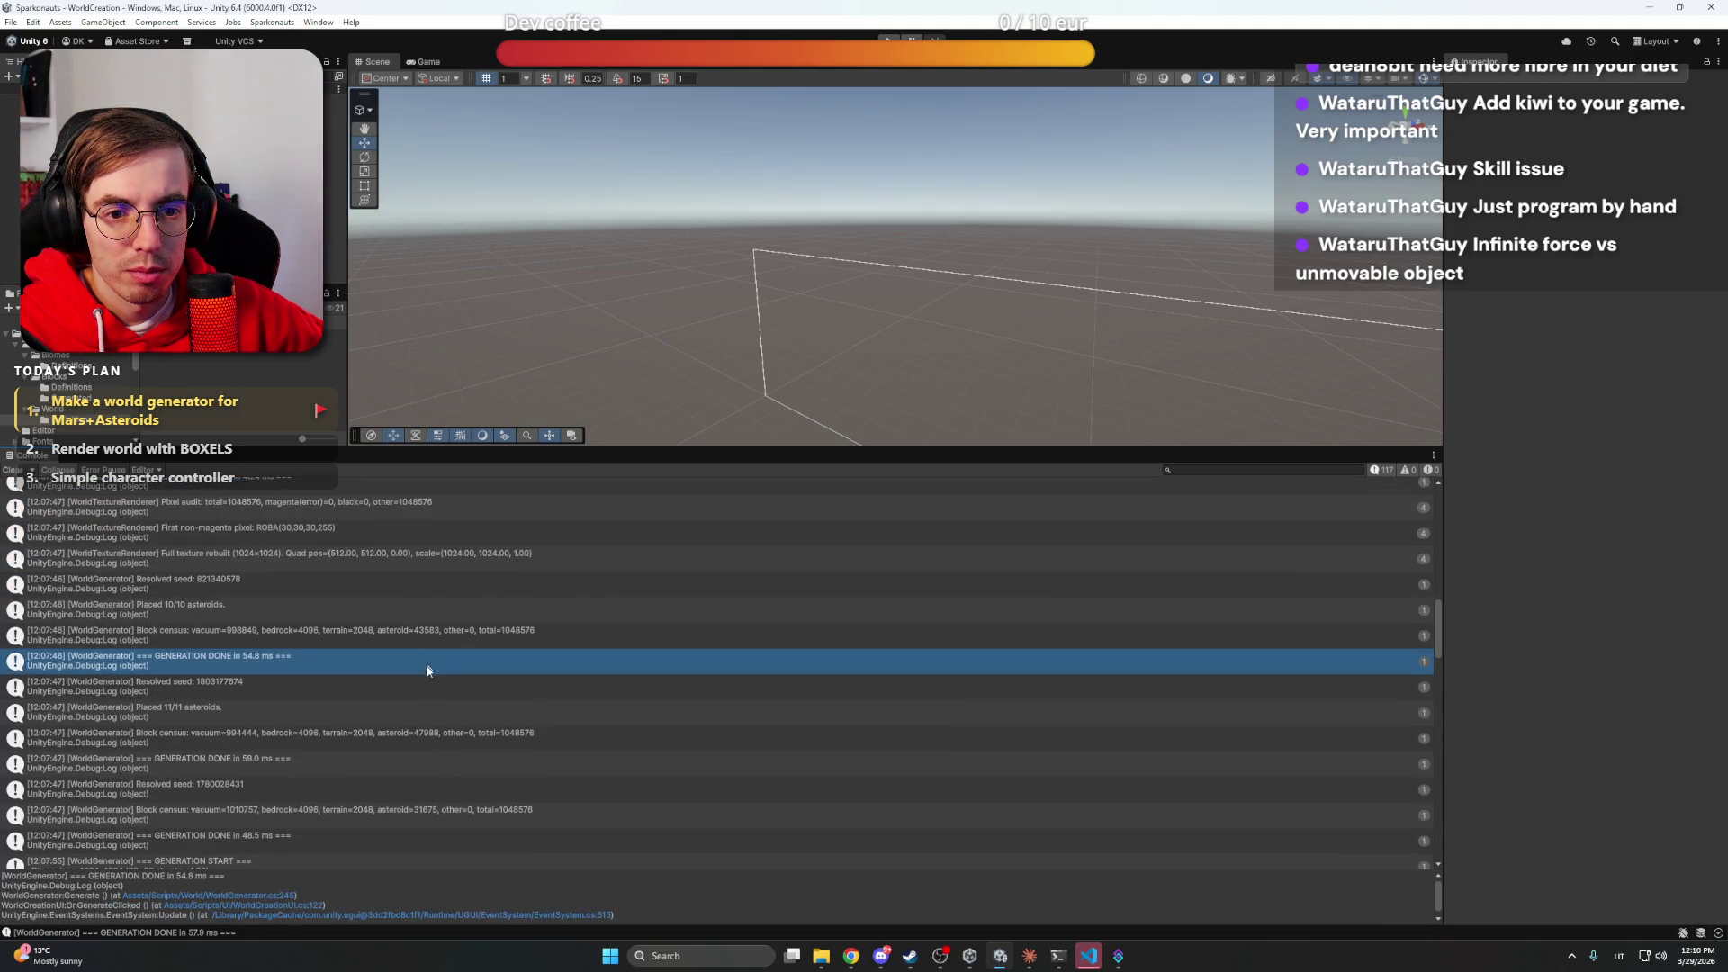
{"action": "key", "text": "Down"}
{"action": "key", "text": "Down"}
{"action": "scroll", "coordinate": [420, 711], "scroll_direction": "down", "scroll_amount": 5}
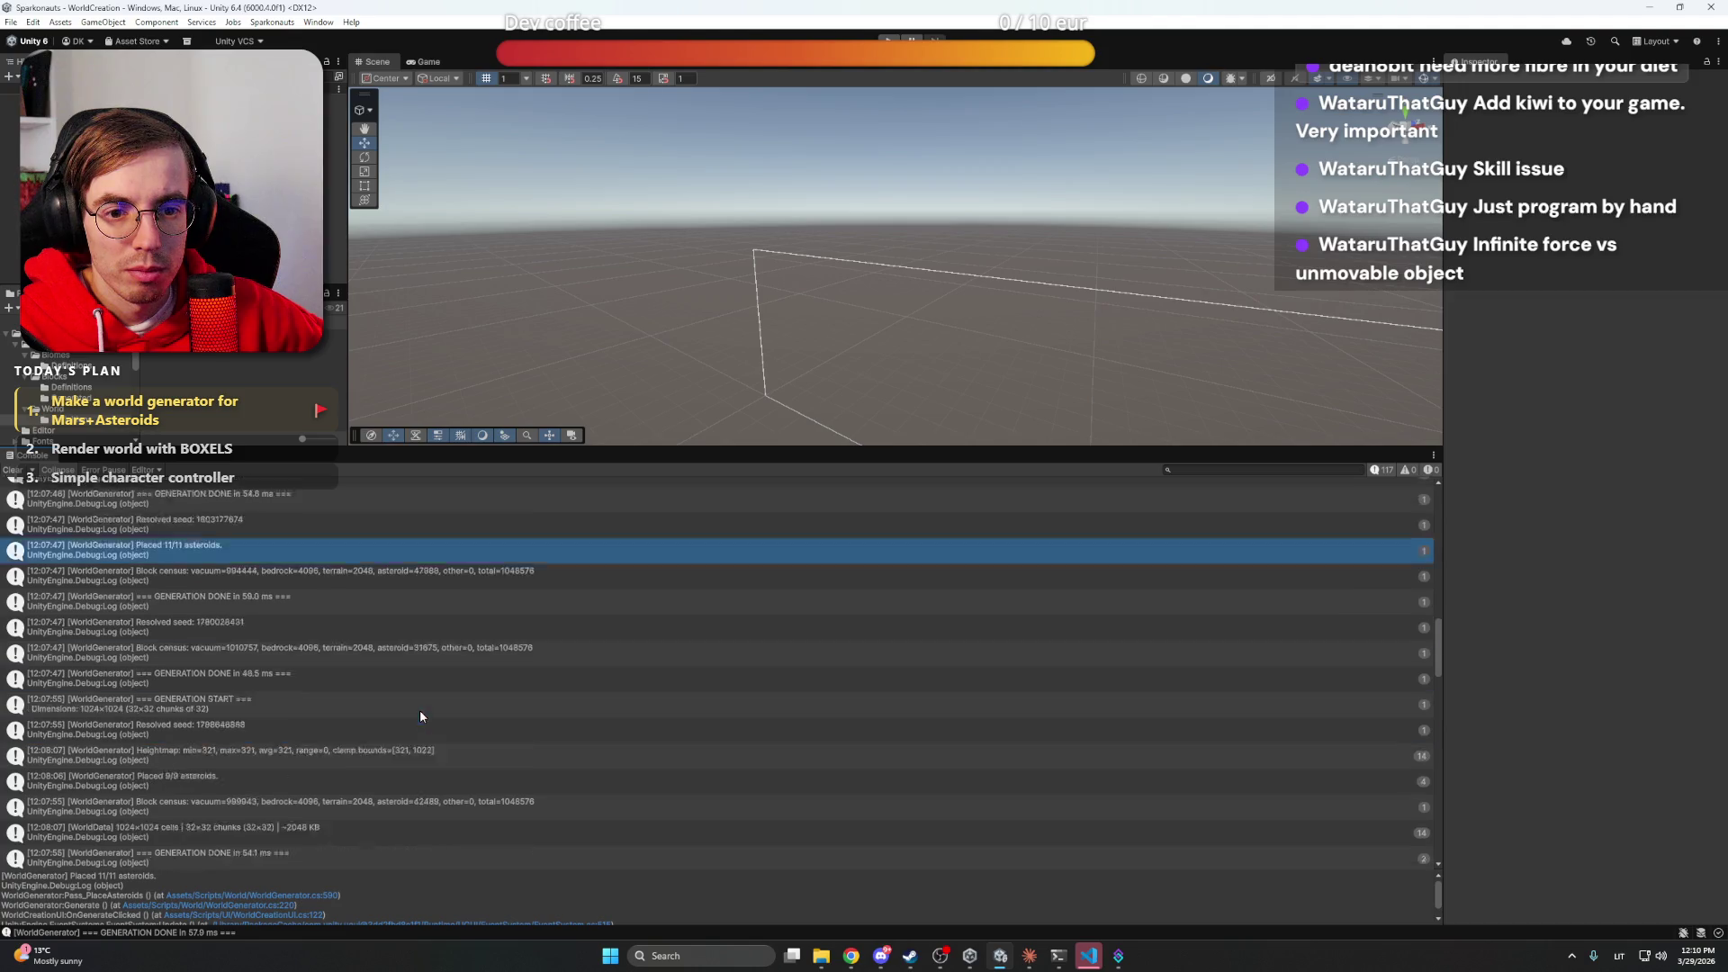
{"action": "left_click", "coordinate": [387, 630]}
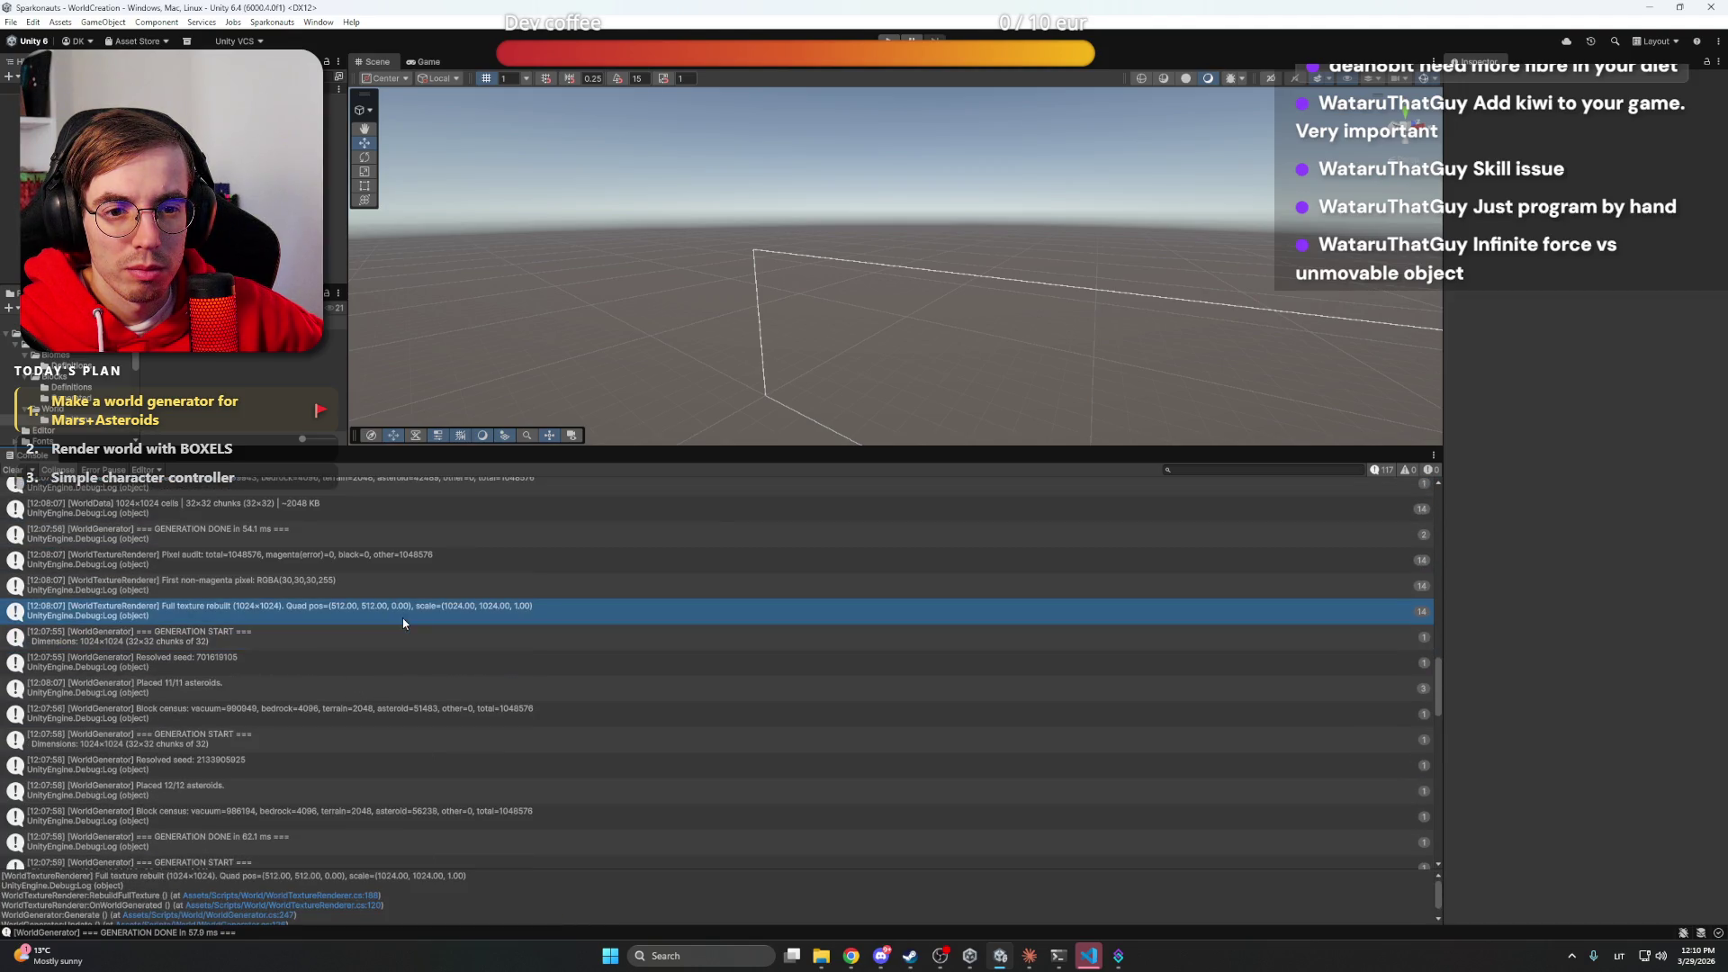
Check a later generation entry, clear the Console, and bring up WorldGenerator.cs in VS Code
{"action": "scroll", "coordinate": [403, 623], "scroll_direction": "down", "scroll_amount": 5}
{"action": "scroll", "coordinate": [404, 623], "scroll_direction": "down", "scroll_amount": 5}
{"action": "left_click", "coordinate": [332, 686]}
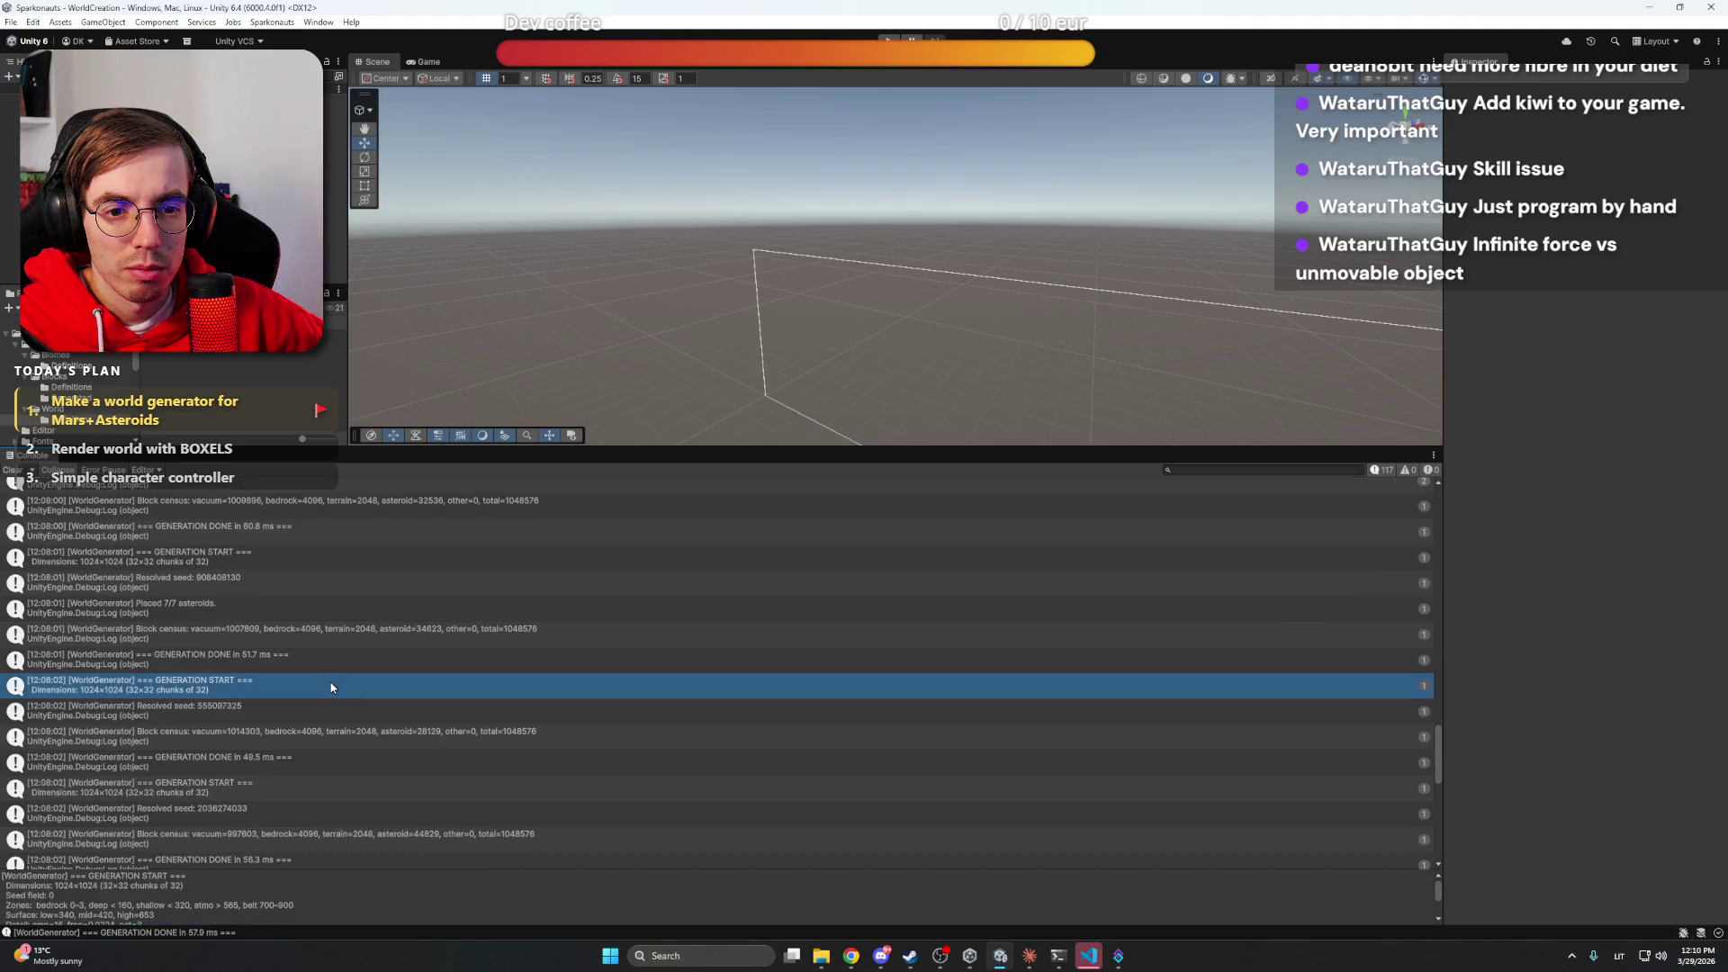
{"action": "scroll", "coordinate": [330, 687], "scroll_direction": "down", "scroll_amount": 5}
{"action": "scroll", "coordinate": [330, 688], "scroll_direction": "down", "scroll_amount": 5}
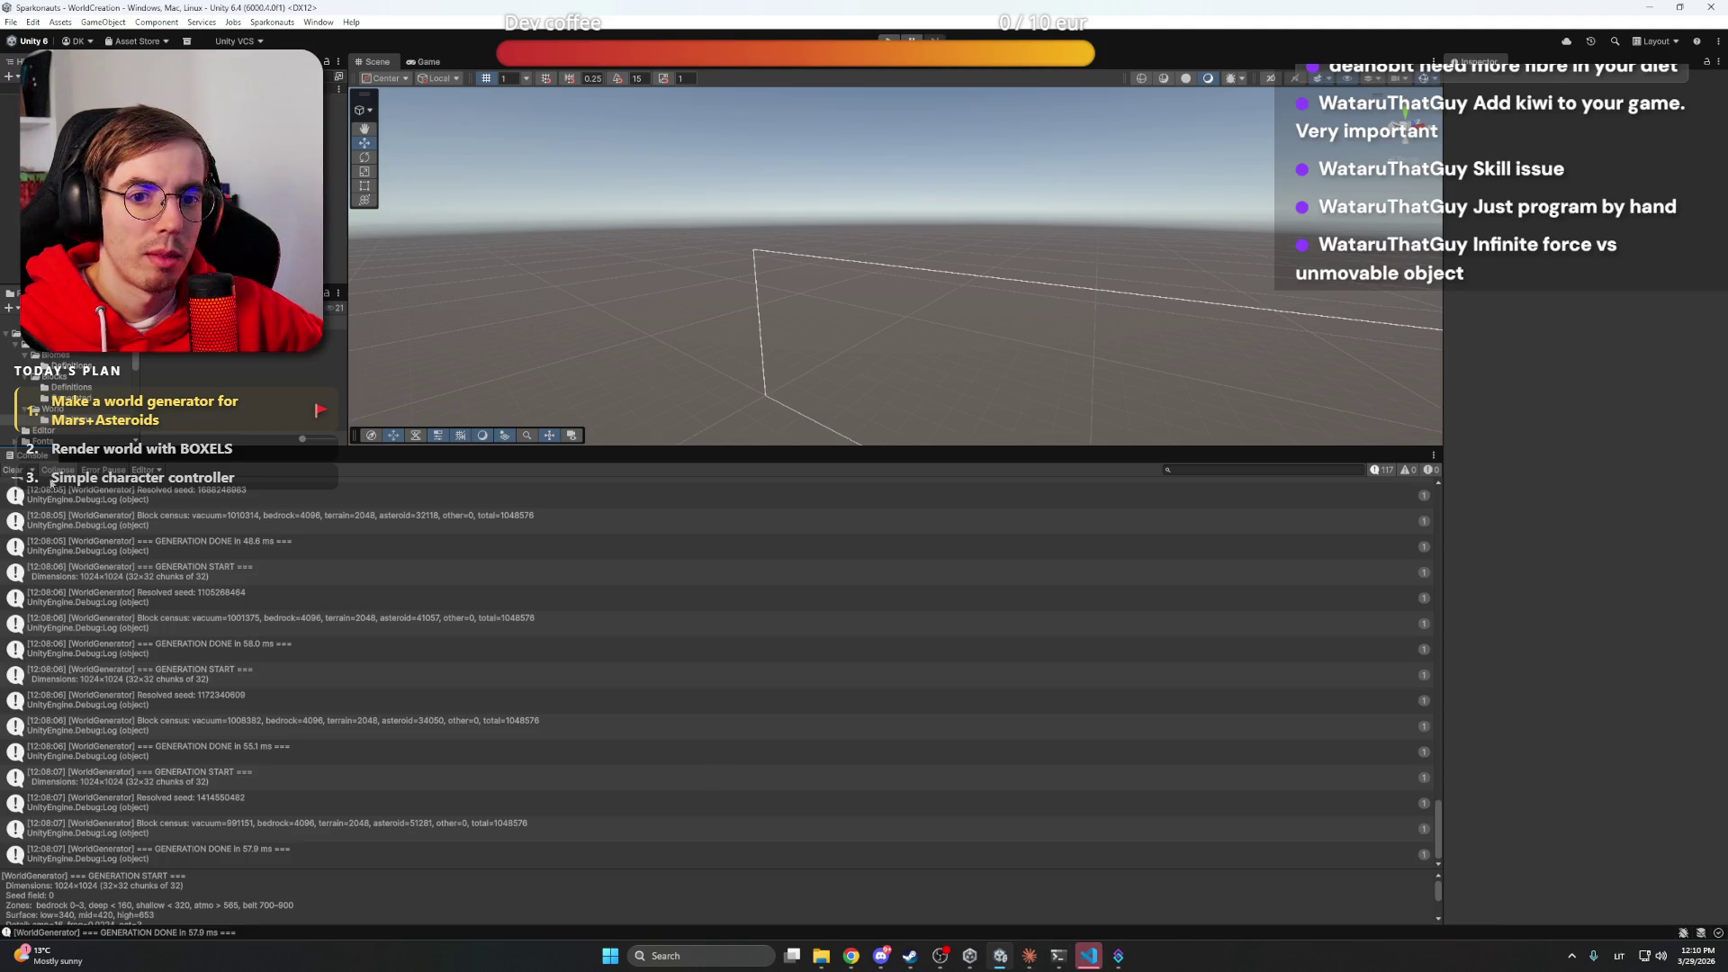
{"action": "left_click", "coordinate": [15, 472]}
{"action": "left_click", "coordinate": [1089, 956]}
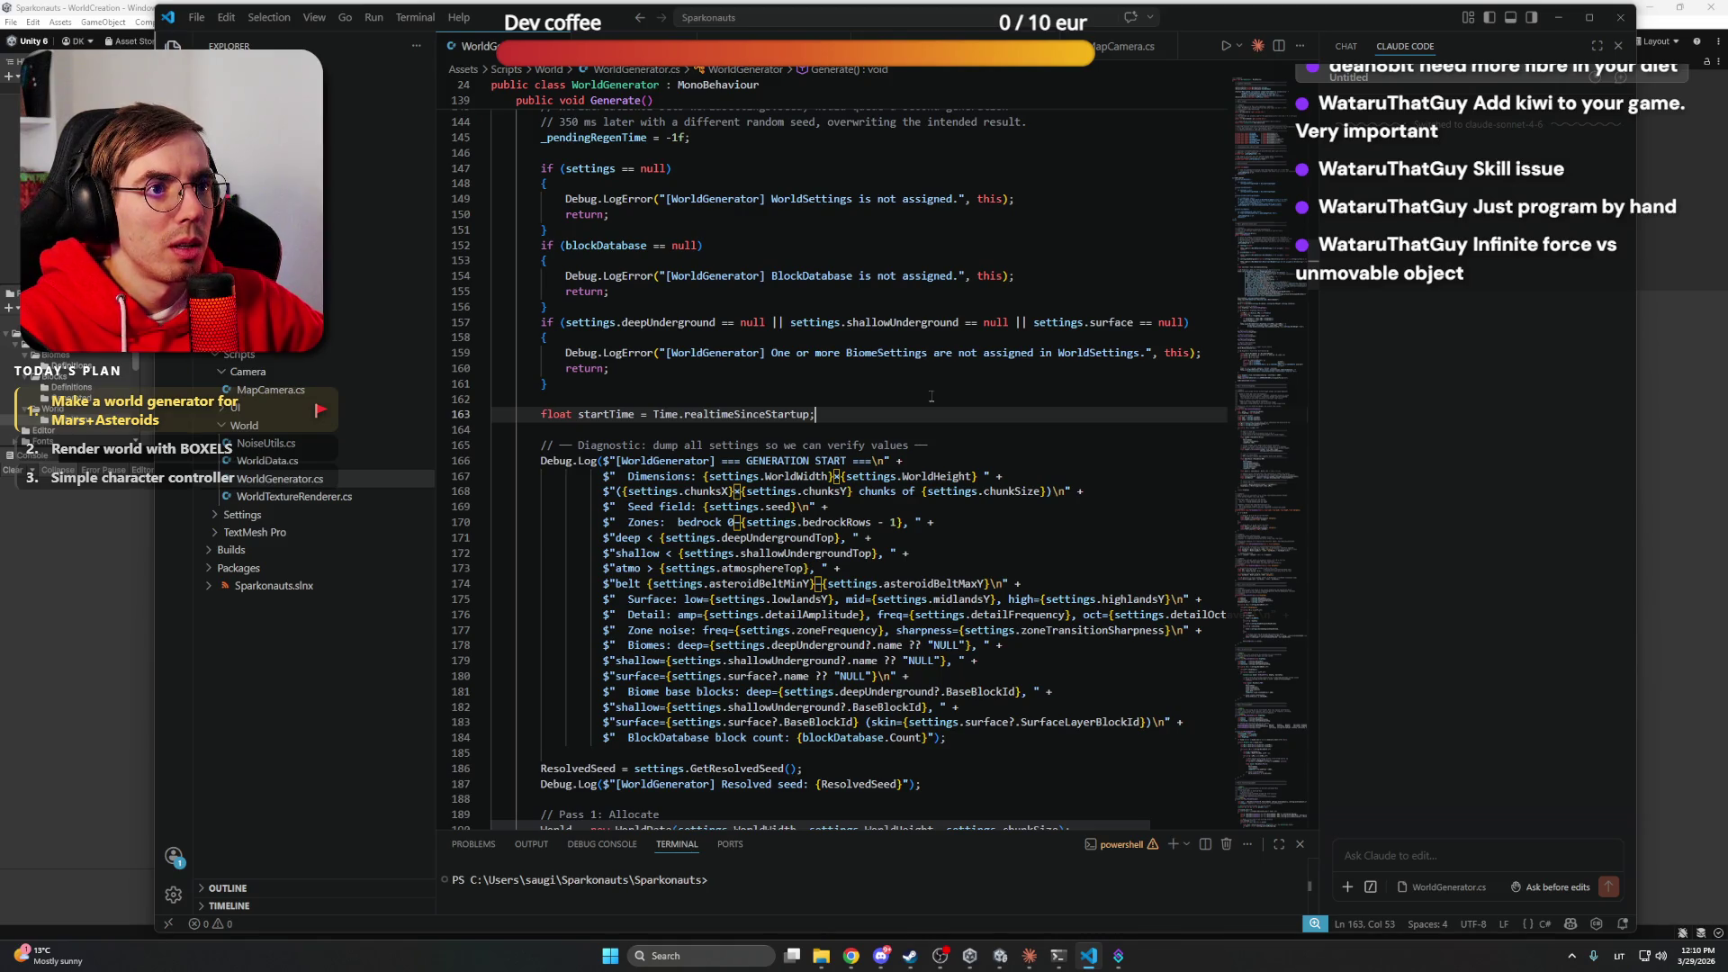
Scroll through WorldGenerator.cs and mark the Generate method declaration line
{"action": "scroll", "coordinate": [924, 393], "scroll_direction": "up", "scroll_amount": 2}
{"action": "scroll", "coordinate": [925, 393], "scroll_direction": "down", "scroll_amount": 2}
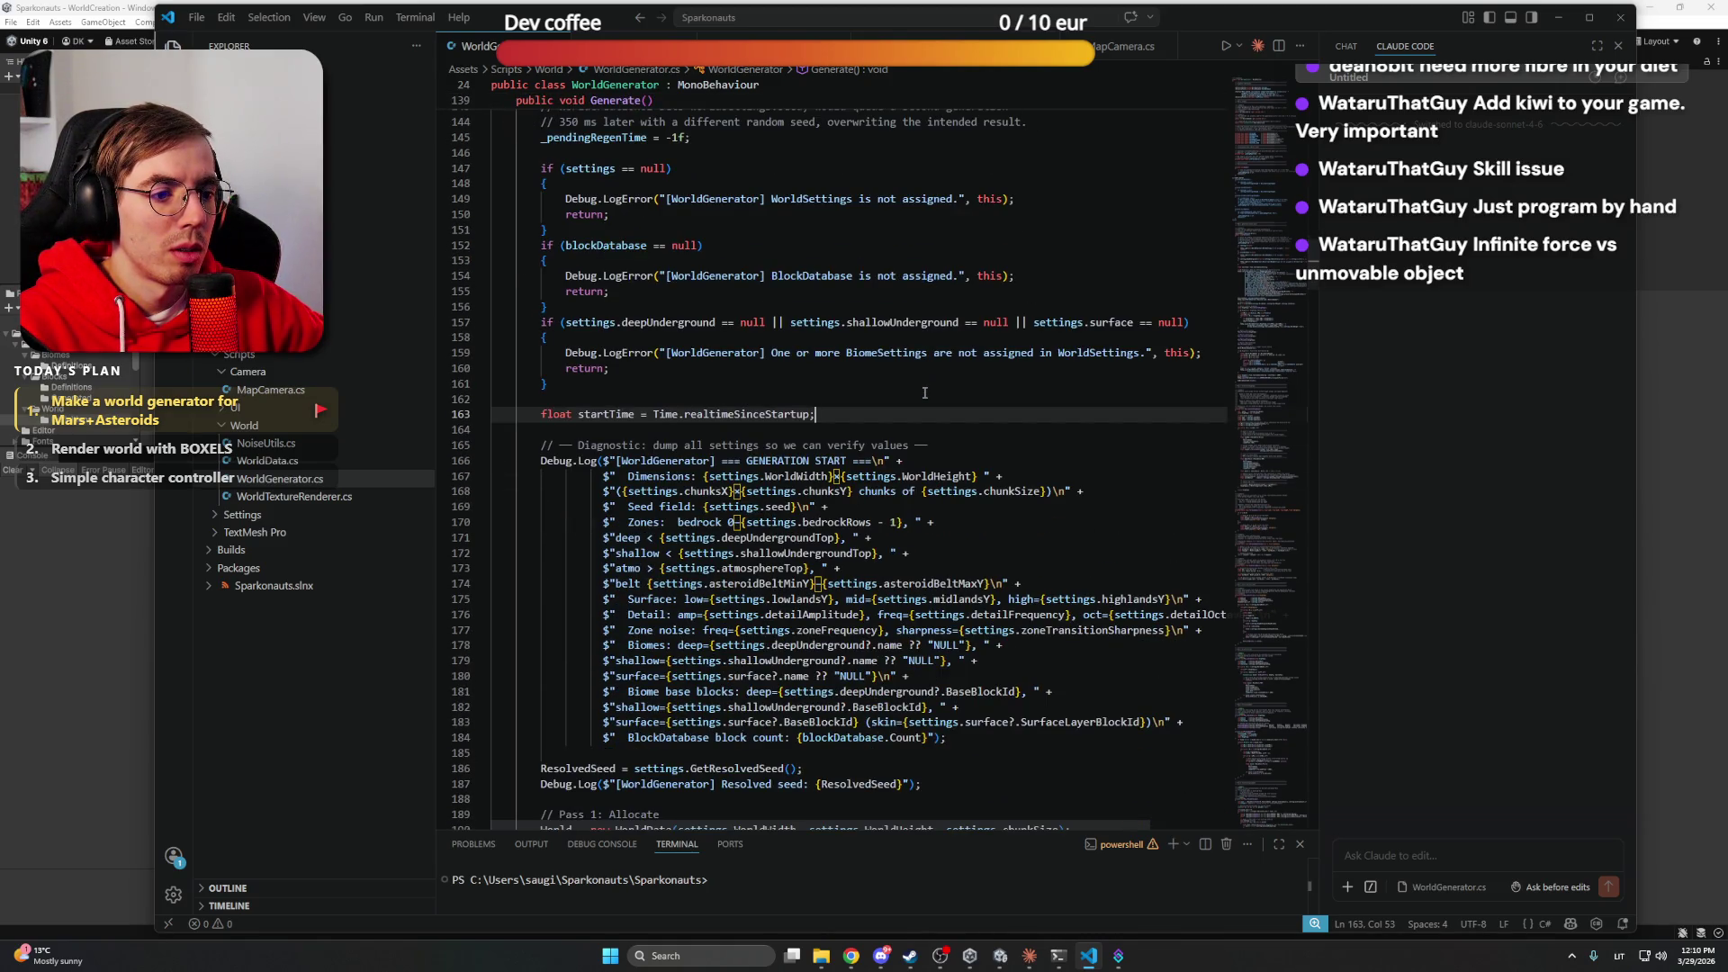
{"action": "key", "text": "Down"}
{"action": "key", "text": "Down"}
{"action": "key", "text": "Down"}
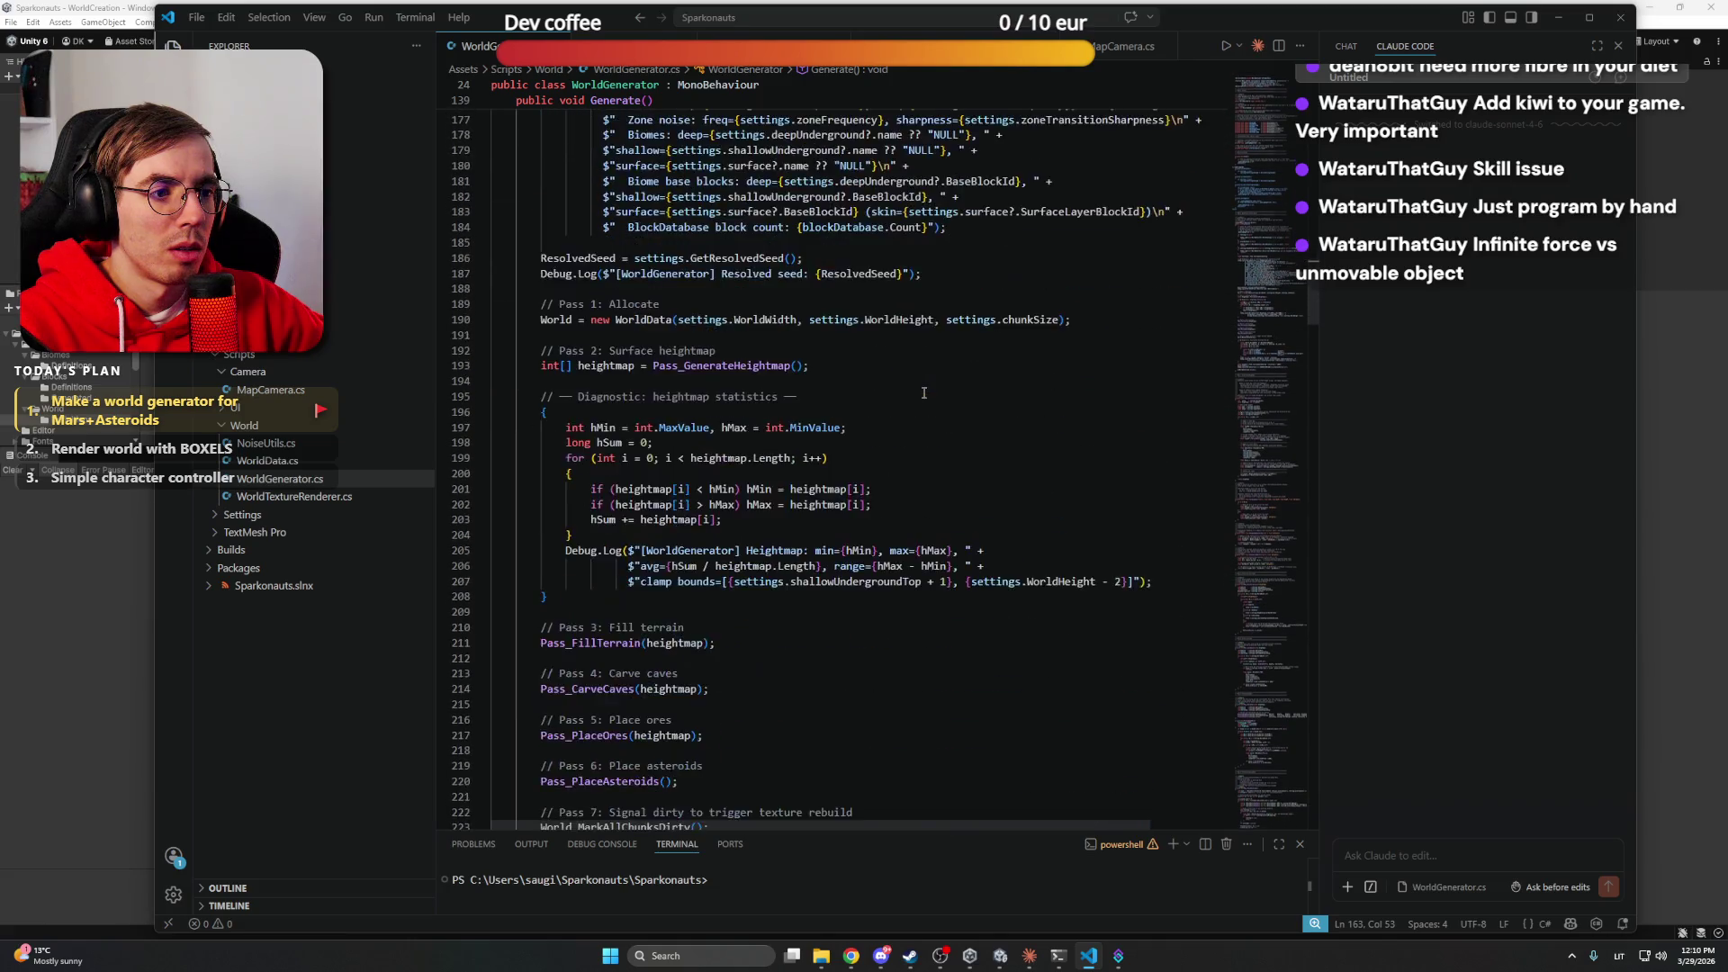
{"action": "scroll", "coordinate": [924, 391], "scroll_direction": "up", "scroll_amount": 12}
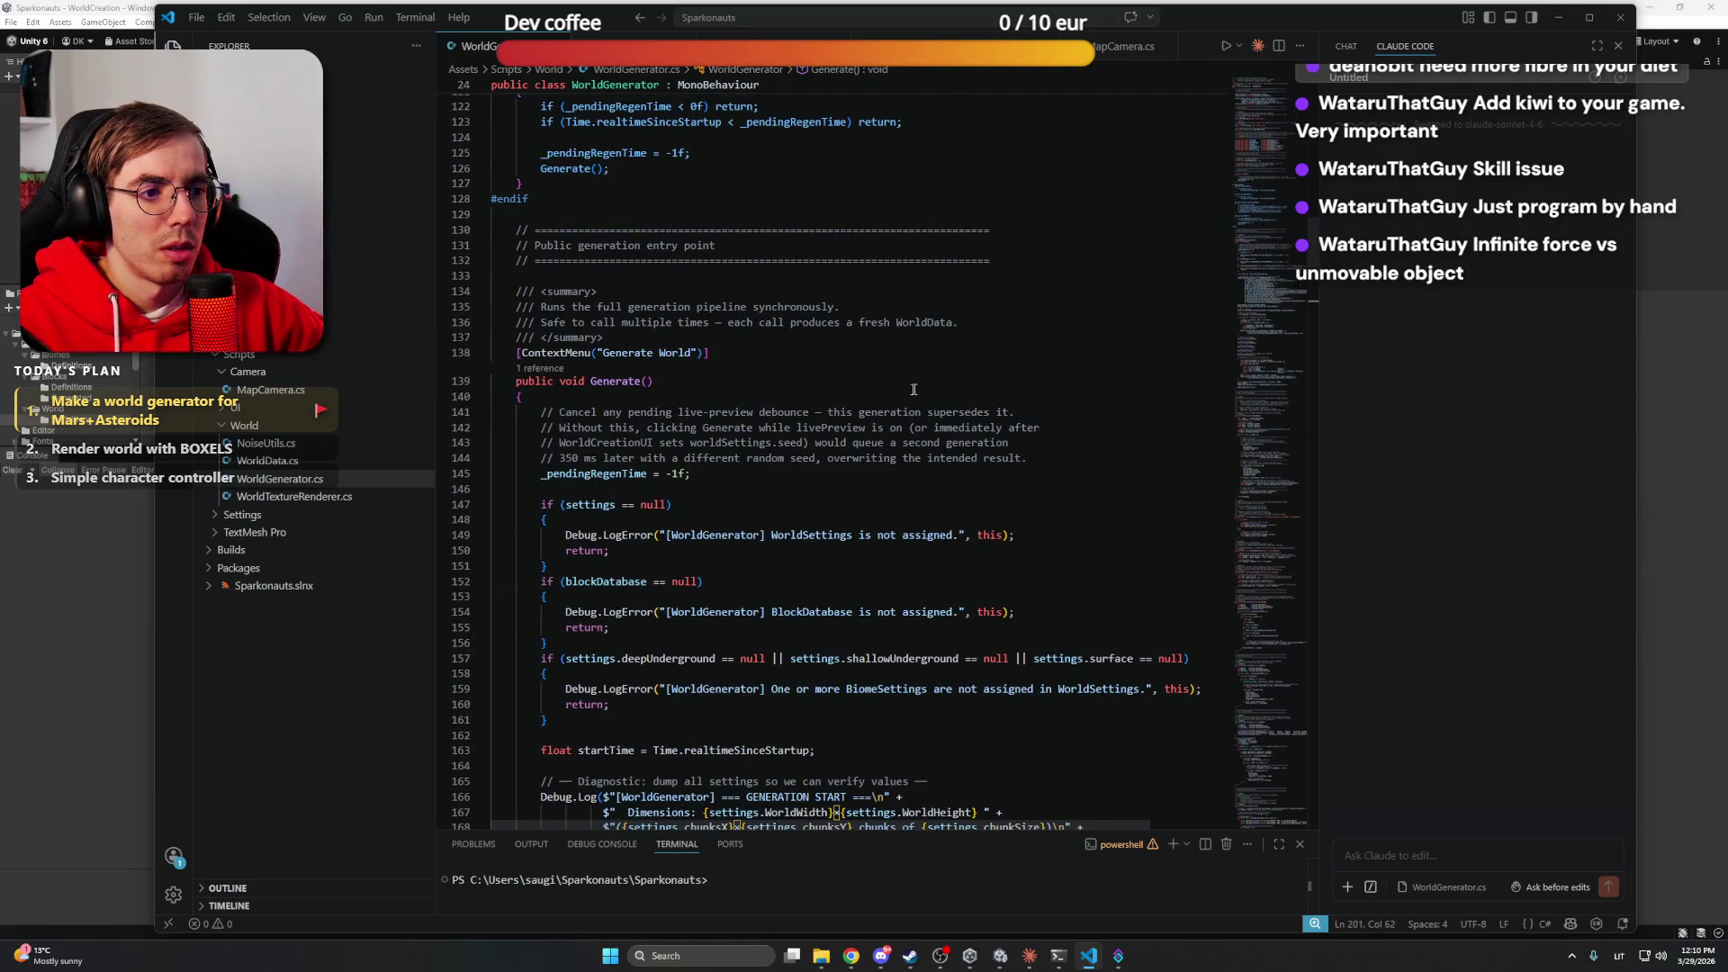
{"action": "left_click", "coordinate": [913, 389]}
Switch to the Claude desktop app and start a new code session
{"action": "left_click", "coordinate": [1002, 956]}
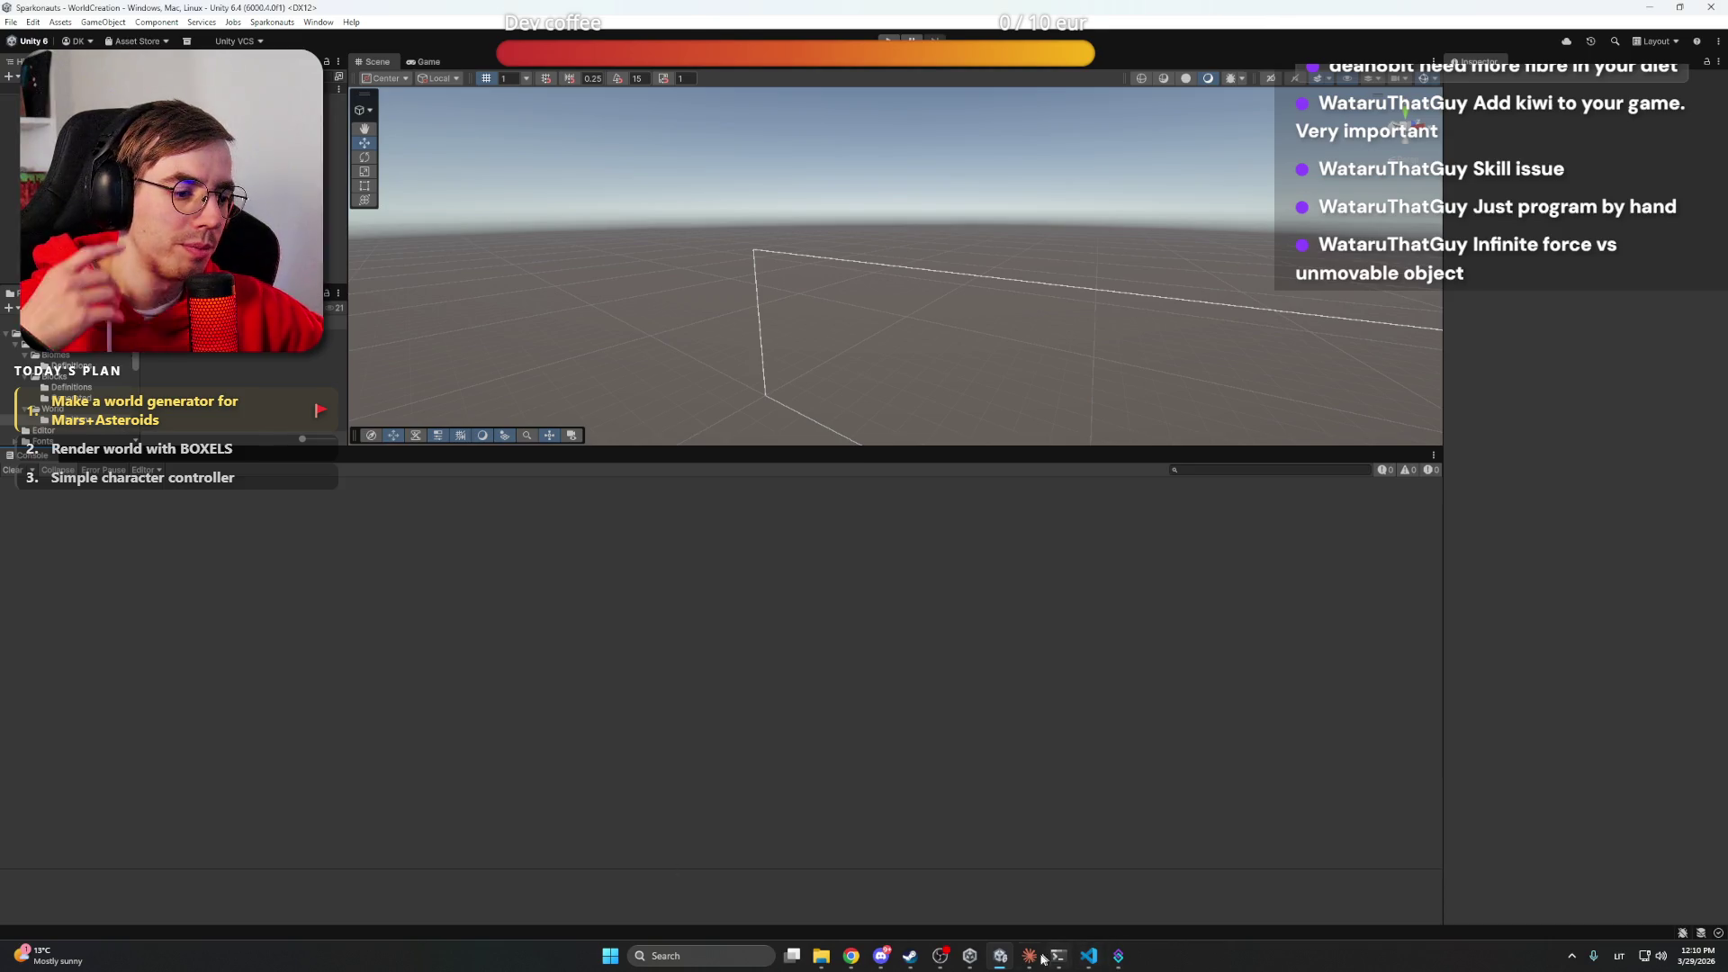
{"action": "left_click", "coordinate": [1031, 956]}
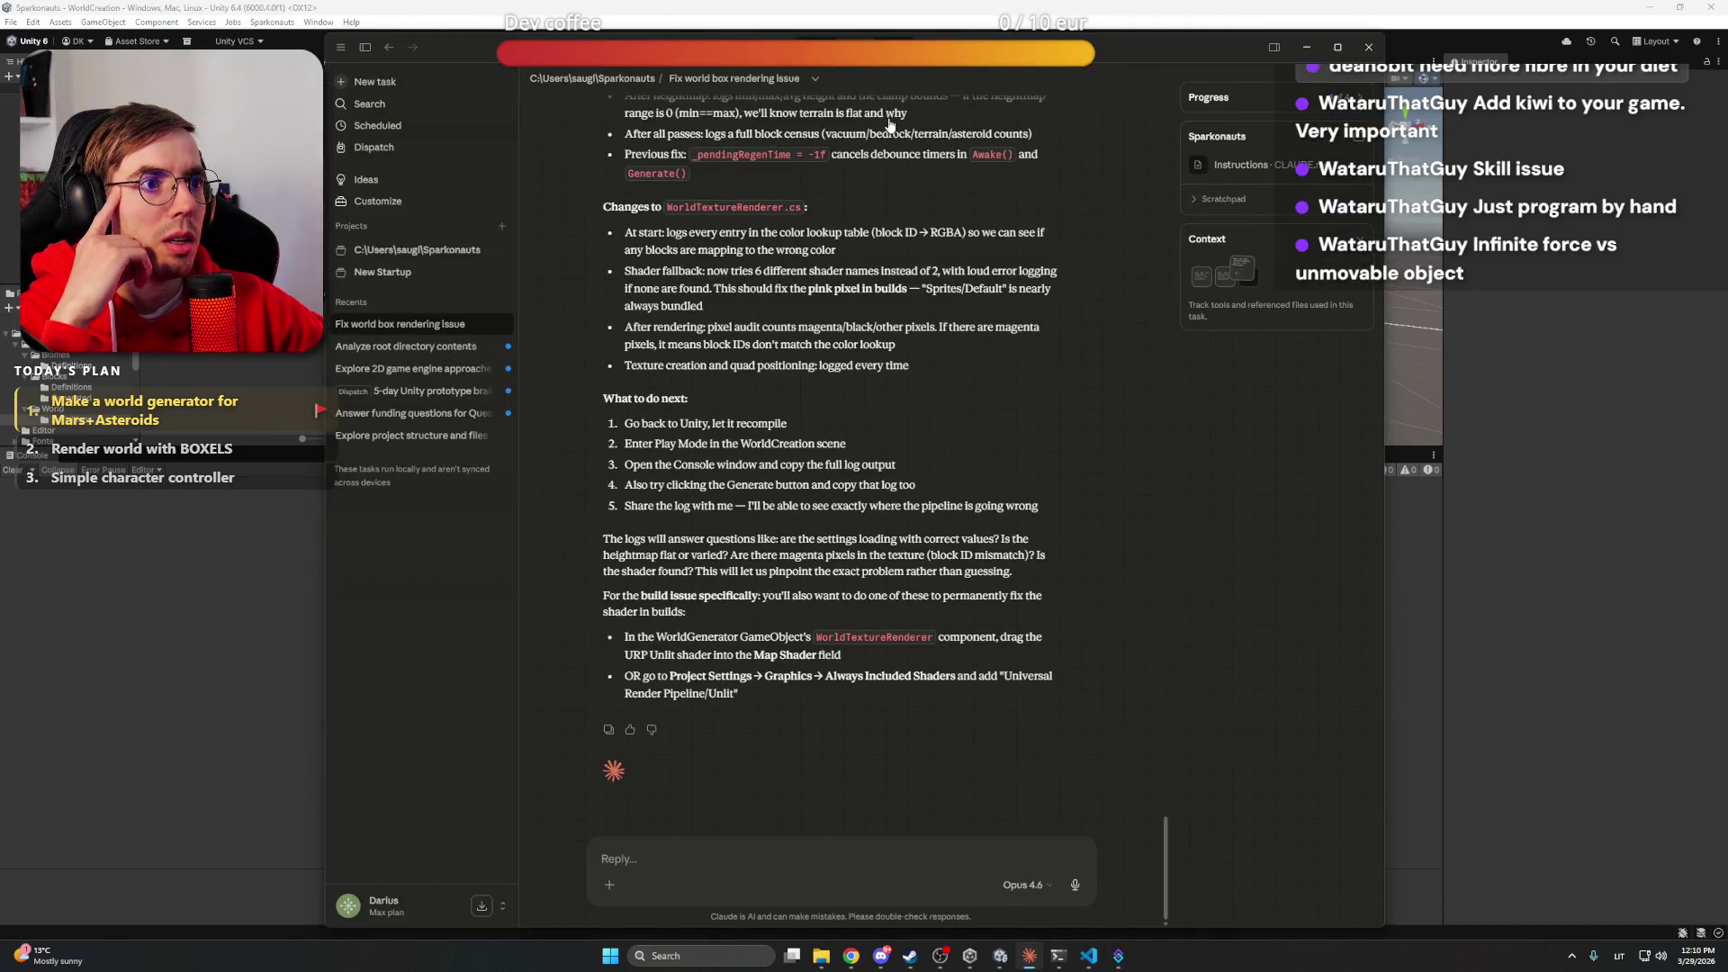
{"action": "left_click", "coordinate": [895, 63]}
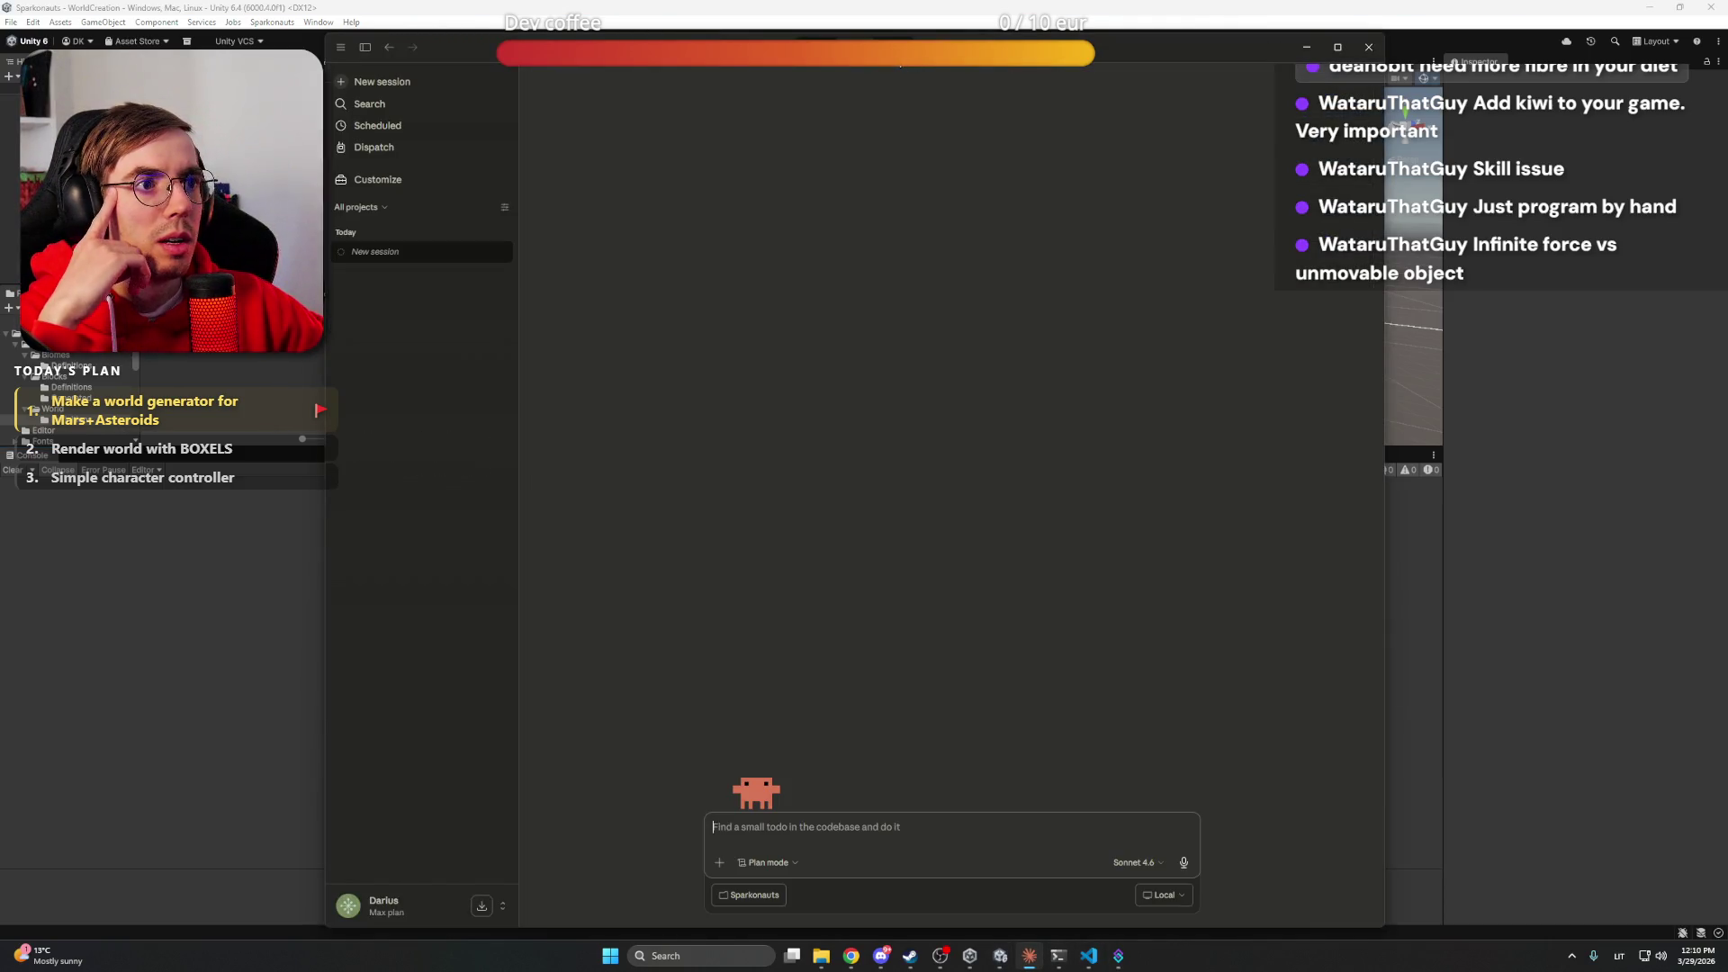
Switch the session model to Opus 4.6 (1M context), leaving Plan mode, folder and Local unchanged
{"action": "left_click", "coordinate": [790, 862]}
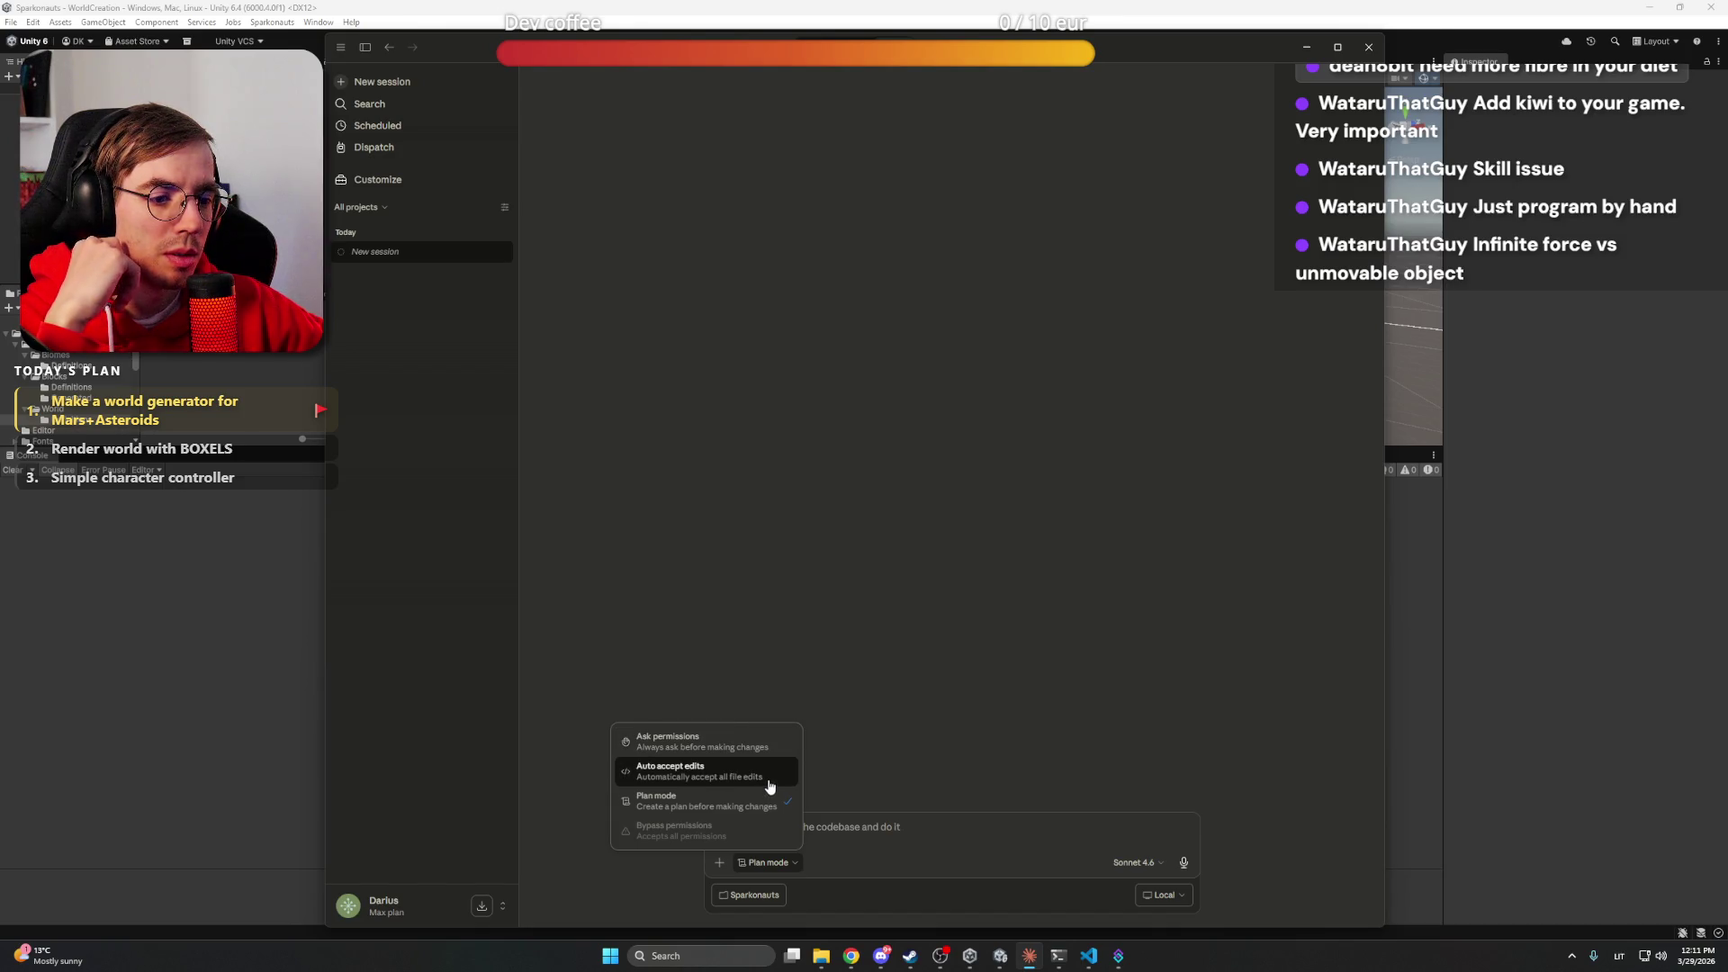
{"action": "left_click", "coordinate": [807, 783]}
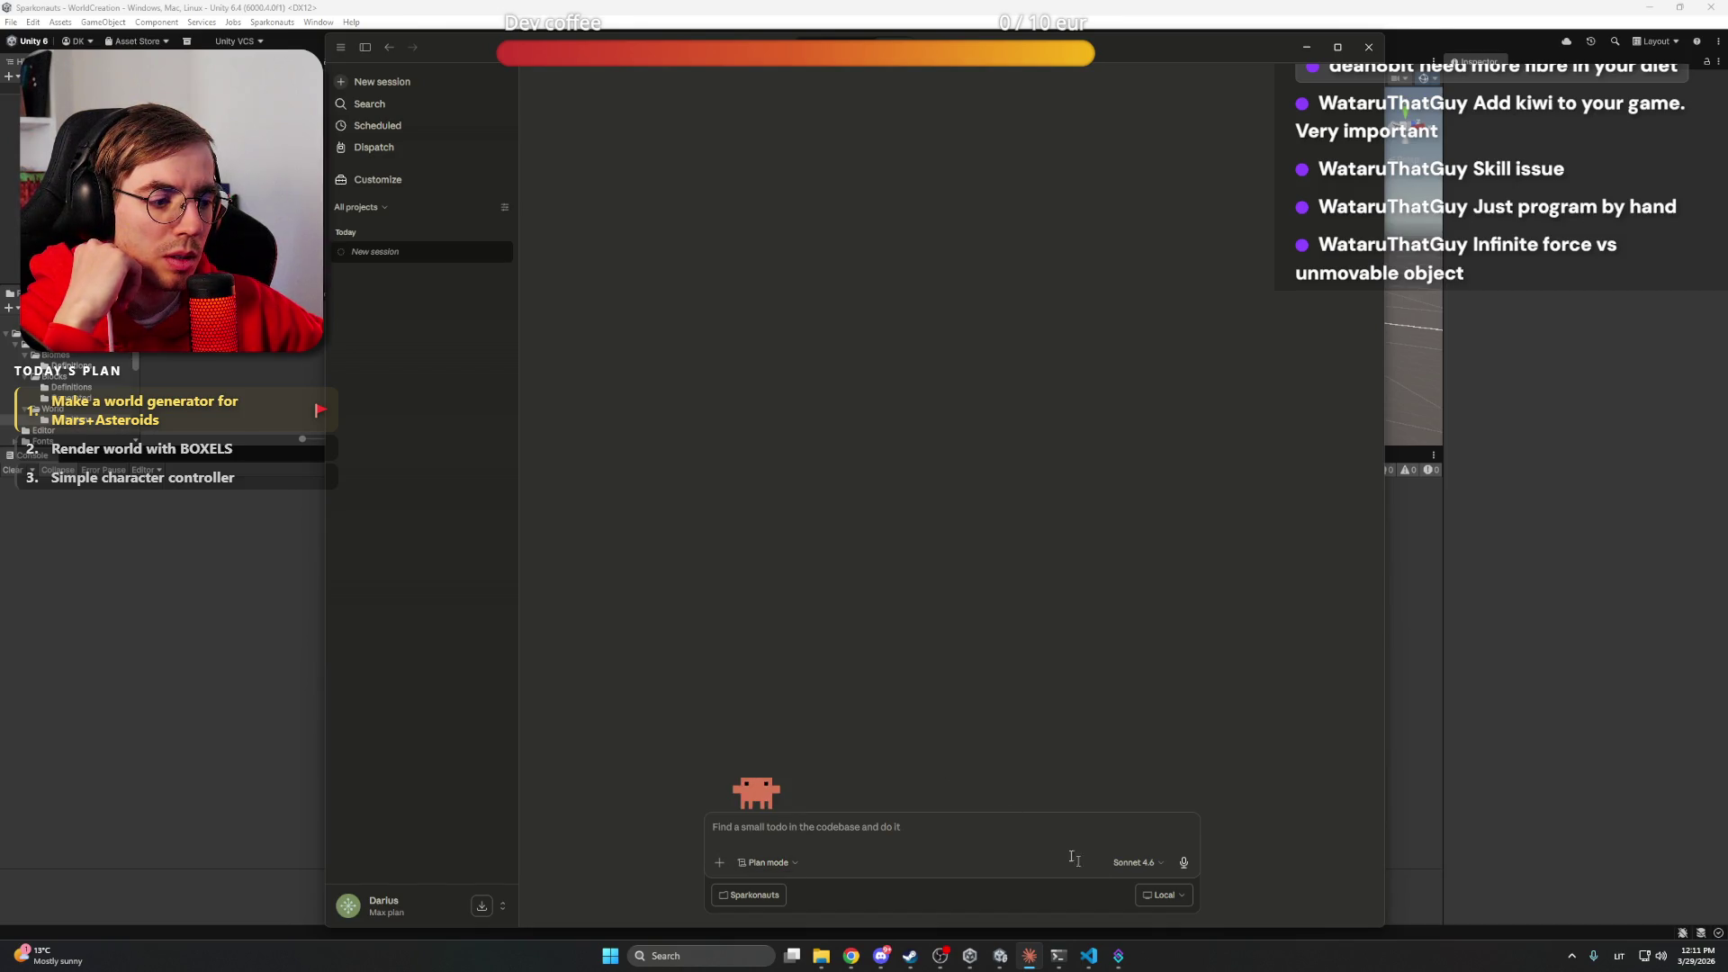
{"action": "left_click", "coordinate": [1138, 865]}
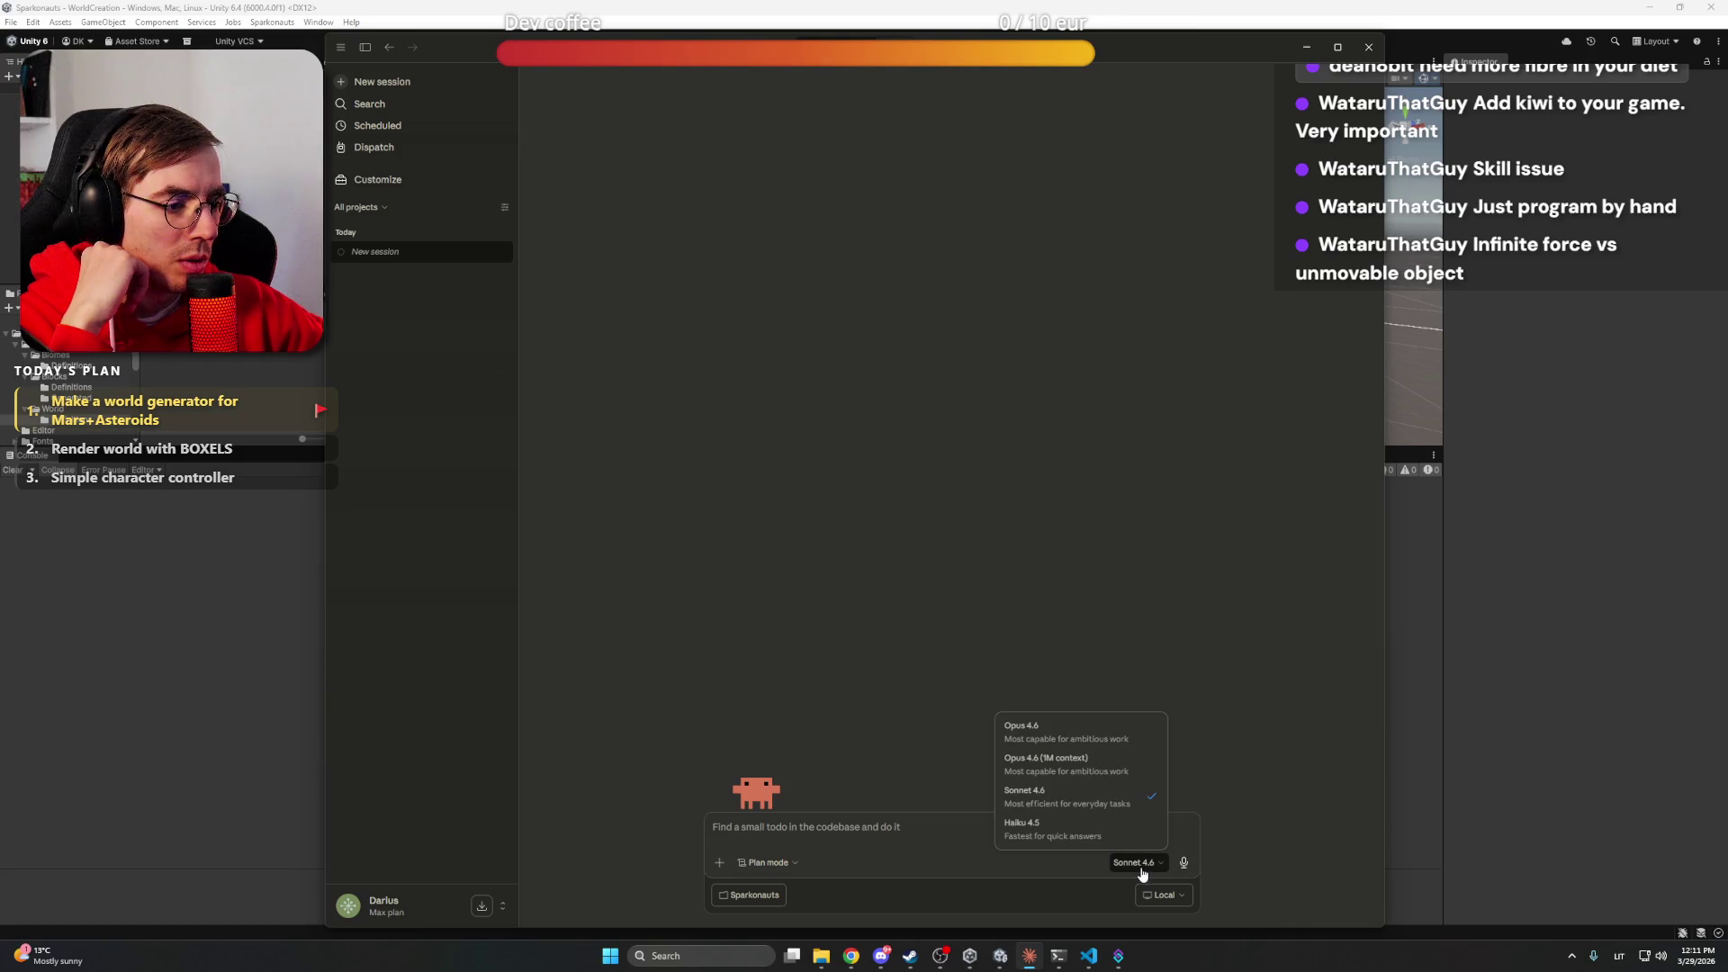
{"action": "left_click", "coordinate": [1119, 772]}
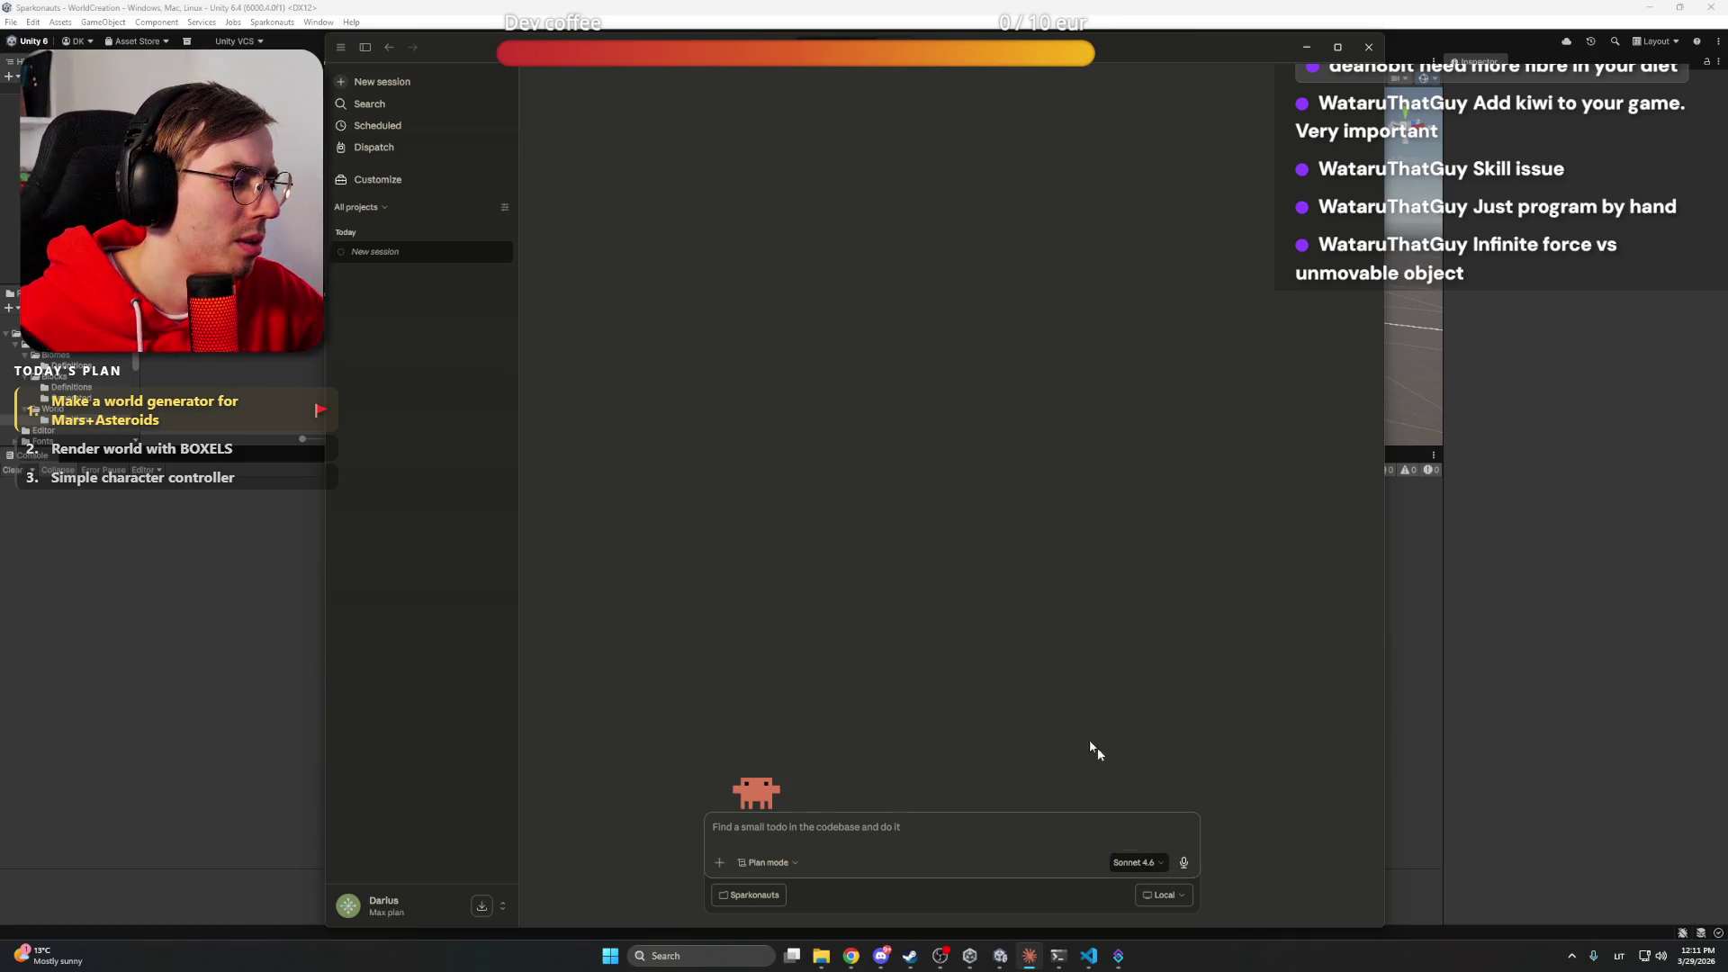
{"action": "left_click", "coordinate": [754, 896]}
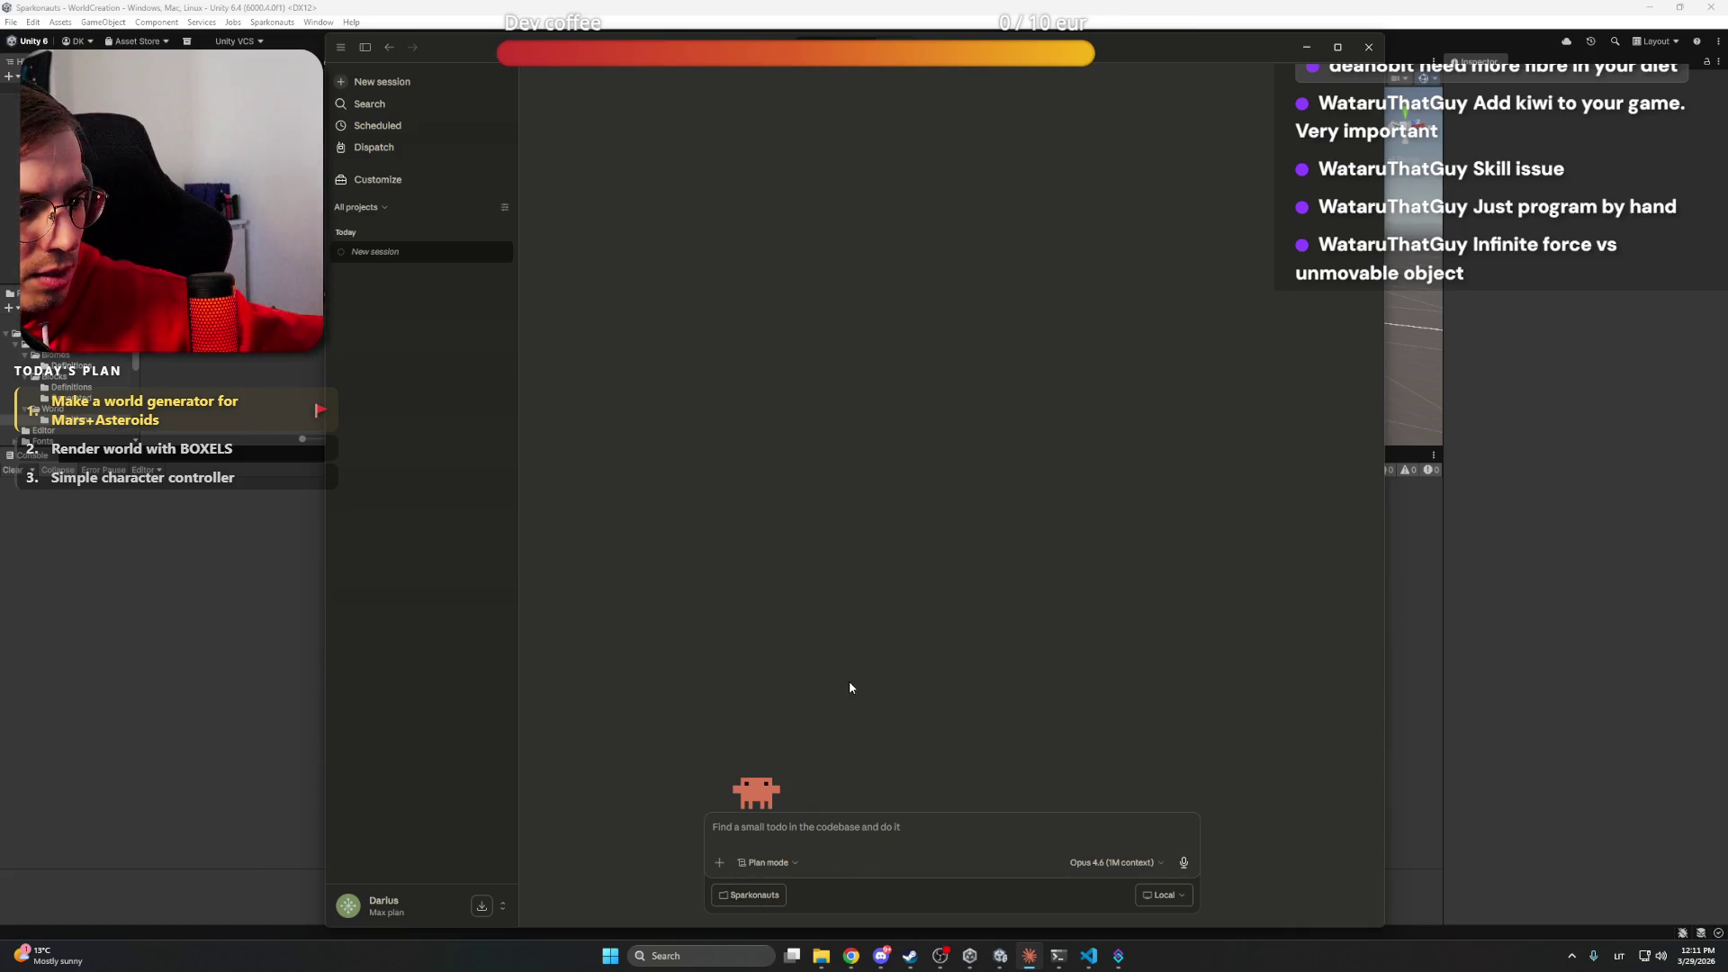
{"action": "left_click", "coordinate": [1087, 493]}
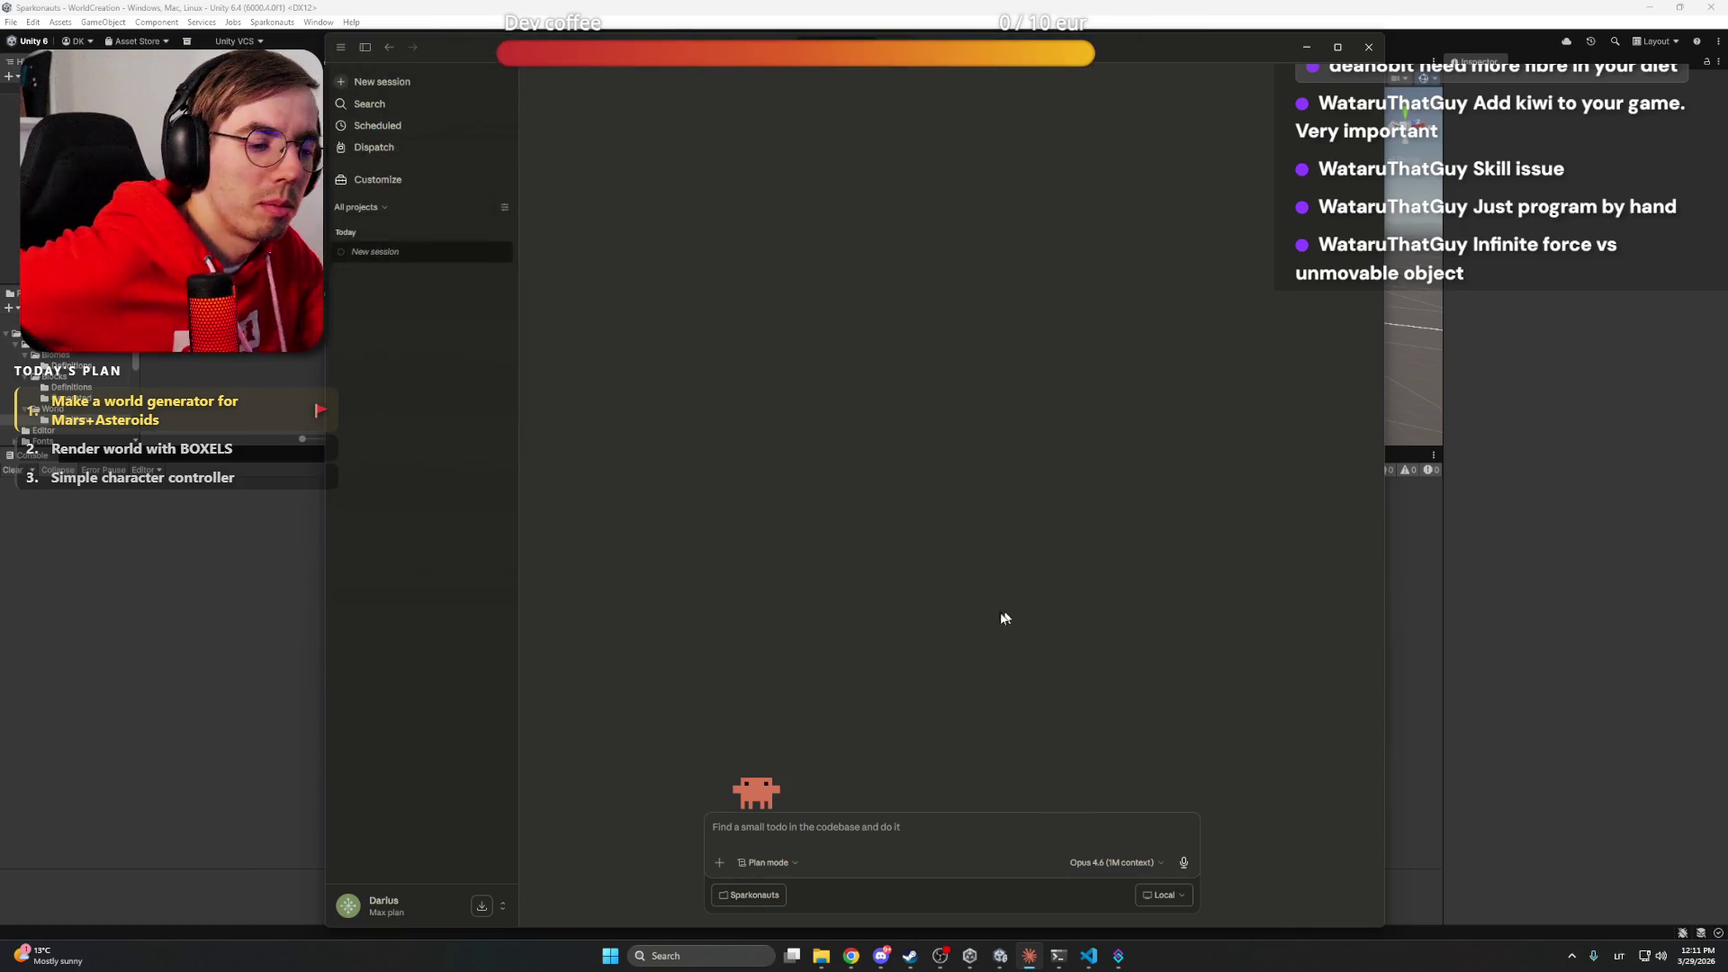
{"action": "left_click", "coordinate": [1162, 896]}
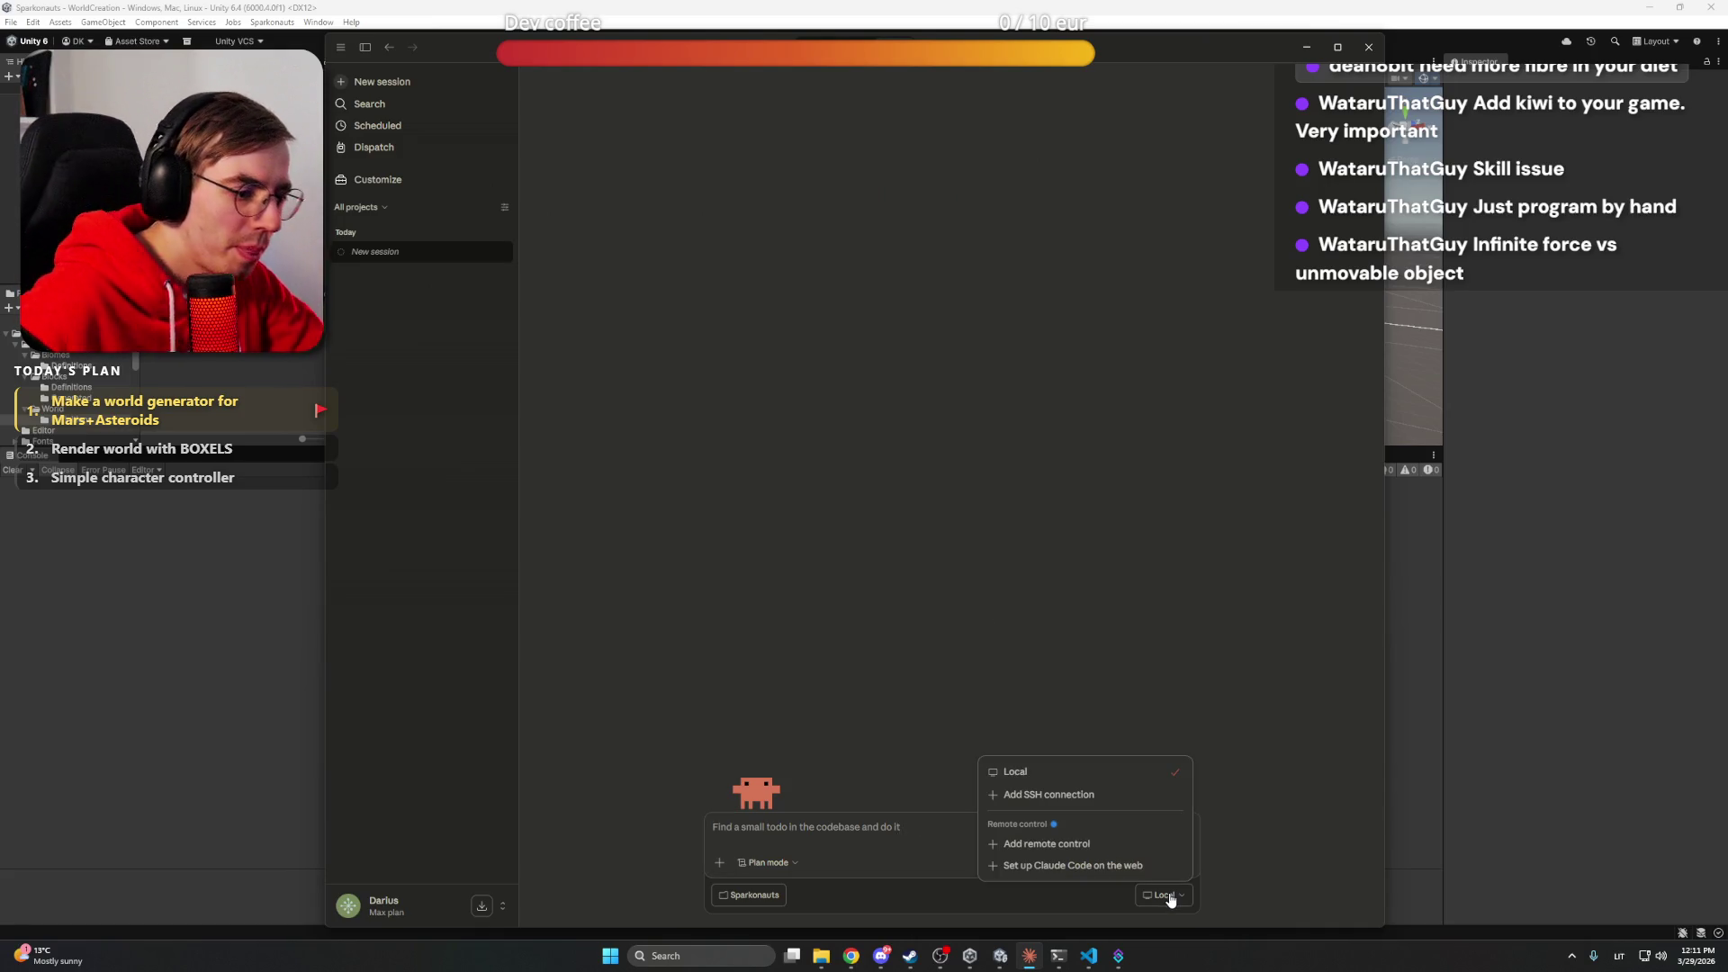
{"action": "left_click", "coordinate": [1001, 523]}
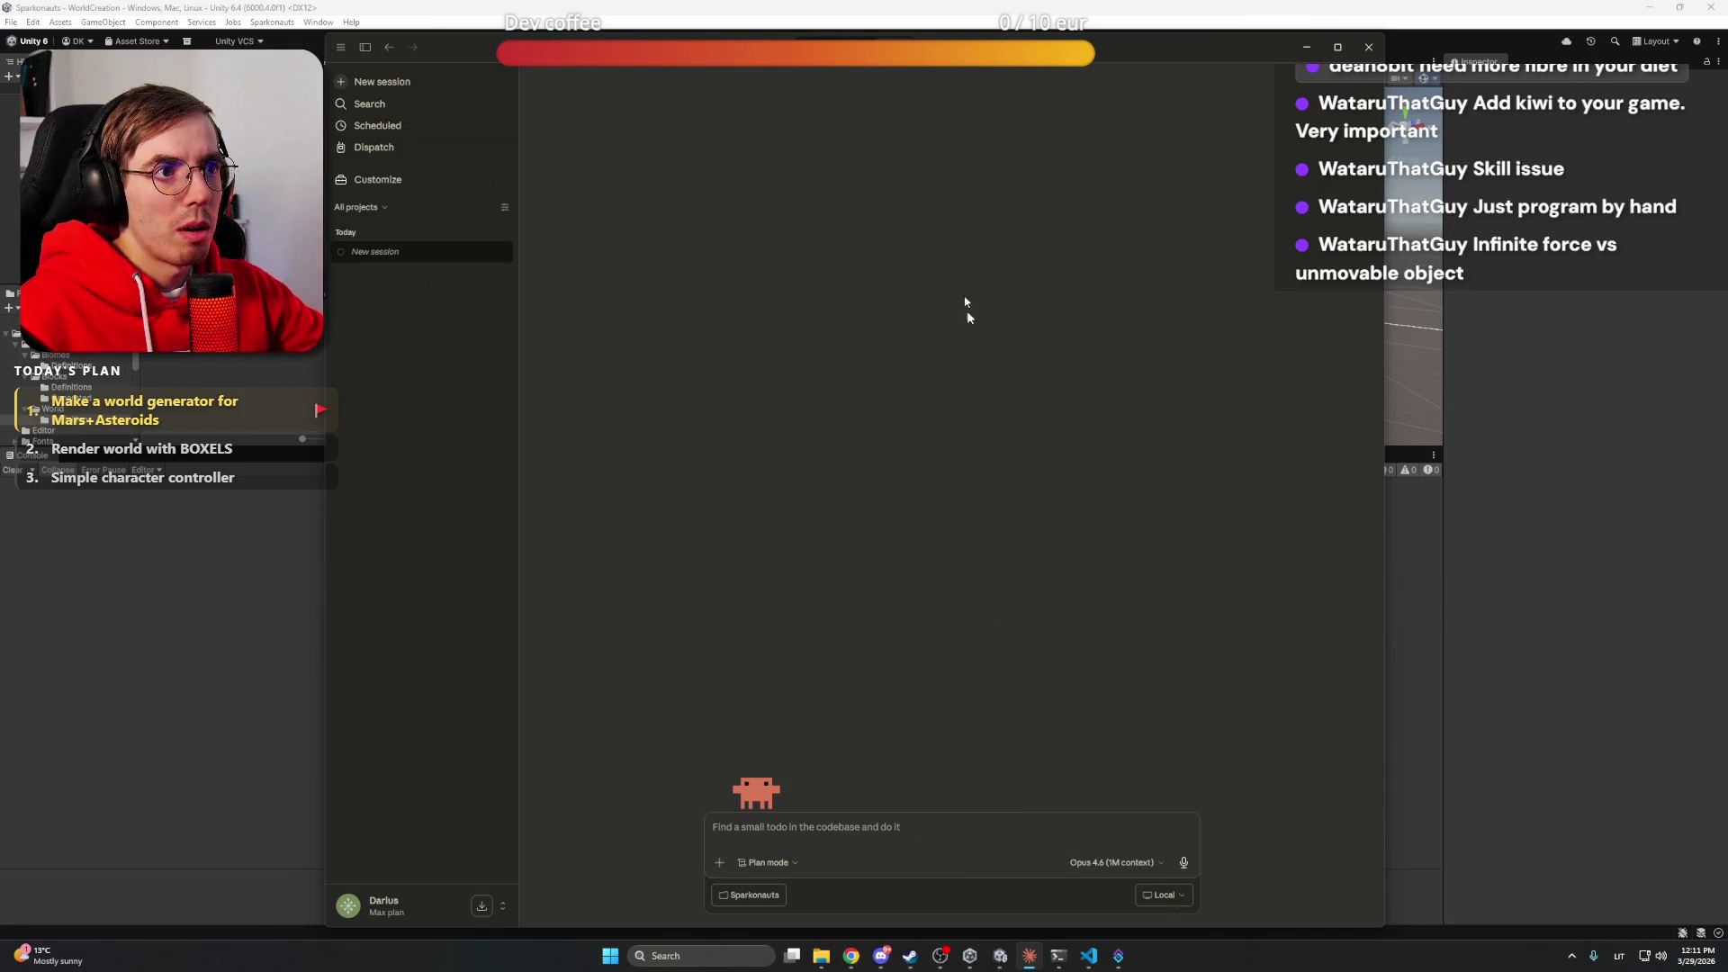
{"action": "left_click_drag", "start_coordinate": [1158, 31], "coordinate": [1164, 0]}
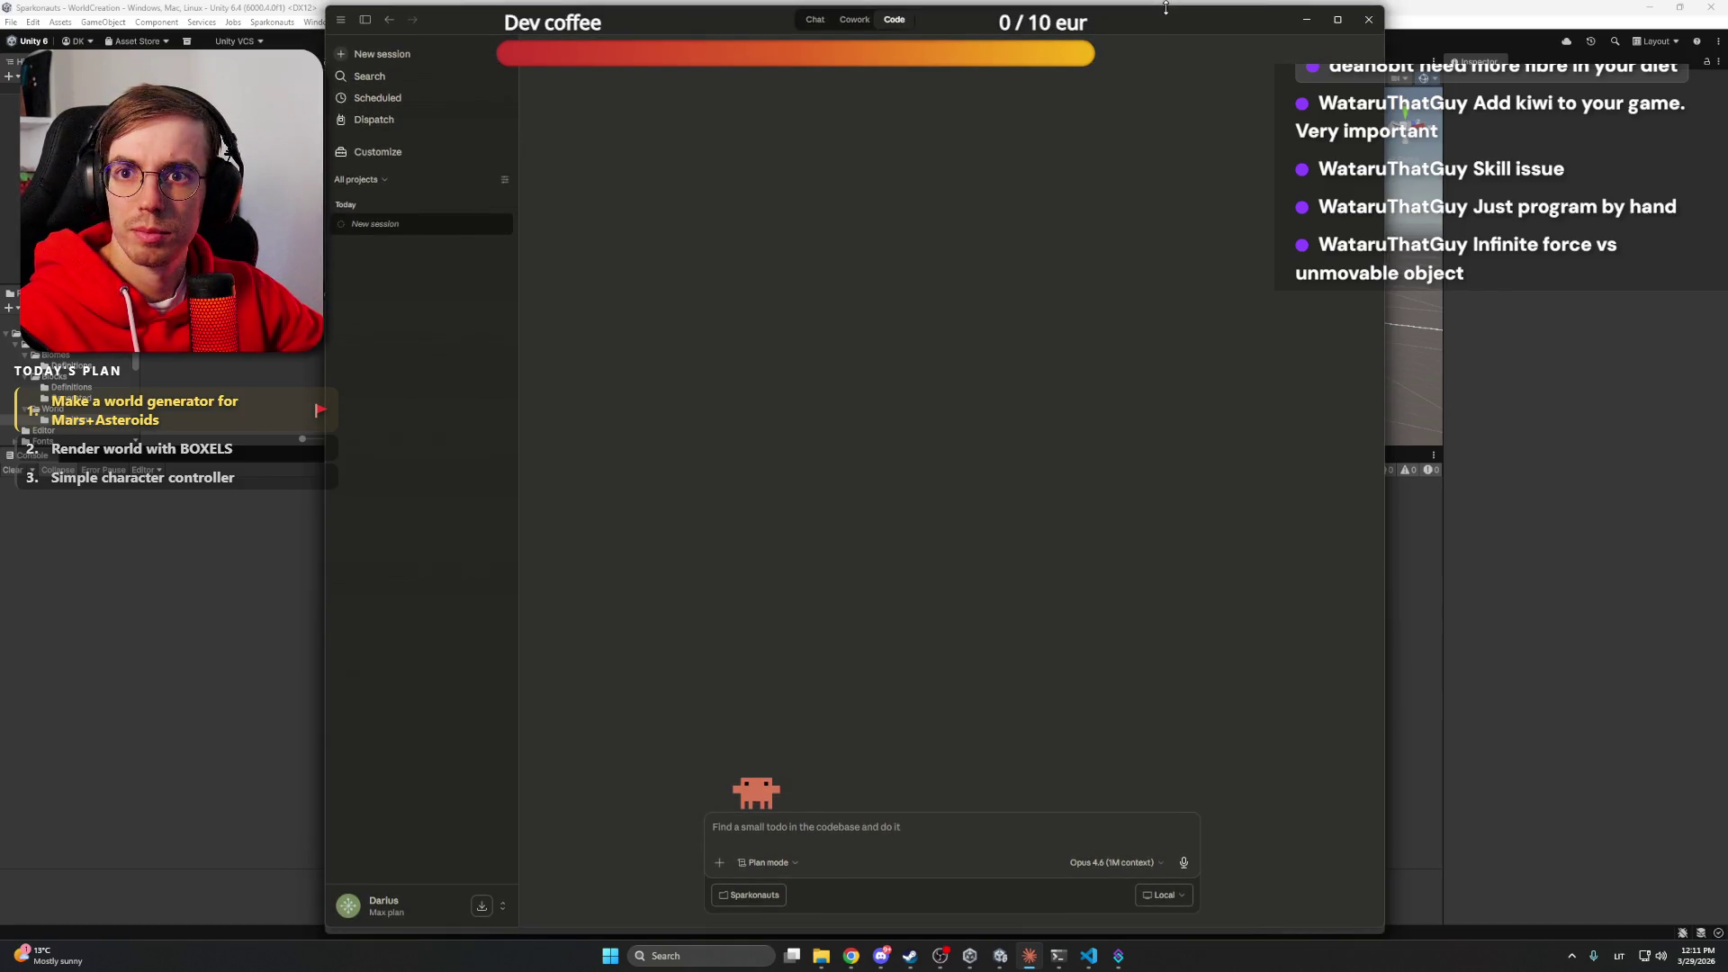
{"action": "left_click", "coordinate": [902, 844]}
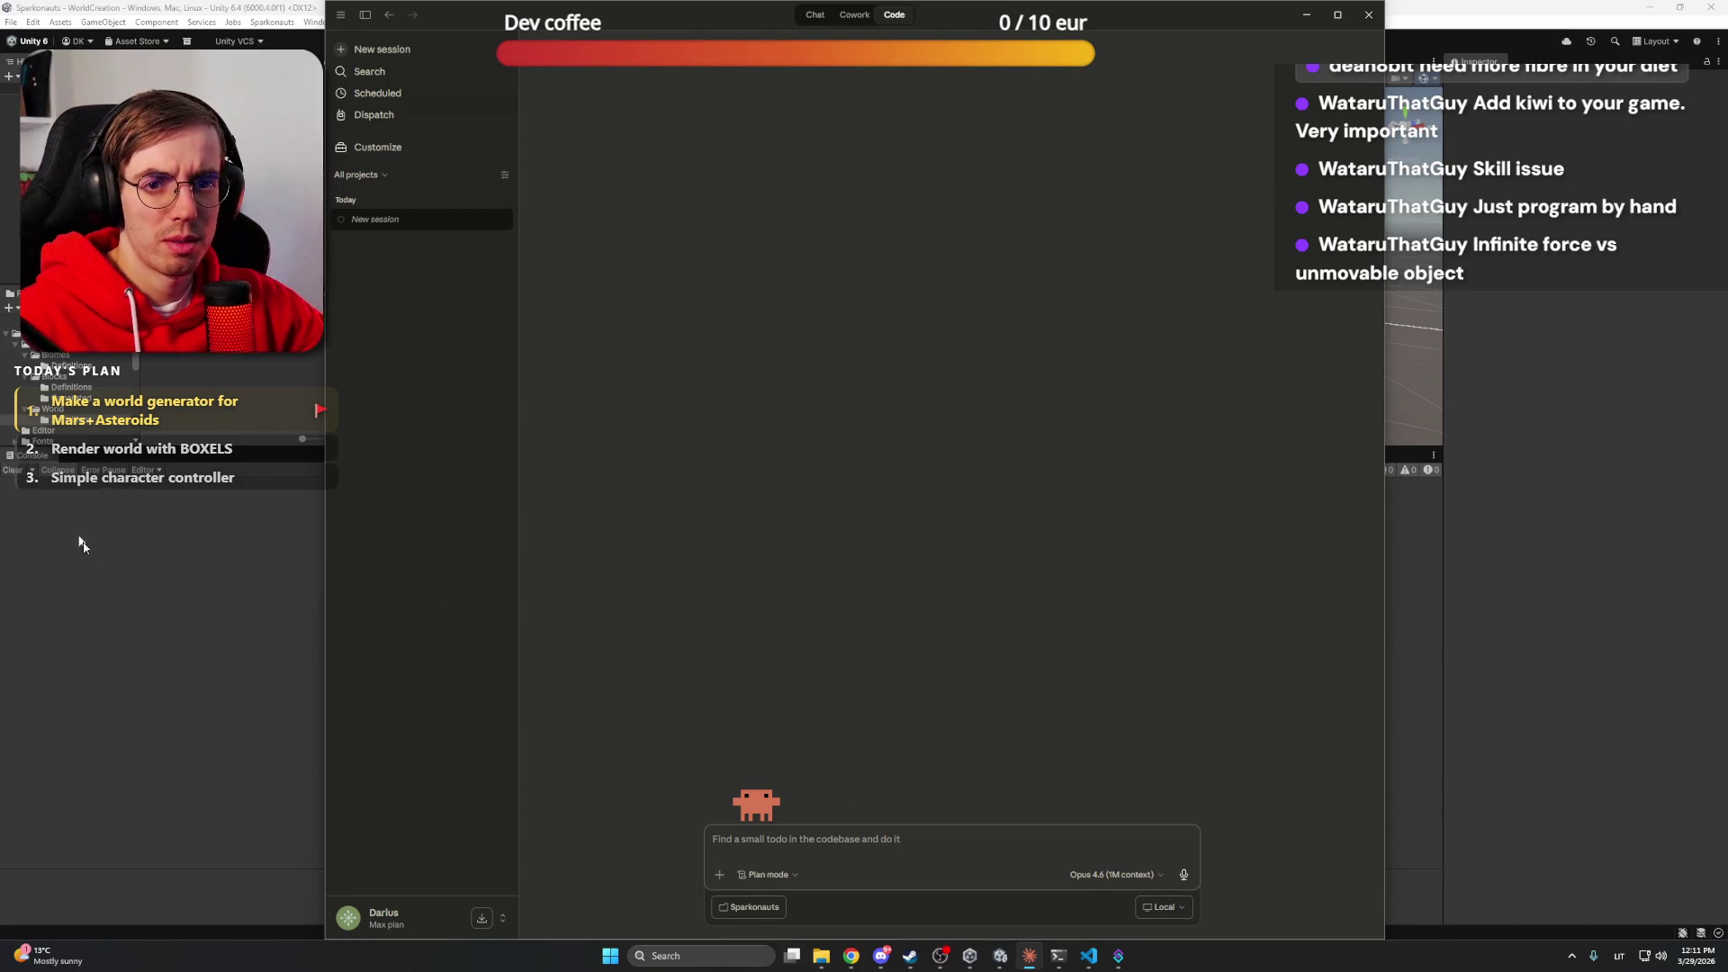
Enlarge Unity's Scene and Project panels, then return to the Claude app
{"action": "left_click", "coordinate": [183, 514]}
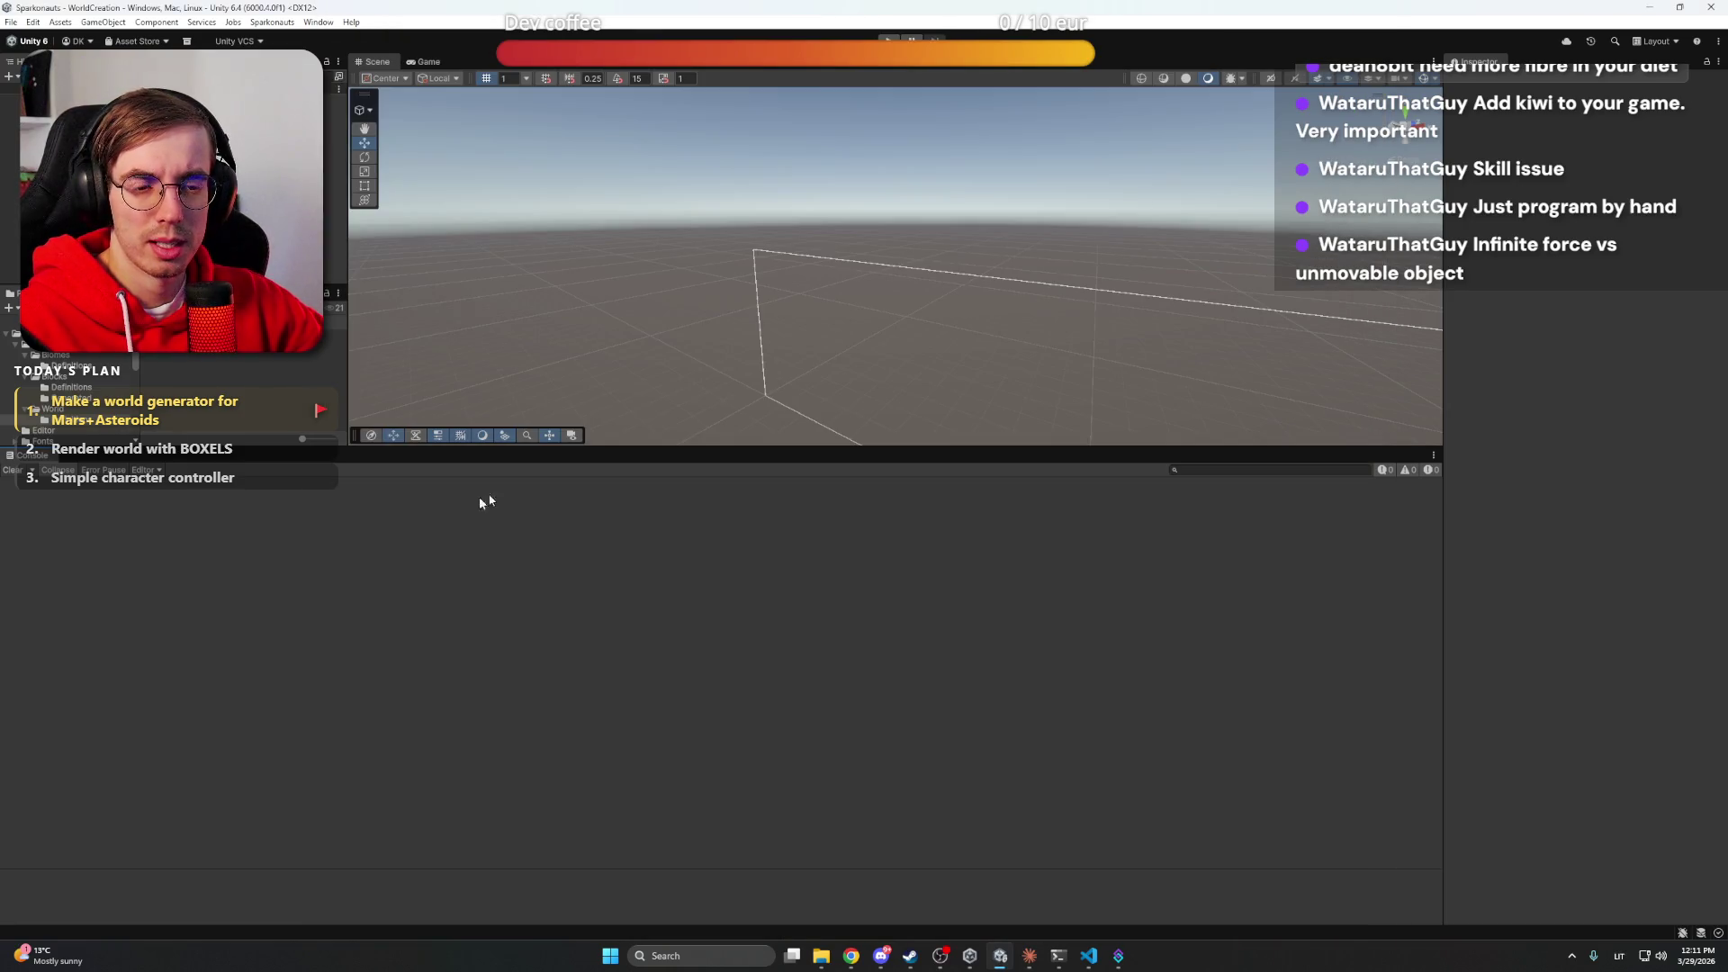
{"action": "mouse_move", "coordinate": [571, 450]}
{"action": "left_mouse_down"}
{"action": "mouse_move", "coordinate": [571, 693]}
{"action": "mouse_move", "coordinate": [589, 765]}
{"action": "left_mouse_up"}
{"action": "left_click", "coordinate": [1025, 952]}
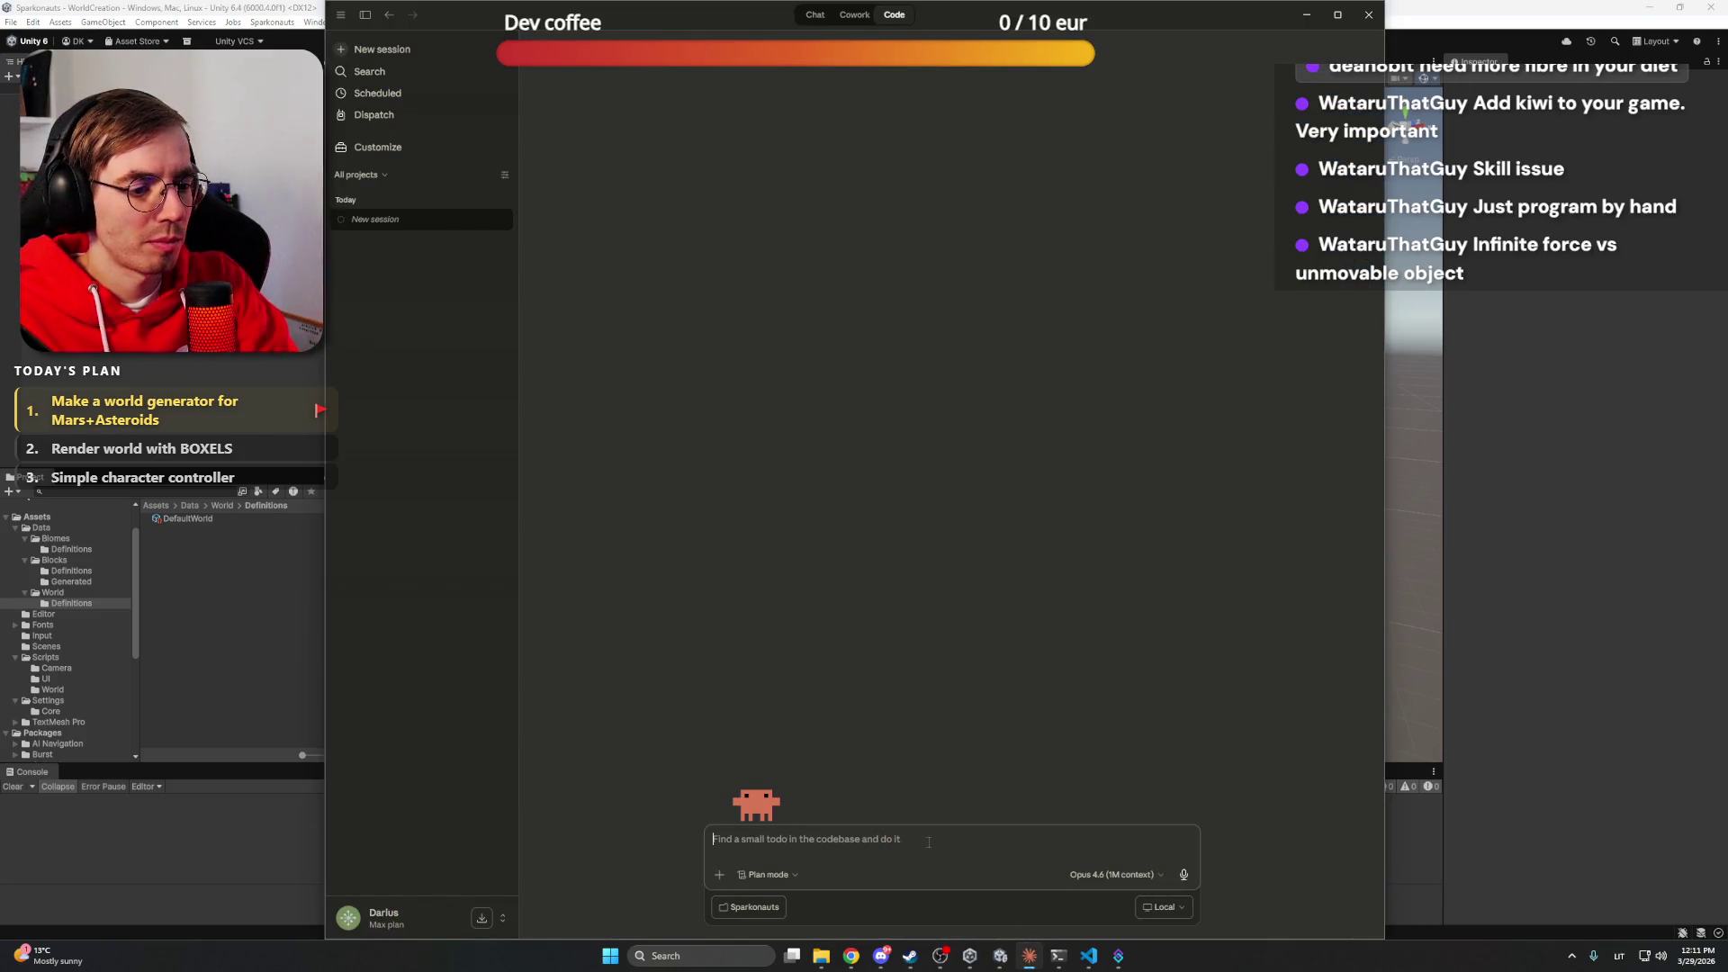
Select the '# Darius Notes' heading in Architecture_world.md, then minimize VS Code
{"action": "left_click", "coordinate": [1089, 955]}
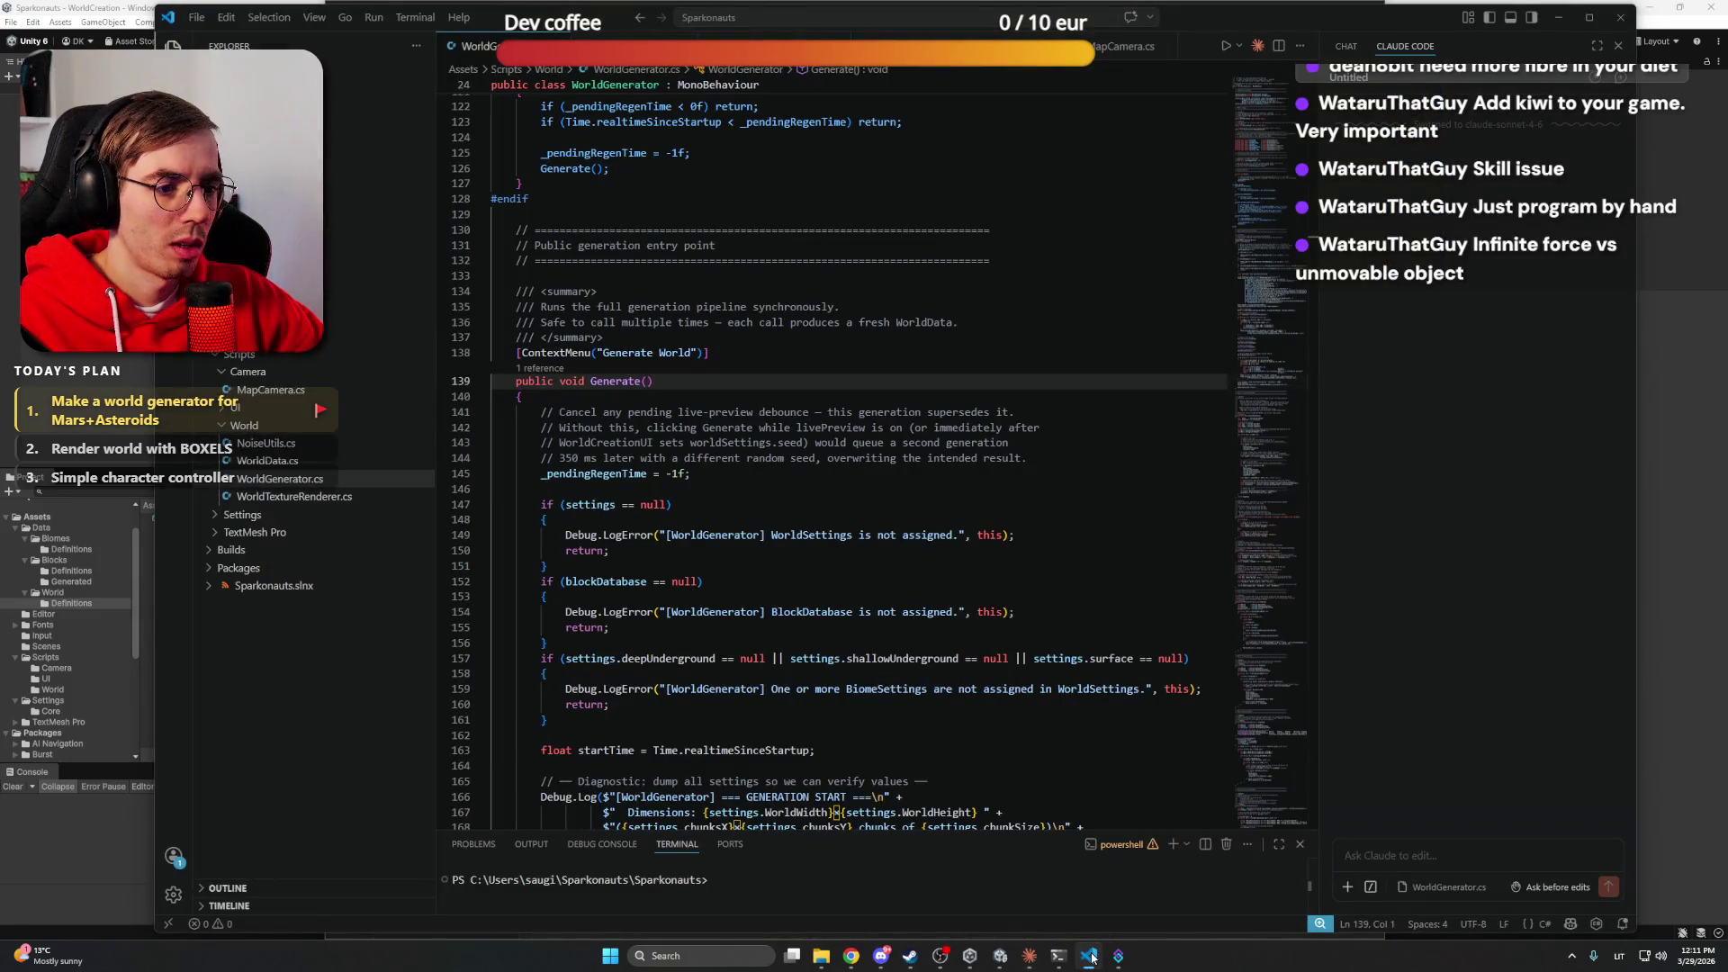
{"action": "left_click", "coordinate": [1090, 956]}
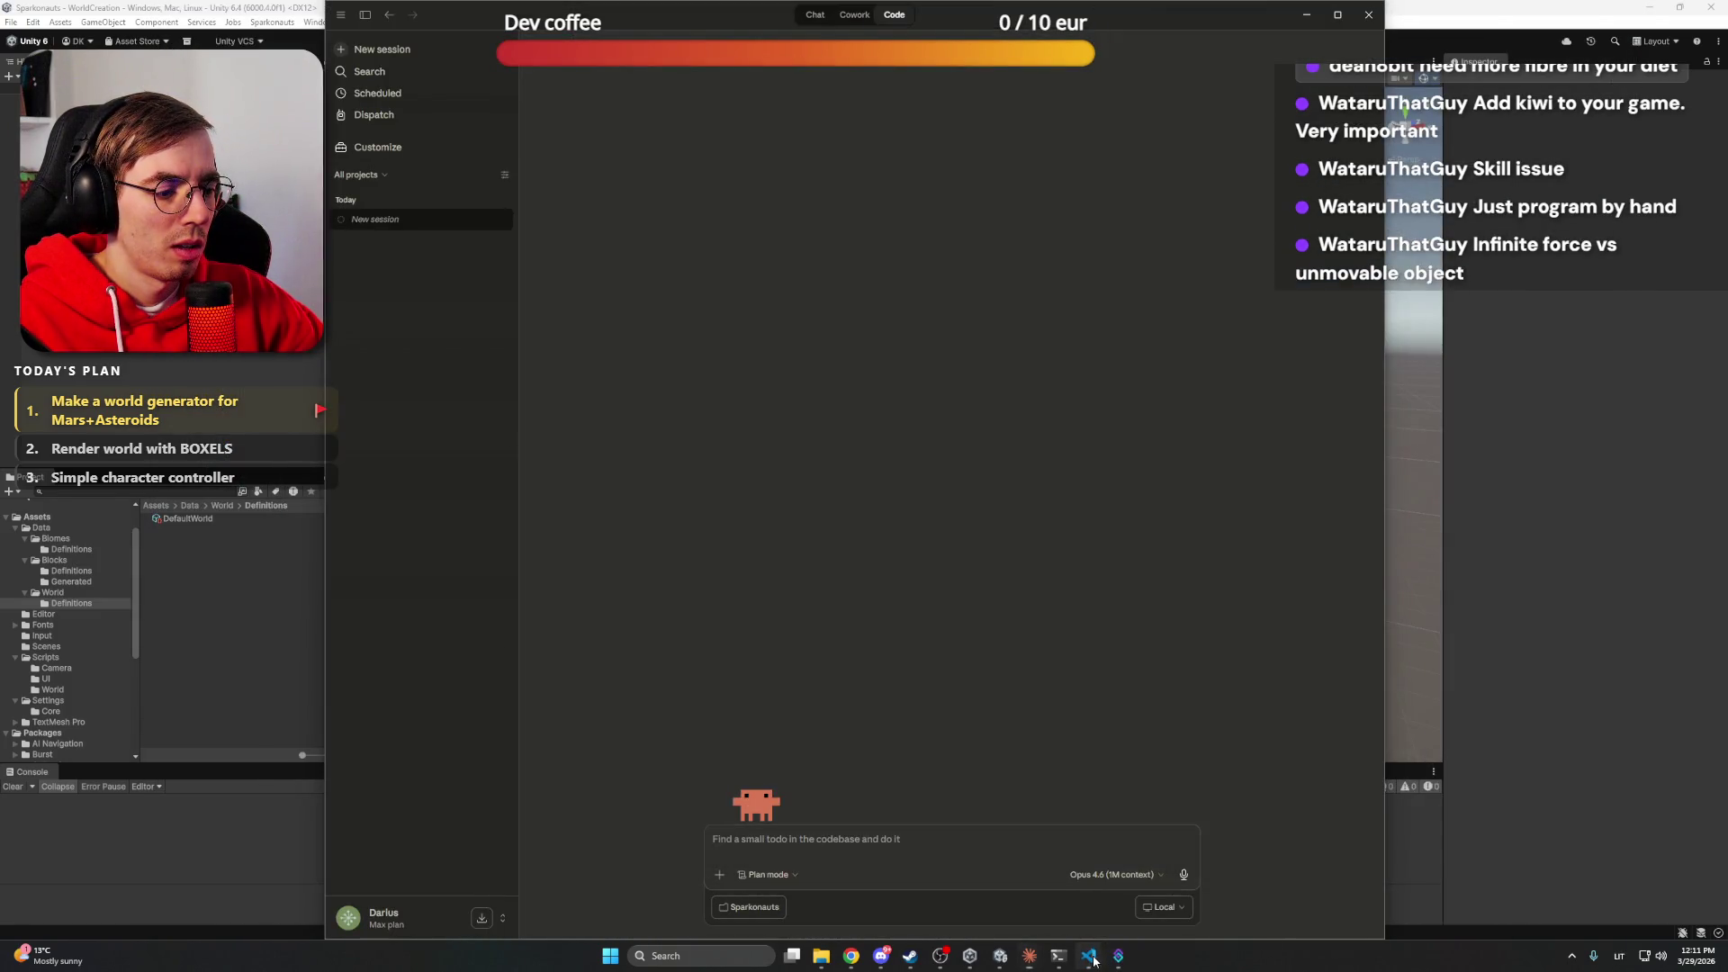
{"action": "left_click", "coordinate": [1090, 957]}
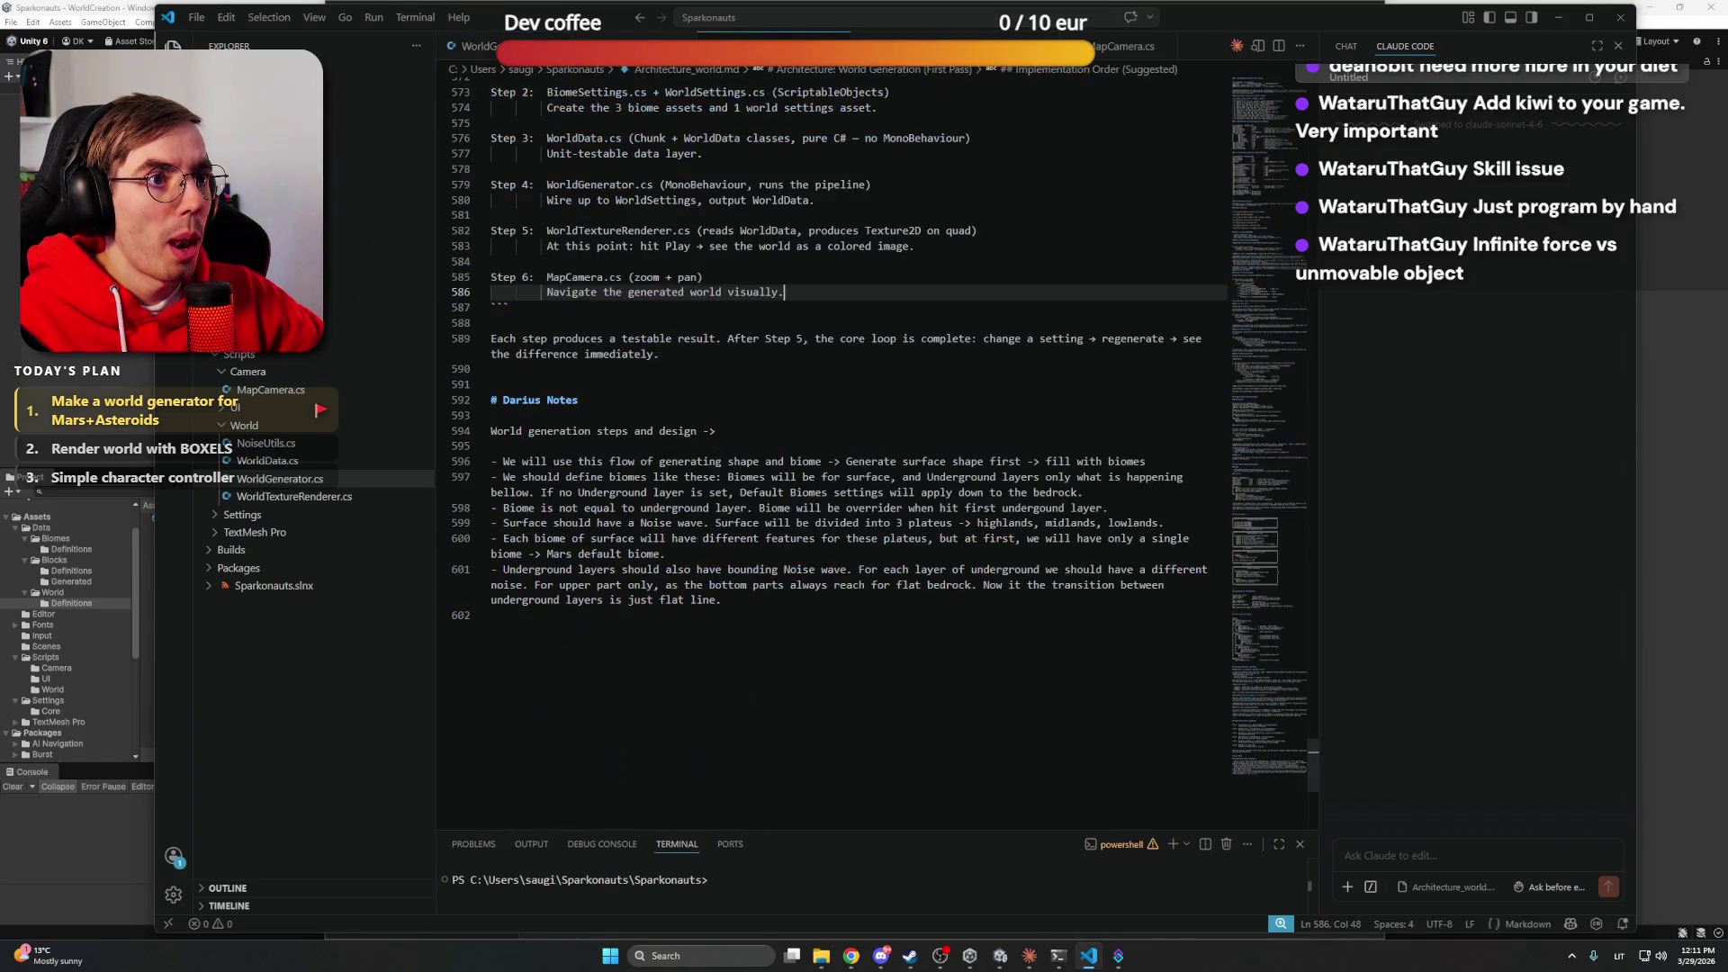
{"action": "left_click_drag", "start_coordinate": [582, 405], "coordinate": [502, 400]}
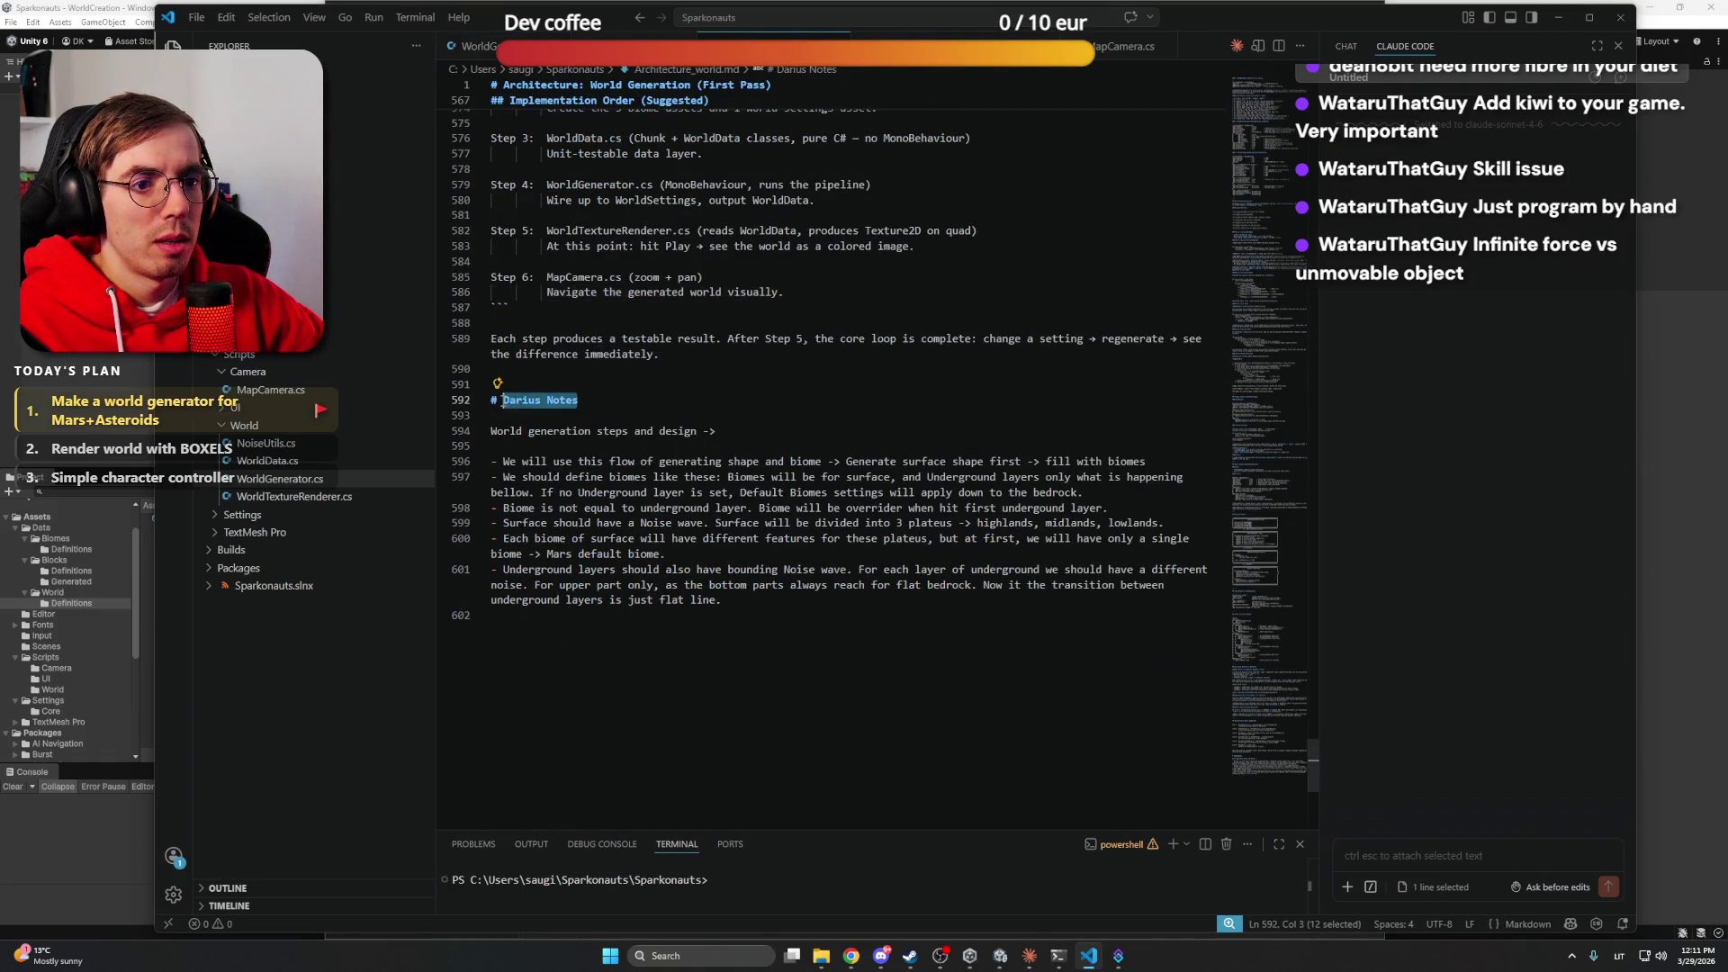
{"action": "left_click", "coordinate": [1558, 13]}
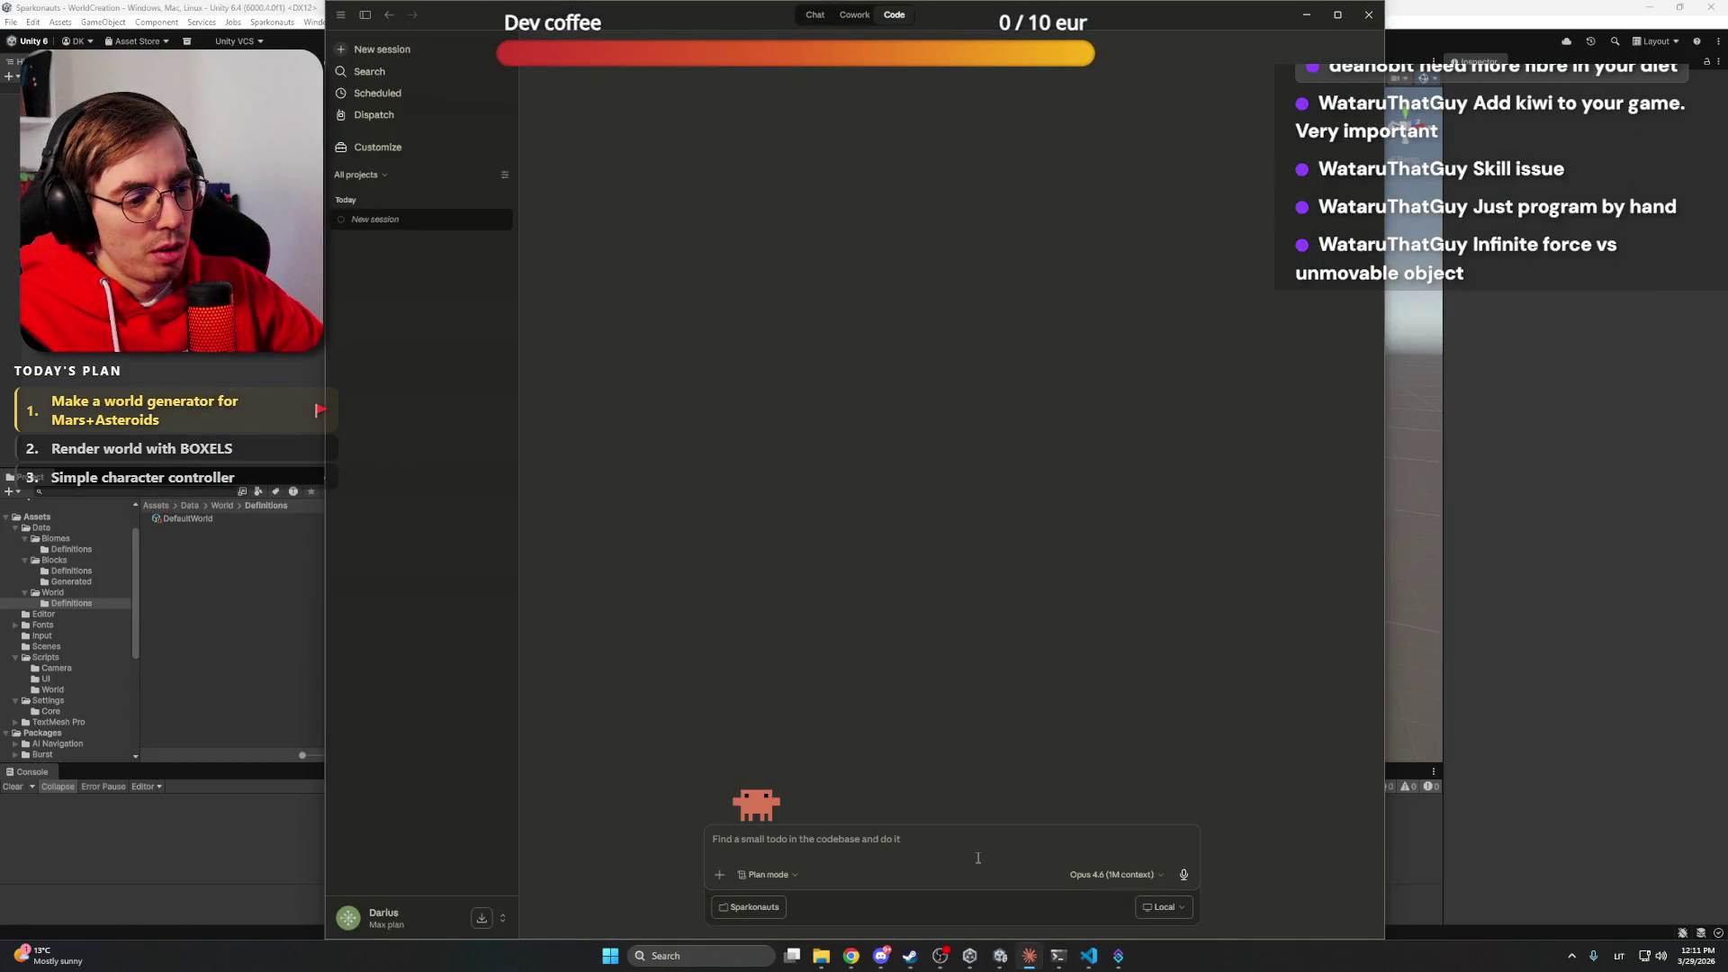
Draft a request to follow Architecture_world.md's Darius Notes and rewrite world generation with a separate viewing scene
{"action": "left_click", "coordinate": [978, 851]}
{"action": "type", "text": "Read Archi"}
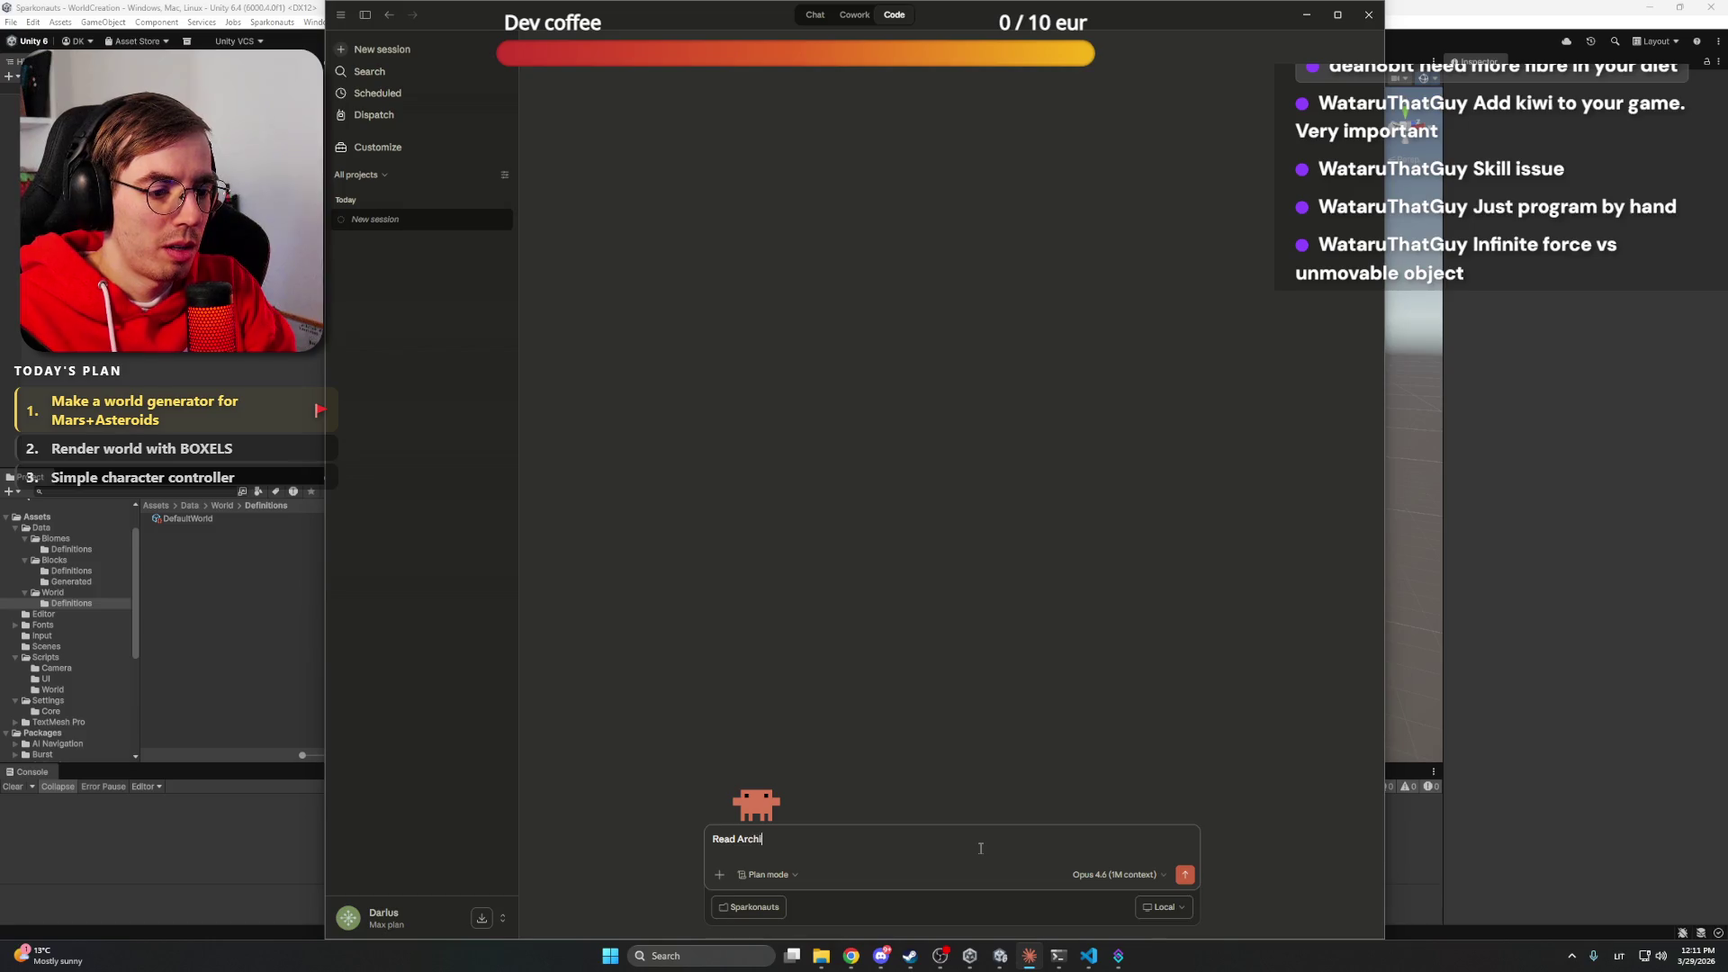
{"action": "type", "text": "te"}
{"action": "type", "text": "cture_world.md"}
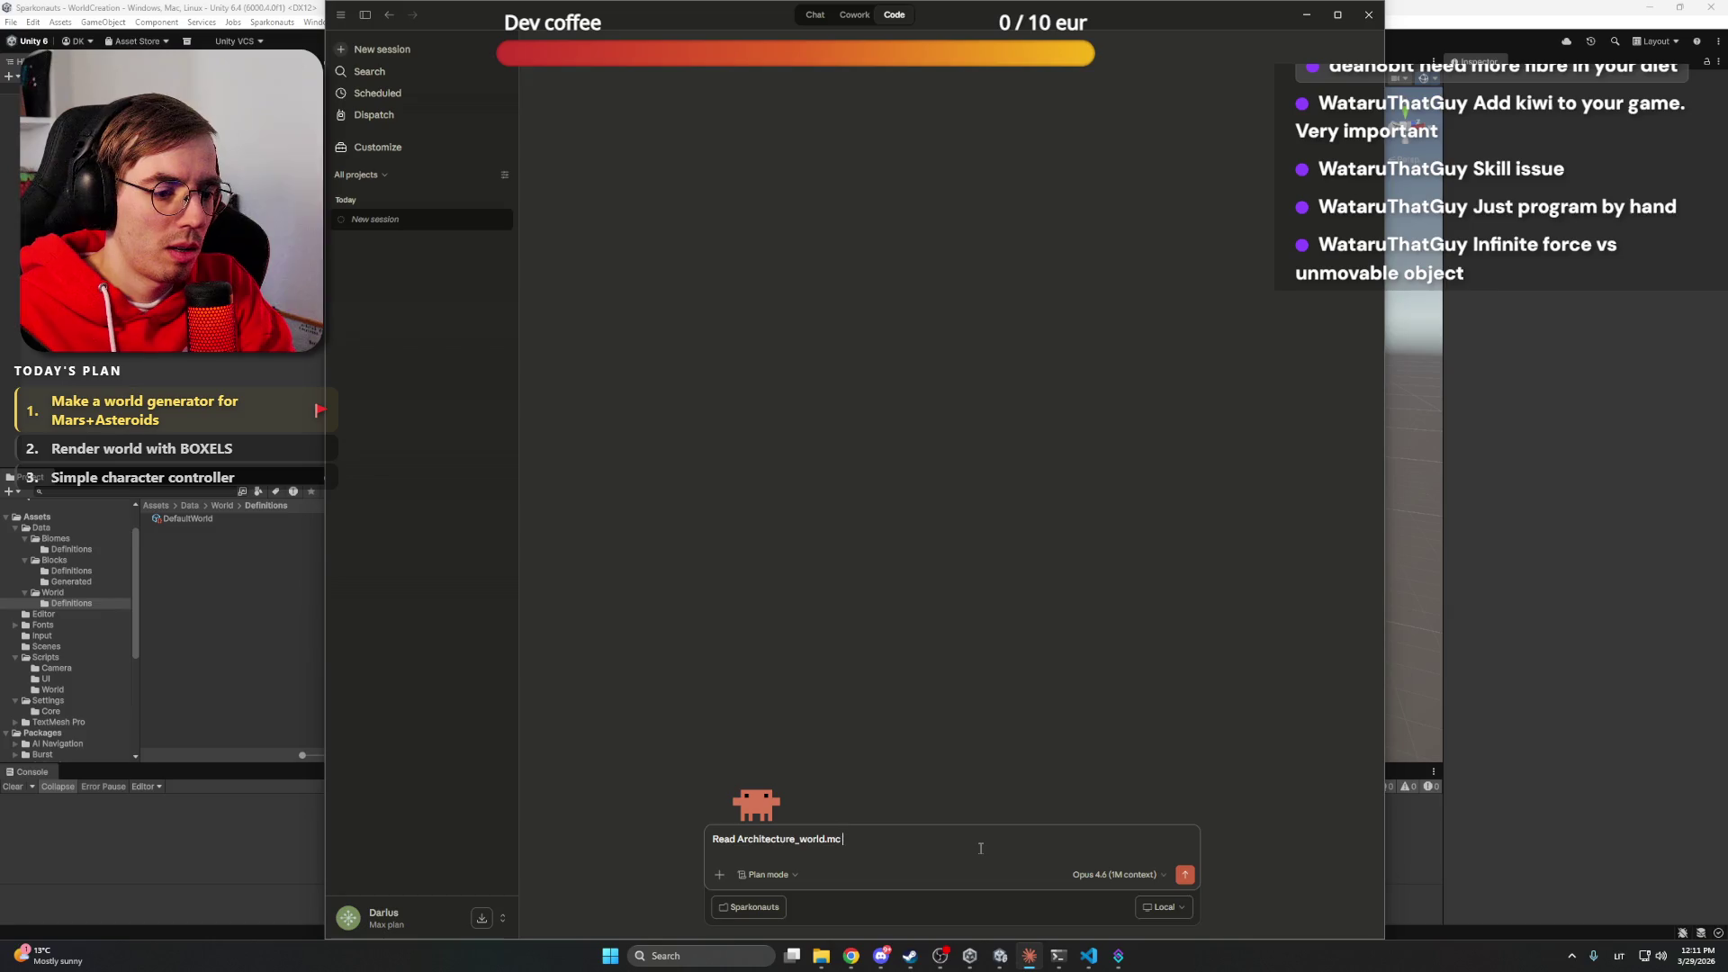
{"action": "type", "text": "find"}
{"action": "type", "text": " my Darius Notes"}
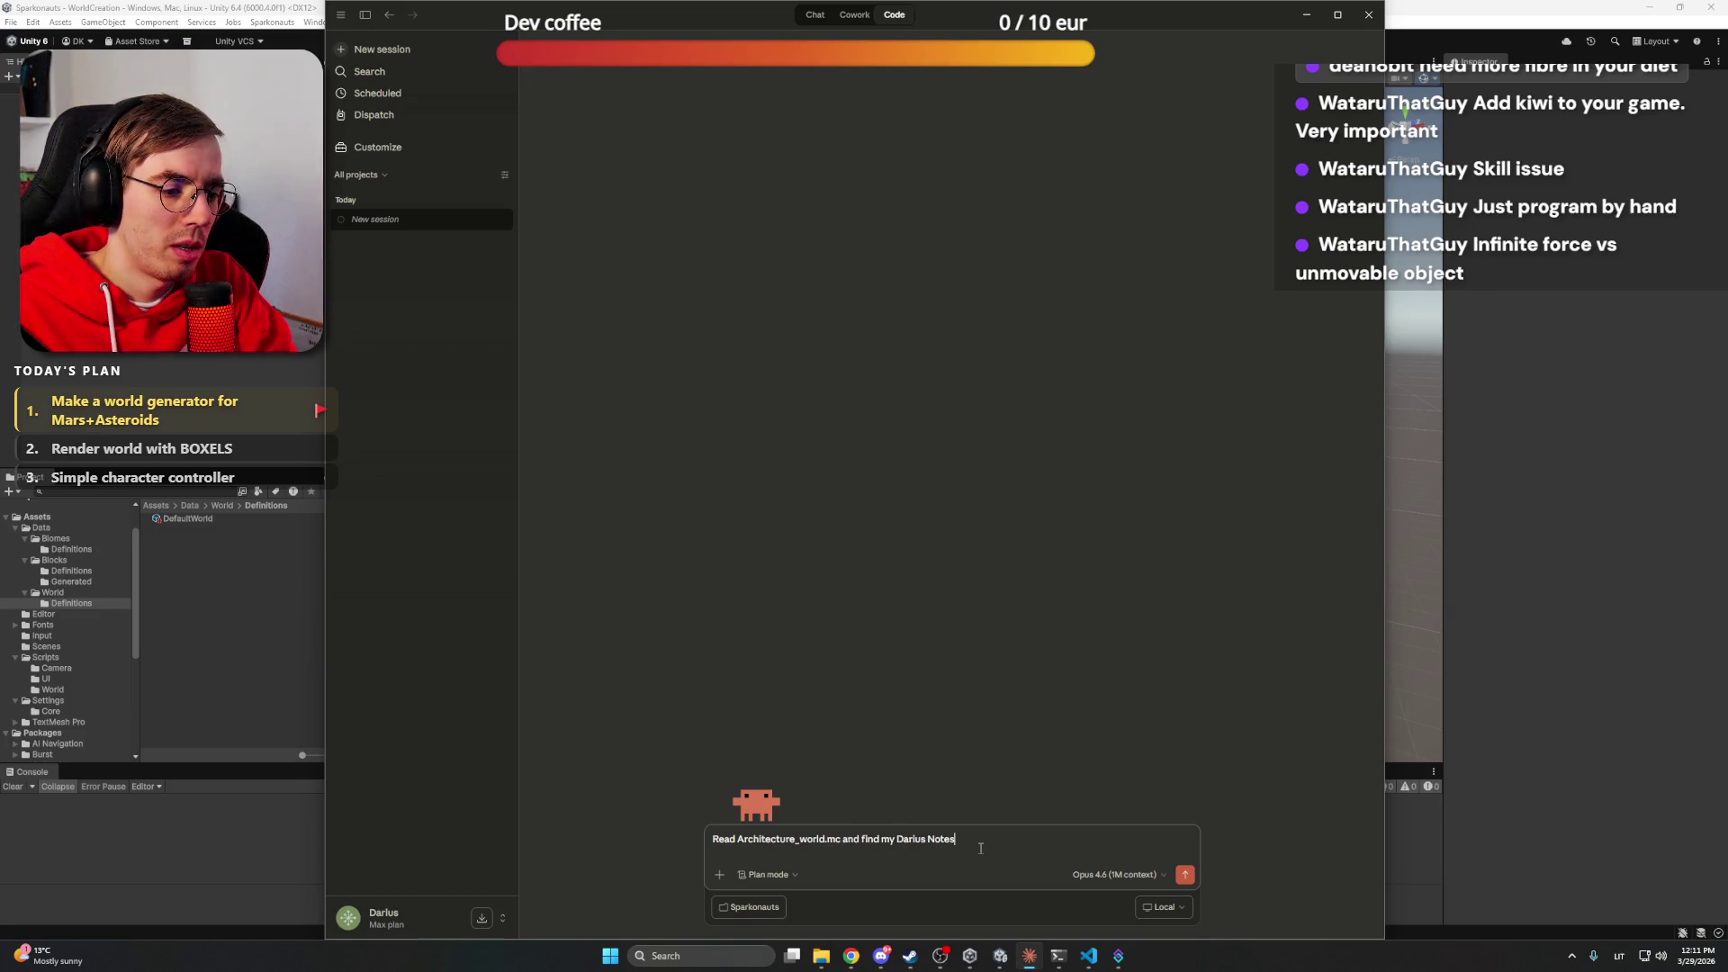
{"action": "type", "text": "last p"}
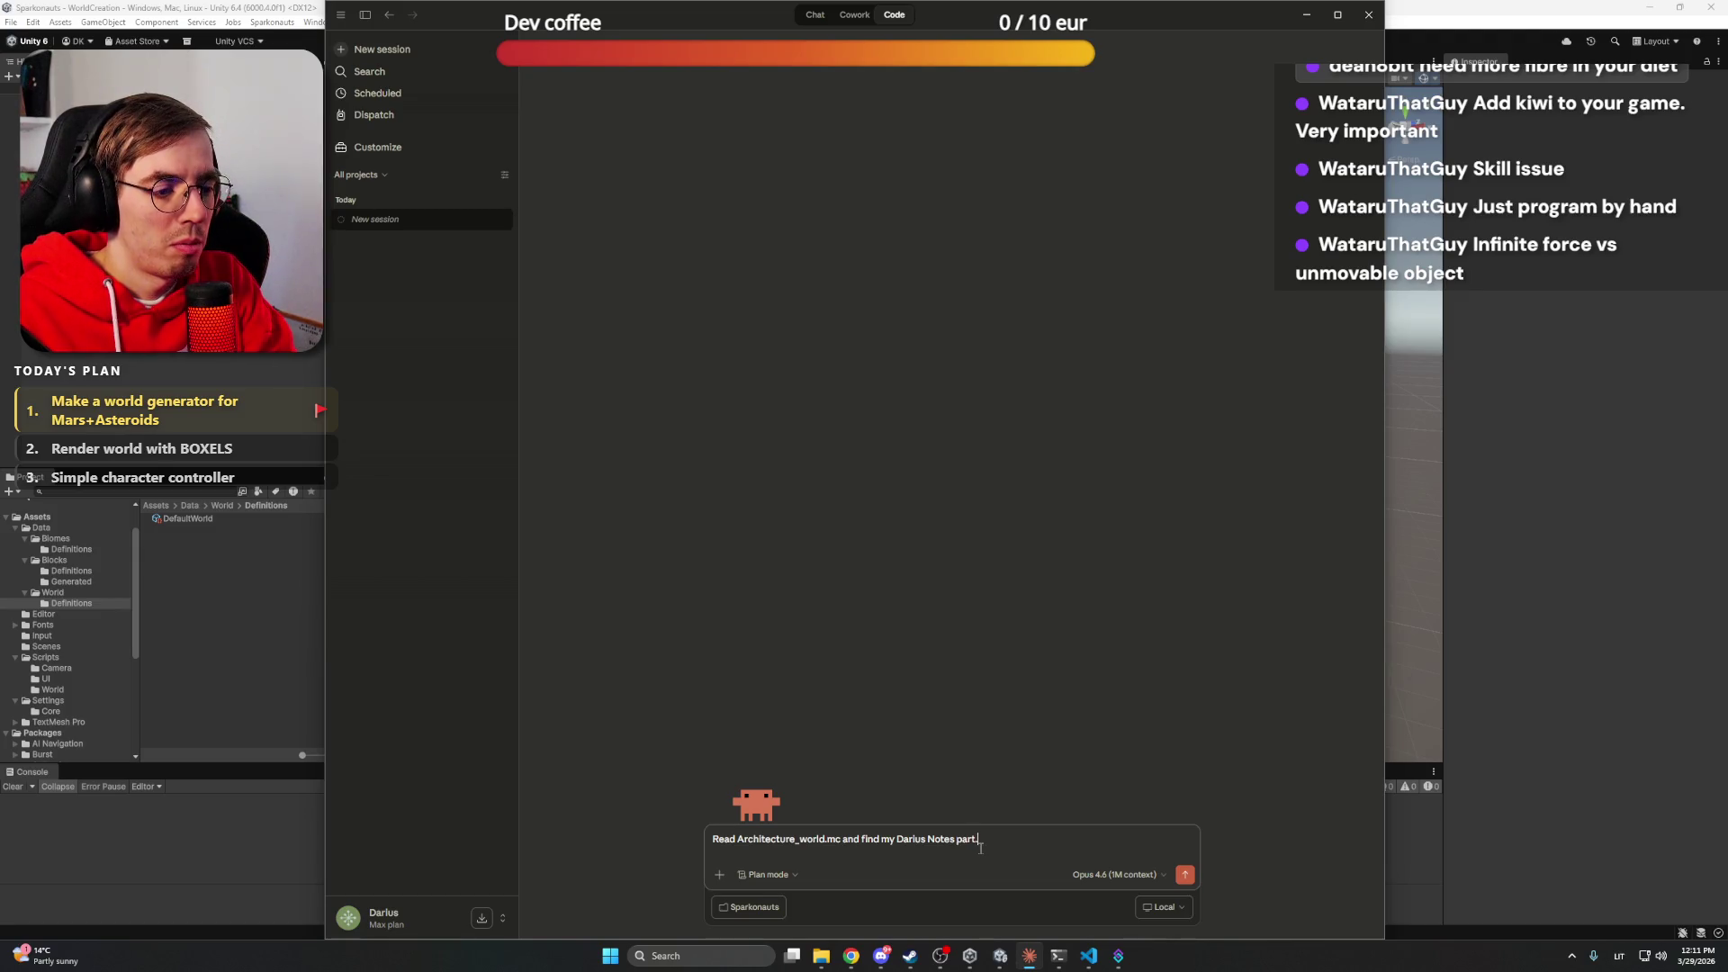
{"action": "type", "text": "I wan"}
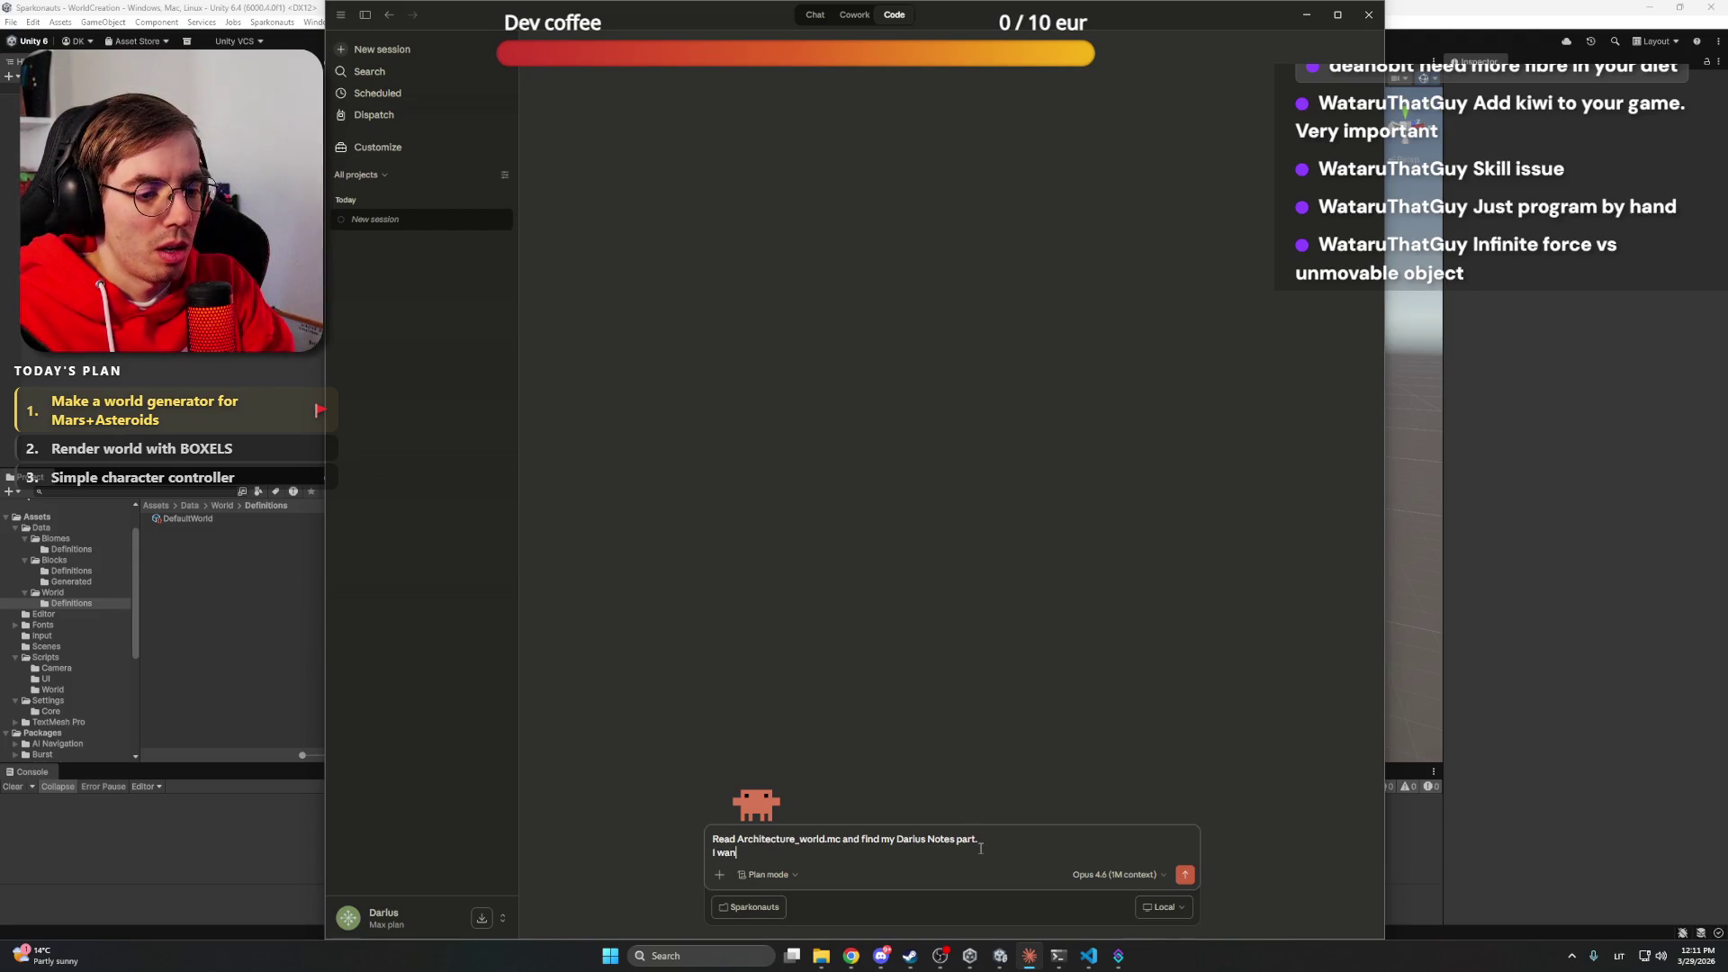
{"action": "type", "text": "t to update the"}
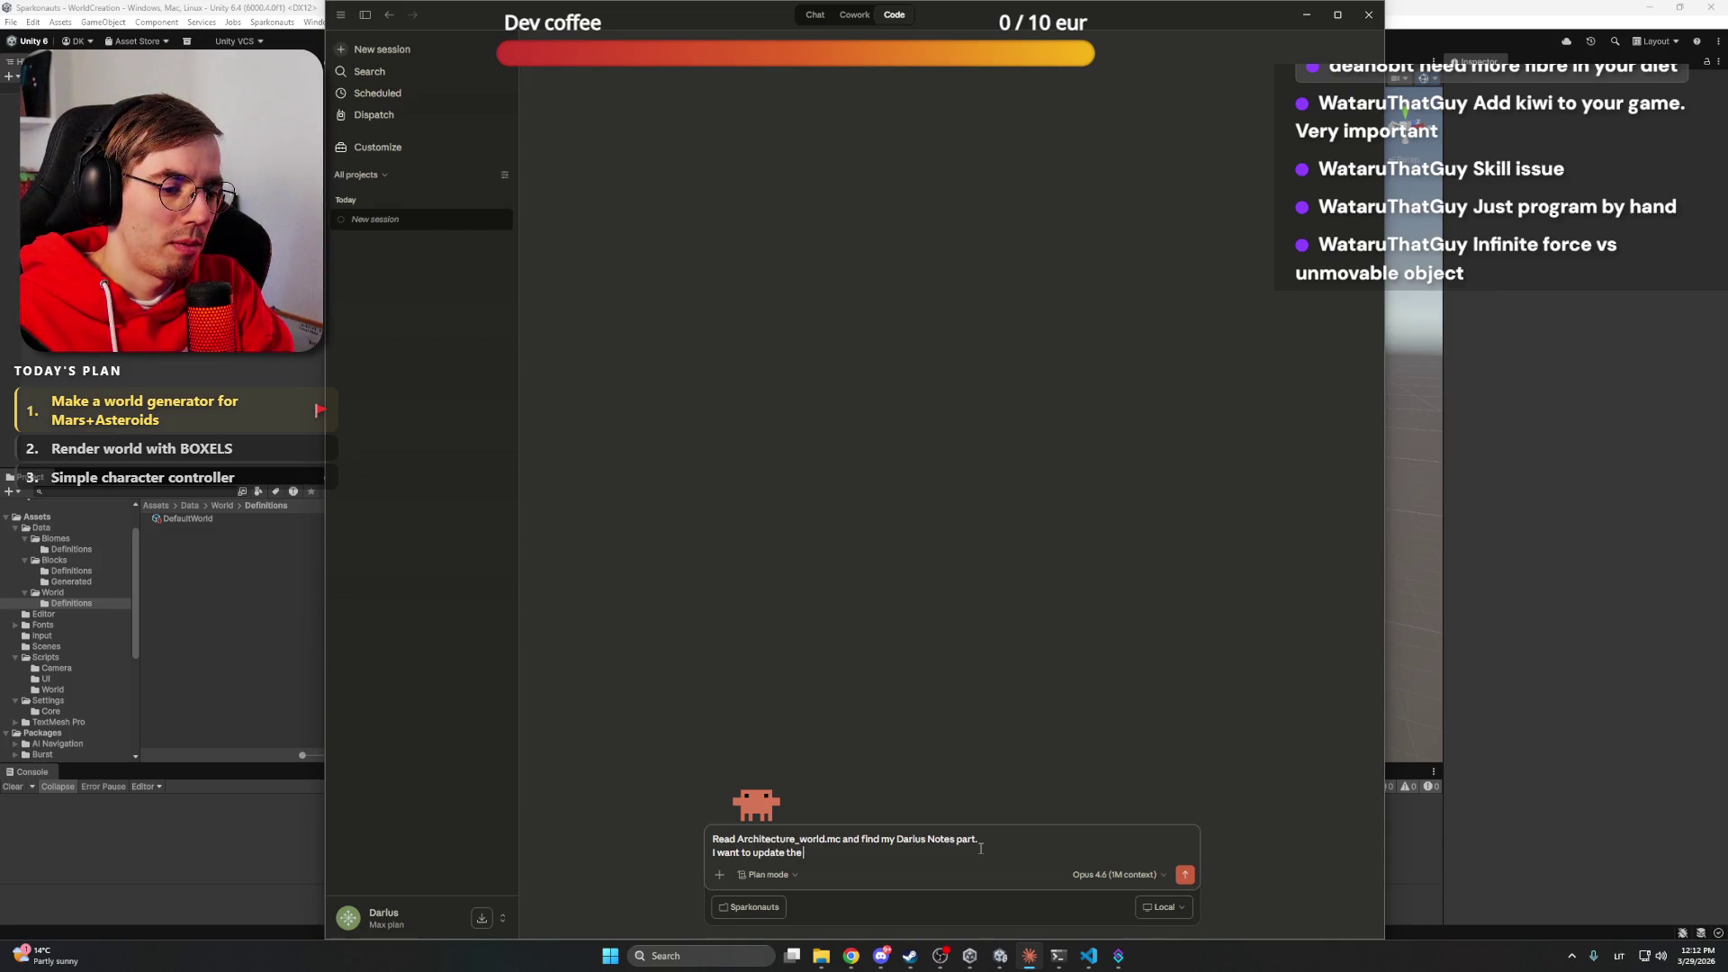
{"action": "type", "text": " world generation."}
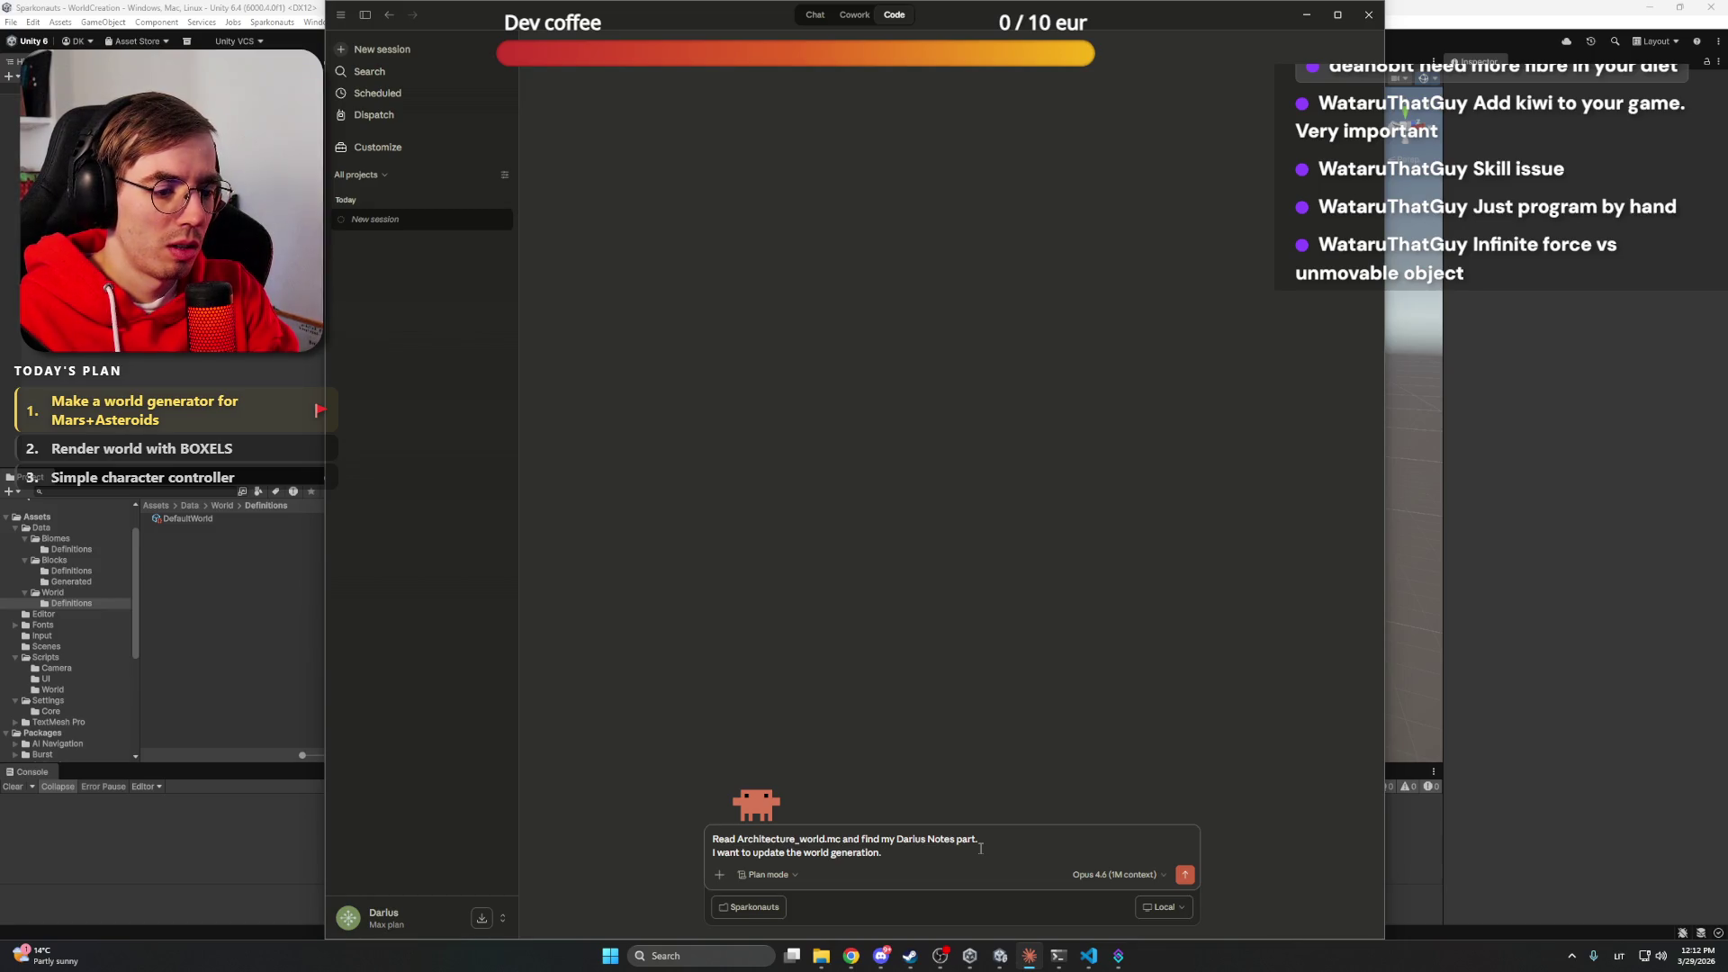
{"action": "type", "text": " Currently,"}
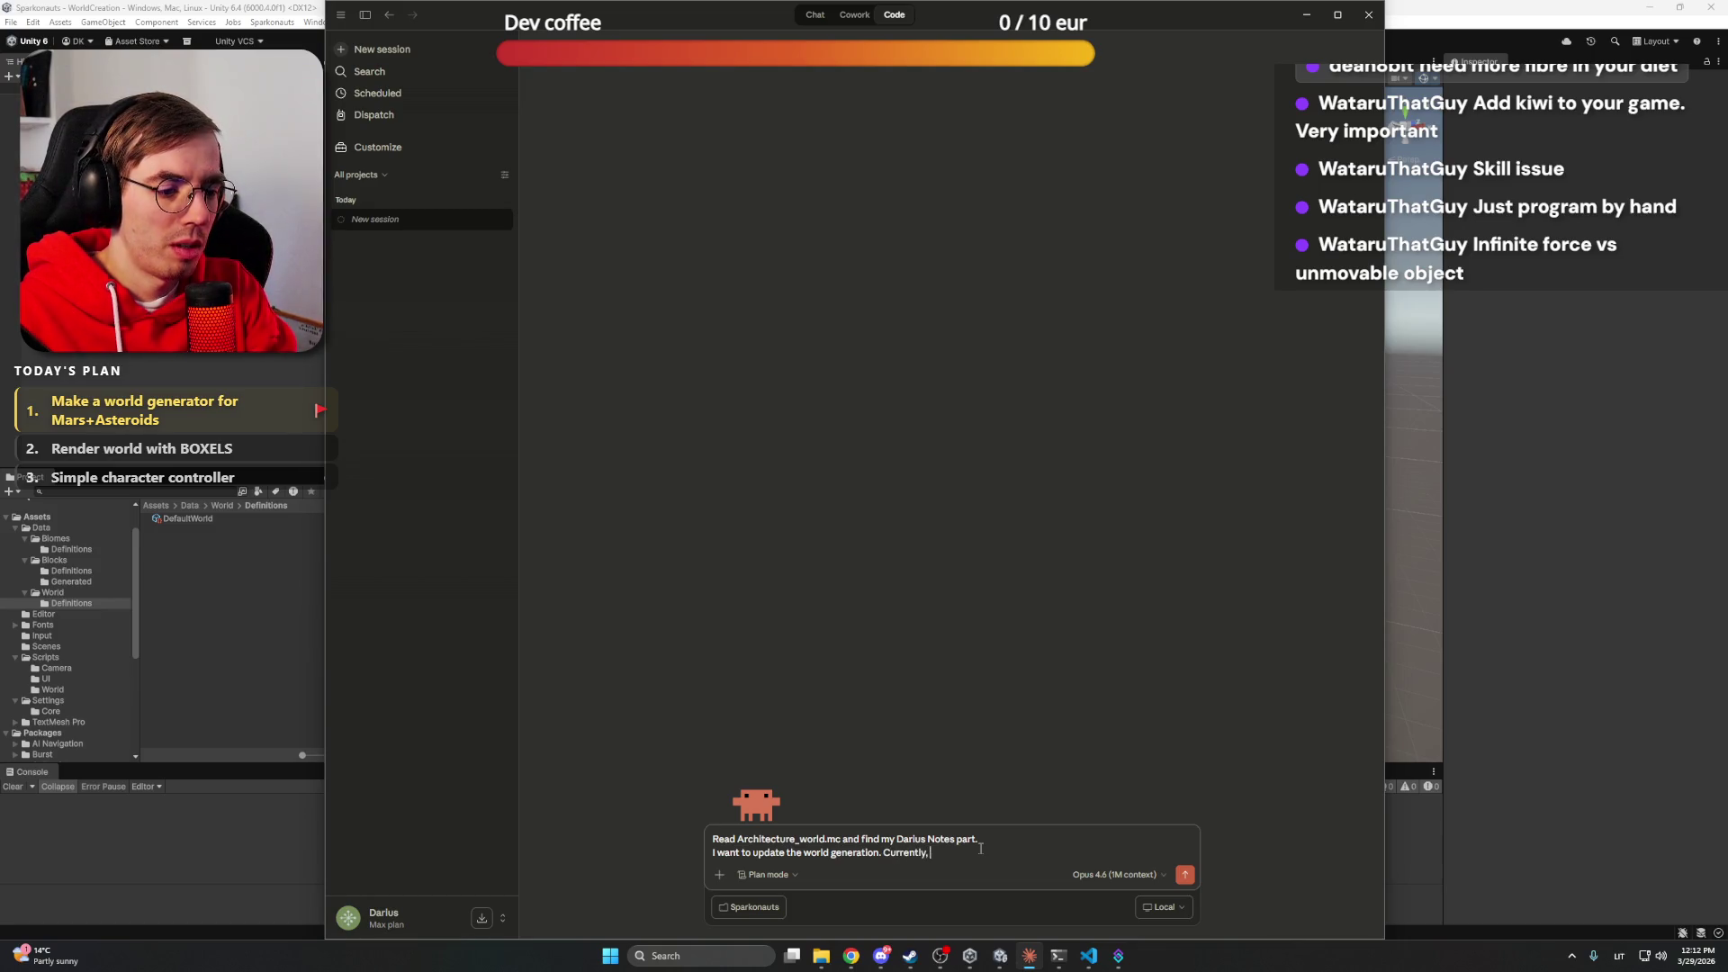
{"action": "type", "text": " I'"}
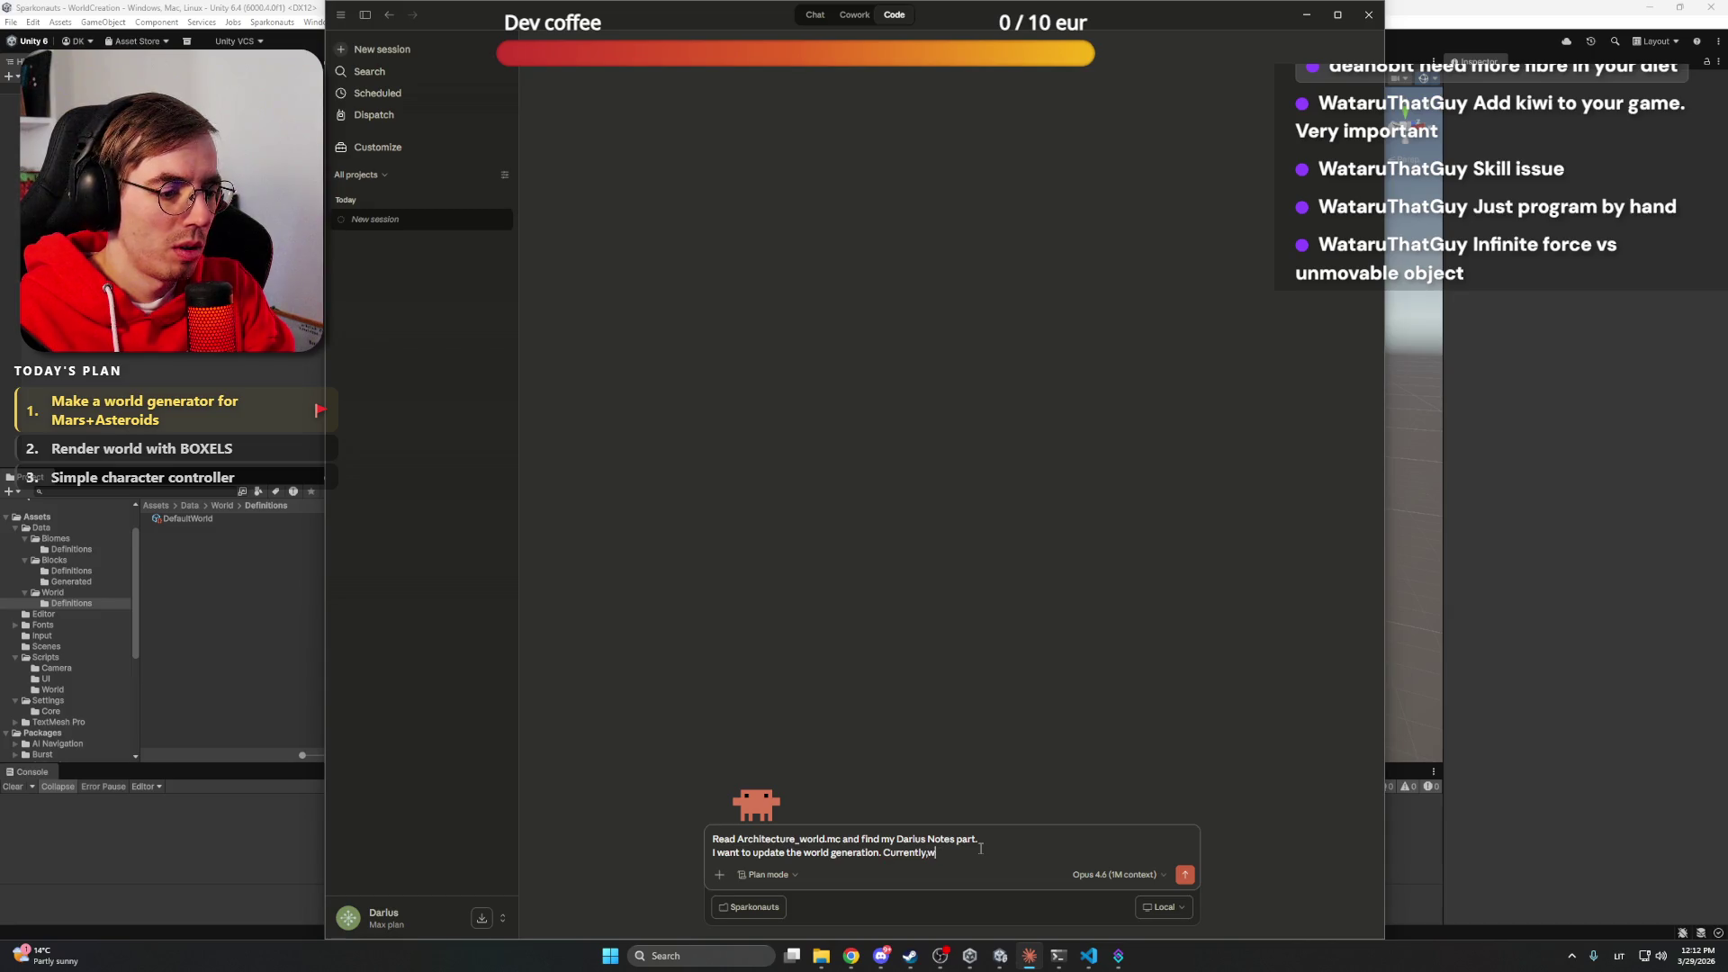
{"action": "type", "text": "m wor"}
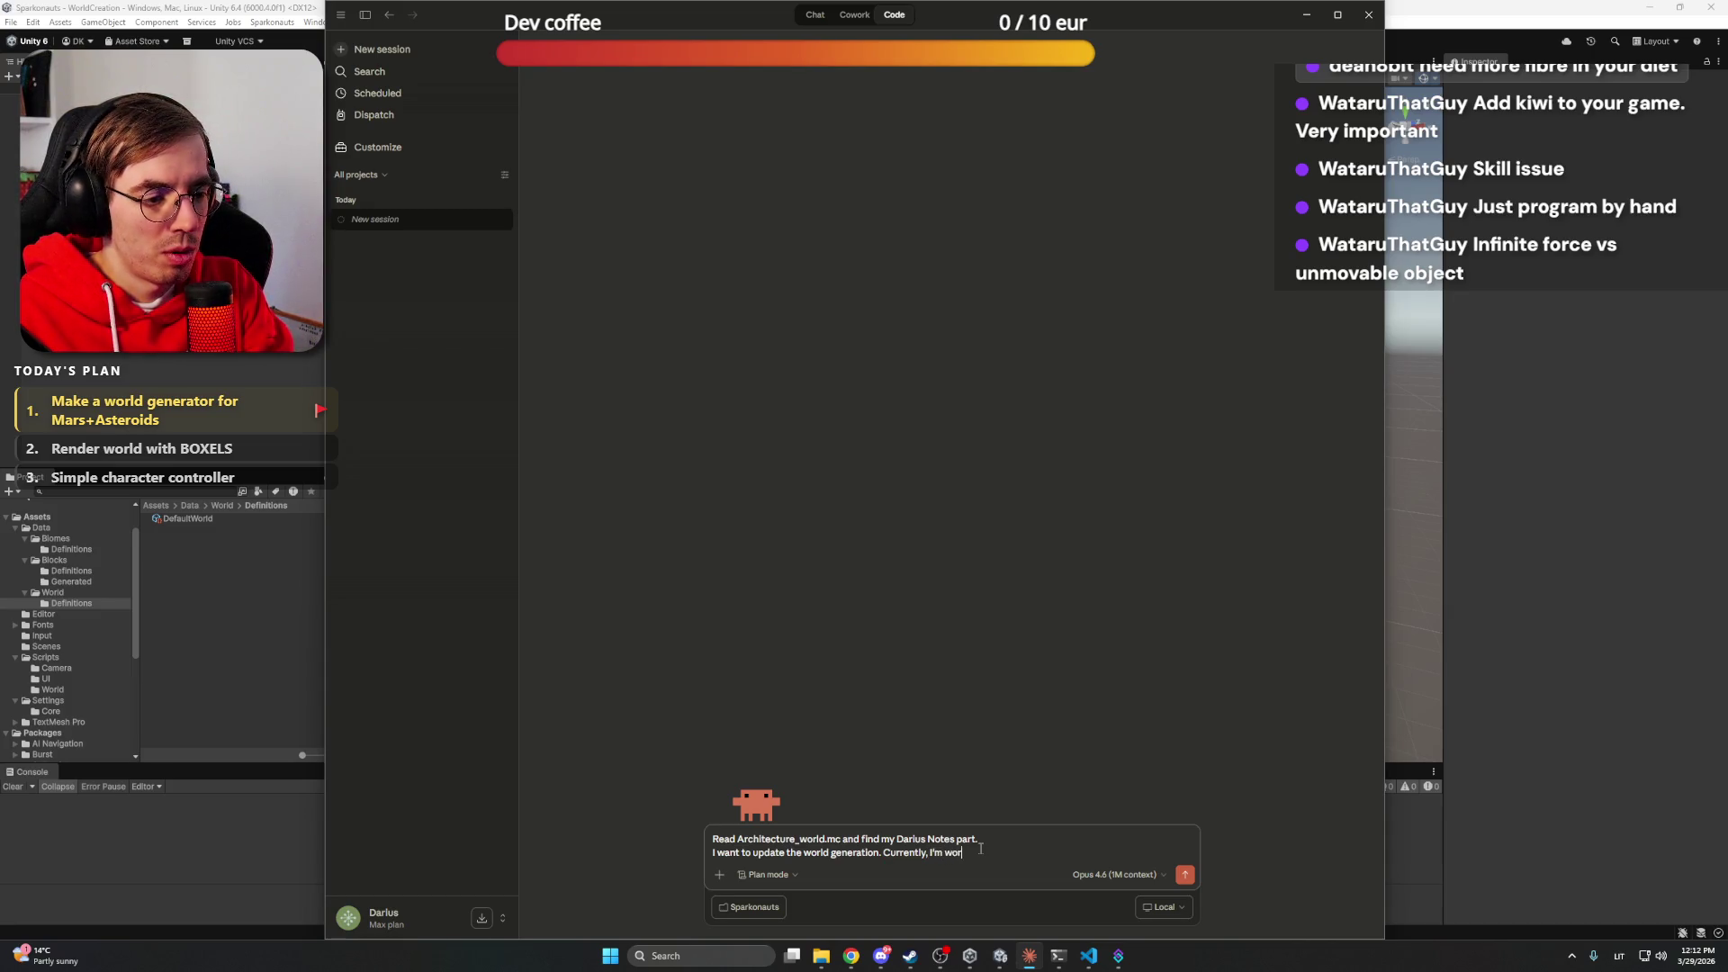
{"action": "type", "text": "king solely "}
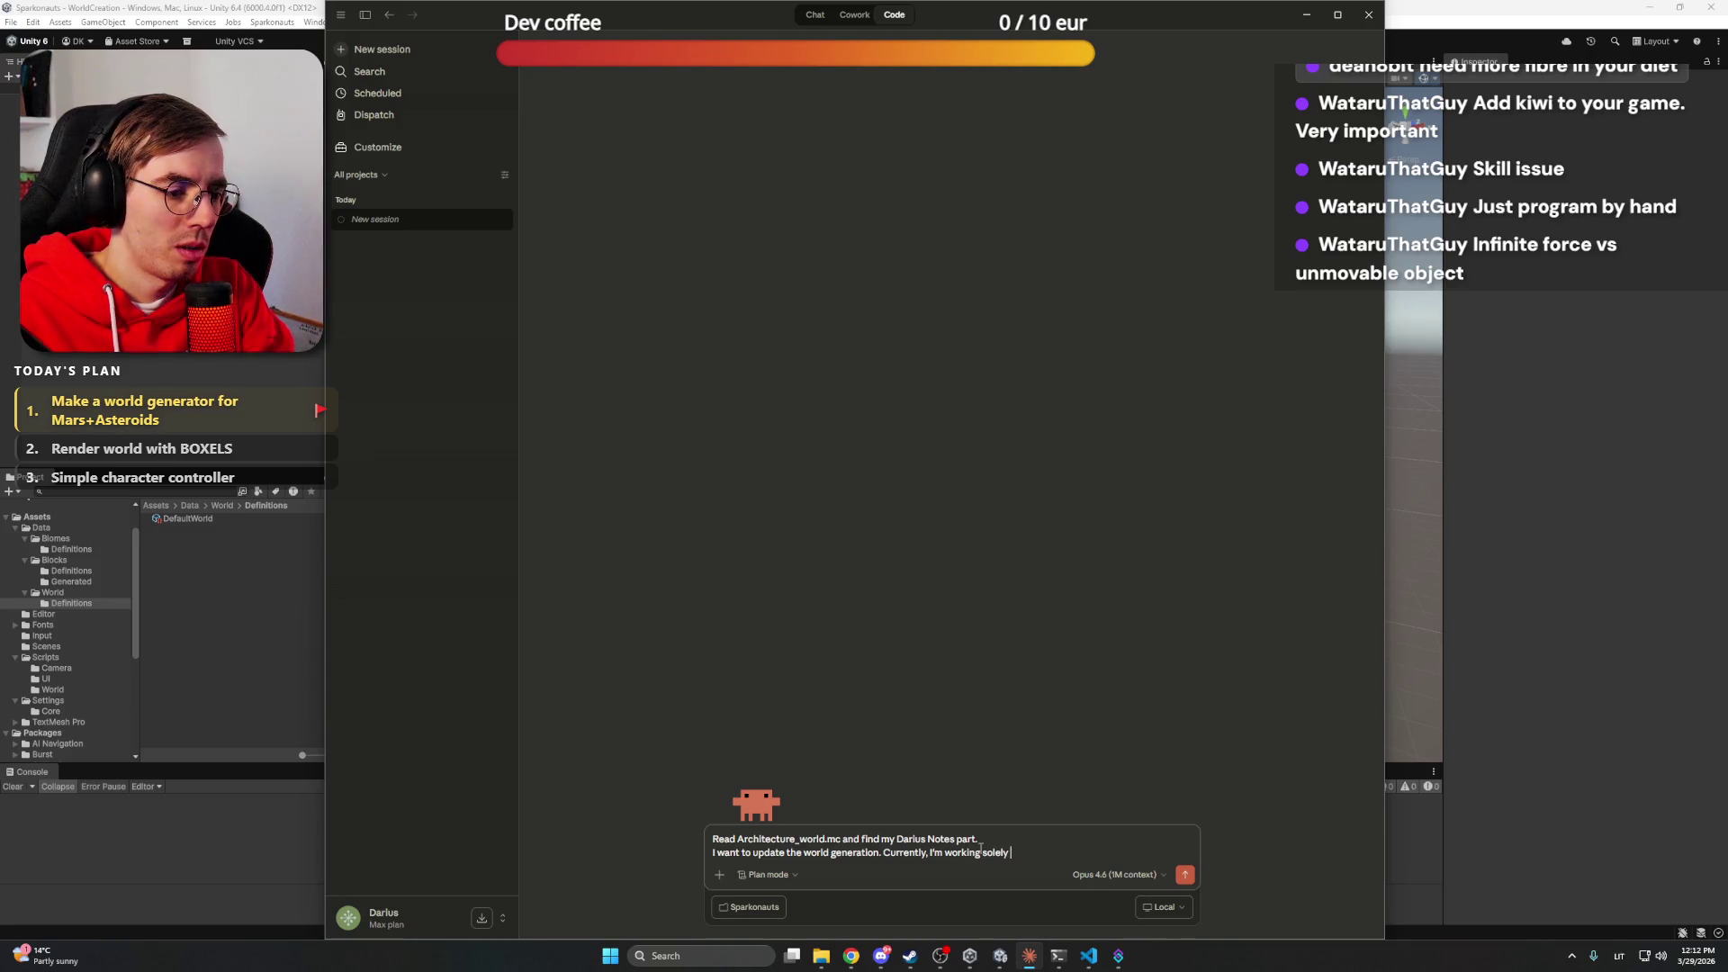
{"action": "type", "text": "on "}
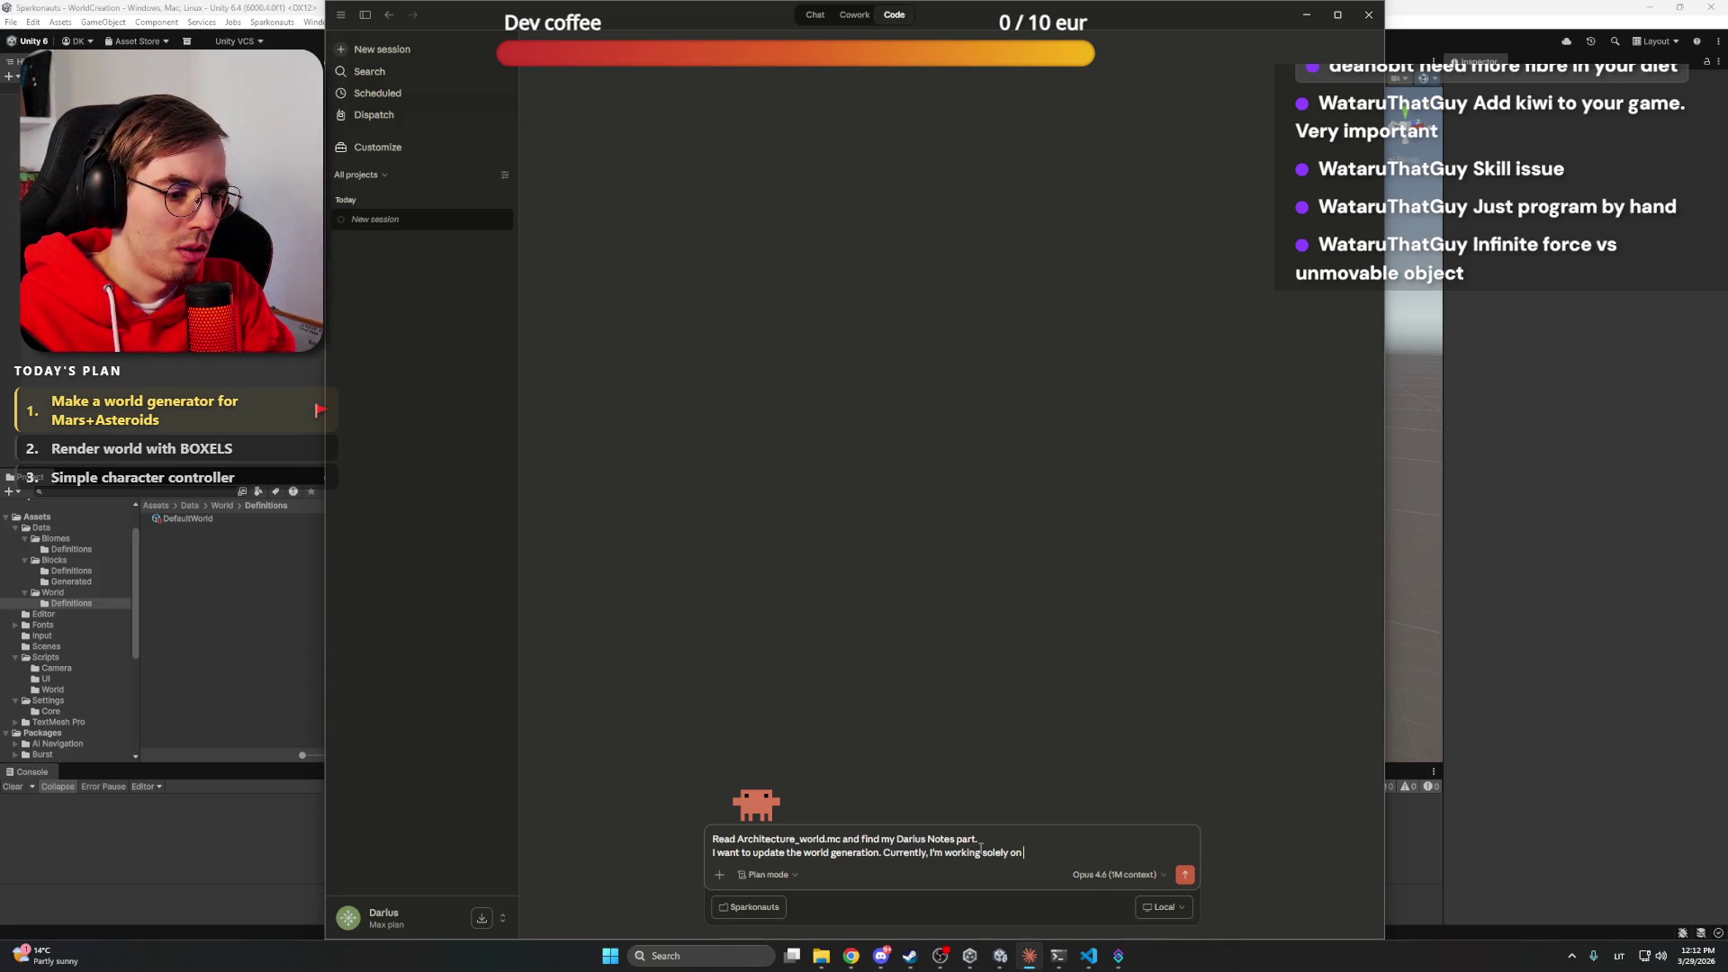
{"action": "type", "text": "World gener"}
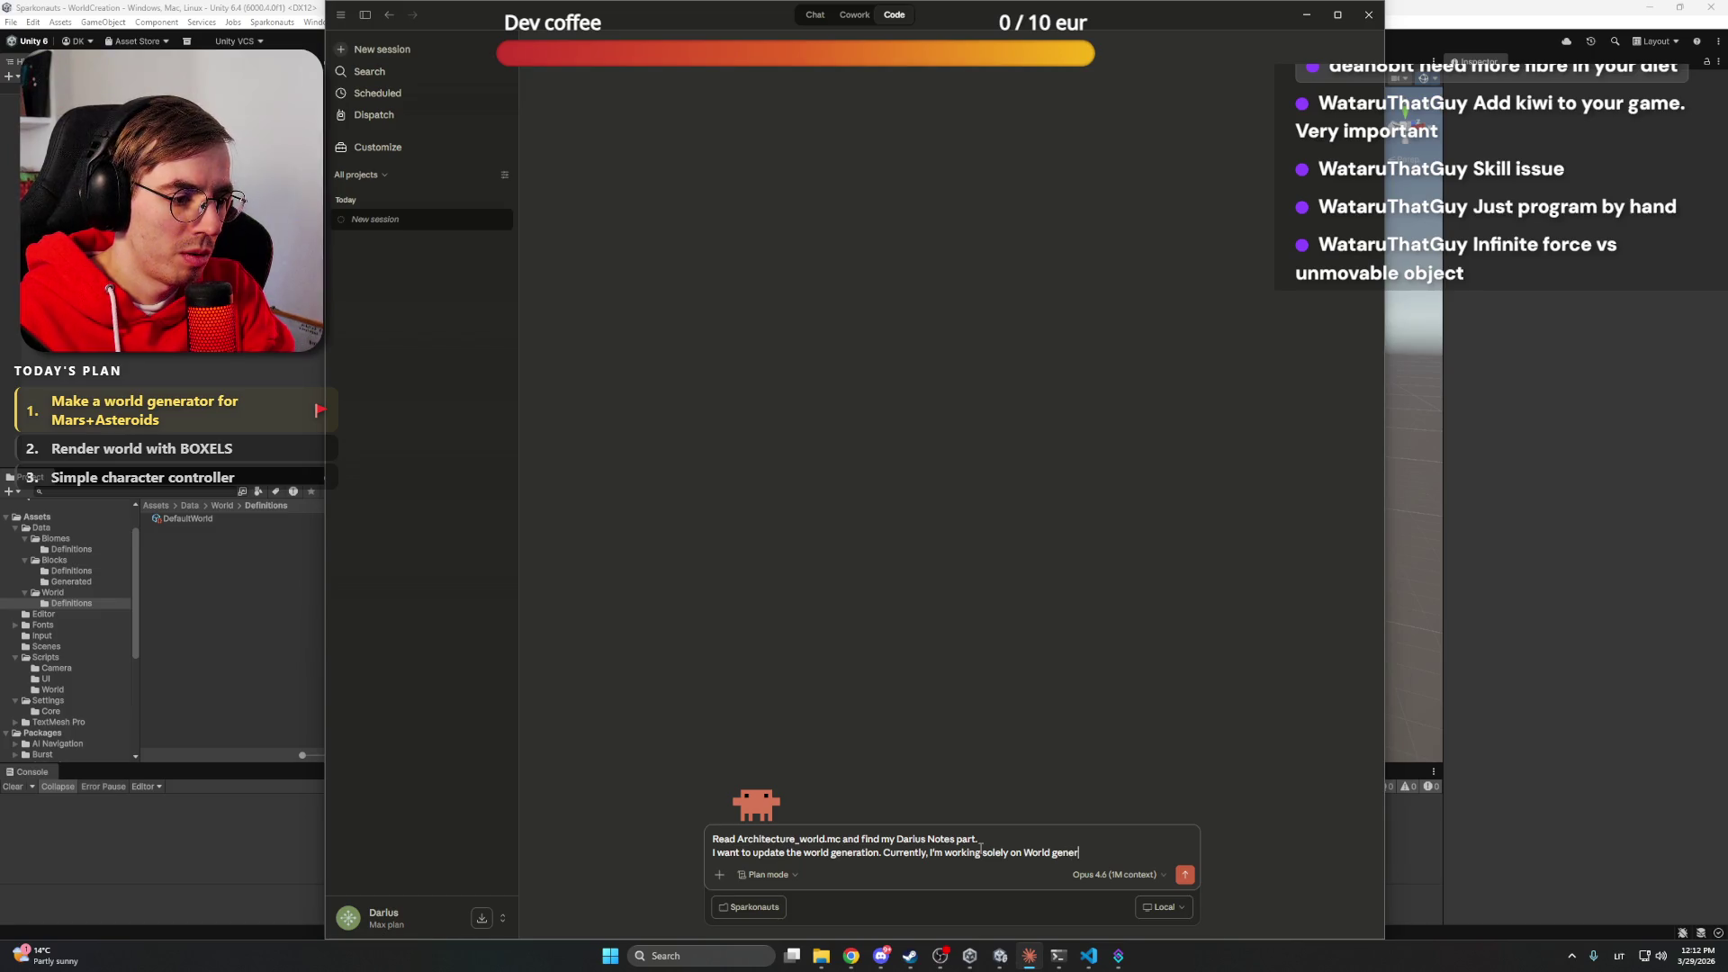
{"action": "type", "text": "ation and will"}
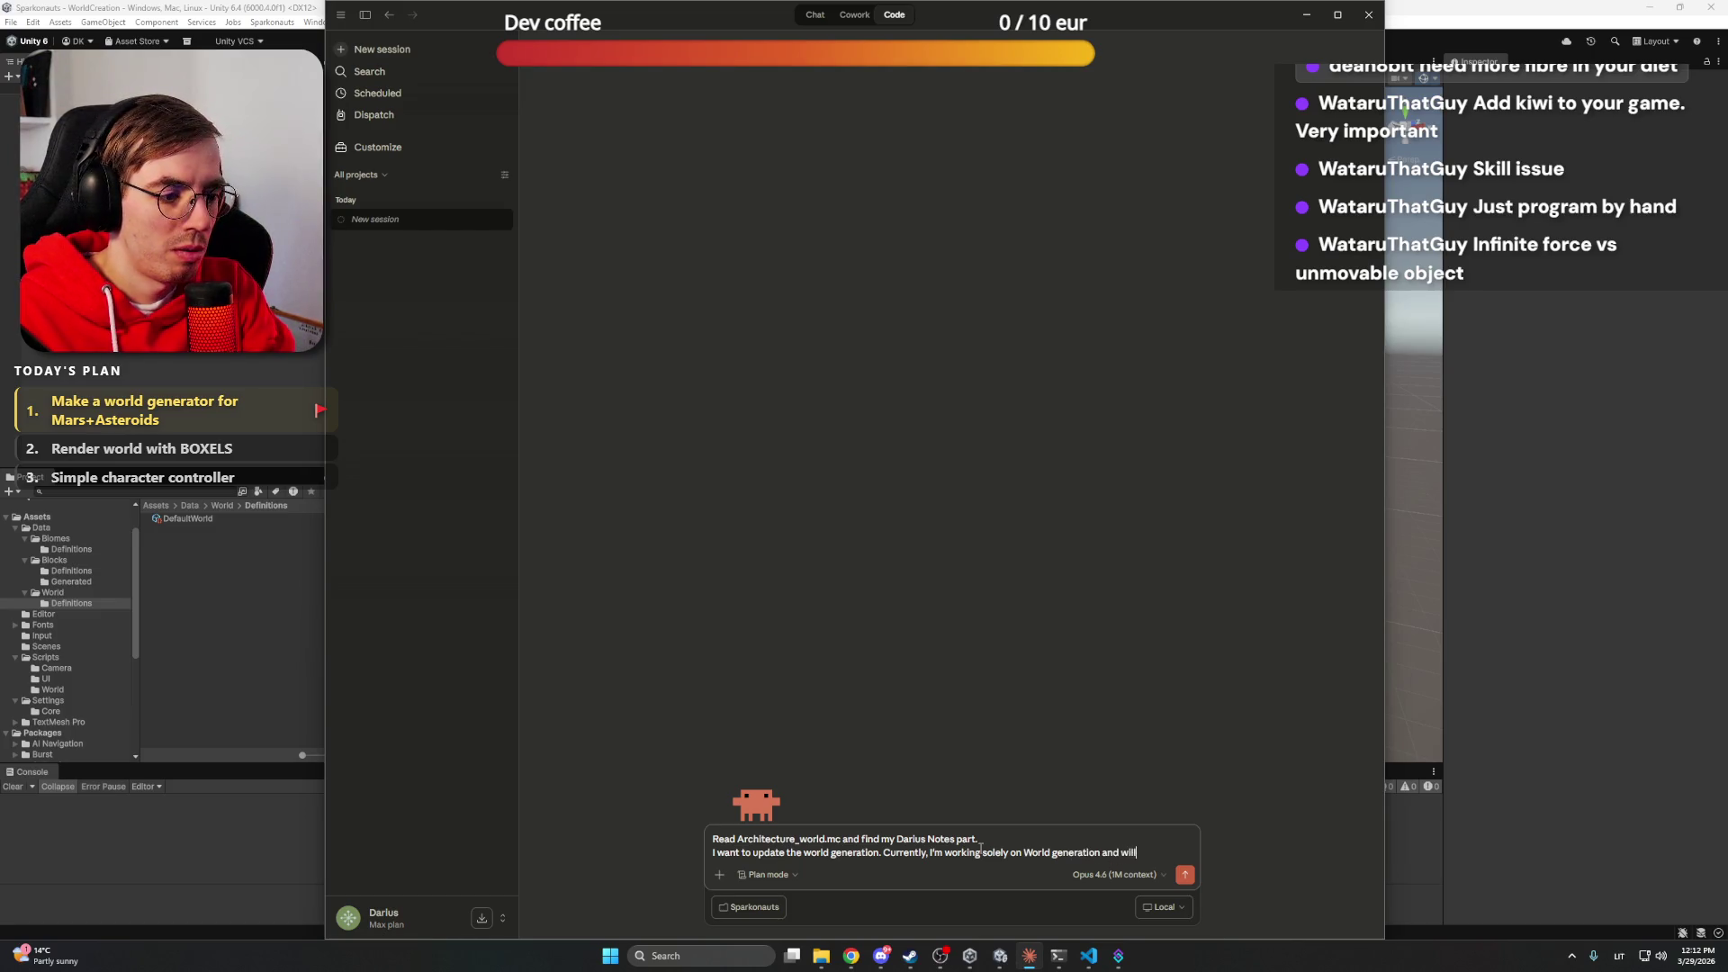
{"action": "key", "text": "BackSpace"}
{"action": "key", "text": "BackSpace"}
{"action": "key", "text": "BackSpace"}
{"action": "key", "text": "BackSpace"}
{"action": "type", "text": "filling the data,"}
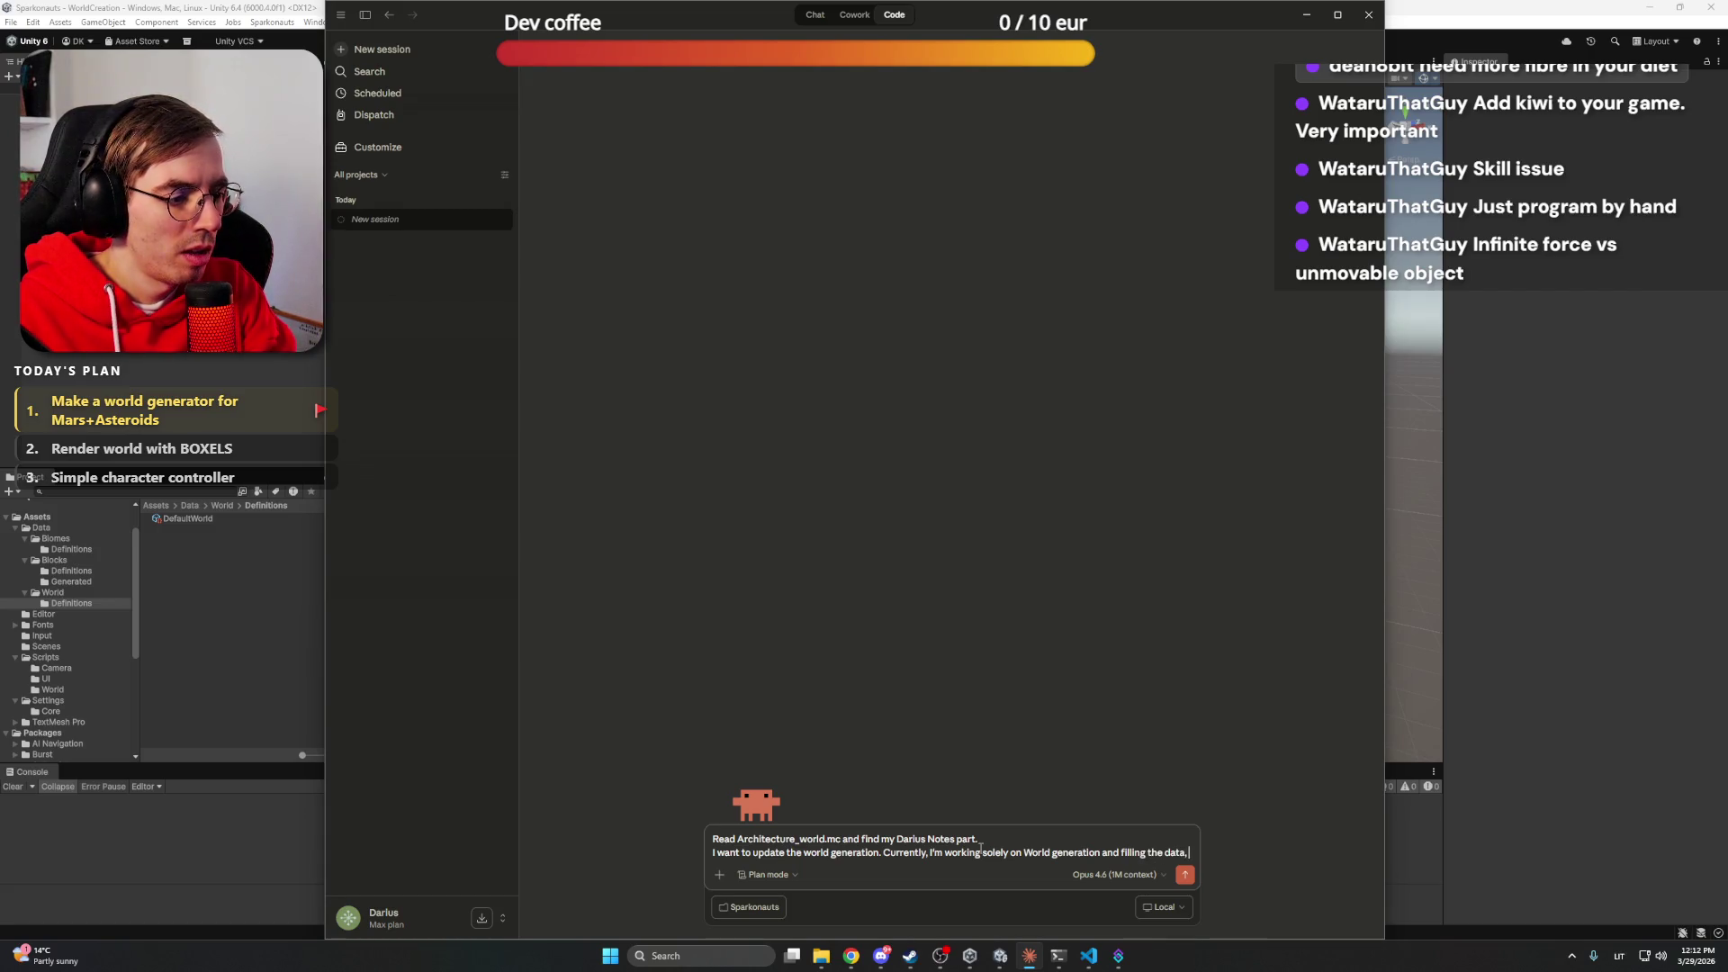
{"action": "type", "text": " and hav"}
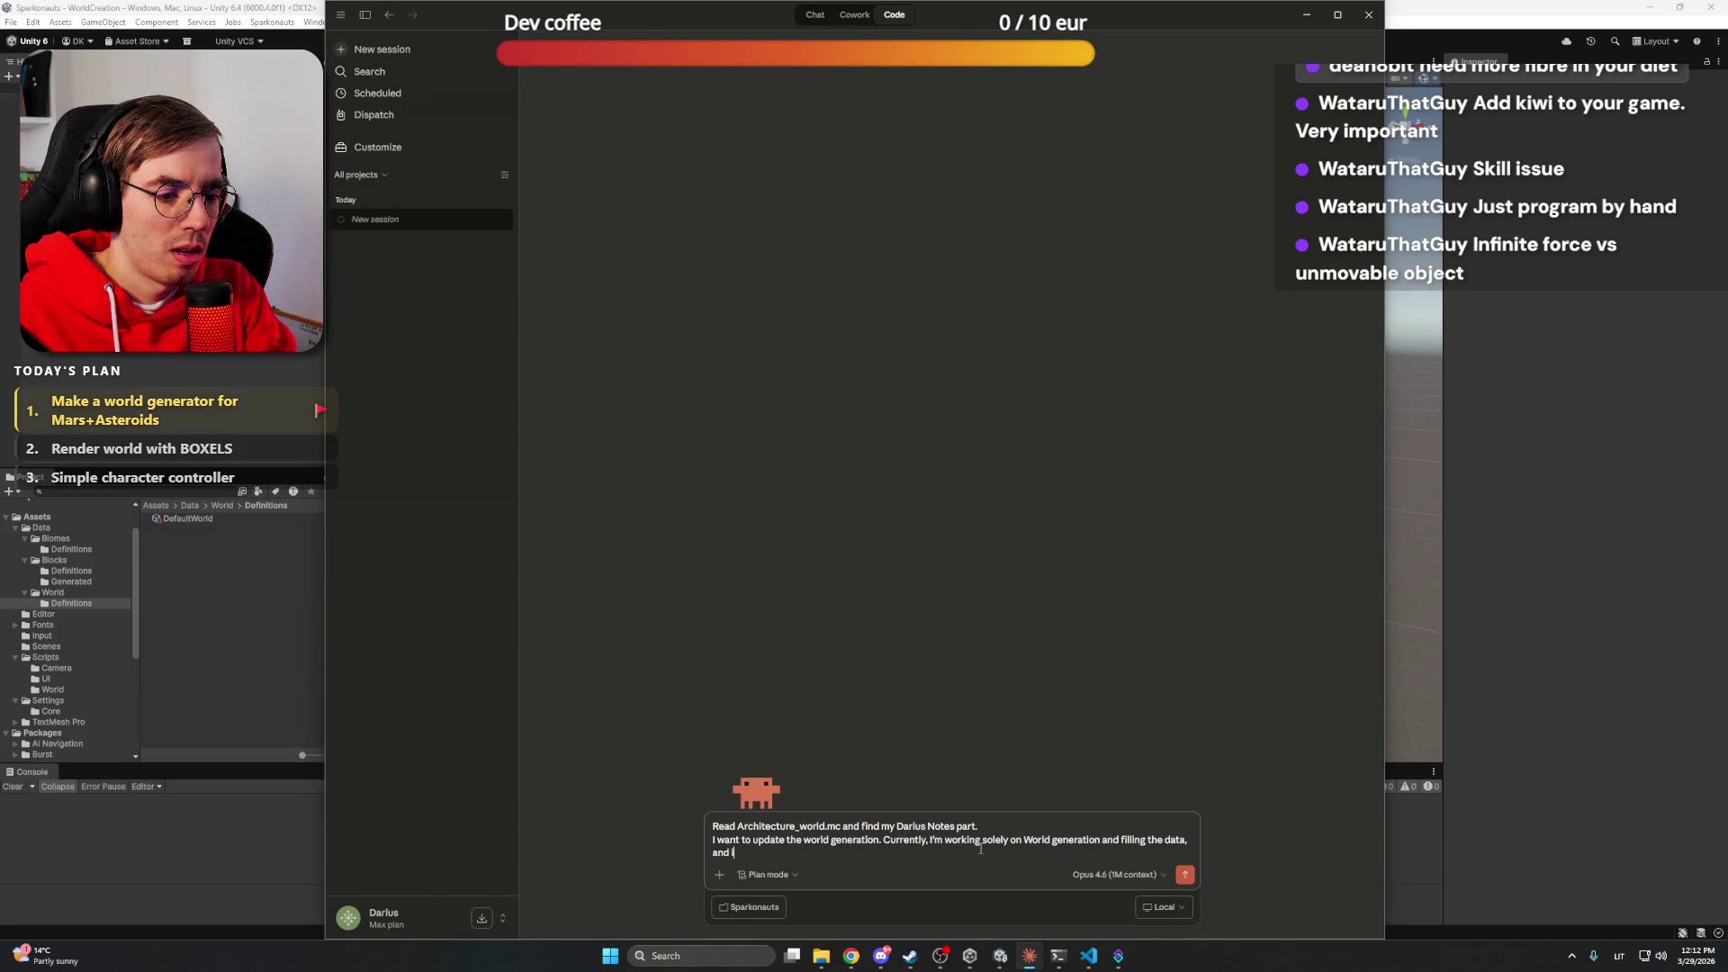
{"action": "type", "text": " sepa"}
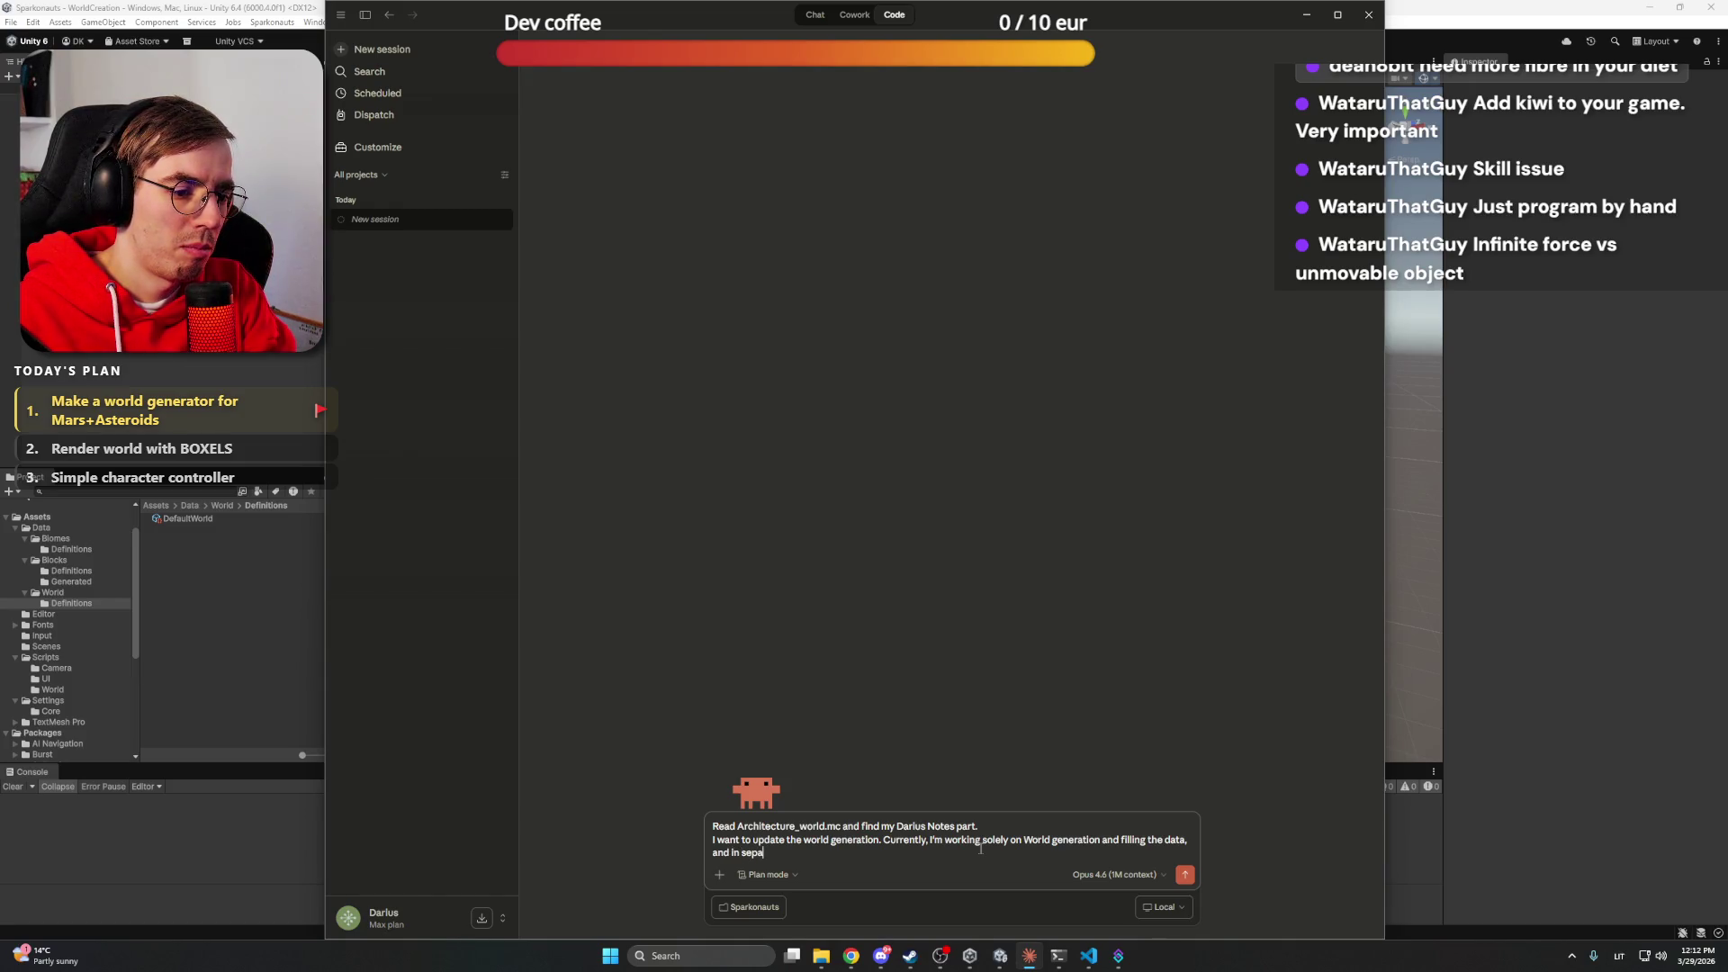
{"action": "type", "text": "rate Scene"}
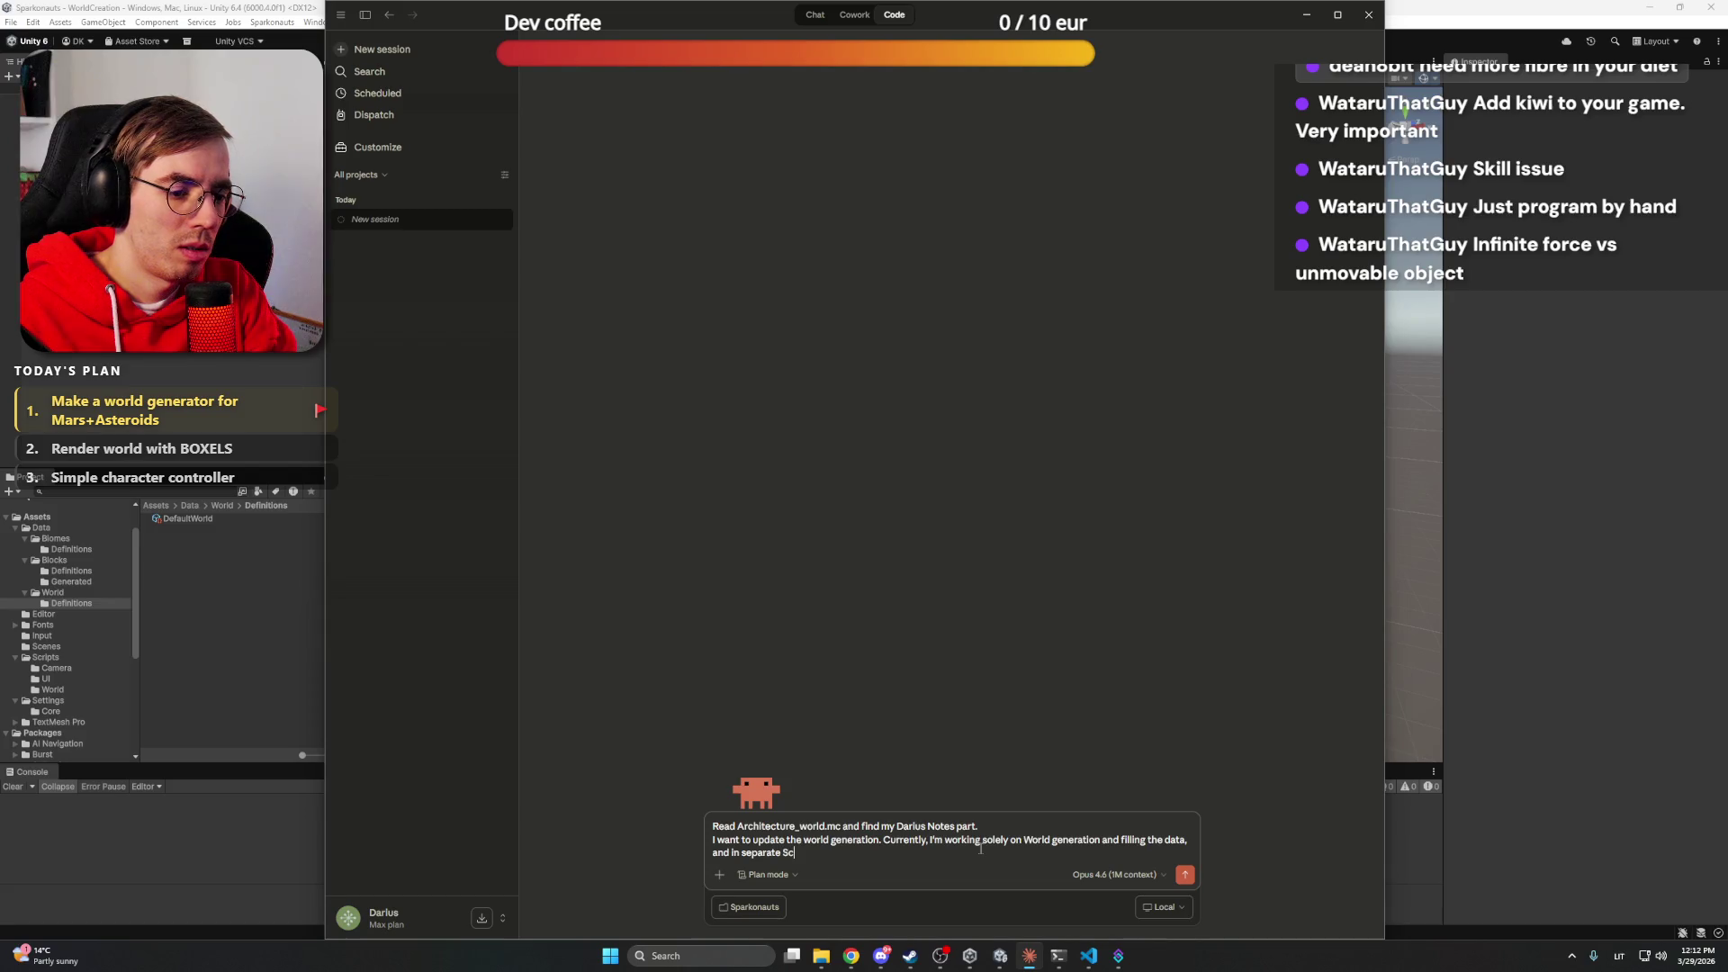
{"action": "type", "text": " for"}
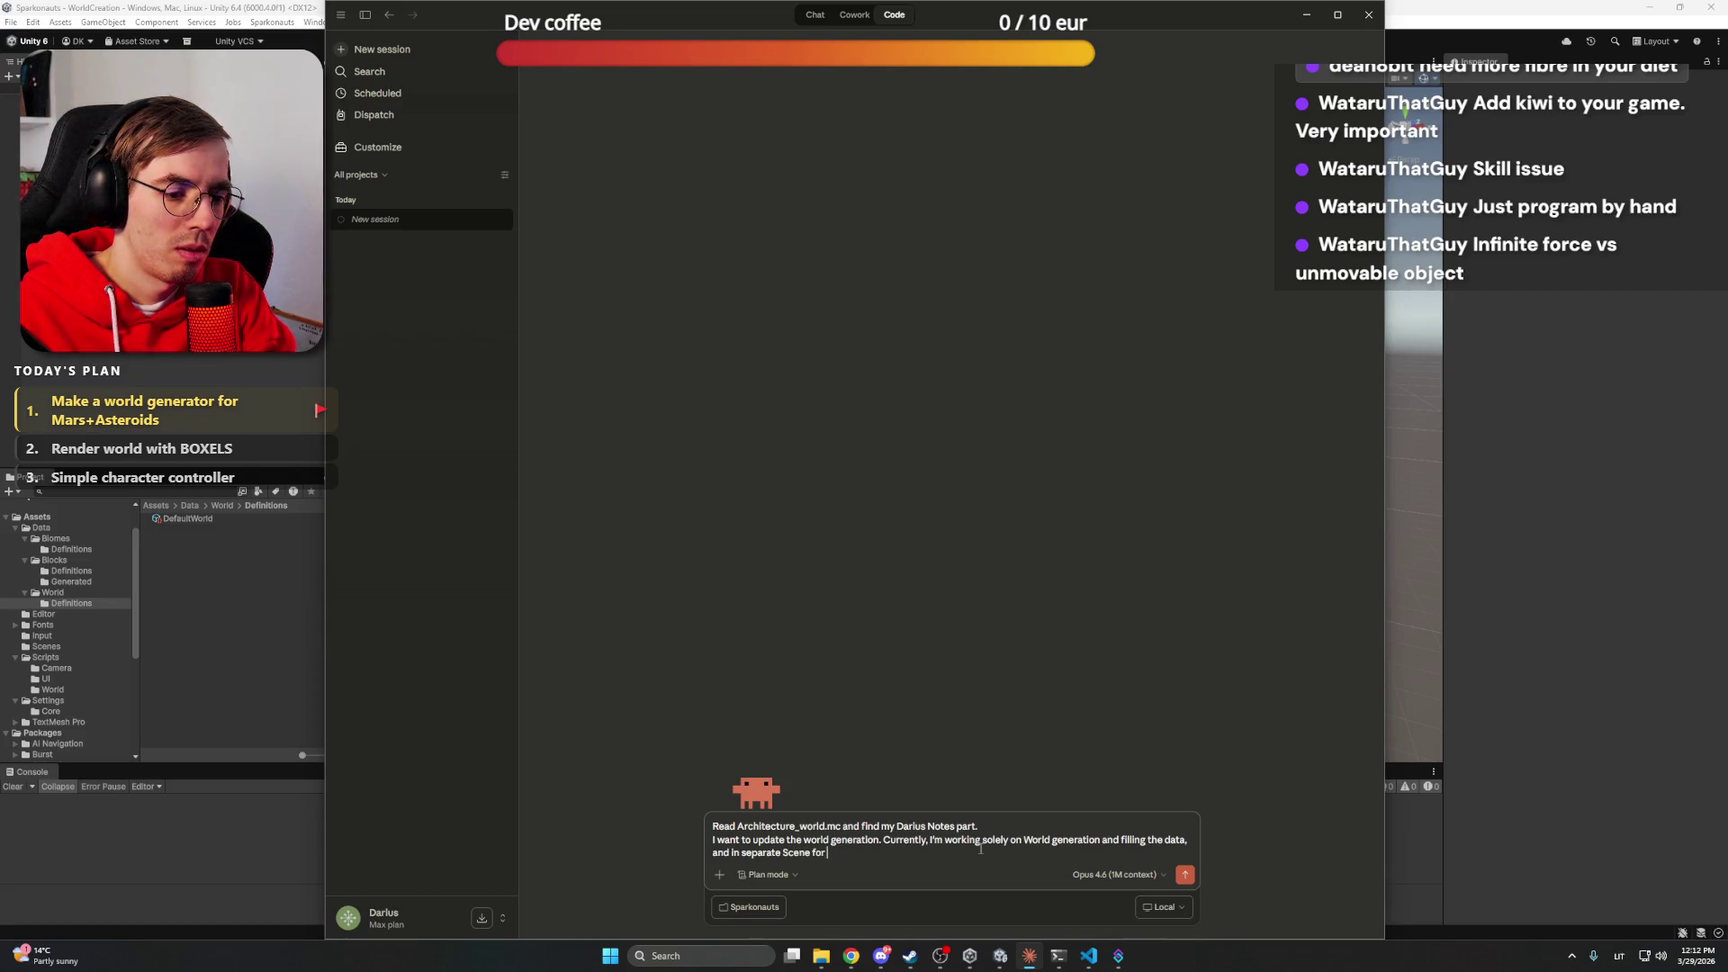
{"action": "type", "text": " viewingt"}
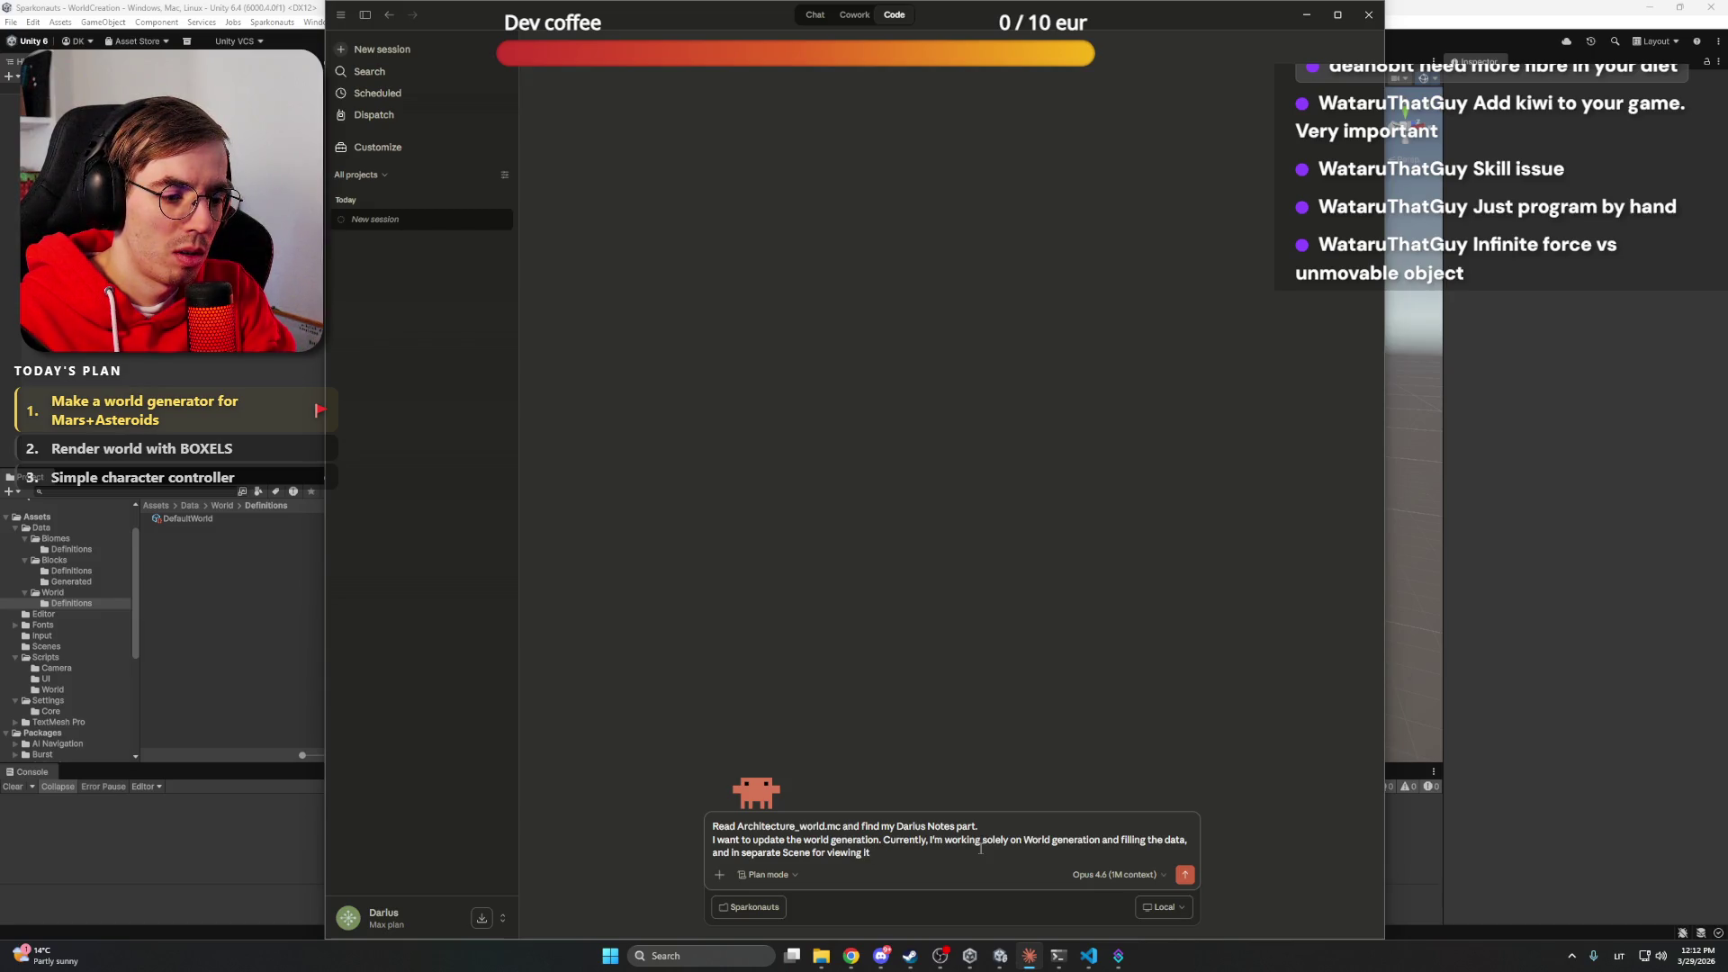
{"action": "type", "text": " as s"}
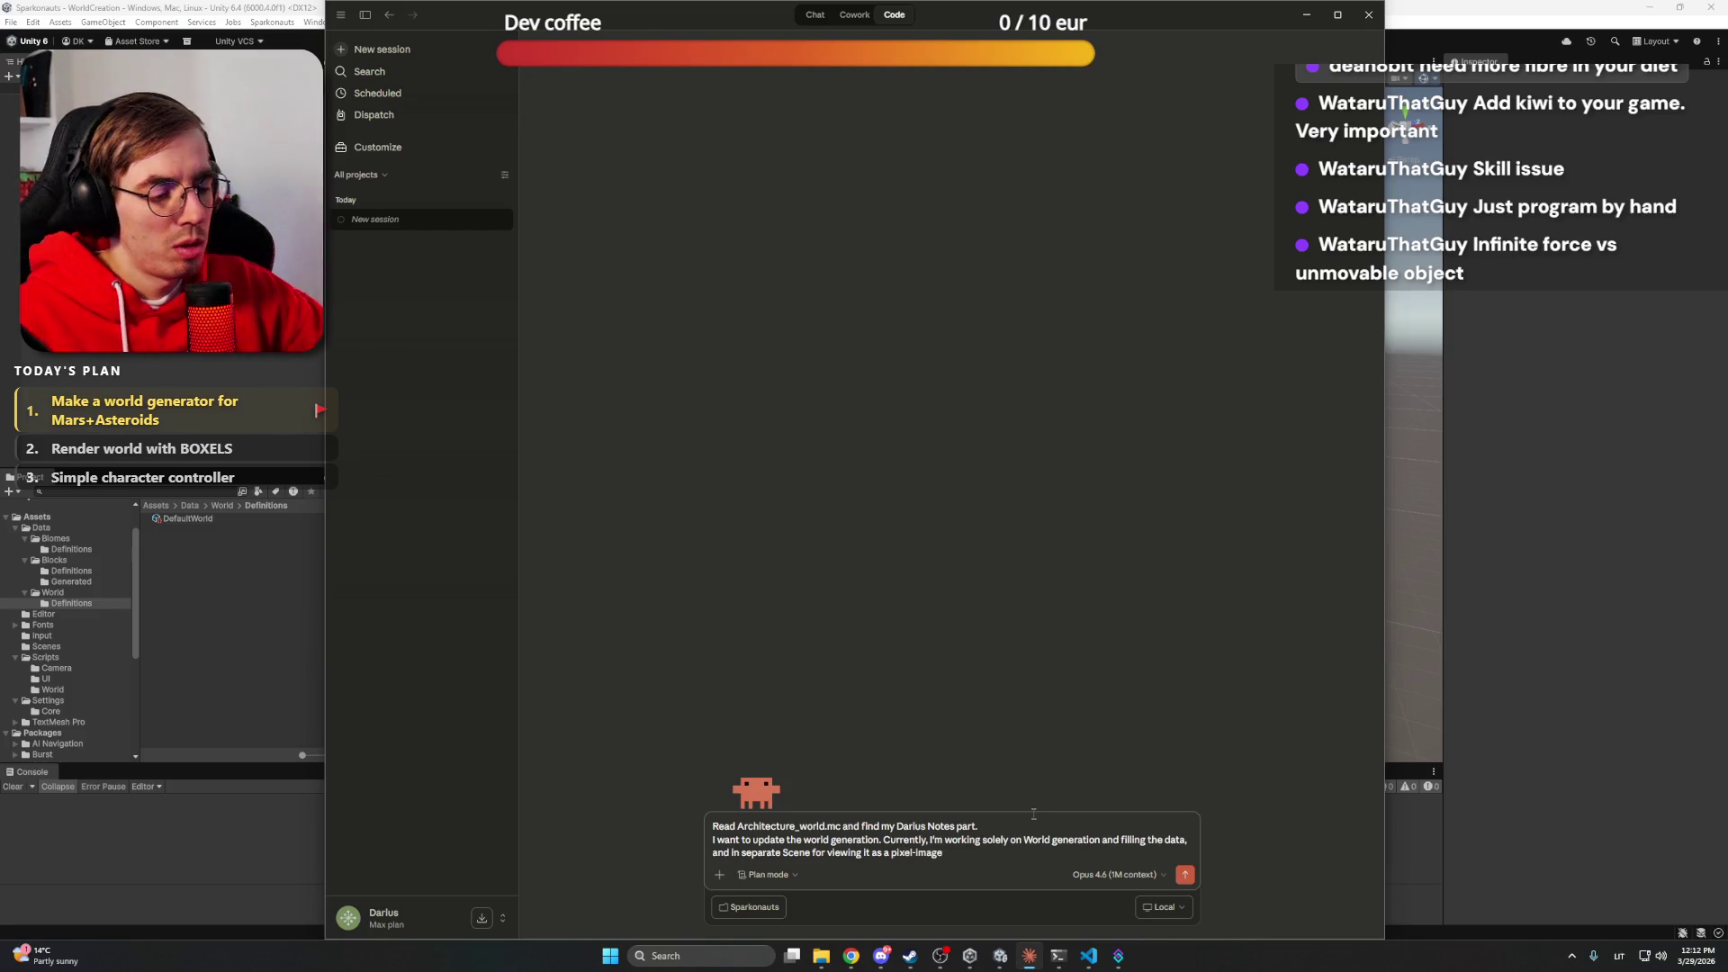
Play the House Music Mix video on YouTube, then return to the Claude Code draft
{"action": "mouse_move", "coordinate": [850, 956]}
{"action": "left_click", "coordinate": [839, 909]}
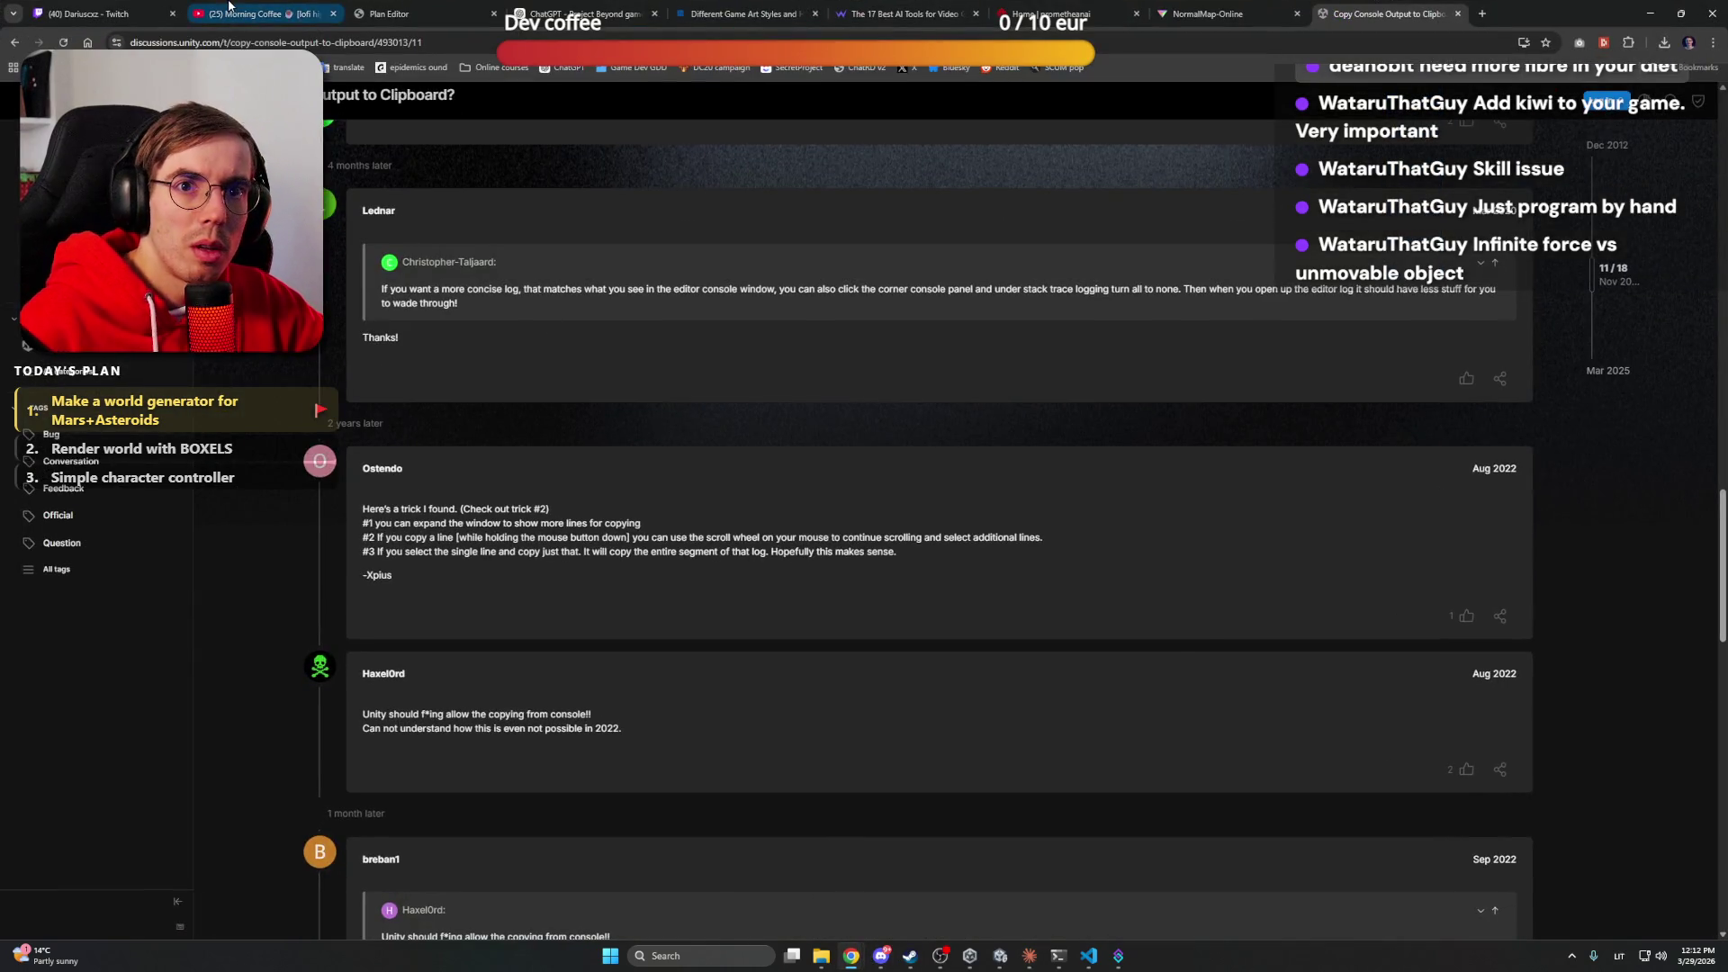
{"action": "left_click", "coordinate": [256, 14]}
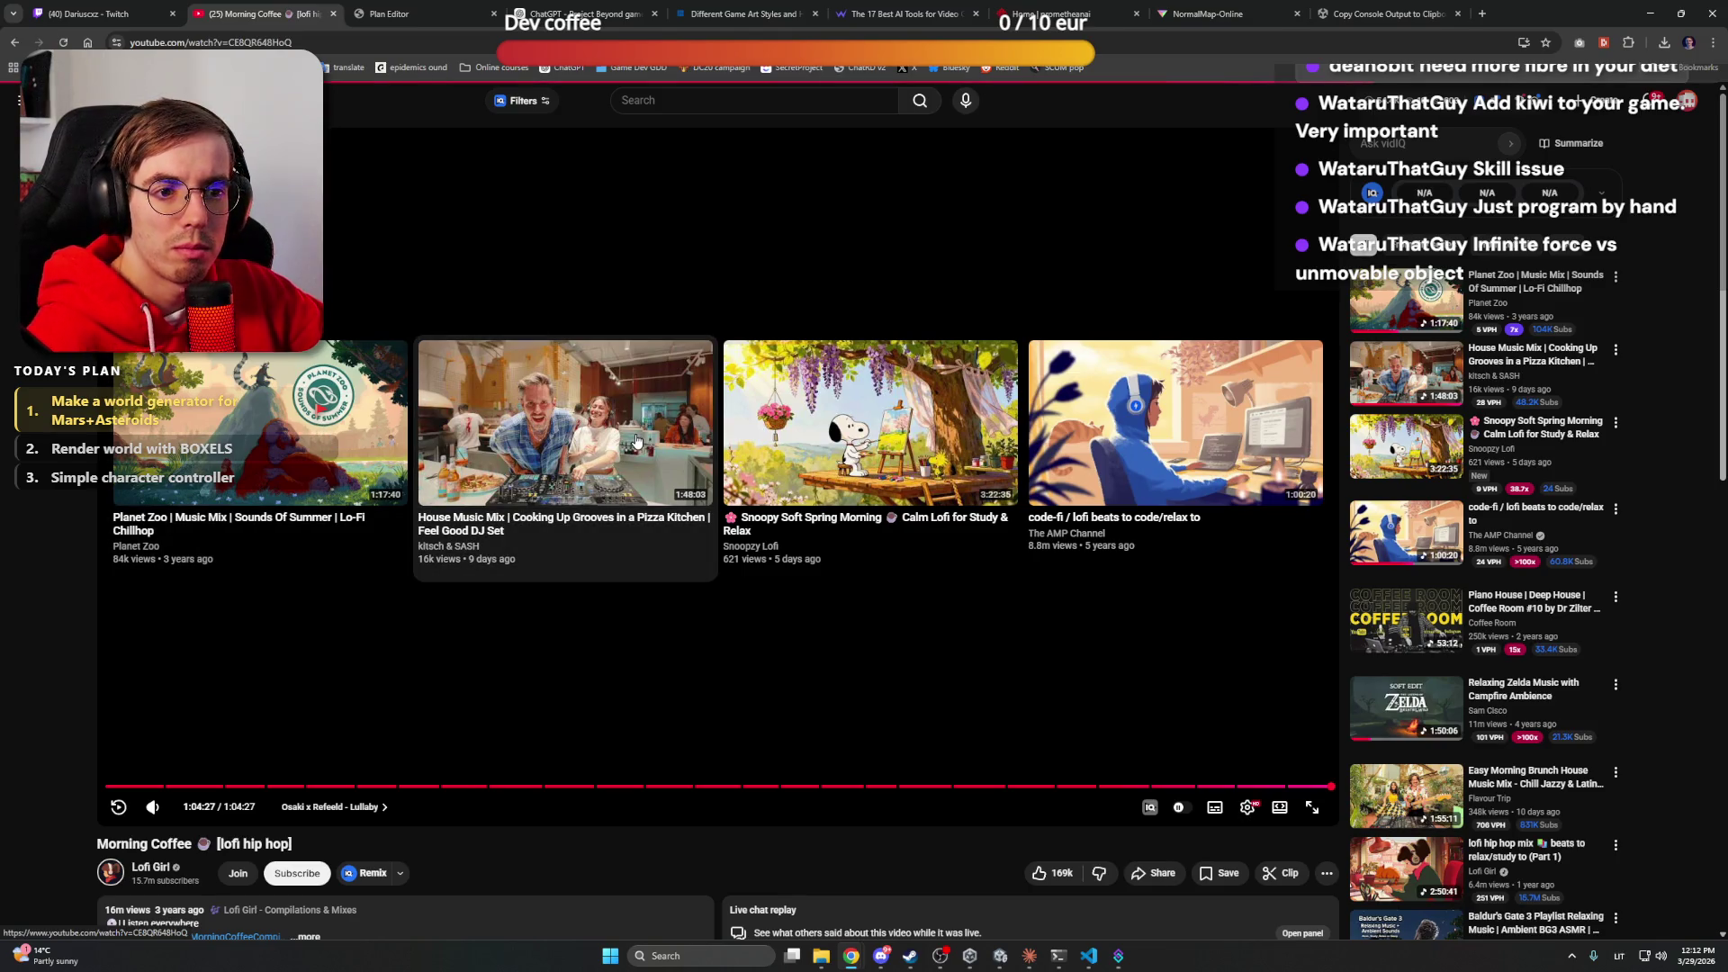
{"action": "left_click", "coordinate": [558, 393]}
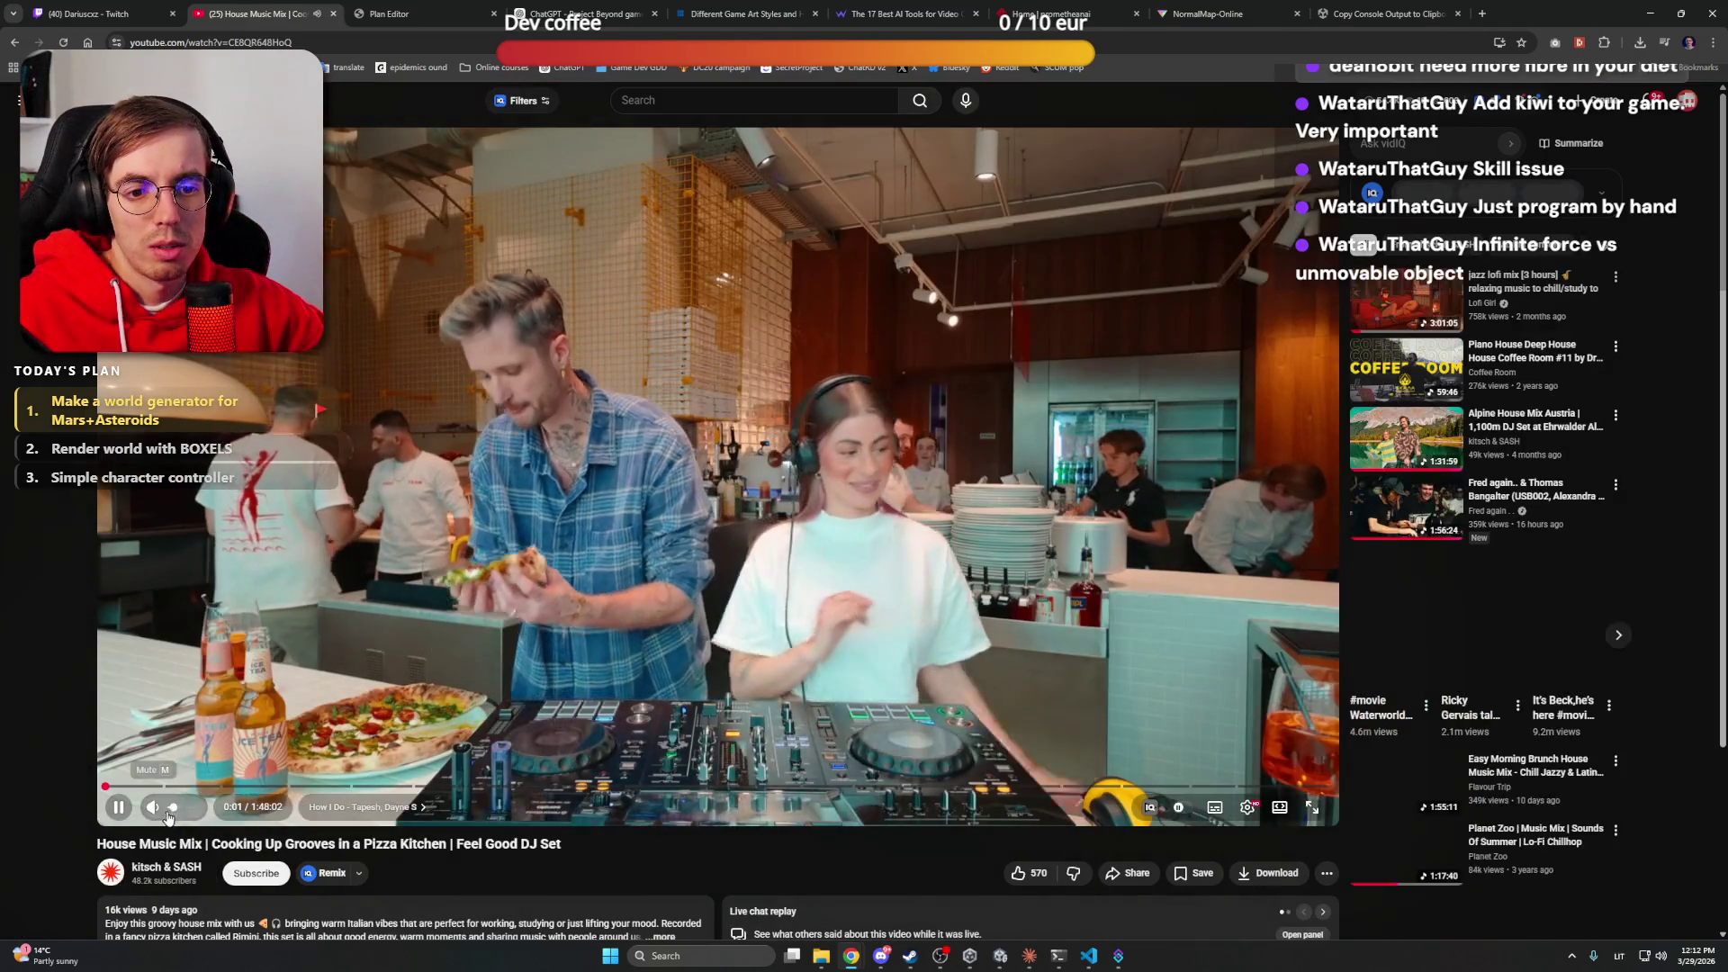
{"action": "key", "text": "alt+Tab"}
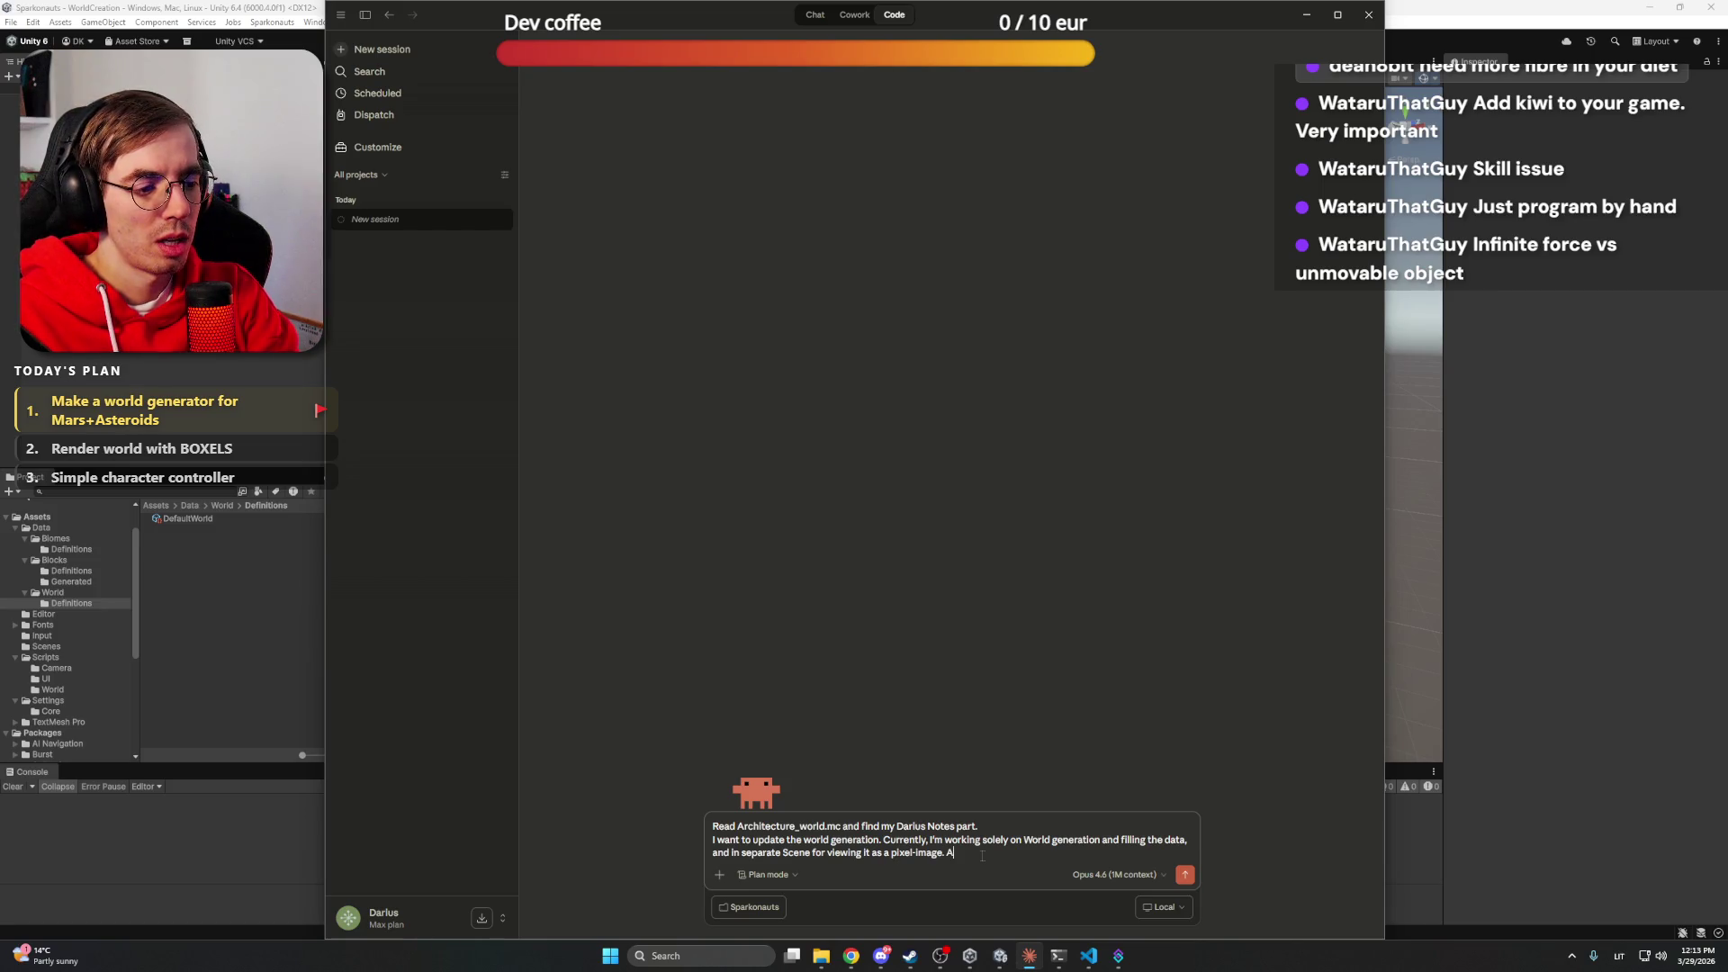
Add that generation once worked perfectly but broke, correcting 'perfecly' to 'perfectly'
{"action": "type", "text": "t one poi"}
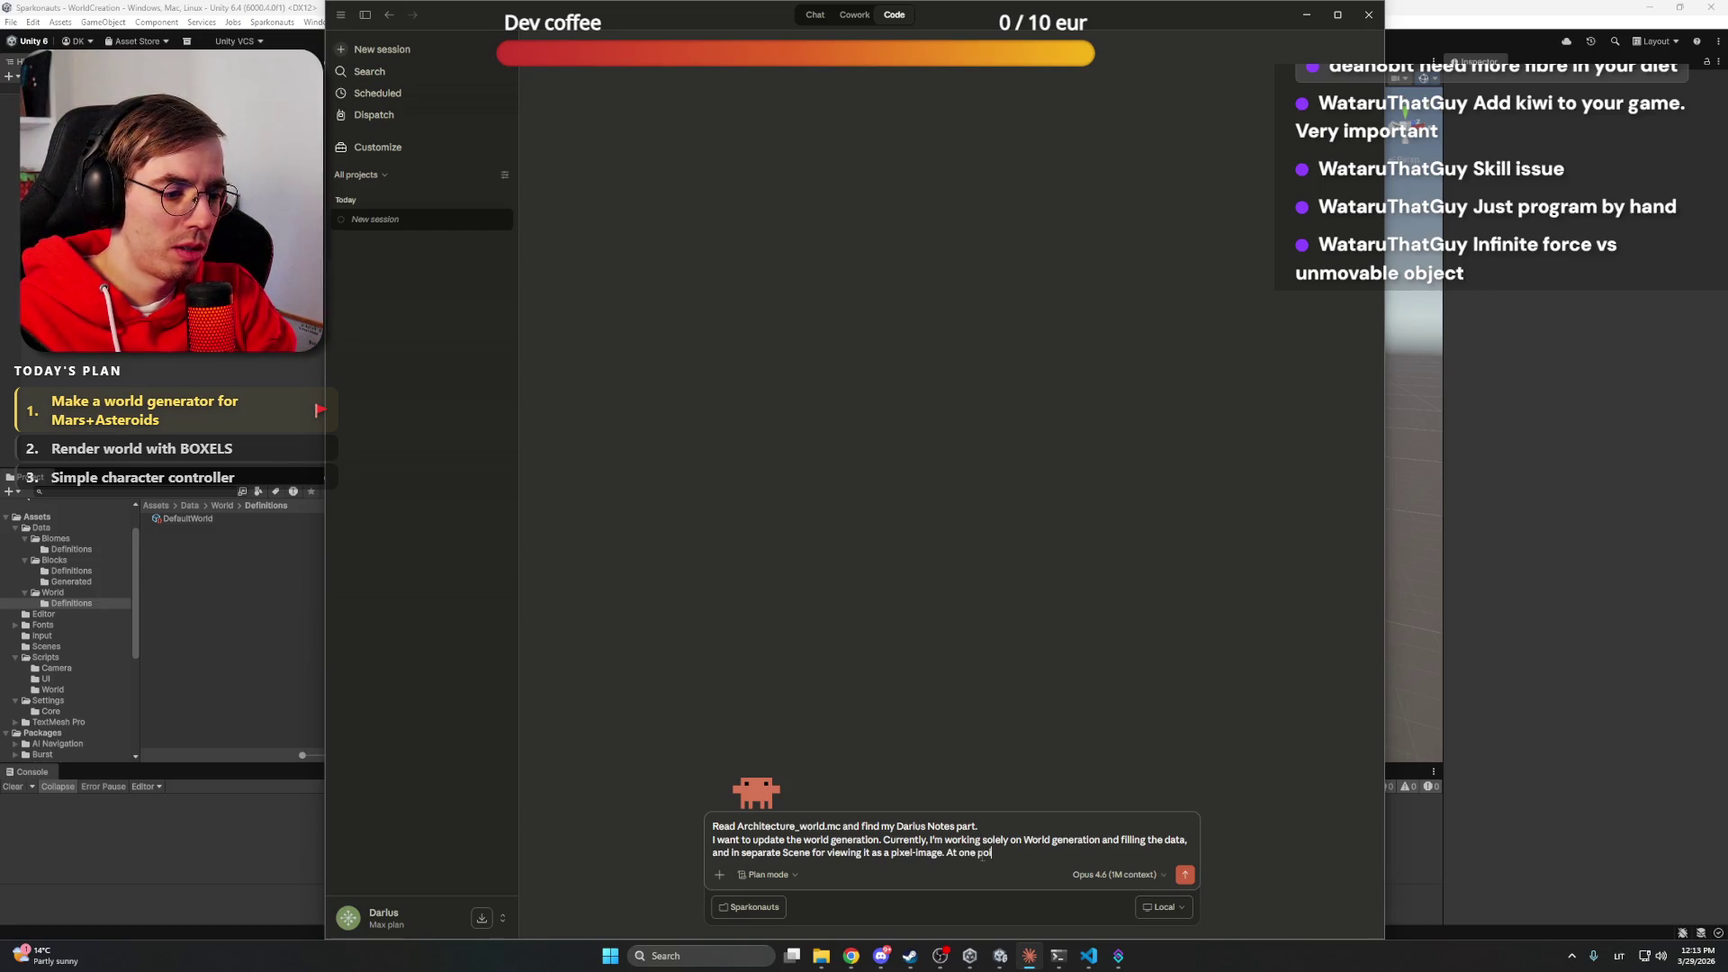
{"action": "type", "text": "nt it worked per"}
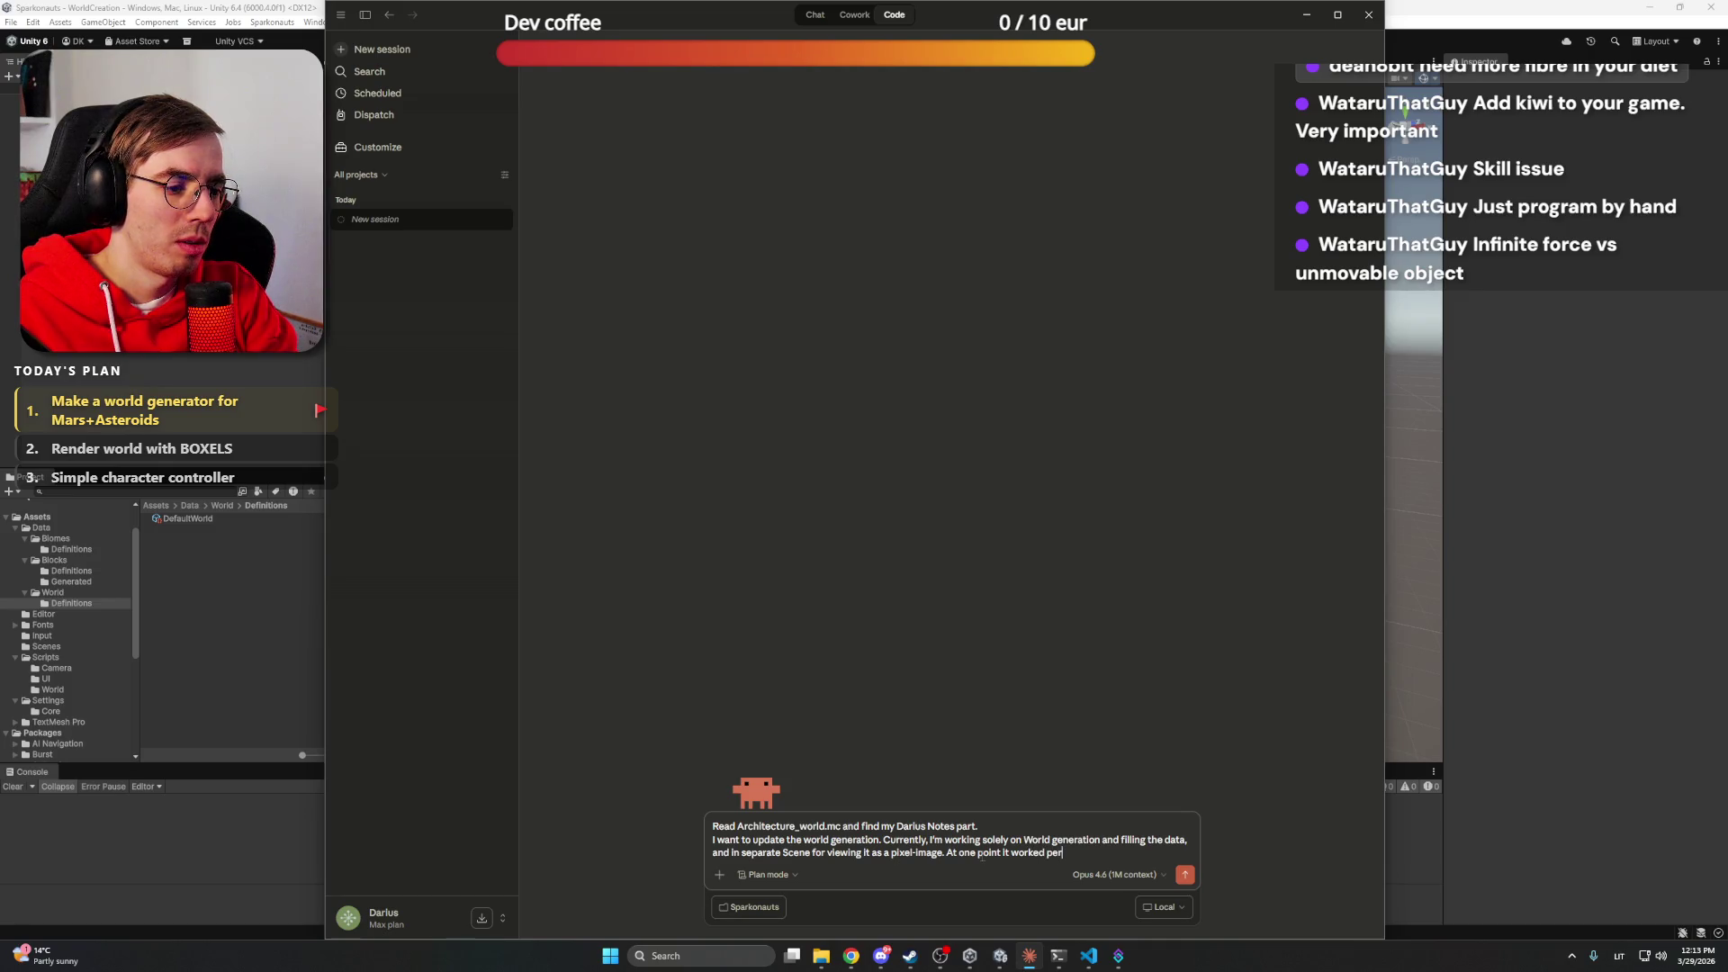
{"action": "type", "text": "fecly well,"}
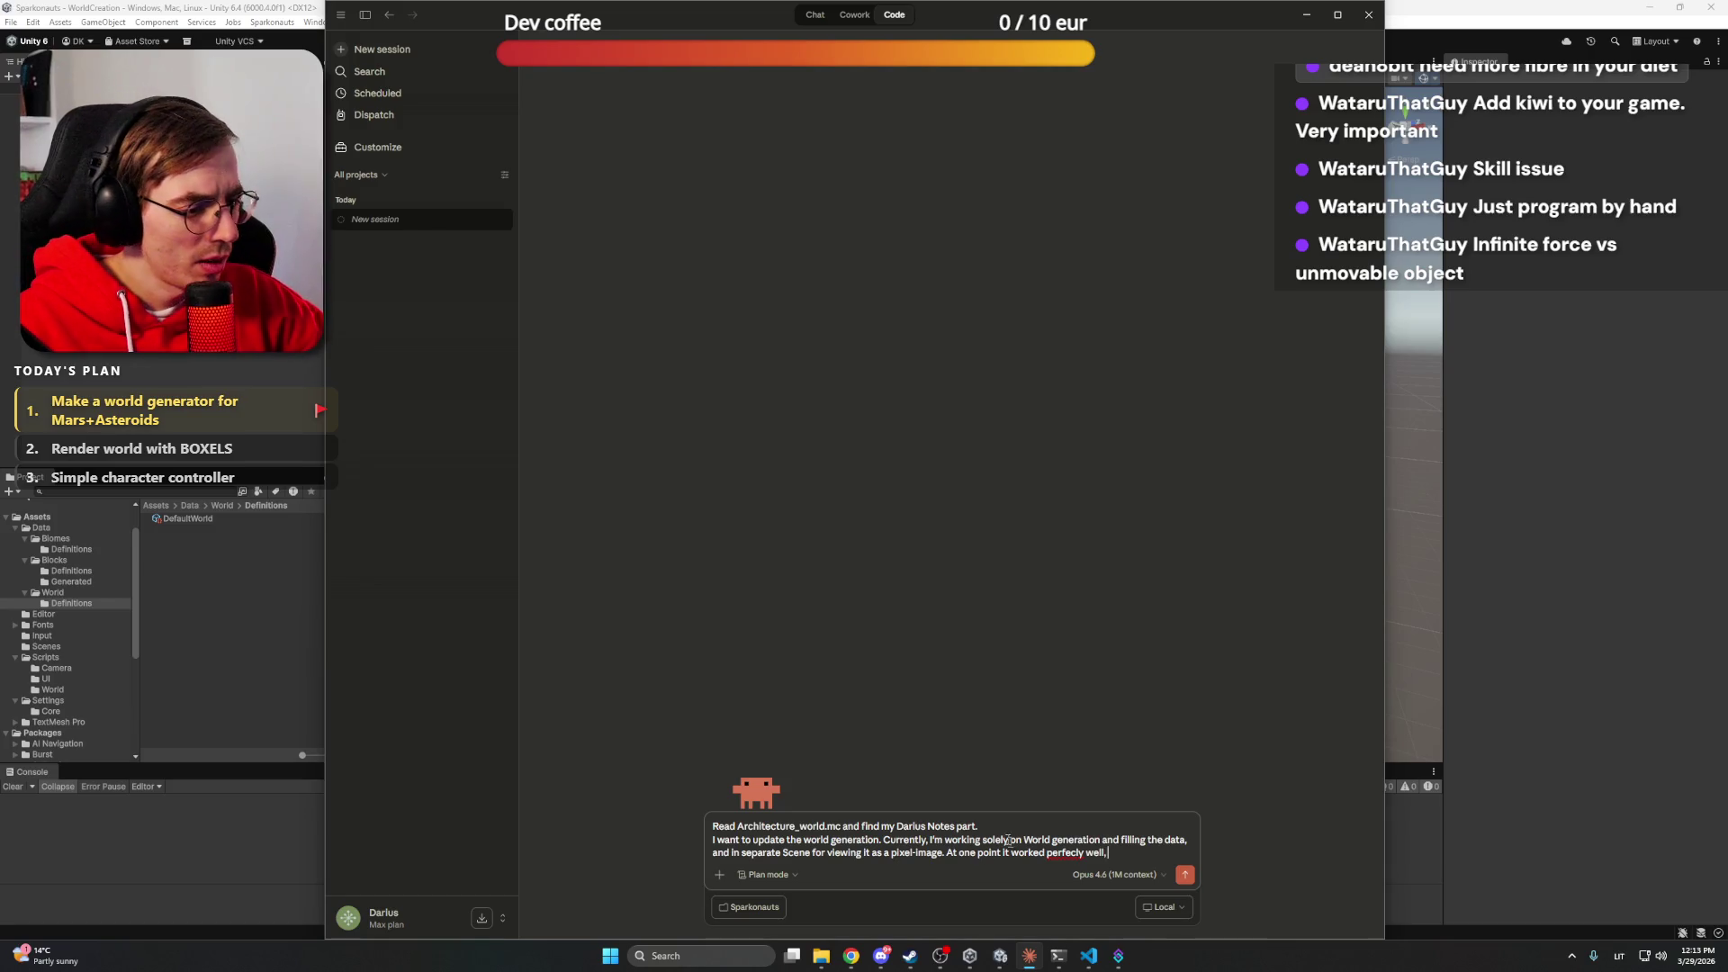
{"action": "right_click", "coordinate": [1065, 852]}
{"action": "left_click", "coordinate": [1131, 657]}
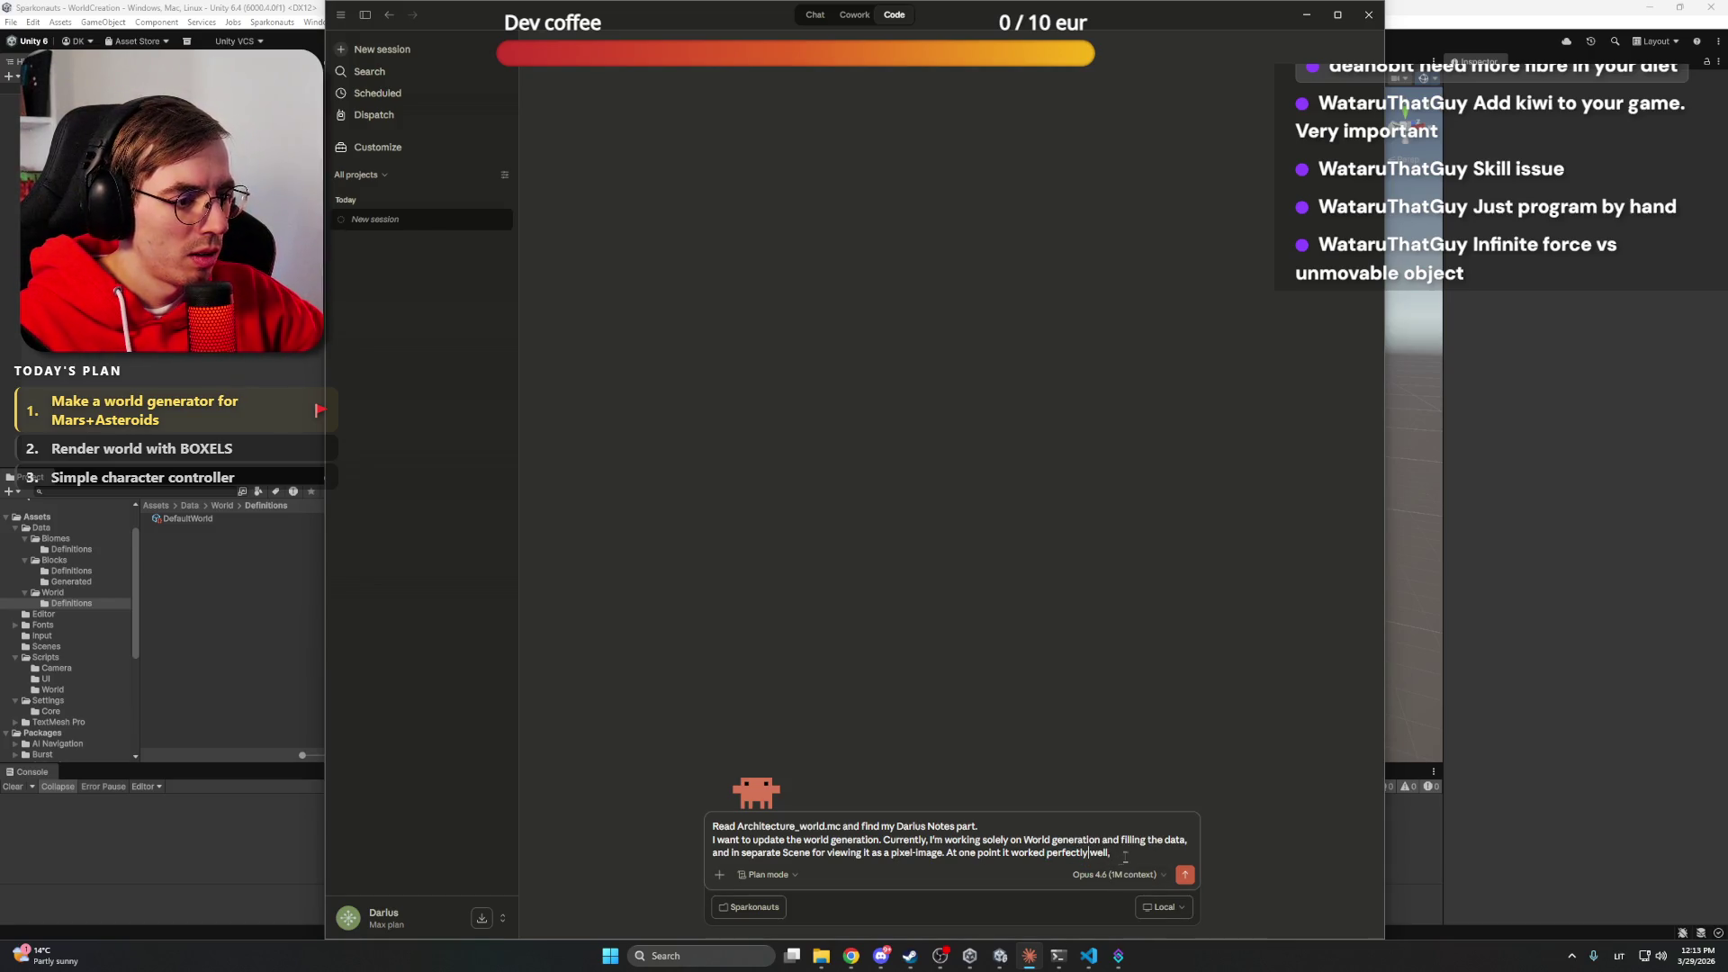
{"action": "type", "text": " but"}
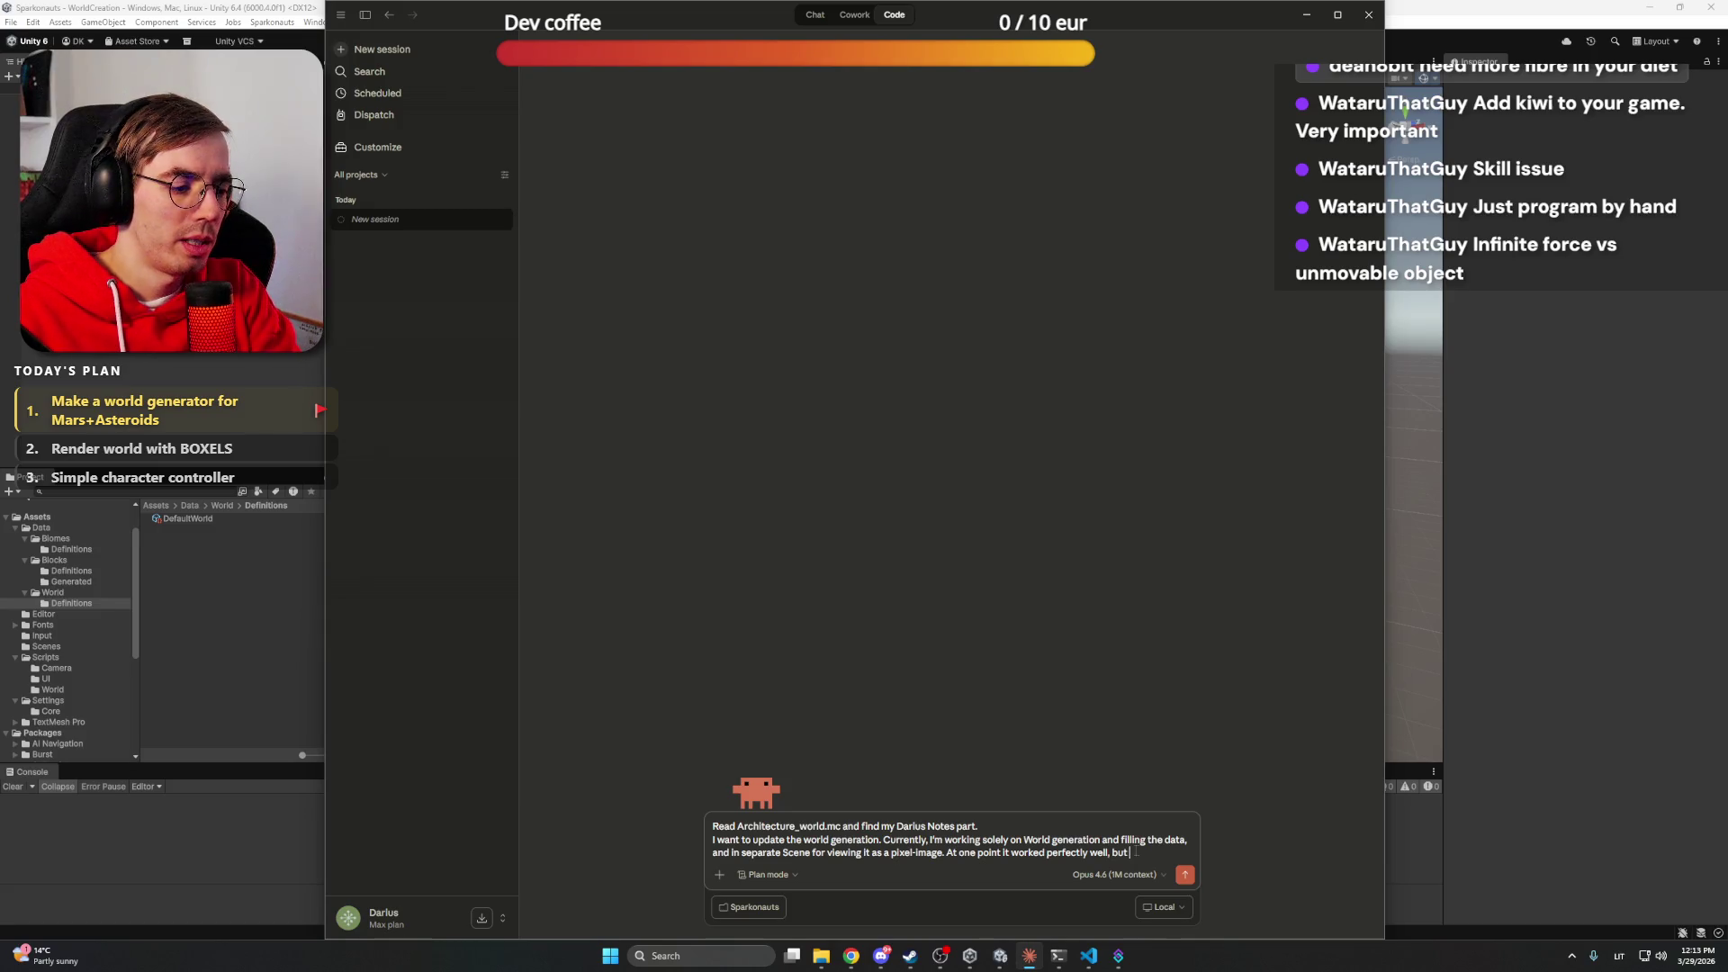
{"action": "type", "text": " somehow"}
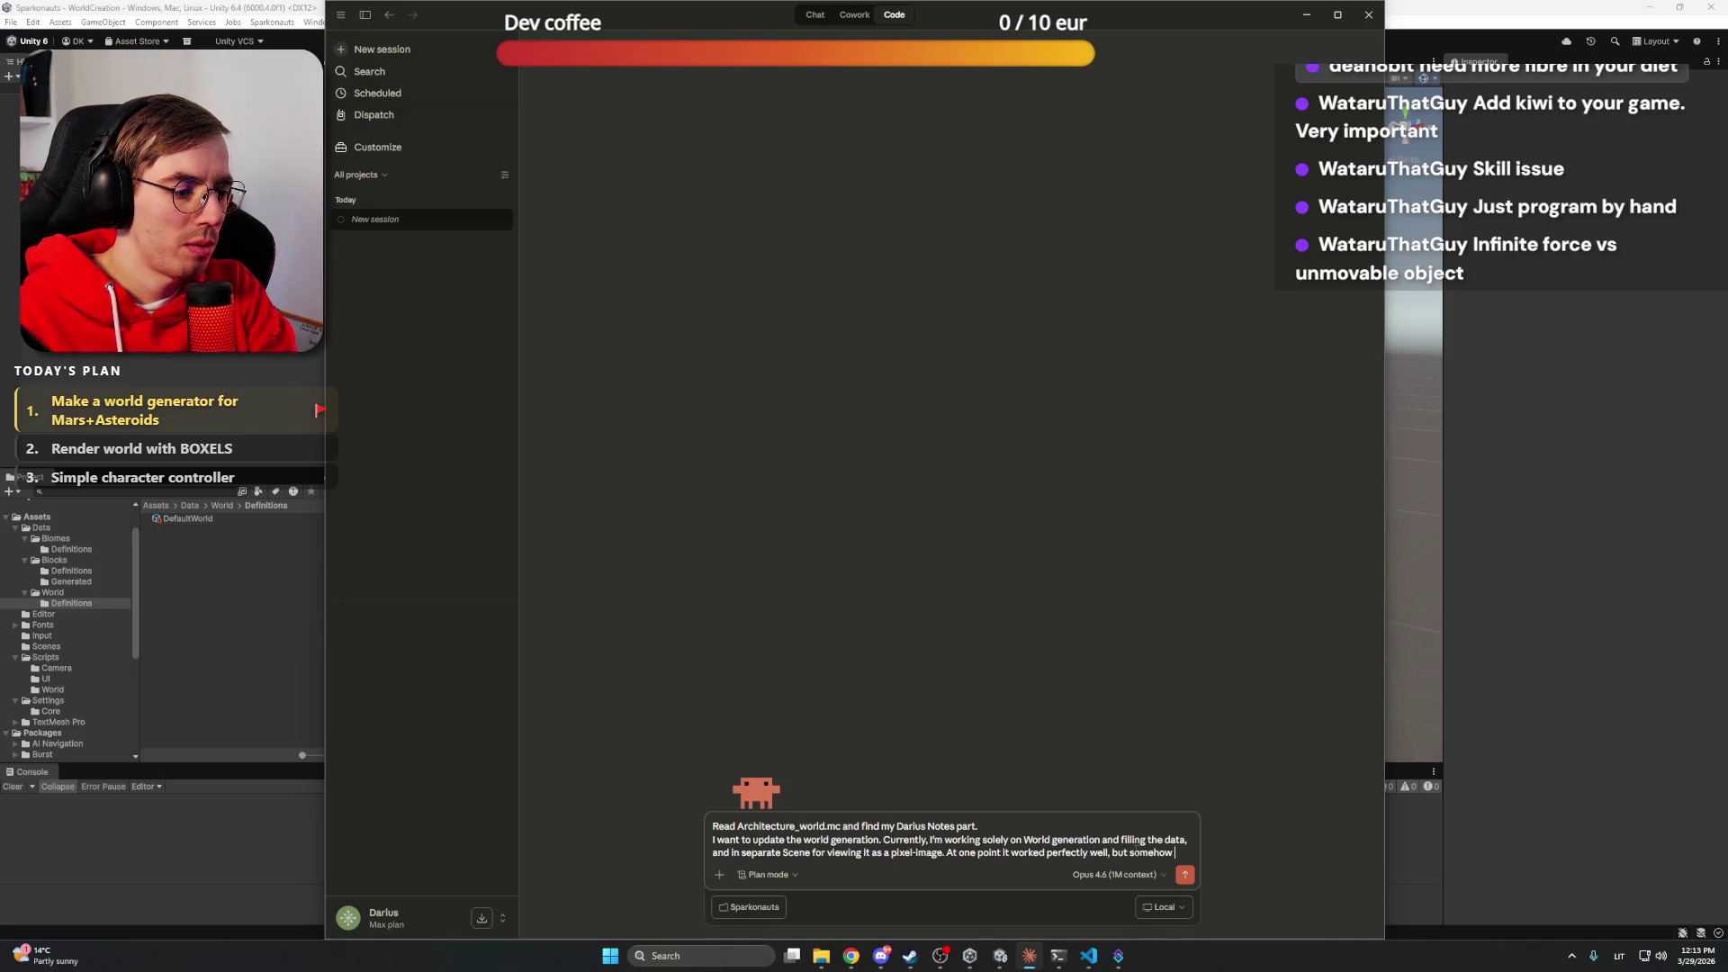
{"action": "type", "text": " the"}
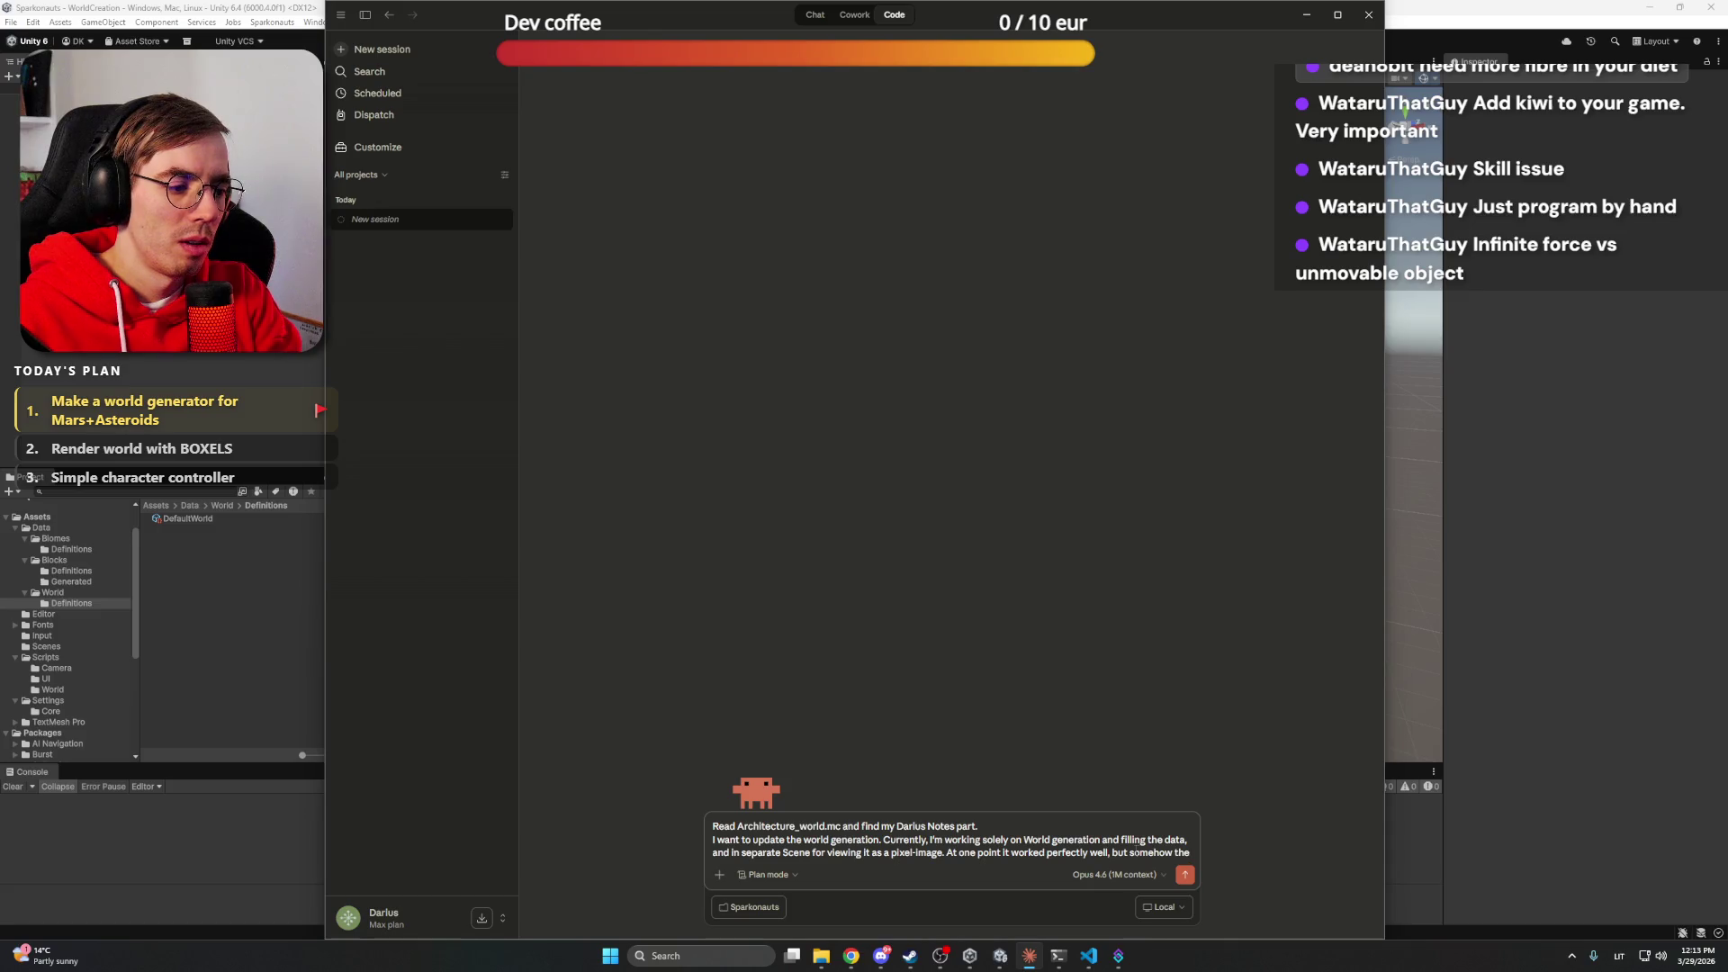
{"action": "type", "text": " it broke and "}
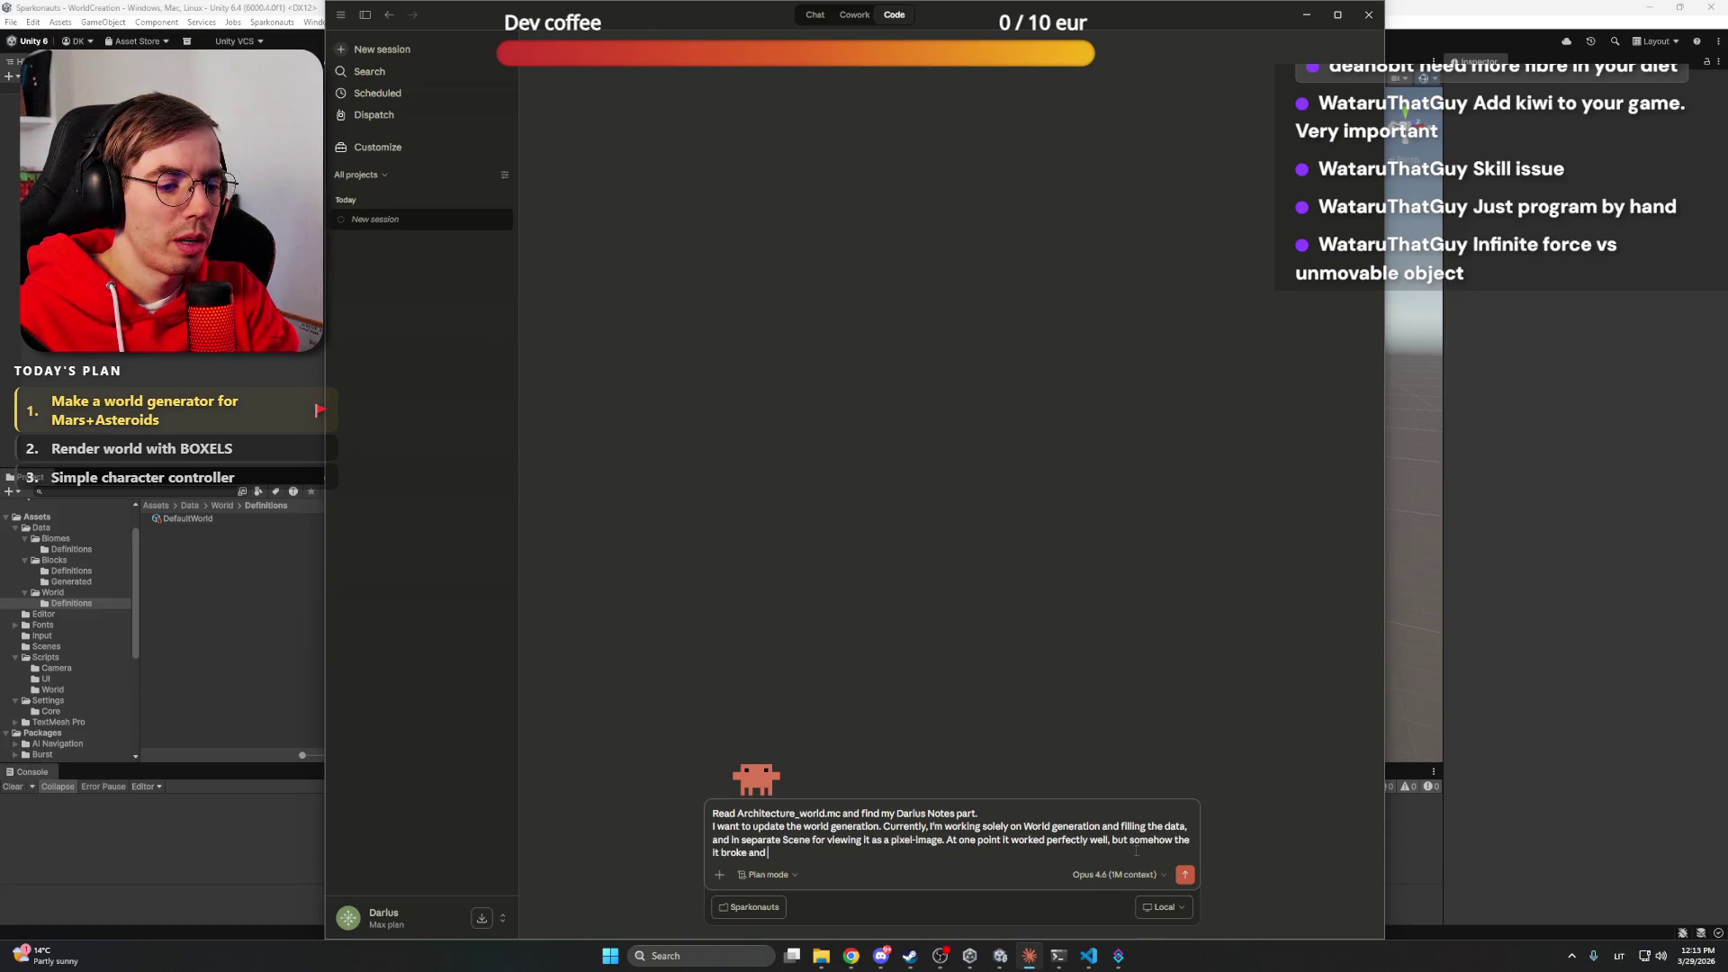
{"action": "type", "text": "it generates"}
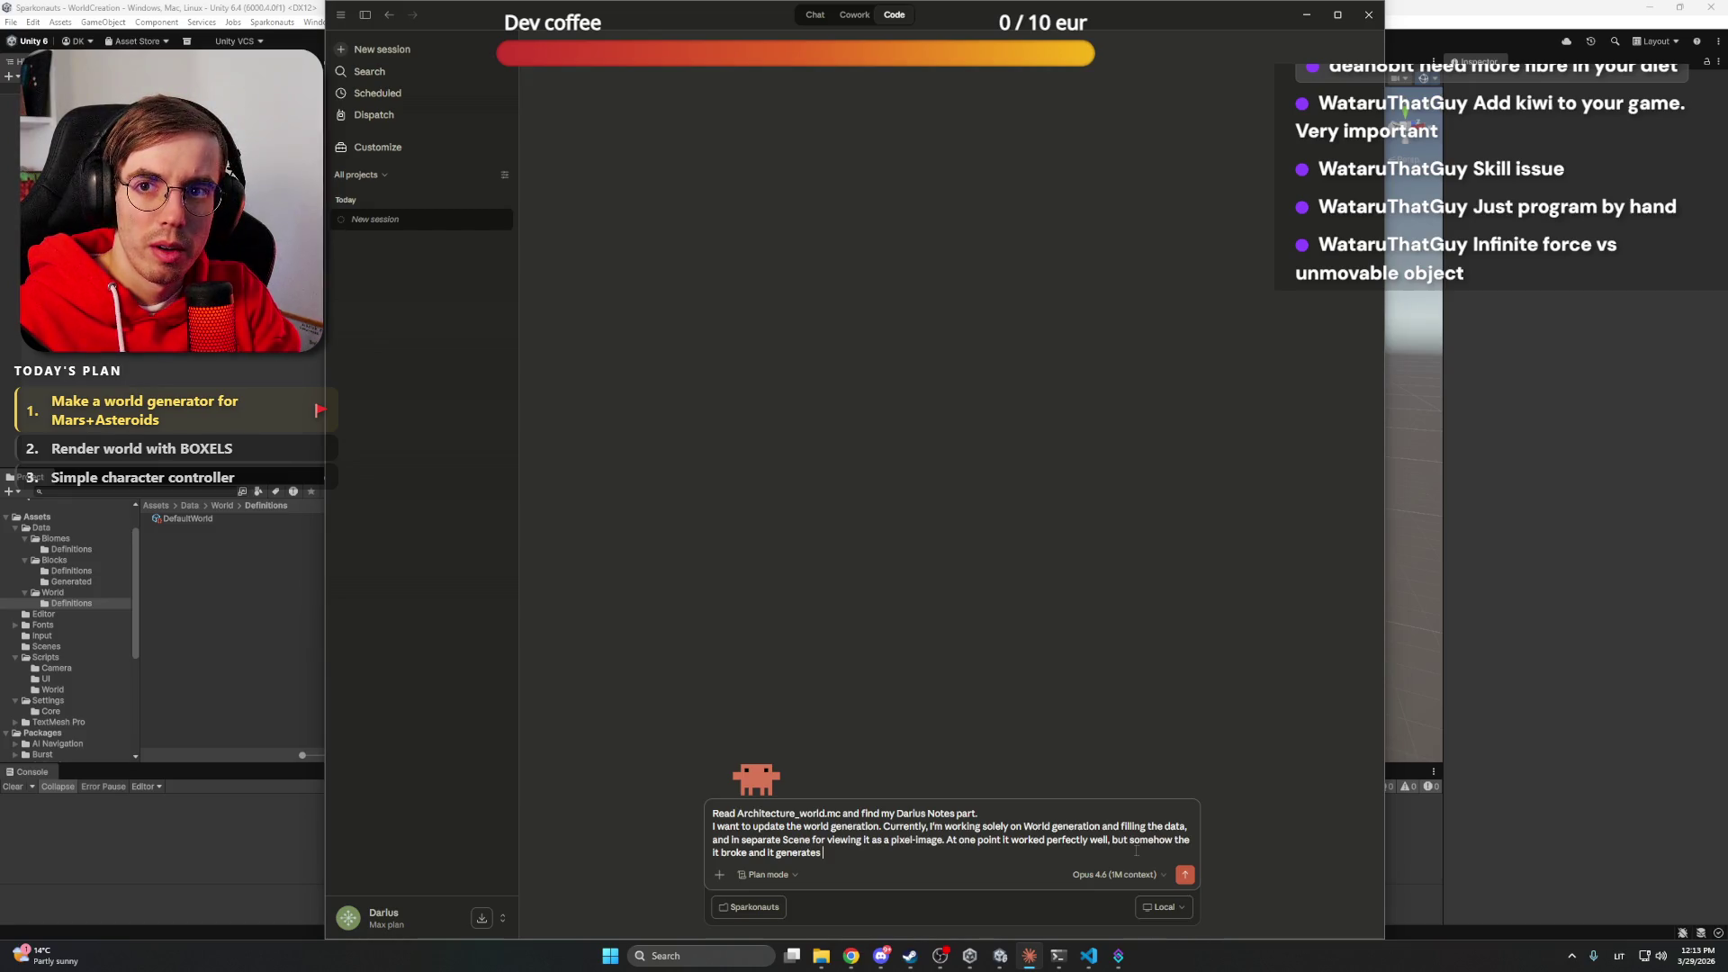
{"action": "type", "text": " the world"}
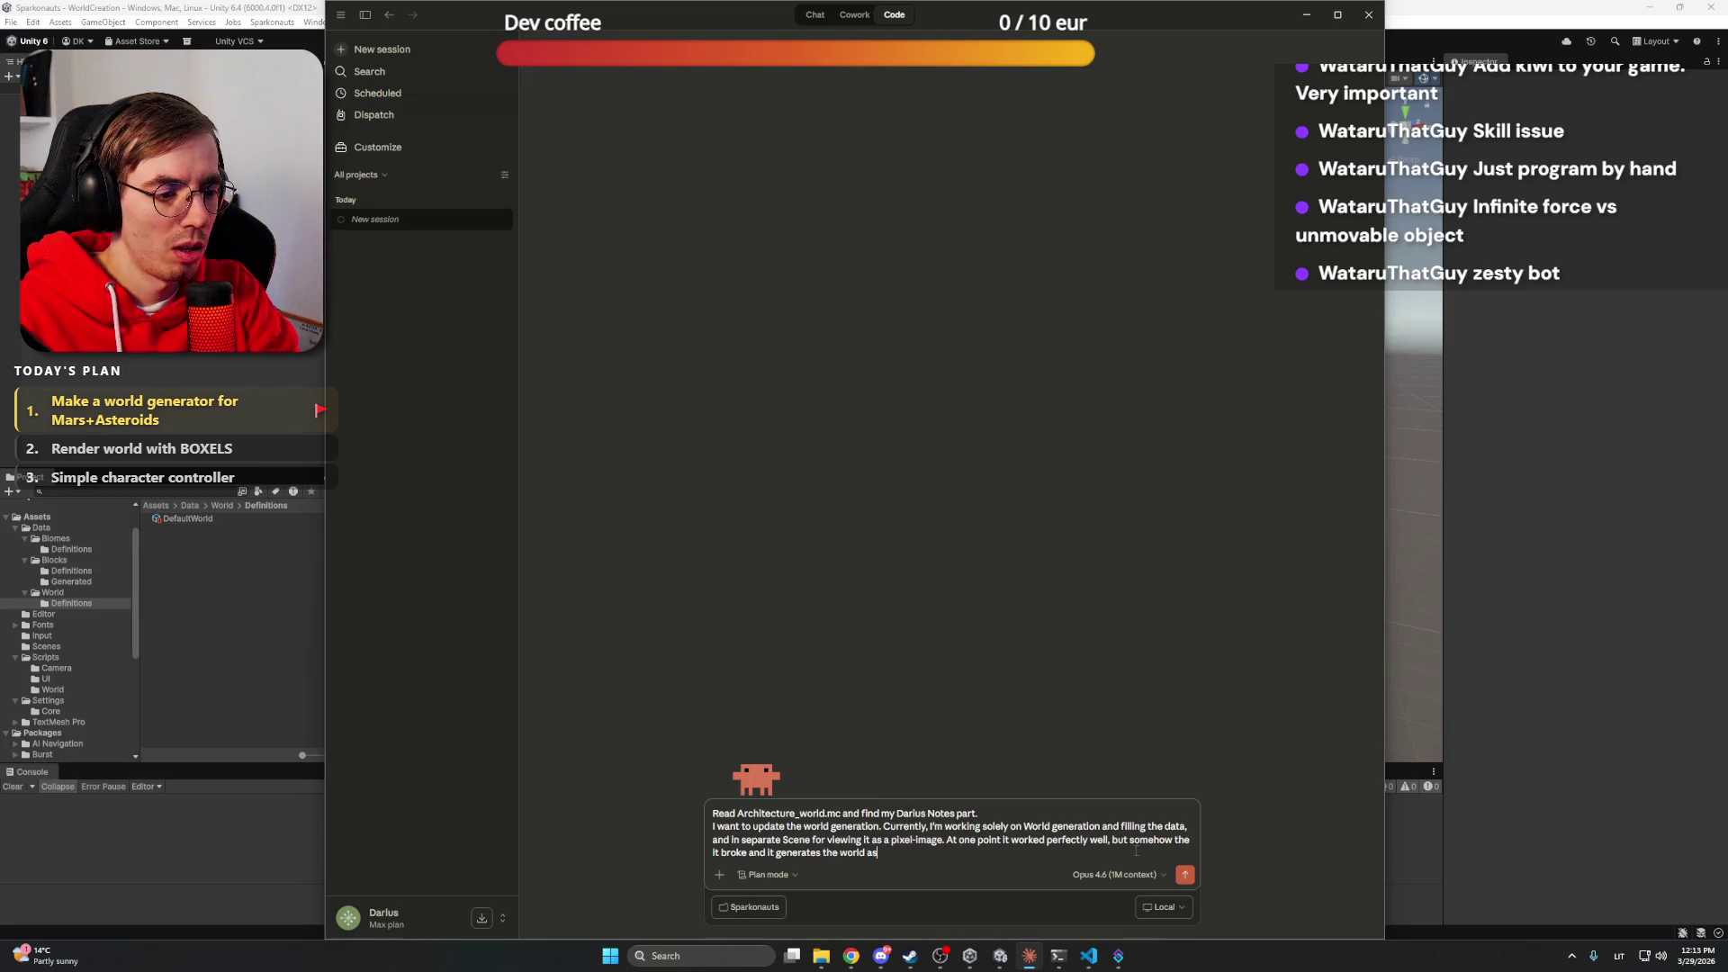
Describe the placeholder map with a single-line surface and cube asteroids, fixing 'itteration', then start a new paragraph
{"action": "type", "text": "as some"}
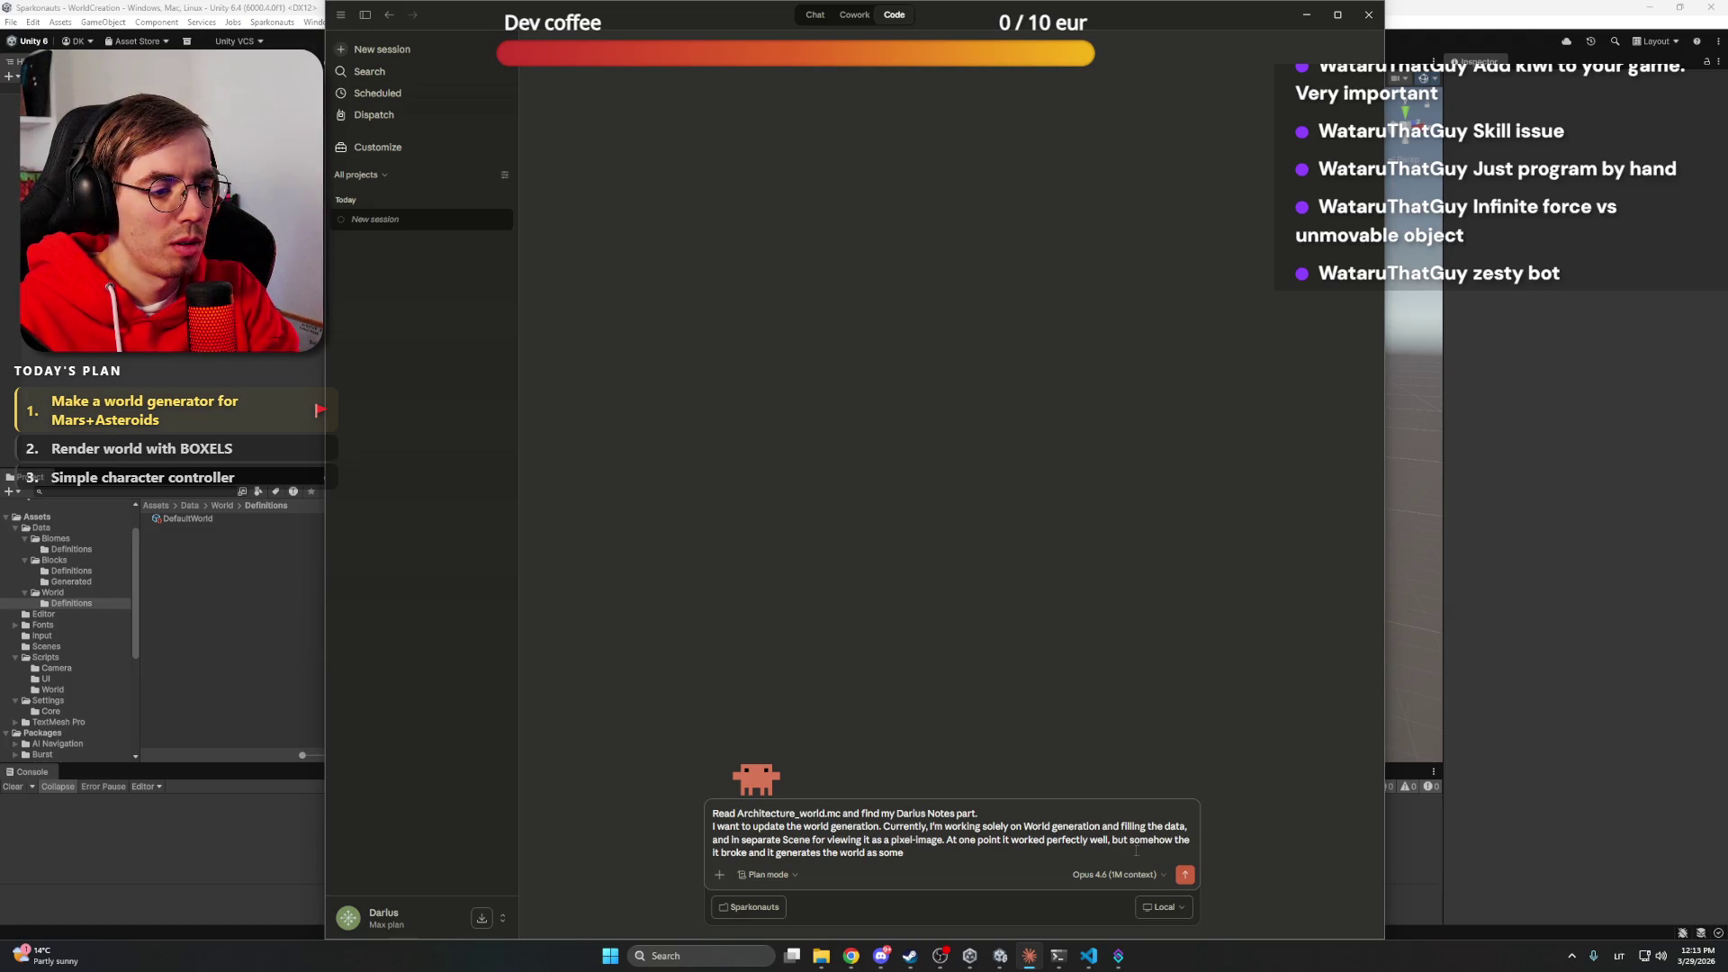
{"action": "type", "text": " first-"}
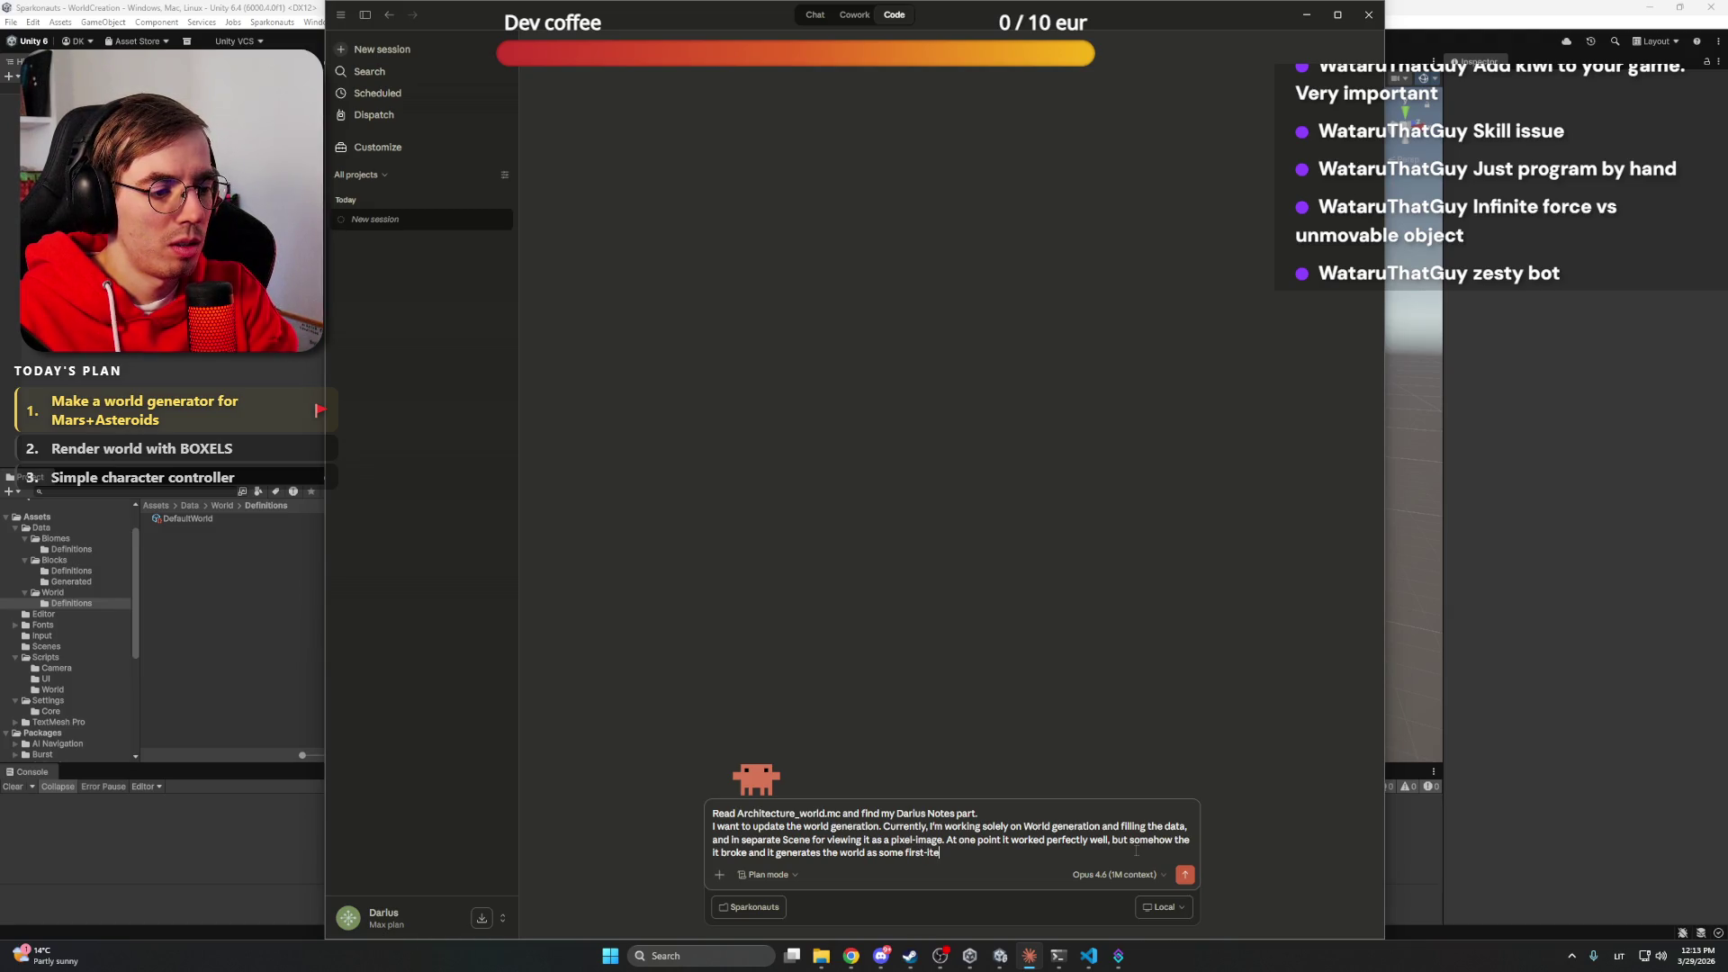
{"action": "type", "text": "itteration place"}
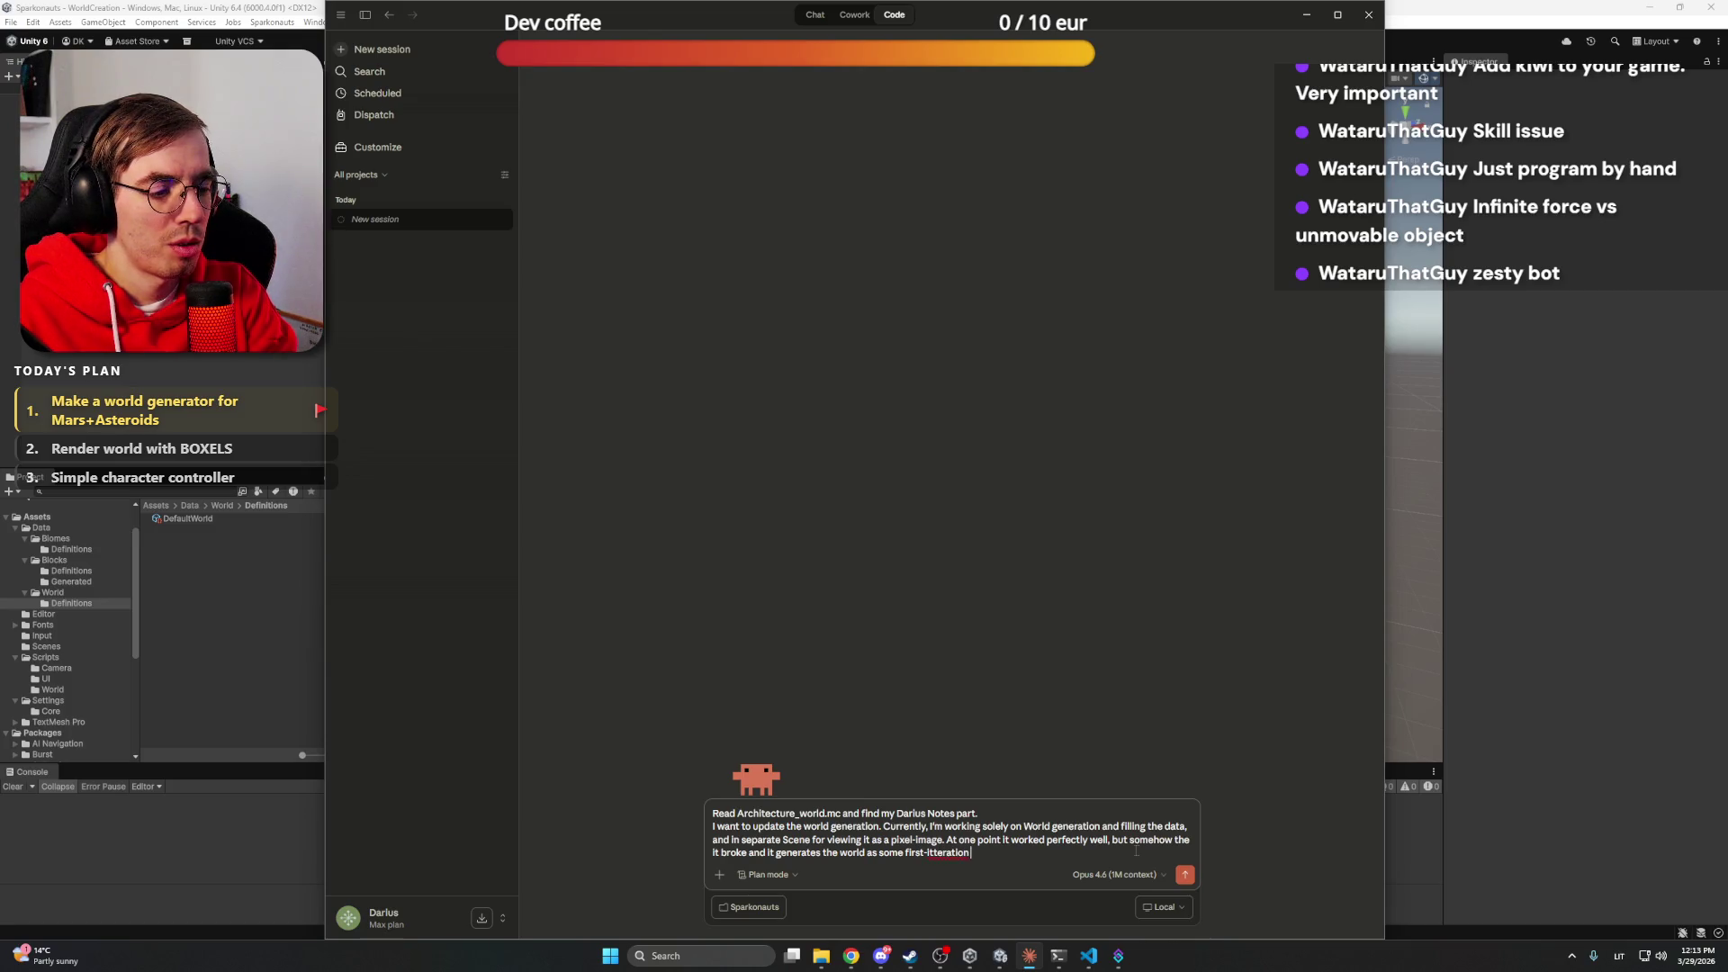
{"action": "type", "text": "holder "}
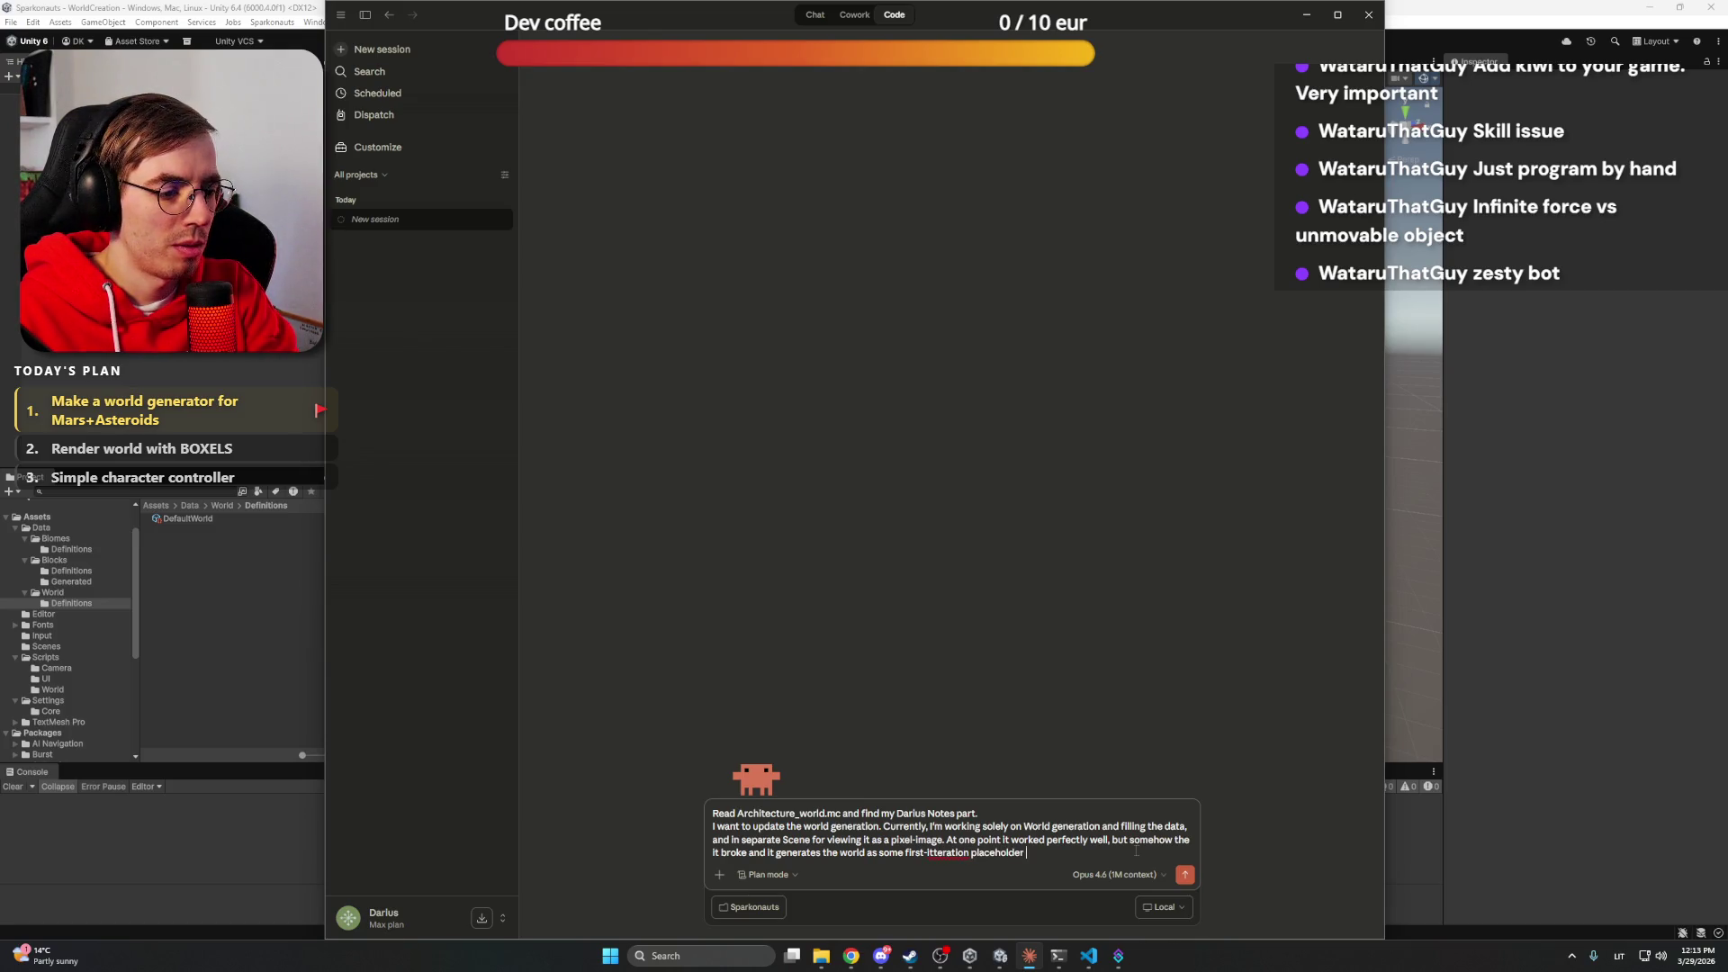
{"action": "type", "text": "map with surf"}
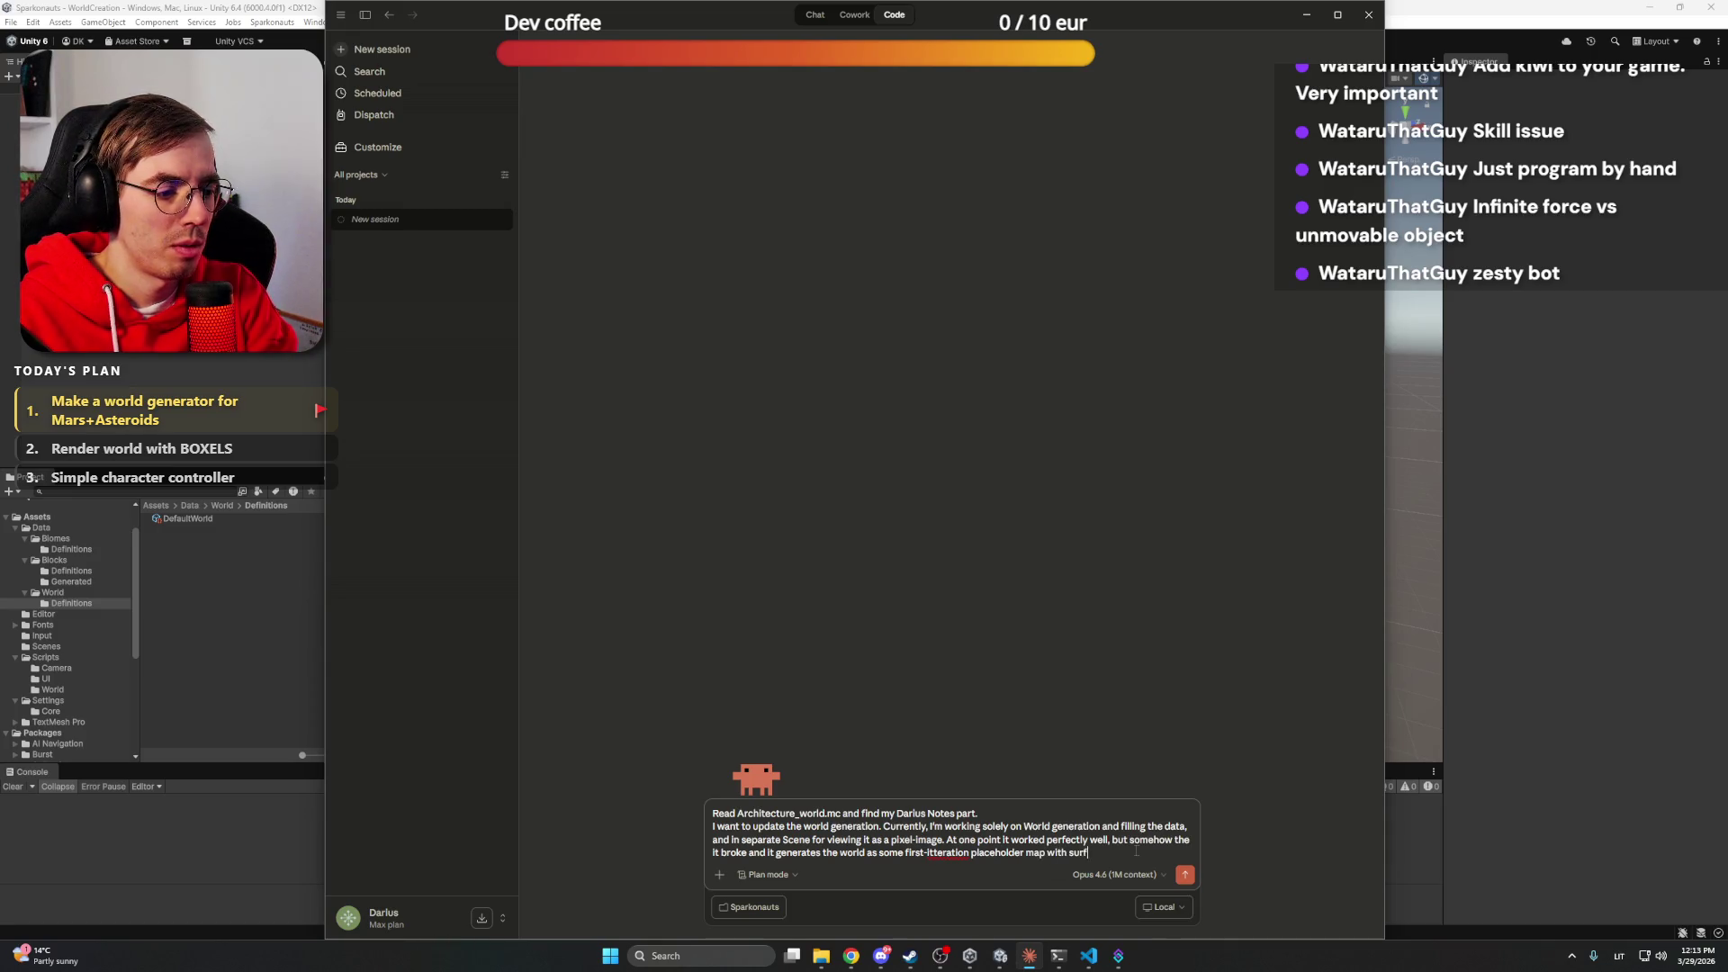
{"action": "type", "text": "ace as a sing"}
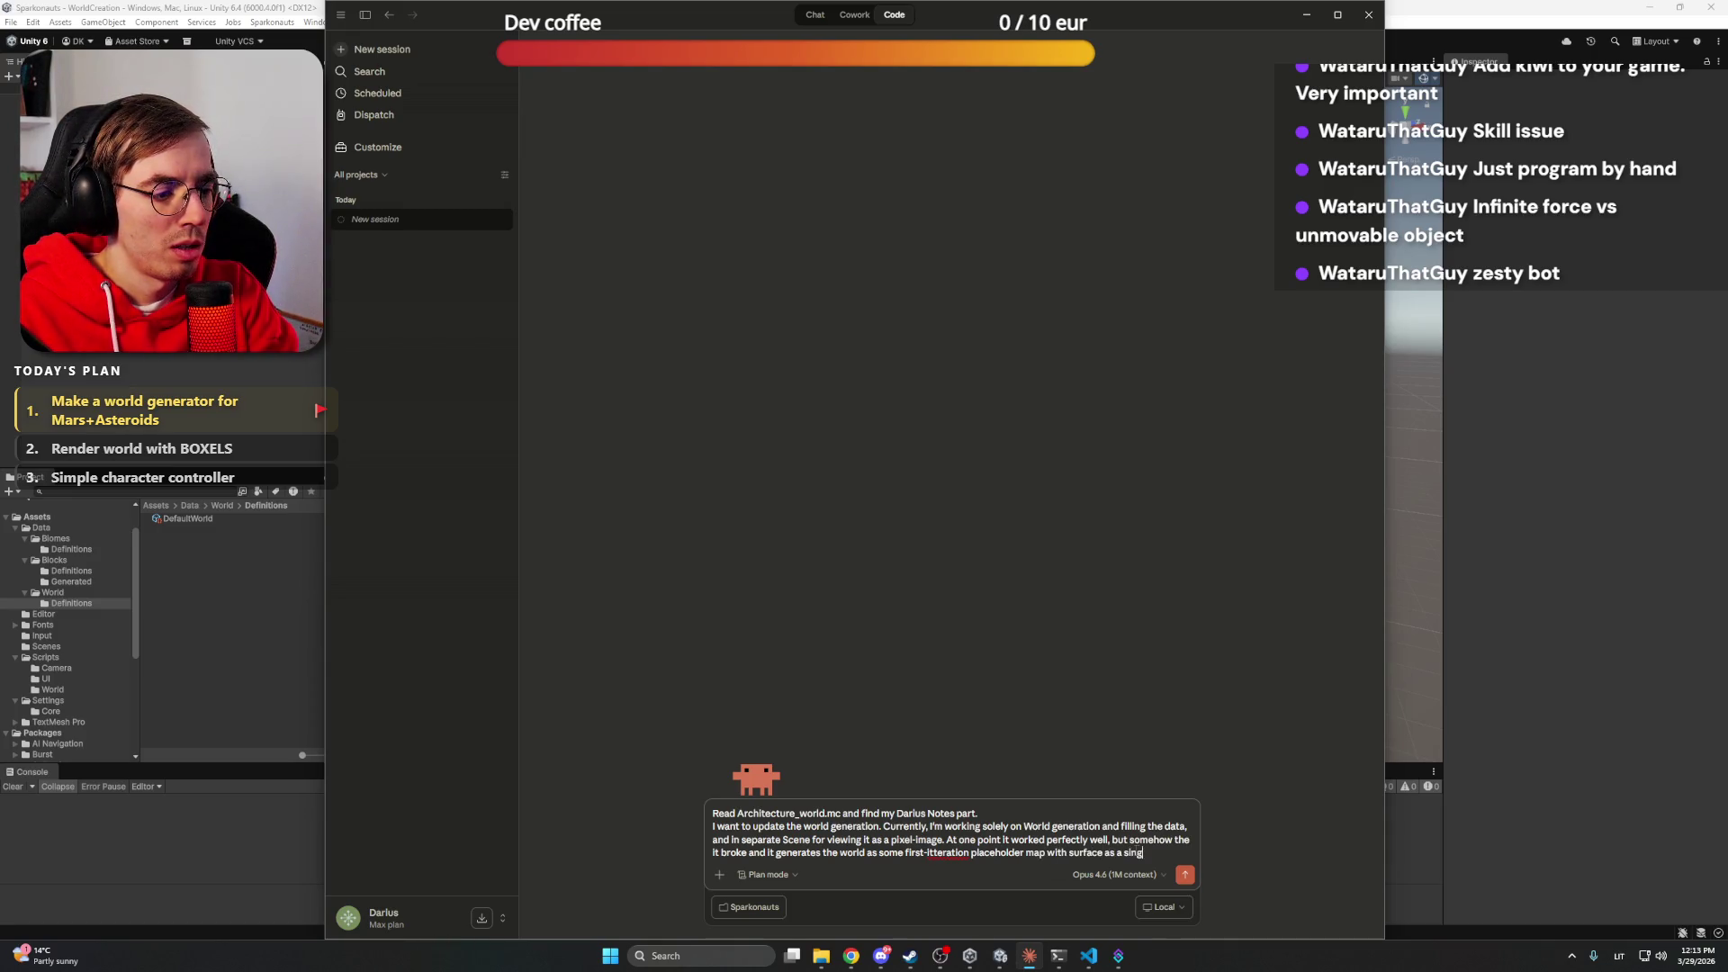
{"action": "type", "text": "le line and asteroids as"}
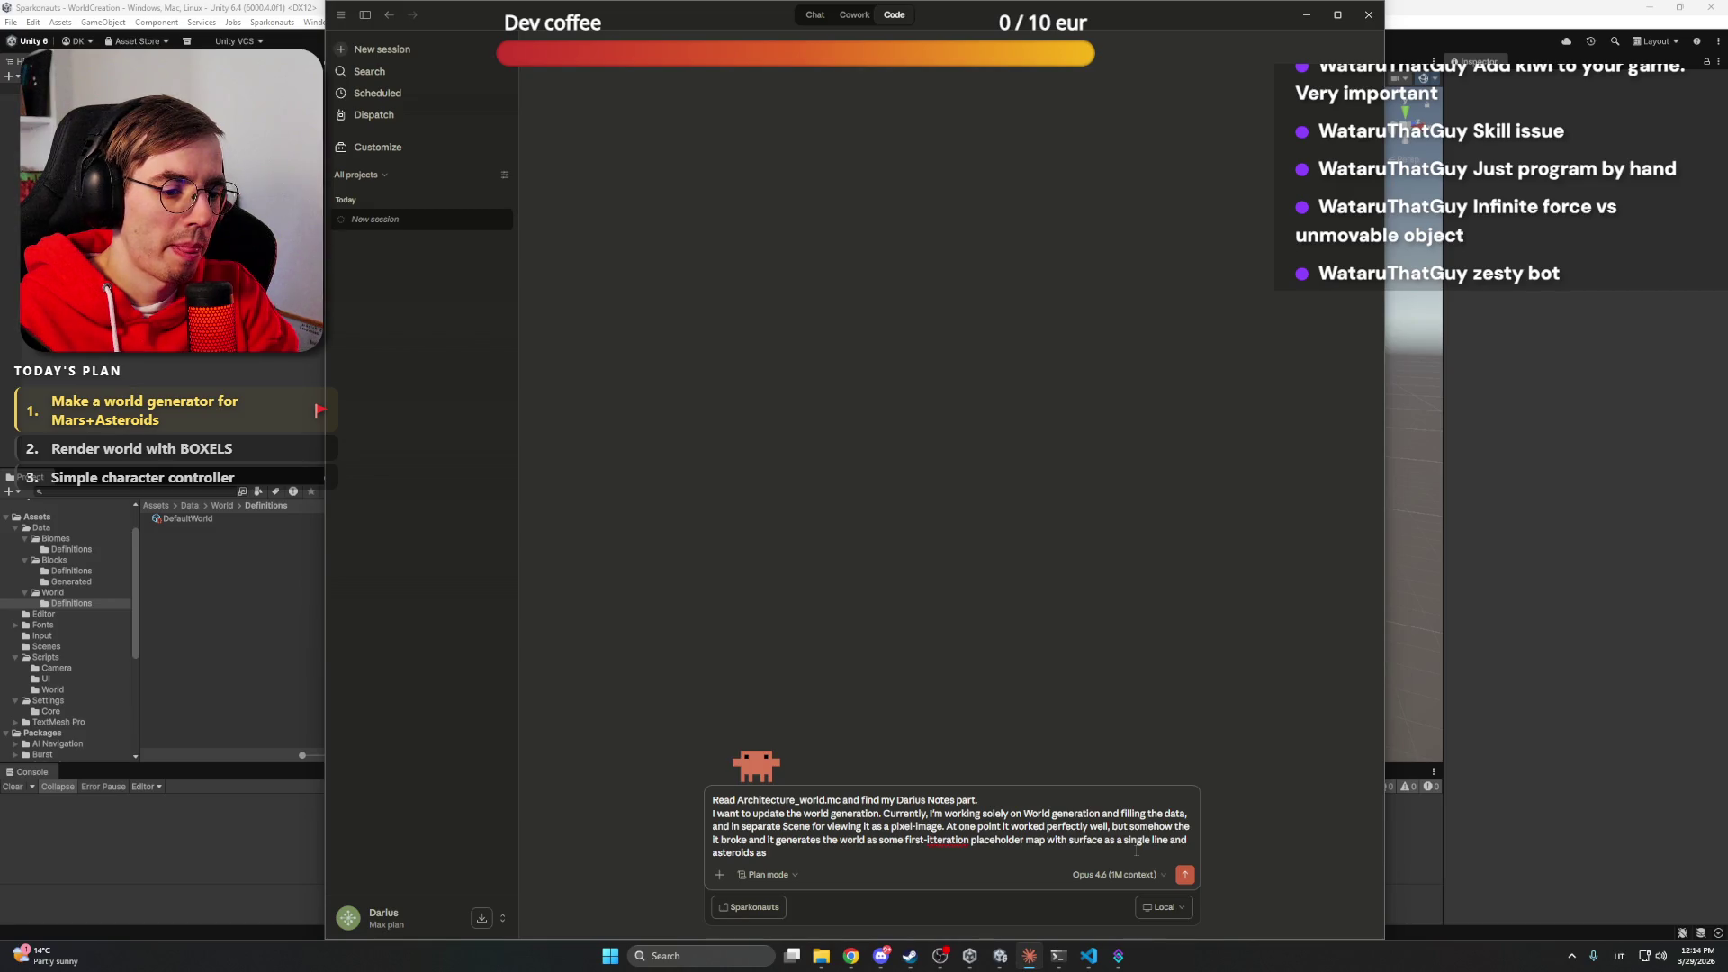
{"action": "type", "text": " cubes"}
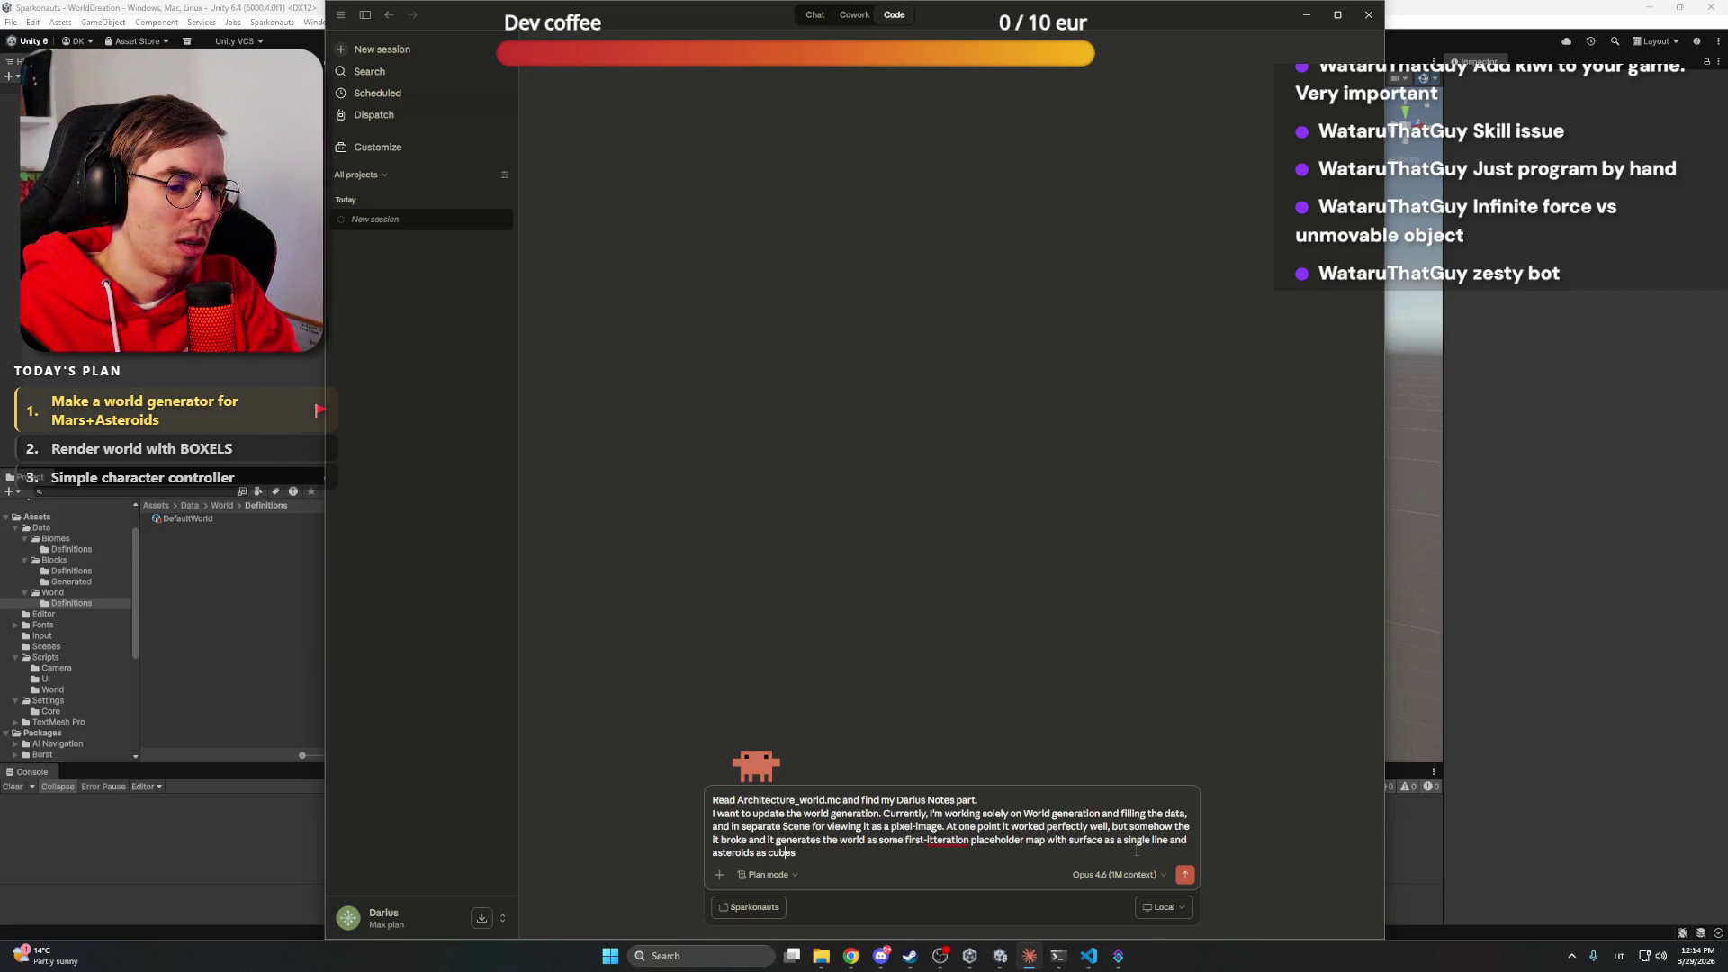
{"action": "type", "text": "simple"}
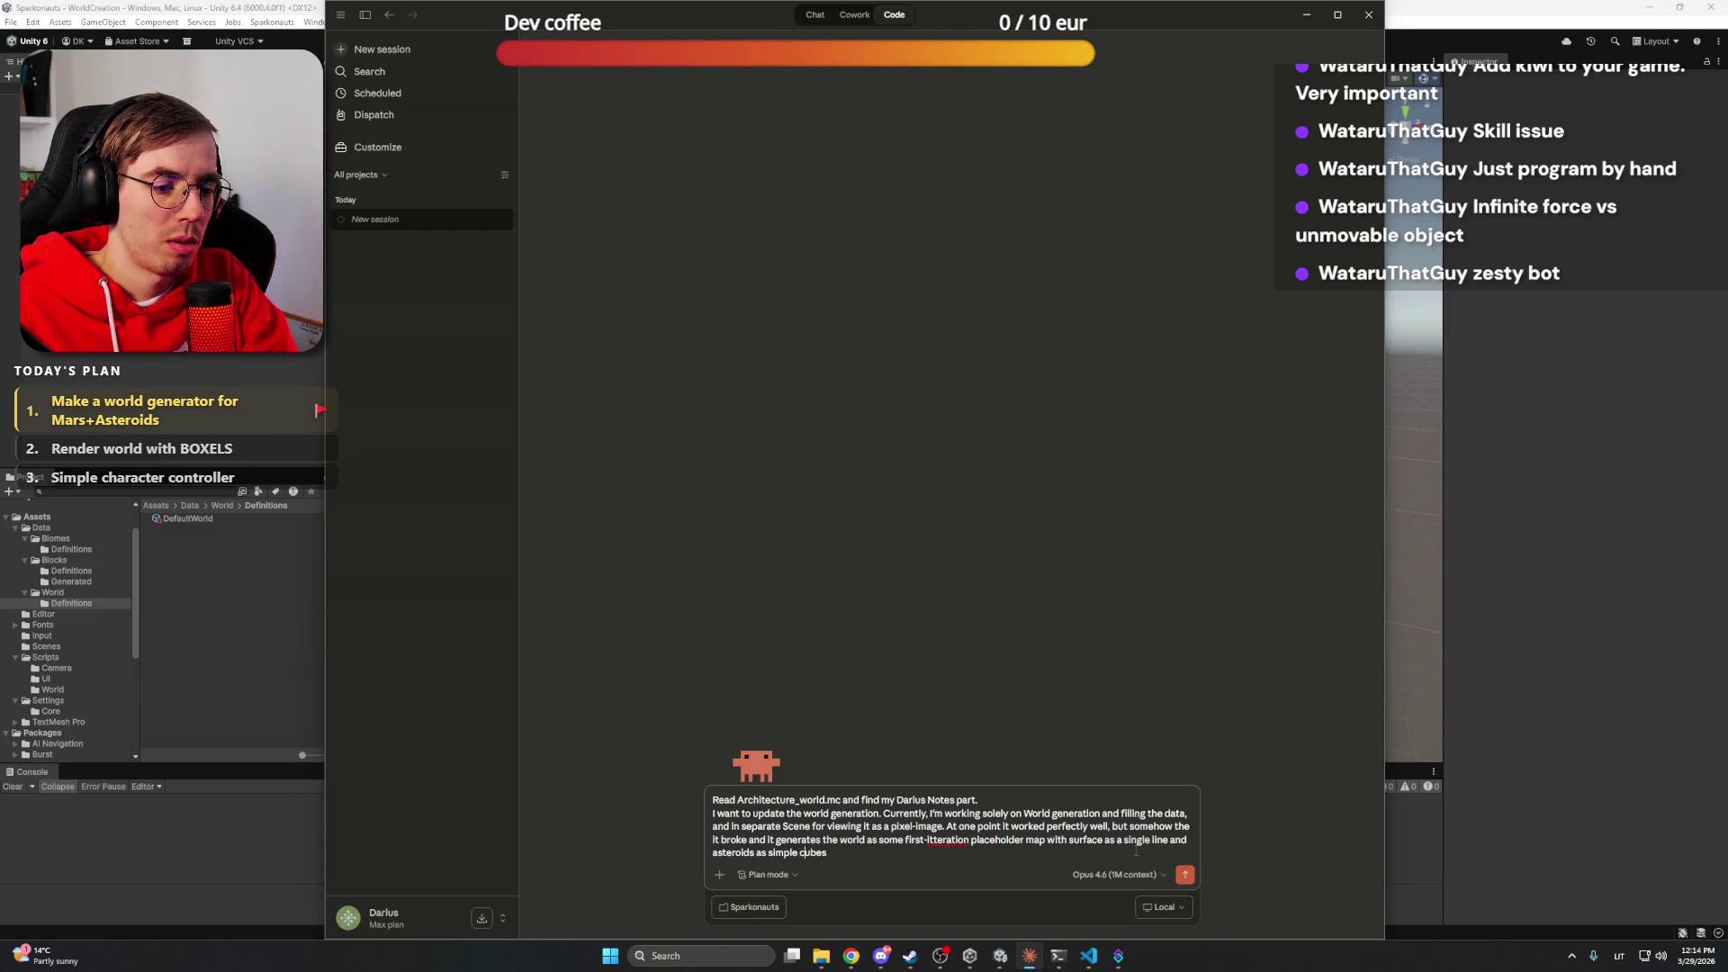
{"action": "right_click", "coordinate": [947, 843]}
{"action": "left_click", "coordinate": [989, 645]}
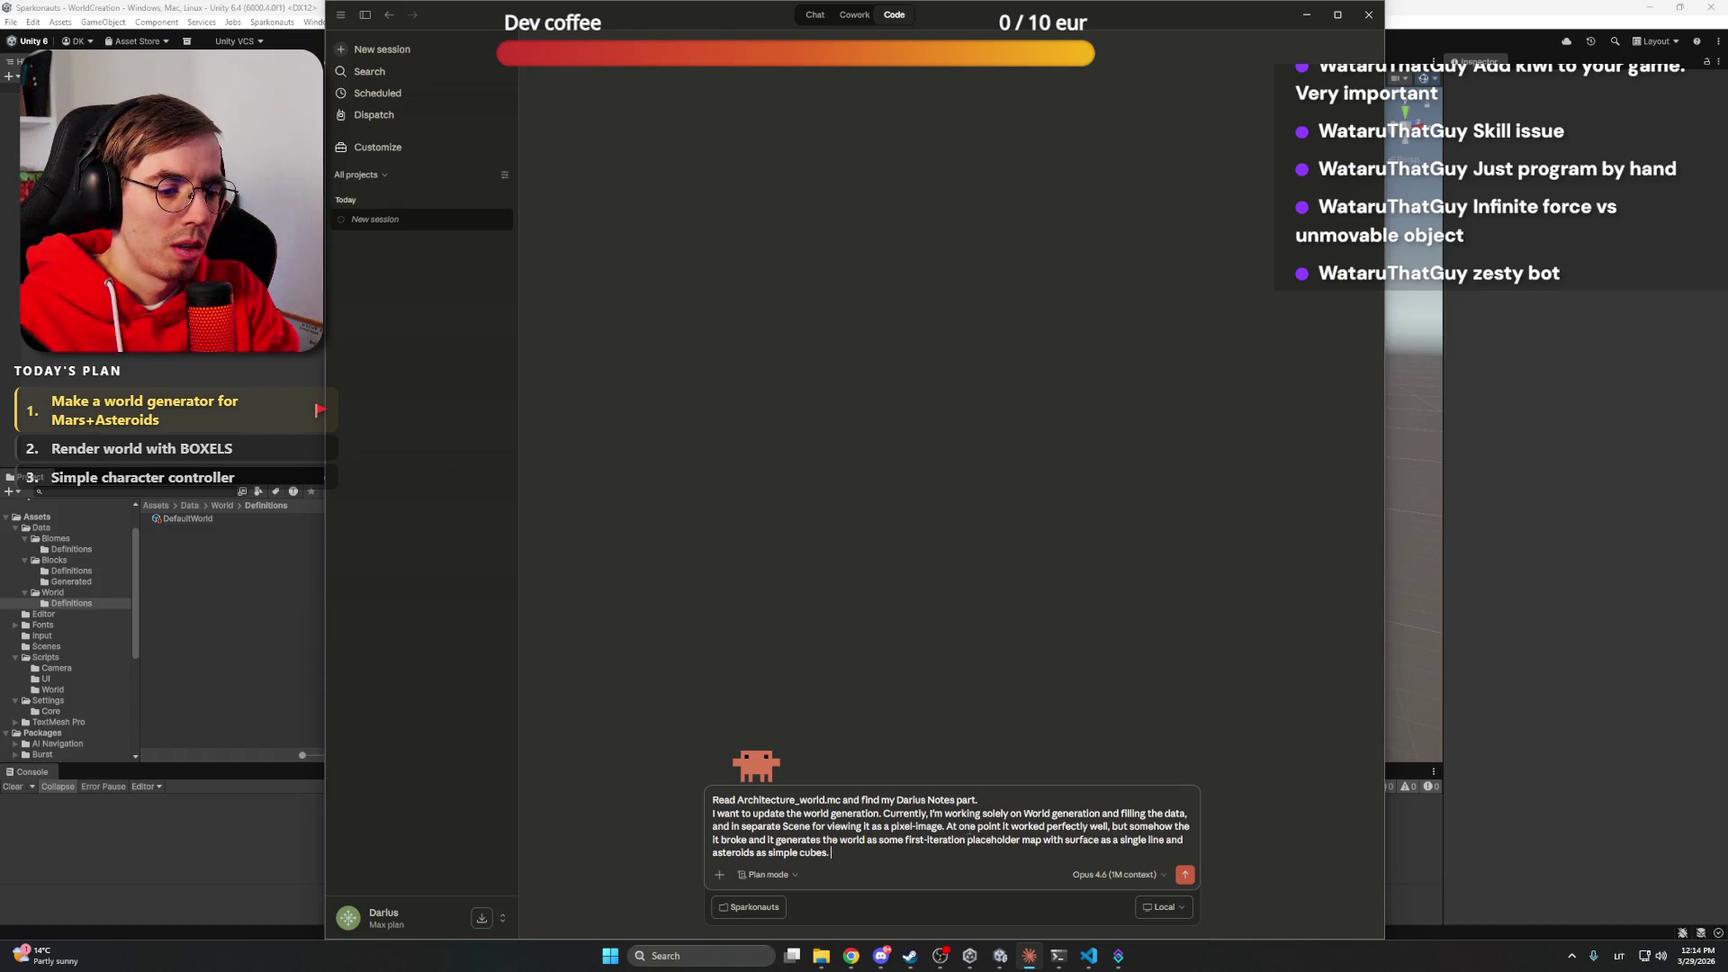
{"action": "key", "text": "shift+Return"}
{"action": "key", "text": "shift+Return"}
Ask Claude to rewrite generation according to map notes as one pipeline for Editor and Build versions
{"action": "type", "text": "R"}
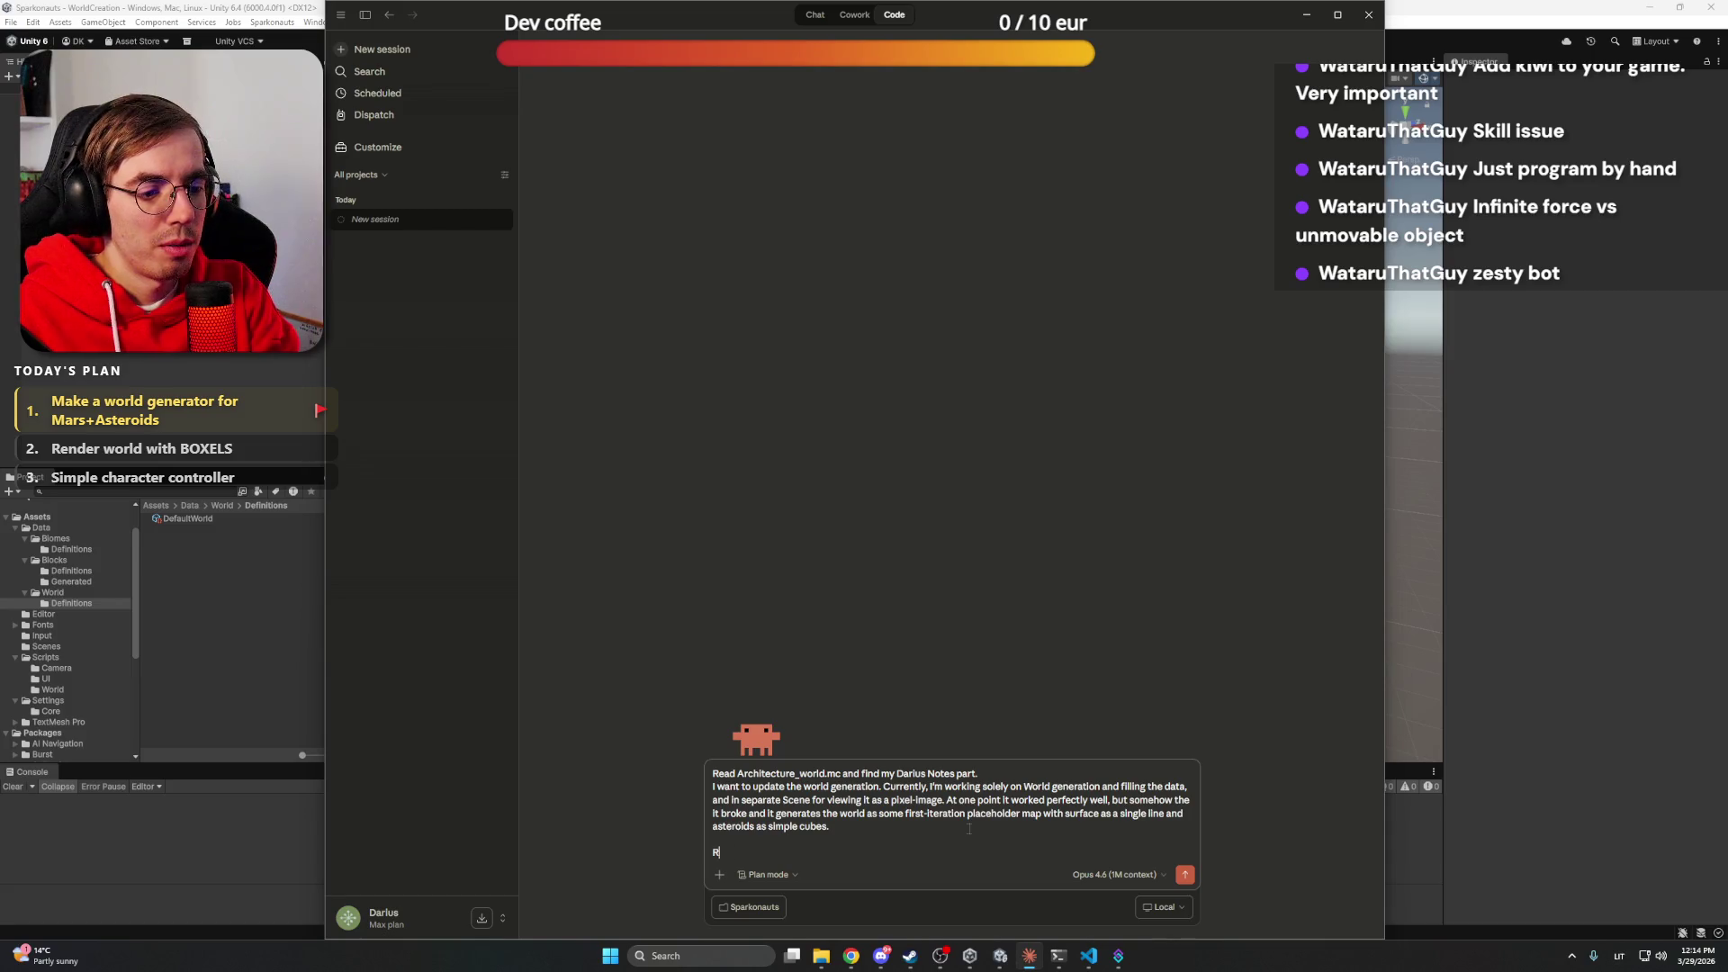
{"action": "type", "text": "ewrite the "}
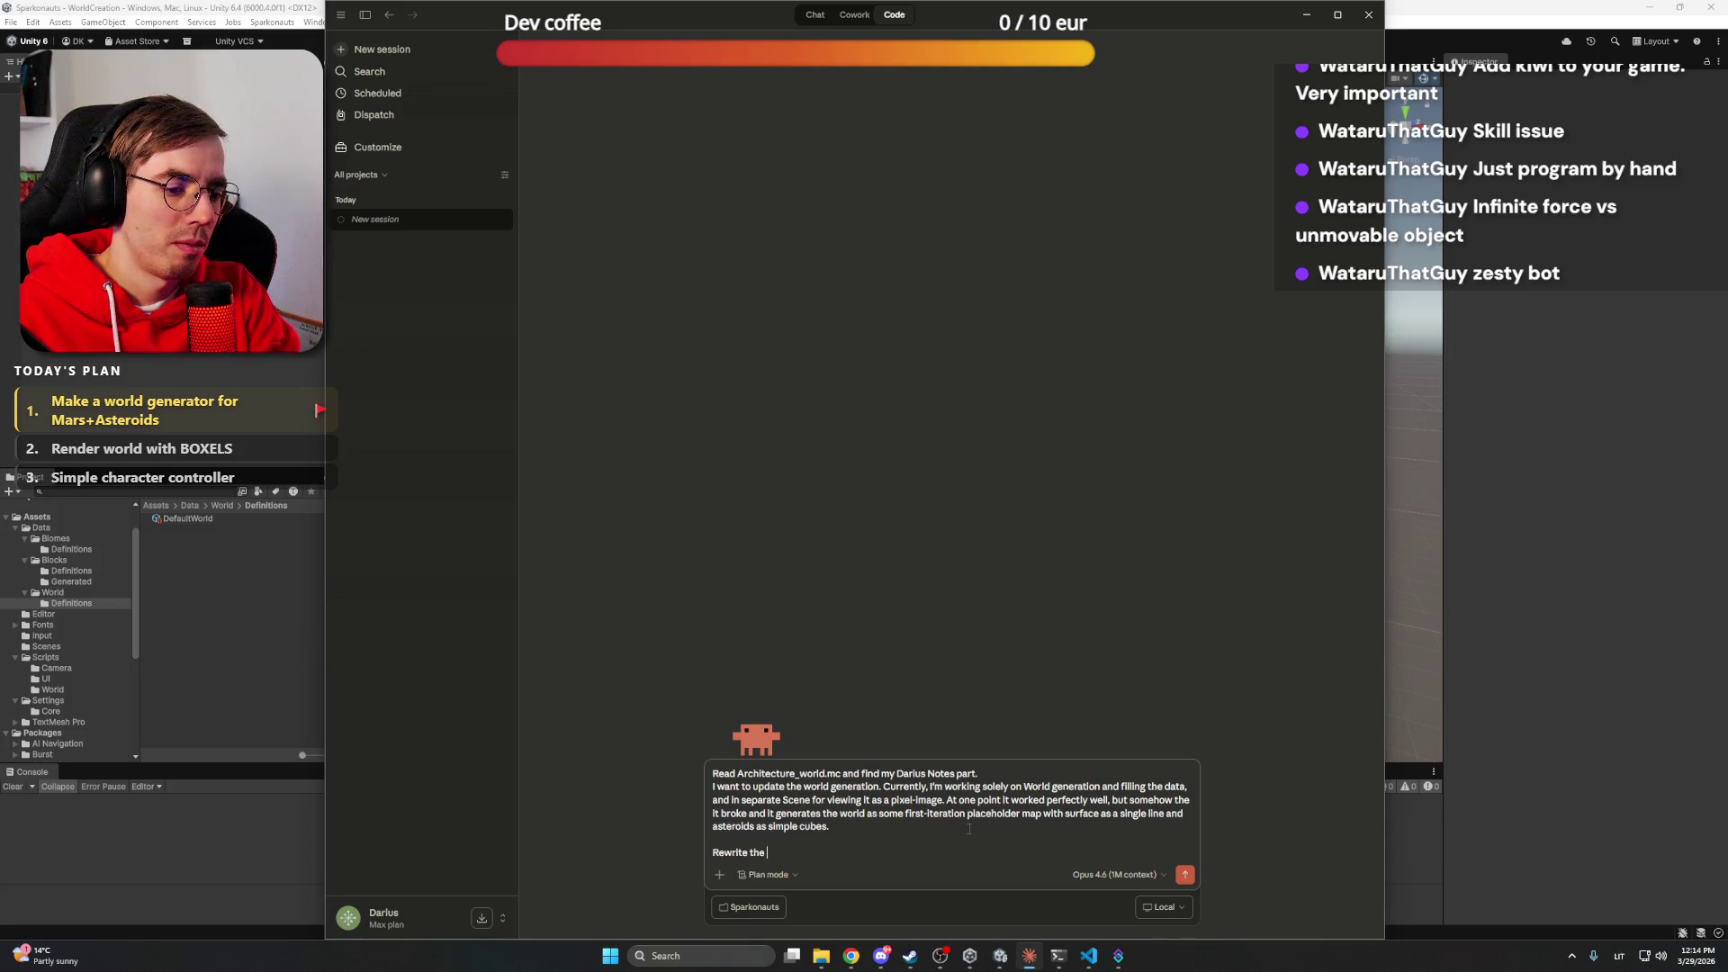
{"action": "type", "text": "generatio"}
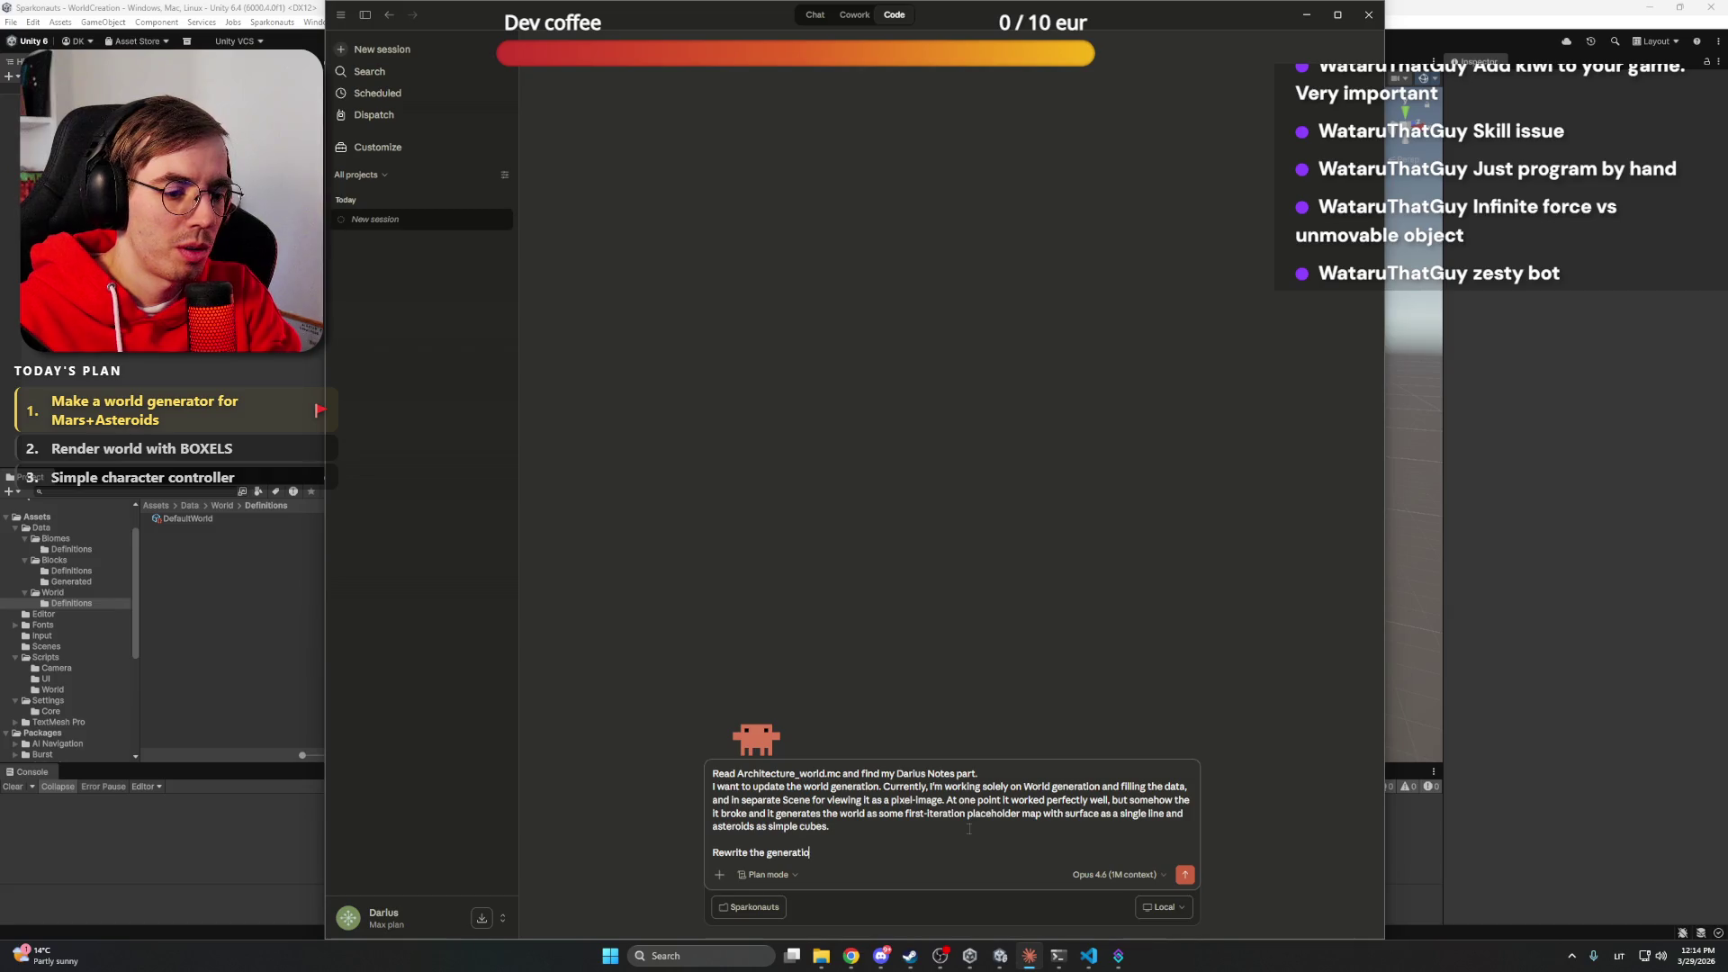
{"action": "type", "text": "n acording to ma"}
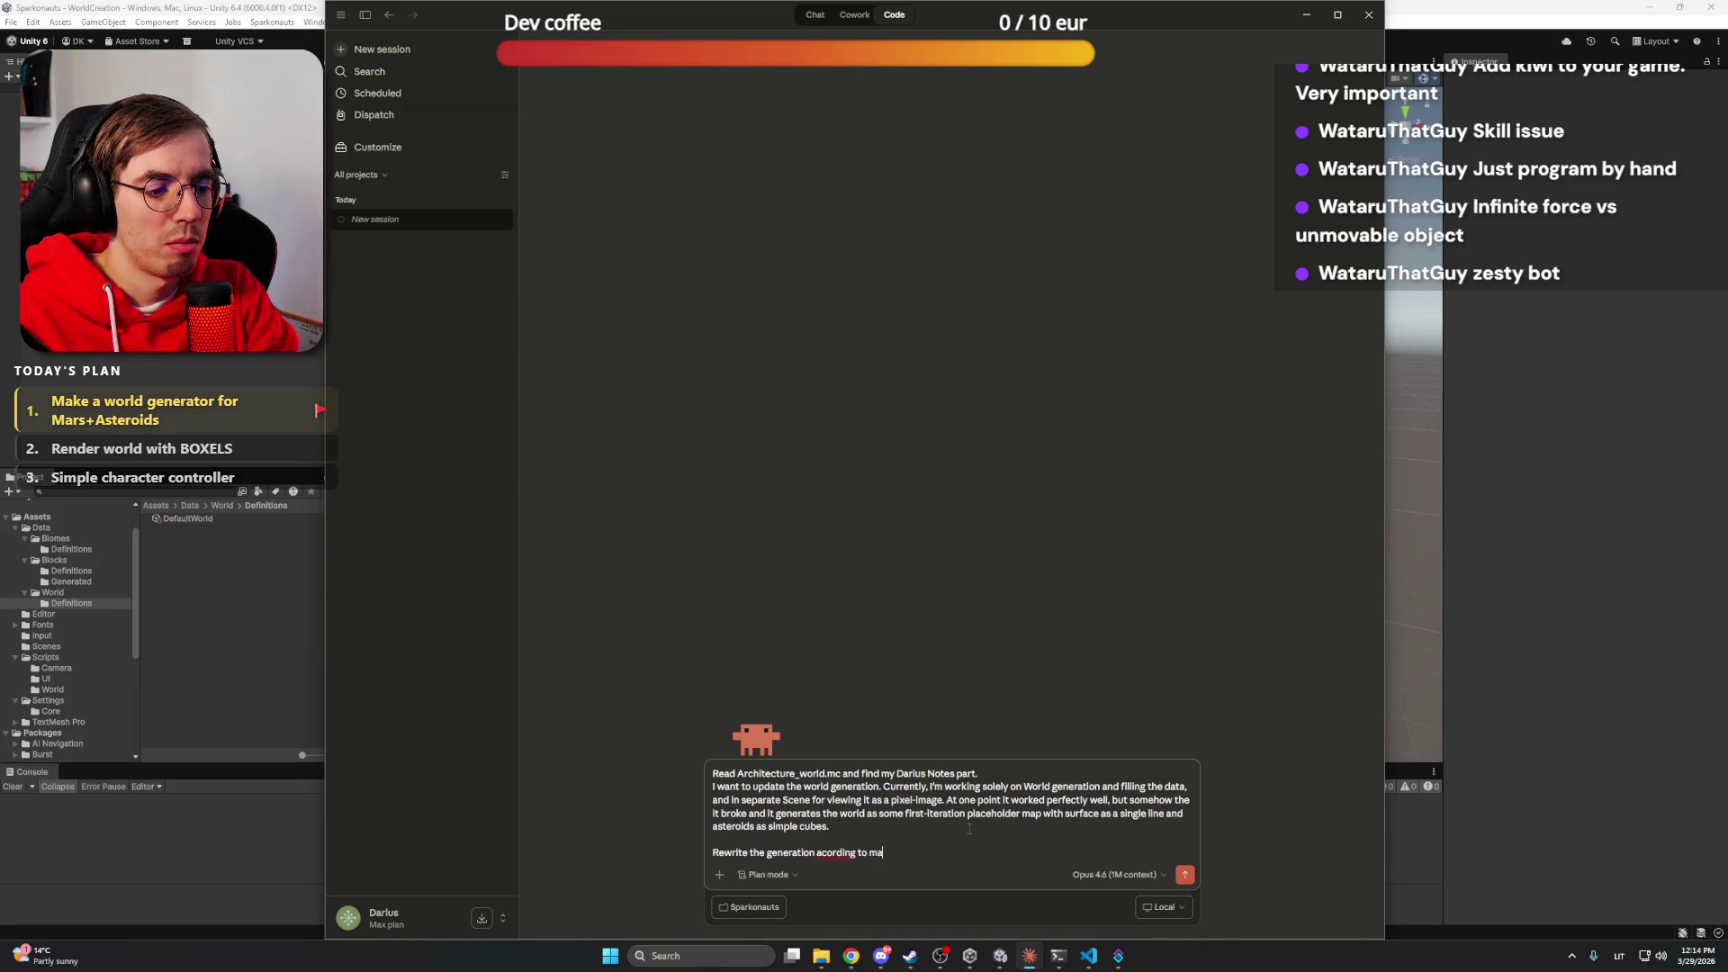
{"action": "type", "text": "p notes"}
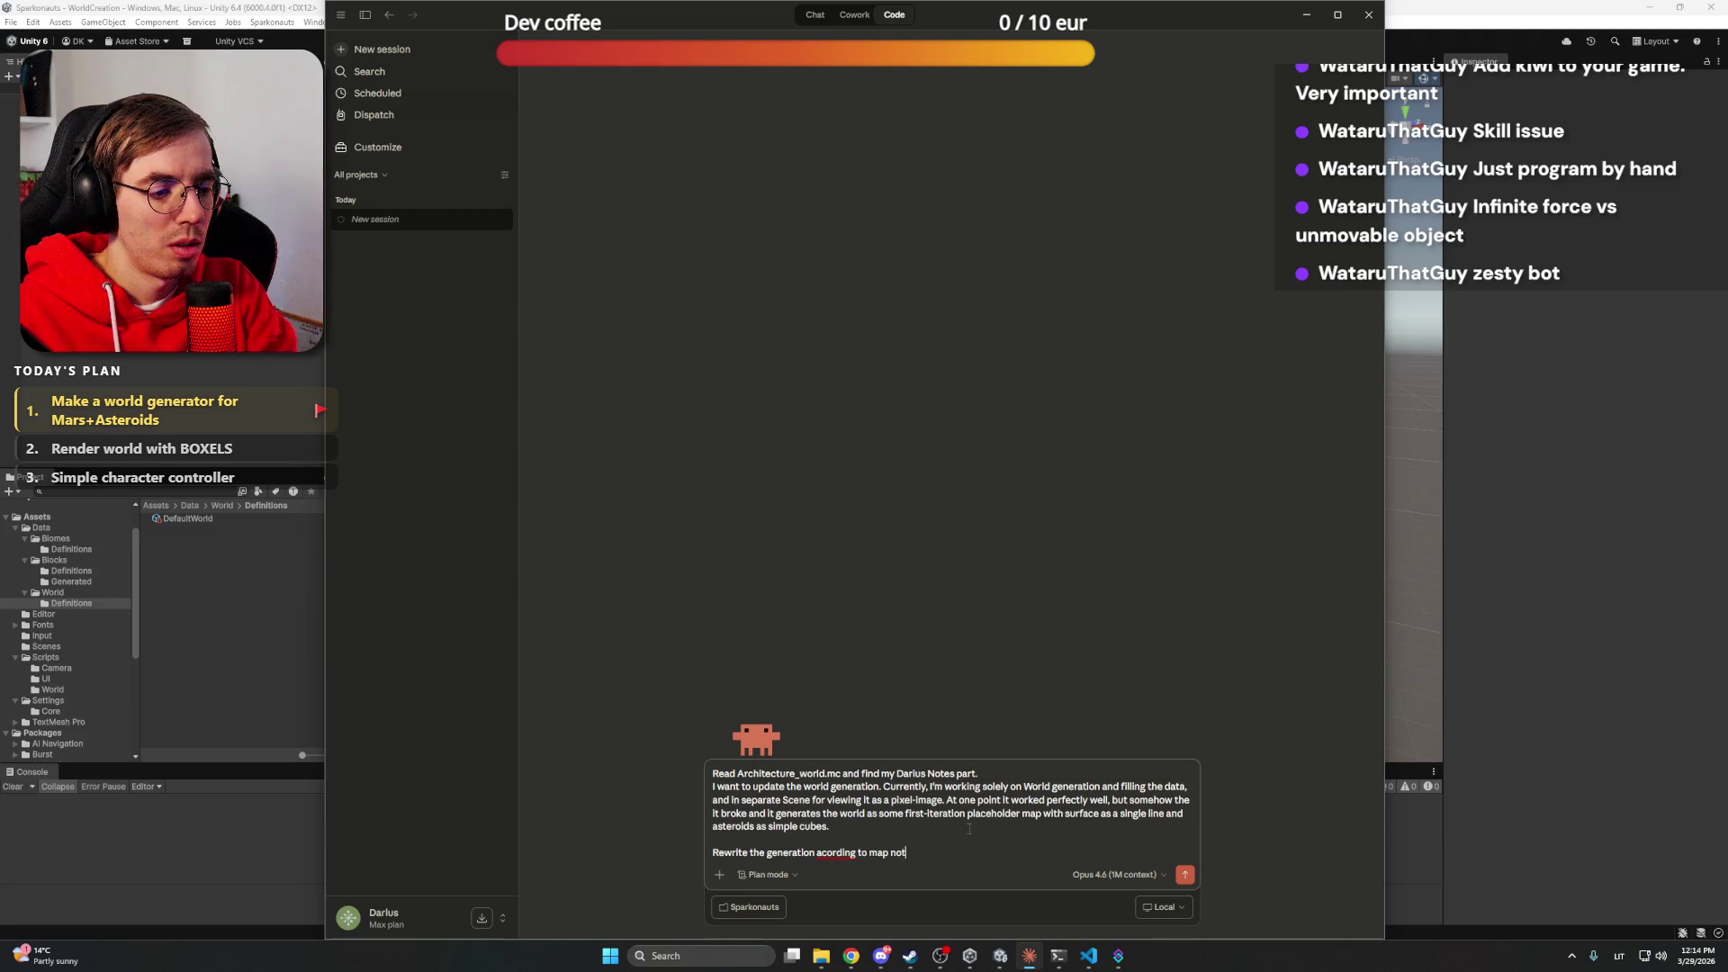
{"action": "double_click", "coordinate": [829, 853]}
{"action": "right_click", "coordinate": [829, 853]}
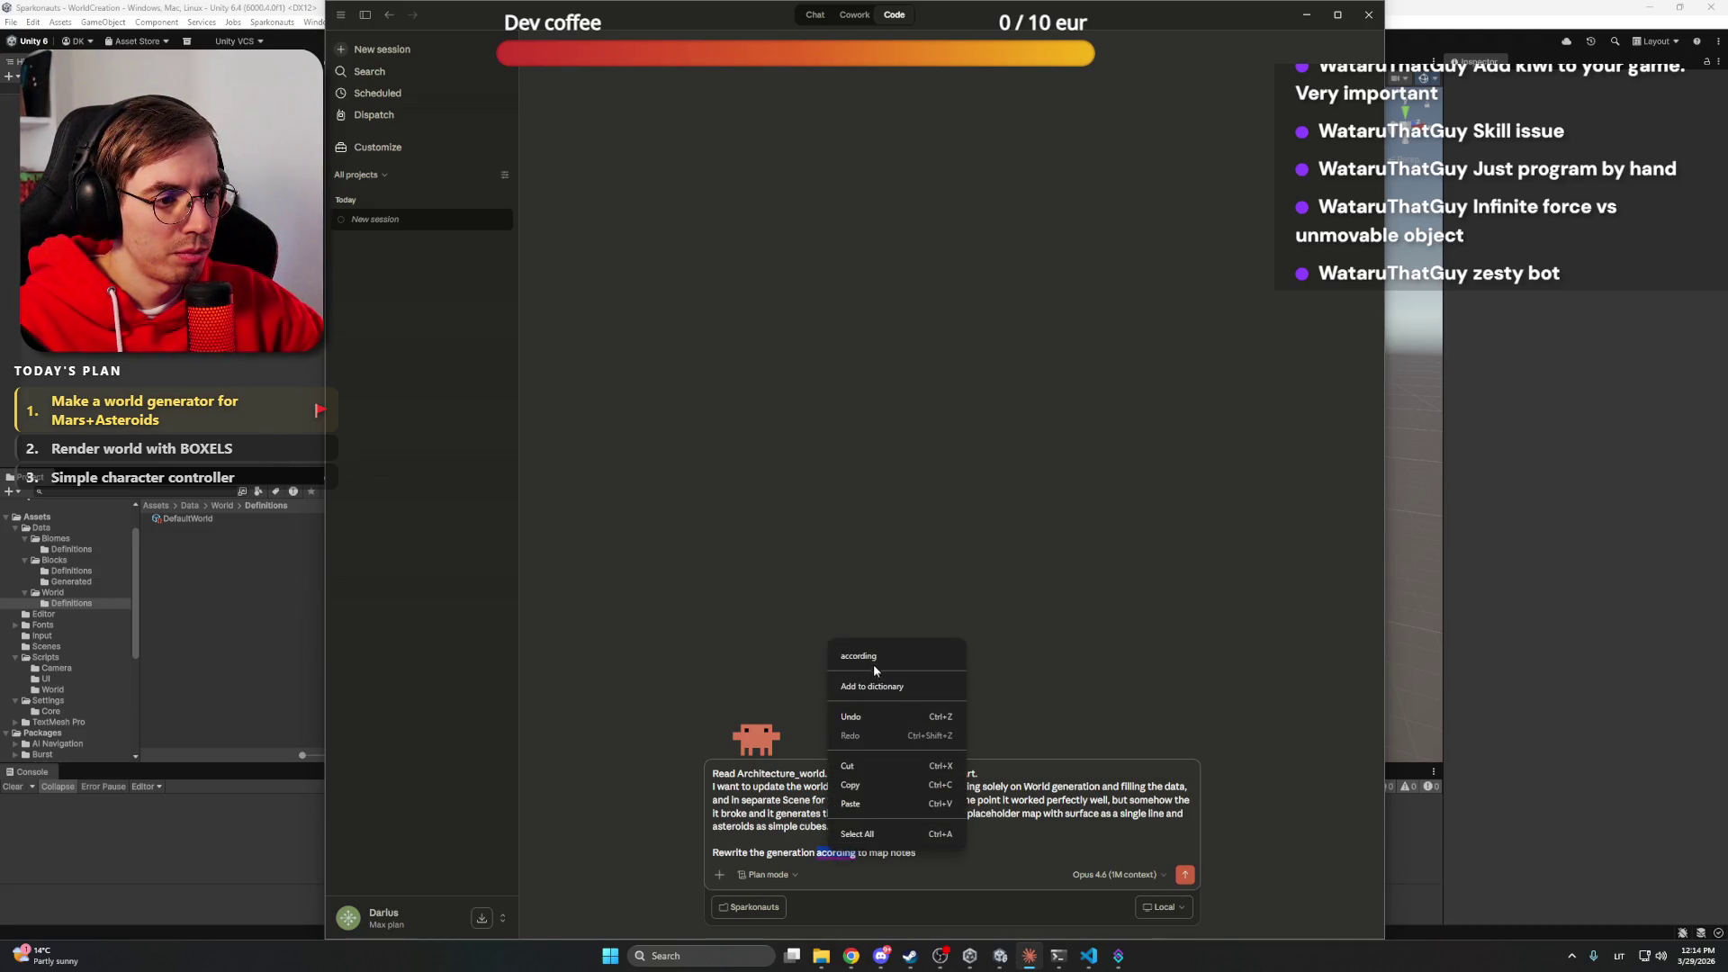
{"action": "left_click", "coordinate": [864, 661]}
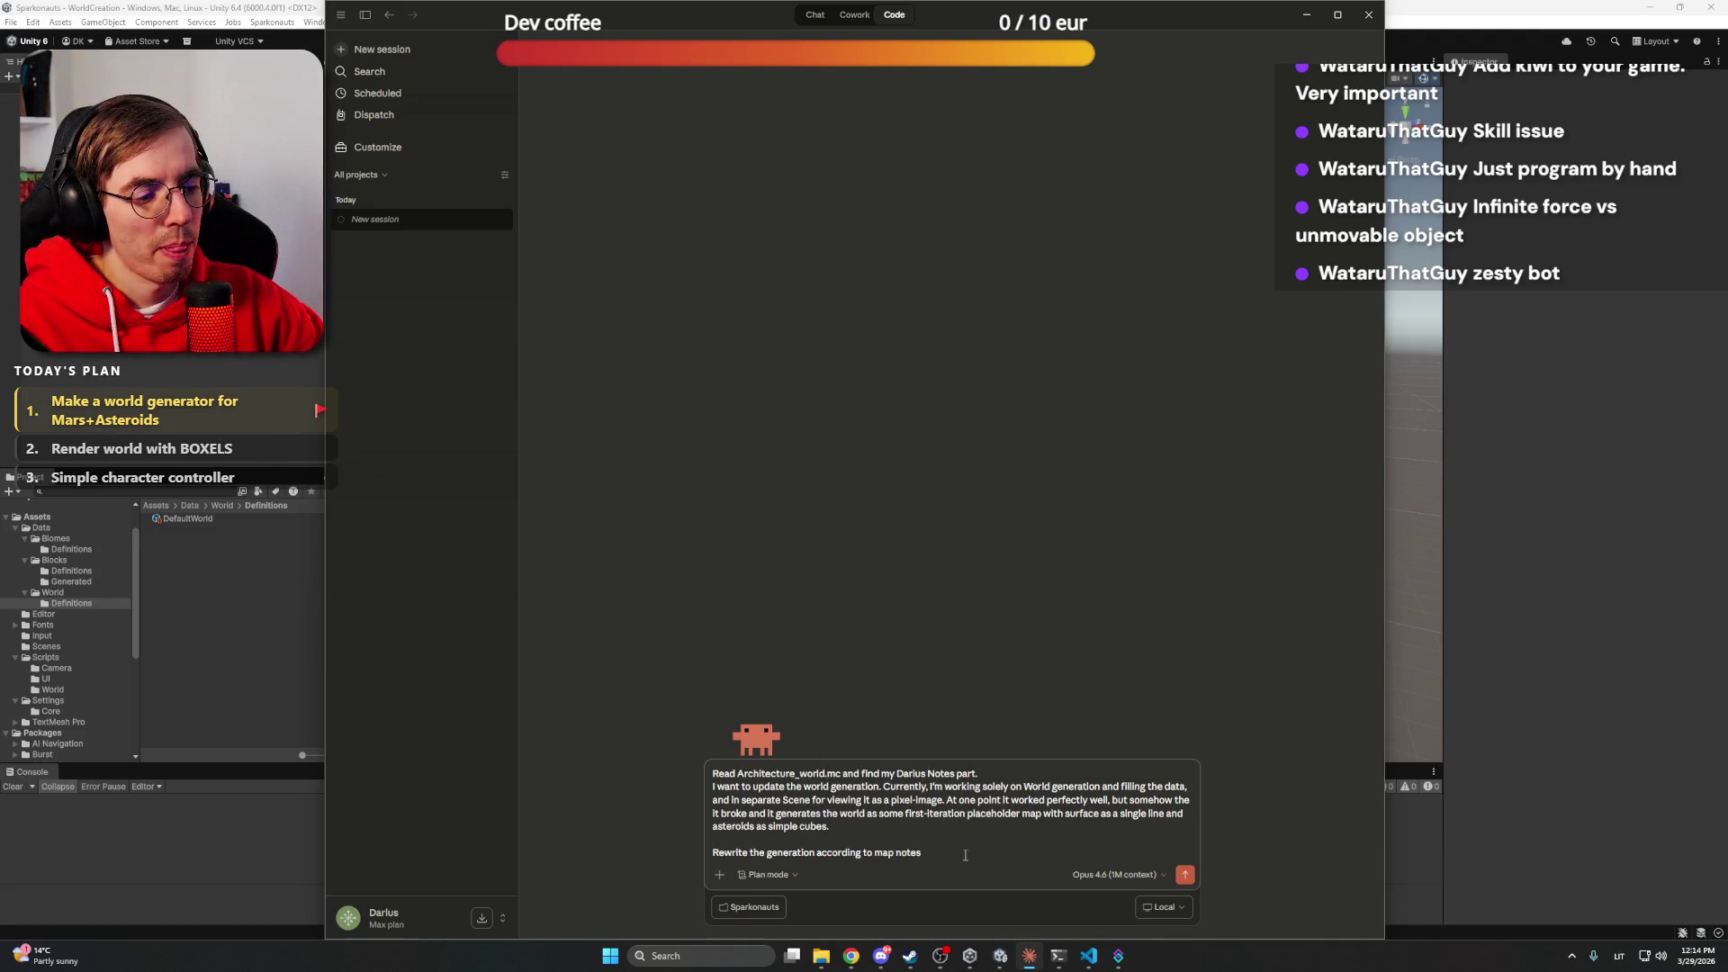
{"action": "type", "text": " and have"}
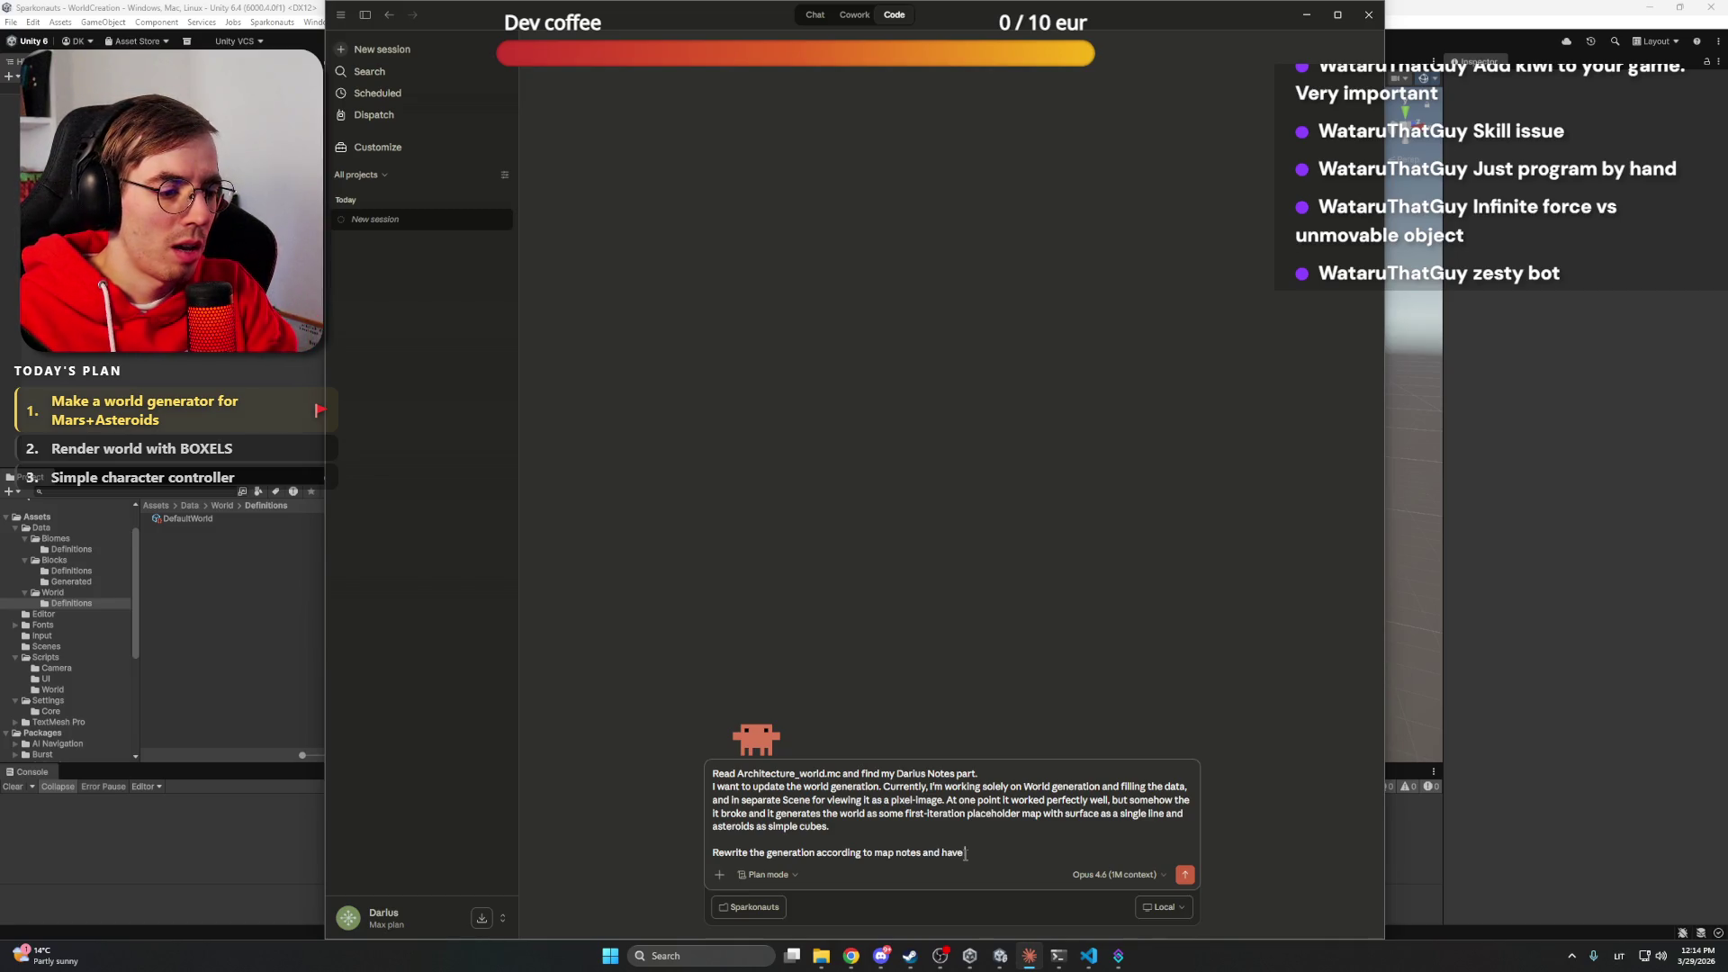
{"action": "type", "text": " a single po"}
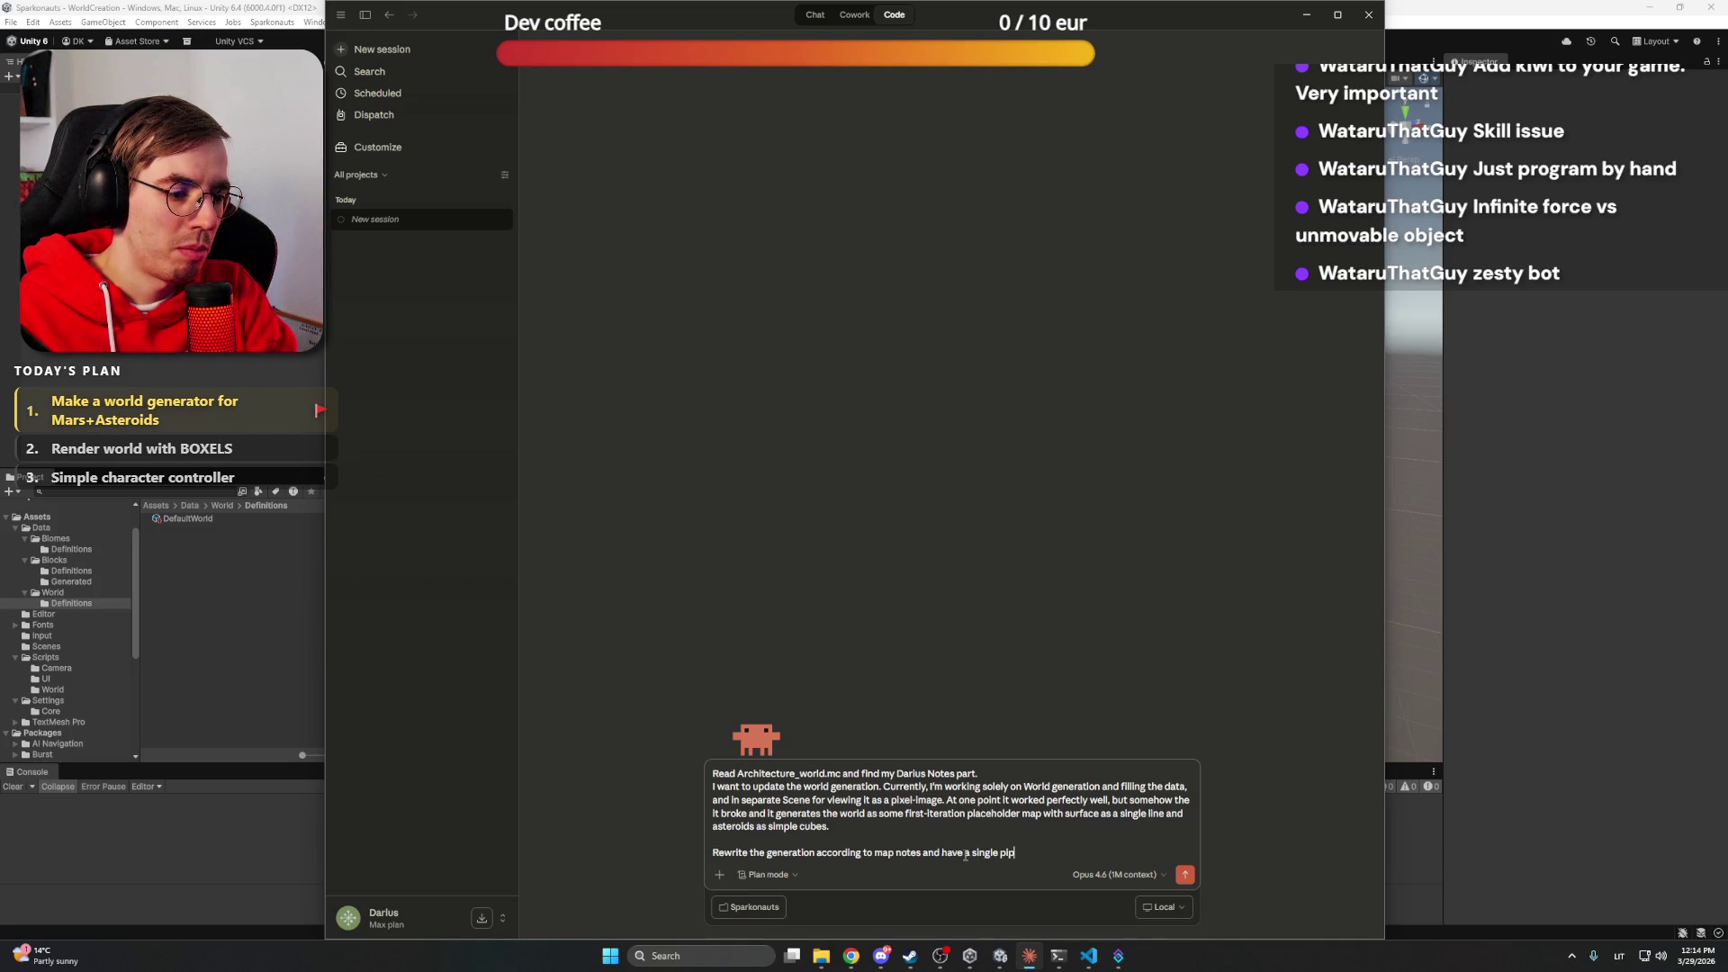
{"action": "type", "text": "le"}
{"action": "type", "text": "elin"}
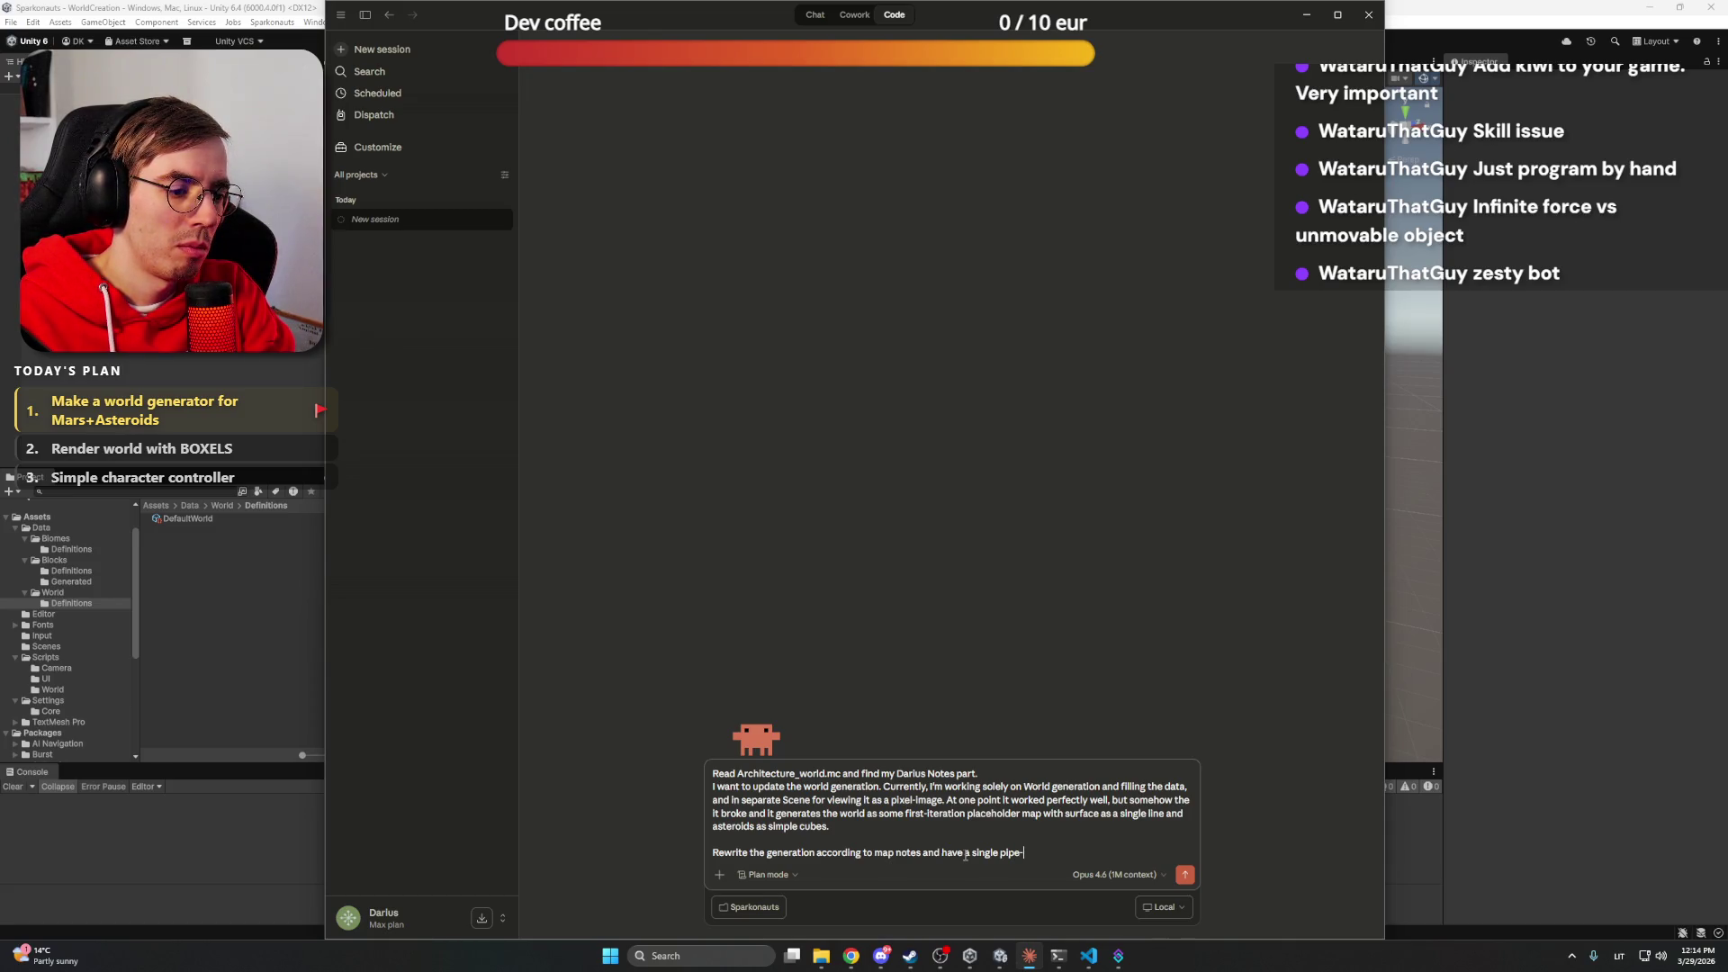
{"action": "type", "text": "o world generation,"}
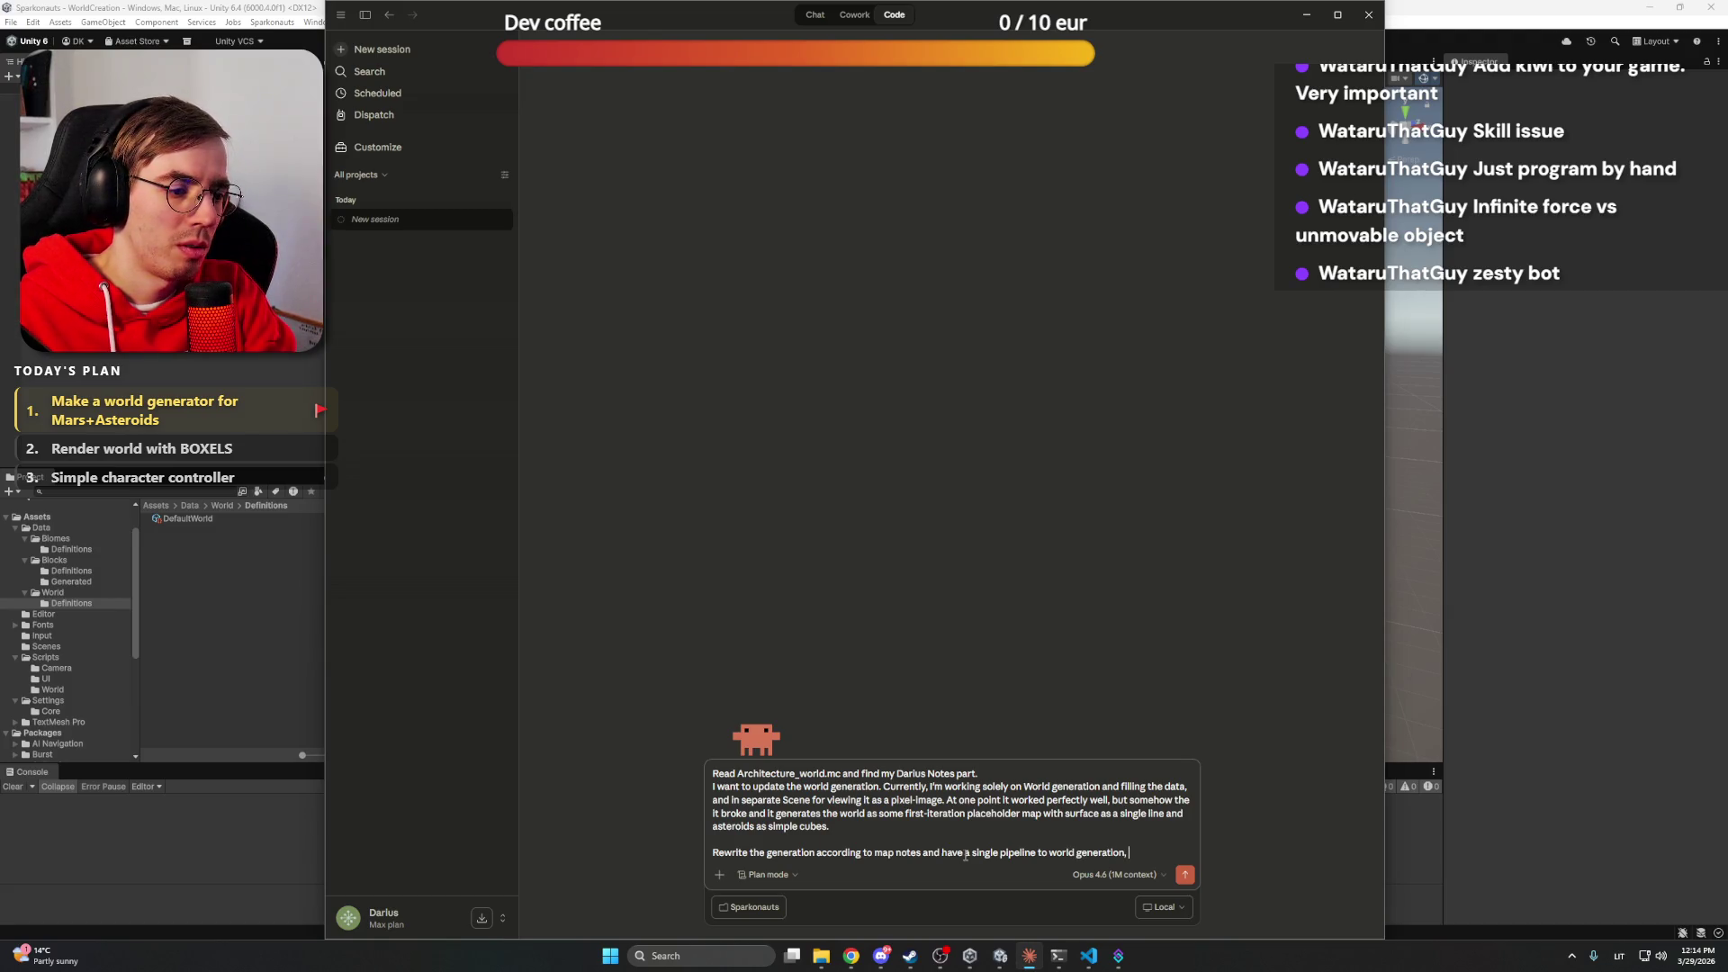
{"action": "type", "text": " what"}
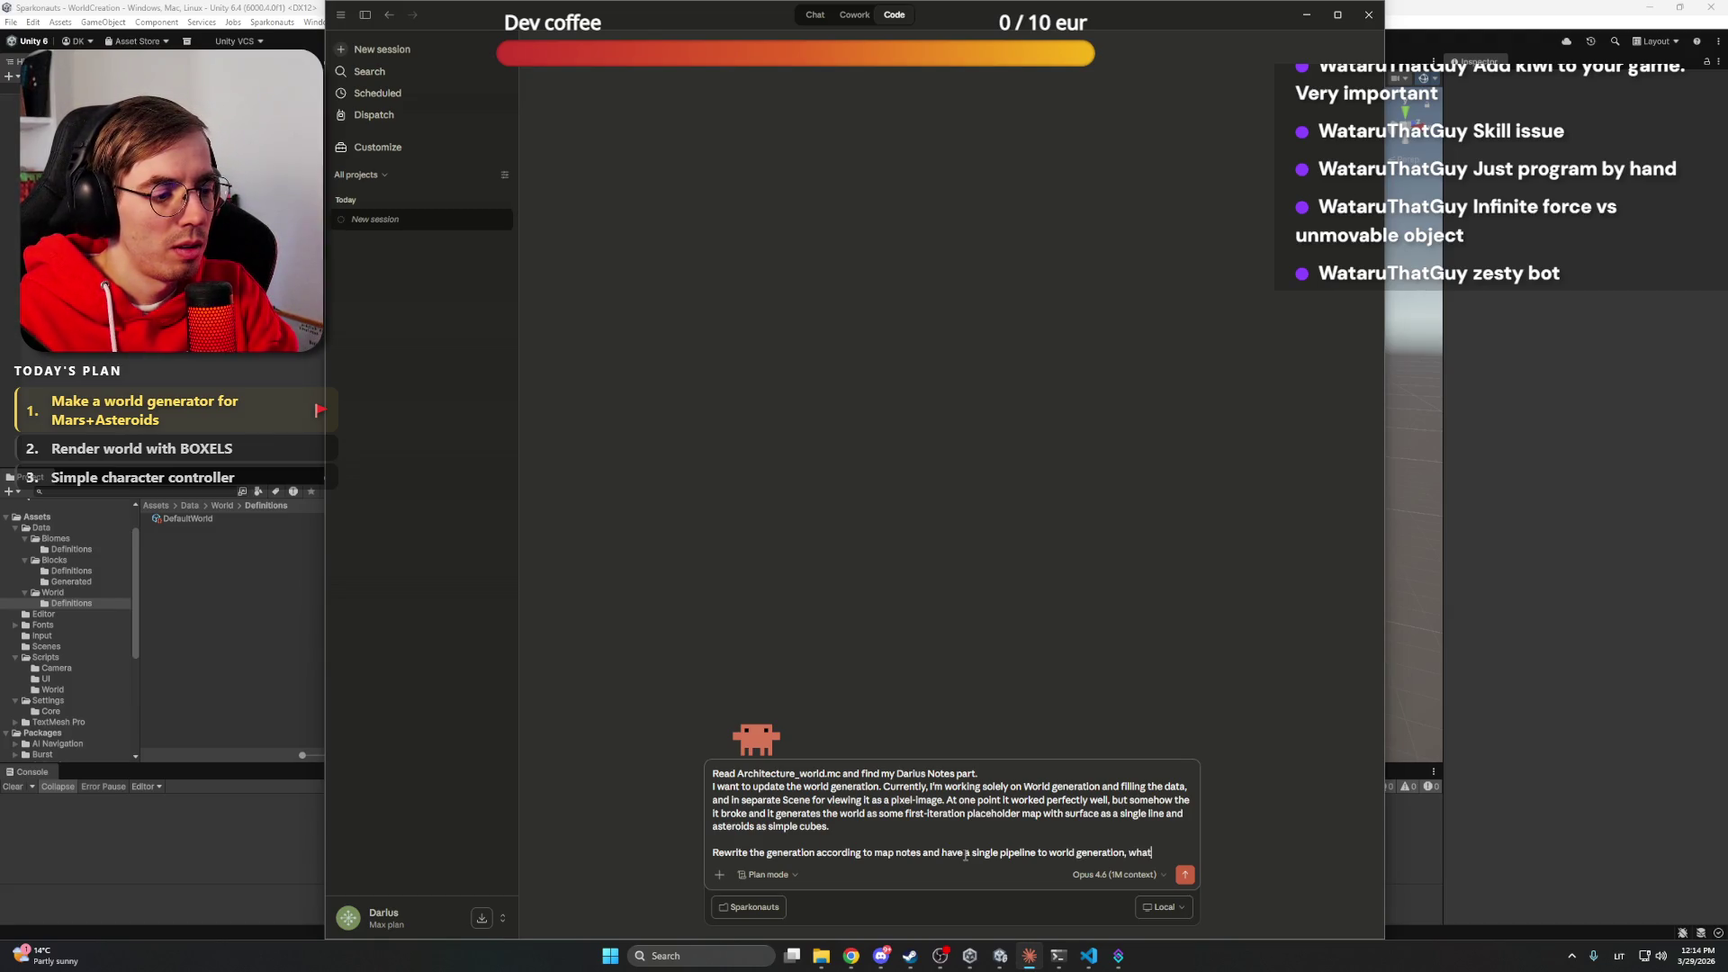
{"action": "type", "text": " Editor"}
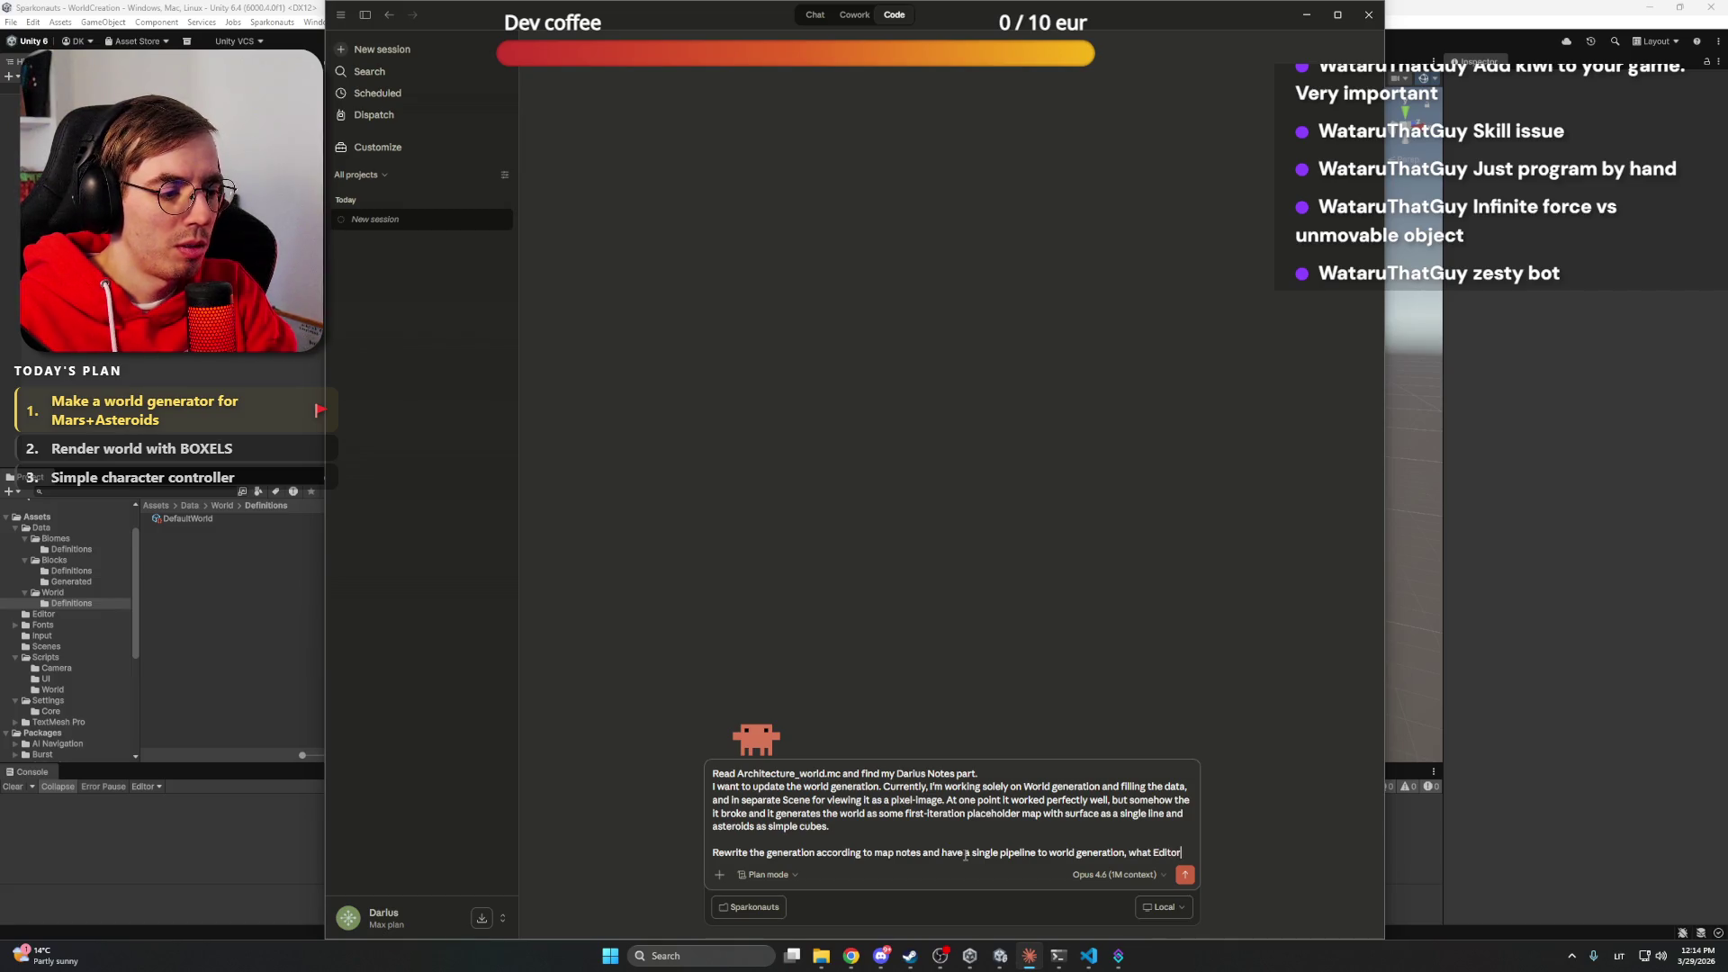
{"action": "type", "text": " and Build "}
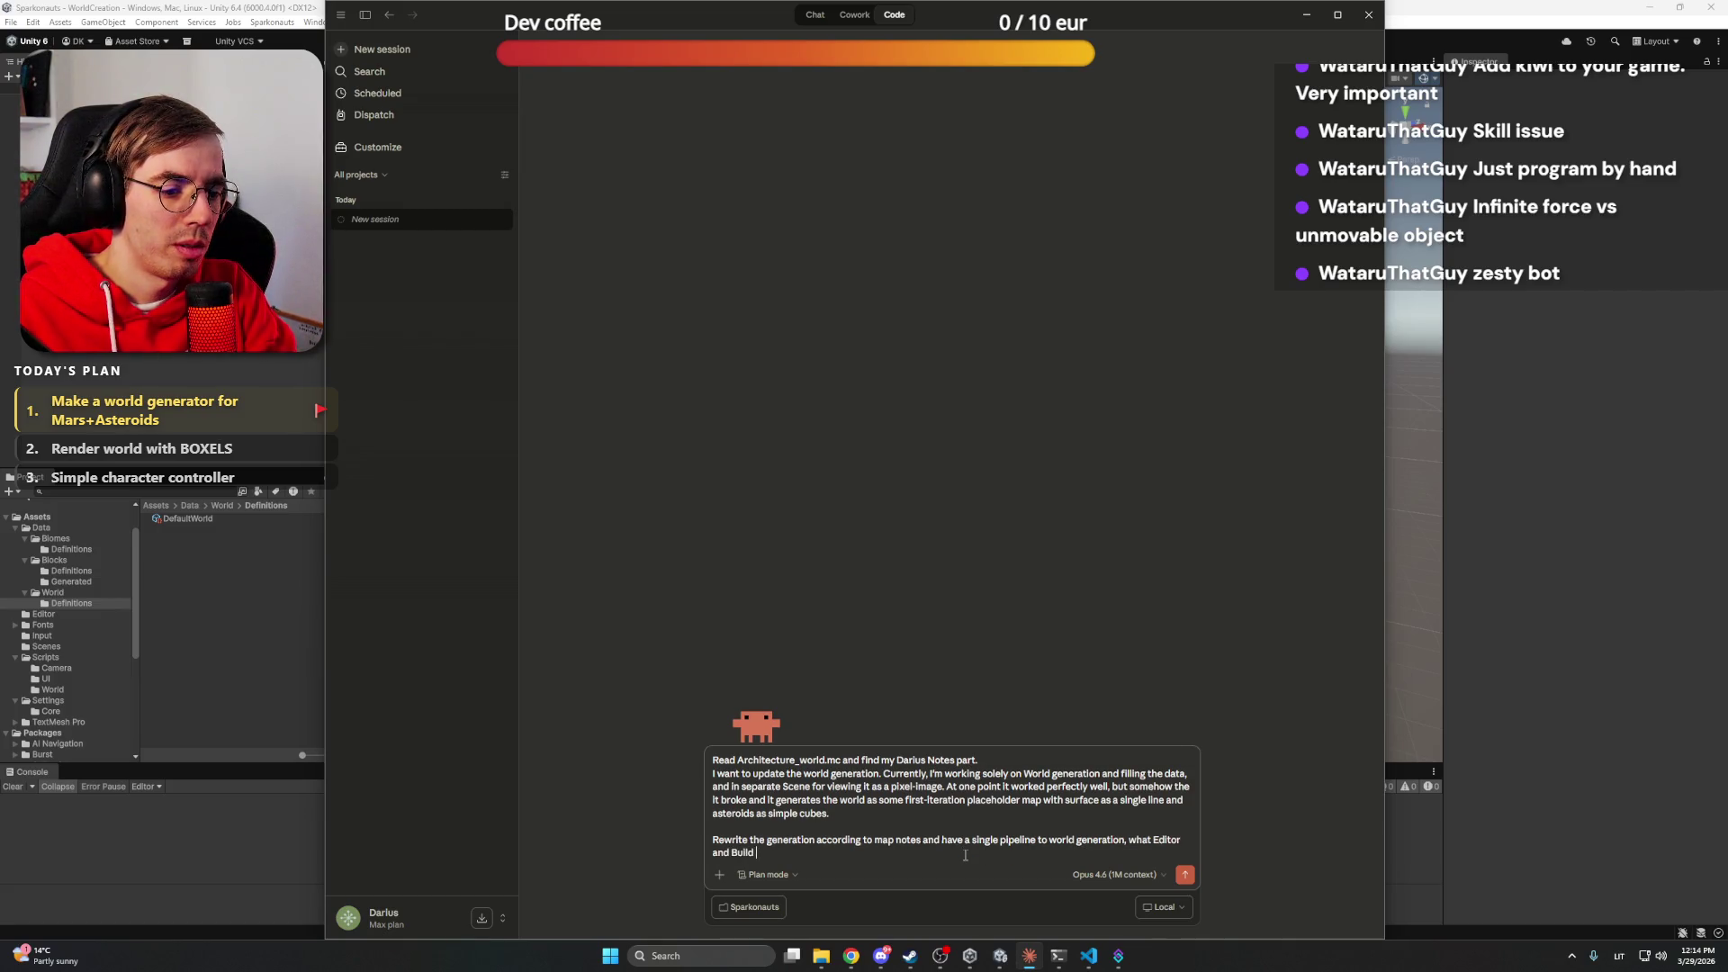
{"action": "key", "text": "BackSpace"}
{"action": "key", "text": "BackSpace"}
{"action": "type", "text": "t versio"}
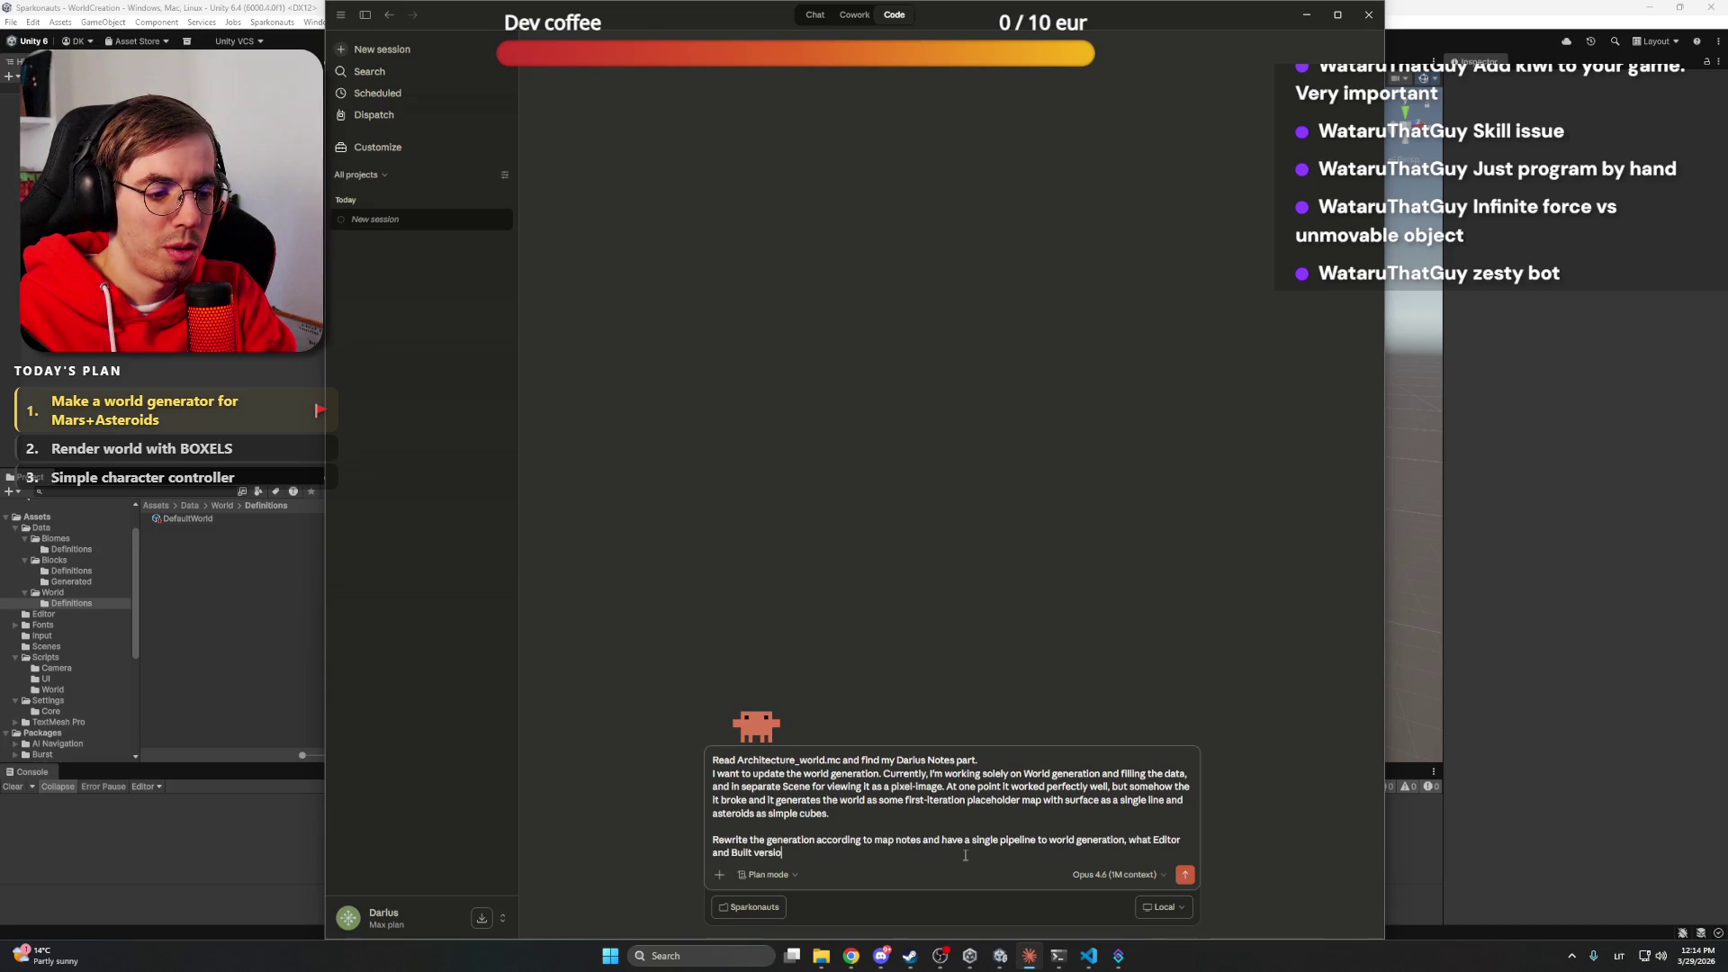
{"action": "type", "text": "ns would still"}
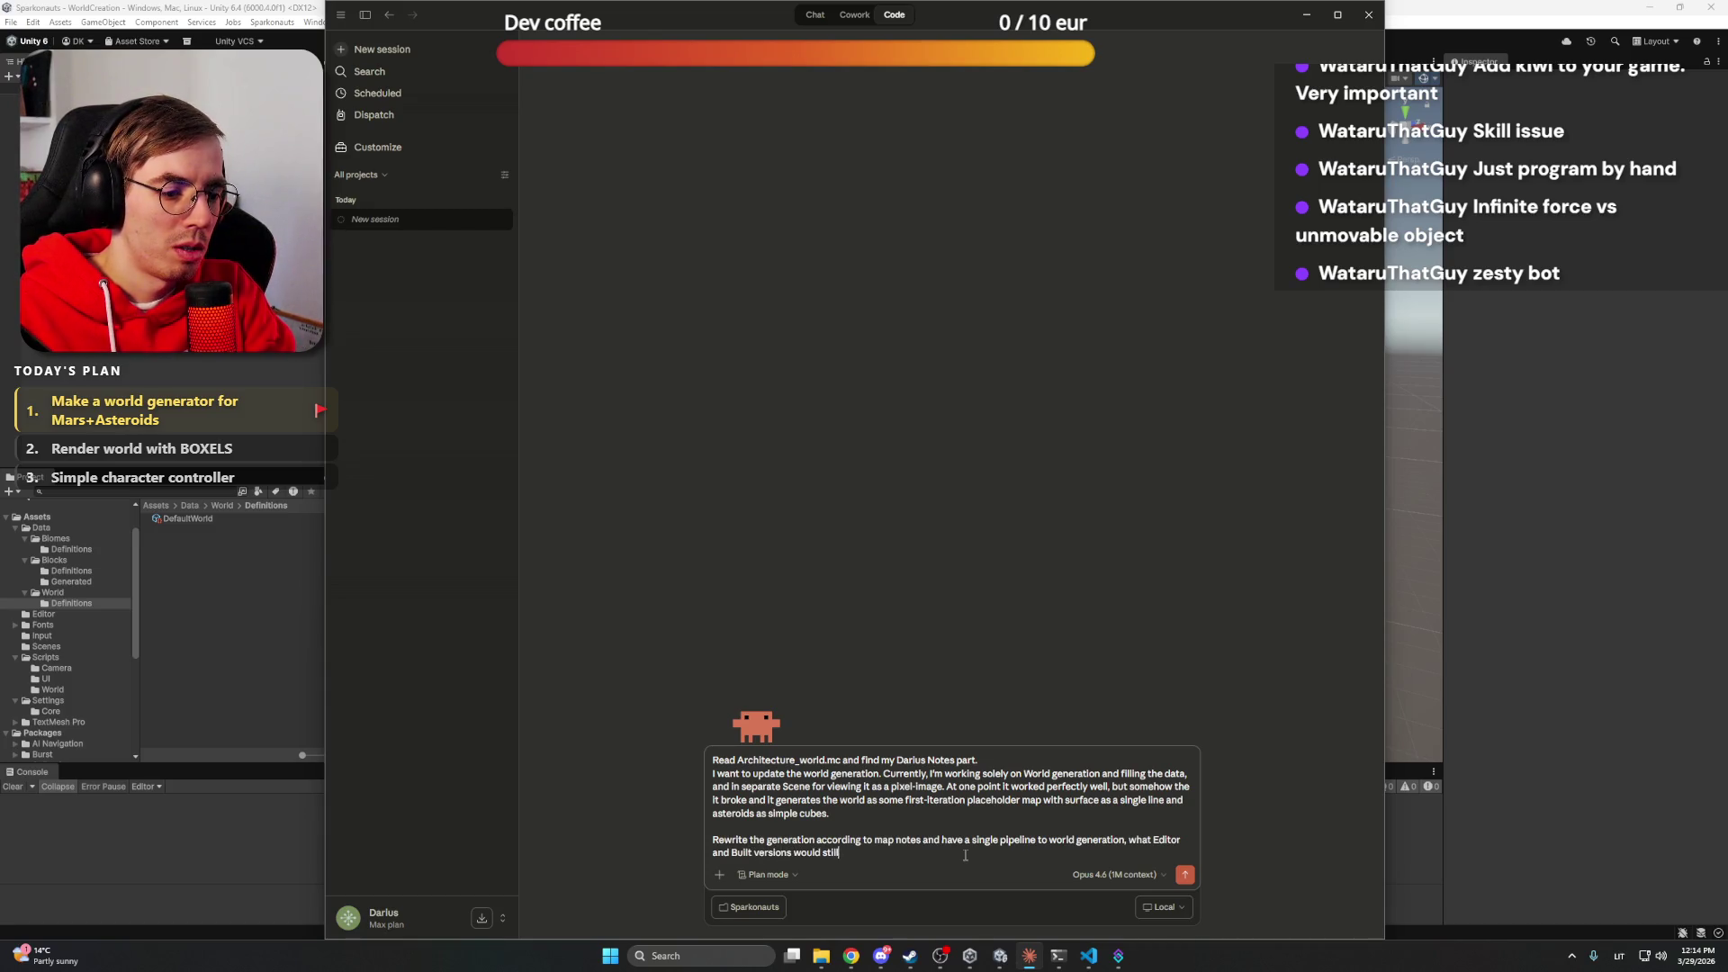
{"action": "type", "text": "havesave"}
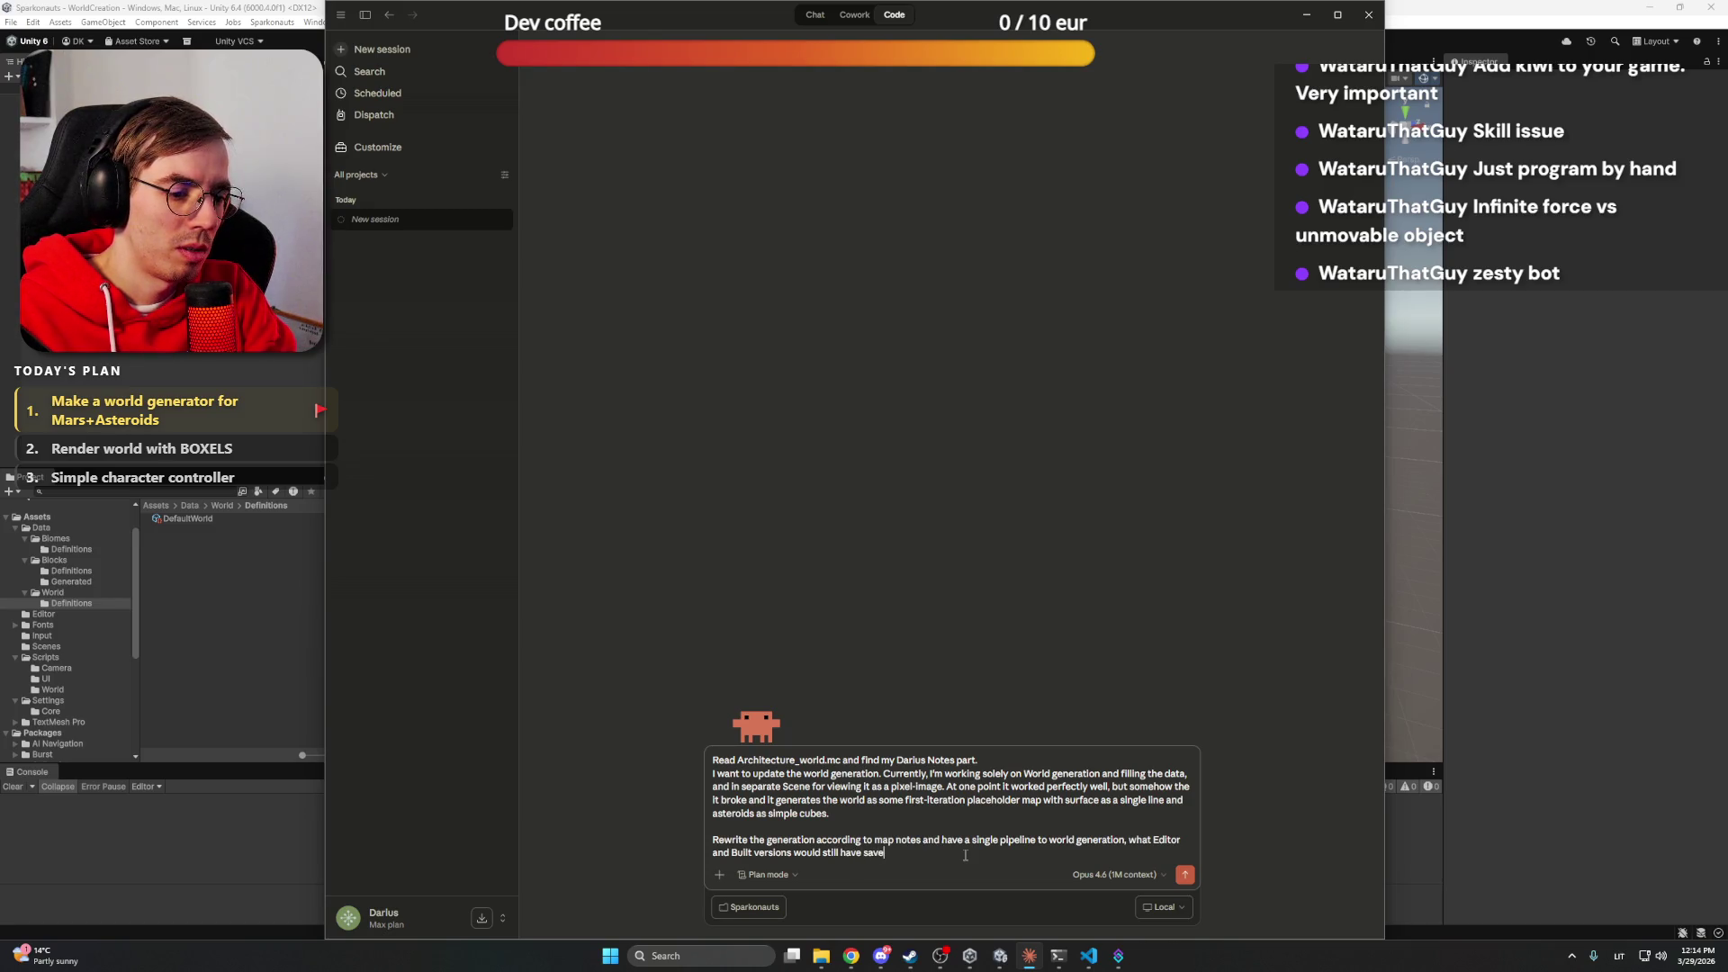
{"action": "type", "text": "me "}
{"action": "type", "text": "low."}
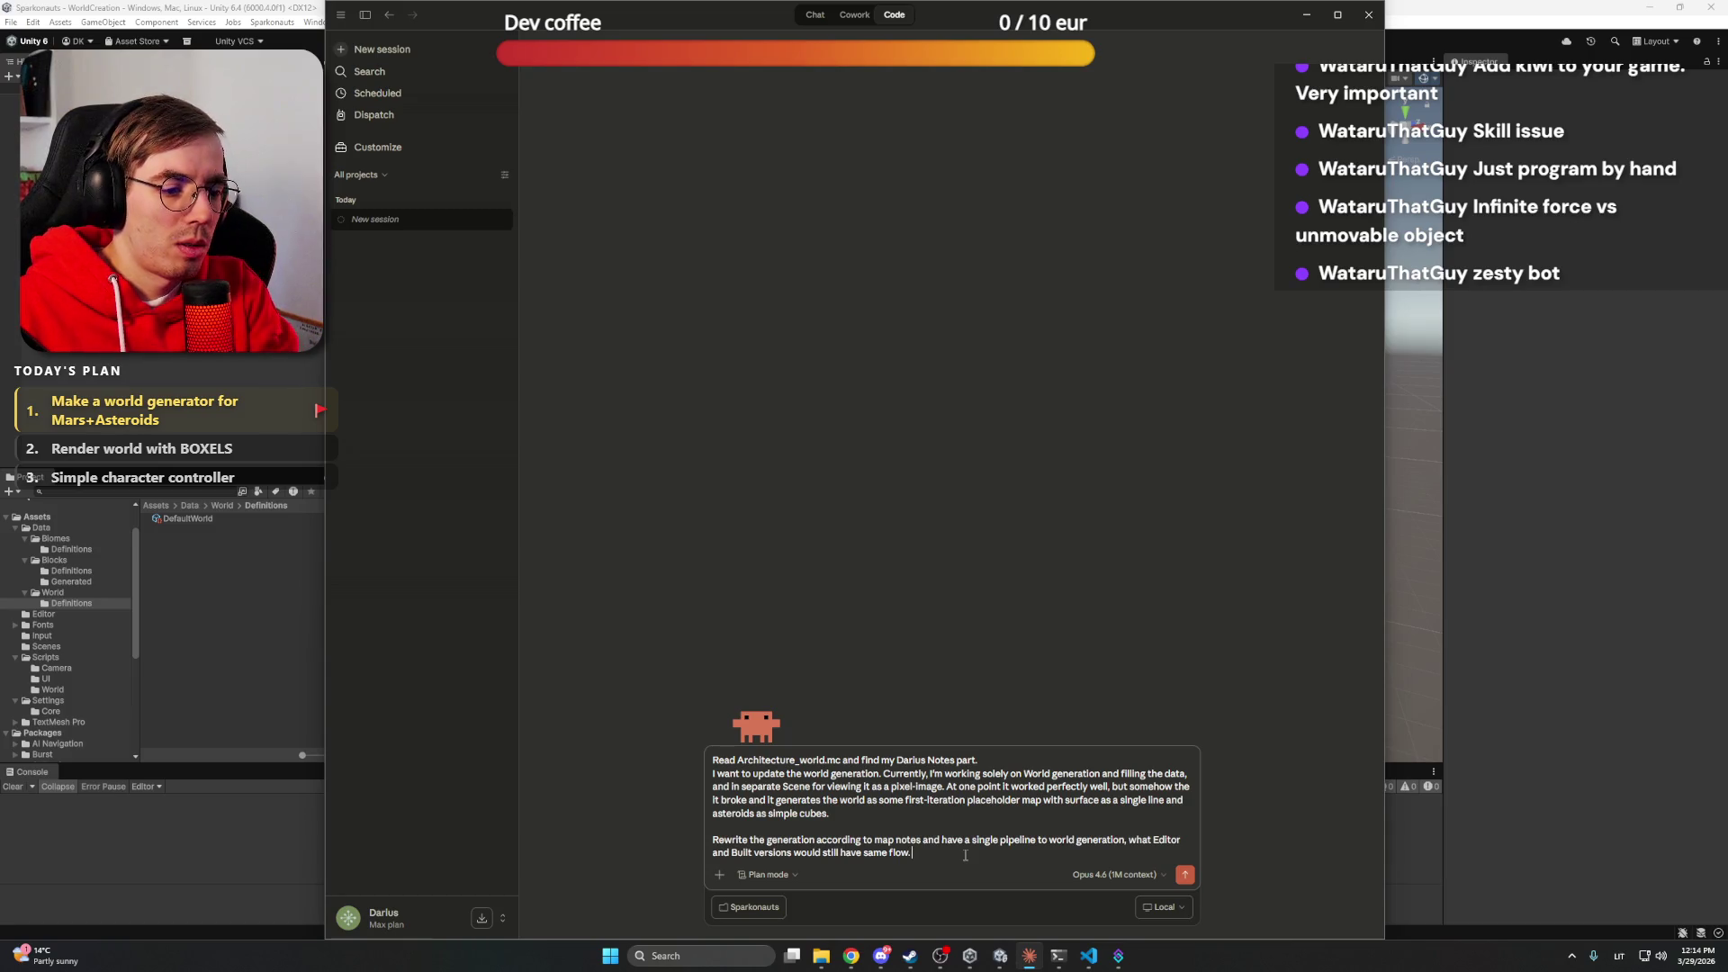
Replace the abandoned 'skip having parts' sentence with 'Let's first plan the change and then apply the direction to code.' and send
{"action": "type", "text": "Also I wou"}
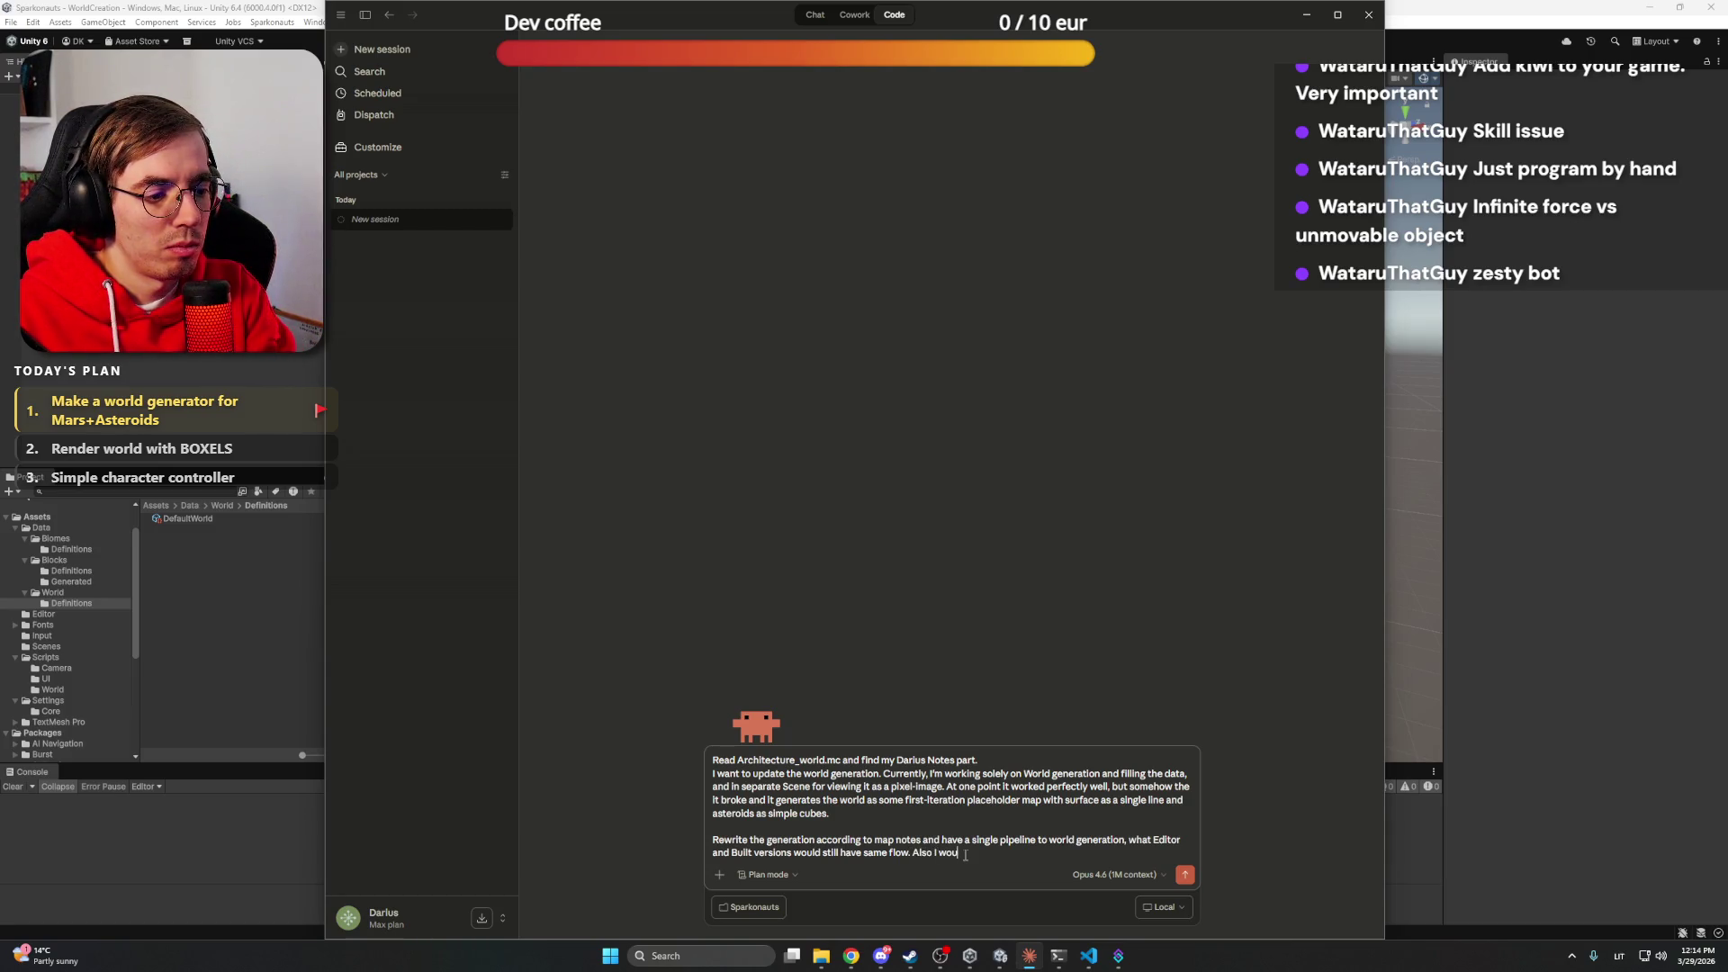
{"action": "type", "text": "ld like to skulp"}
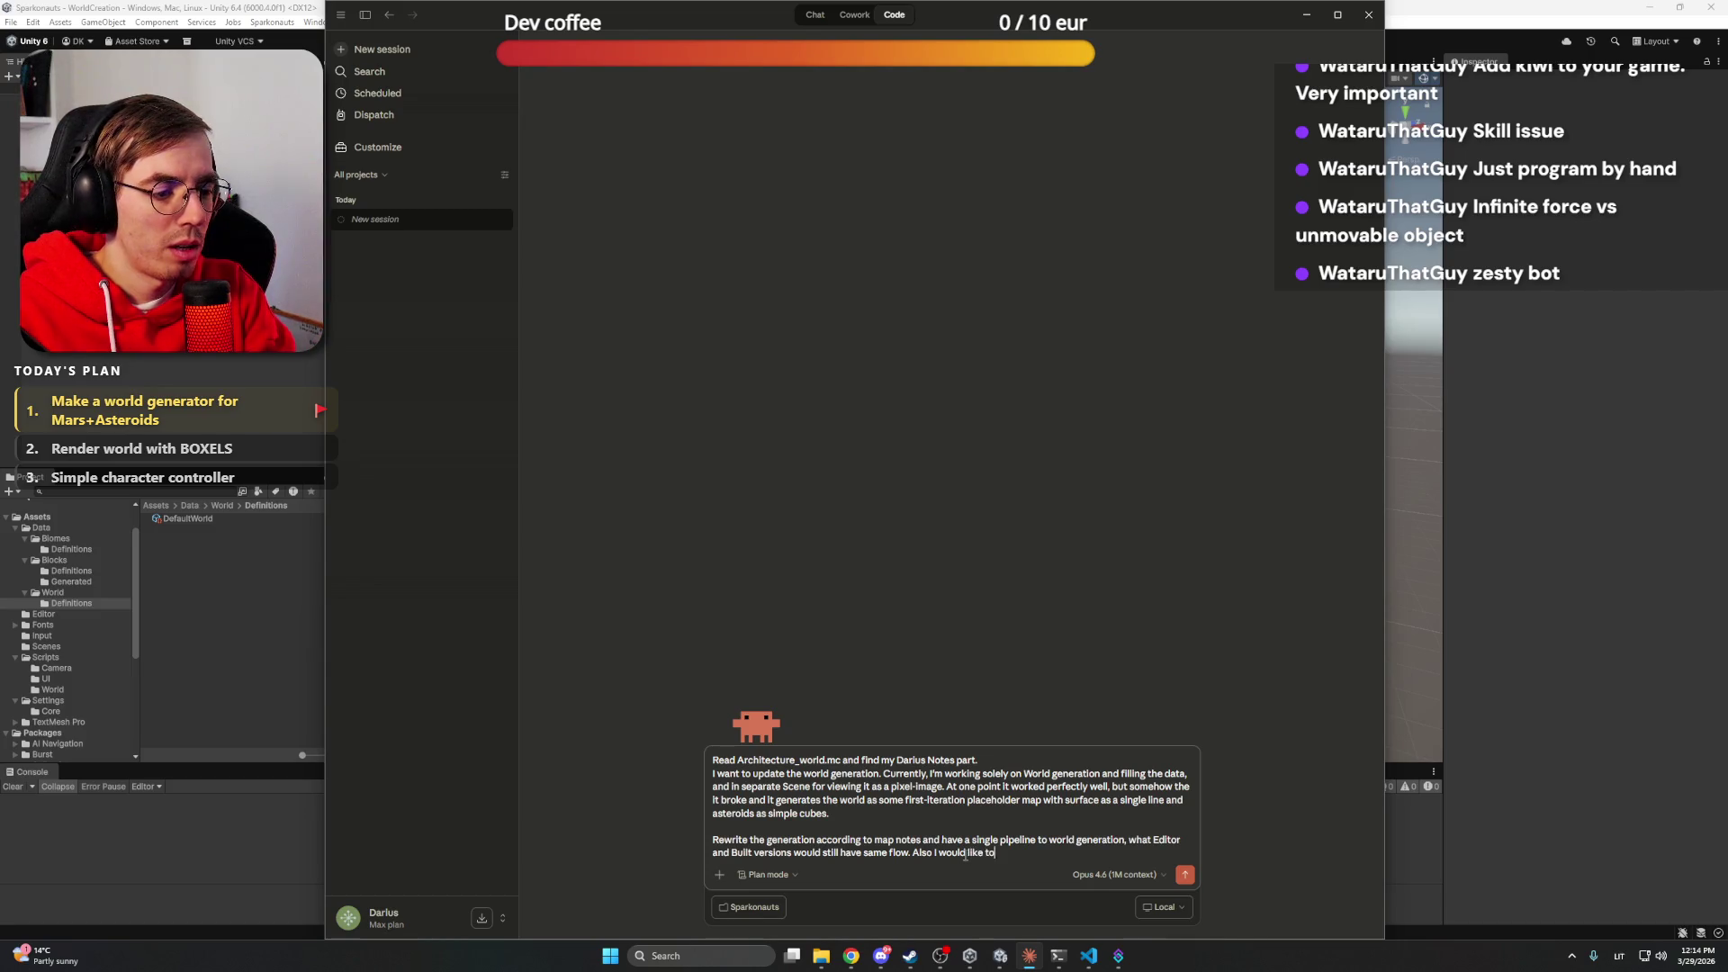
{"action": "key", "text": "BackSpace"}
{"action": "key", "text": "BackSpace"}
{"action": "key", "text": "BackSpace"}
{"action": "type", "text": "ip "}
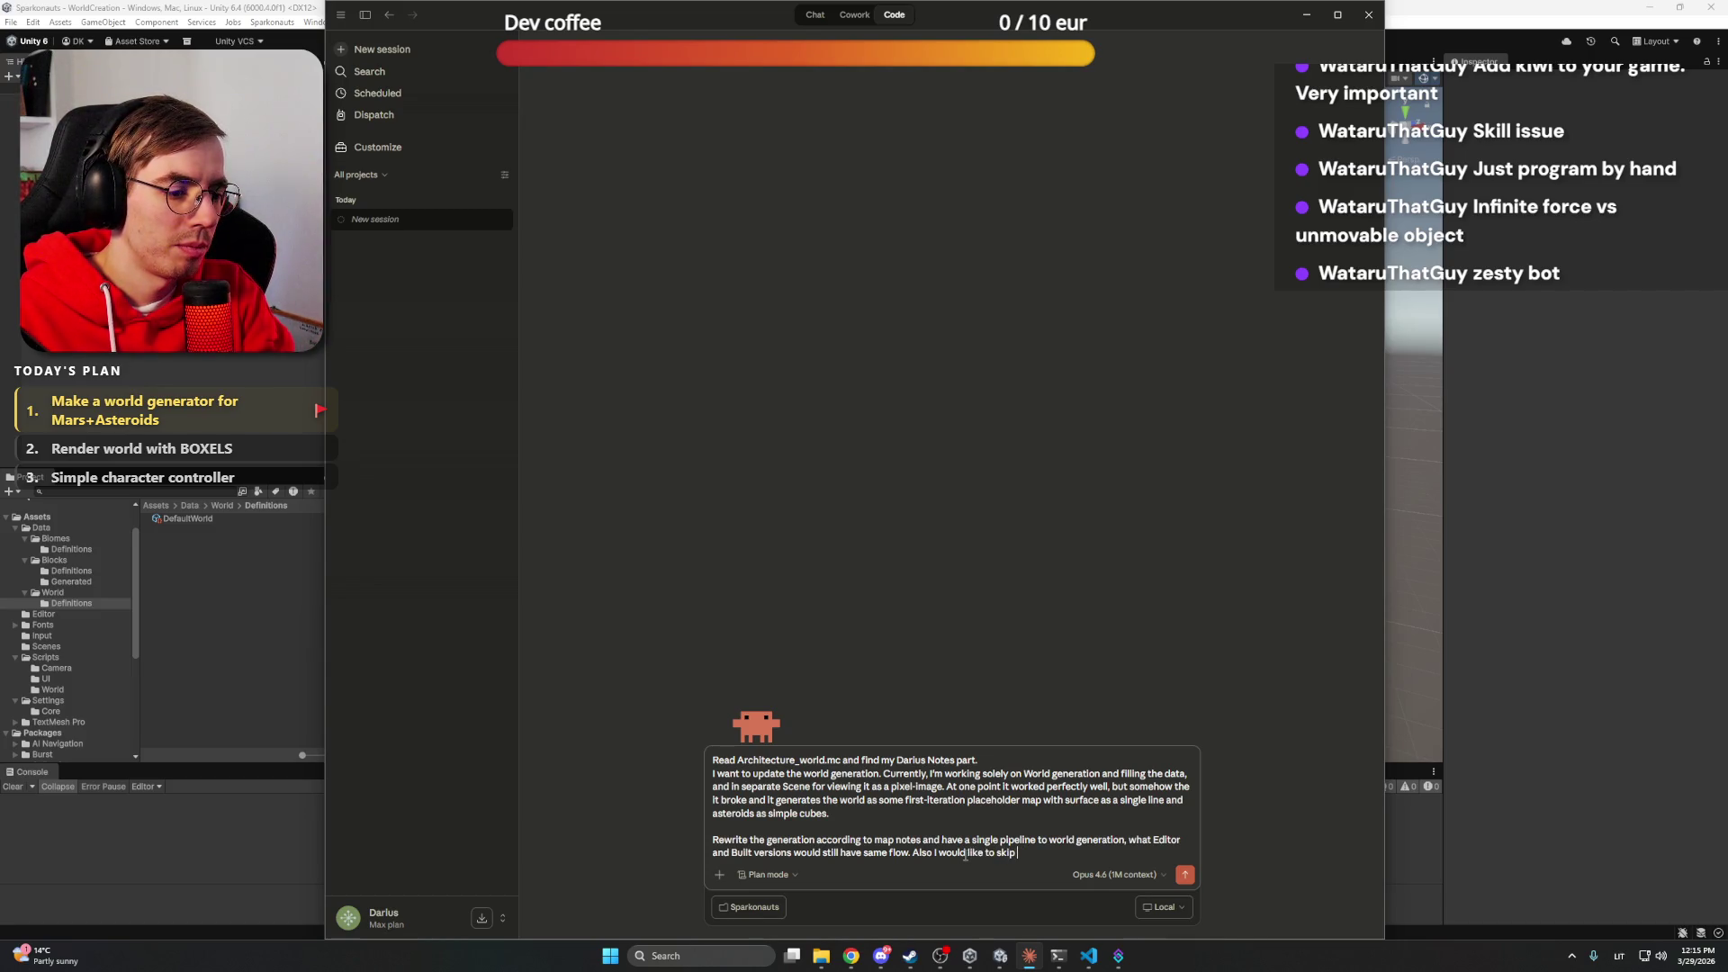
{"action": "type", "text": "havin"}
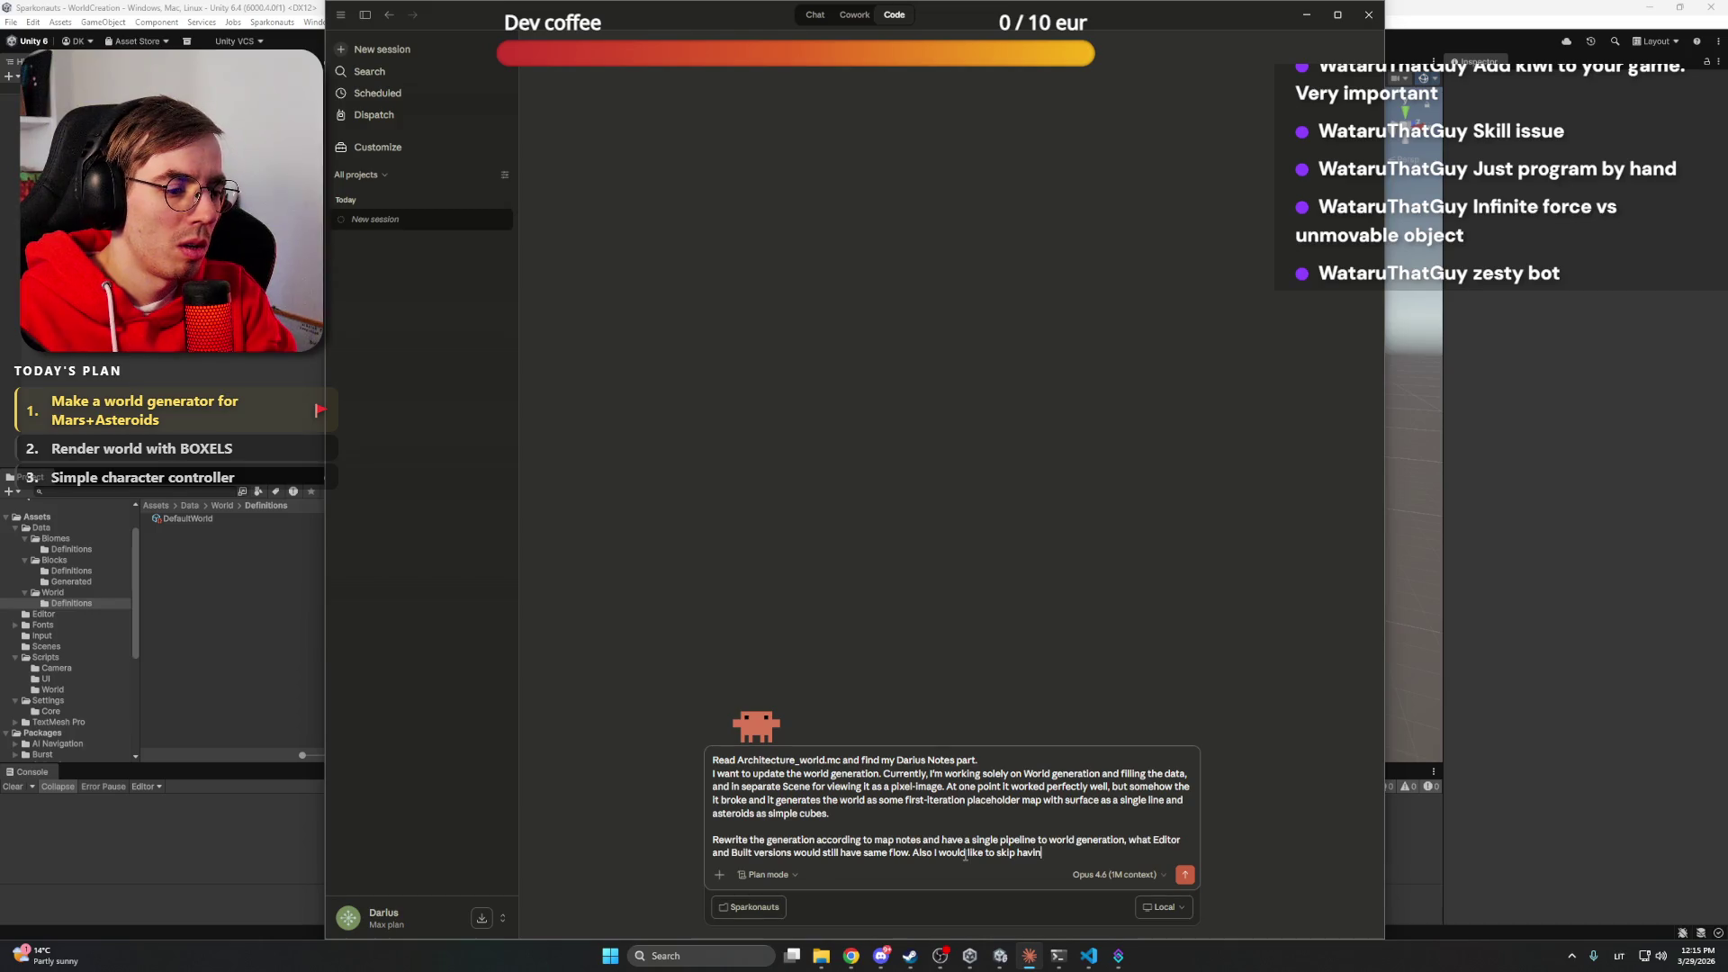
{"action": "type", "text": "g t parts"}
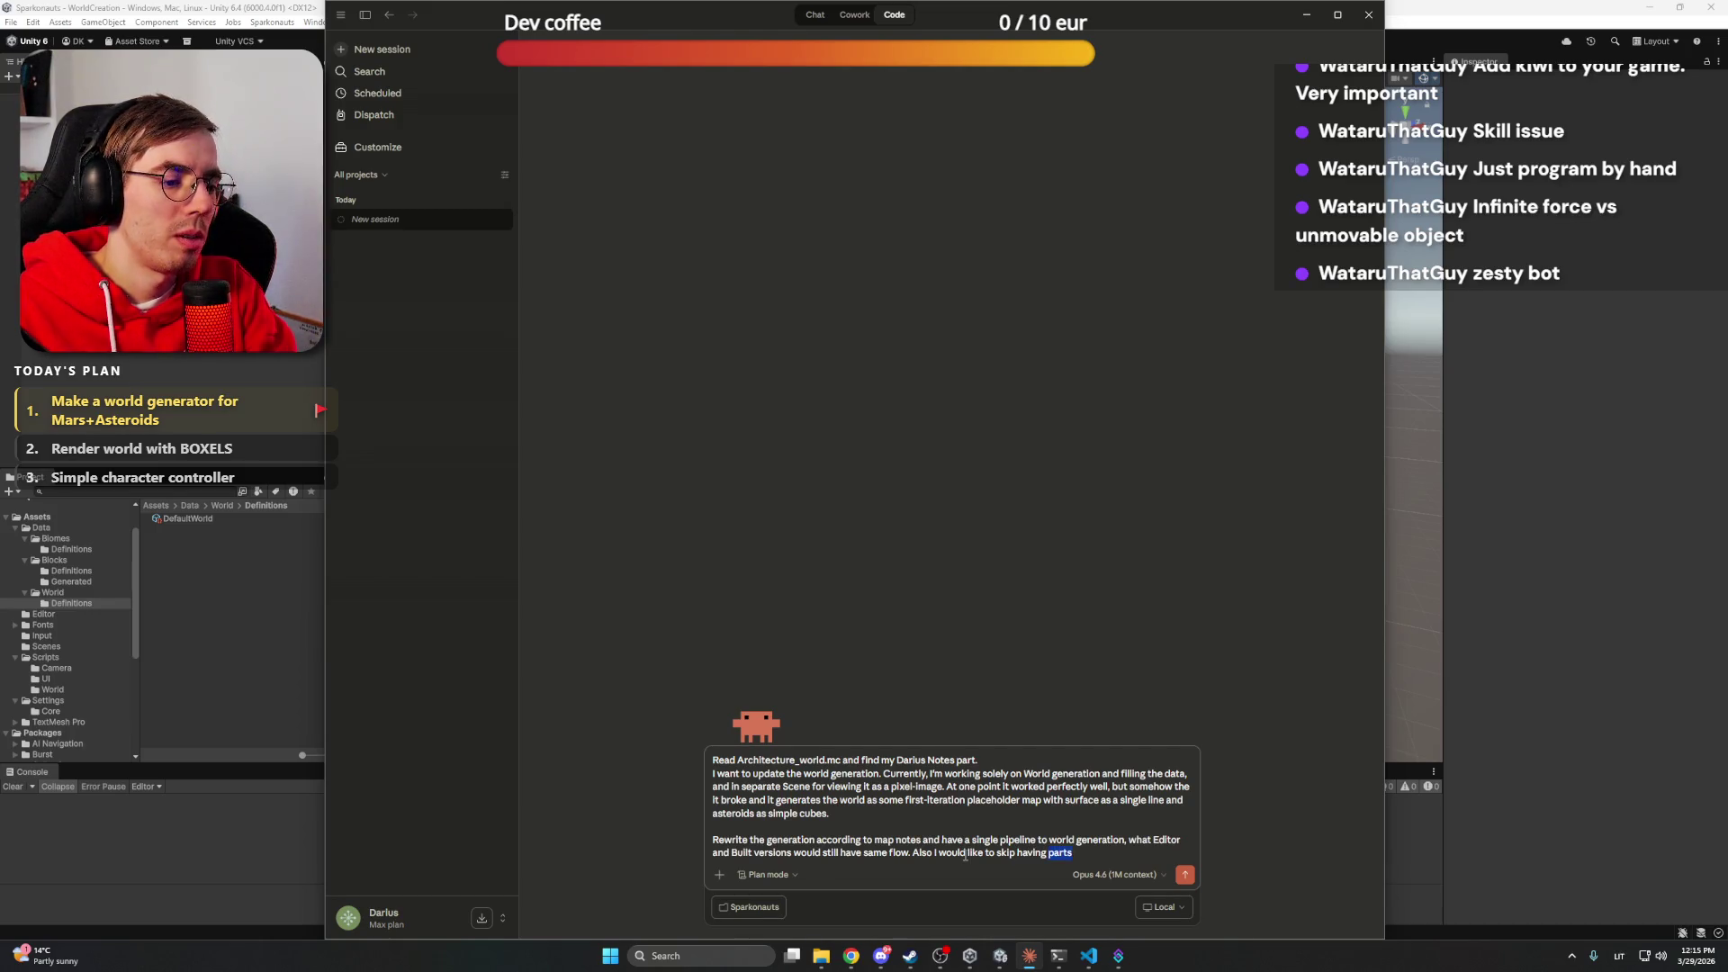
{"action": "key", "text": "ctrl+shift+Left"}
{"action": "key", "text": "ctrl+shift+Left"}
{"action": "key", "text": "ctrl+shift+Left"}
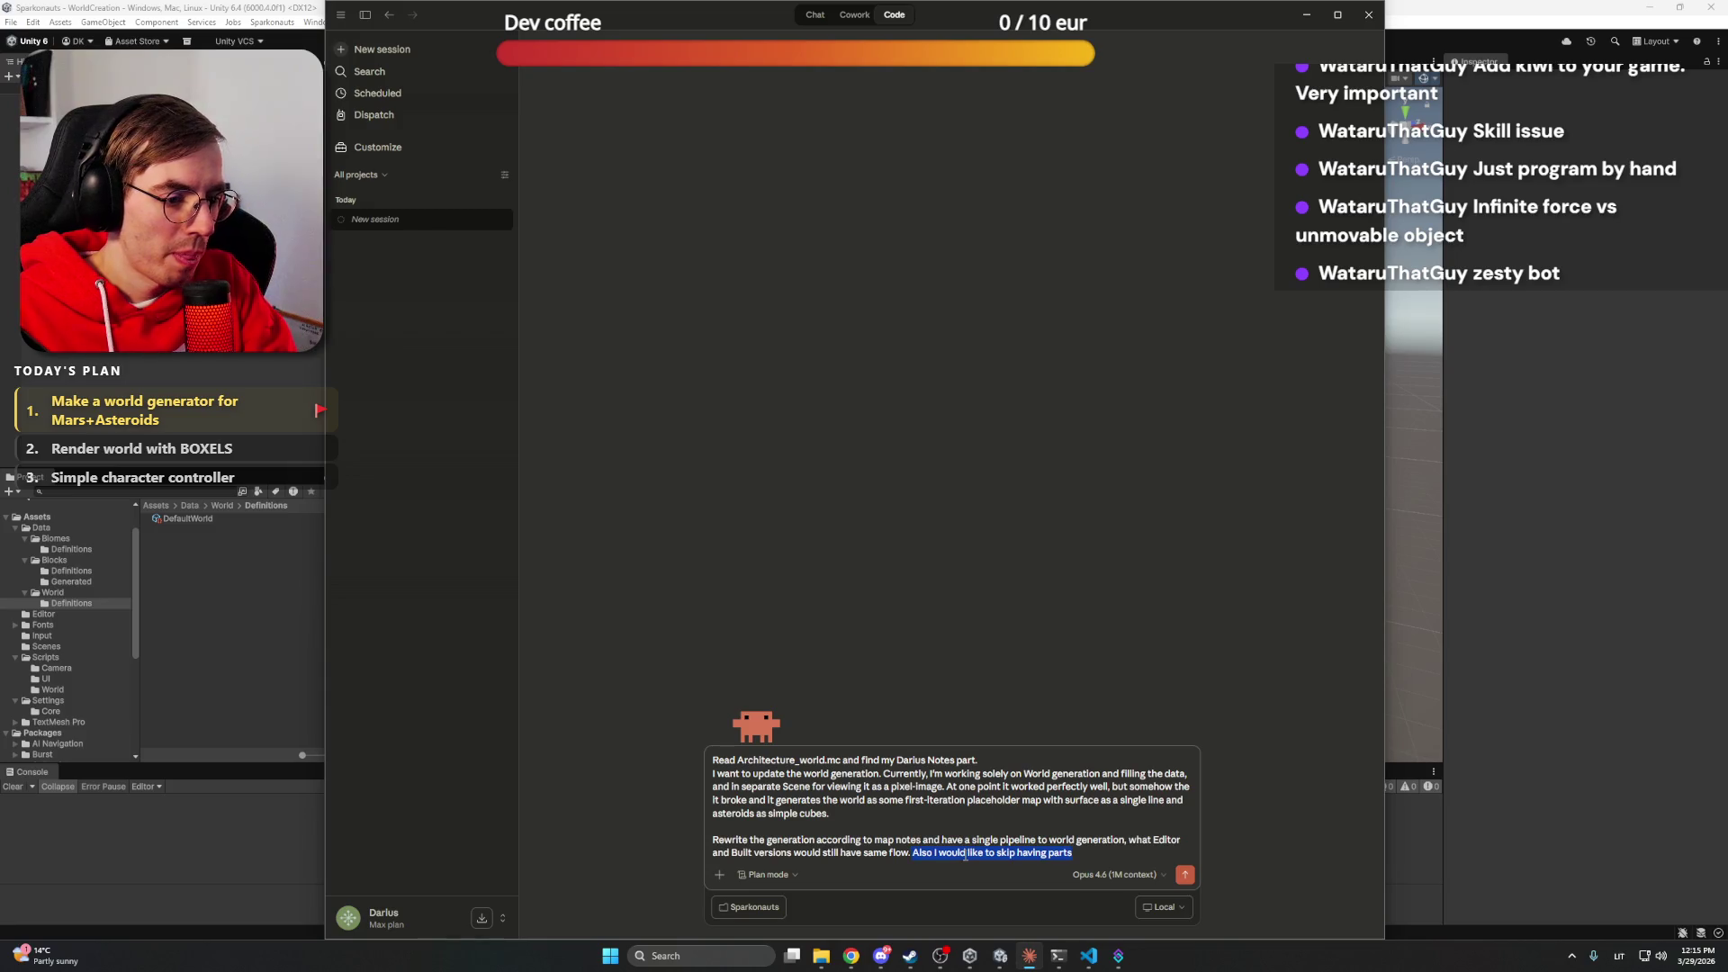
{"action": "key", "text": "BackSpace"}
{"action": "type", "text": "Let's"}
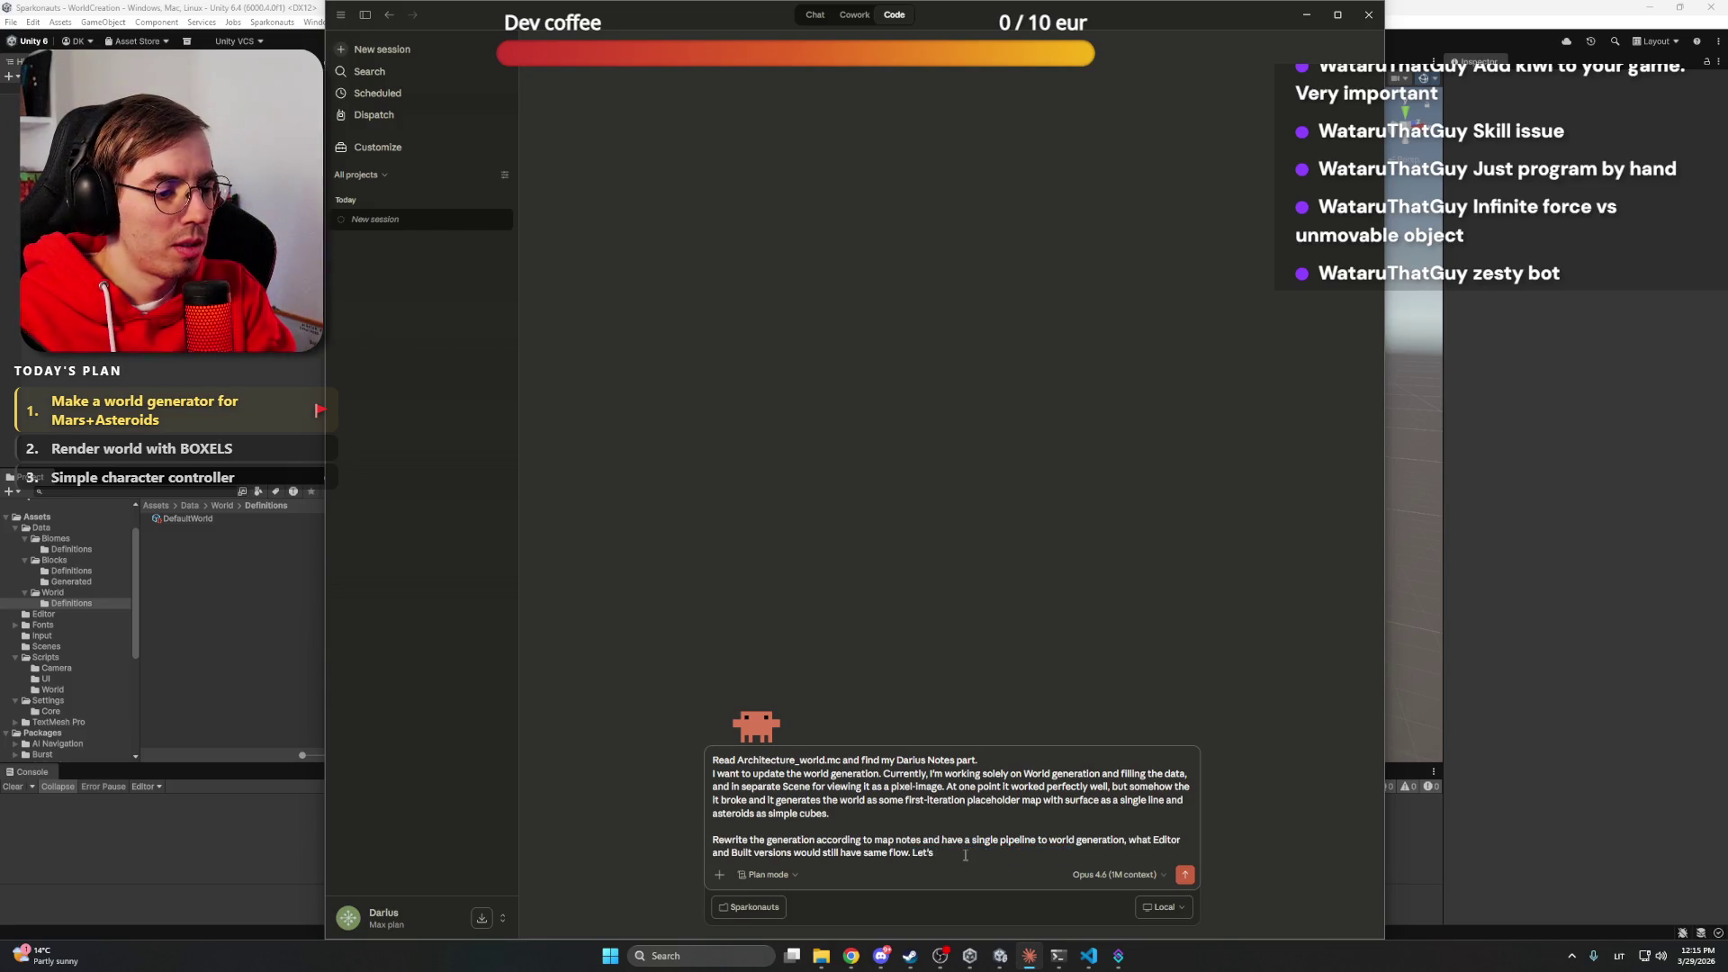
{"action": "type", "text": " first"}
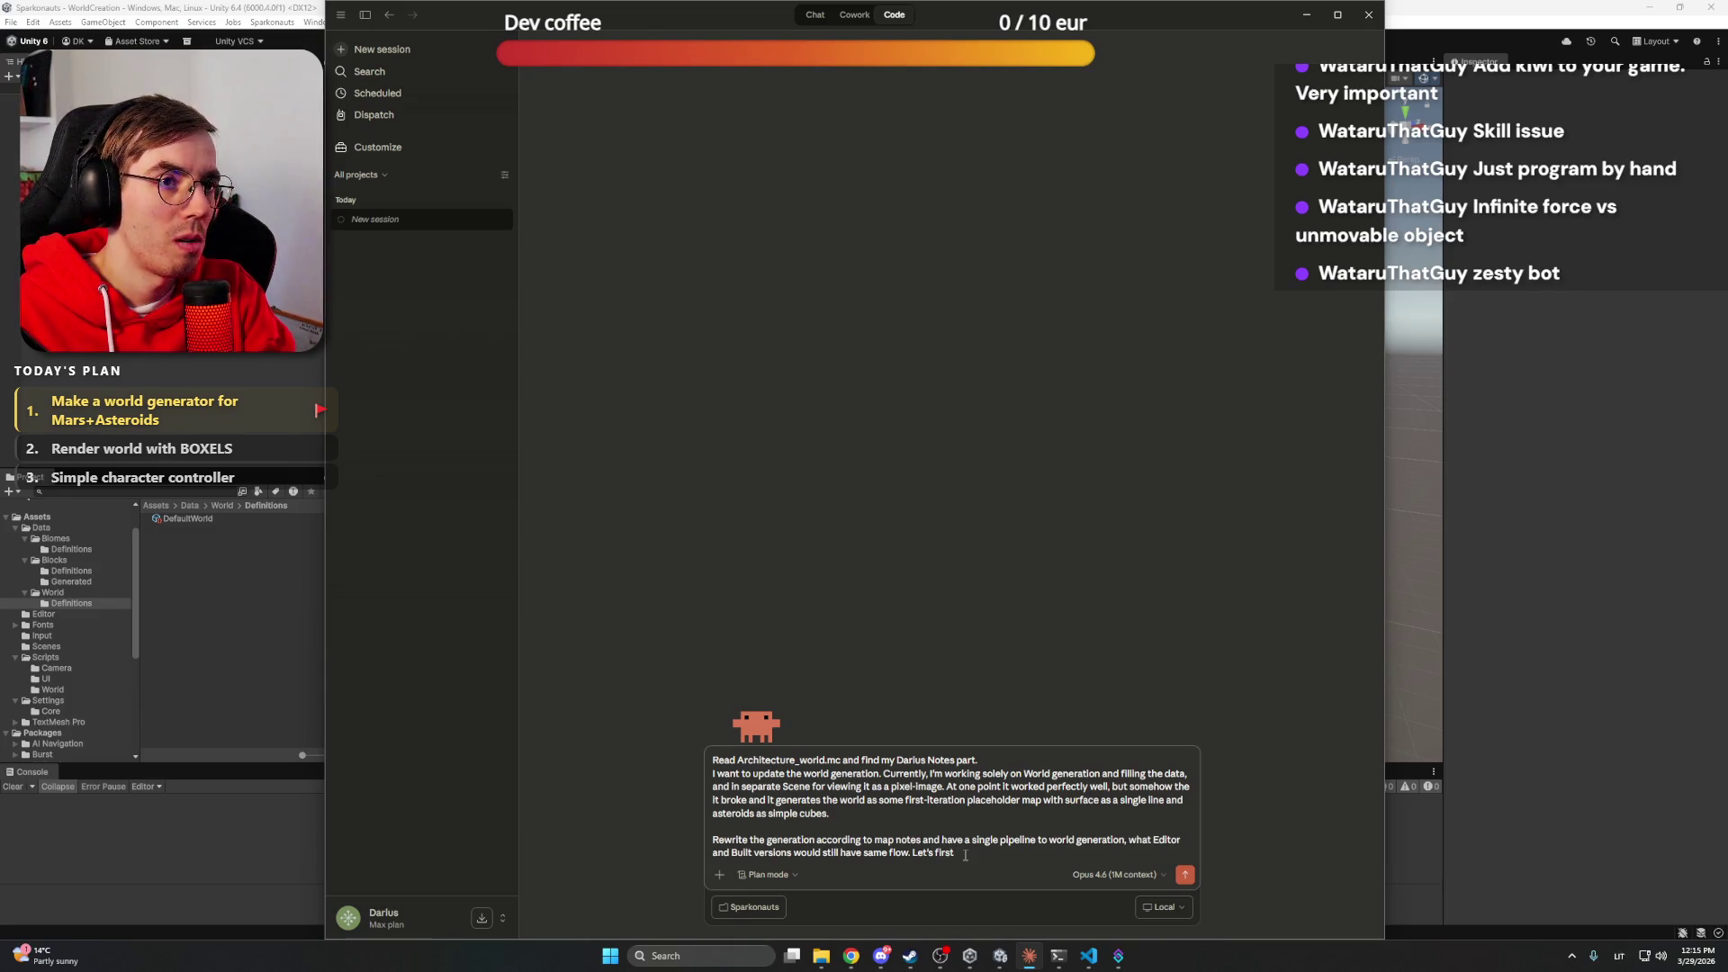
{"action": "type", "text": " plan the change."}
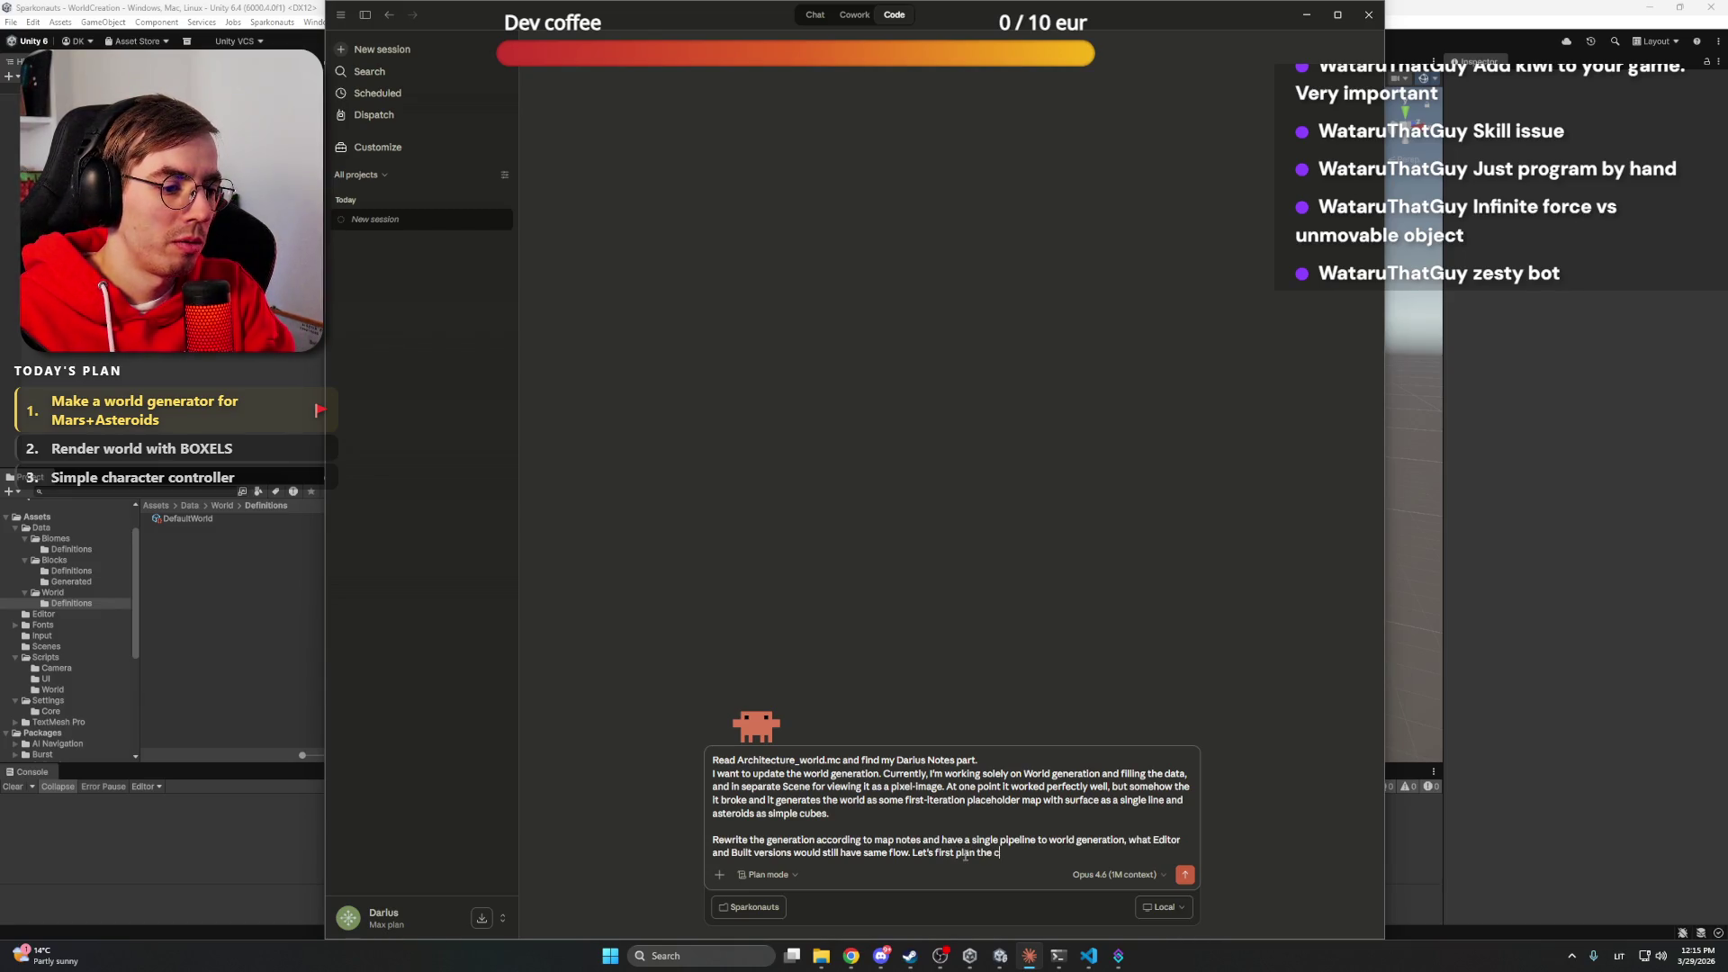
{"action": "key", "text": "BackSpace"}
{"action": "type", "text": "and then apply "}
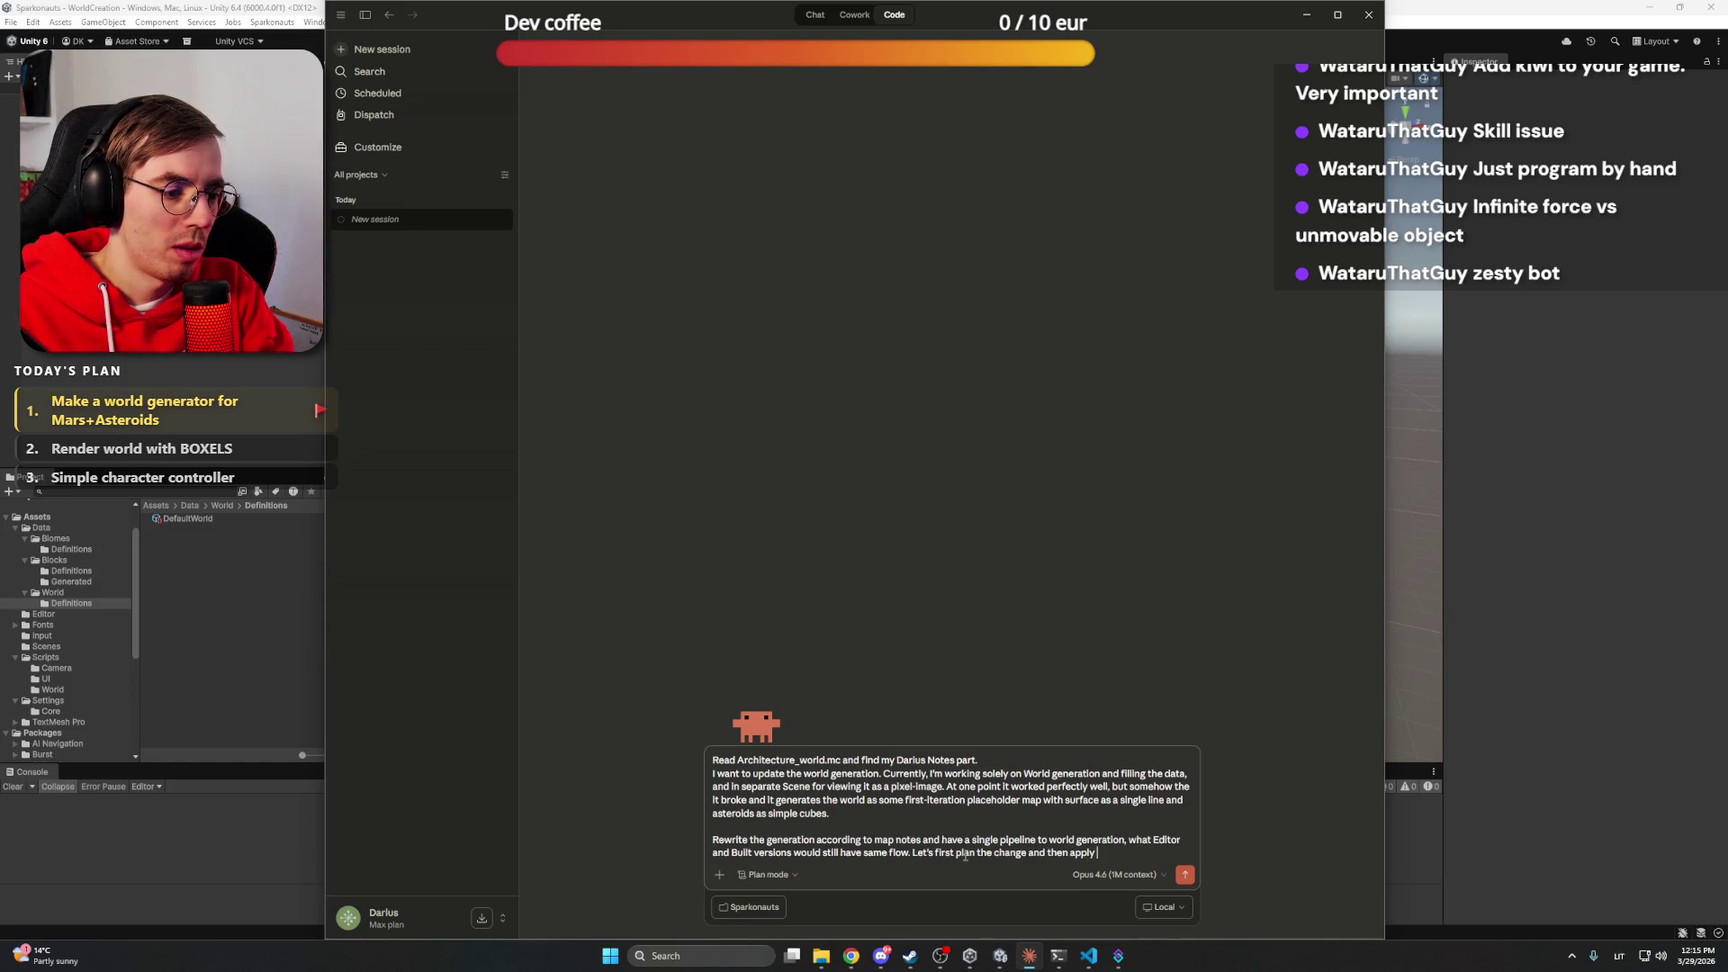
{"action": "type", "text": "the"}
{"action": "type", "text": " directio"}
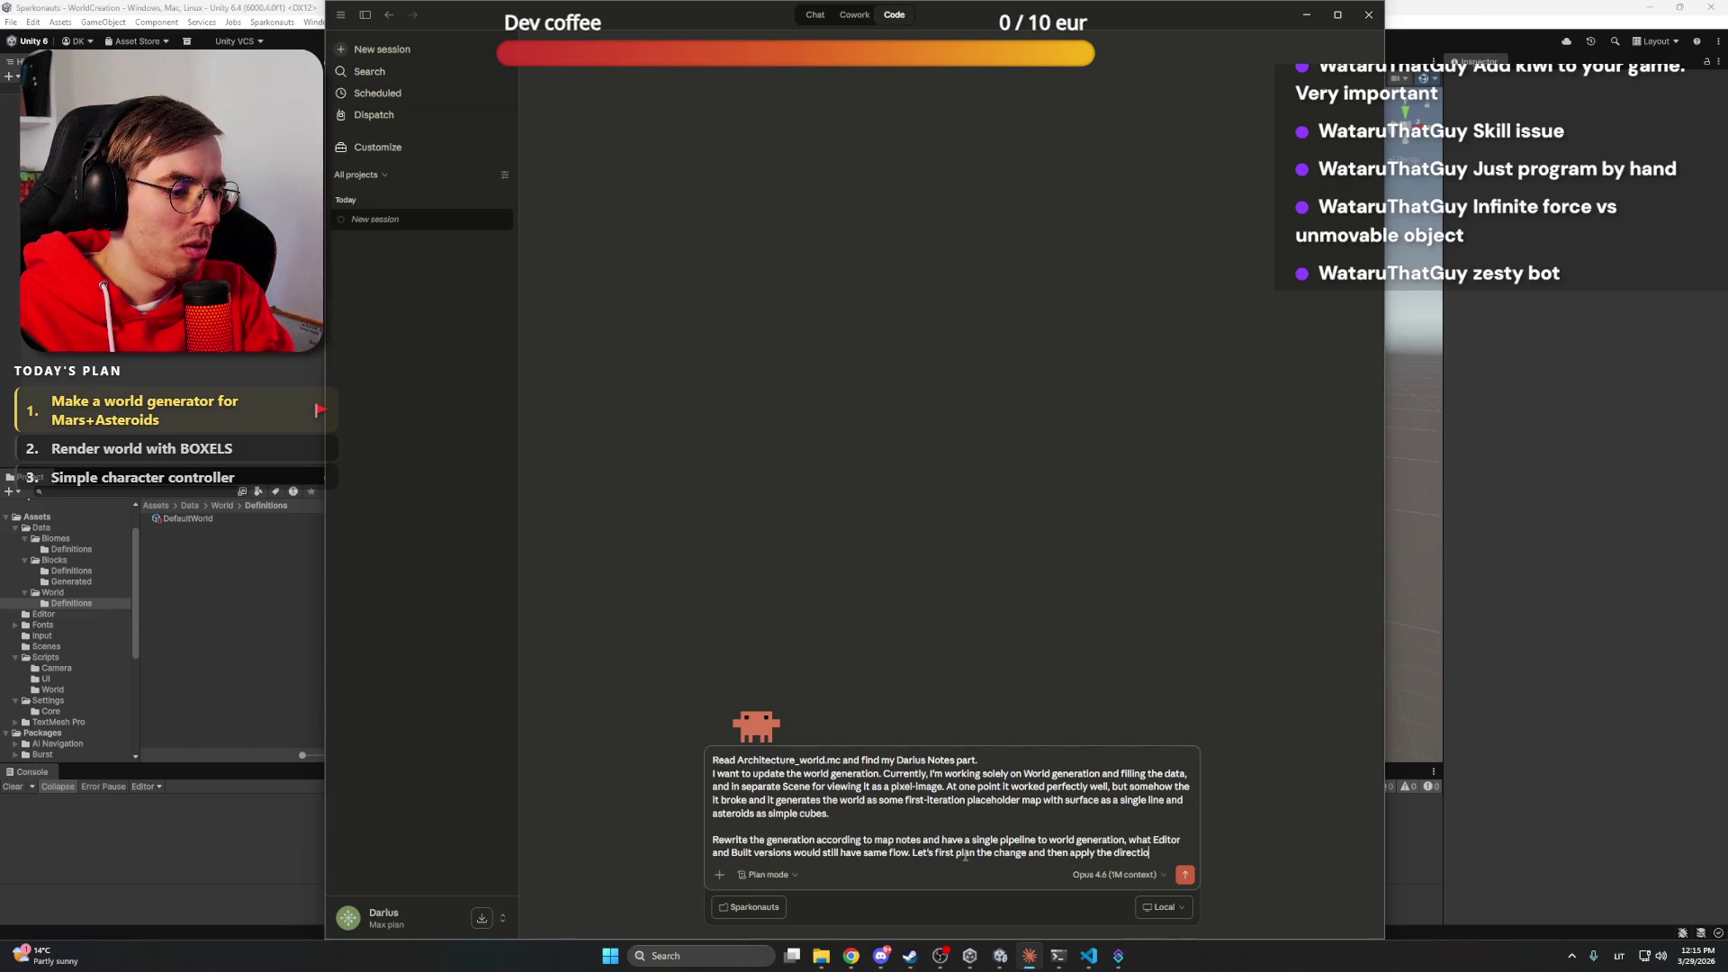
{"action": "type", "text": "n to code."}
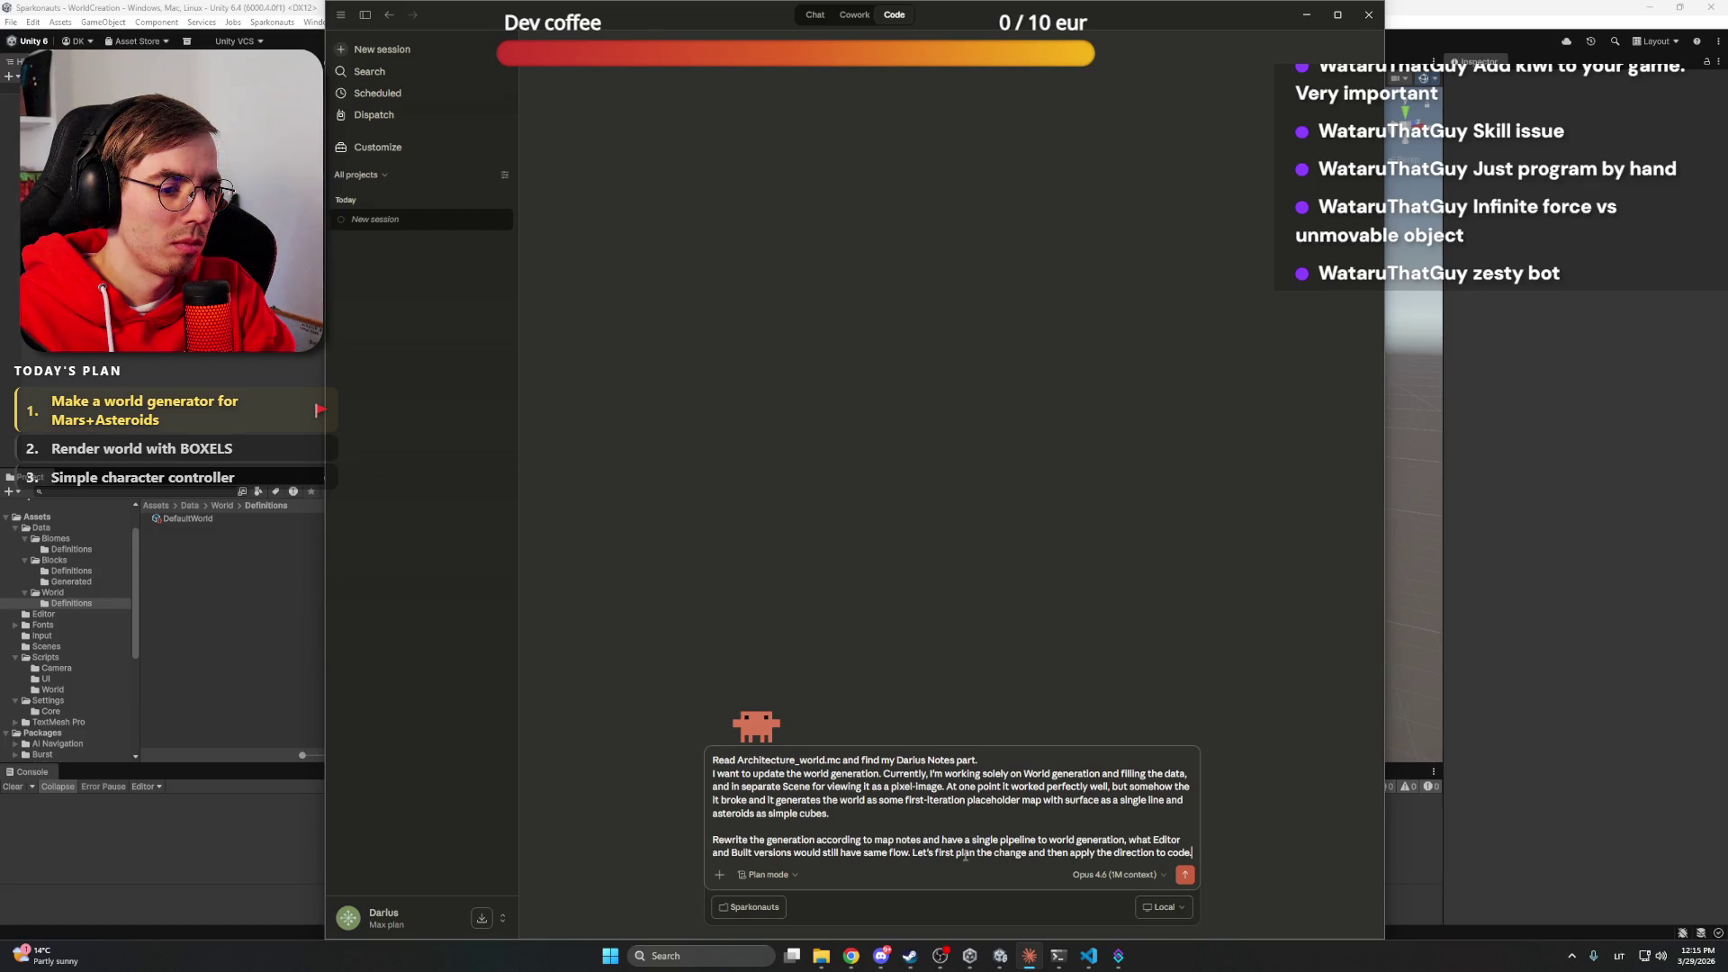
{"action": "key", "text": "Return"}
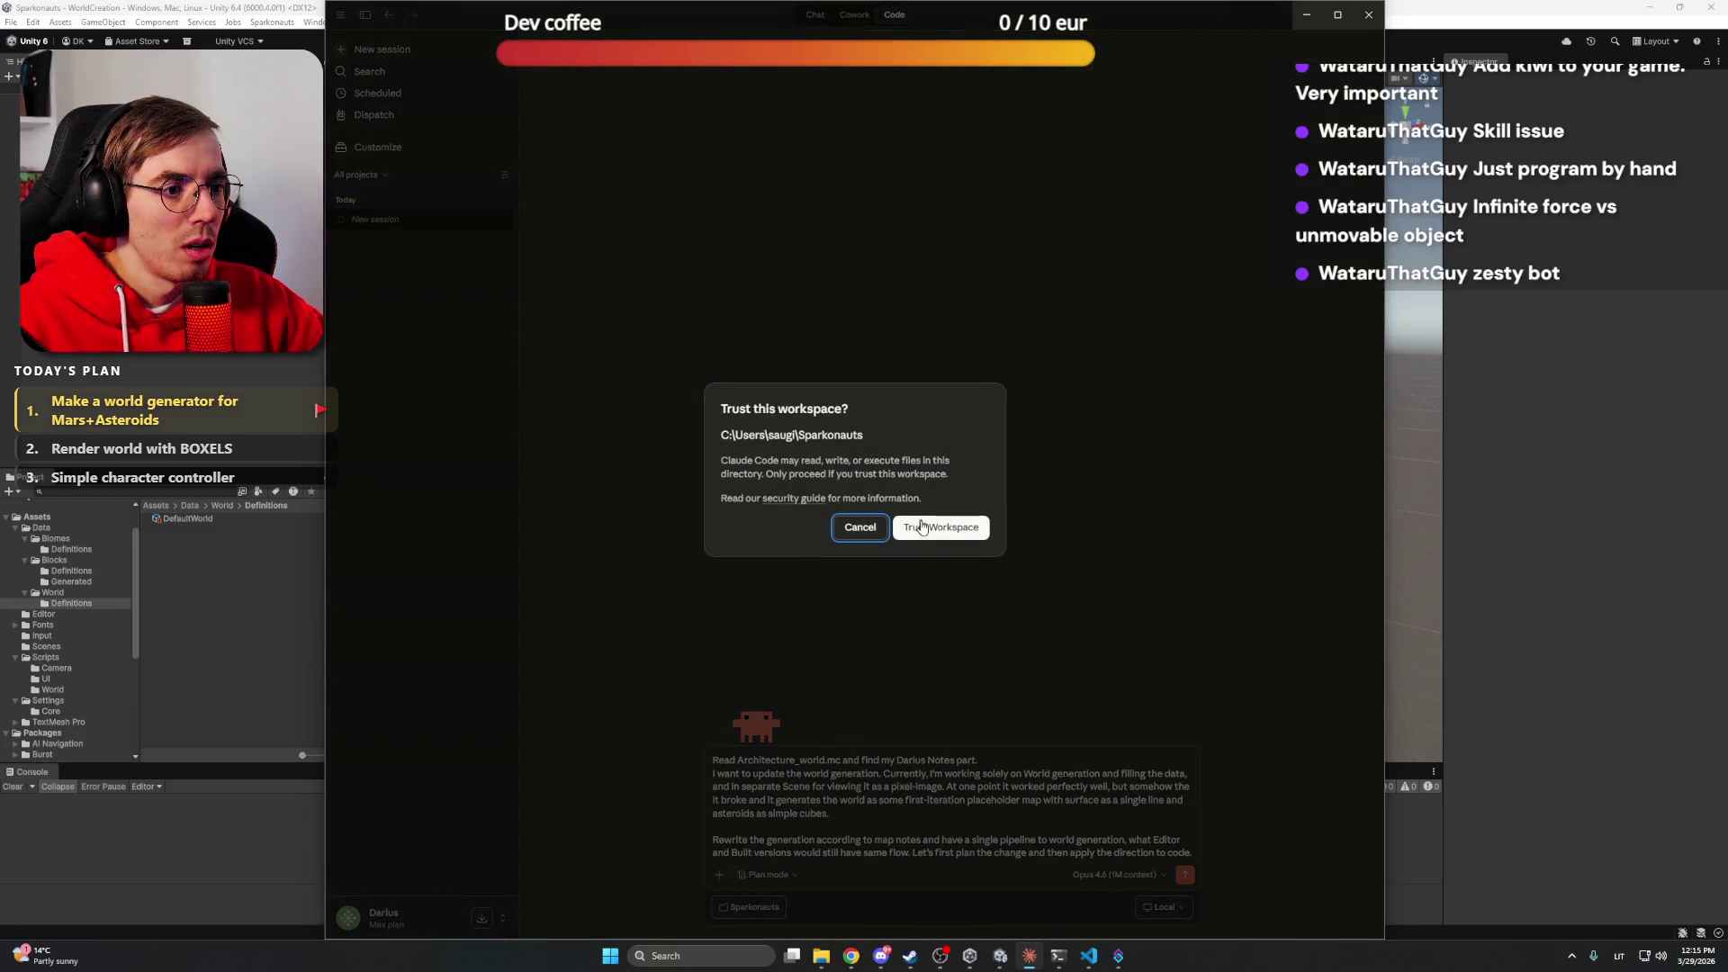
Trust the Sparkonauts workspace and bring Architecture_world.md into view
{"action": "left_click", "coordinate": [979, 525]}
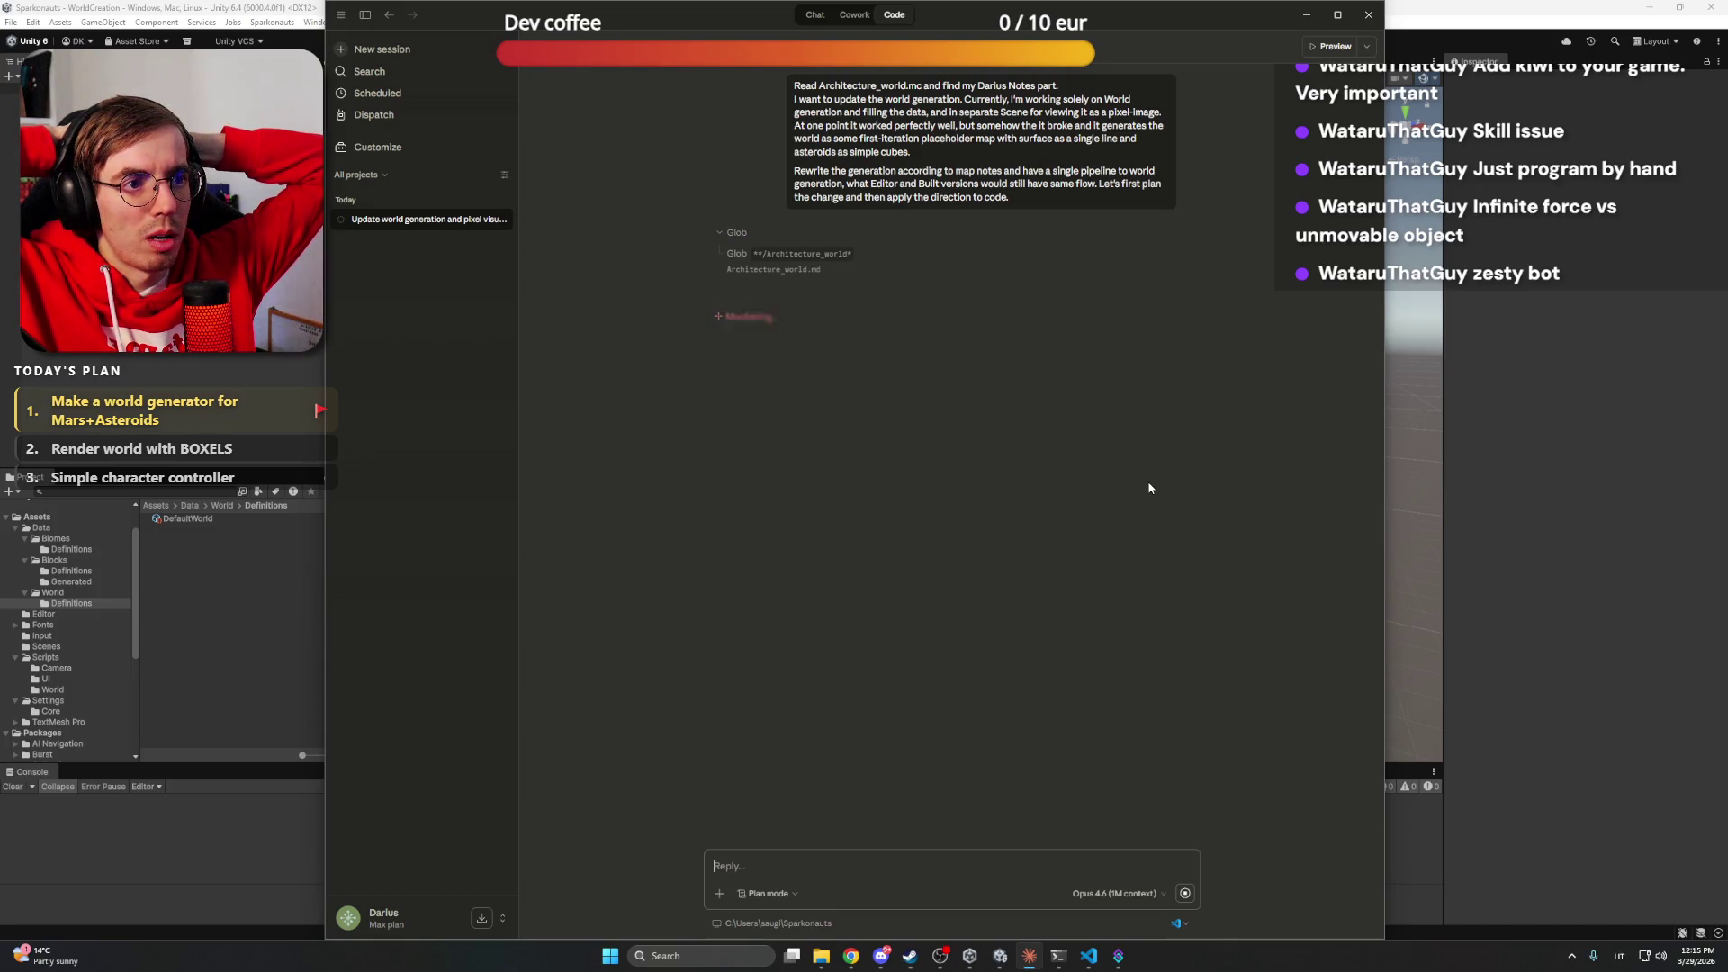
{"action": "left_click", "coordinate": [1090, 959]}
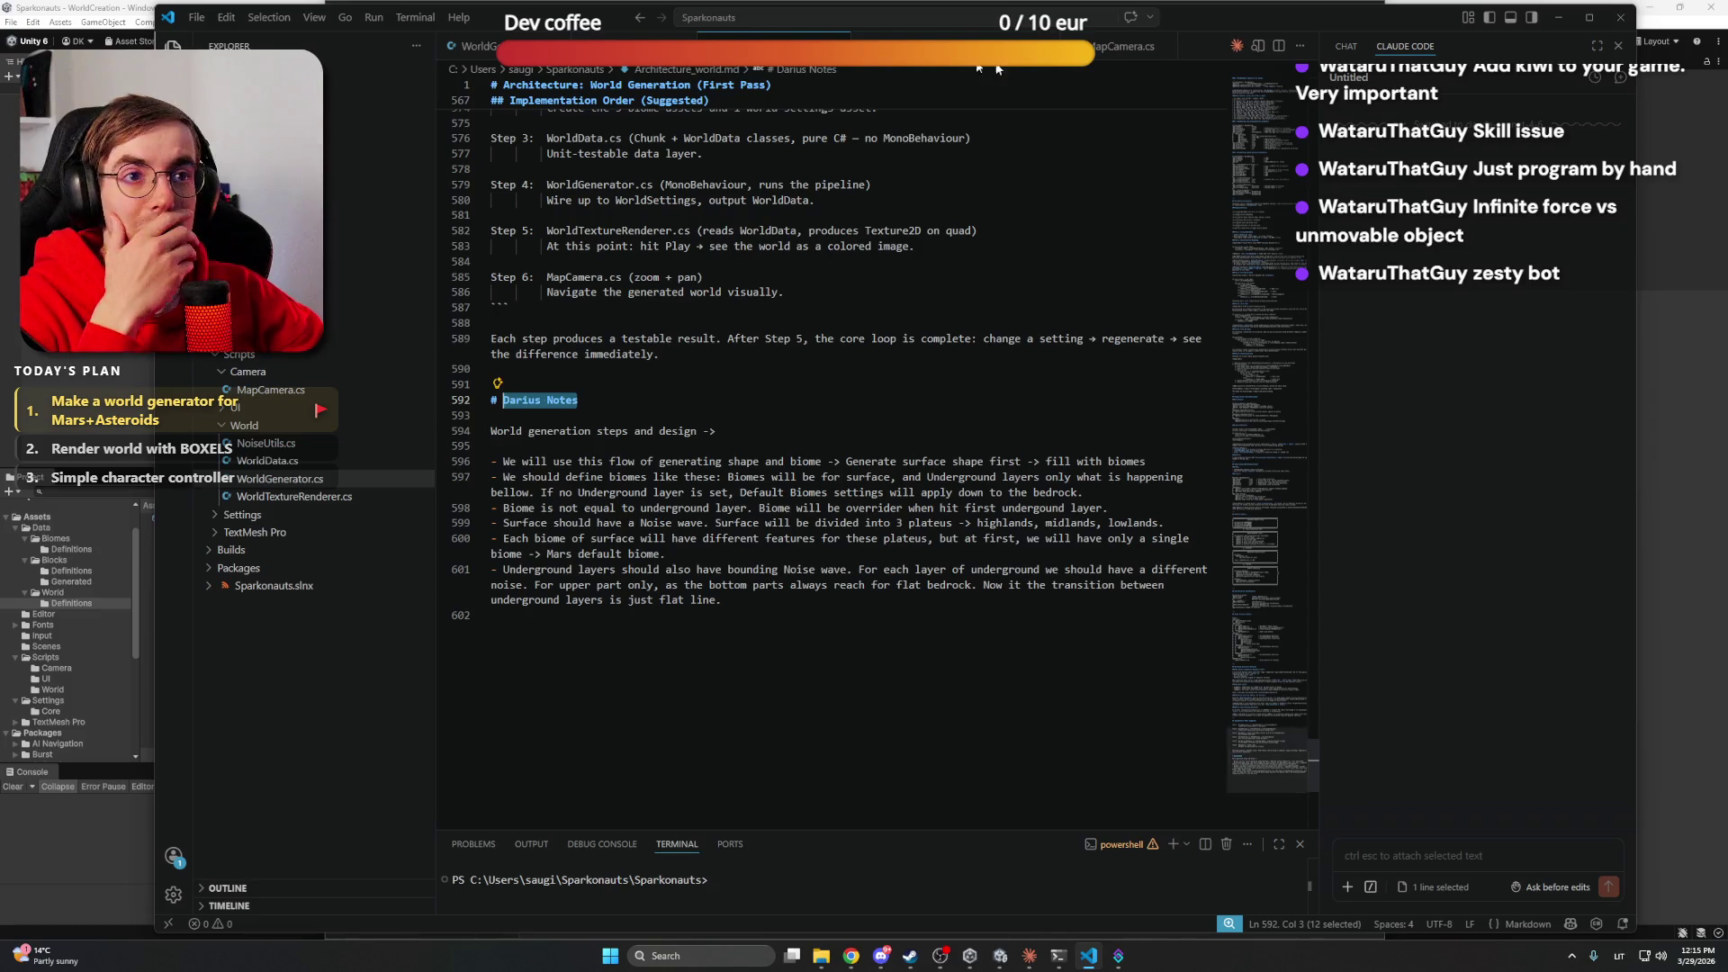
Save the changes to Architecture_world.md and return to the Claude Code session
{"action": "scroll", "coordinate": [932, 196], "scroll_direction": "up", "scroll_amount": 15}
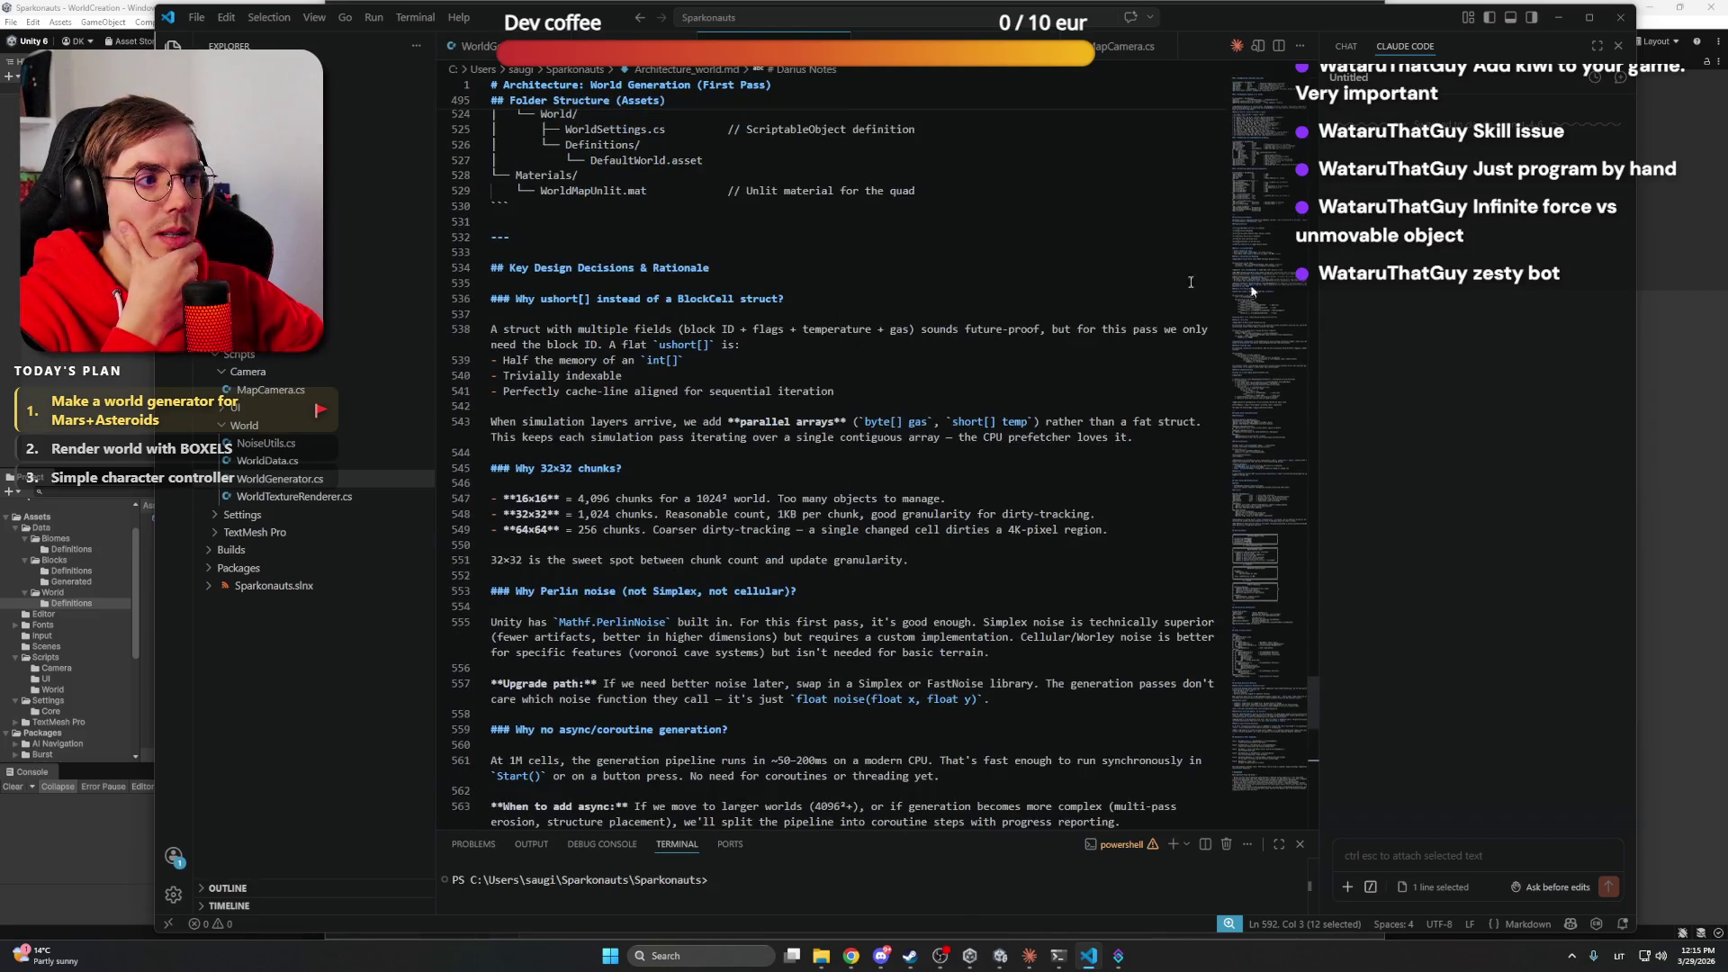
{"action": "scroll", "coordinate": [831, 450], "scroll_direction": "up", "scroll_amount": 7}
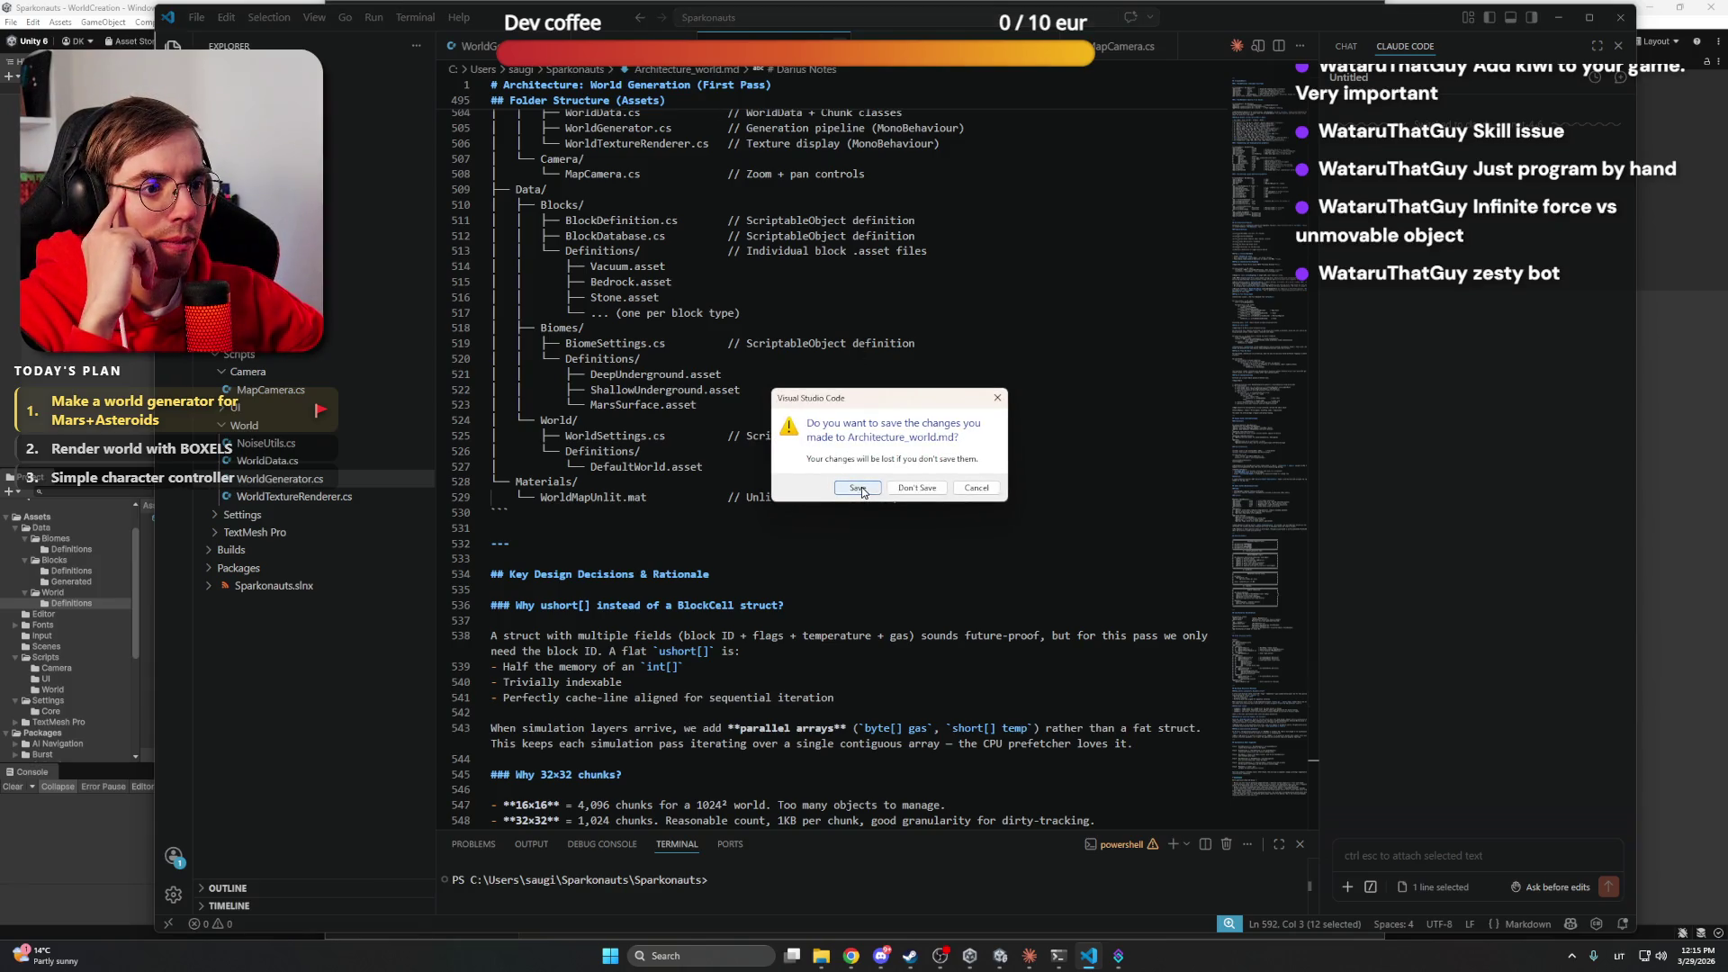
{"action": "left_click", "coordinate": [862, 495]}
{"action": "scroll", "coordinate": [887, 459], "scroll_direction": "up", "scroll_amount": 3}
{"action": "key", "text": "alt+Tab"}
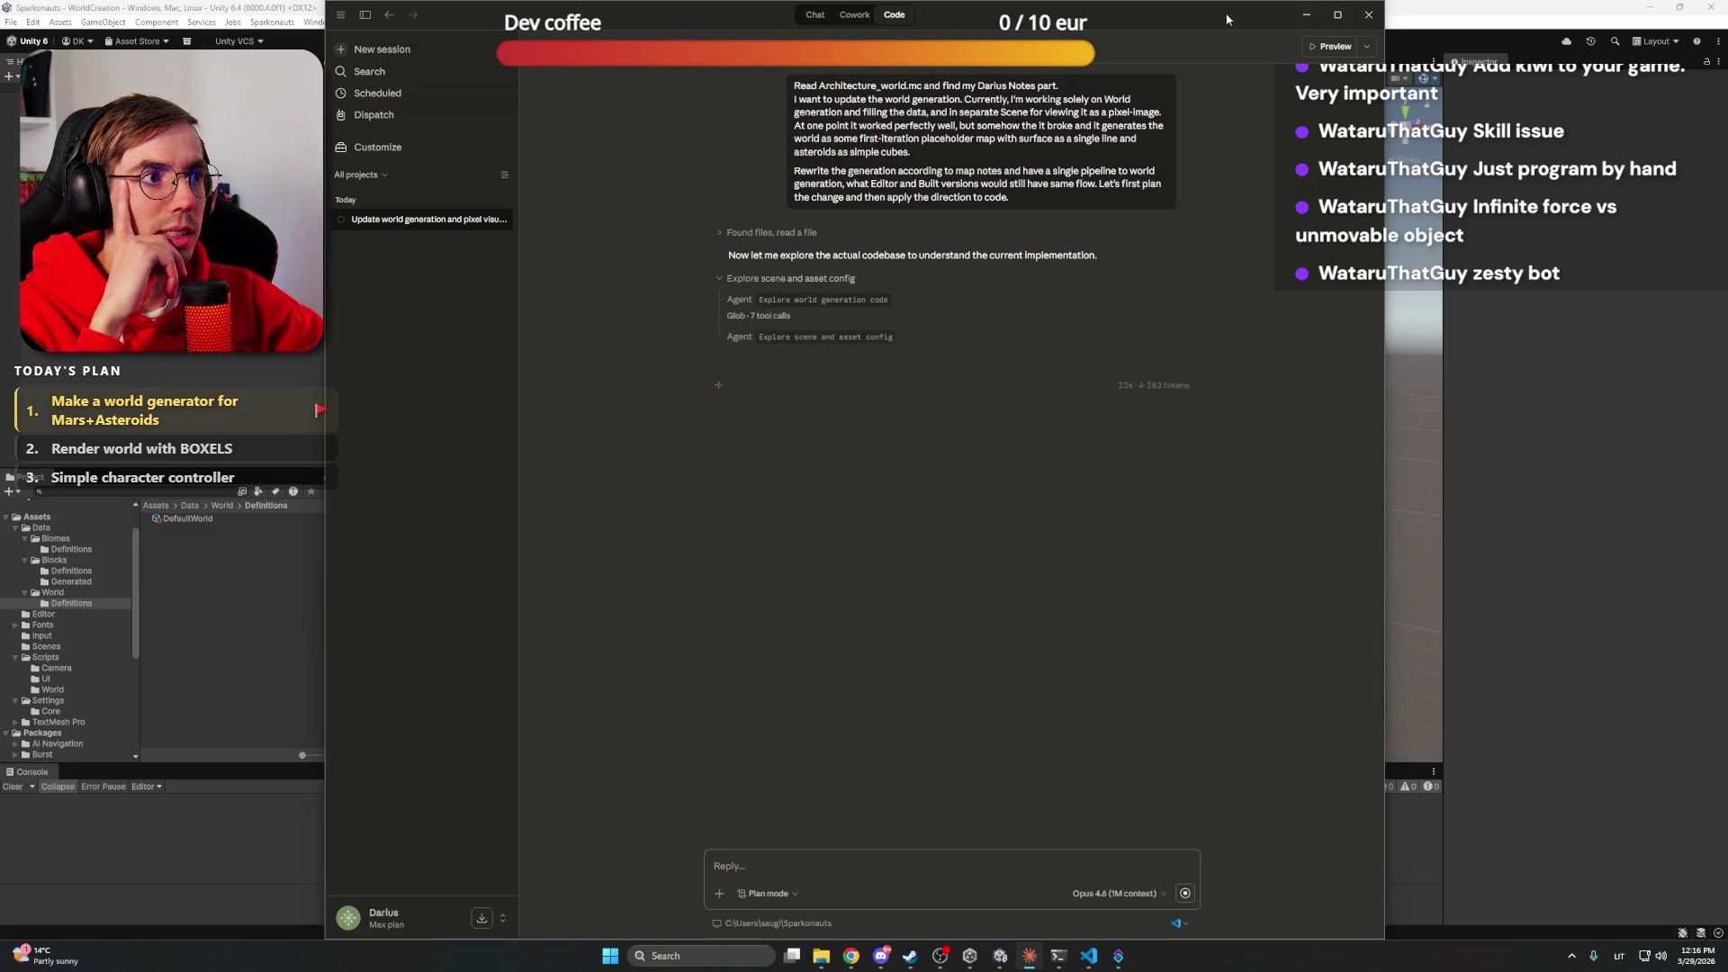
{"action": "left_click", "coordinate": [882, 956]}
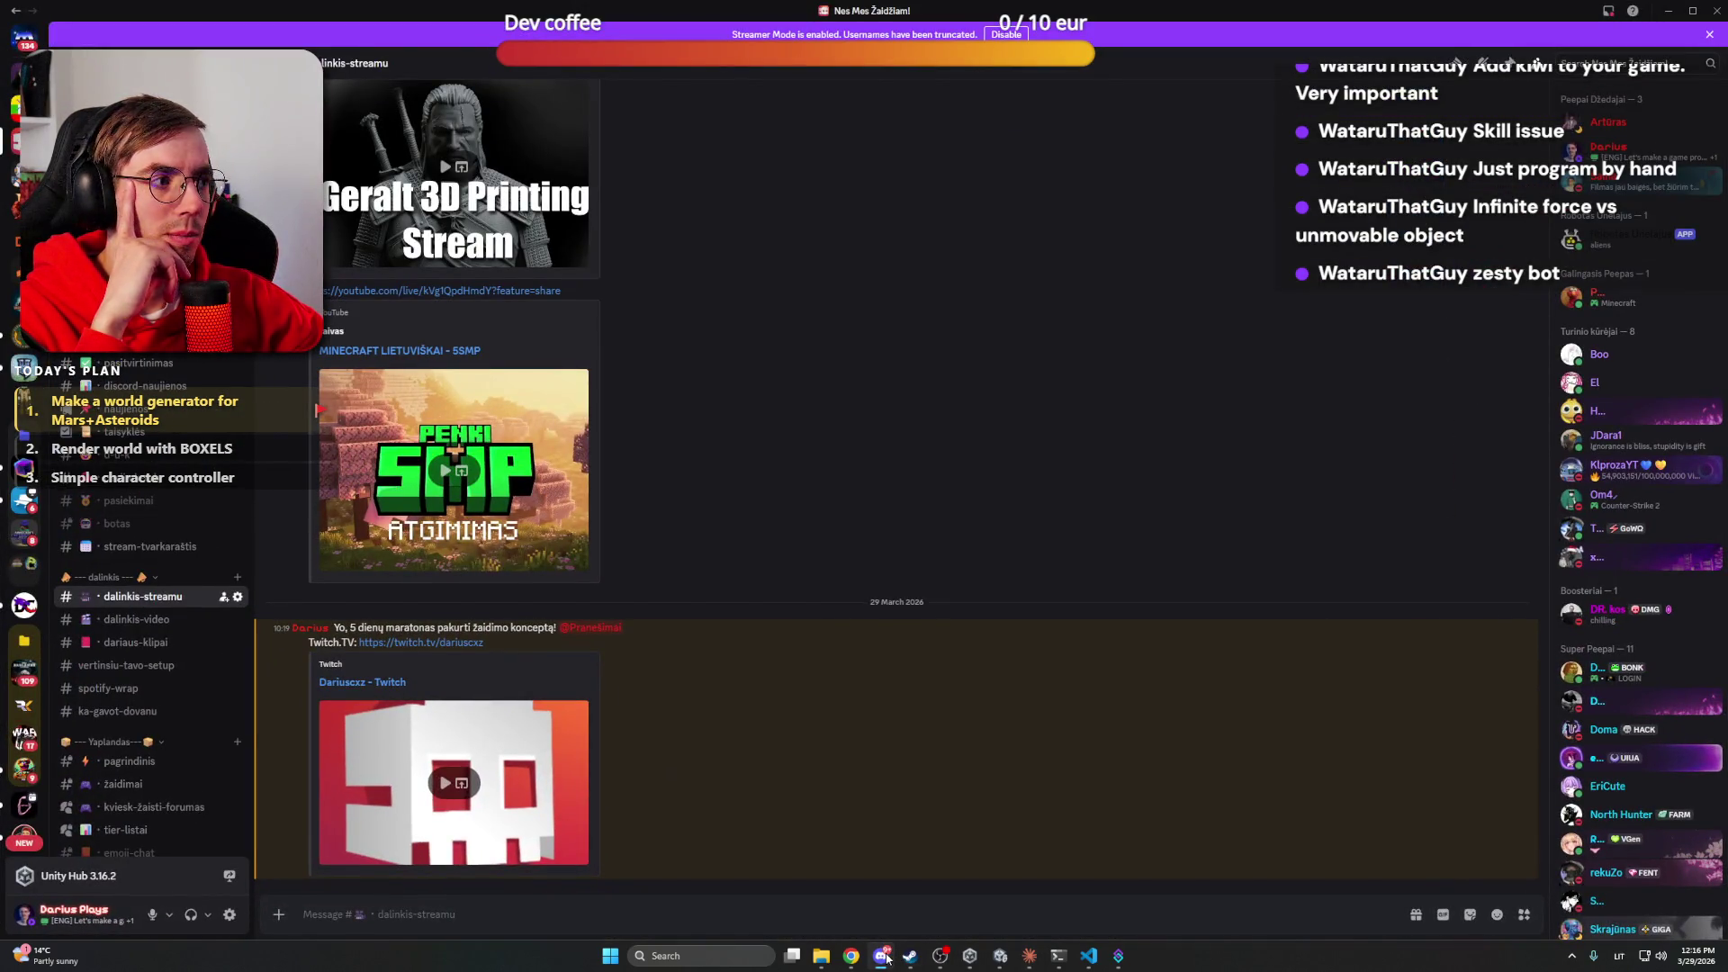
{"action": "left_click", "coordinate": [887, 957]}
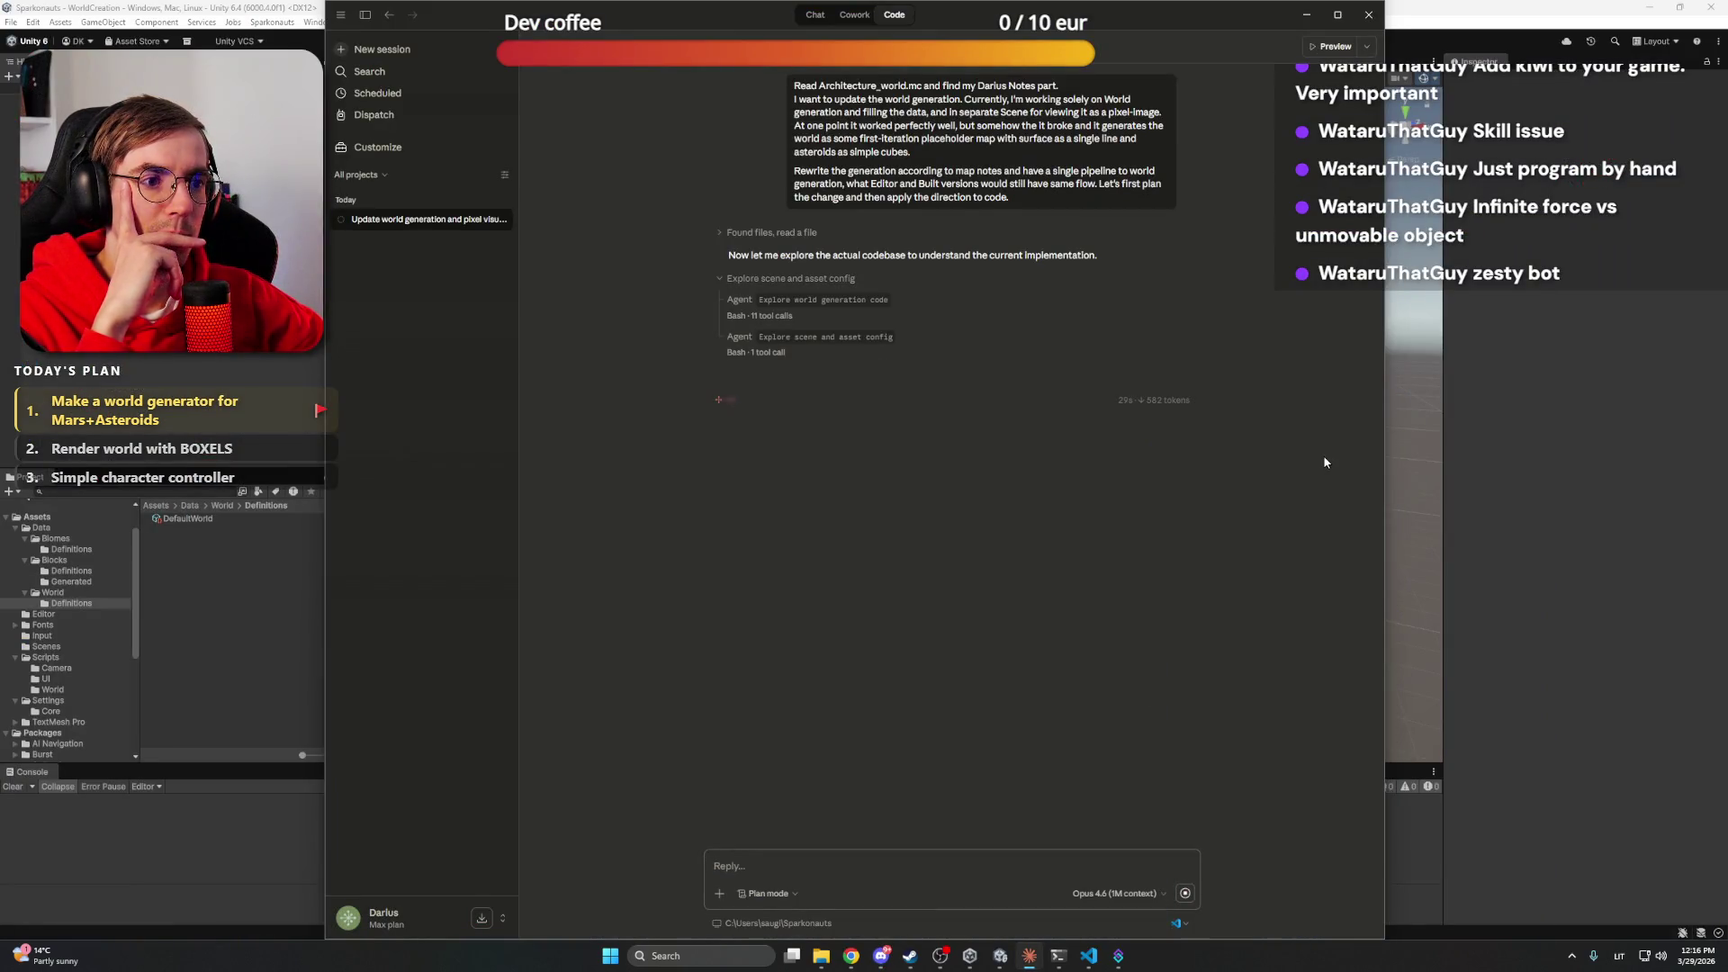
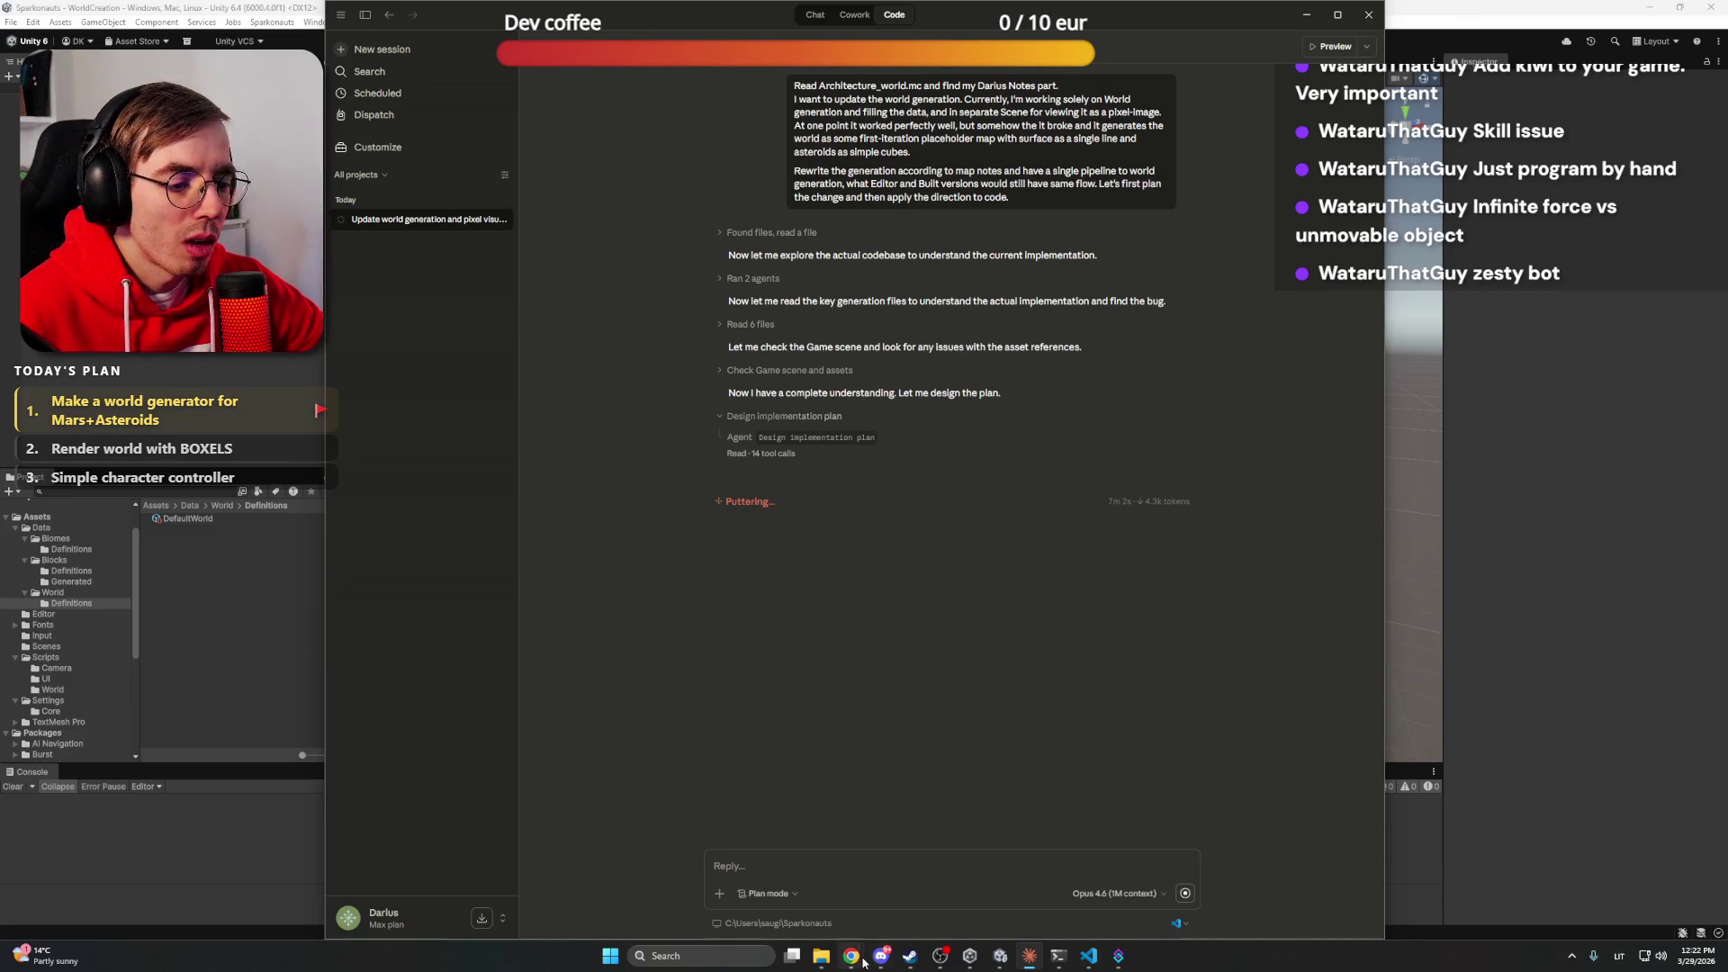
Bring the browser forward on the ChatGPT conversation with the Mars desert images
{"action": "mouse_move", "coordinate": [851, 956]}
{"action": "left_click", "coordinate": [858, 920]}
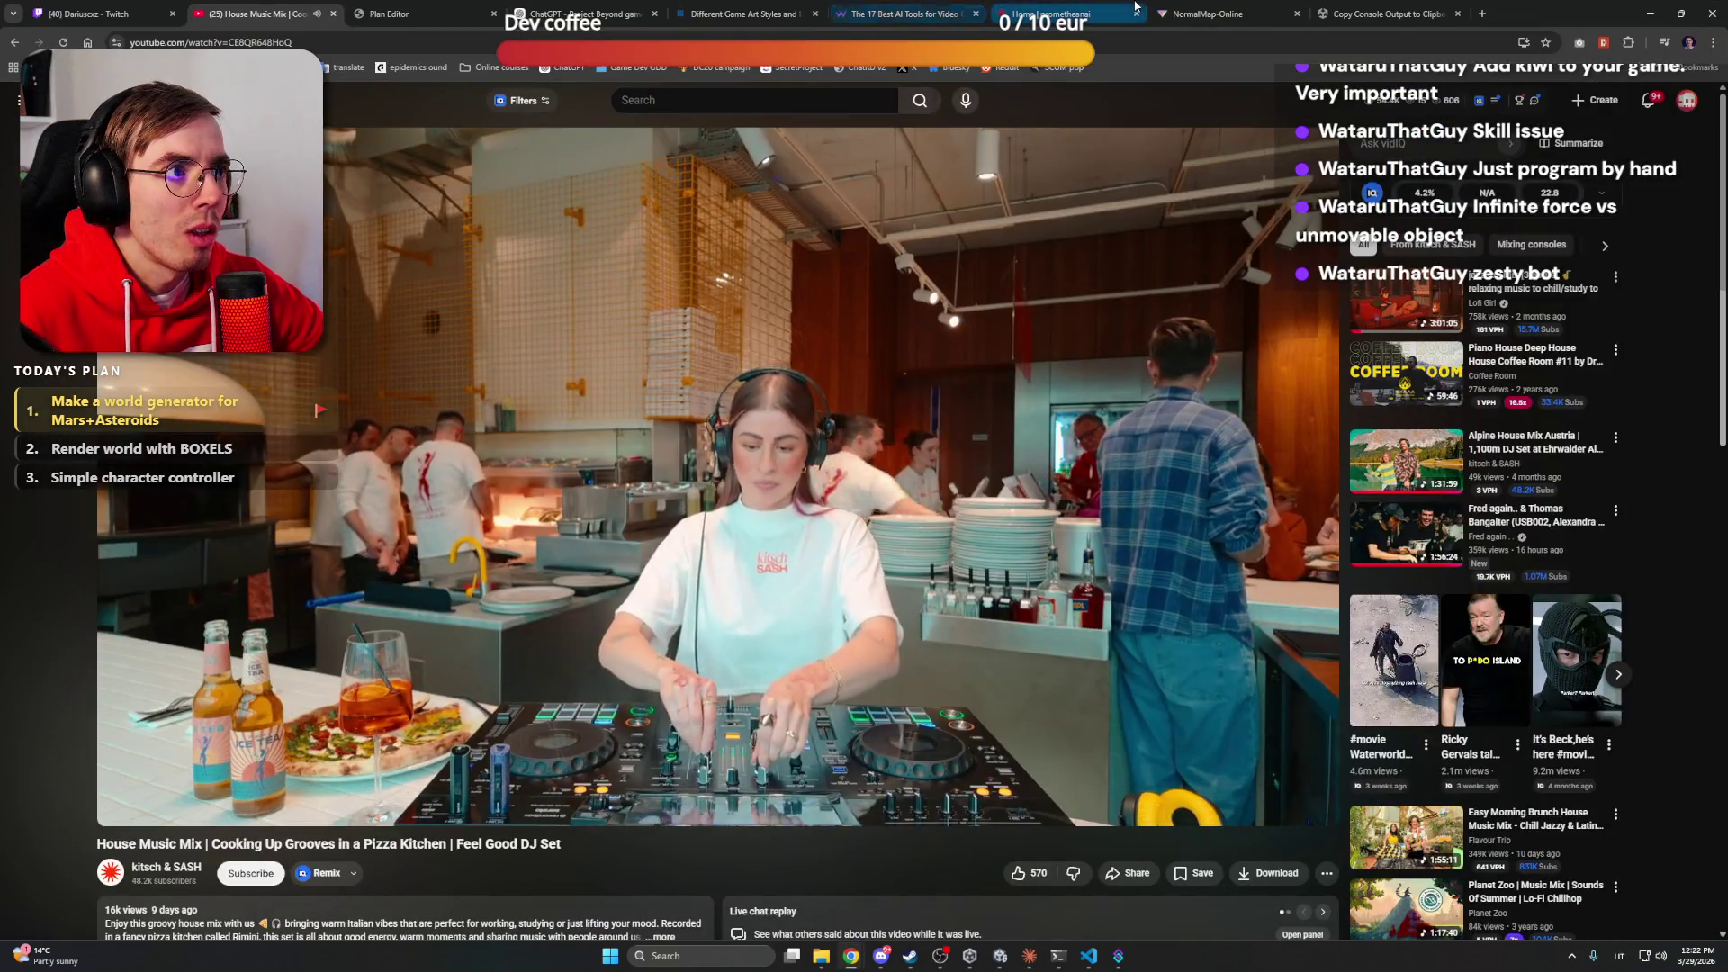
{"action": "left_click", "coordinate": [585, 14]}
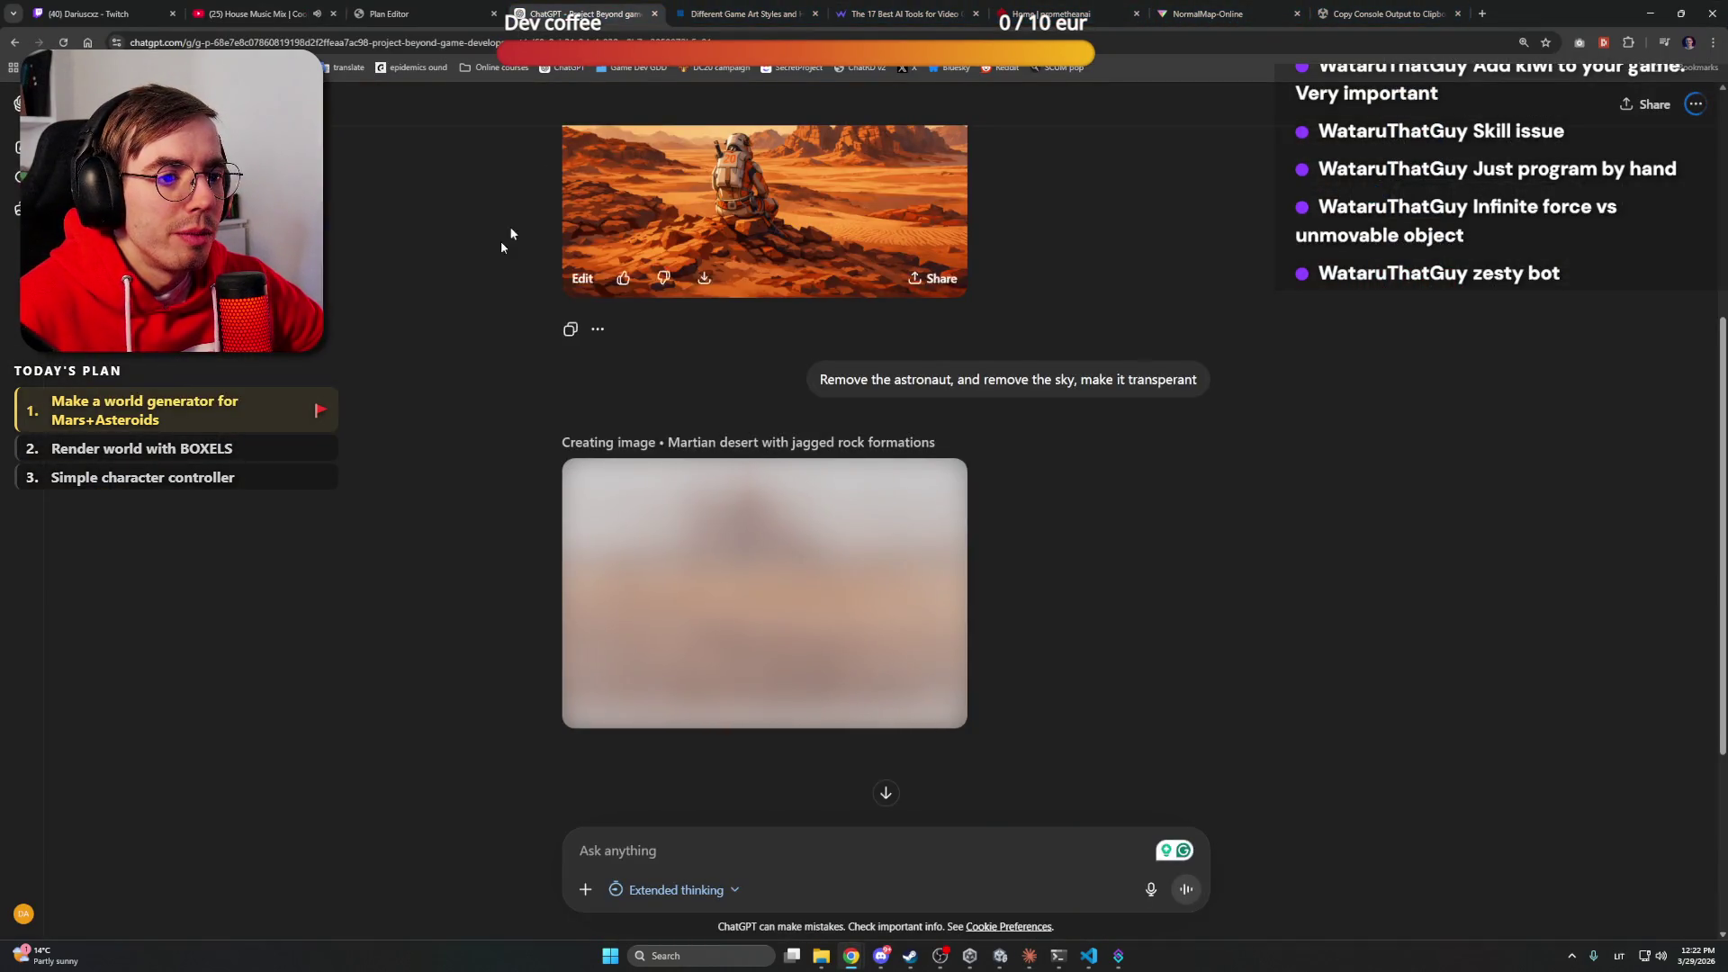
Reload the chat and save the astronaut-free Mars desert image as a PNG in Work files
{"action": "left_click", "coordinate": [886, 793]}
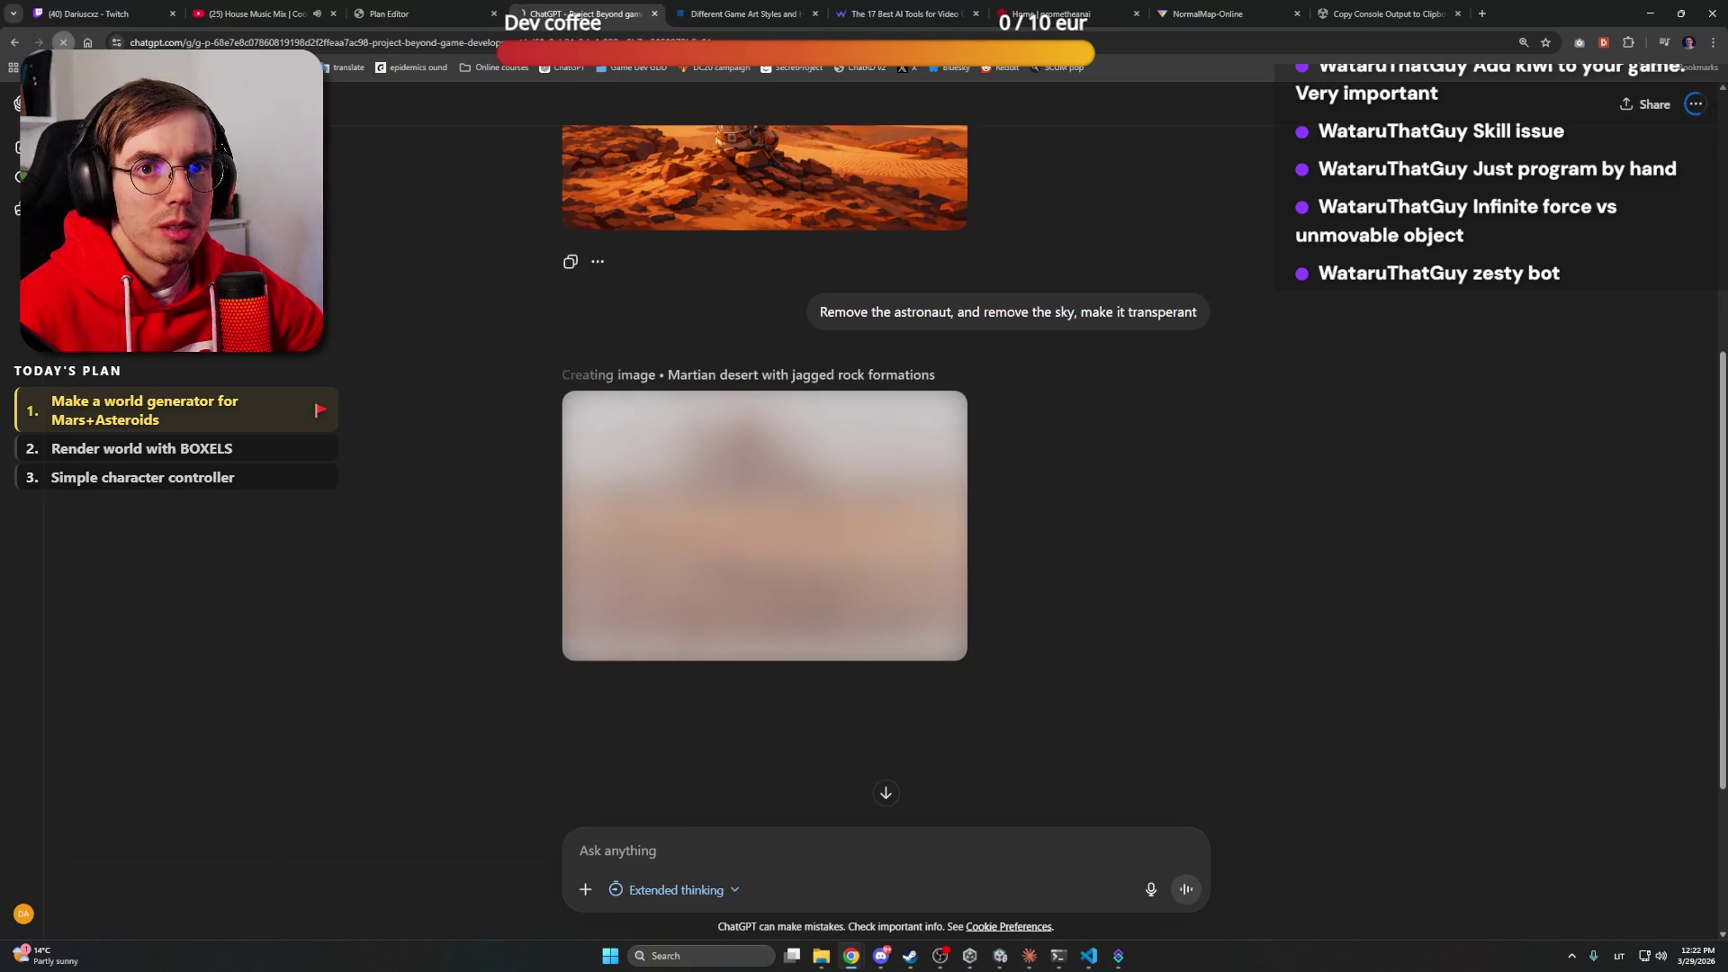
{"action": "key", "text": "F5"}
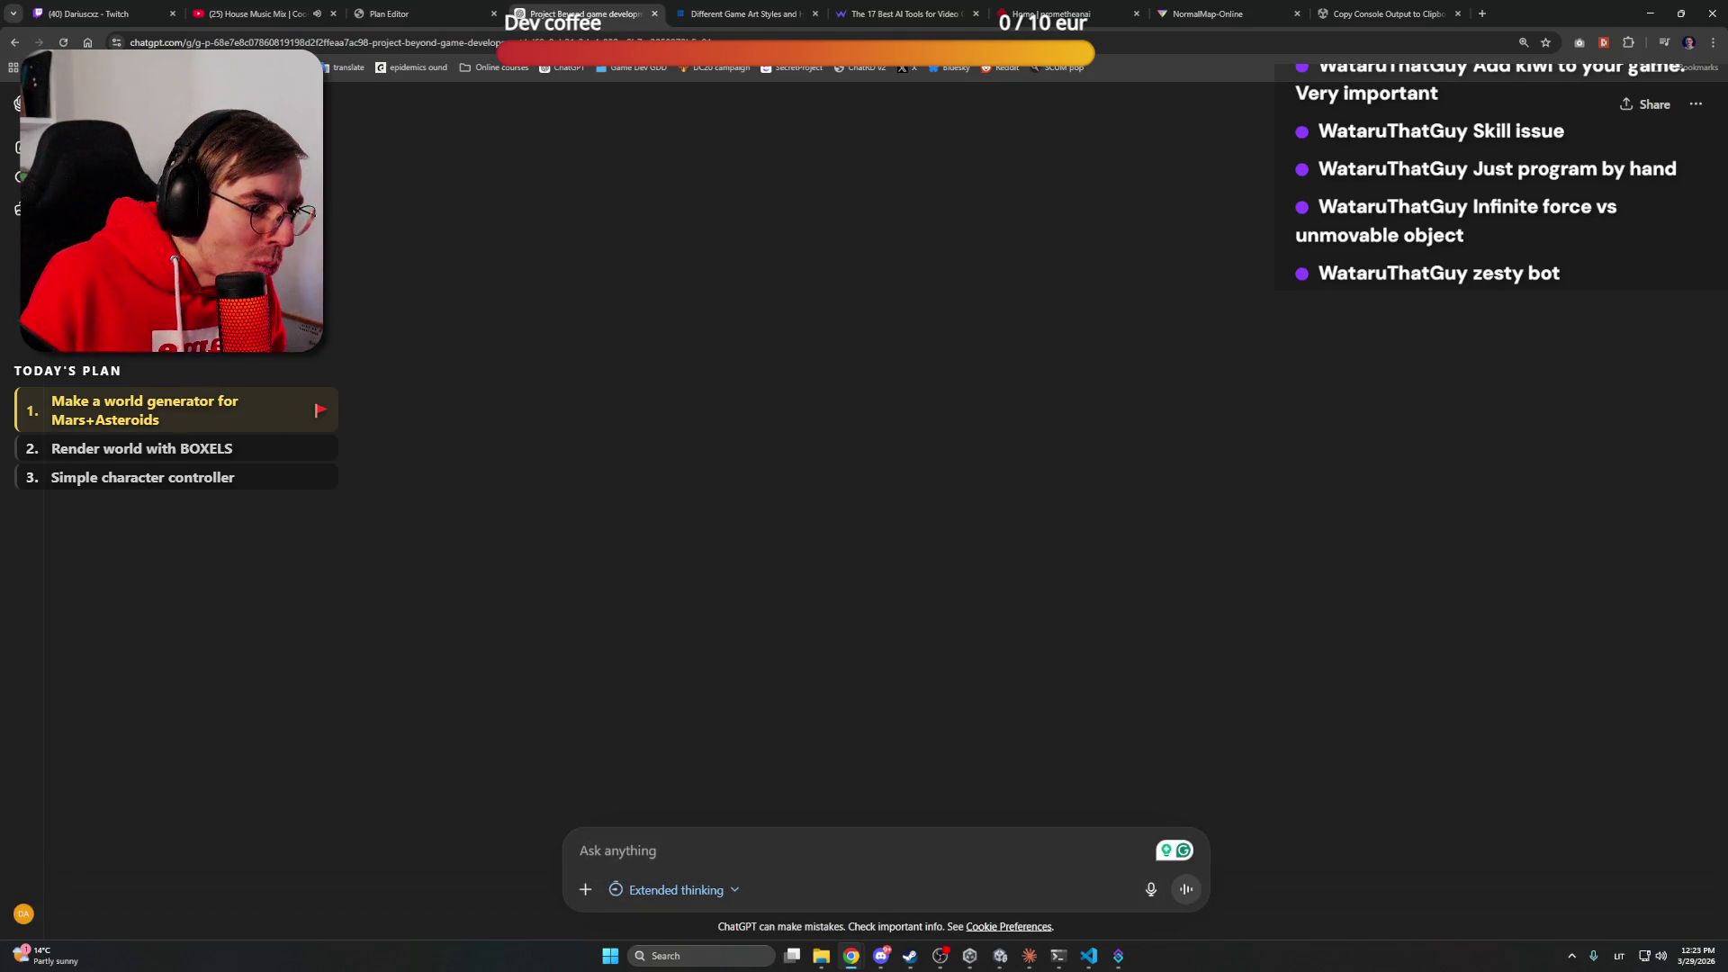
{"action": "scroll", "coordinate": [803, 559], "scroll_direction": "down", "scroll_amount": 3}
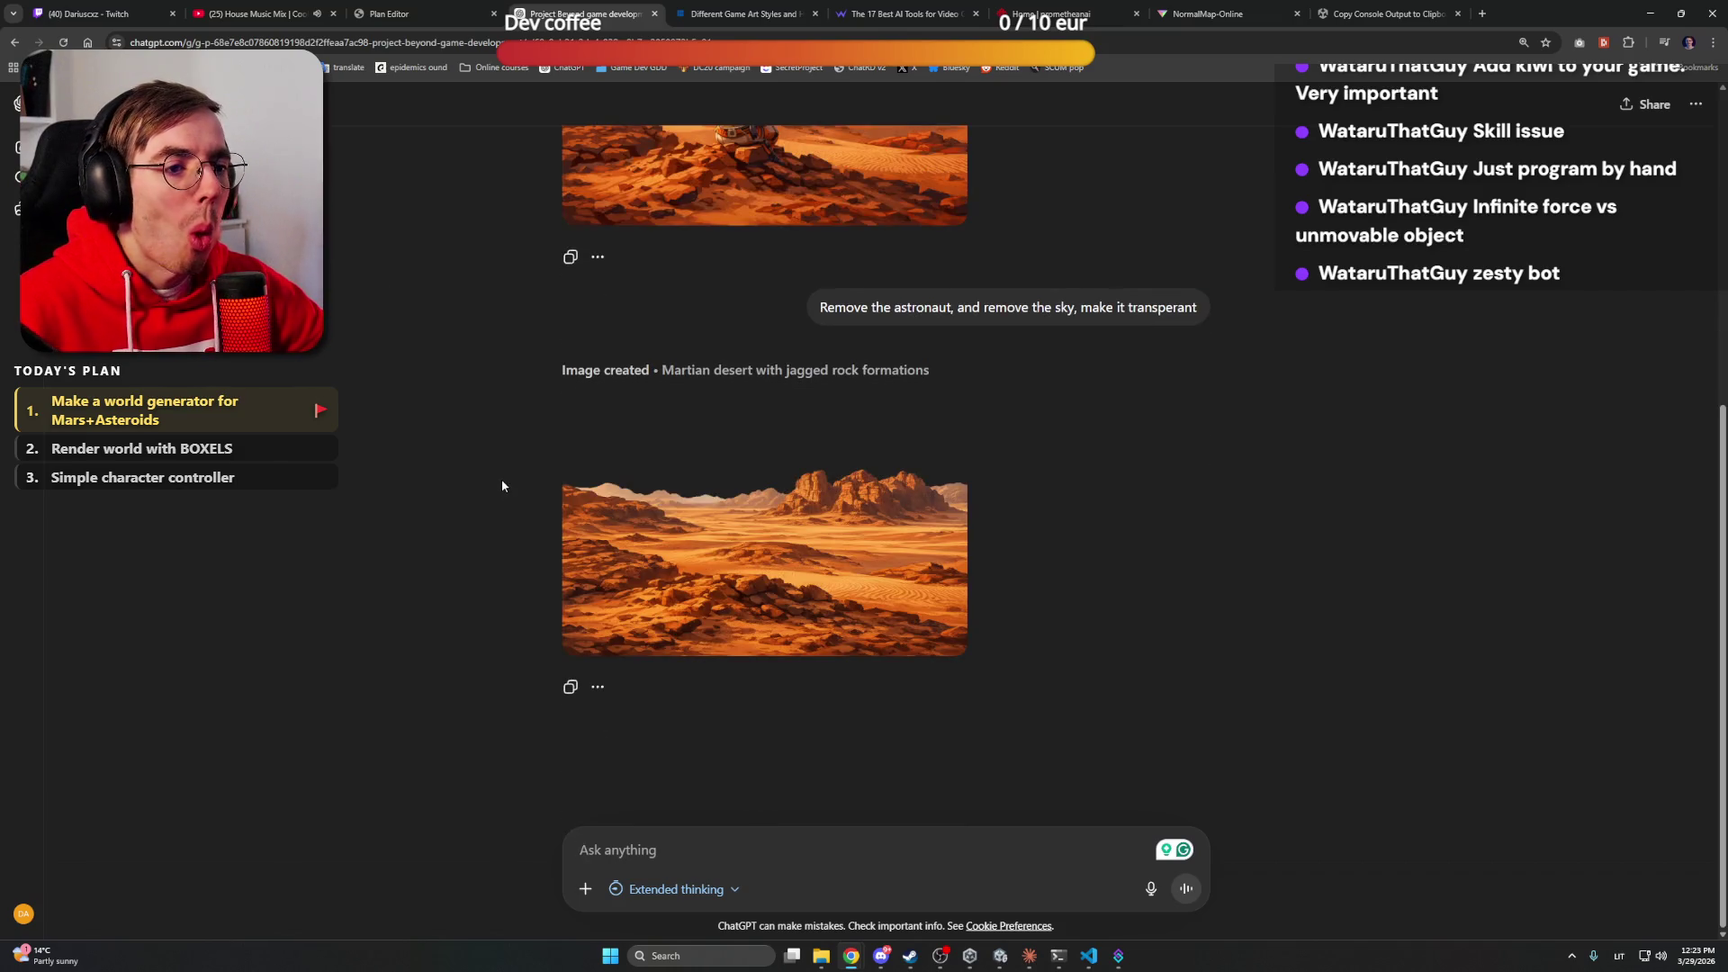
{"action": "left_click", "coordinate": [803, 559]}
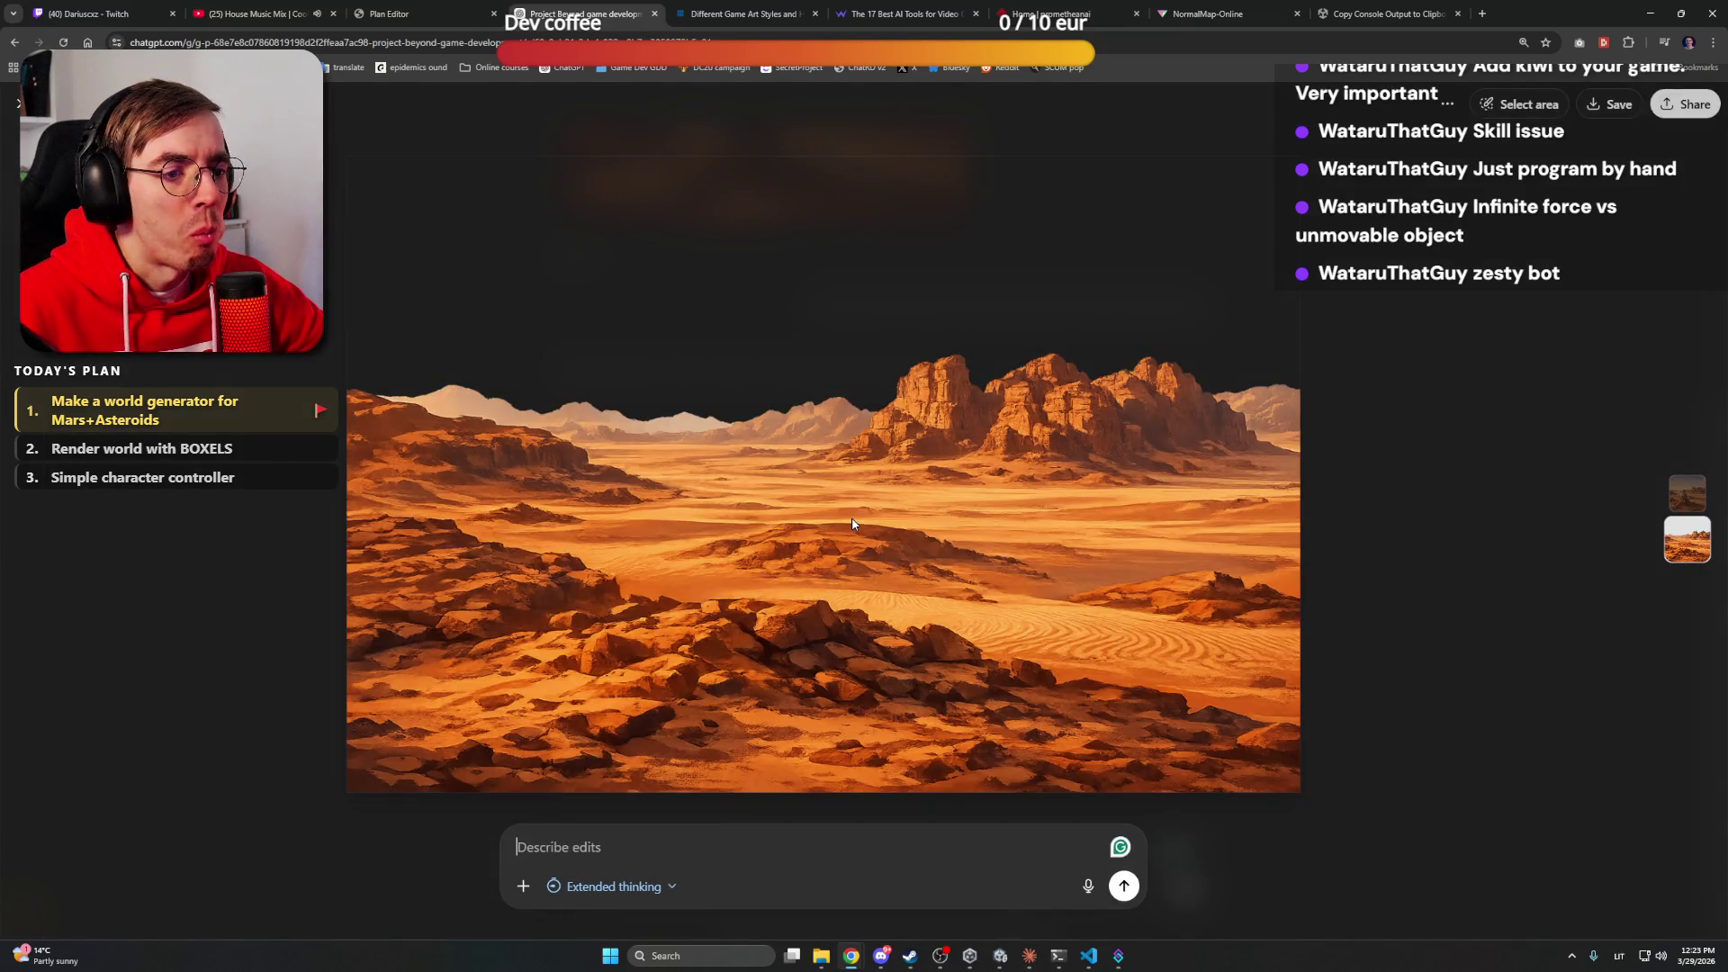
{"action": "left_click", "coordinate": [1611, 105]}
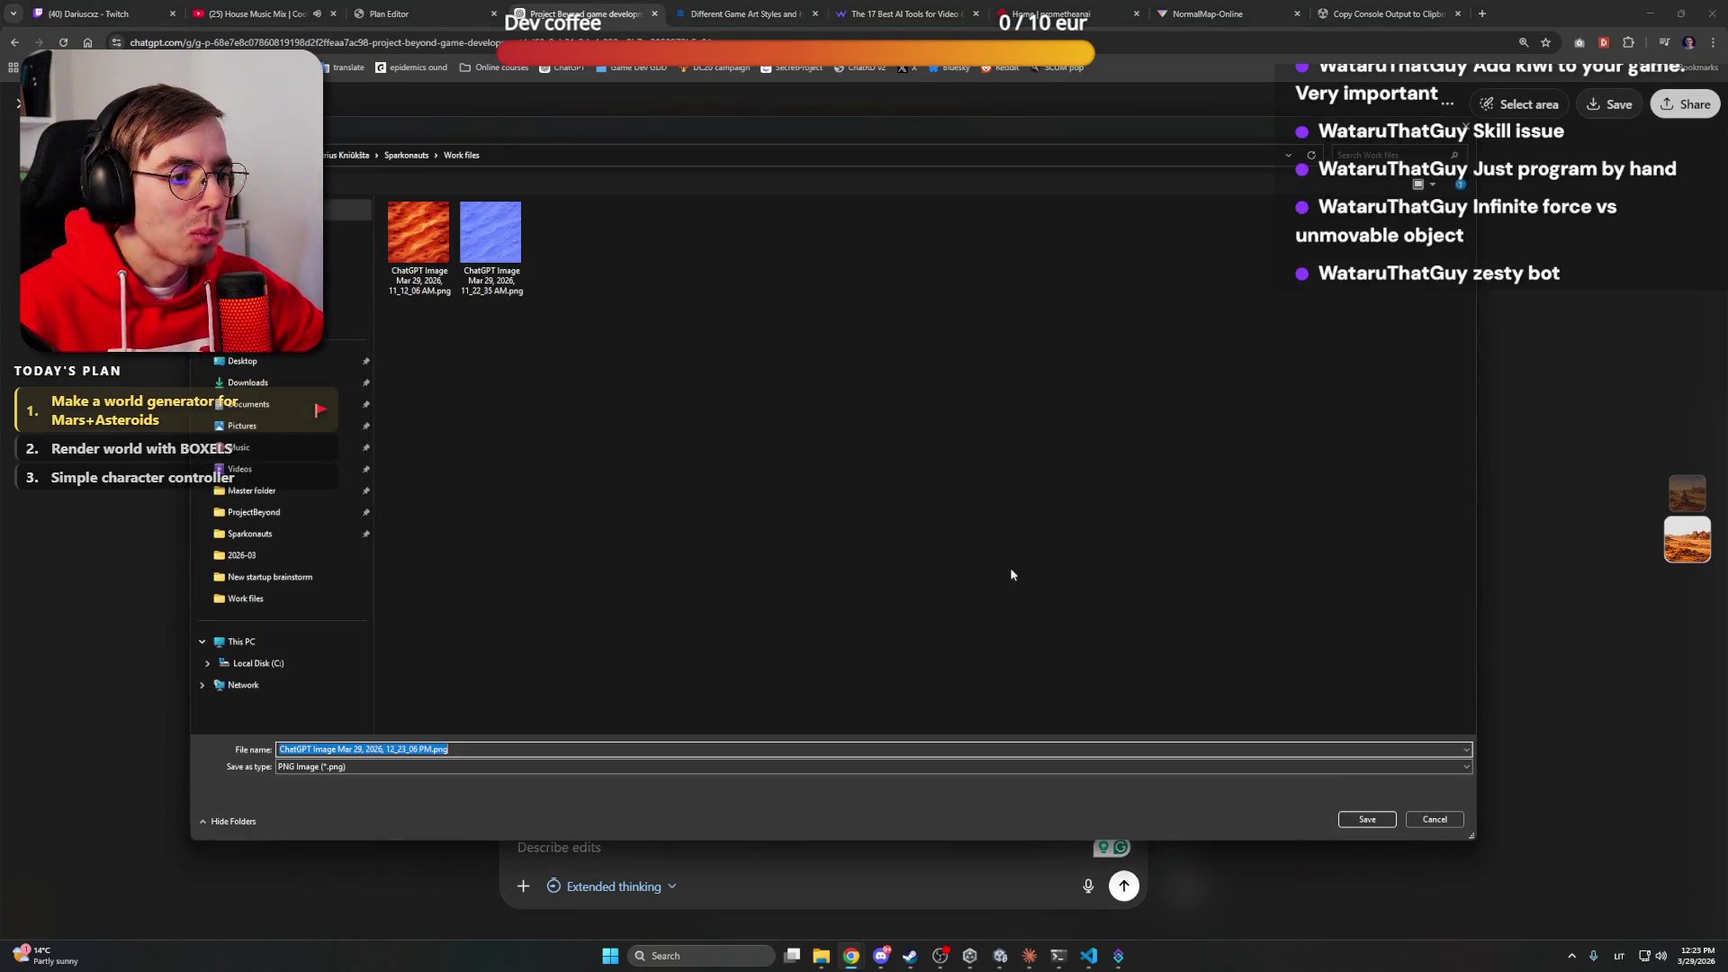
{"action": "left_click", "coordinate": [1367, 819]}
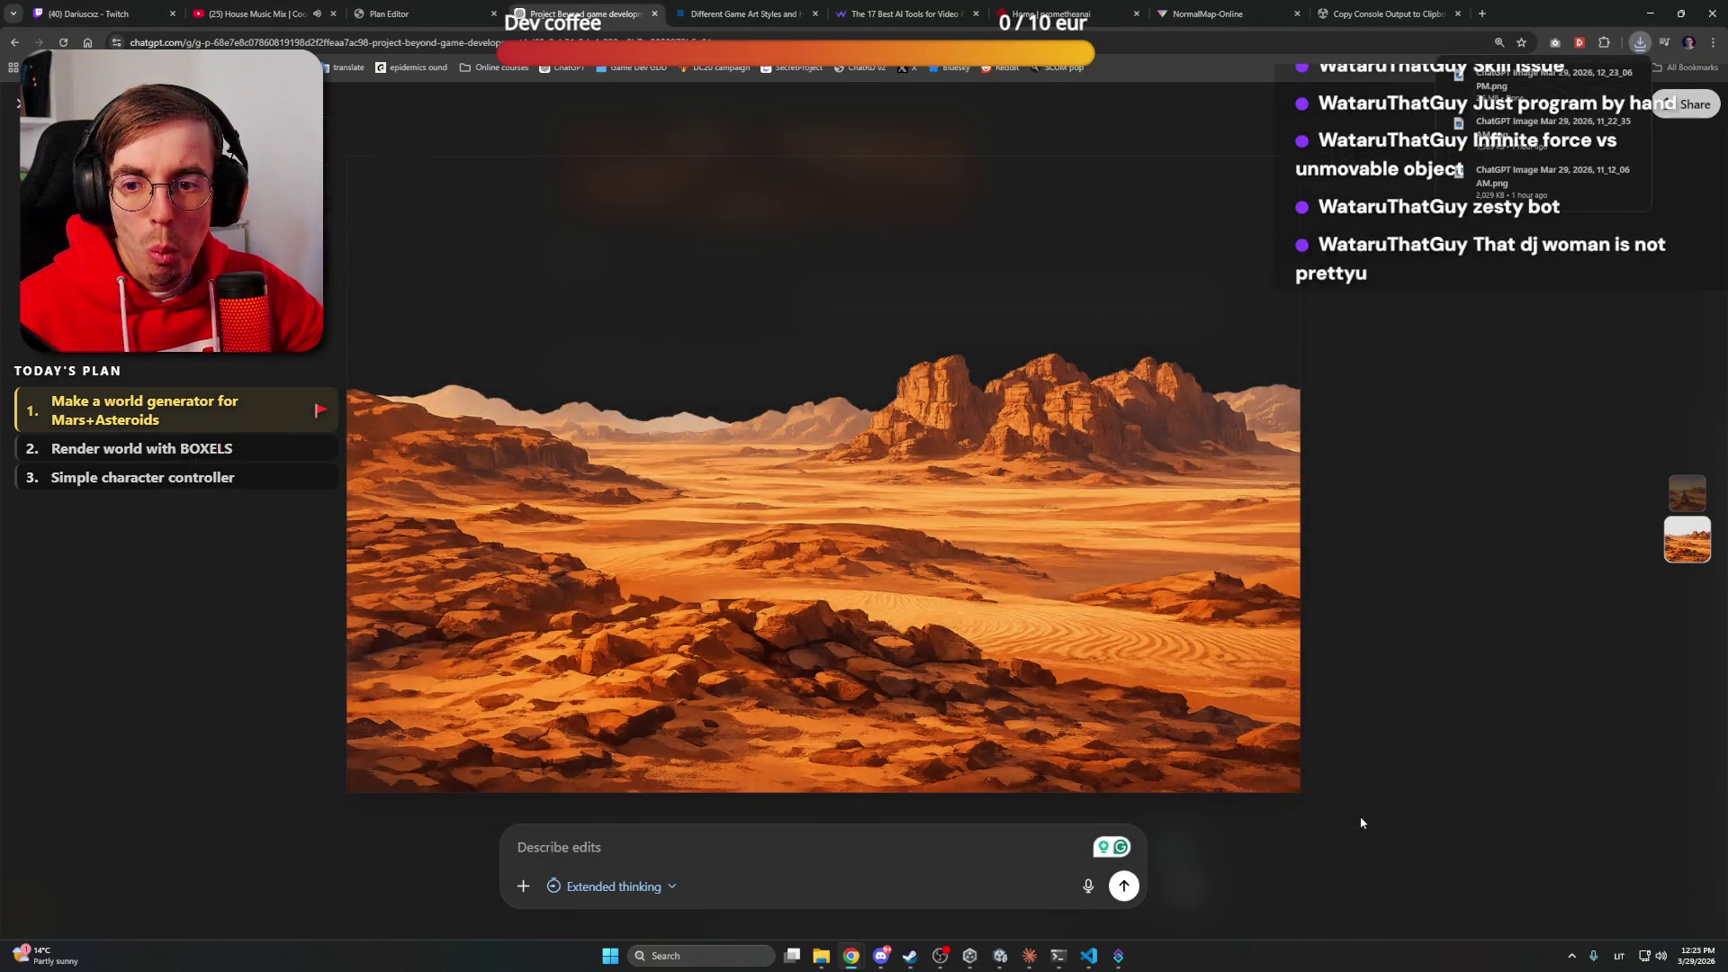
{"action": "left_click", "coordinate": [288, 13]}
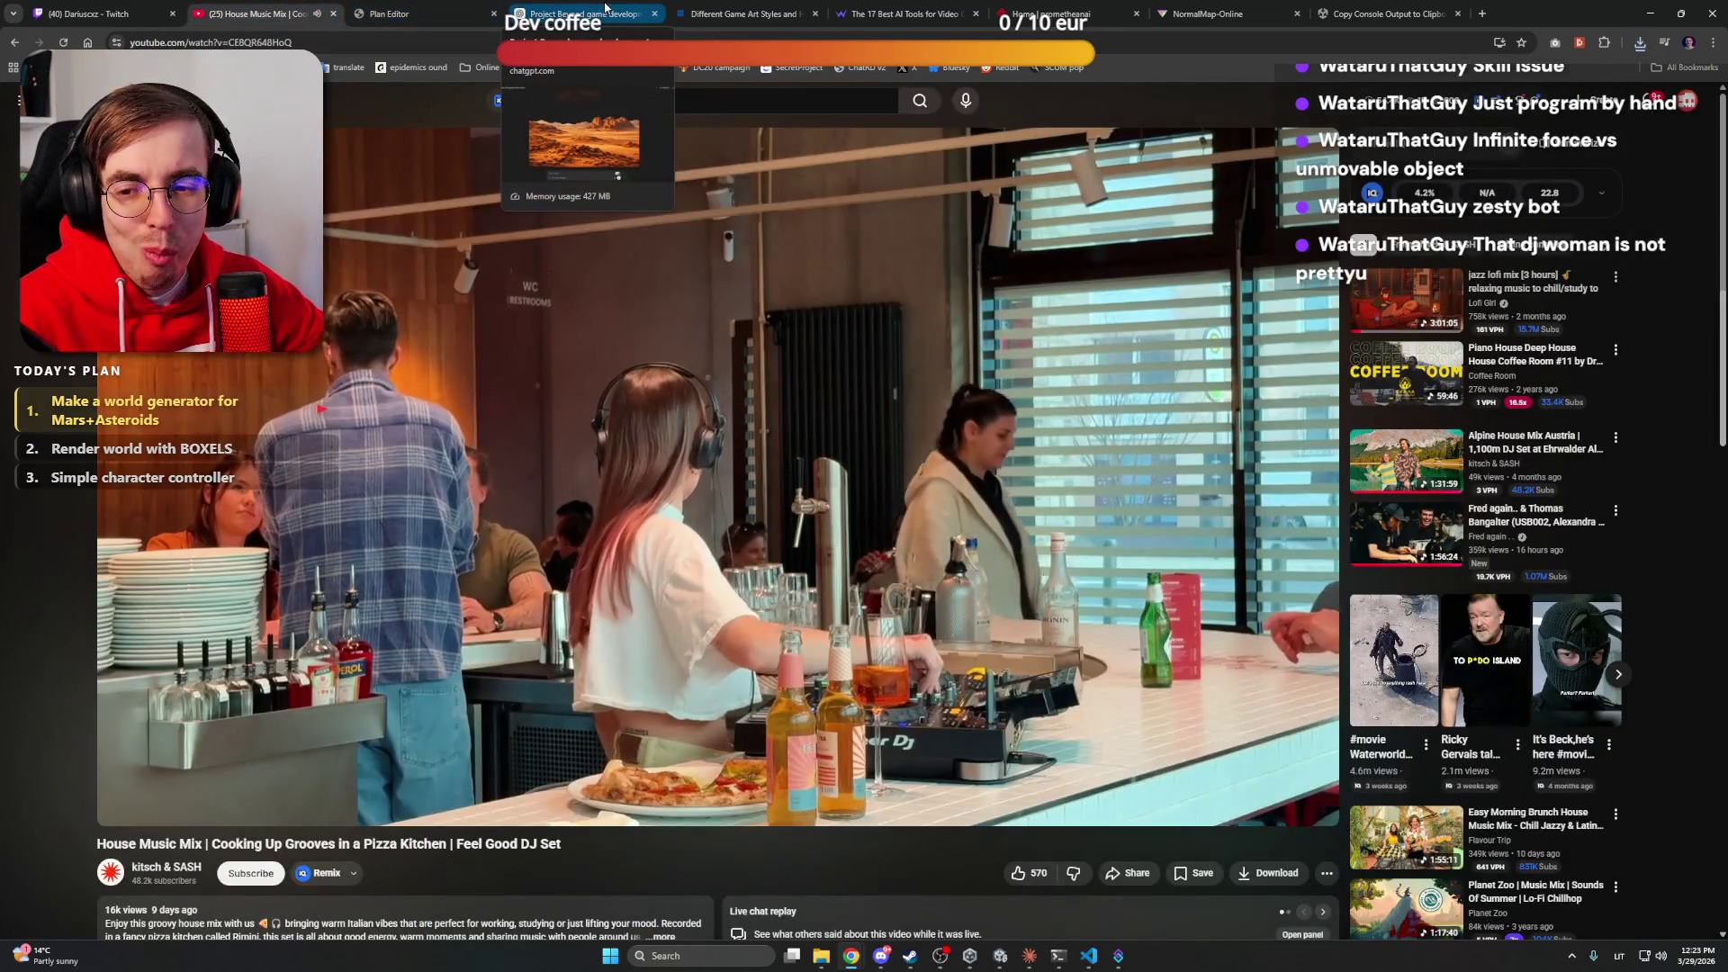
{"action": "left_click", "coordinate": [606, 8]}
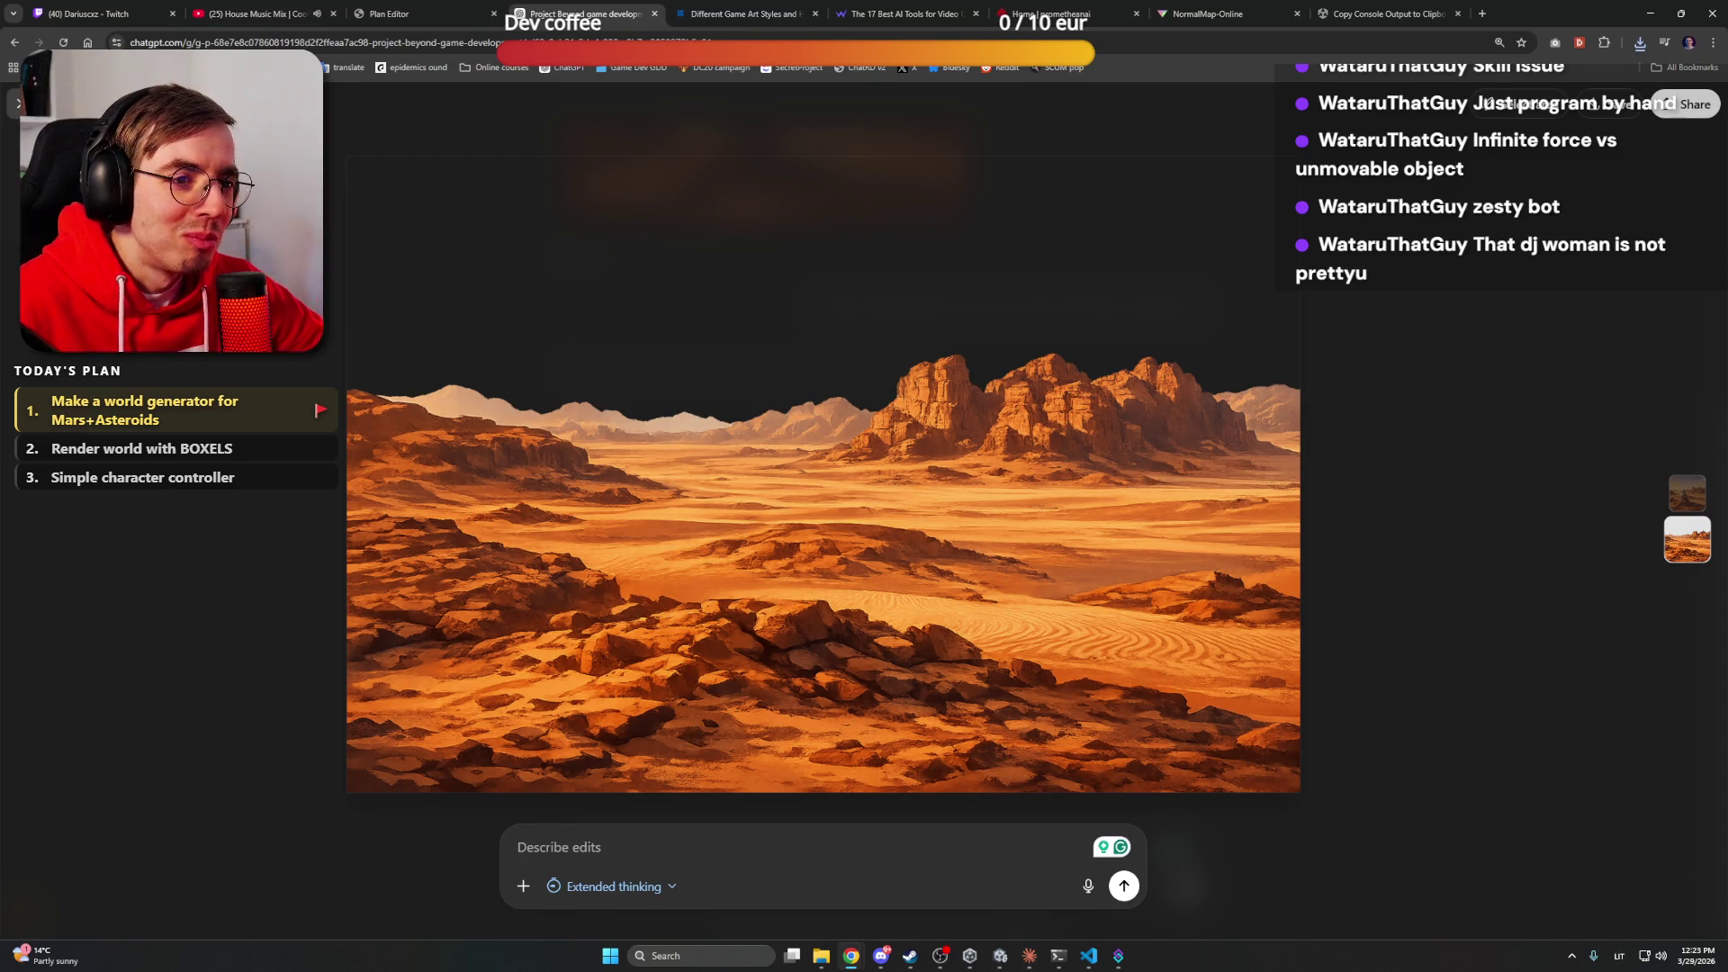
{"action": "key", "text": "Escape"}
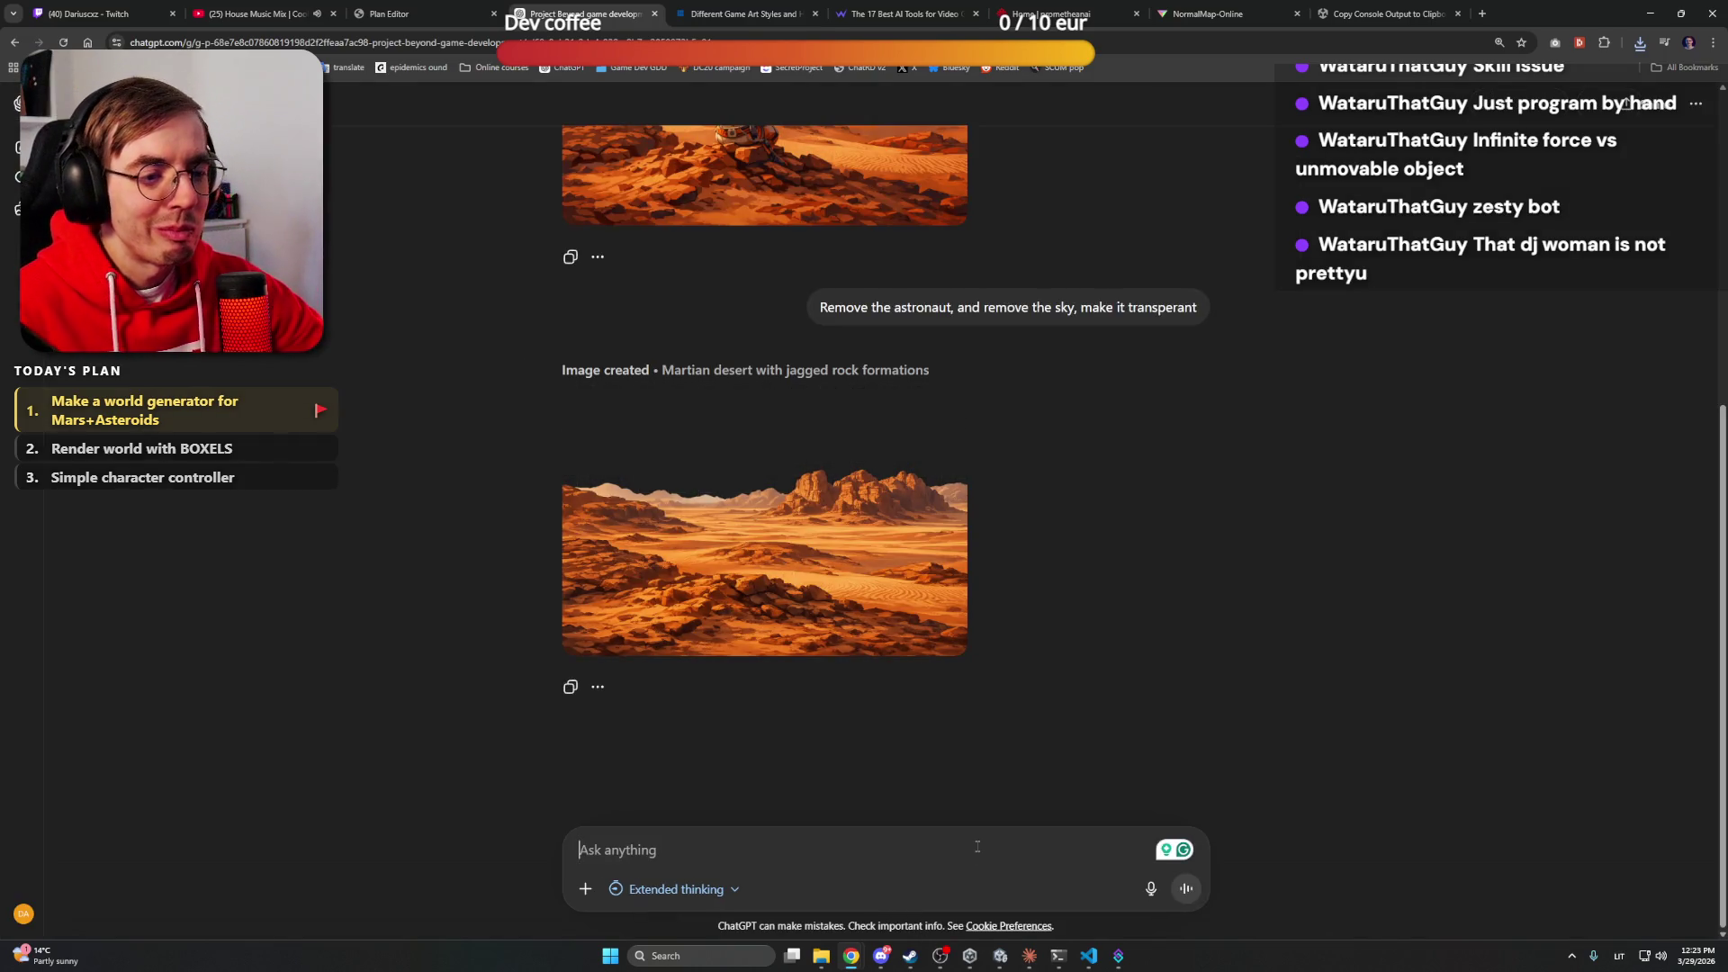
Ask ChatGPT for a separate clouds-only image, then minimize Chrome
{"action": "type", "text": "Now gene"}
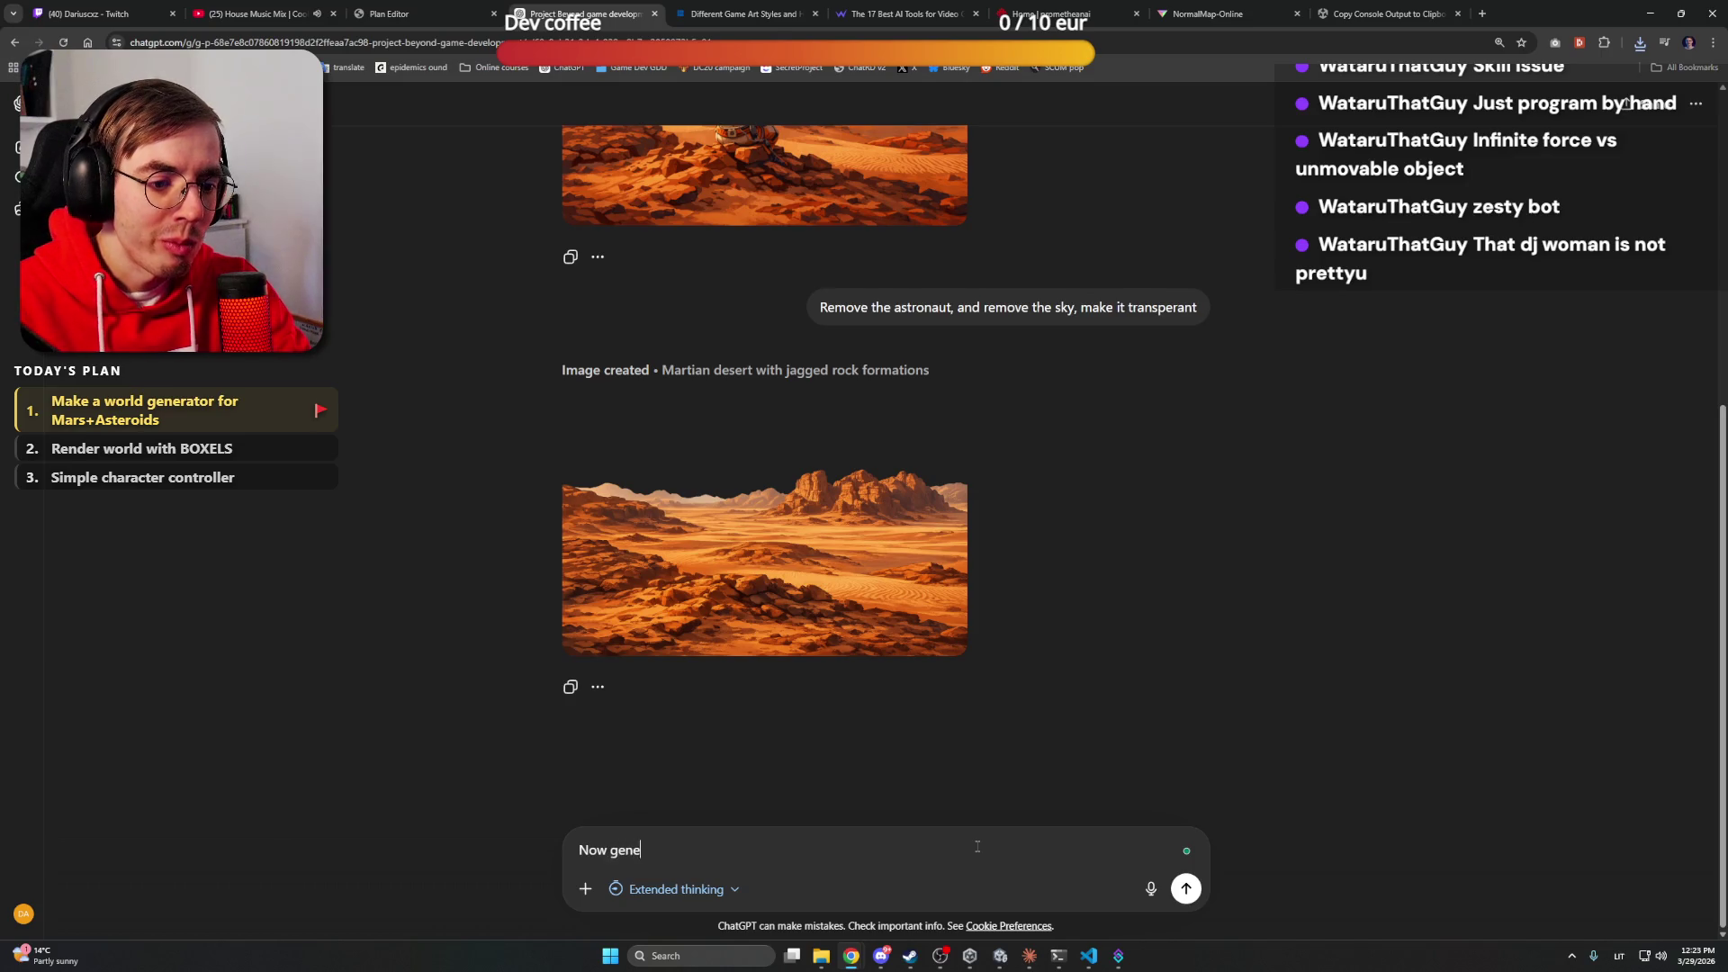
{"action": "type", "text": "rate asepe"}
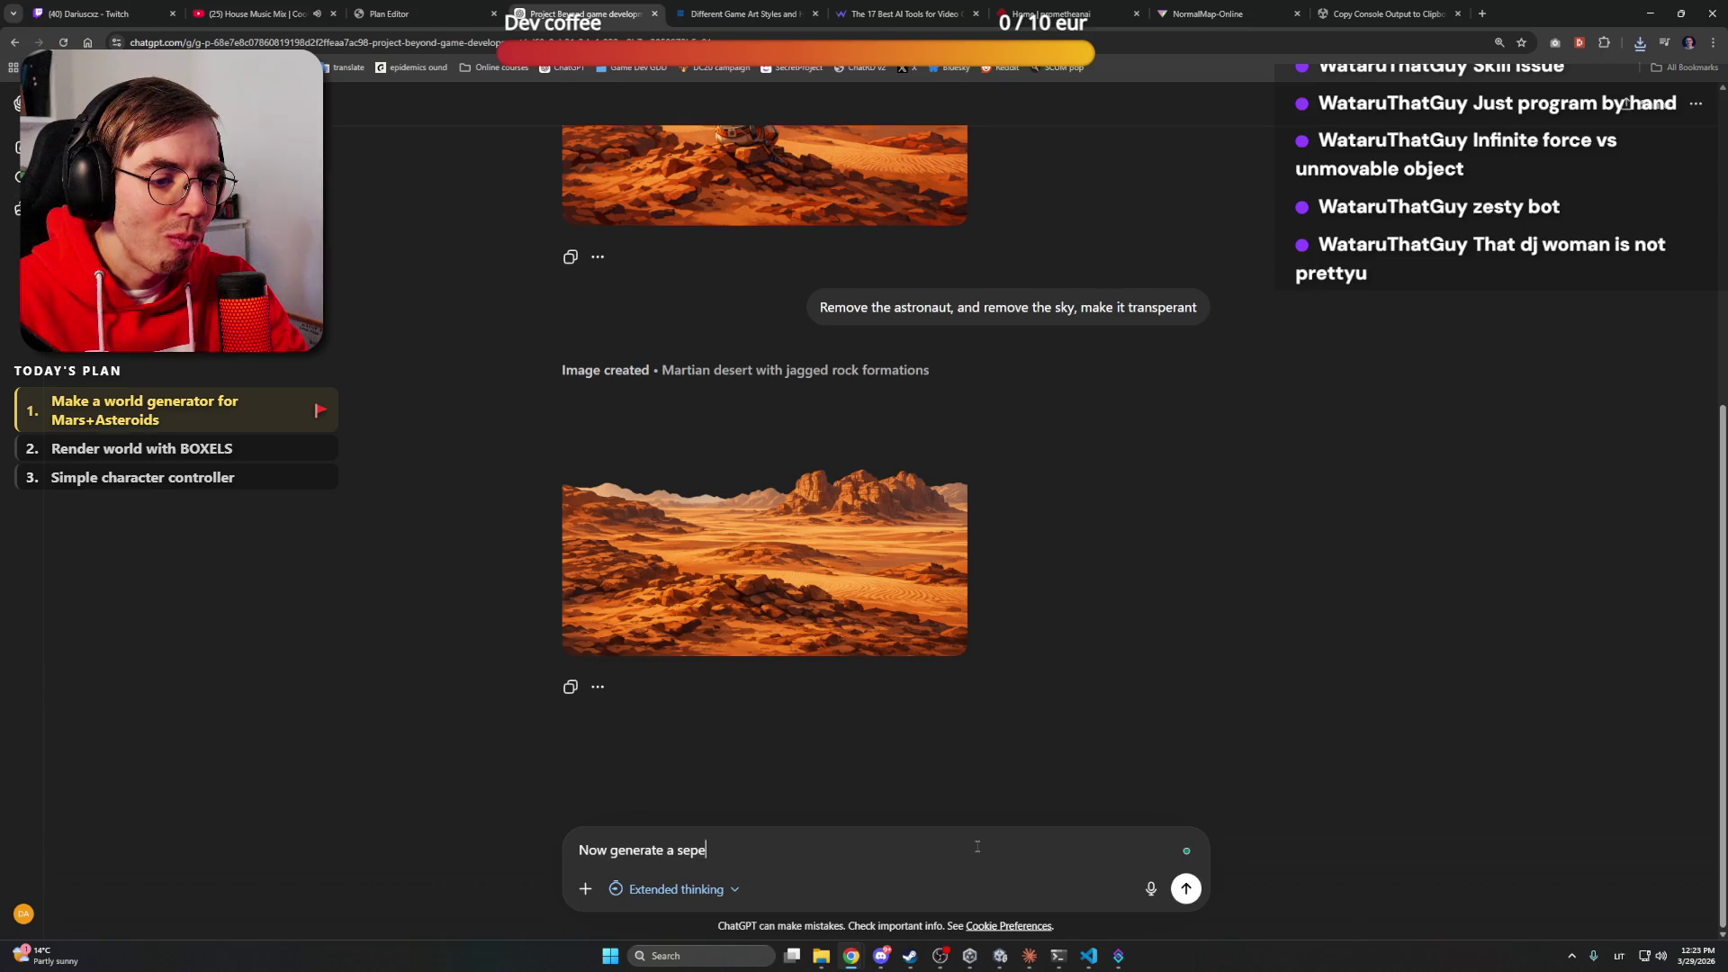
{"action": "key", "text": "BackSpace"}
{"action": "type", "text": "arate"}
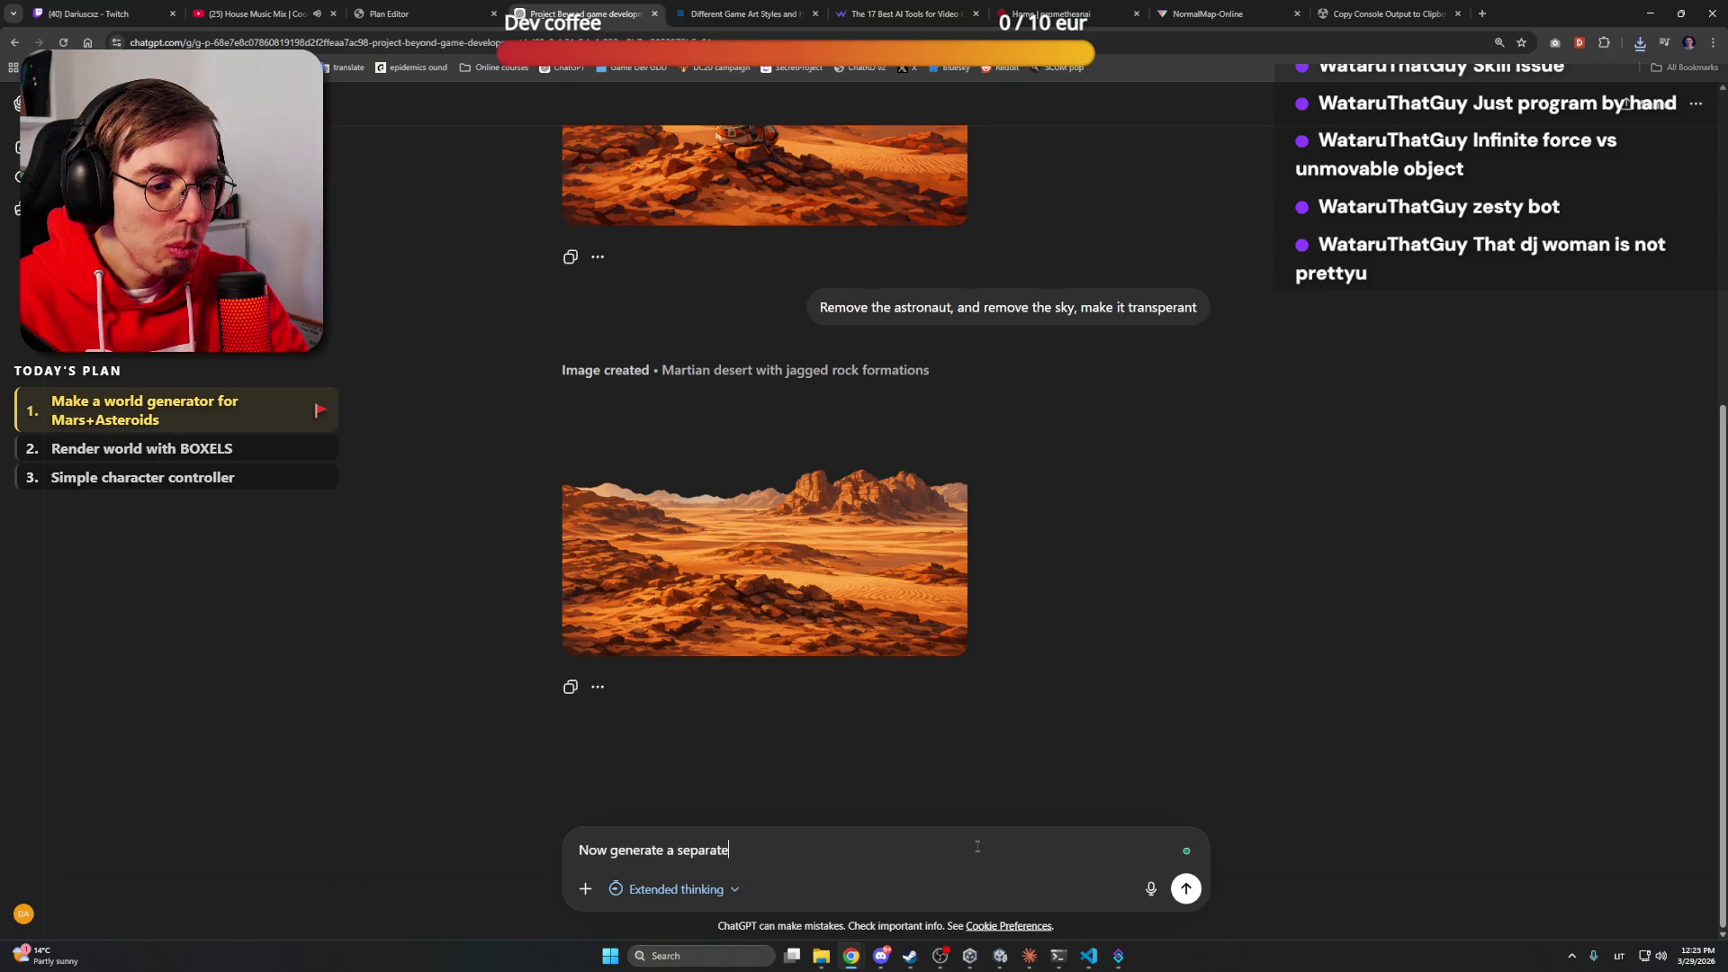
{"action": "type", "text": " image for o"}
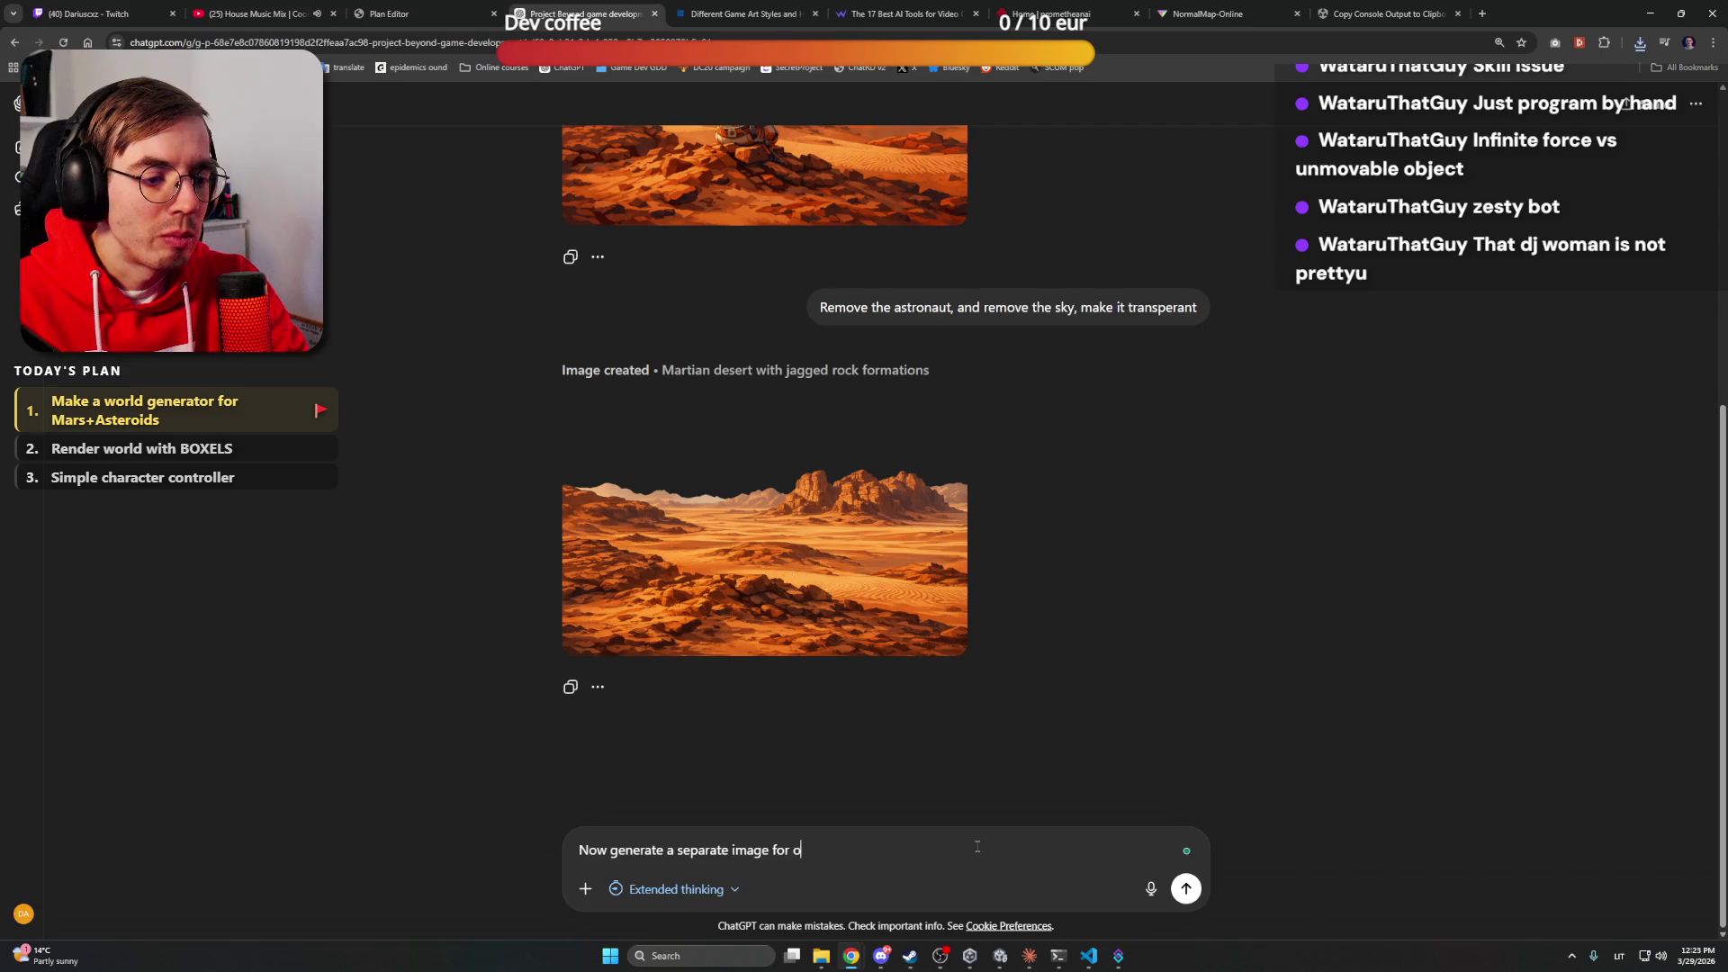
{"action": "type", "text": "ny t"}
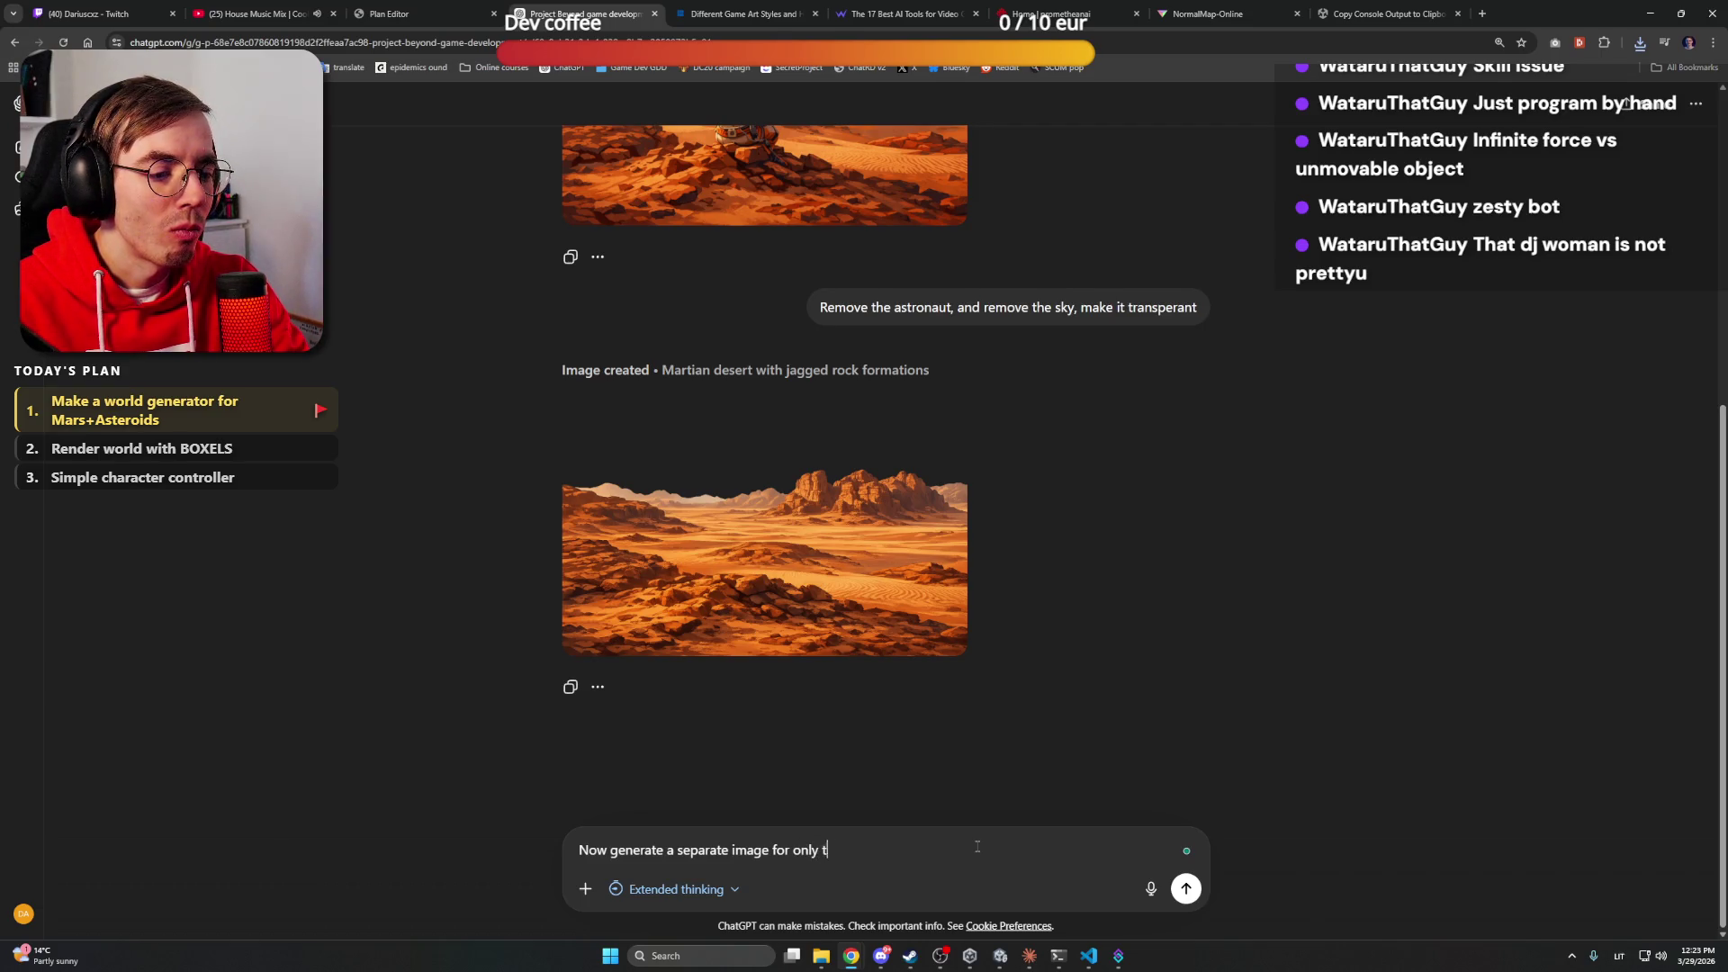
{"action": "type", "text": "he clouds"}
{"action": "key", "text": "Return"}
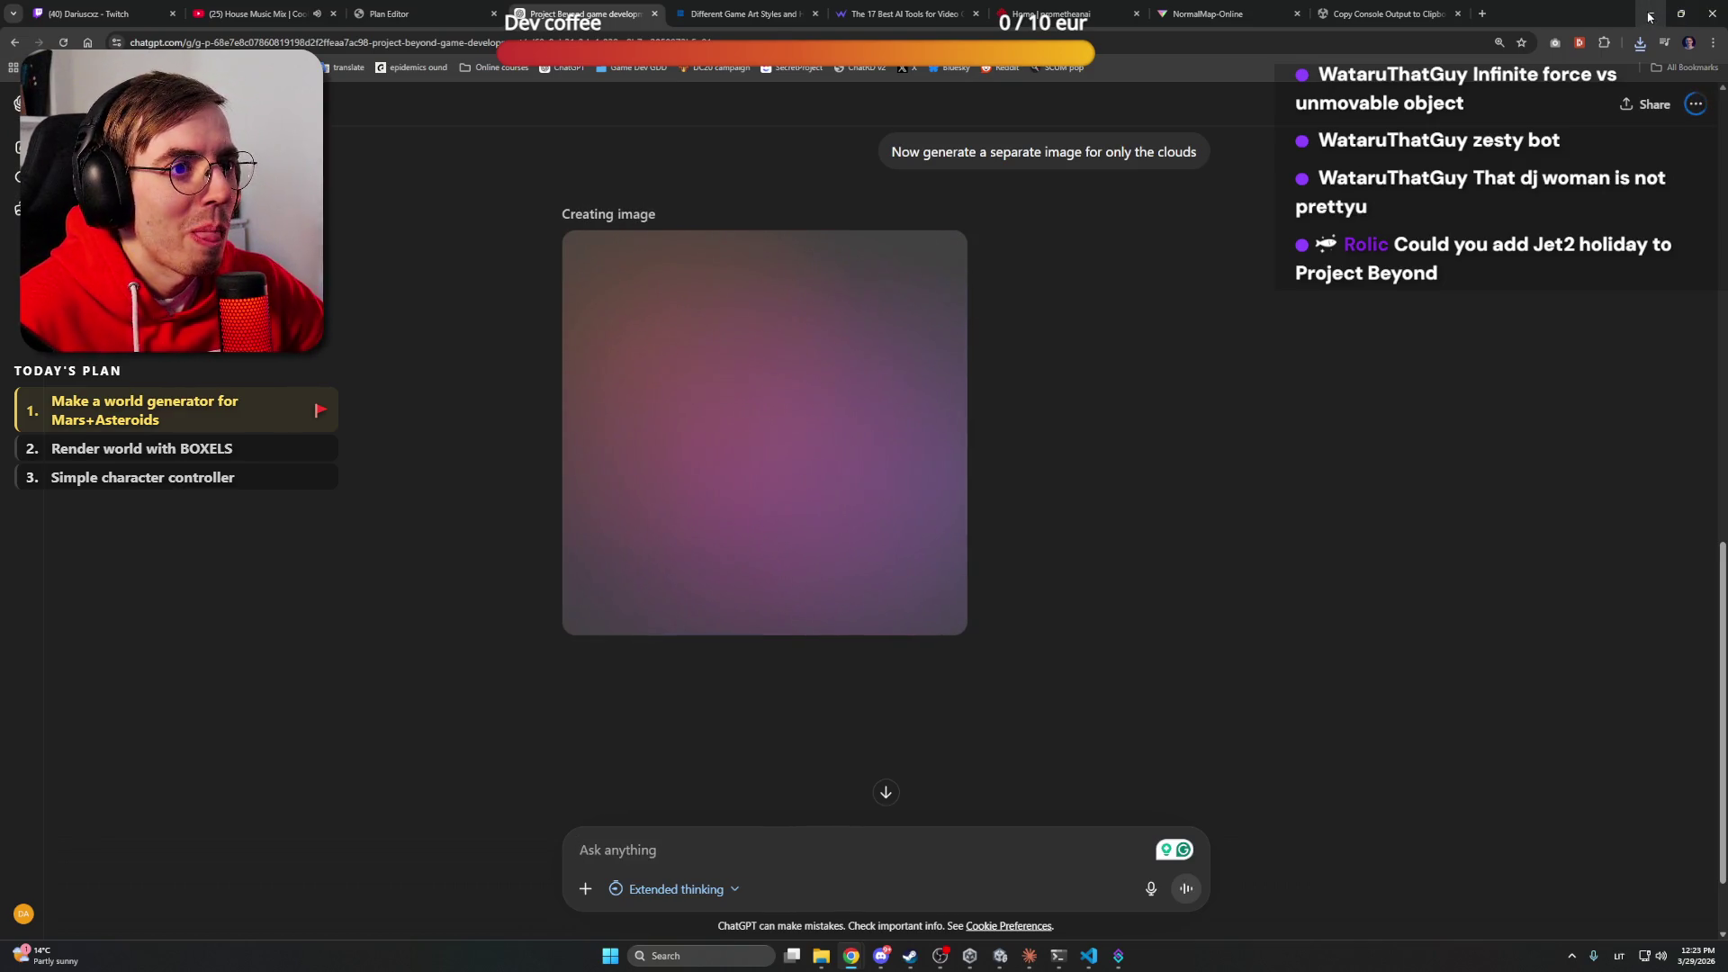
{"action": "left_click", "coordinate": [1649, 15]}
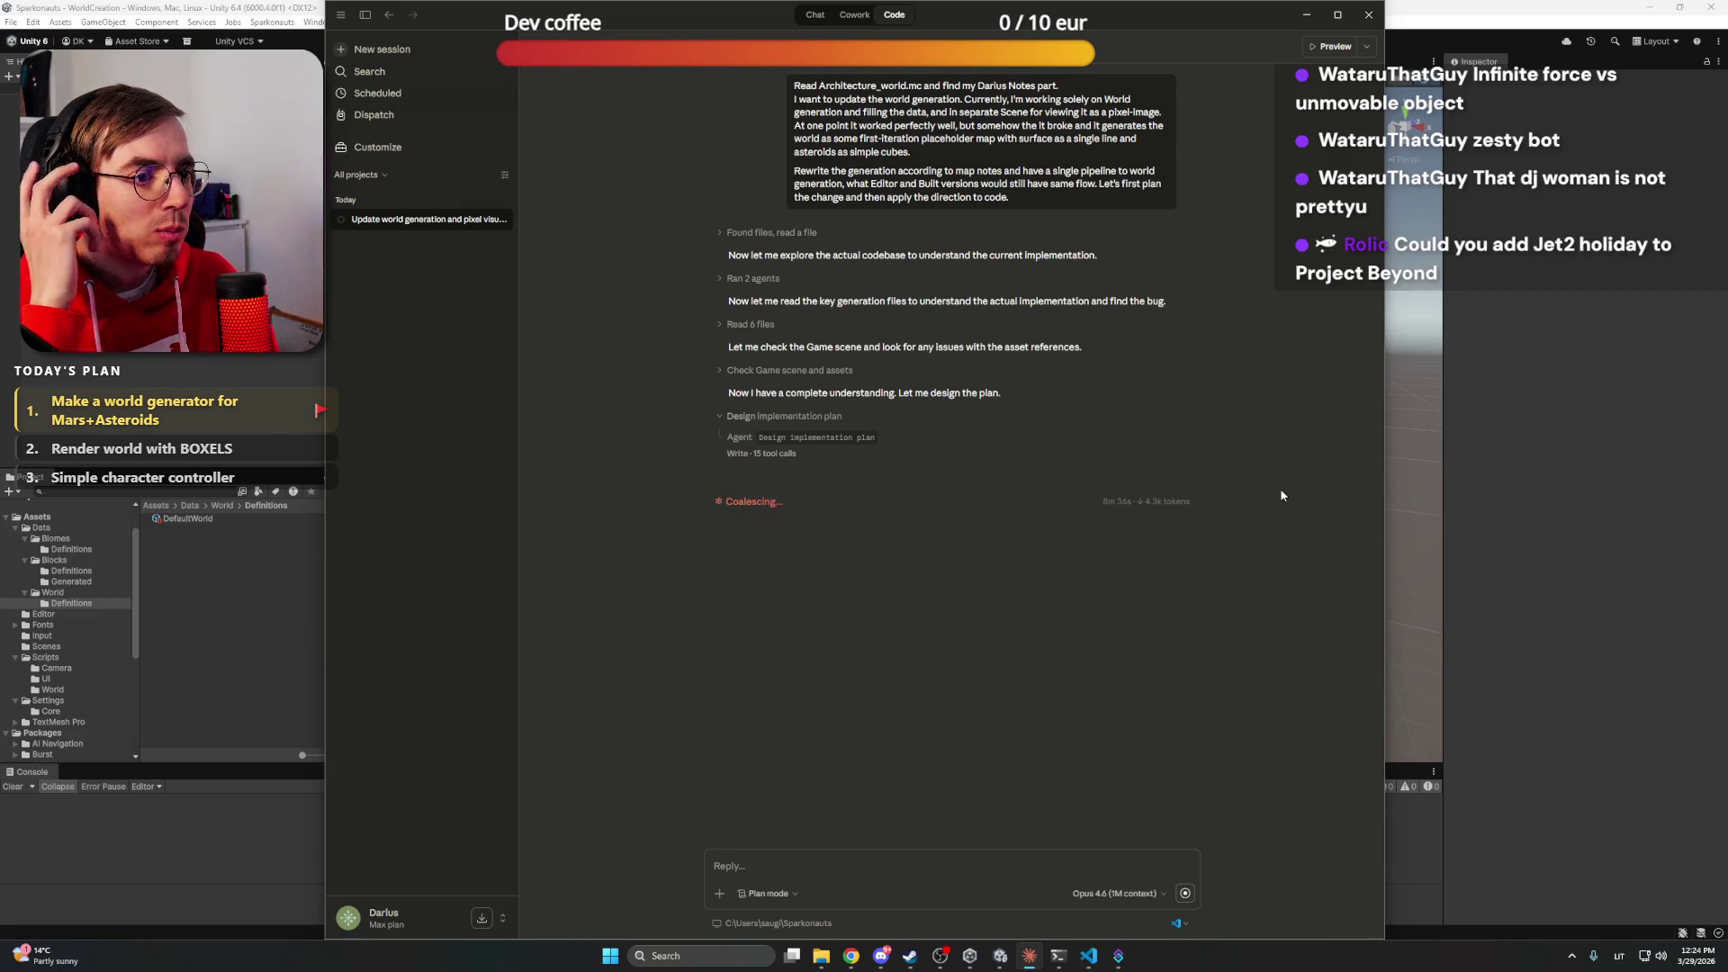
Bring the ChatGPT browser window back to the front
{"action": "mouse_move", "coordinate": [850, 956]}
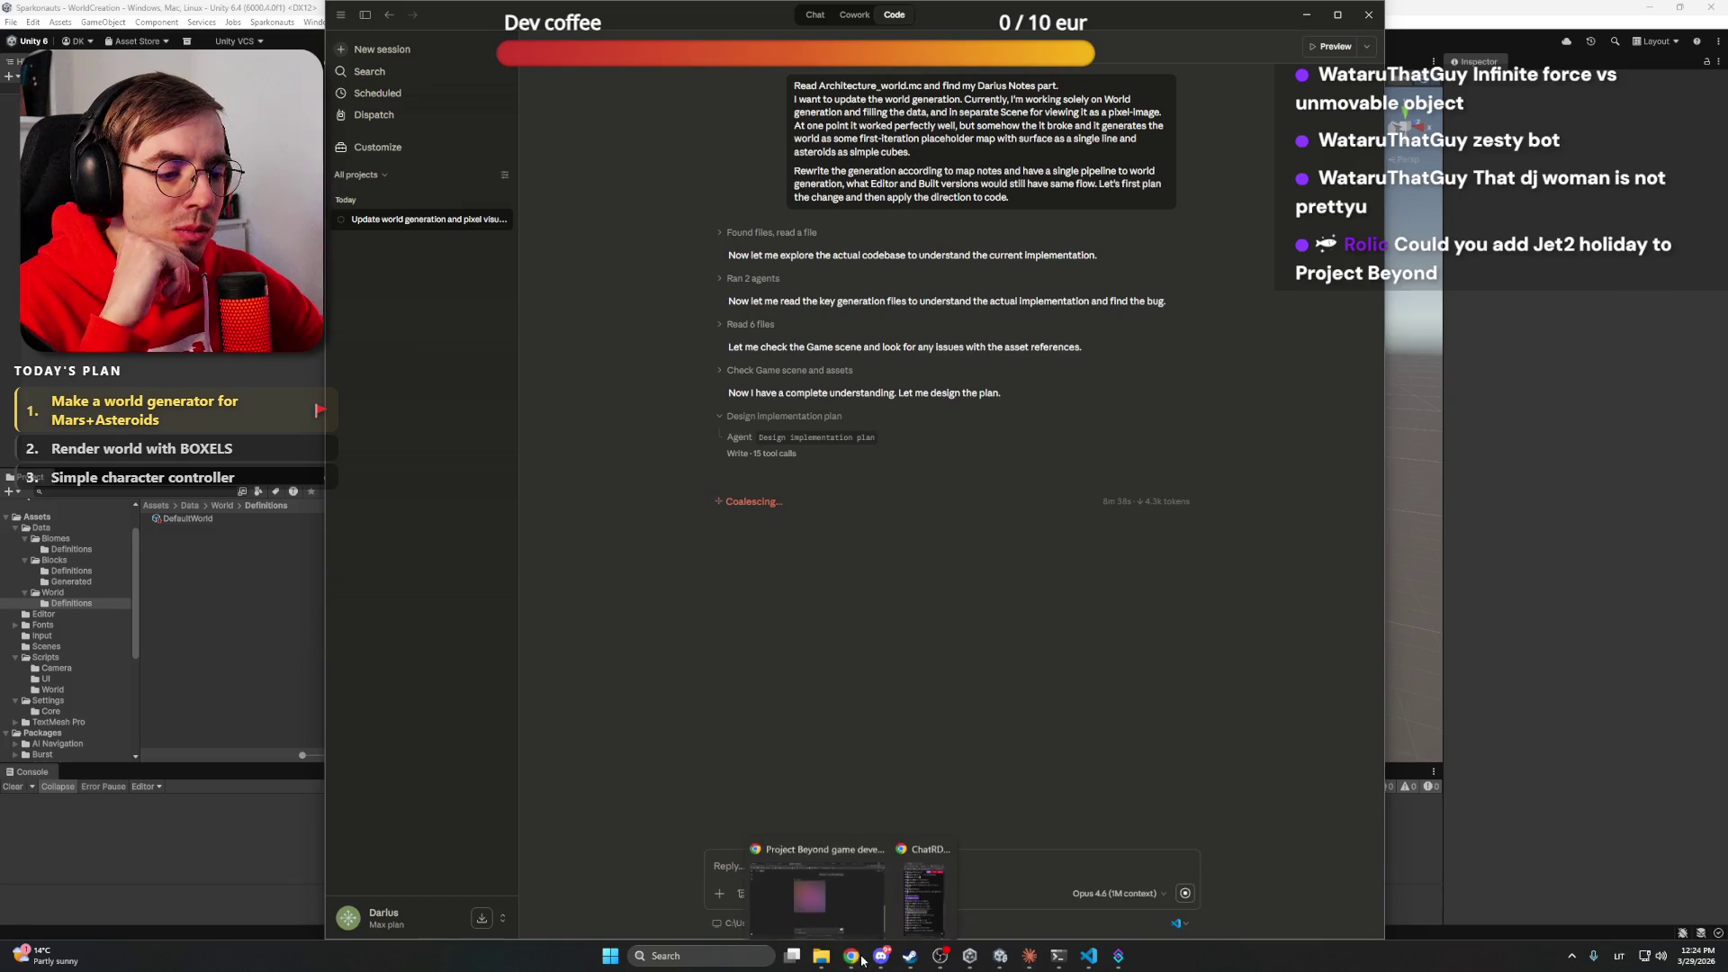
{"action": "left_click", "coordinate": [810, 891]}
Start a new image-creation chat in the Project Beyond game development project
{"action": "scroll", "coordinate": [439, 212], "scroll_direction": "up", "scroll_amount": 5}
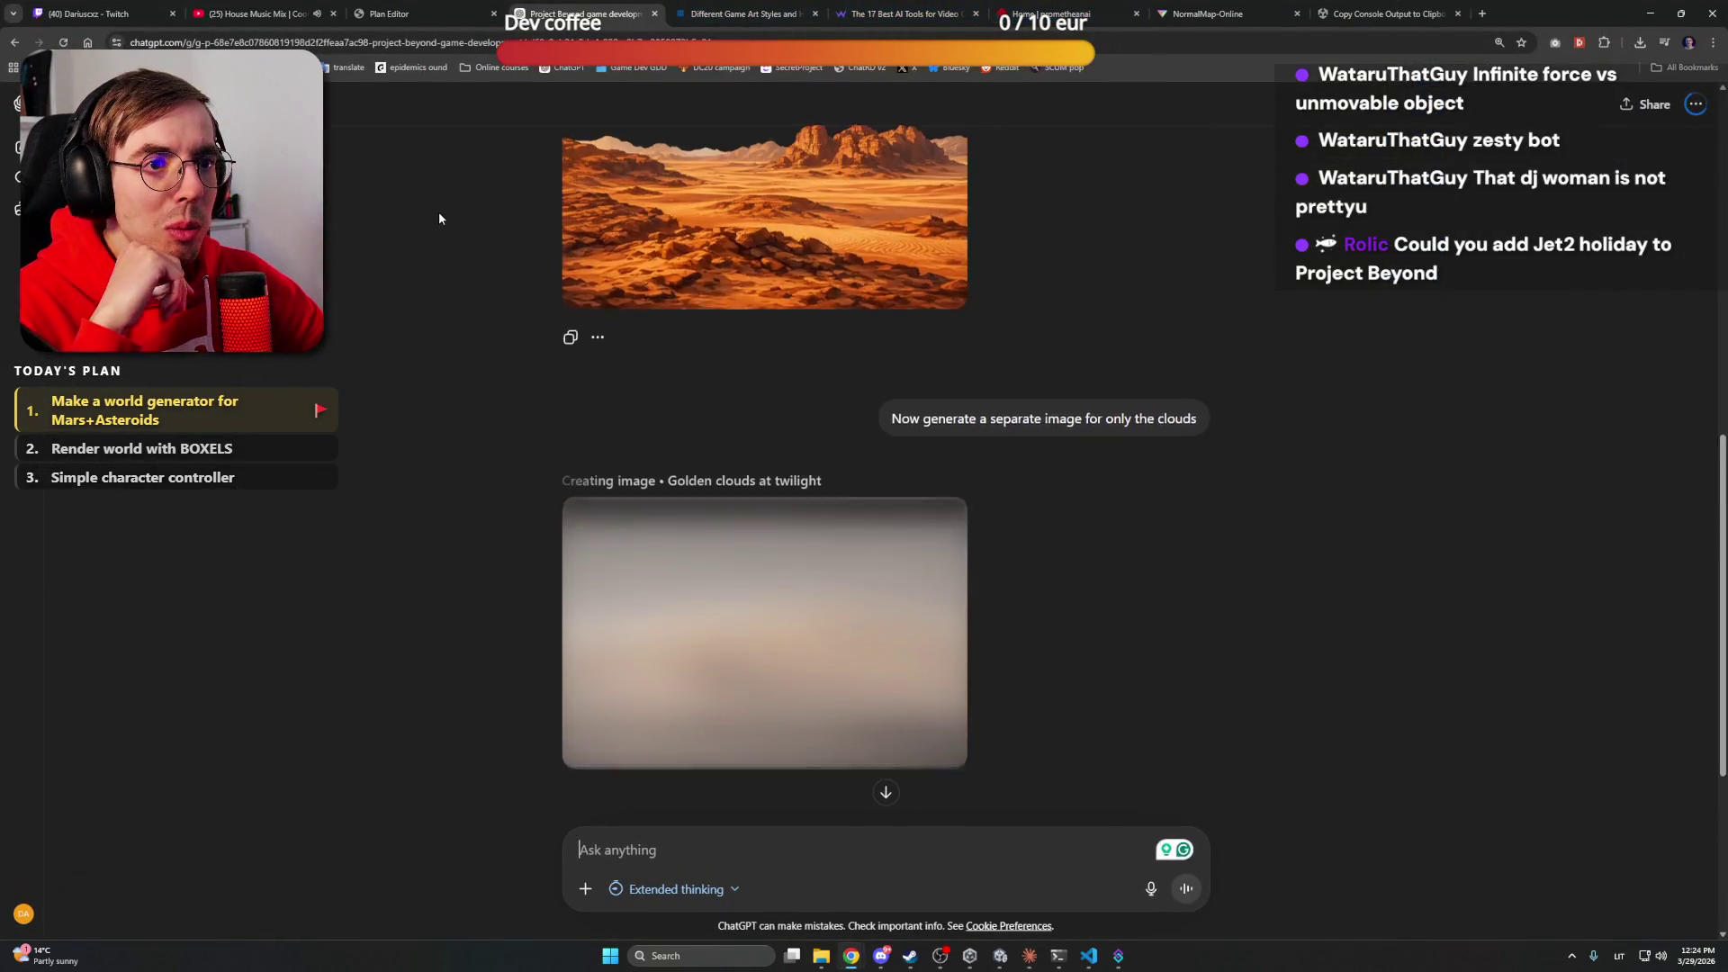
{"action": "scroll", "coordinate": [439, 216], "scroll_direction": "down", "scroll_amount": 3}
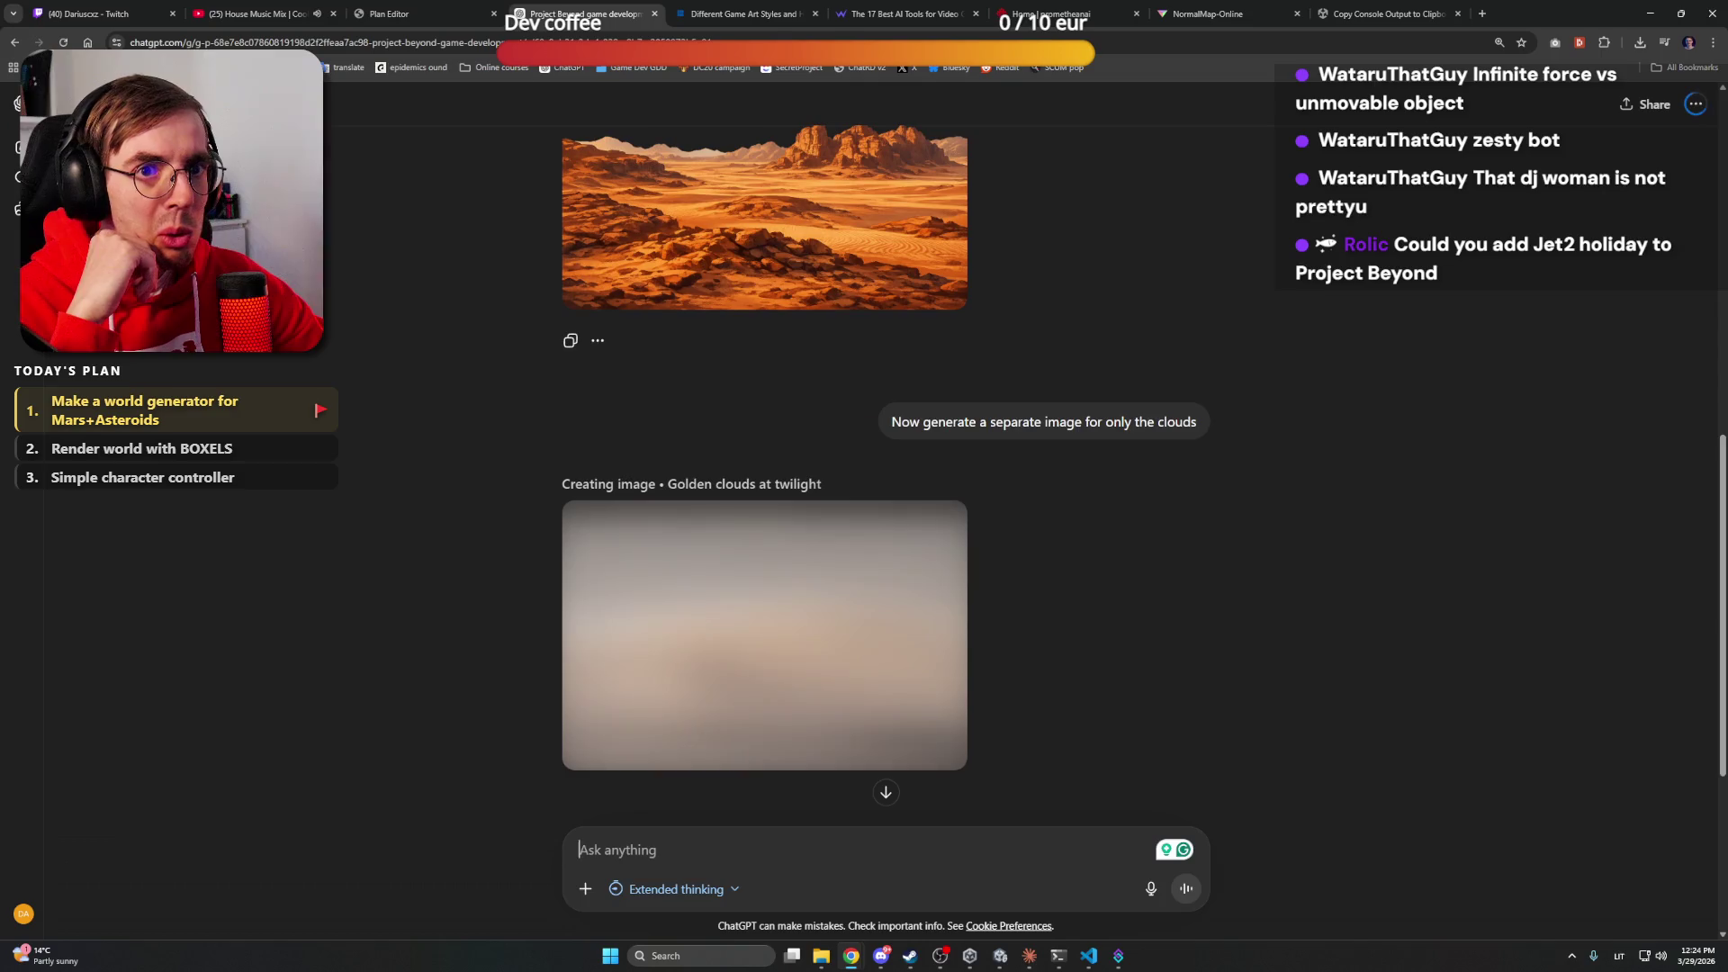
{"action": "left_click", "coordinate": [135, 104]}
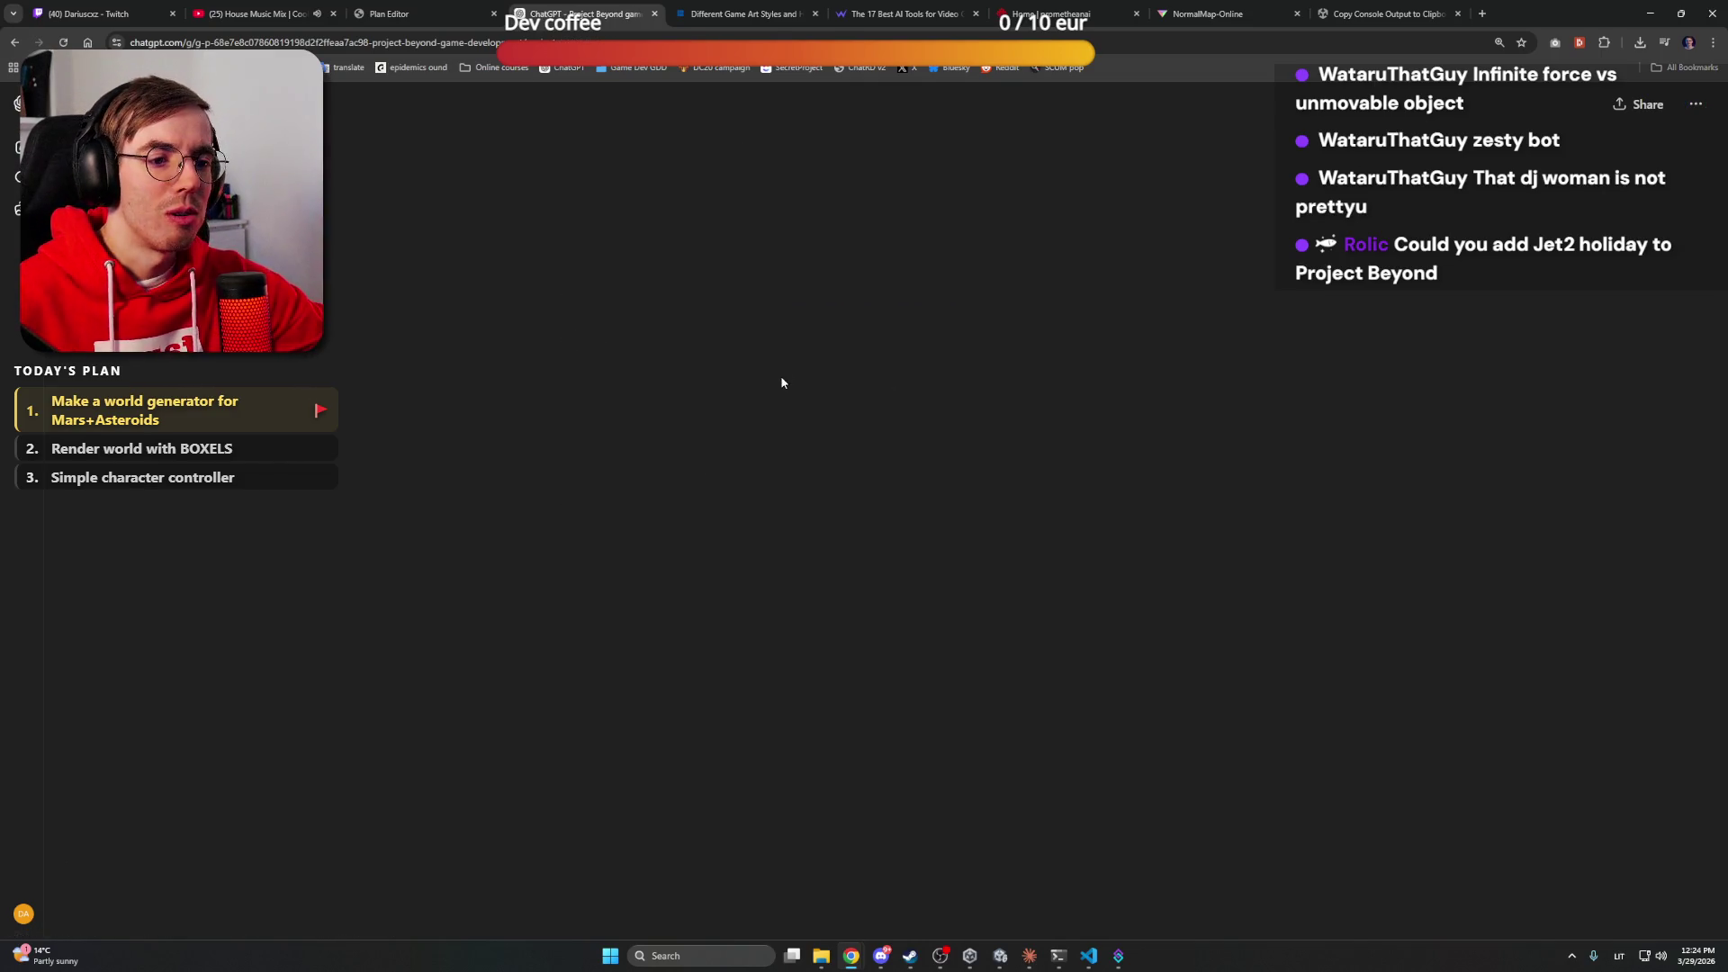
{"action": "left_click", "coordinate": [585, 289]}
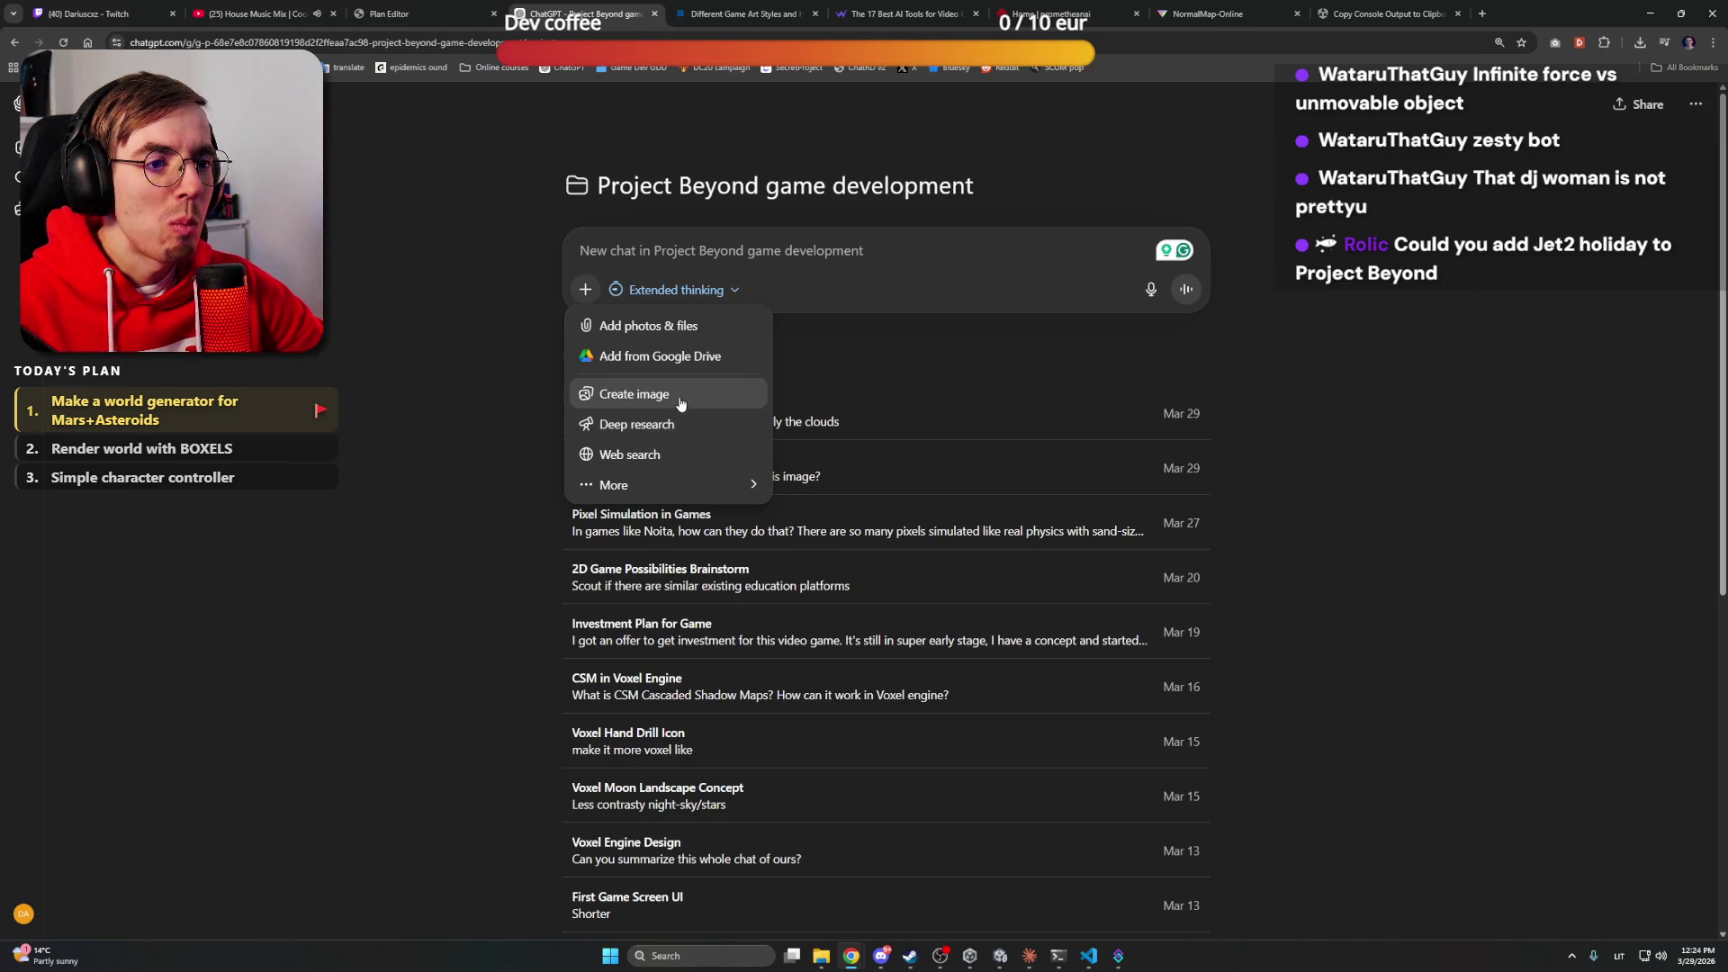
{"action": "left_click", "coordinate": [678, 394]}
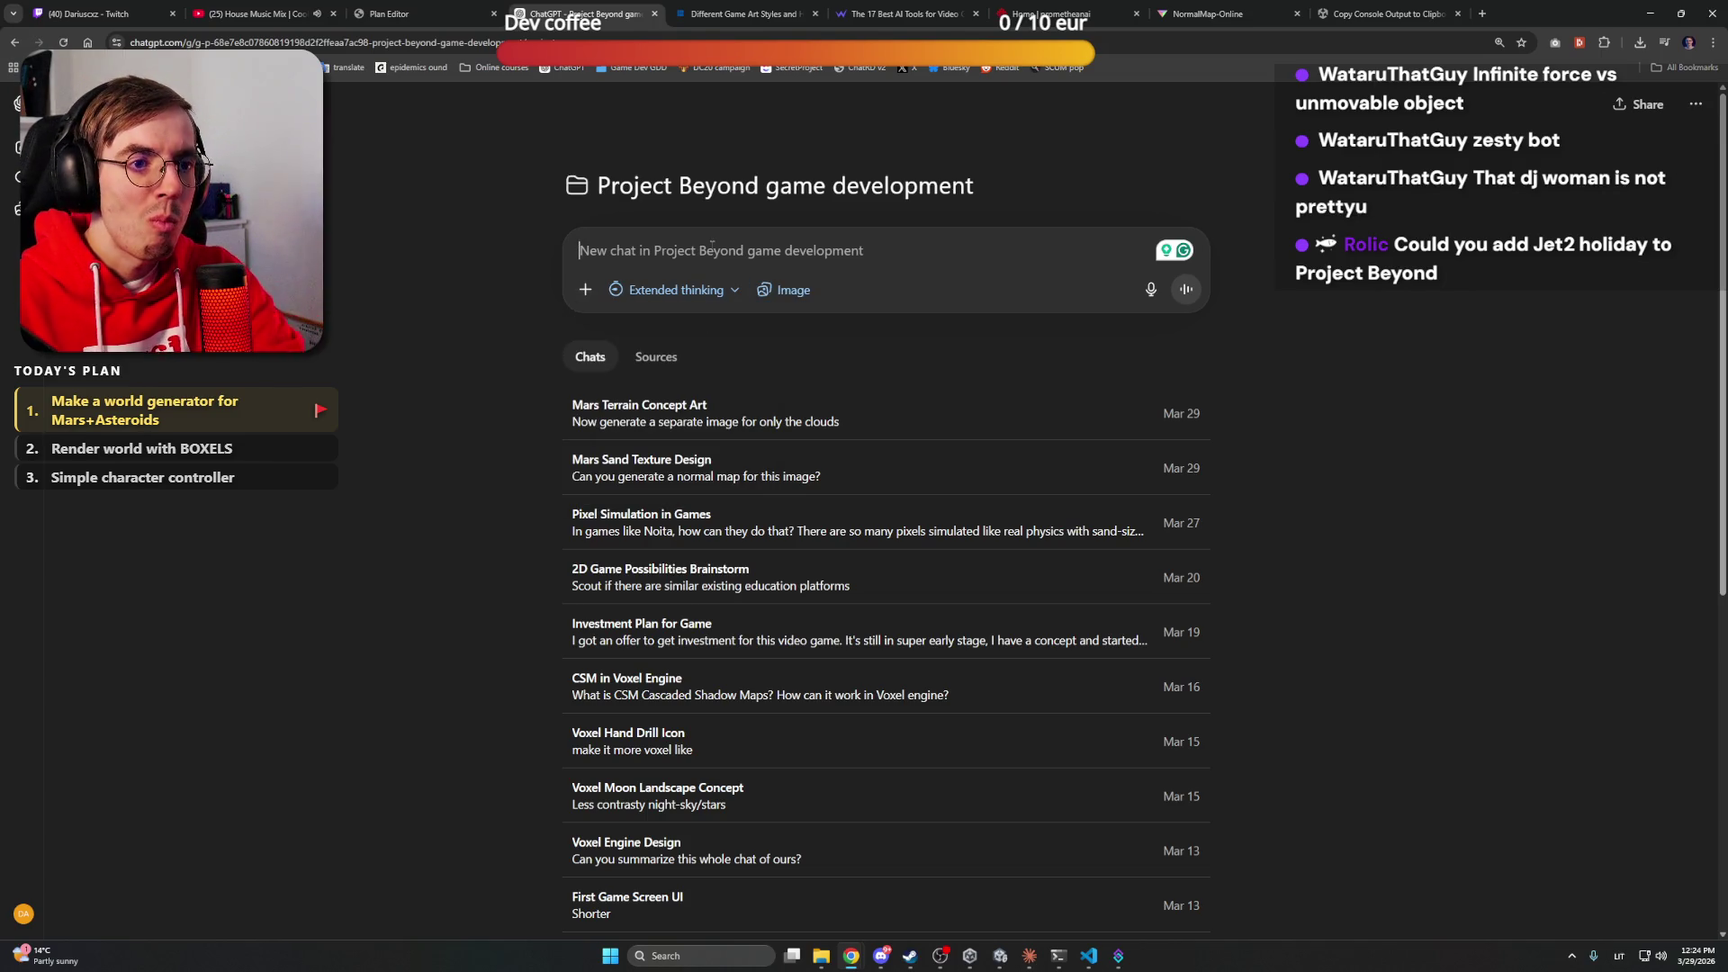
Type a logo prompt for "Sparko"nauts, a sandbox game for exploring space
{"action": "type", "text": "Gener"}
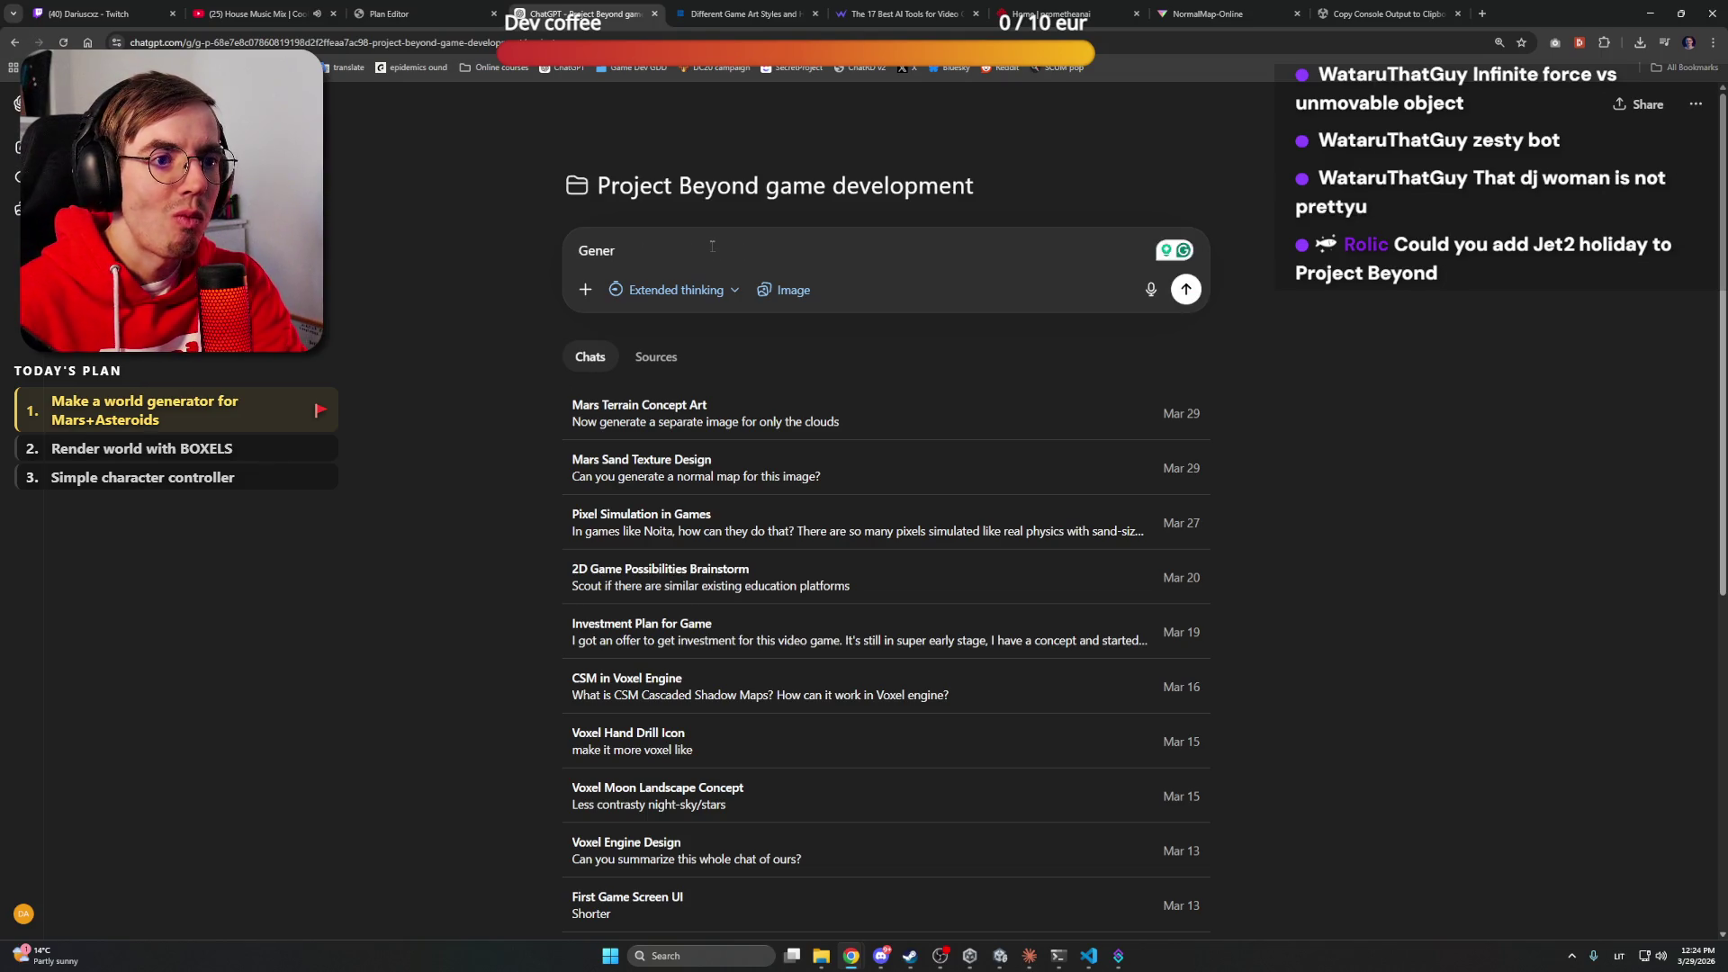
{"action": "type", "text": "ate a game logo fo"}
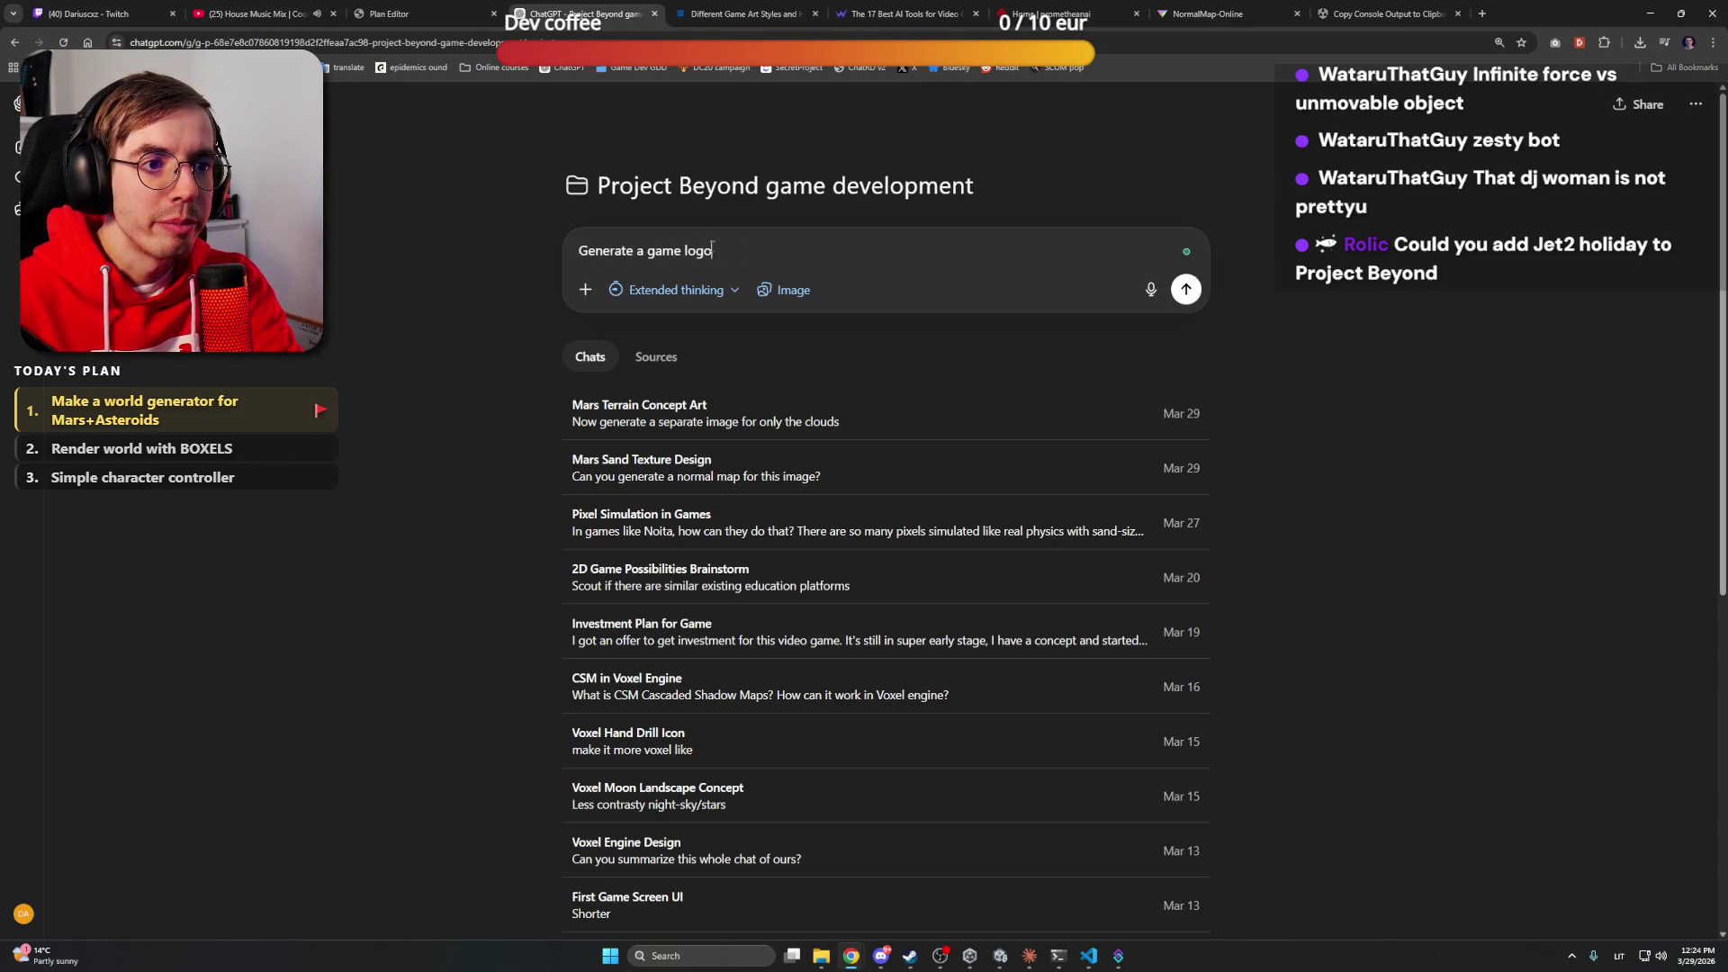
{"action": "key", "text": "BackSpace"}
{"action": "key", "text": "BackSpace"}
{"action": "type", "text": "."}
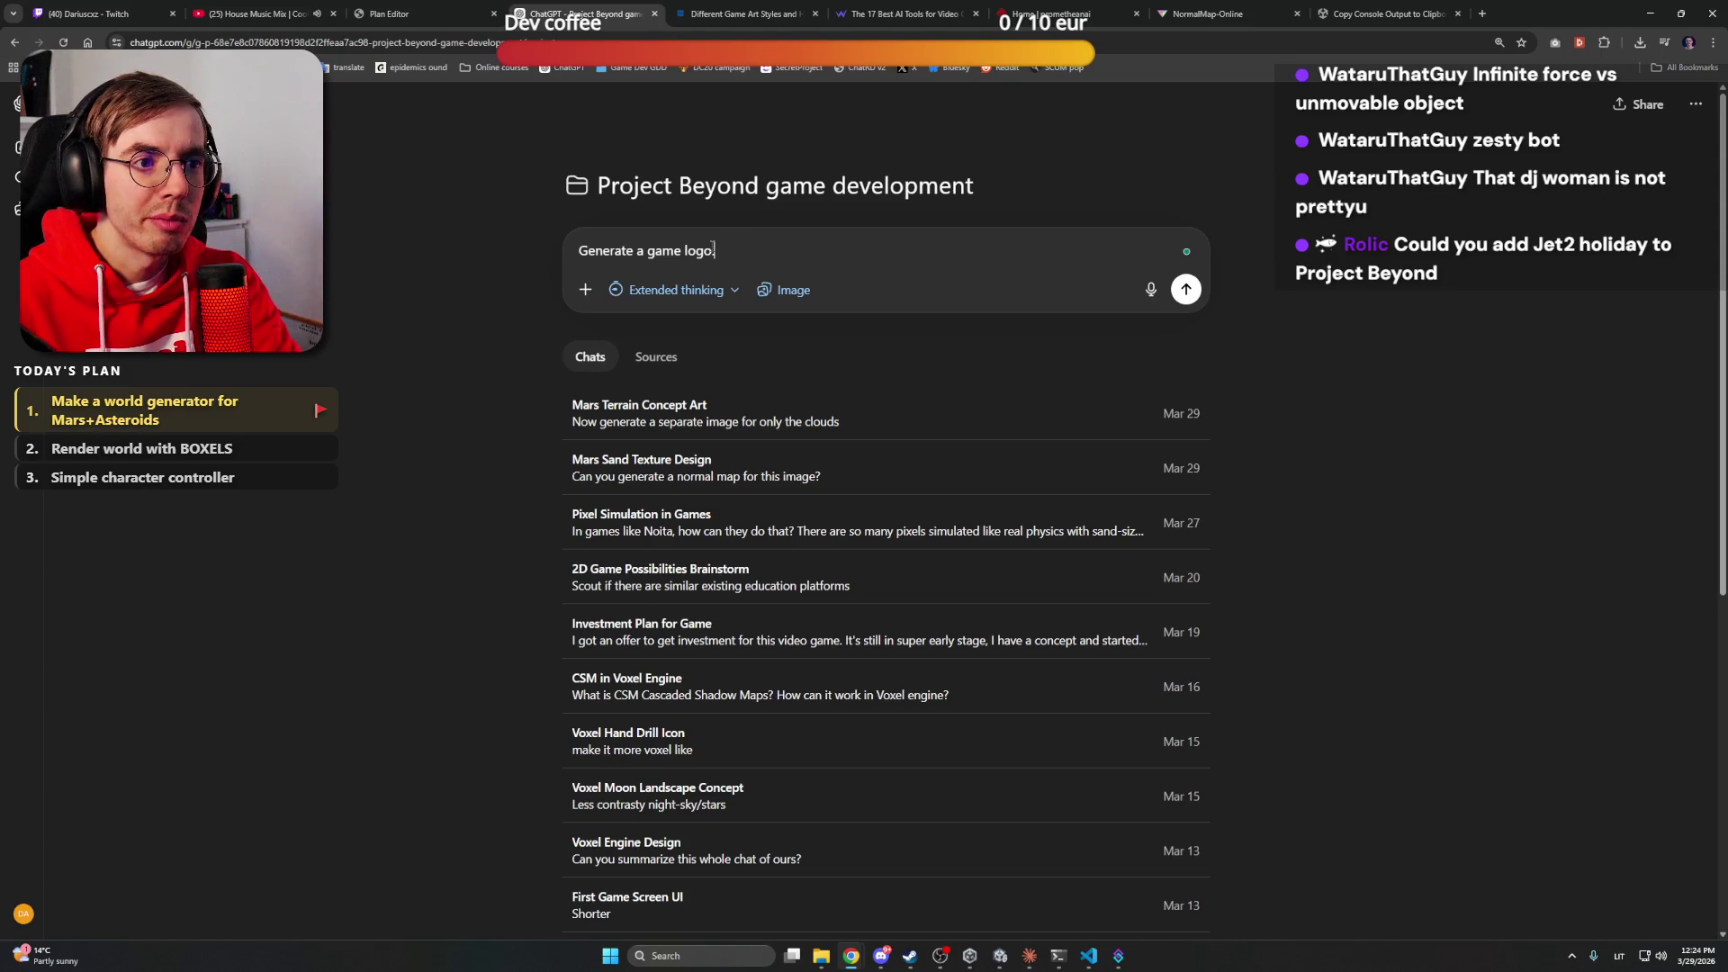
{"action": "type", "text": " Name "}
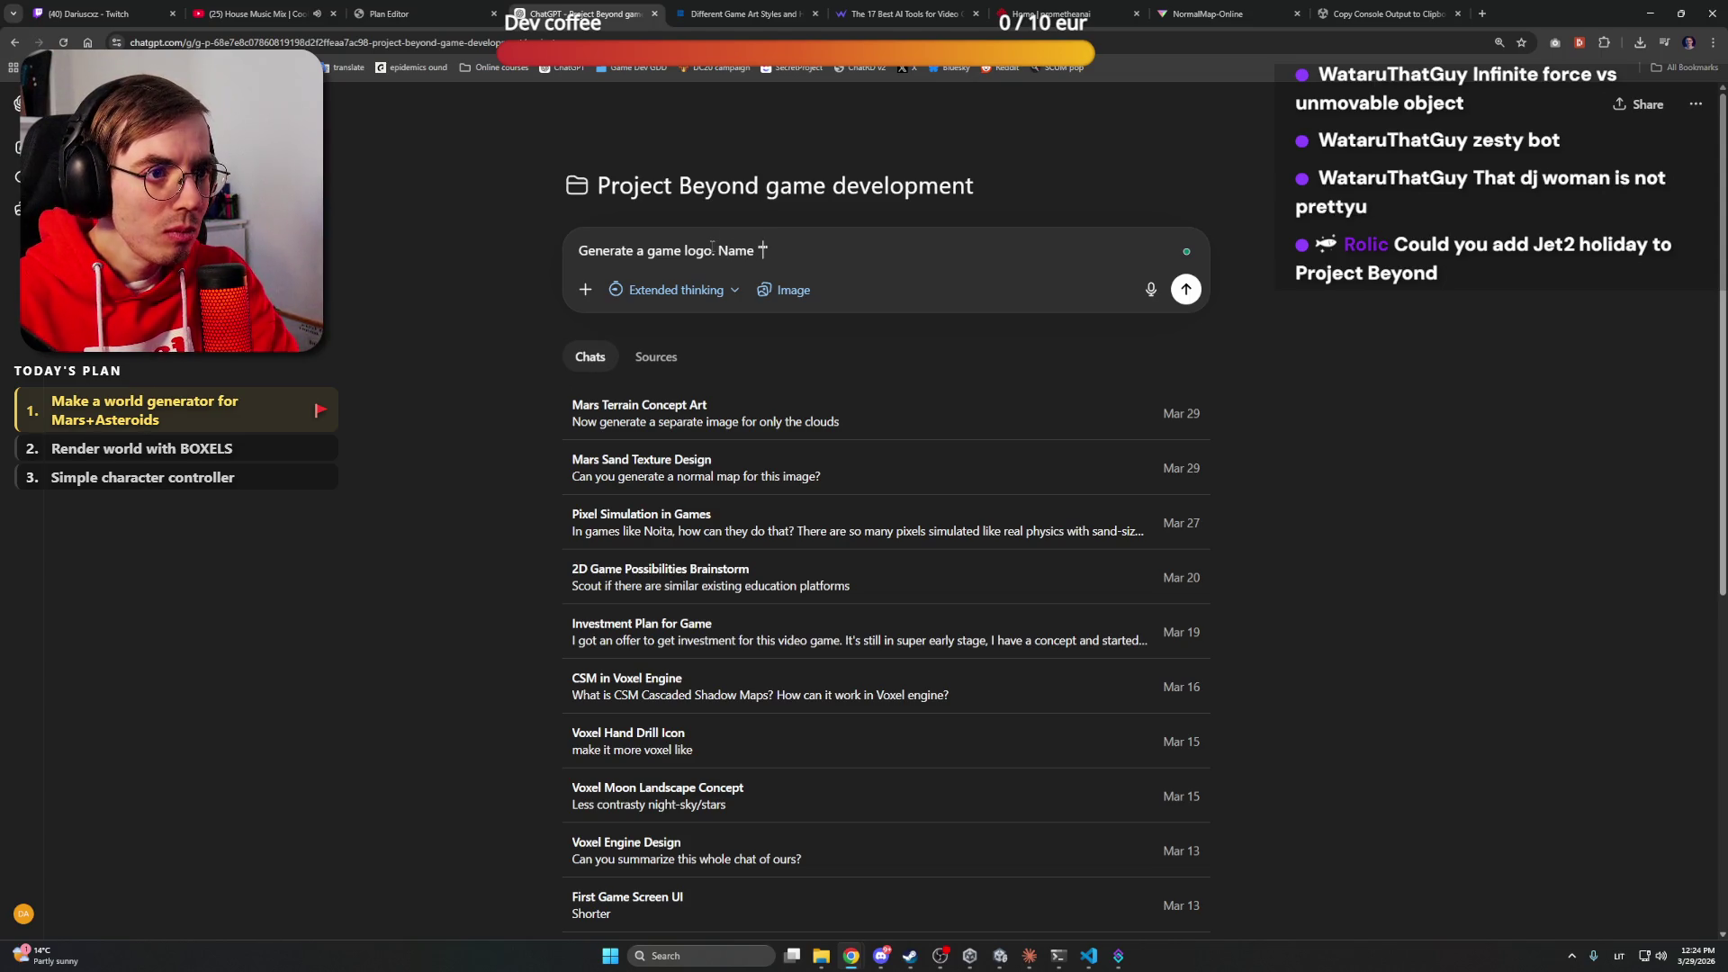
{"action": "type", "text": "\"Sparko\"nauts"}
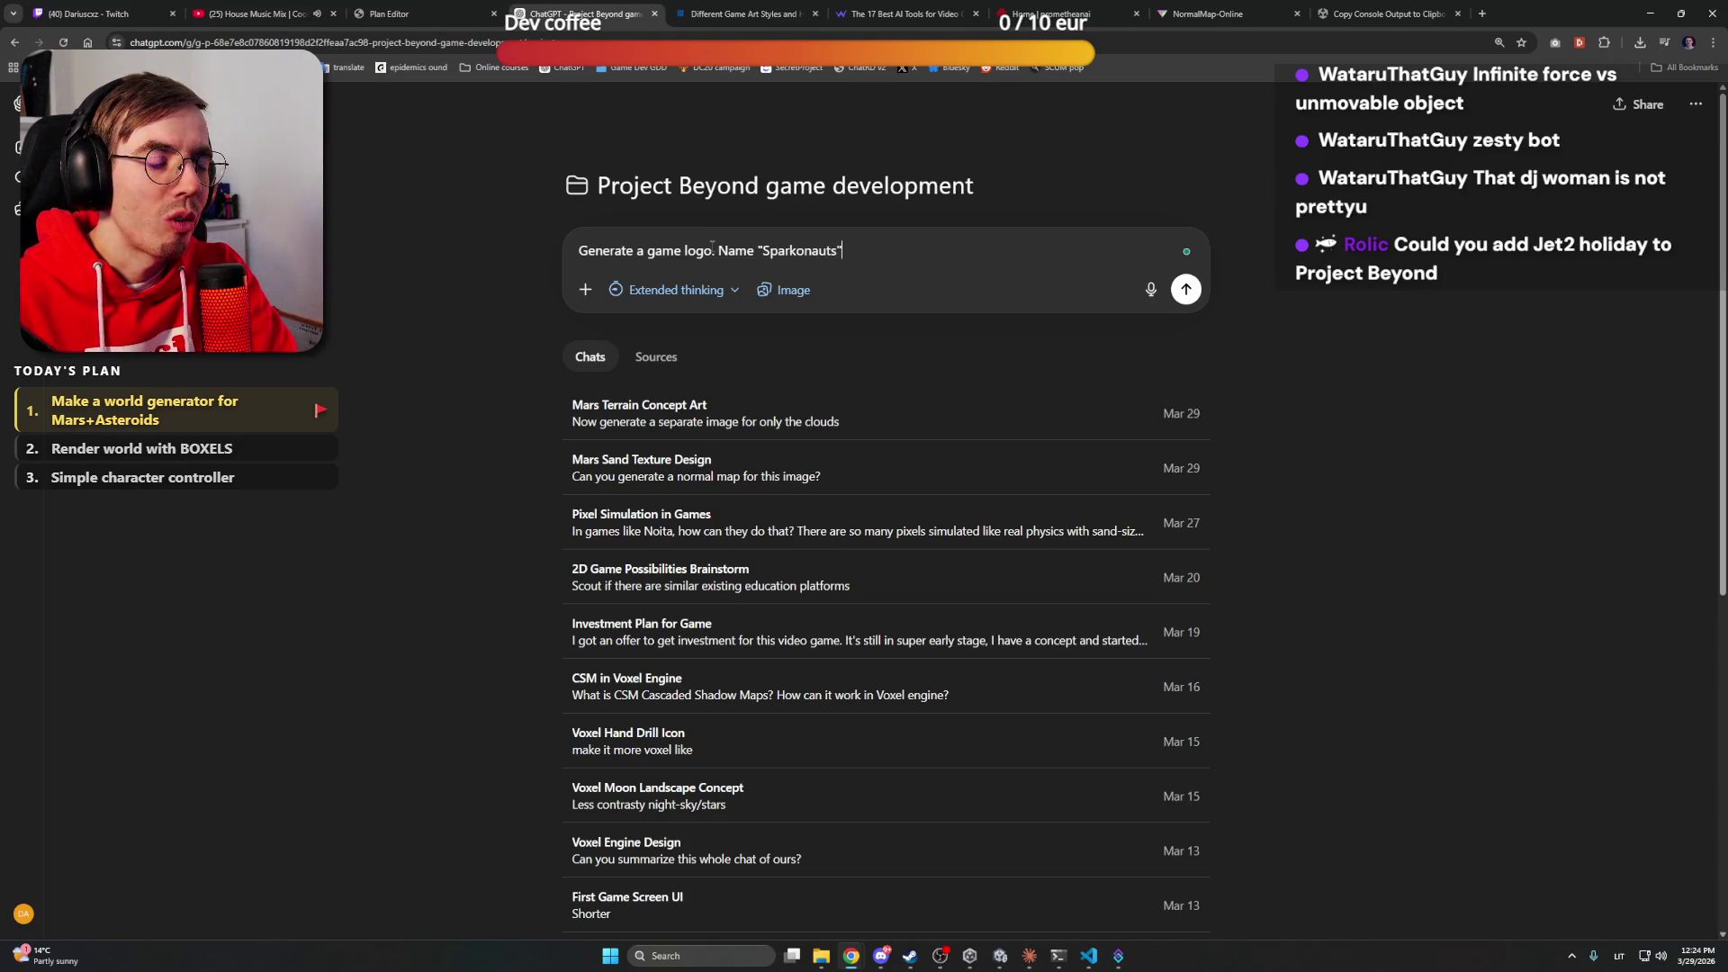
{"action": "type", "text": ". "}
{"action": "type", "text": "It's a coz"}
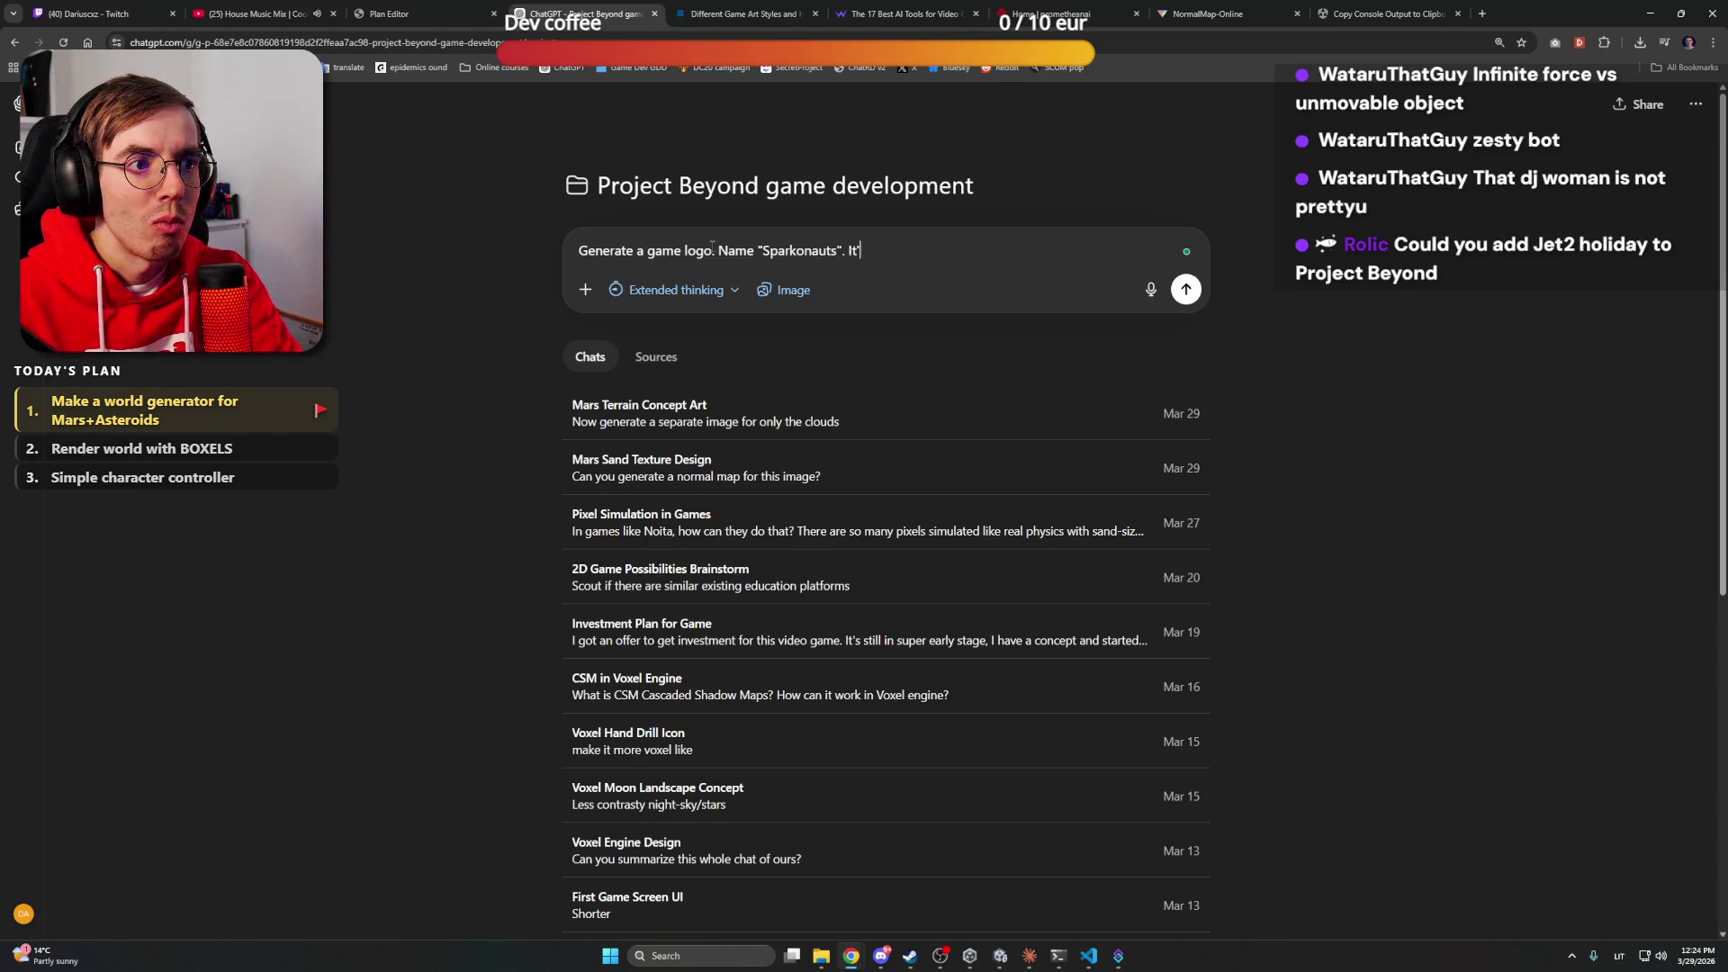
{"action": "type", "text": "y"}
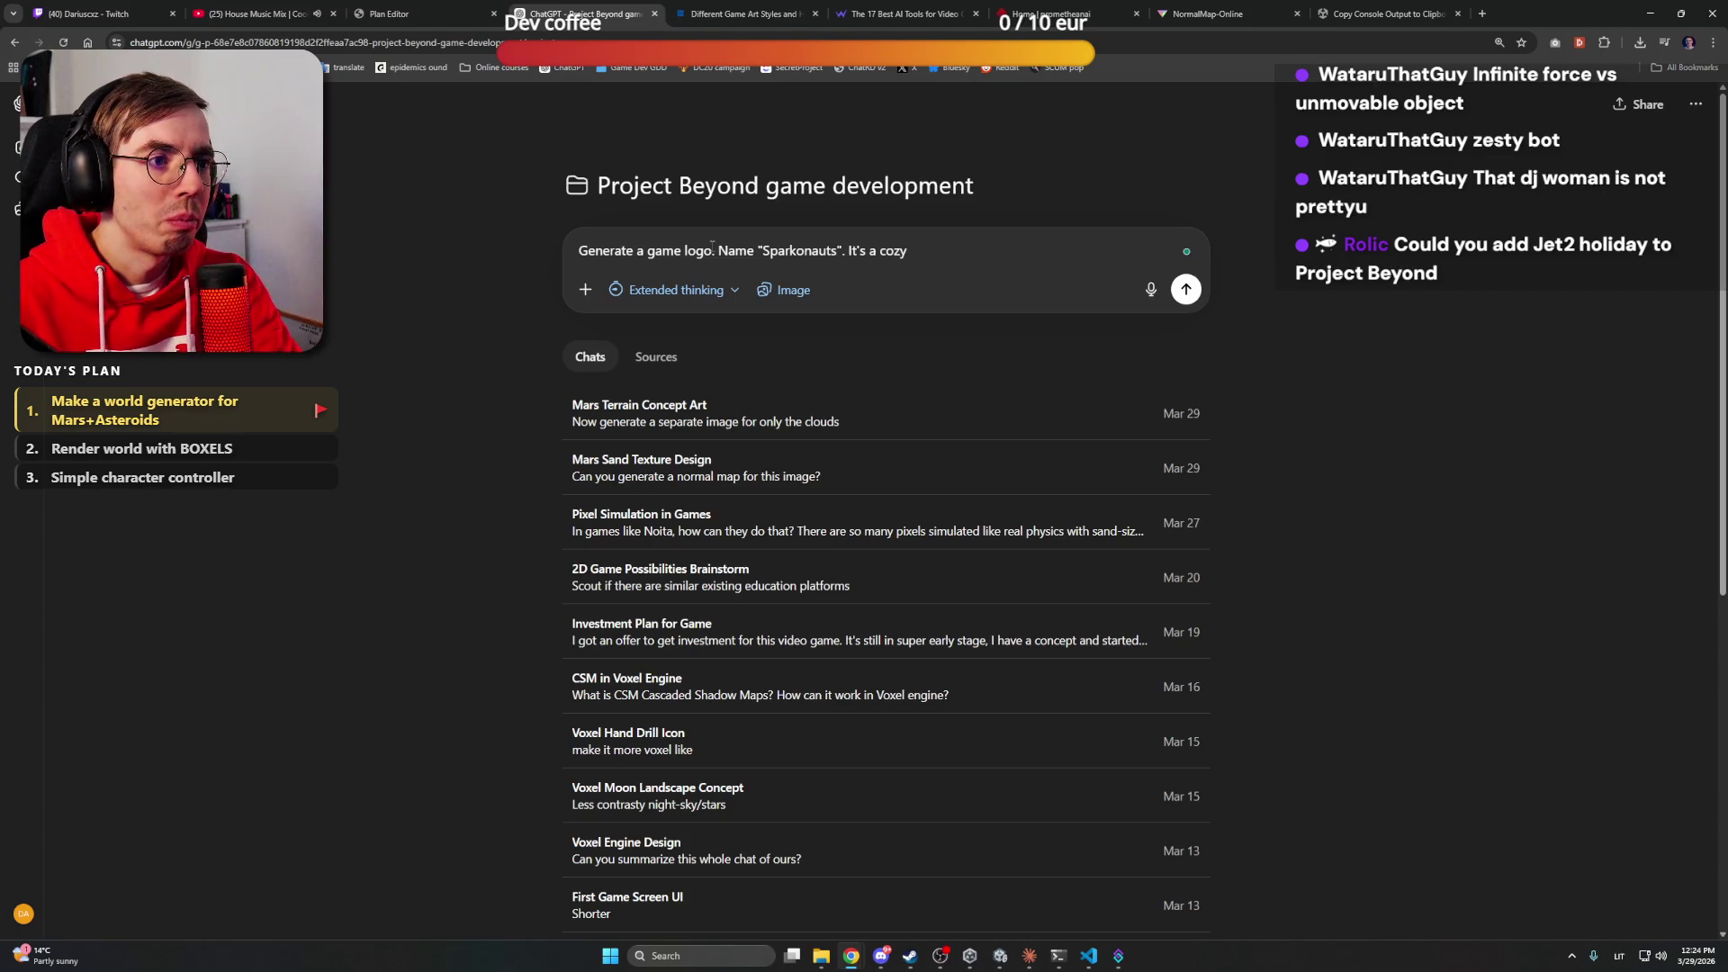
{"action": "key", "text": "ctrl+shift+Left"}
{"action": "type", "text": "sandbo"}
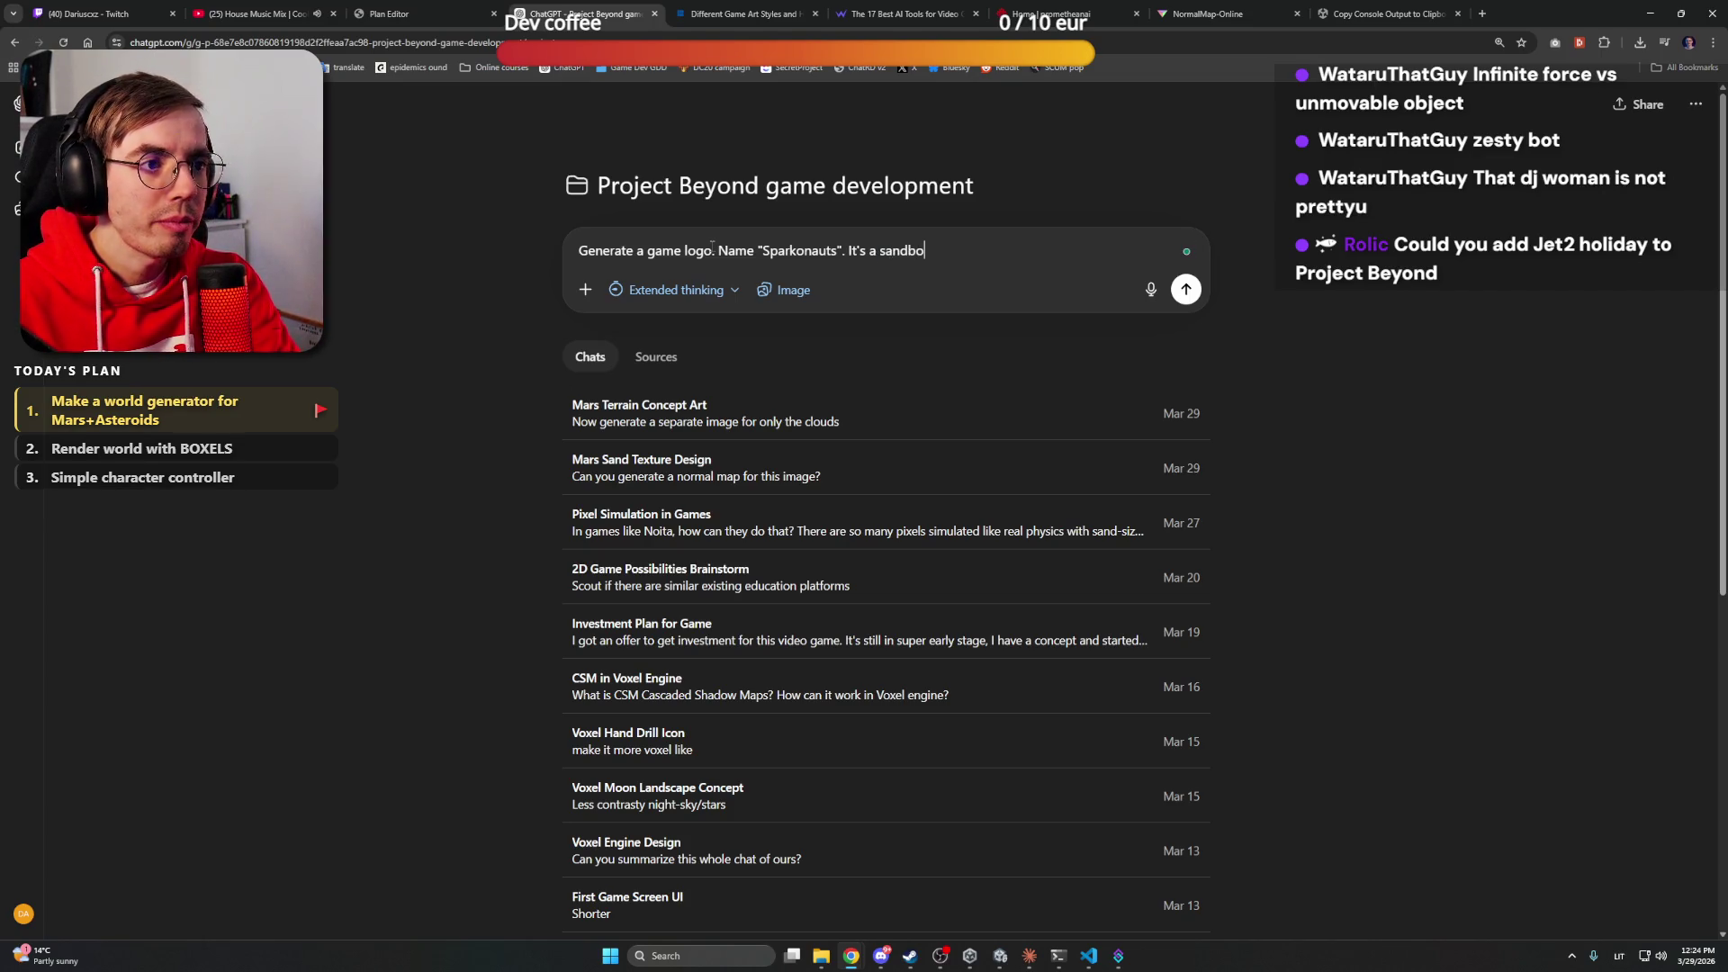
{"action": "type", "text": "x vox"}
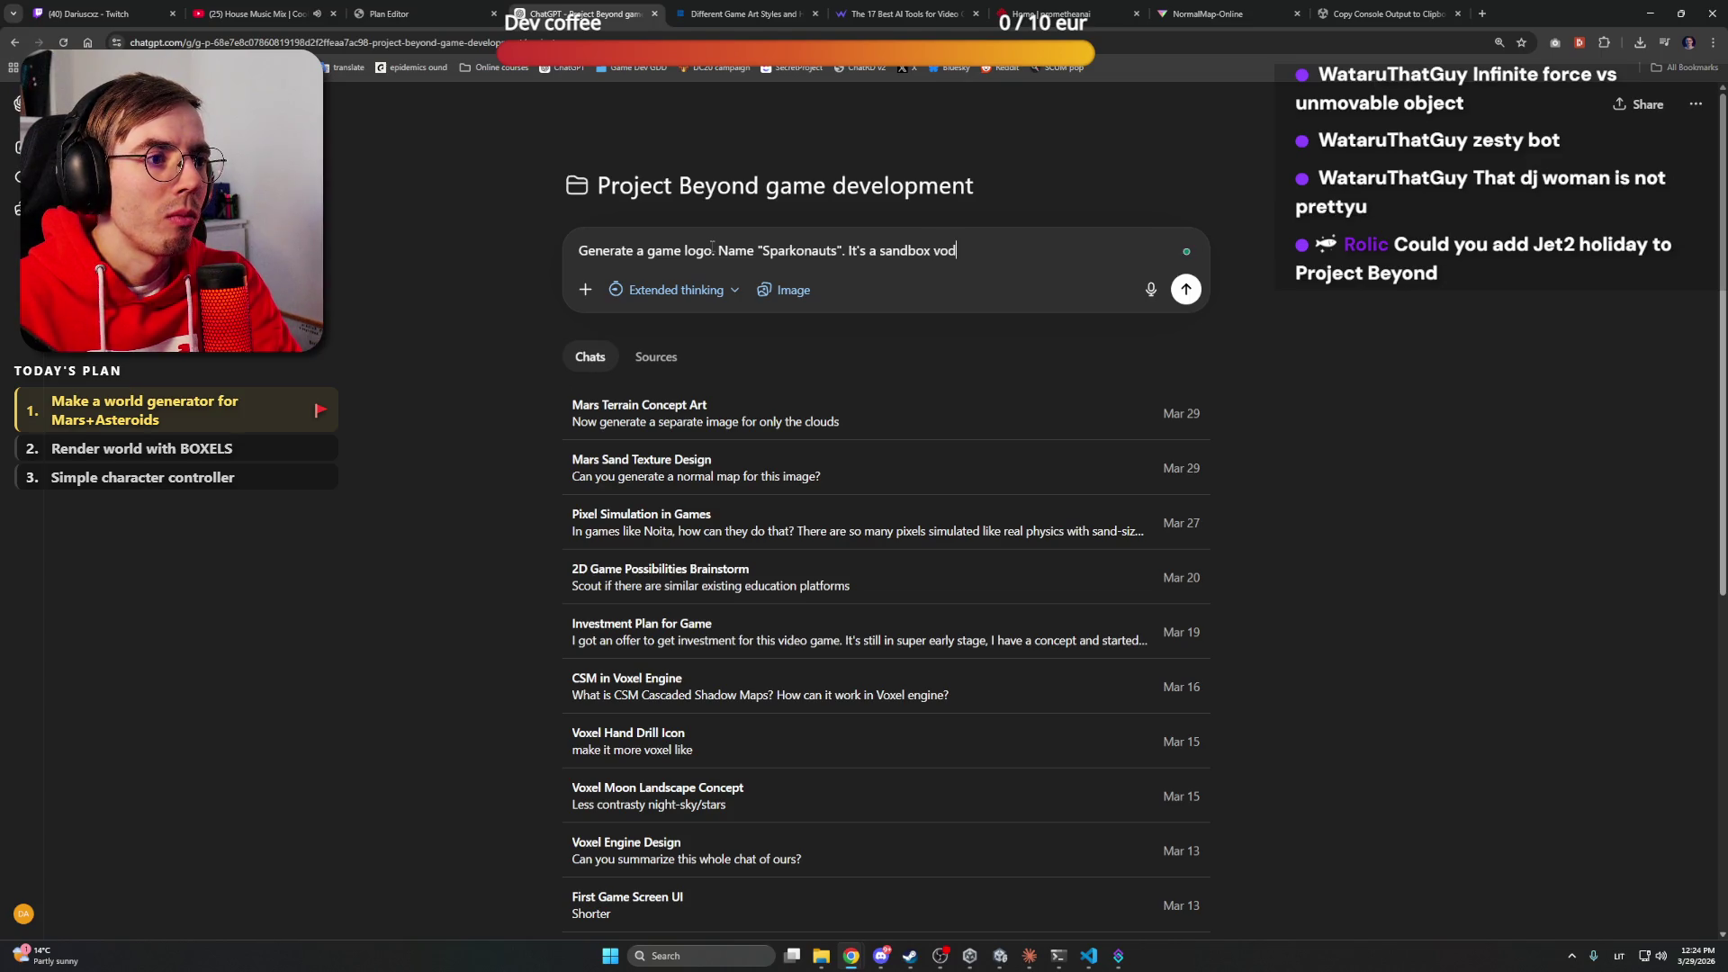
{"action": "key", "text": "ctrl+BackSpace"}
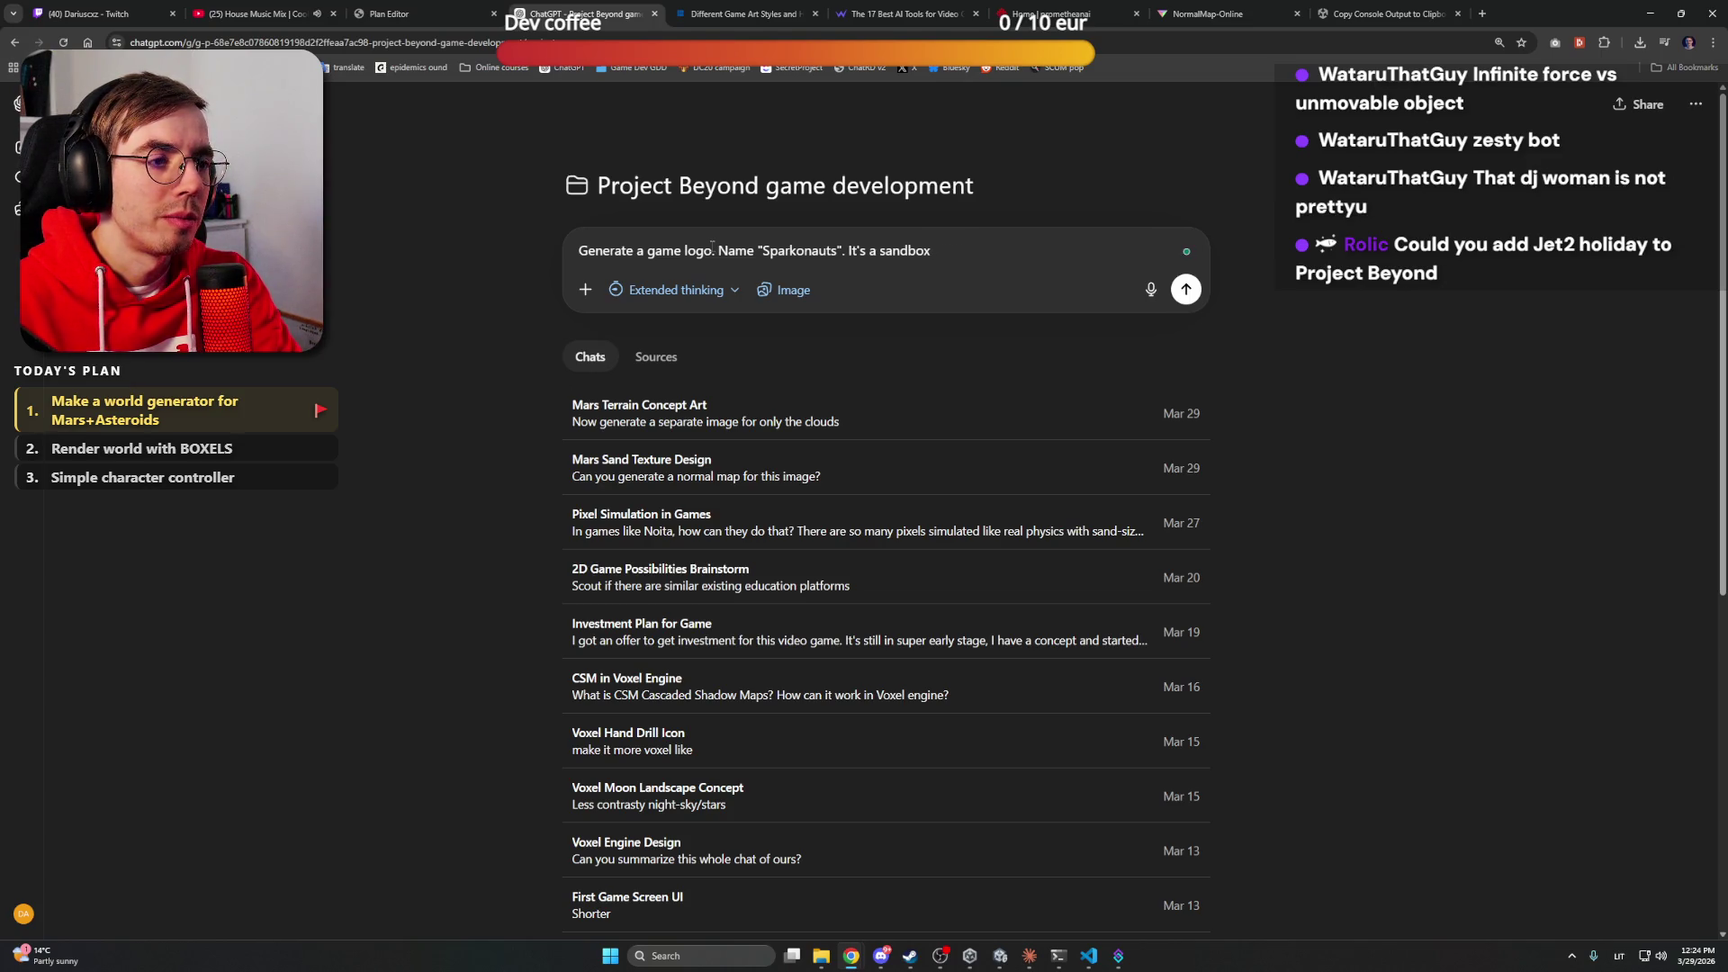
{"action": "type", "text": "game "}
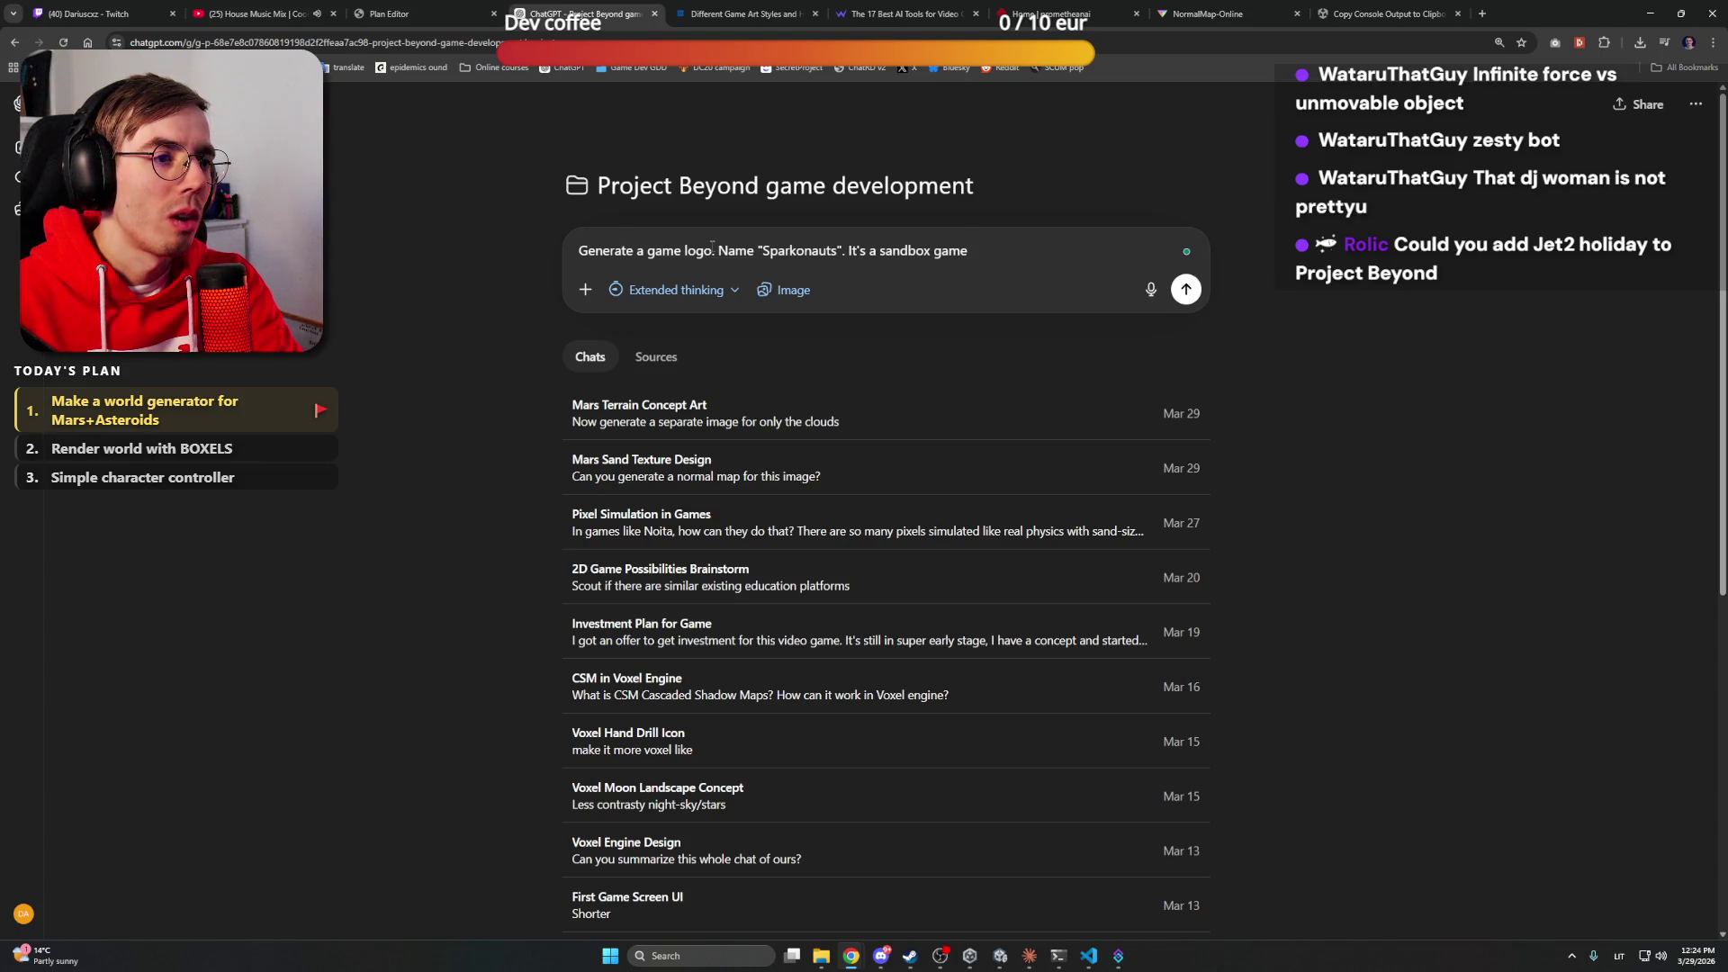
{"action": "type", "text": "for "}
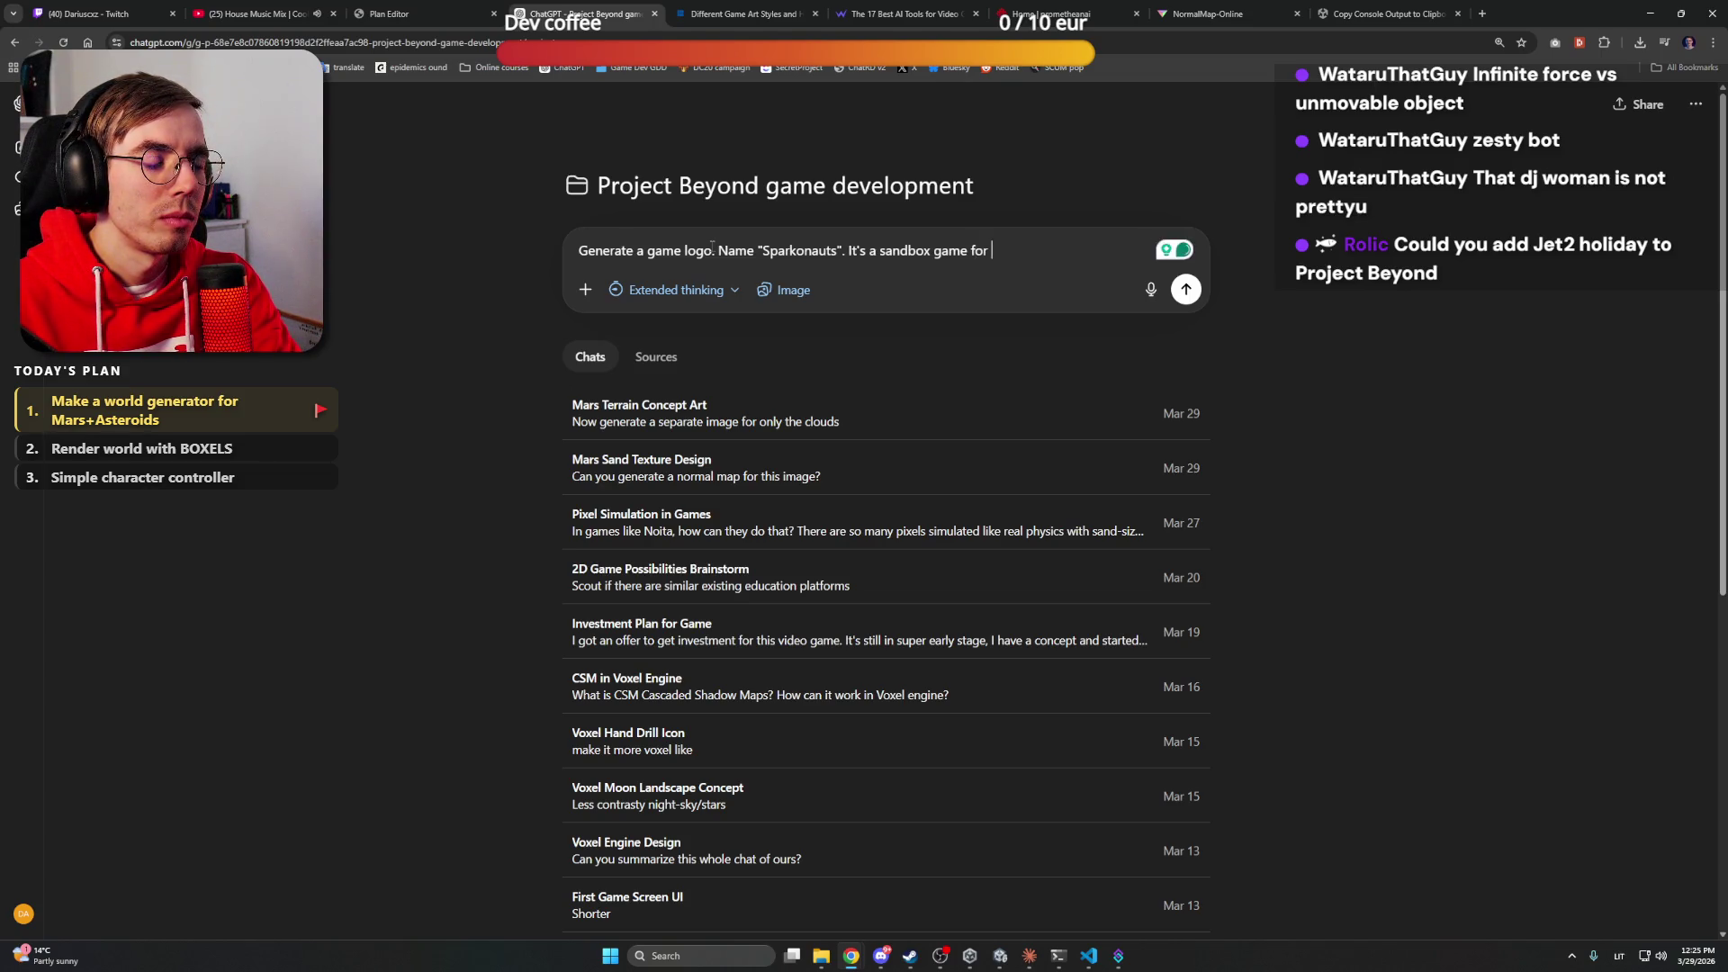
{"action": "type", "text": "Explori"}
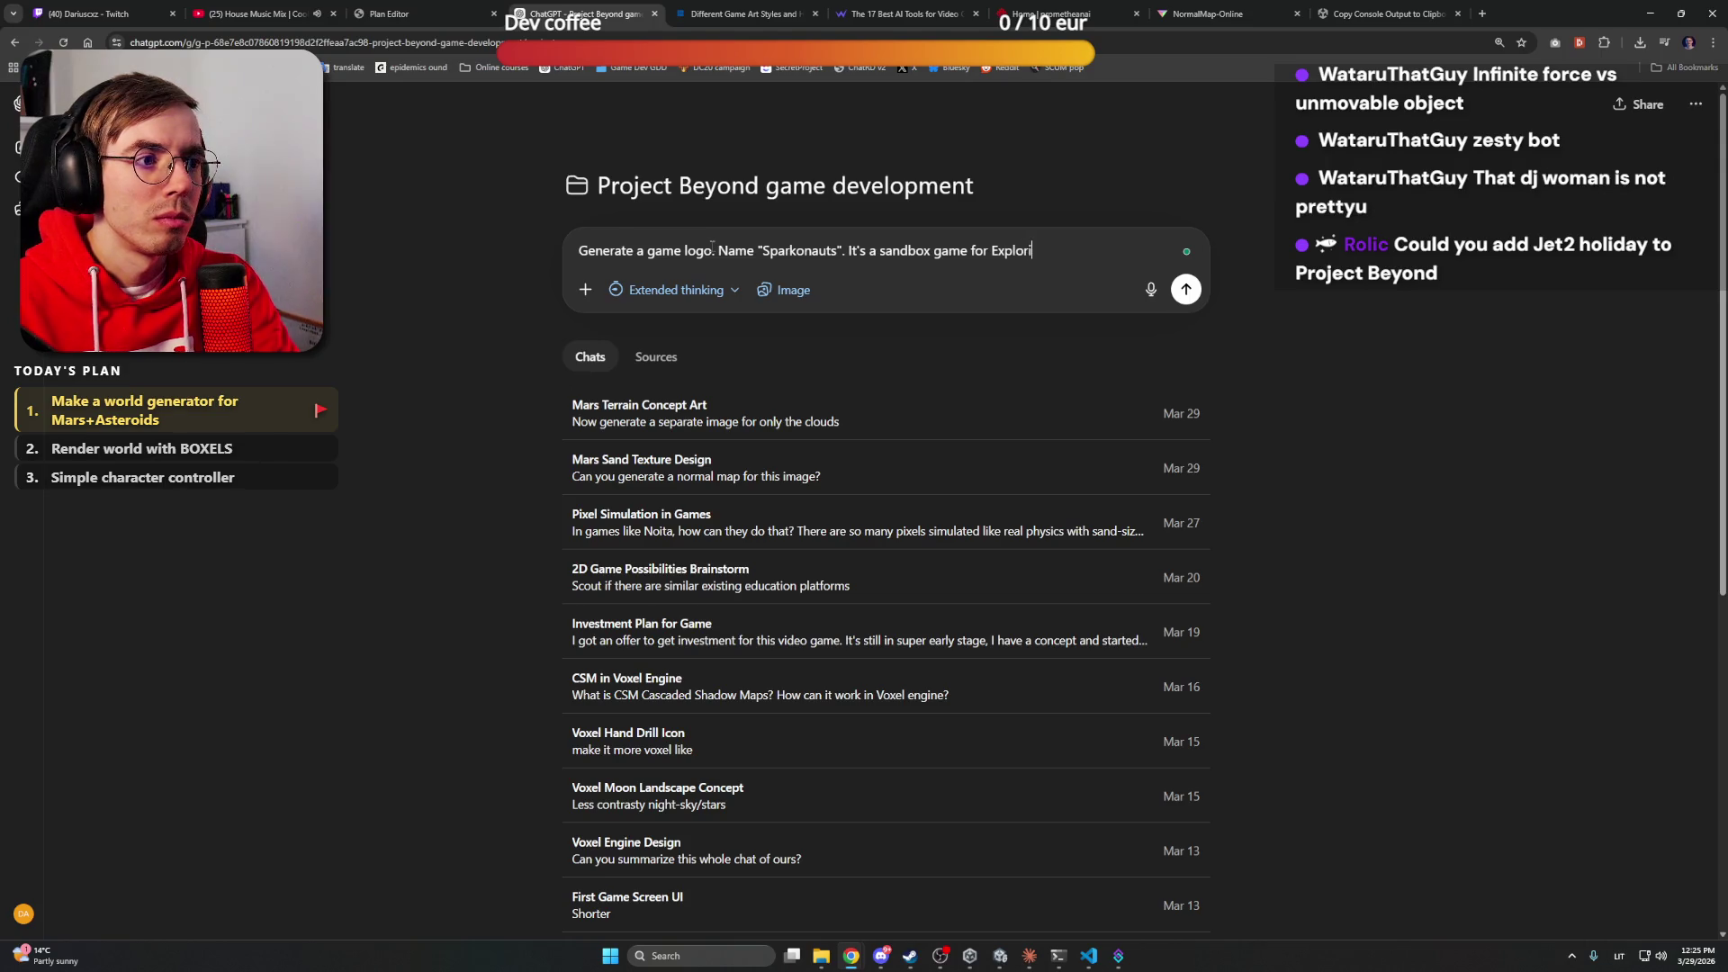
{"action": "type", "text": "ng space"}
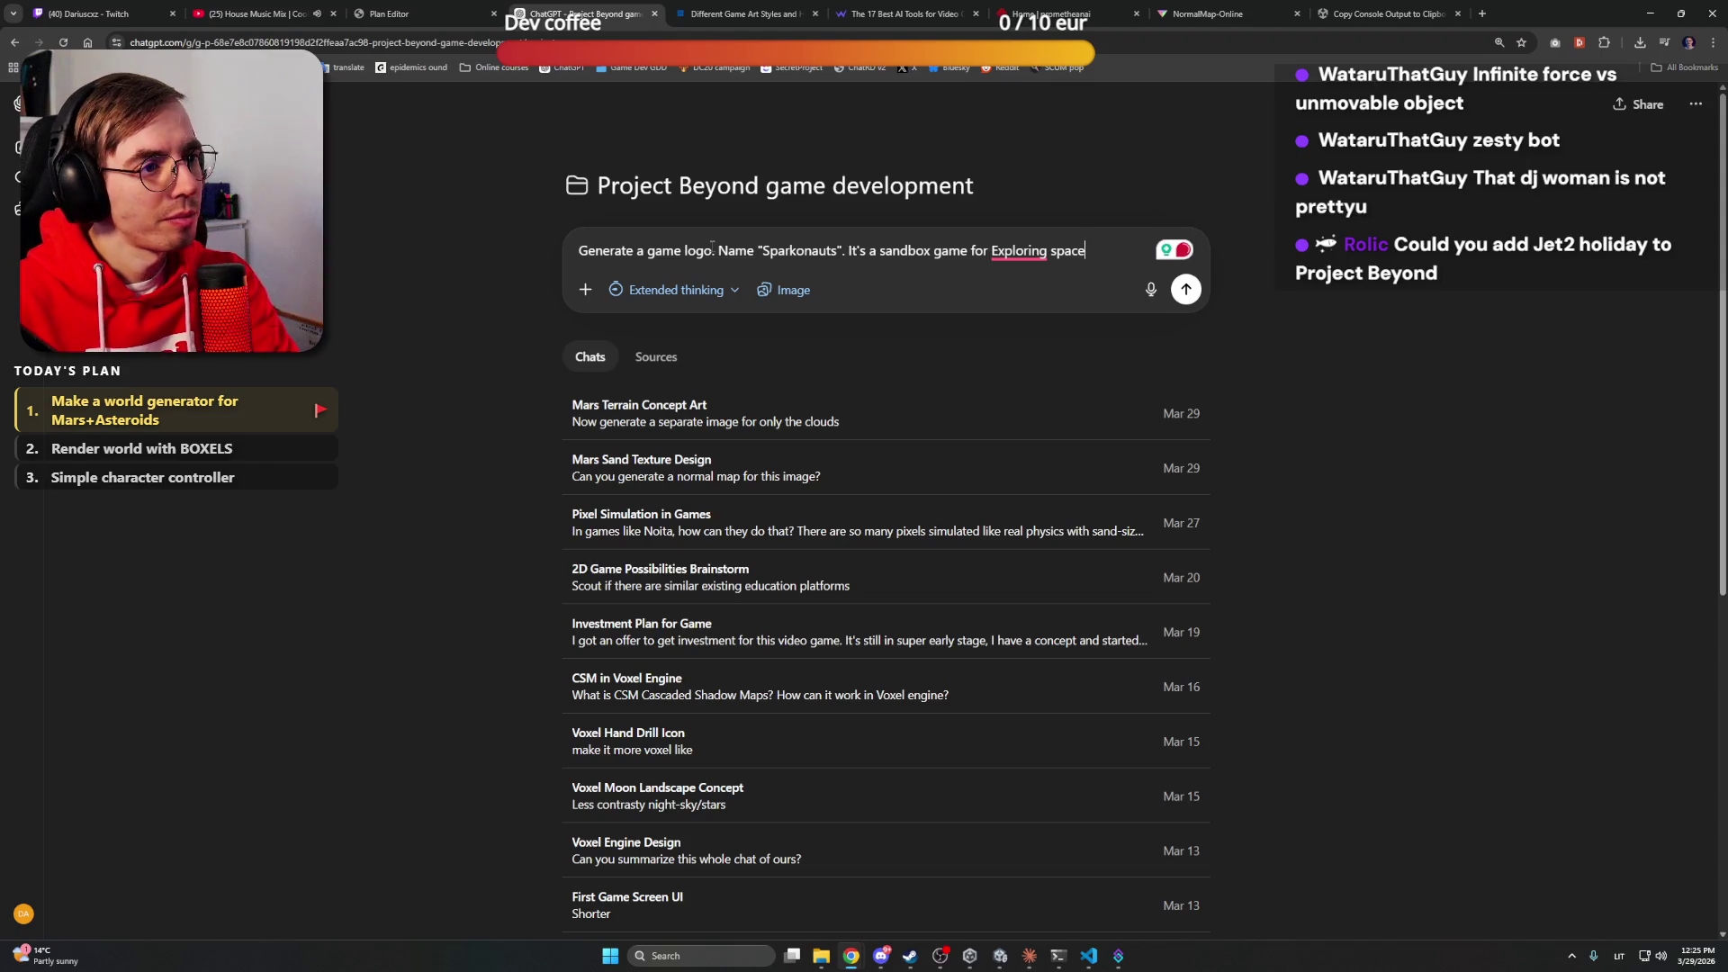
Reword the prompt's ending to "sandbox game with a space theme" using Grammarly fixes
{"action": "left_click", "coordinate": [1019, 252]}
{"action": "left_click", "coordinate": [1026, 288]}
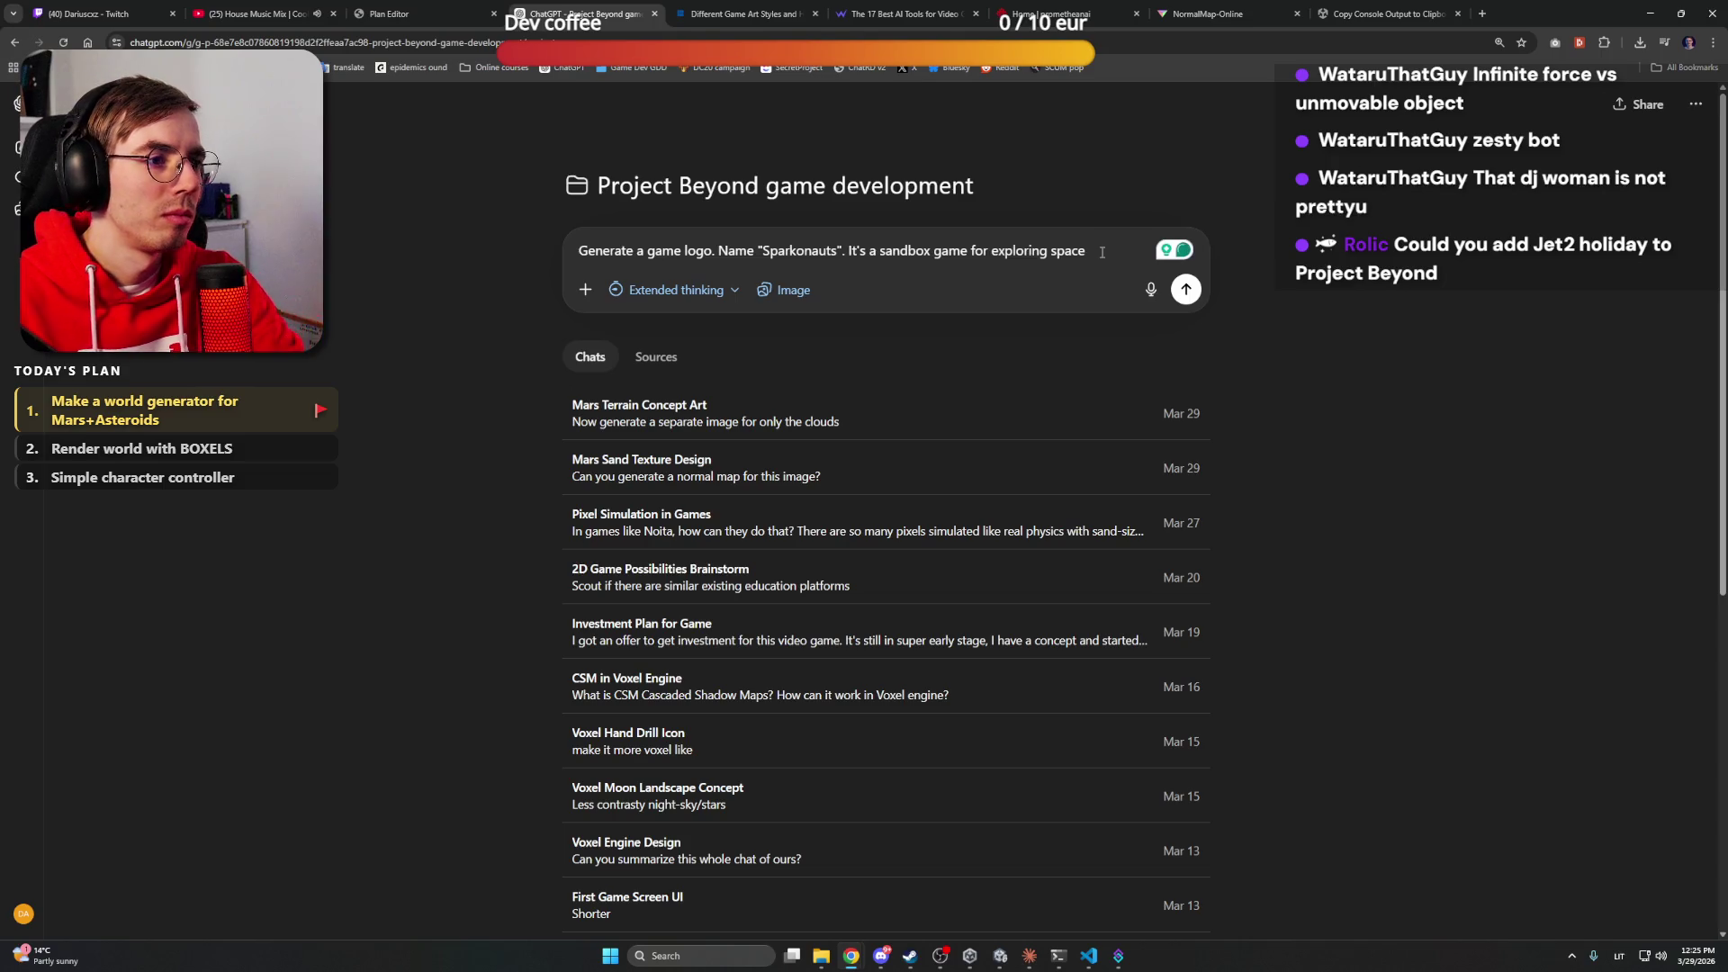
{"action": "key", "text": "ctrl+shift+Left"}
{"action": "key", "text": "ctrl+shift+Left"}
{"action": "key", "text": "ctrl+shift+Left"}
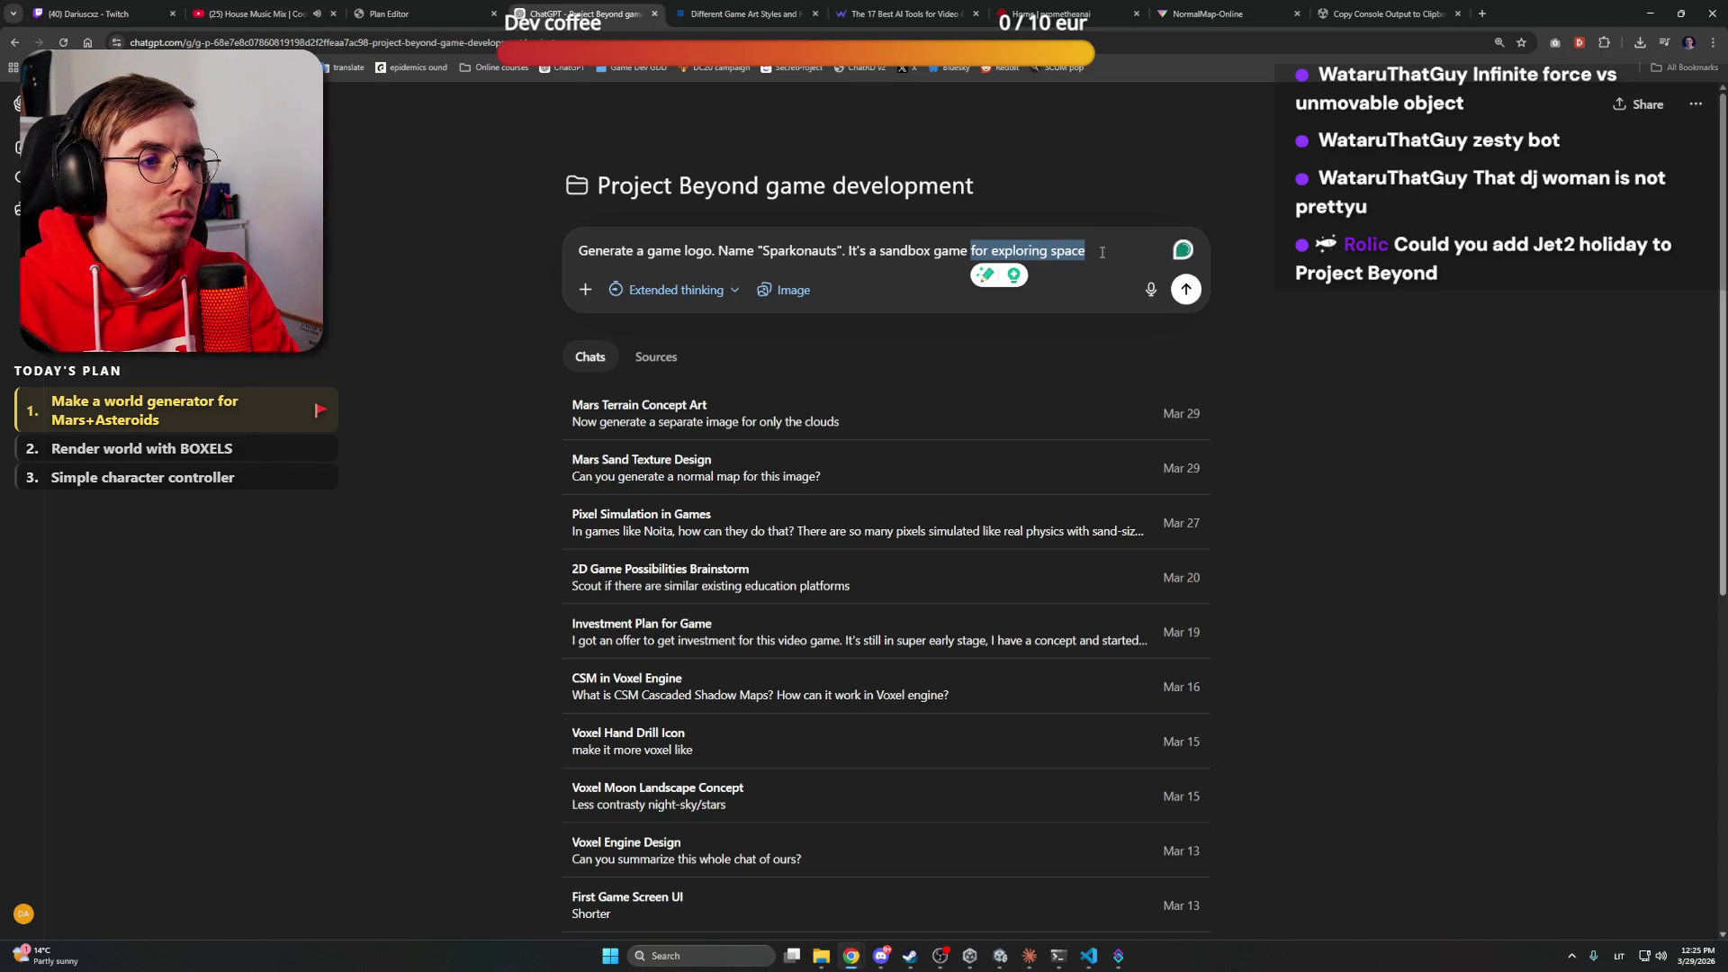
{"action": "type", "text": "wit"}
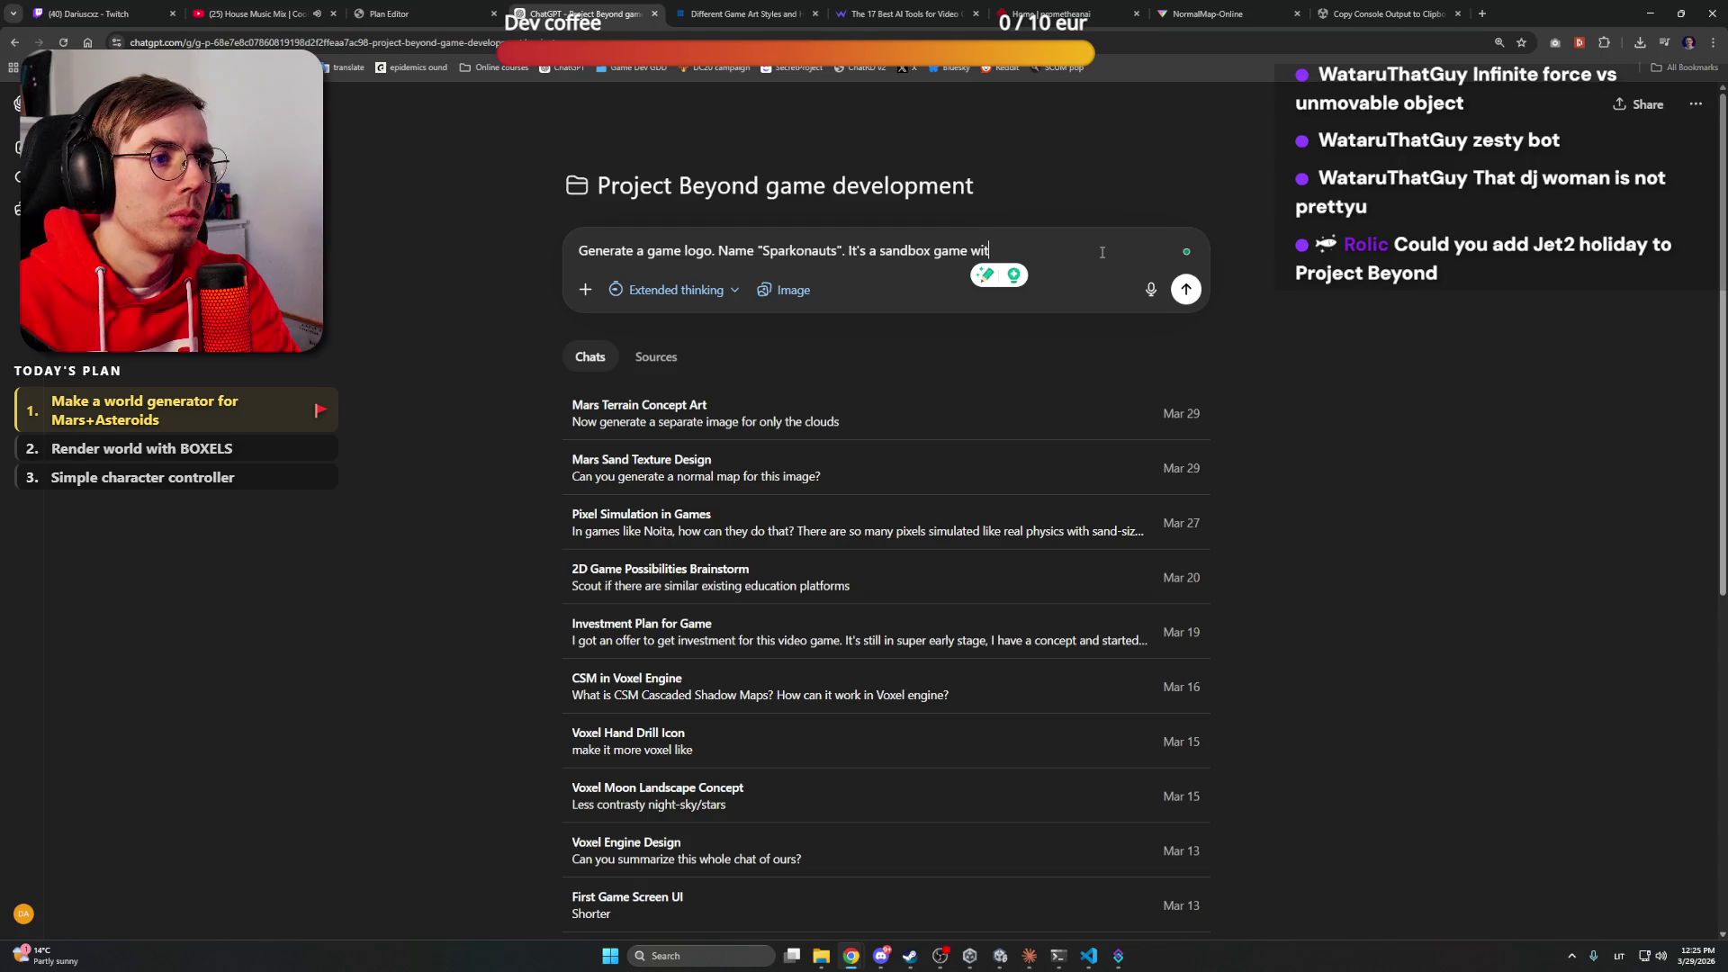
{"action": "type", "text": "h space theme."}
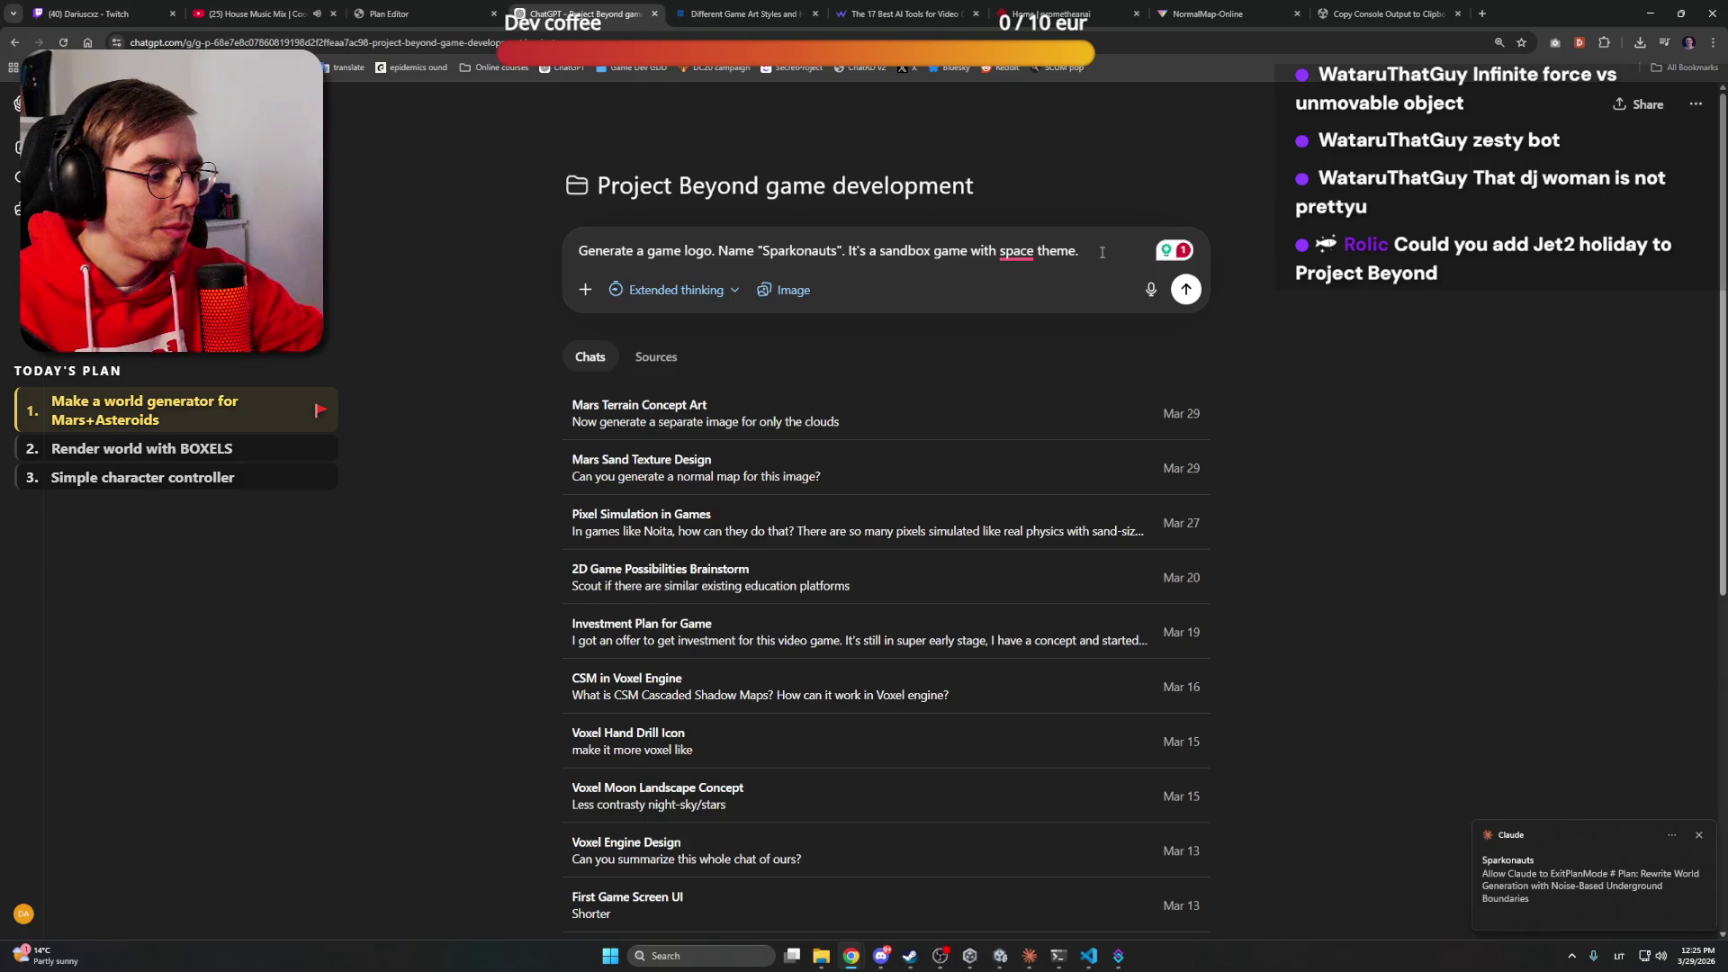
{"action": "mouse_move", "coordinate": [1017, 255]}
{"action": "left_click", "coordinate": [1086, 265]}
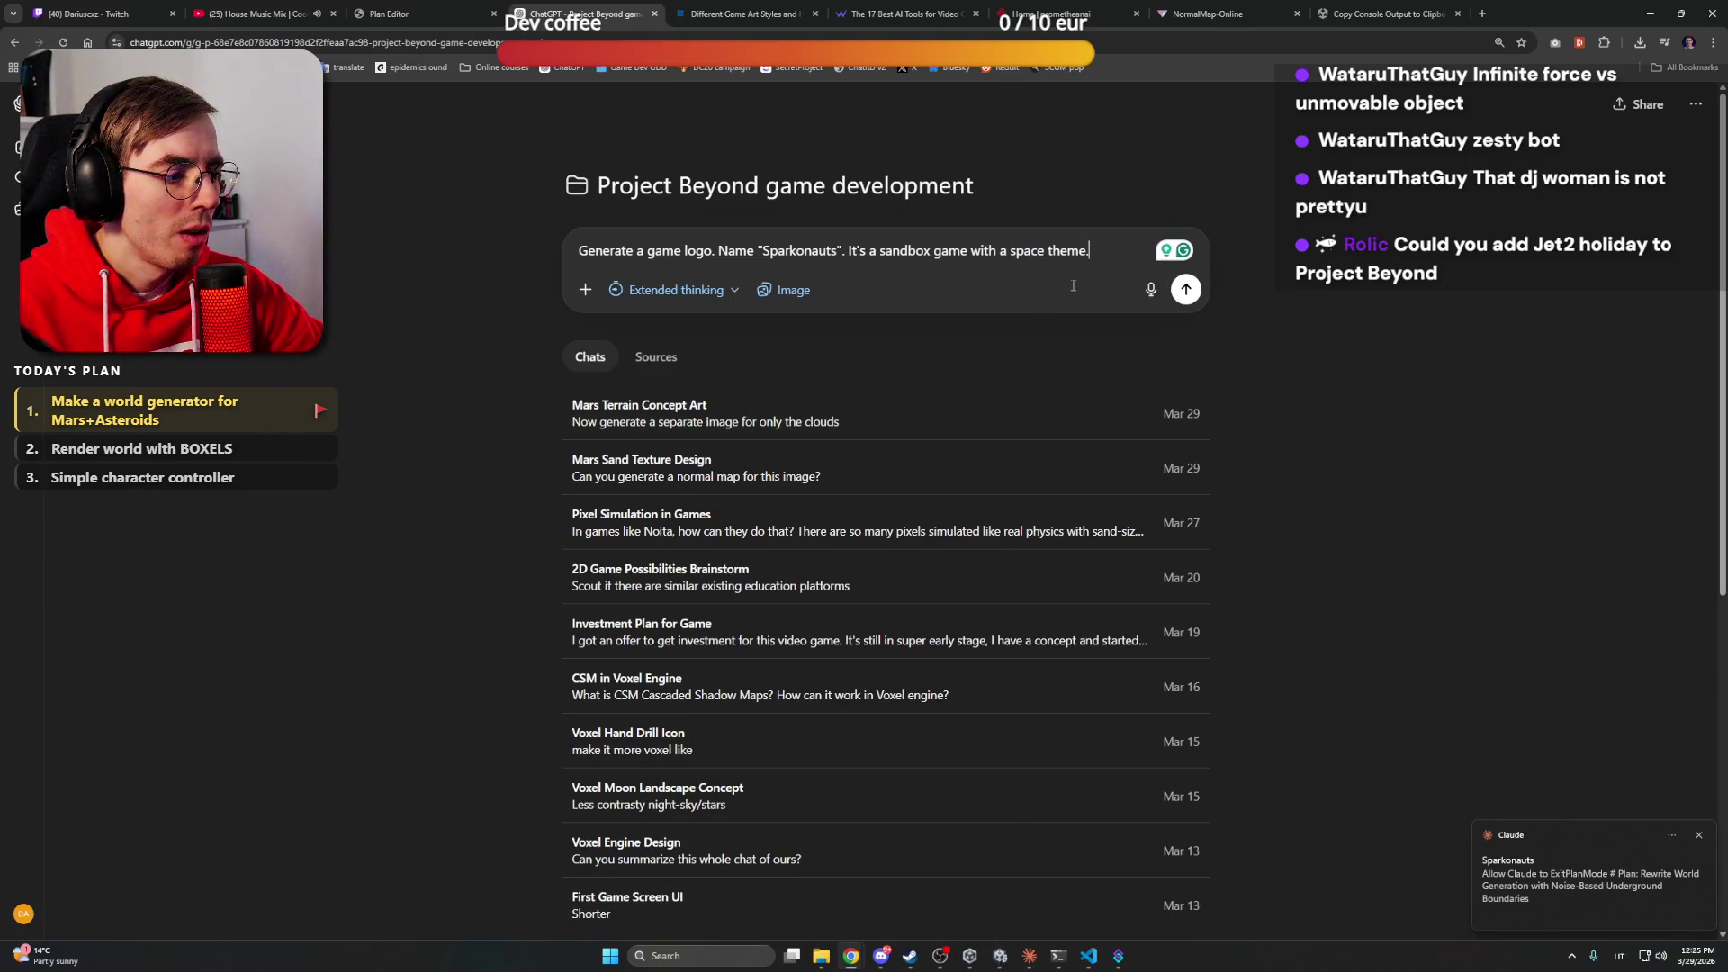
{"action": "left_click", "coordinate": [1030, 956]}
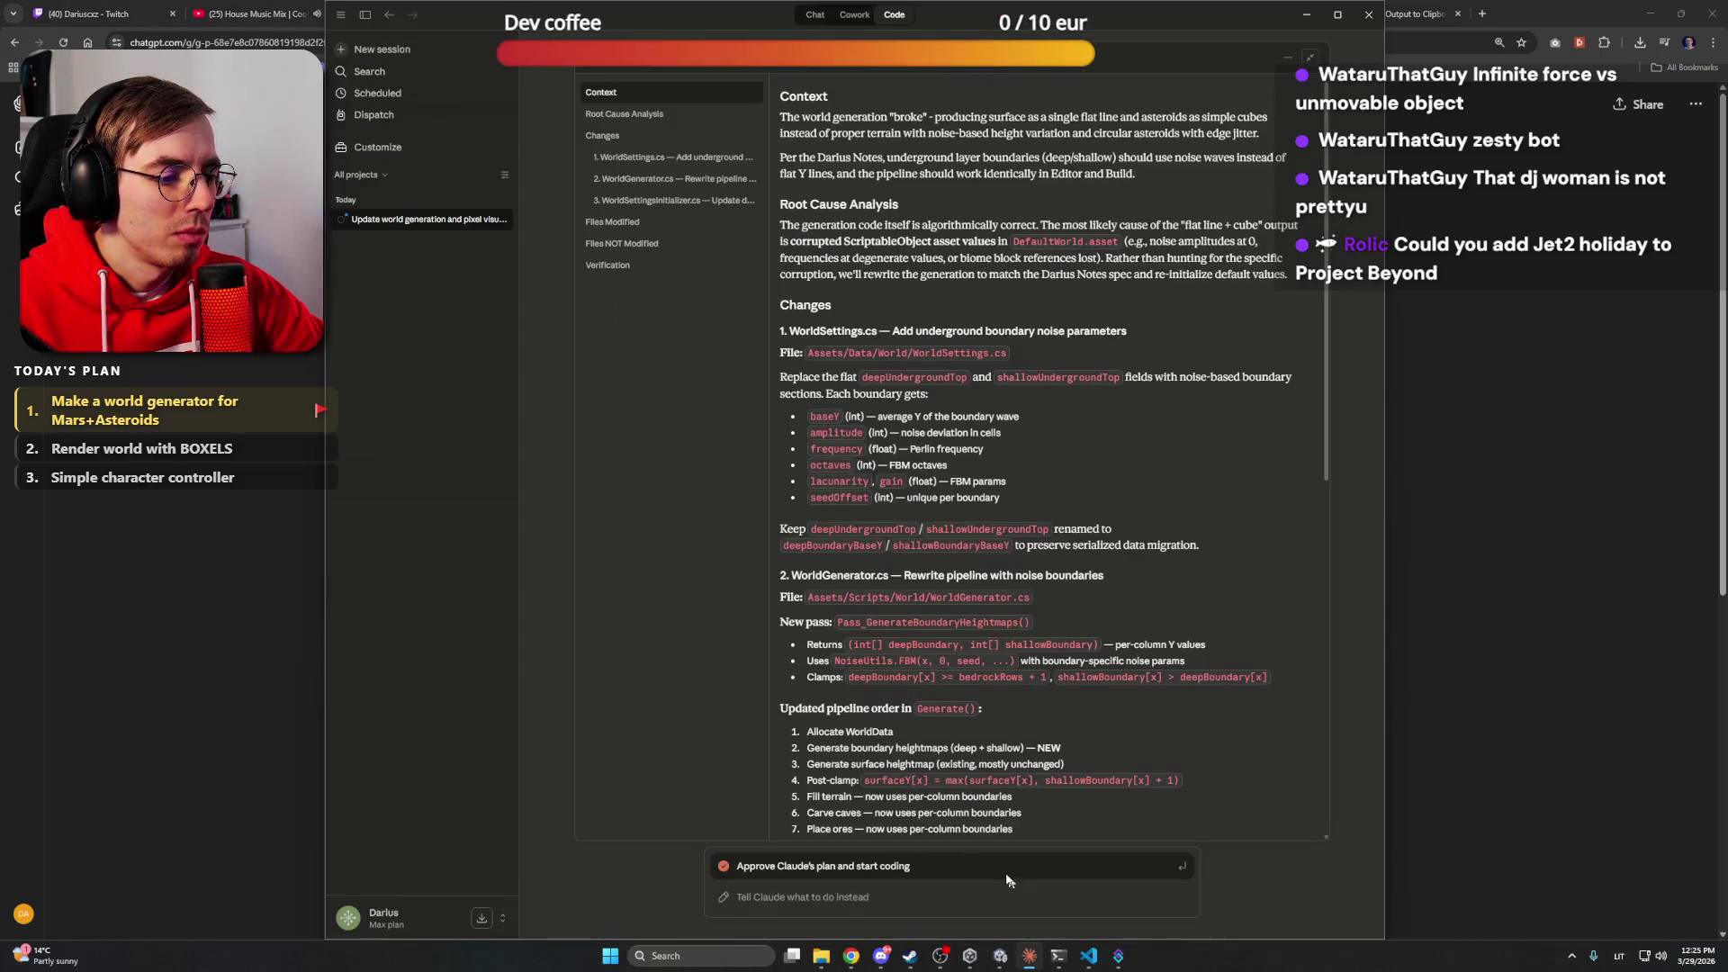
{"action": "scroll", "coordinate": [945, 498], "scroll_direction": "down", "scroll_amount": 8}
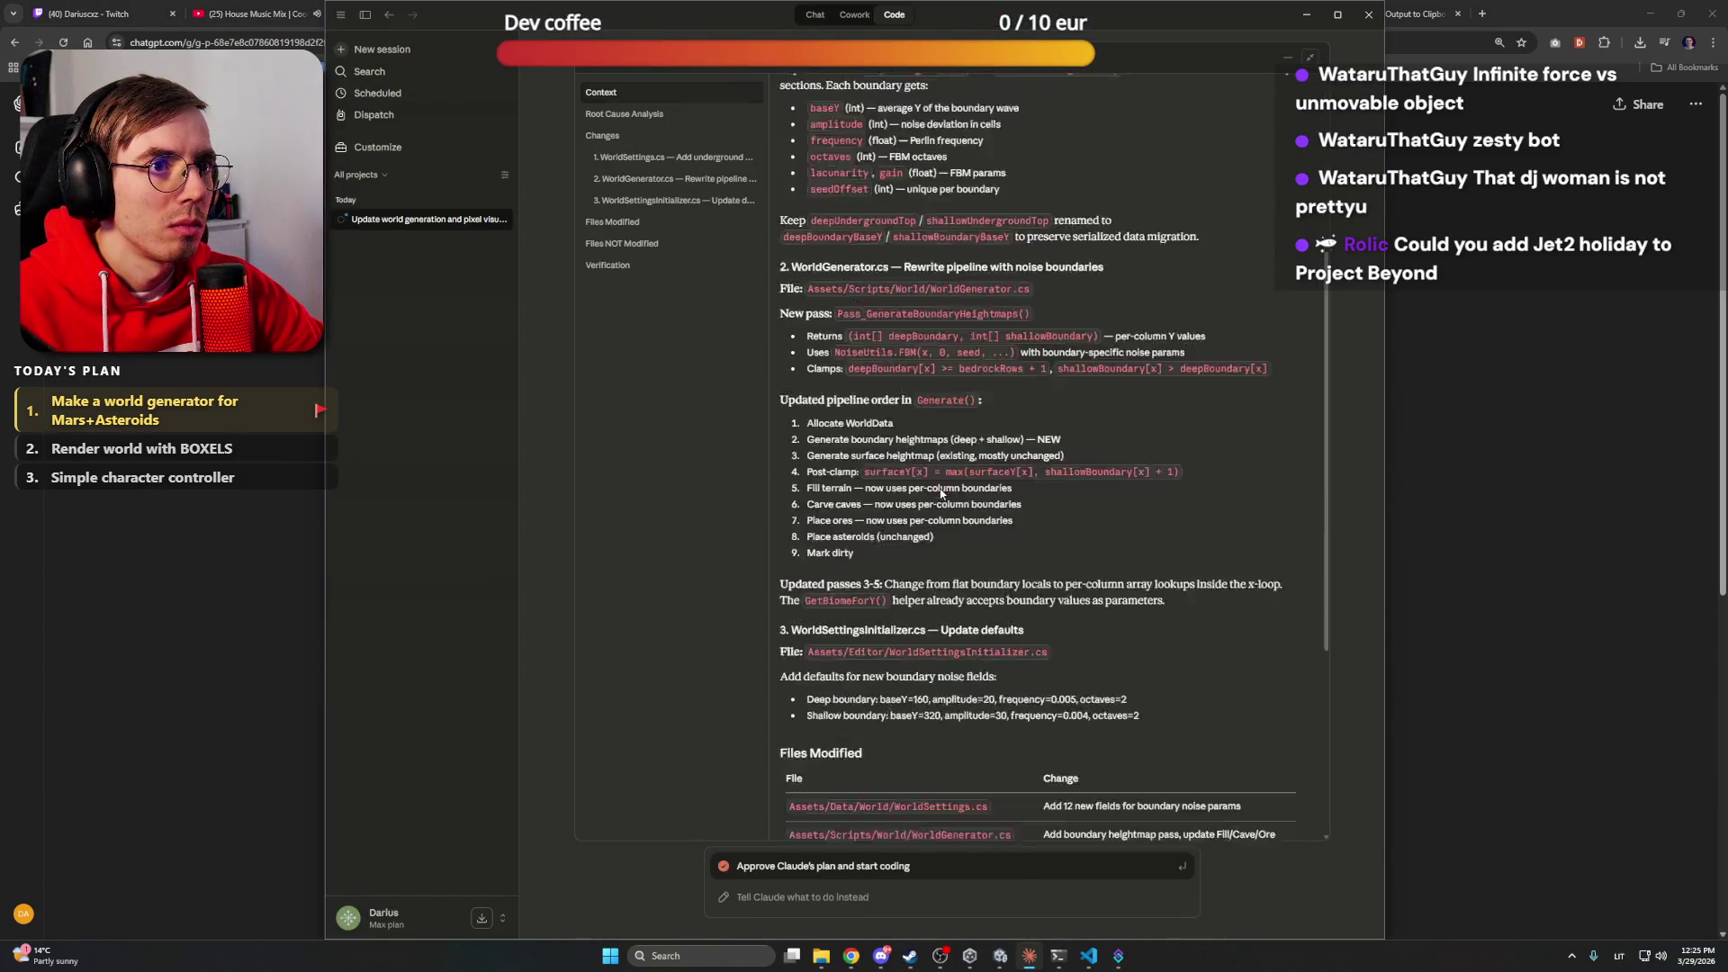
{"action": "scroll", "coordinate": [942, 492], "scroll_direction": "up", "scroll_amount": 10}
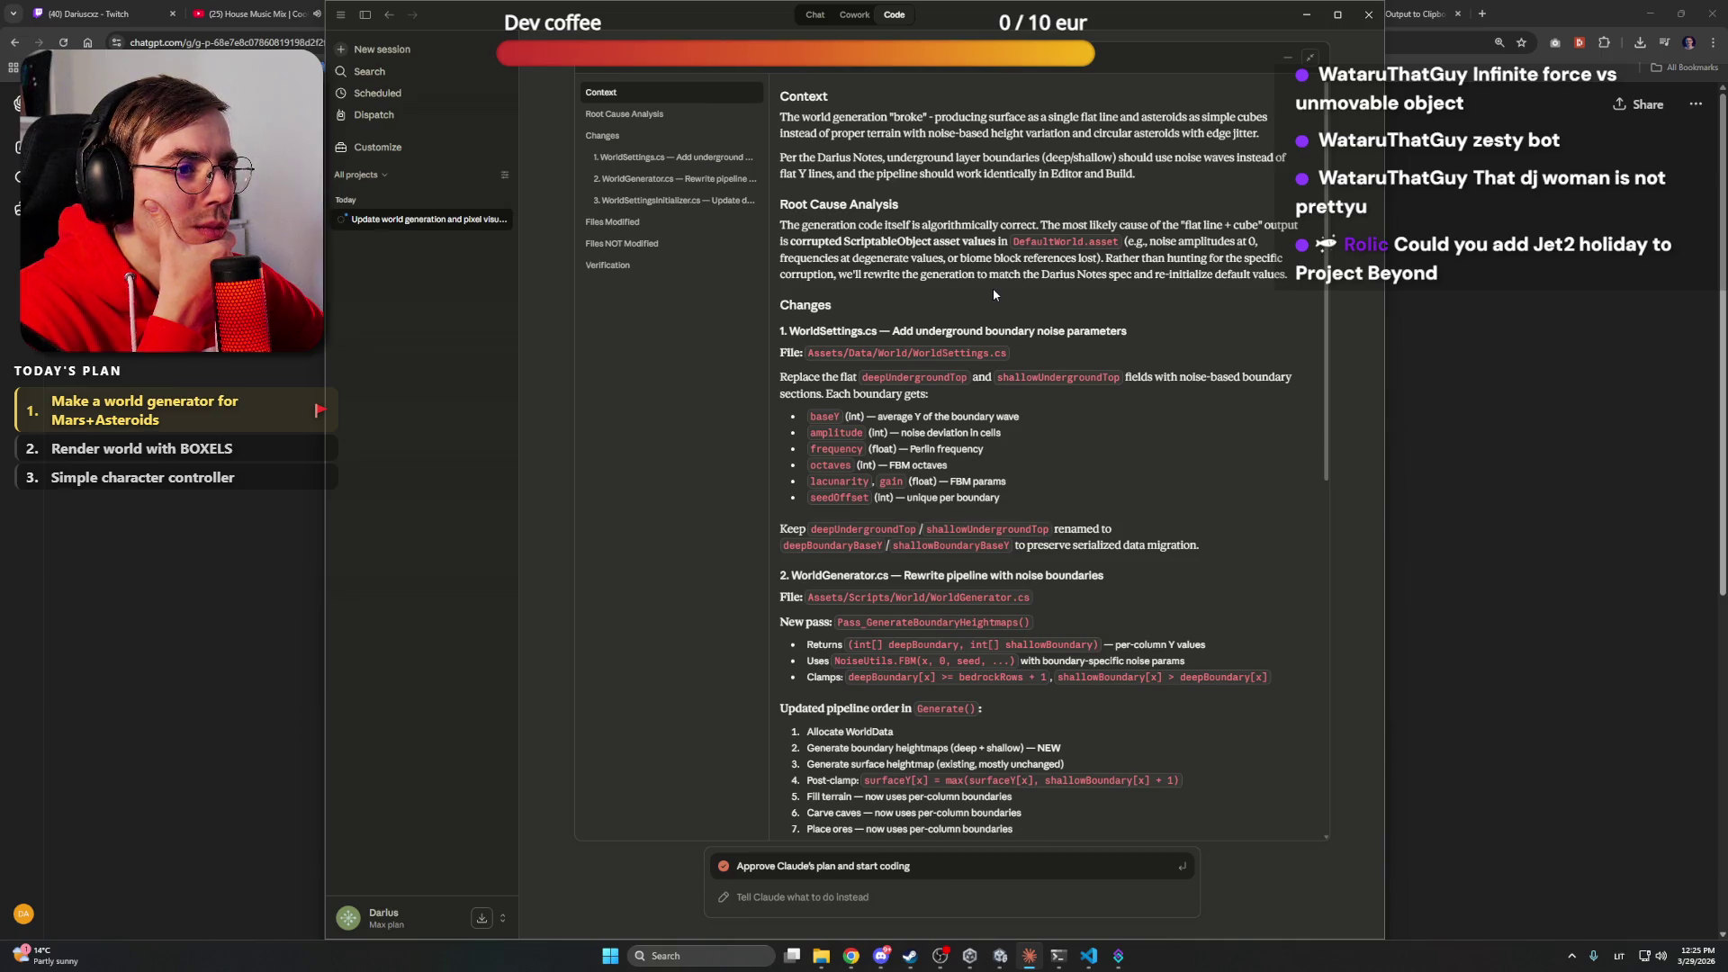
{"action": "scroll", "coordinate": [992, 288], "scroll_direction": "down", "scroll_amount": 1}
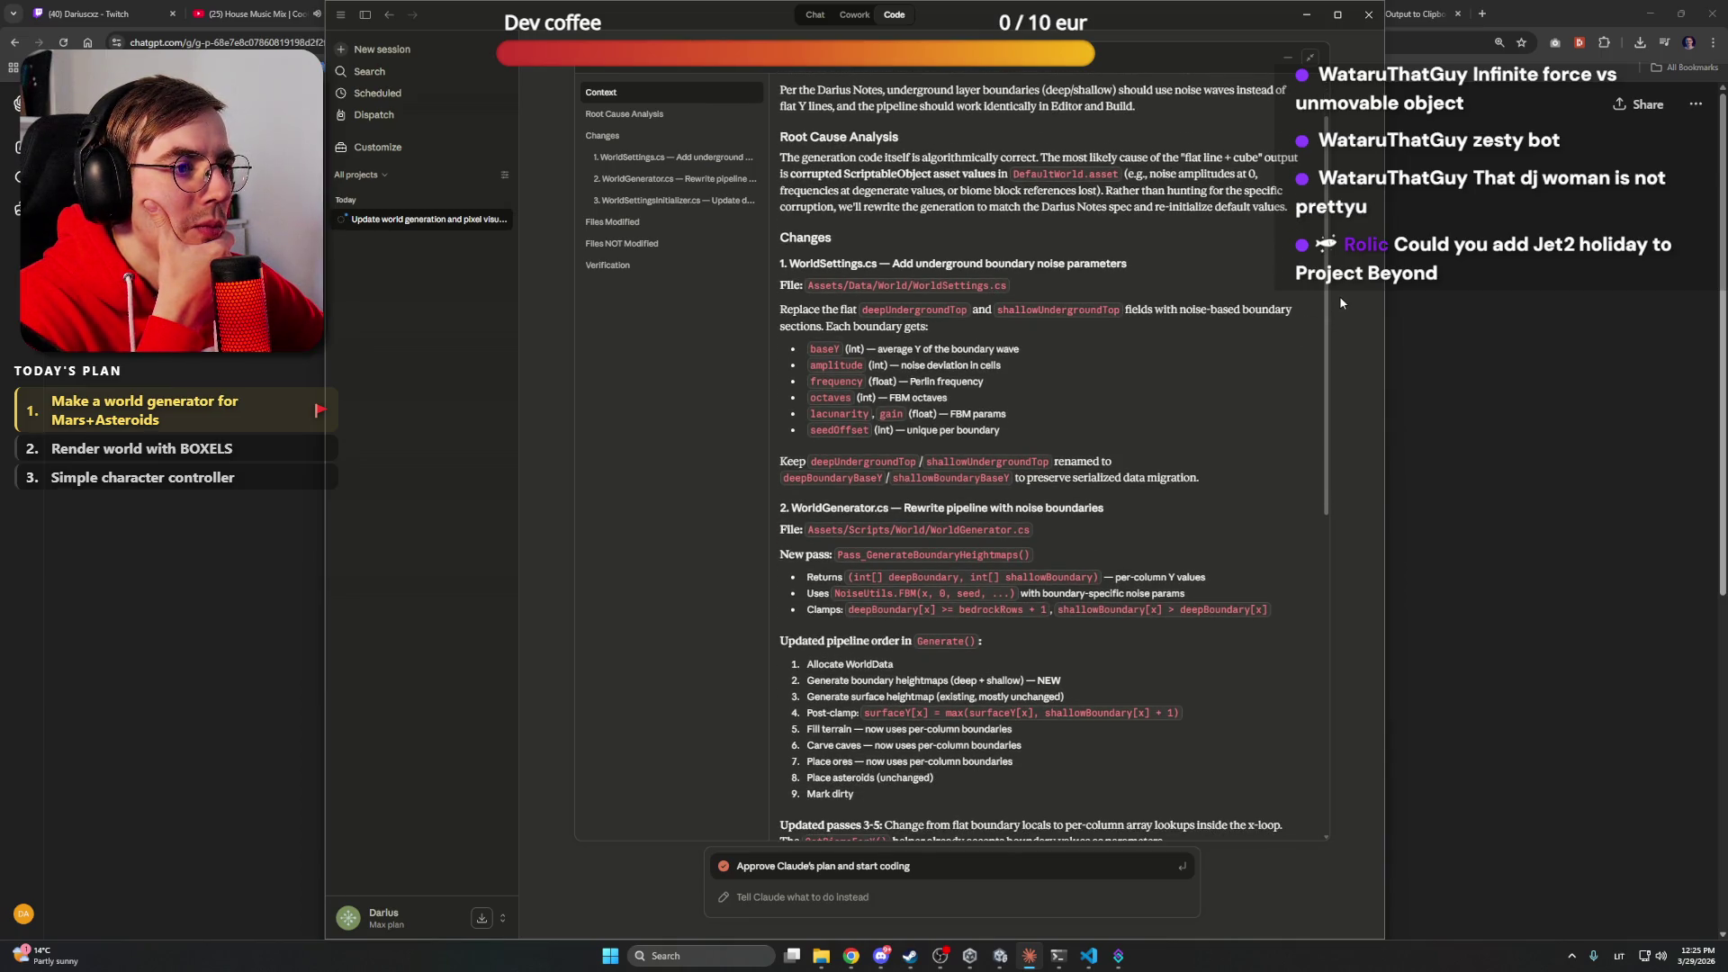
{"action": "left_click_drag", "start_coordinate": [1325, 301], "coordinate": [1326, 319]}
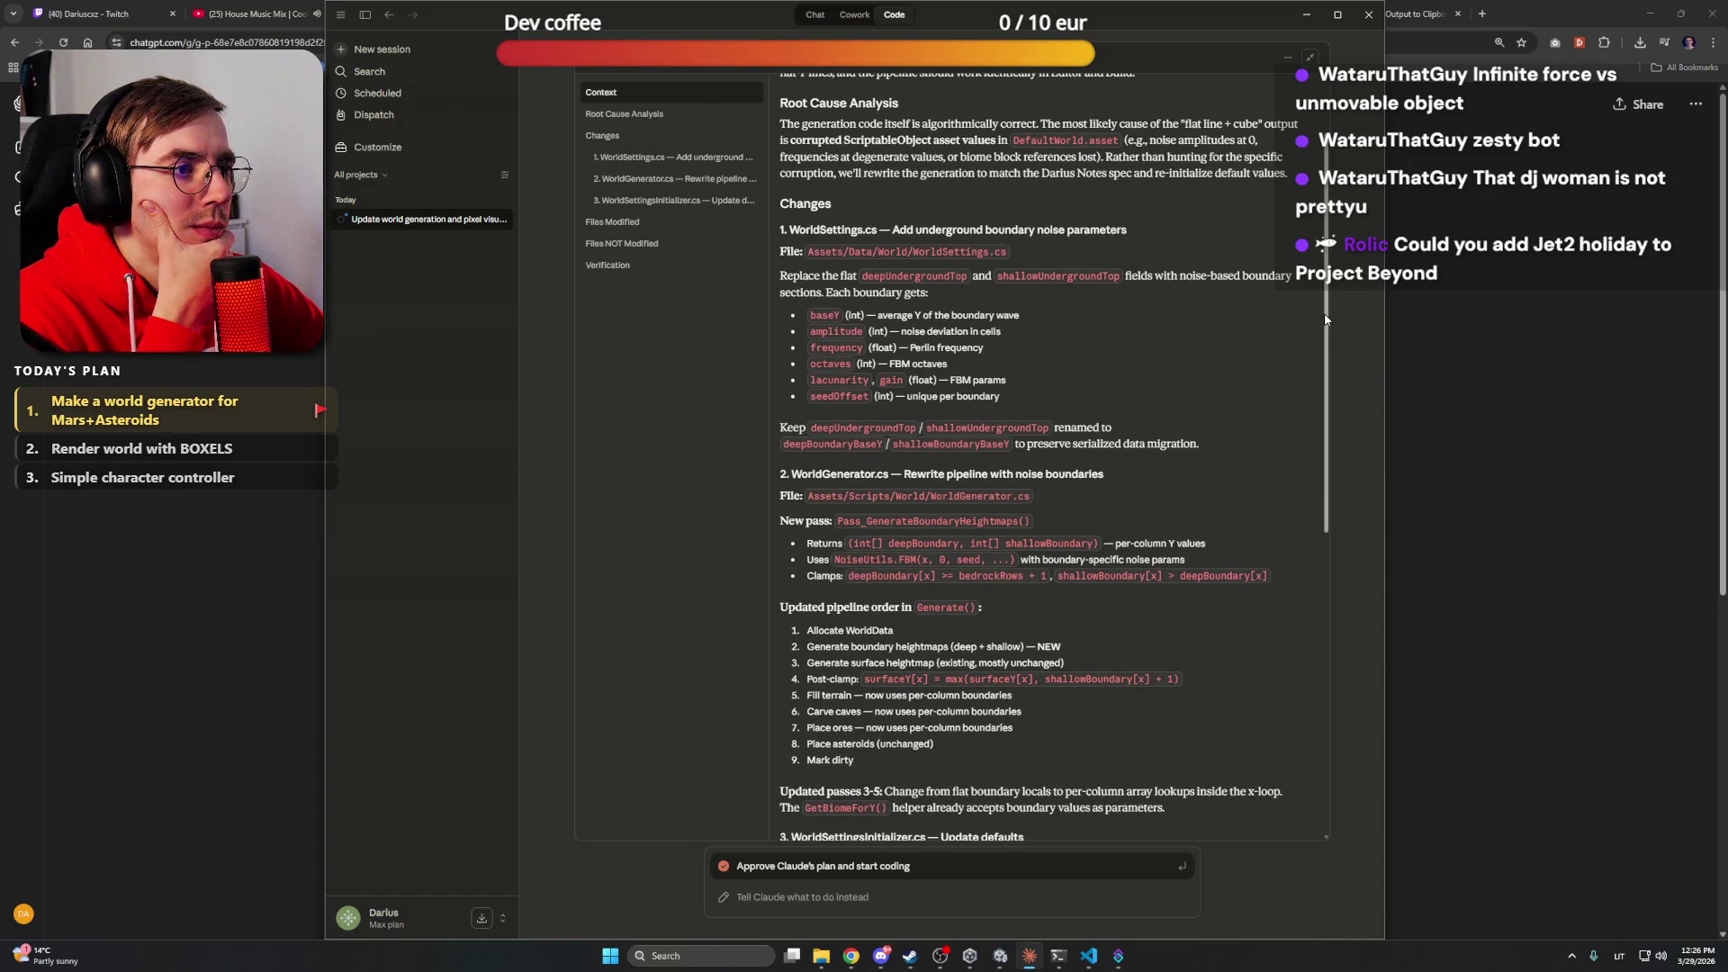
{"action": "left_click_drag", "start_coordinate": [1326, 319], "coordinate": [1322, 419]}
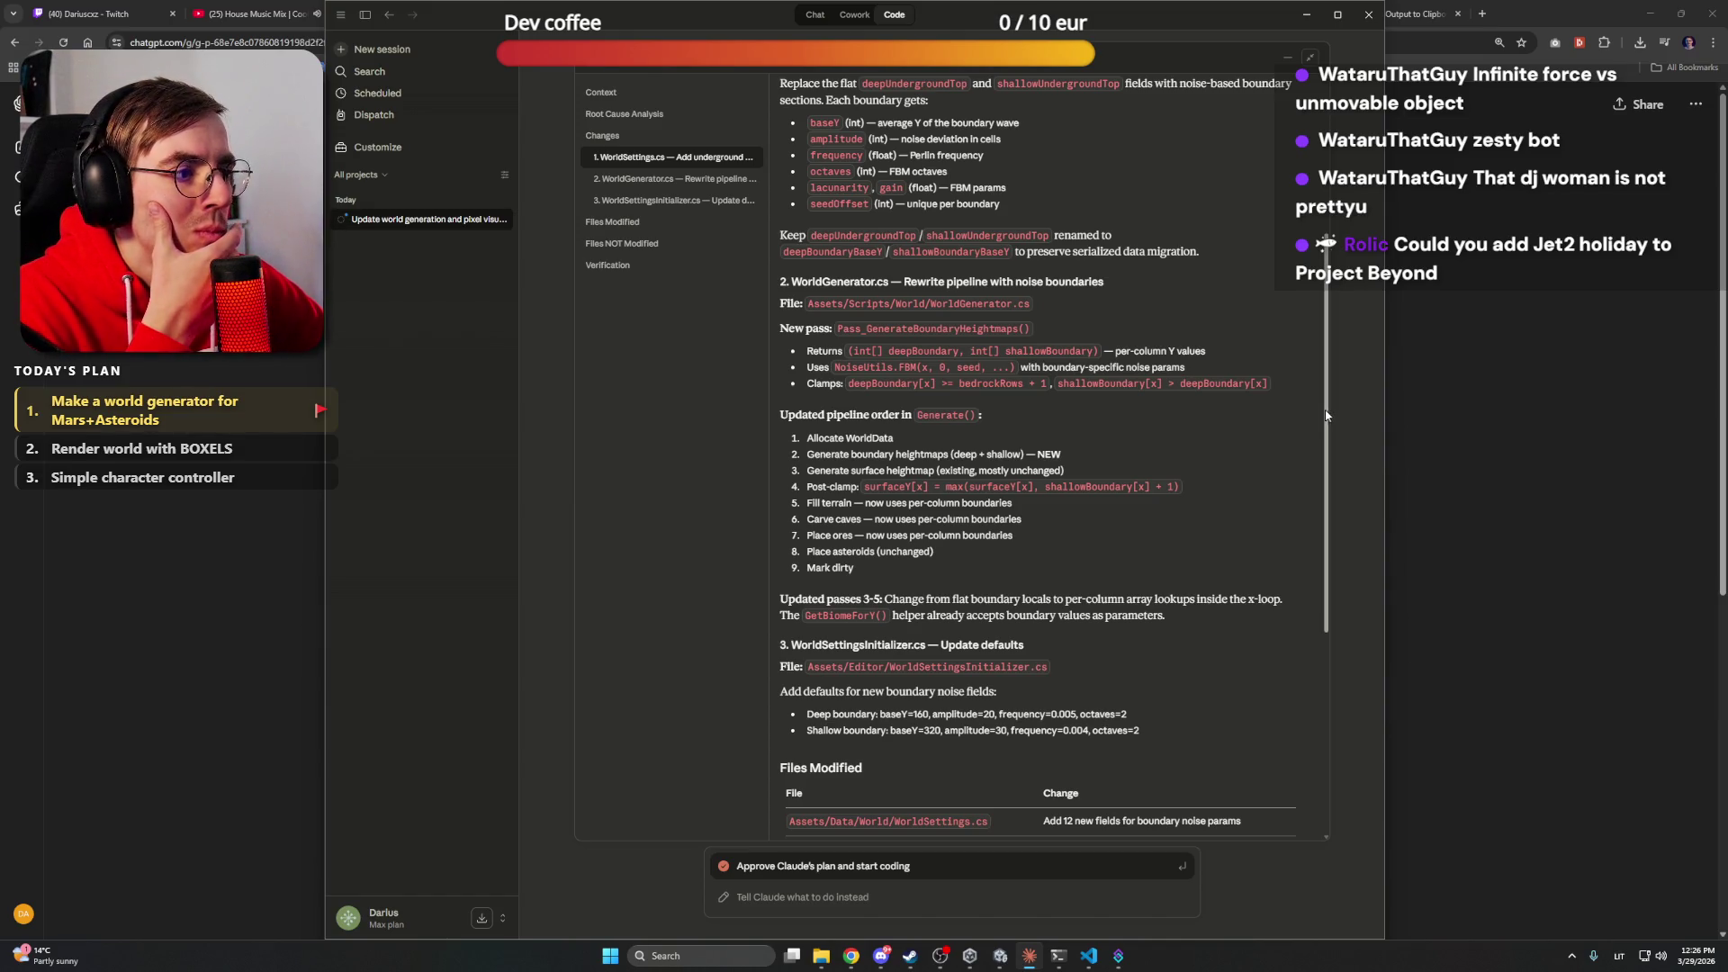
{"action": "left_click_drag", "start_coordinate": [1326, 416], "coordinate": [1331, 465]}
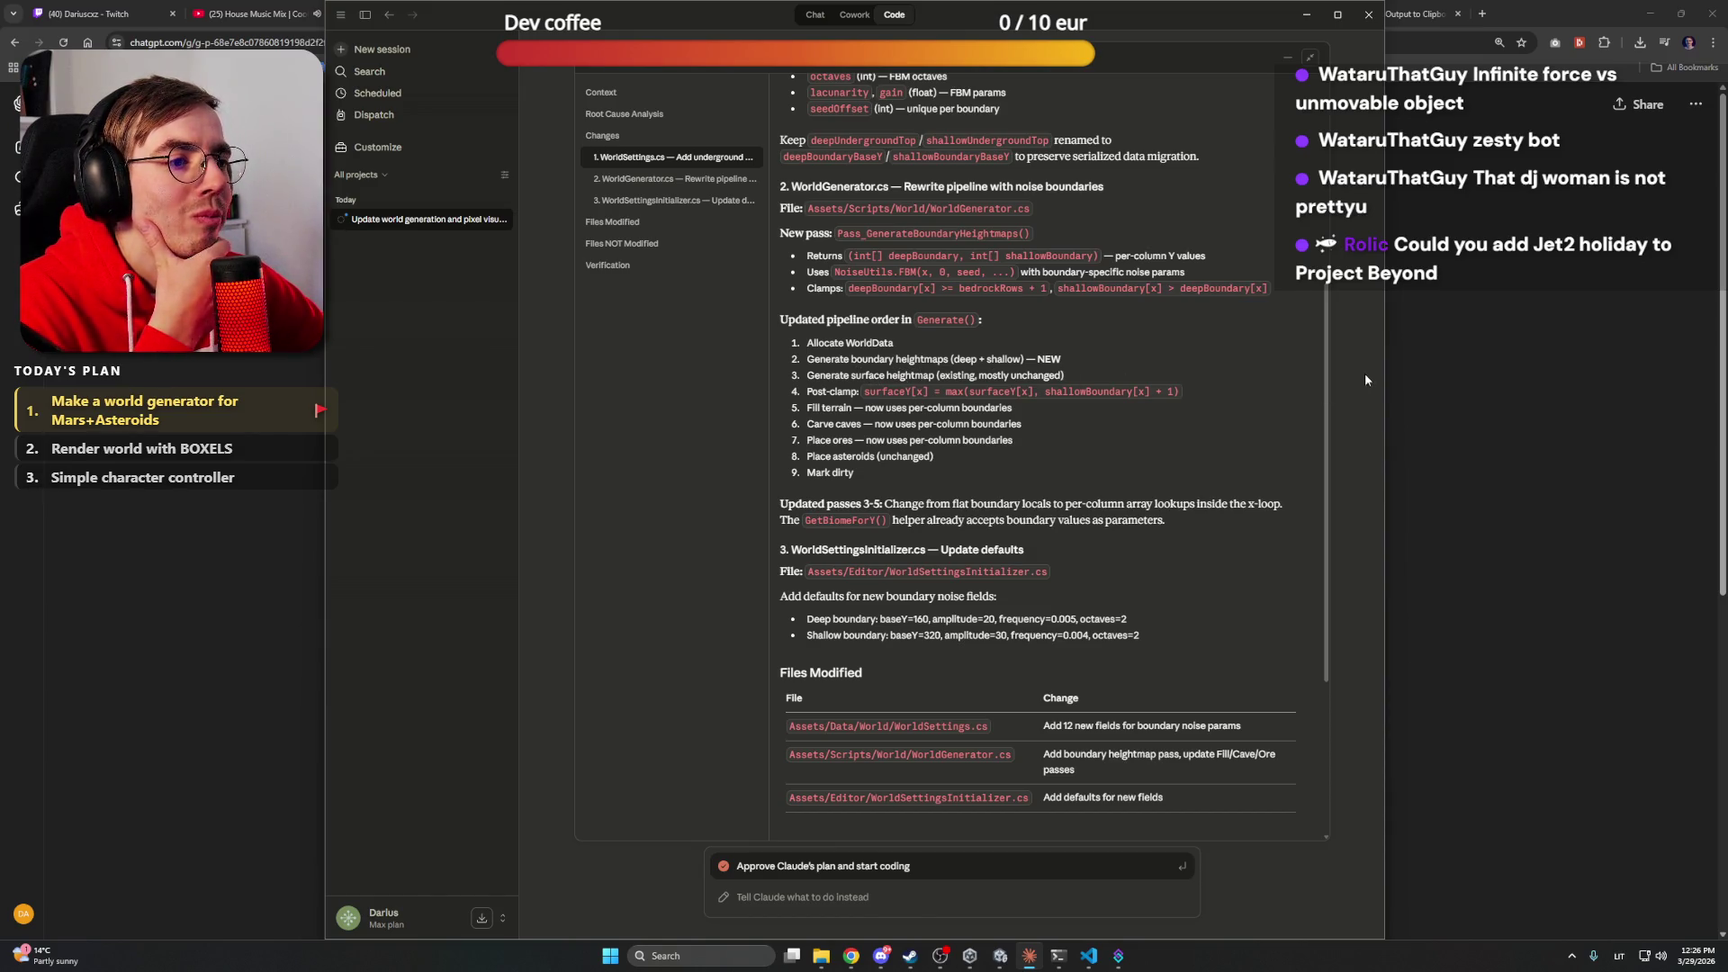
{"action": "scroll", "coordinate": [1328, 381], "scroll_direction": "down", "scroll_amount": 1}
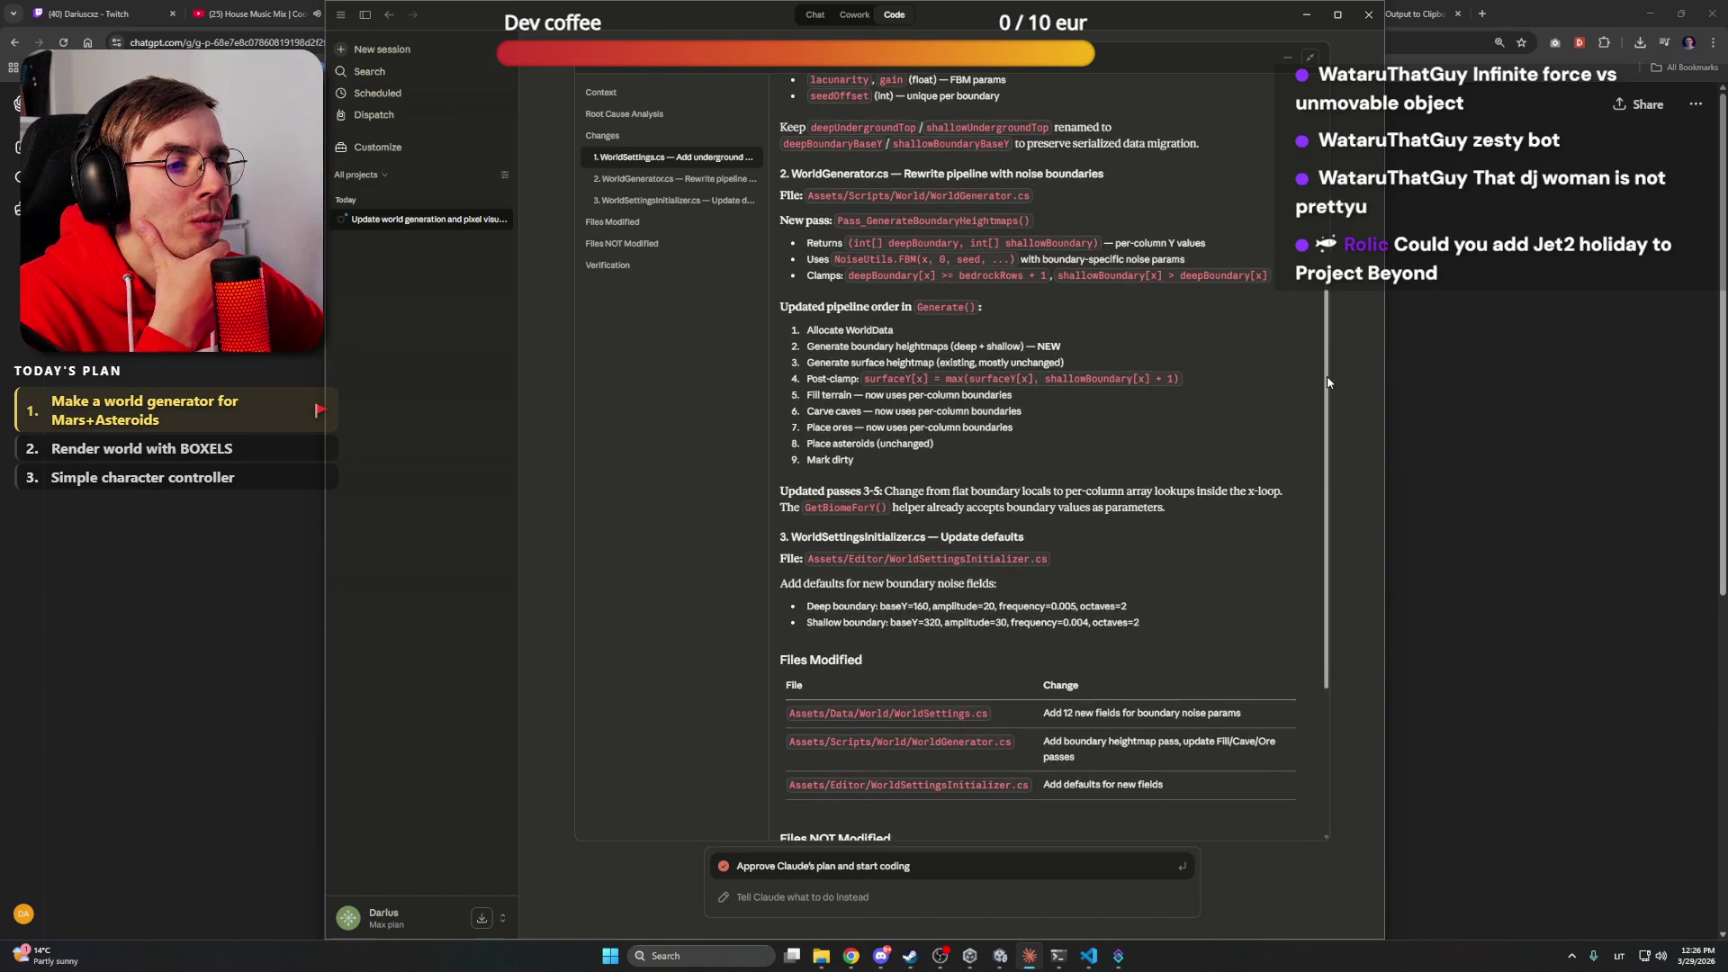
{"action": "scroll", "coordinate": [1329, 383], "scroll_direction": "down", "scroll_amount": 1}
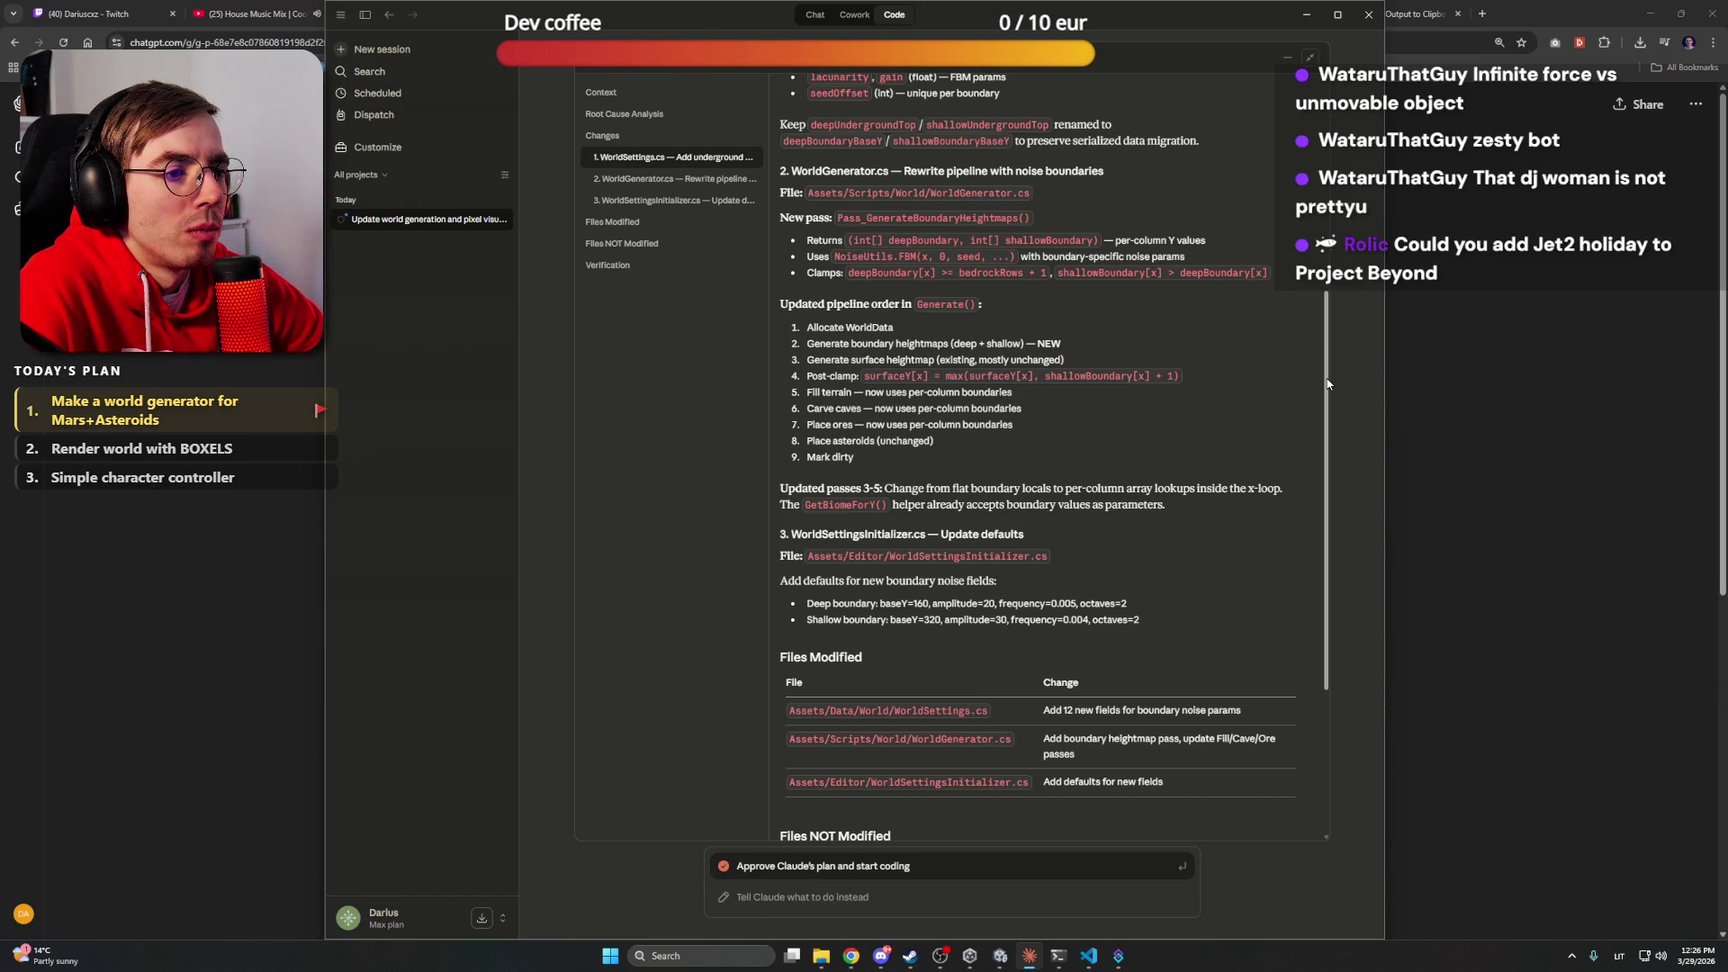
{"action": "left_click_drag", "start_coordinate": [1327, 385], "coordinate": [1325, 425]}
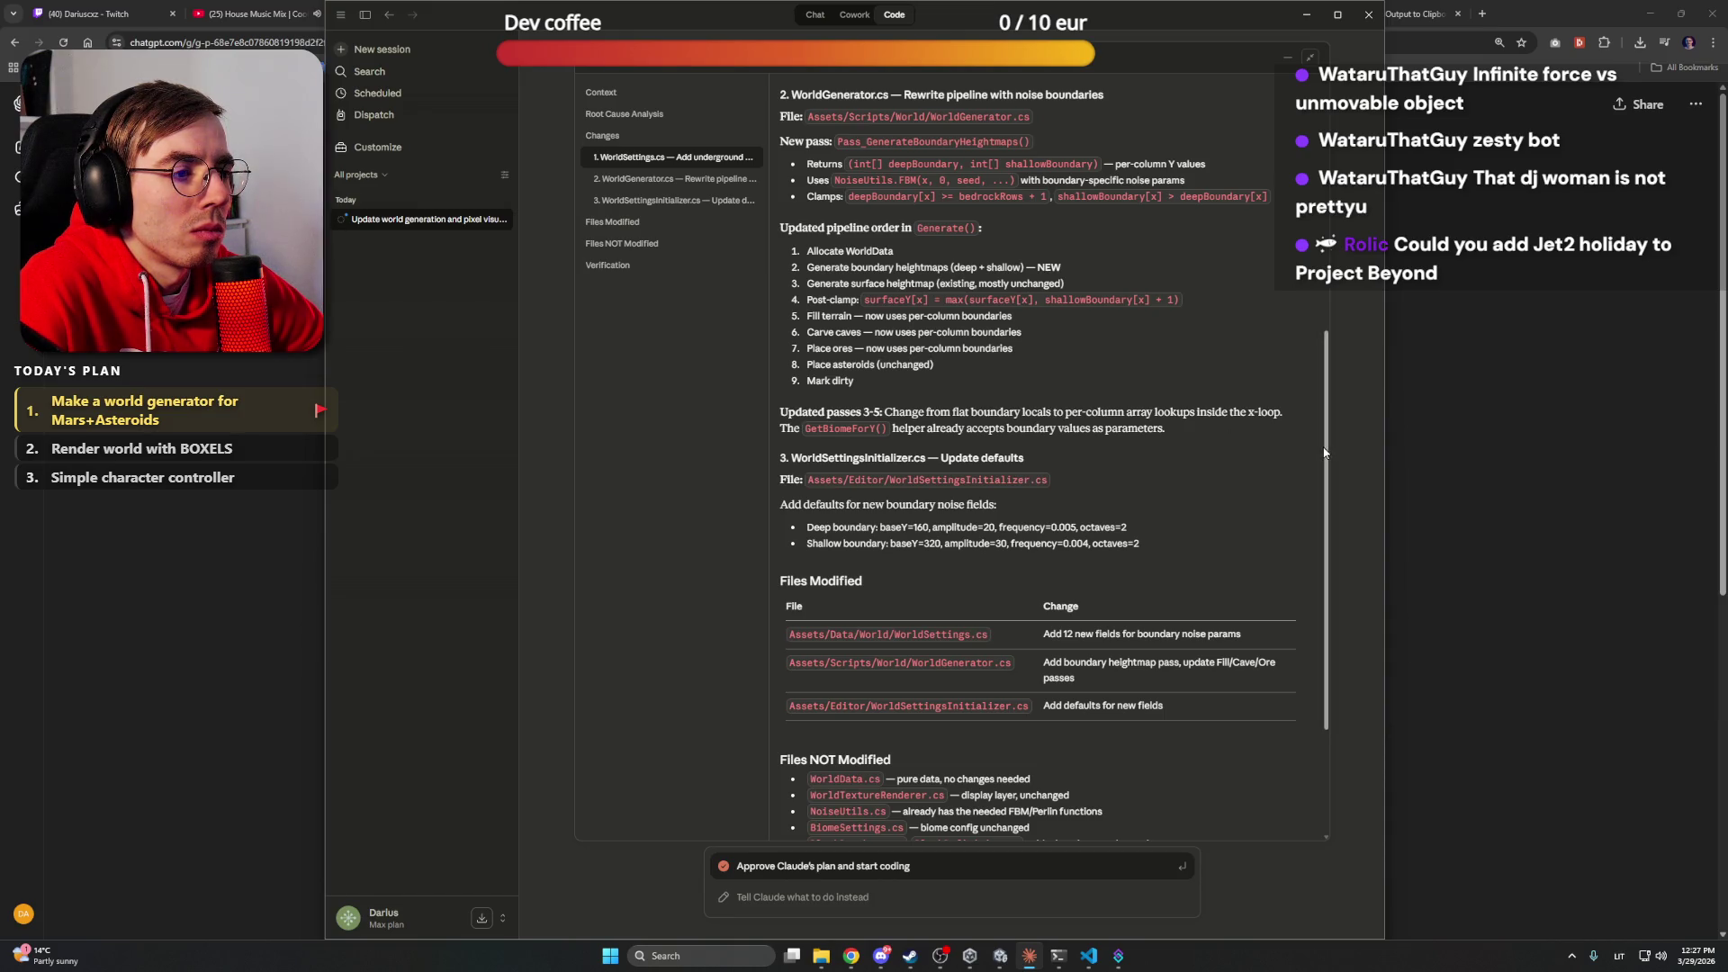
{"action": "left_click_drag", "start_coordinate": [1326, 452], "coordinate": [1327, 464]}
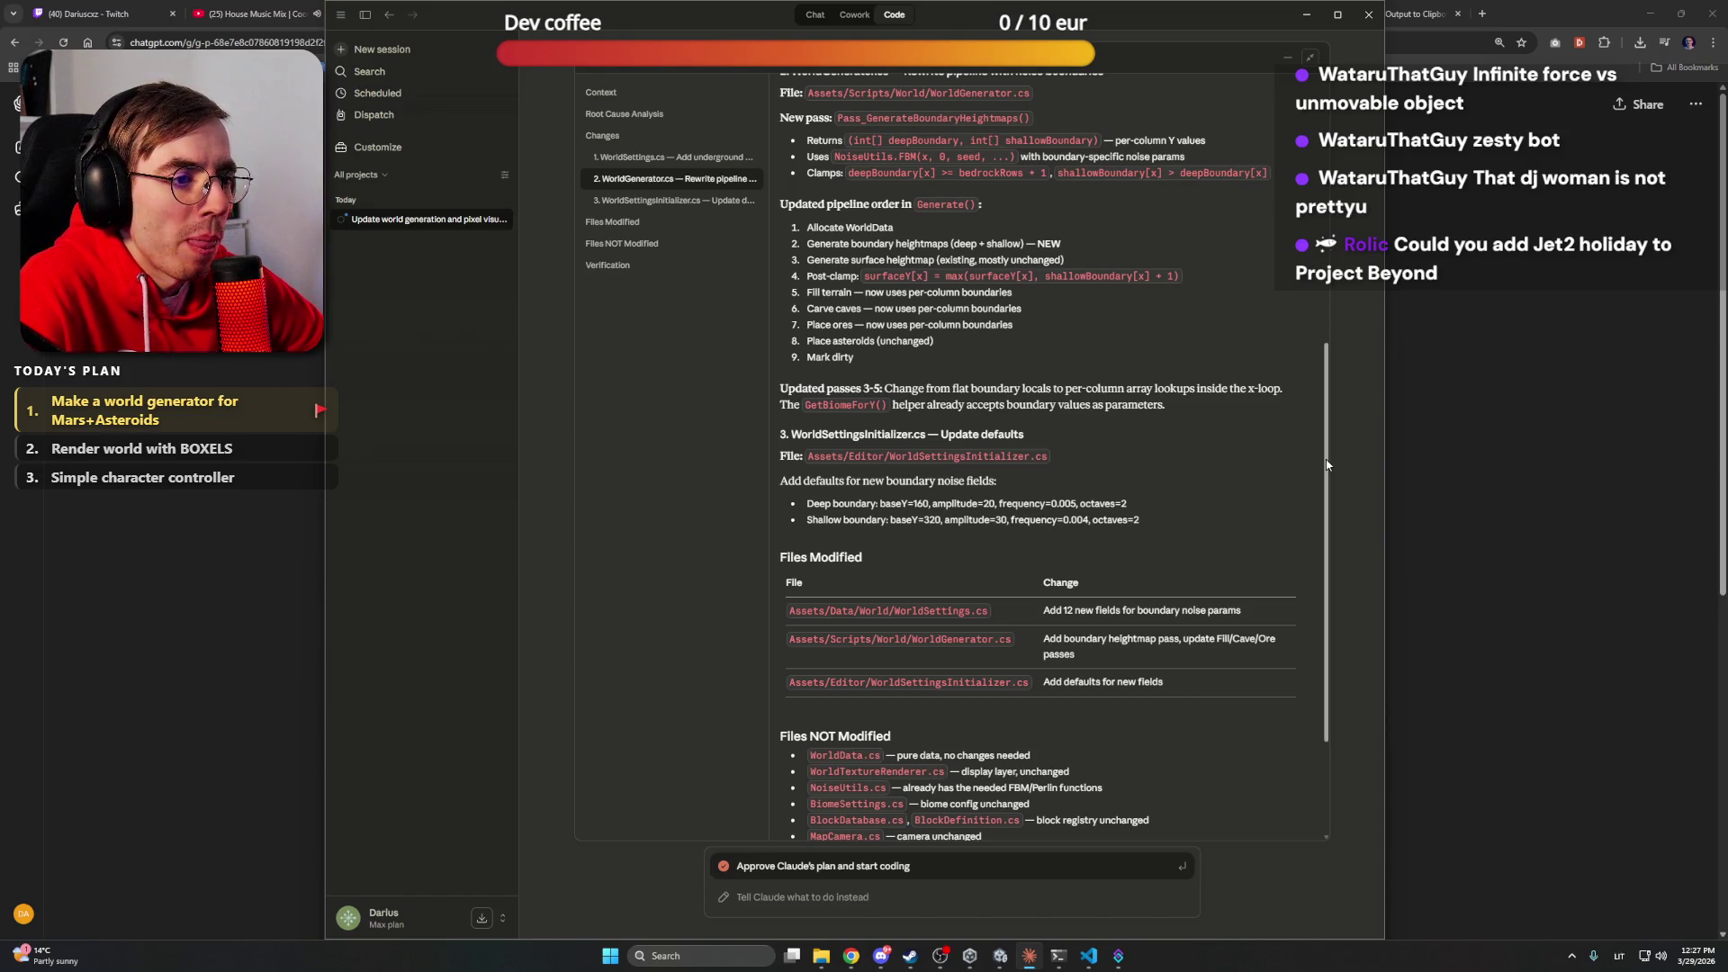
{"action": "left_click_drag", "start_coordinate": [1326, 465], "coordinate": [1323, 485]}
{"action": "left_click_drag", "start_coordinate": [1323, 495], "coordinate": [1326, 514]}
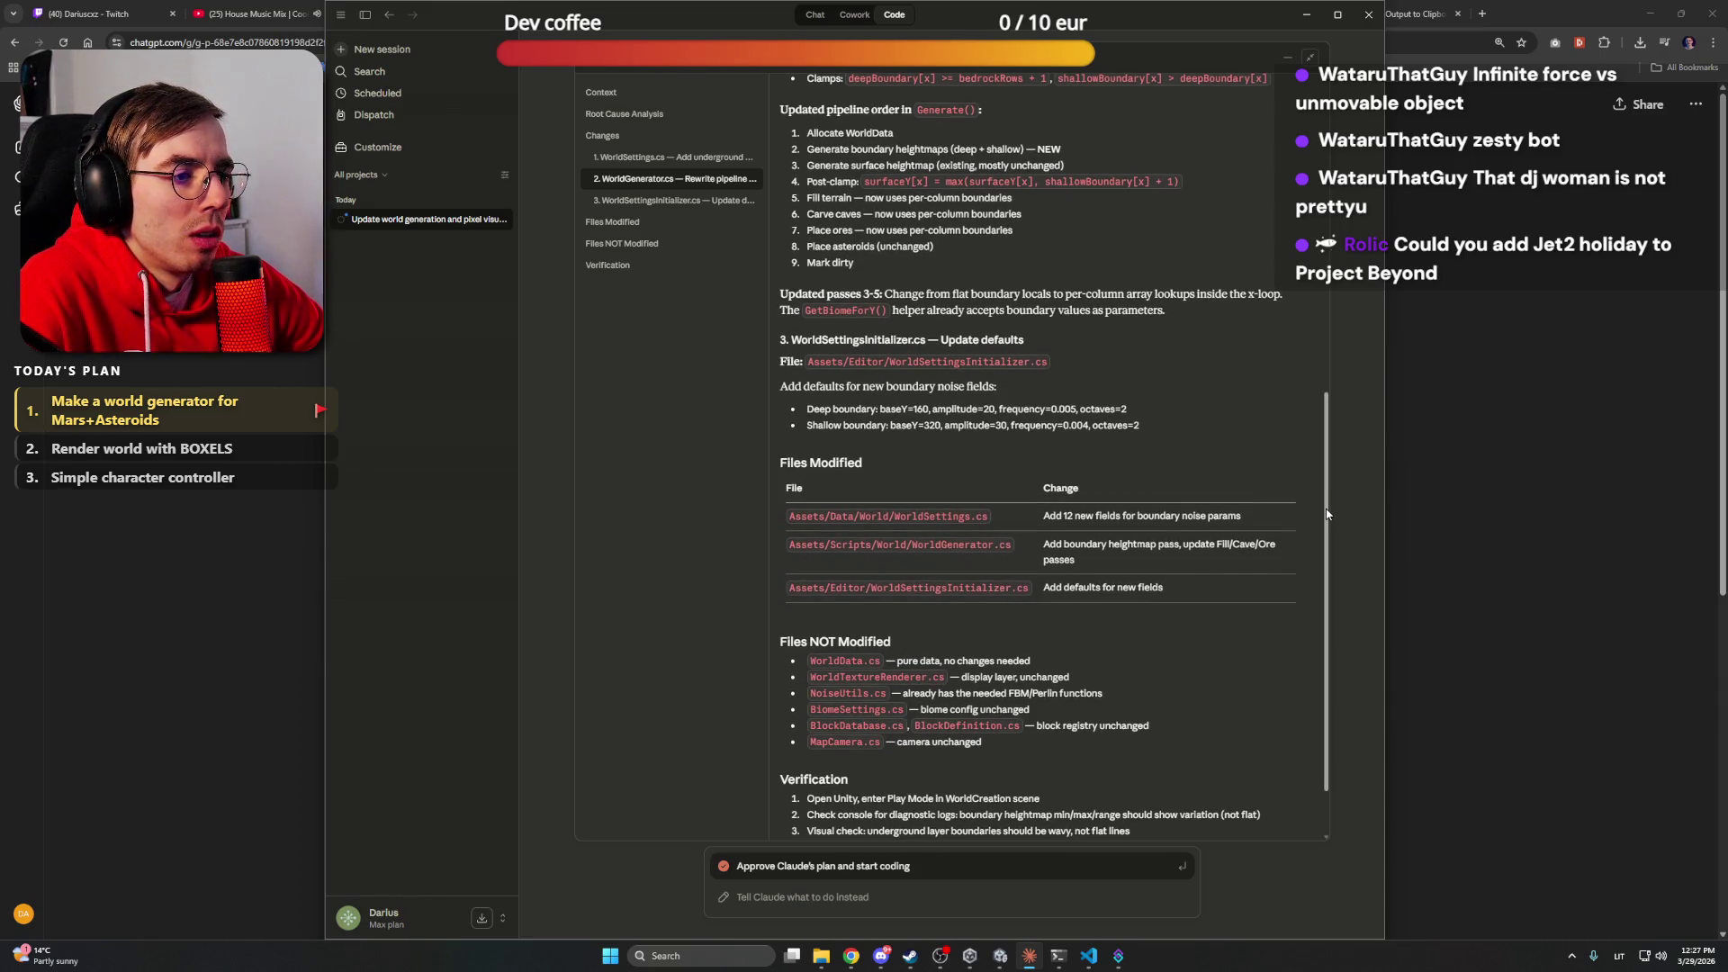
{"action": "scroll", "coordinate": [1326, 514], "scroll_direction": "down", "scroll_amount": 2}
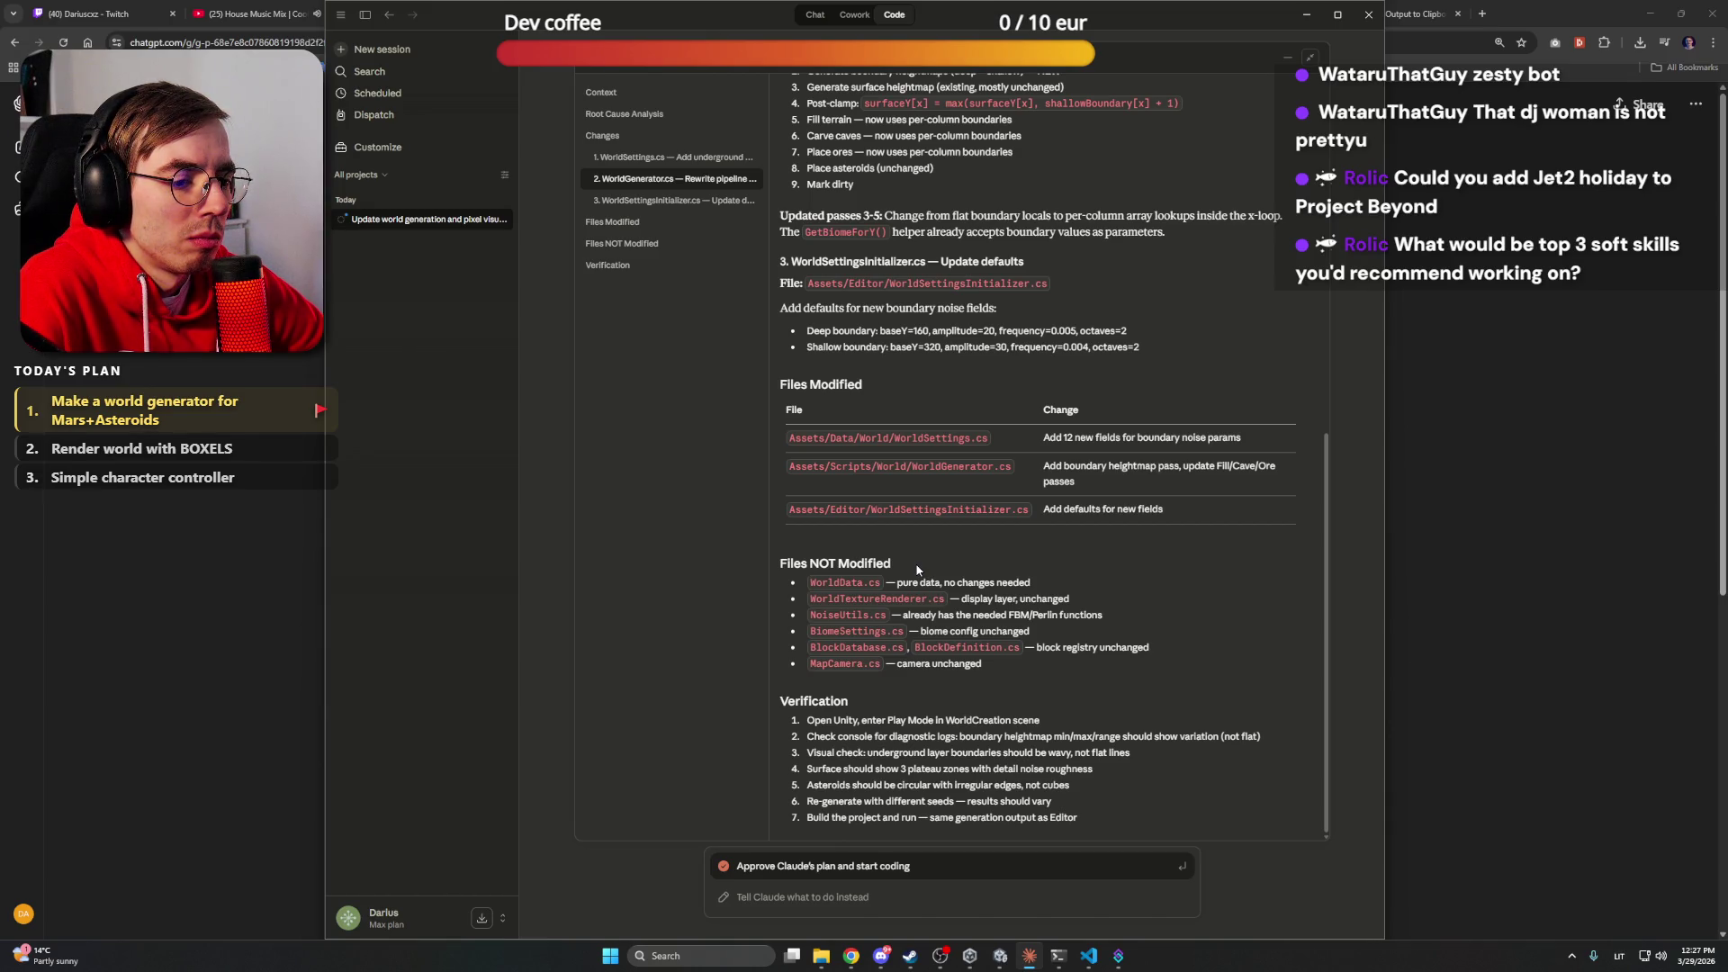
Approve Claude's plan and always allow its file edits for this session
{"action": "left_click", "coordinate": [859, 866]}
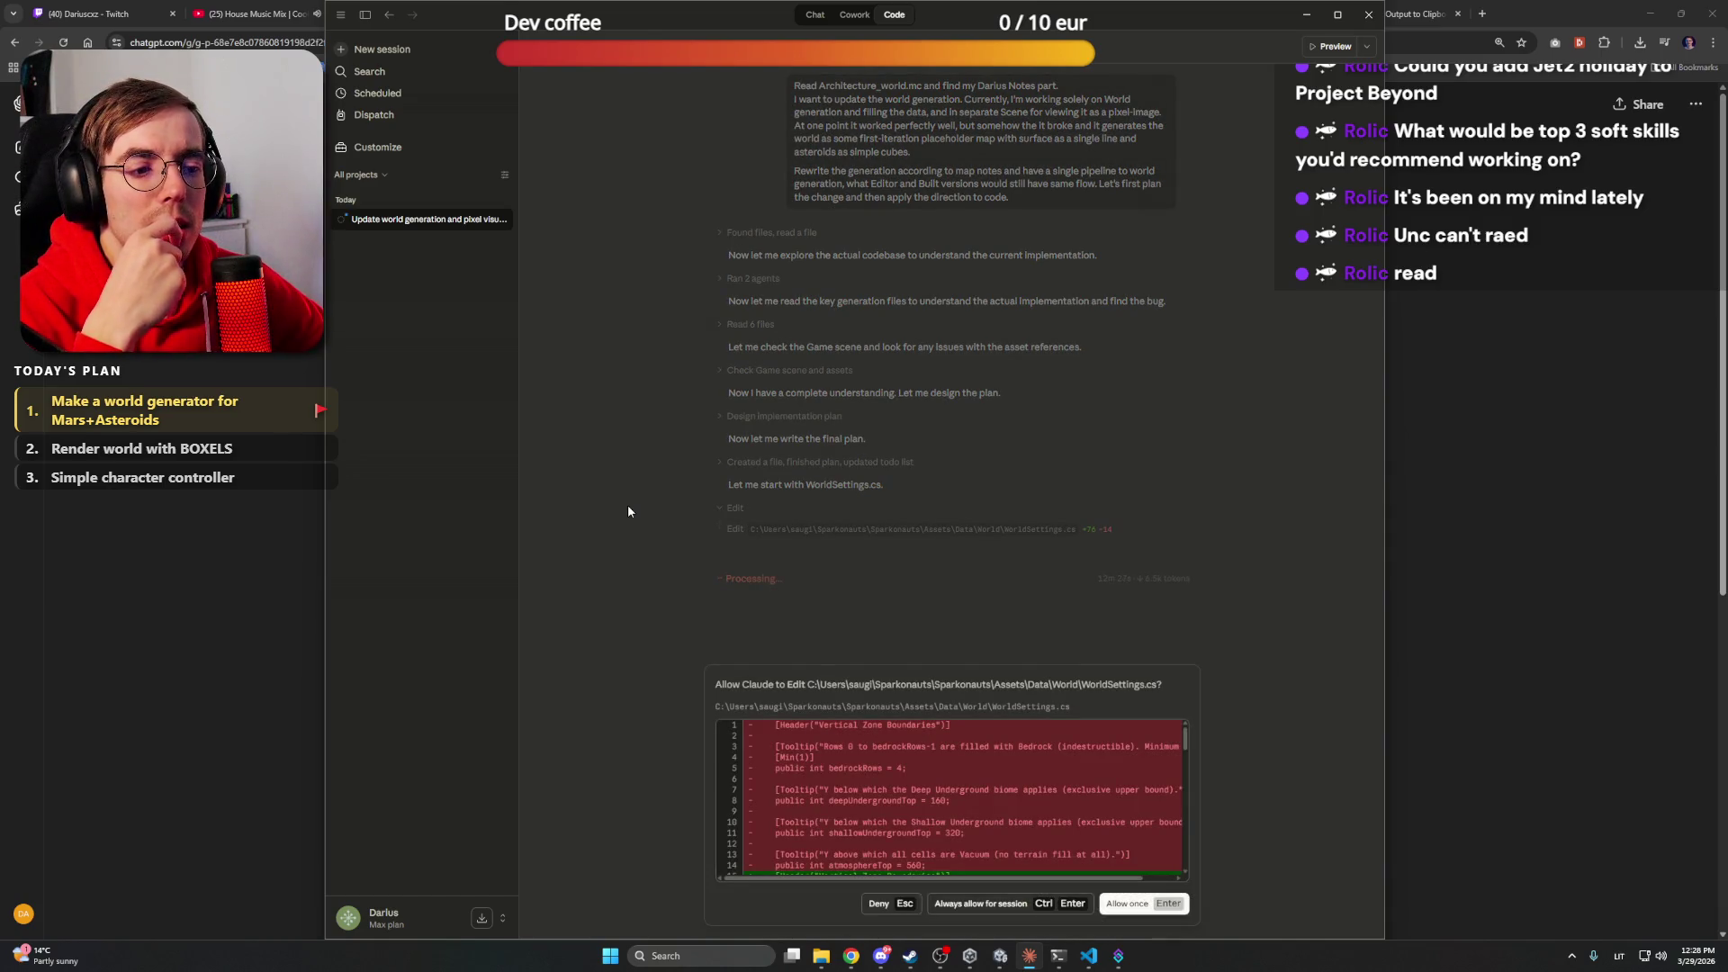
{"action": "scroll", "coordinate": [1113, 815], "scroll_direction": "down", "scroll_amount": 5}
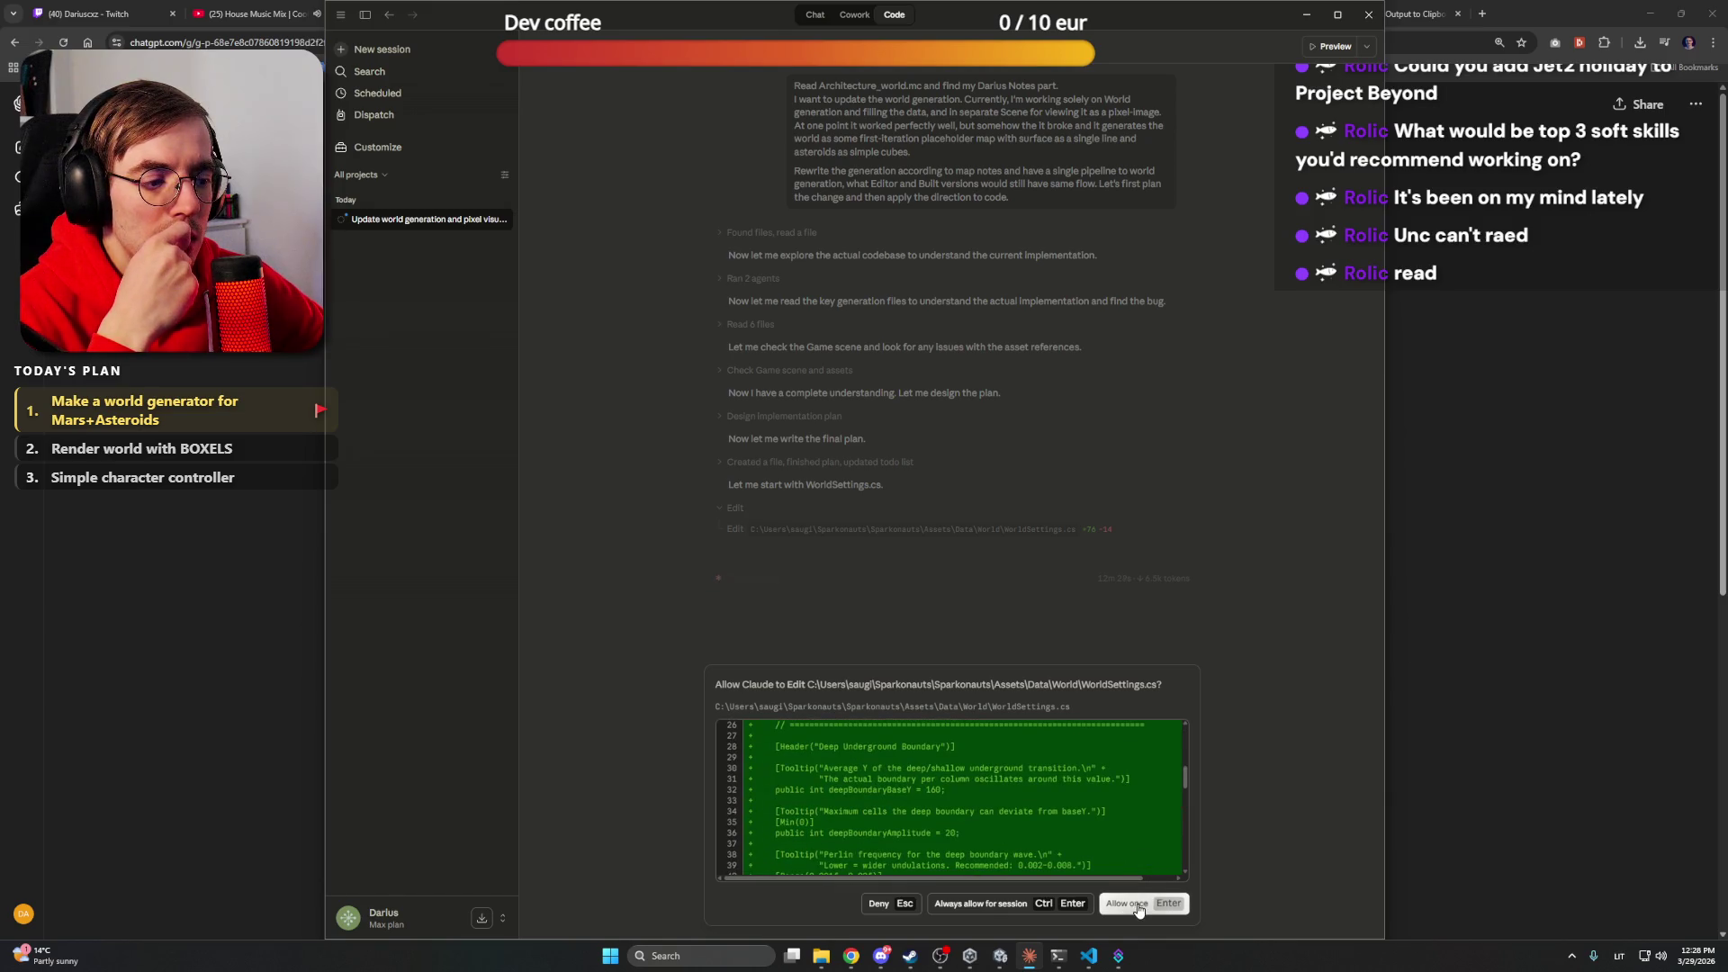
{"action": "left_click", "coordinate": [998, 905]}
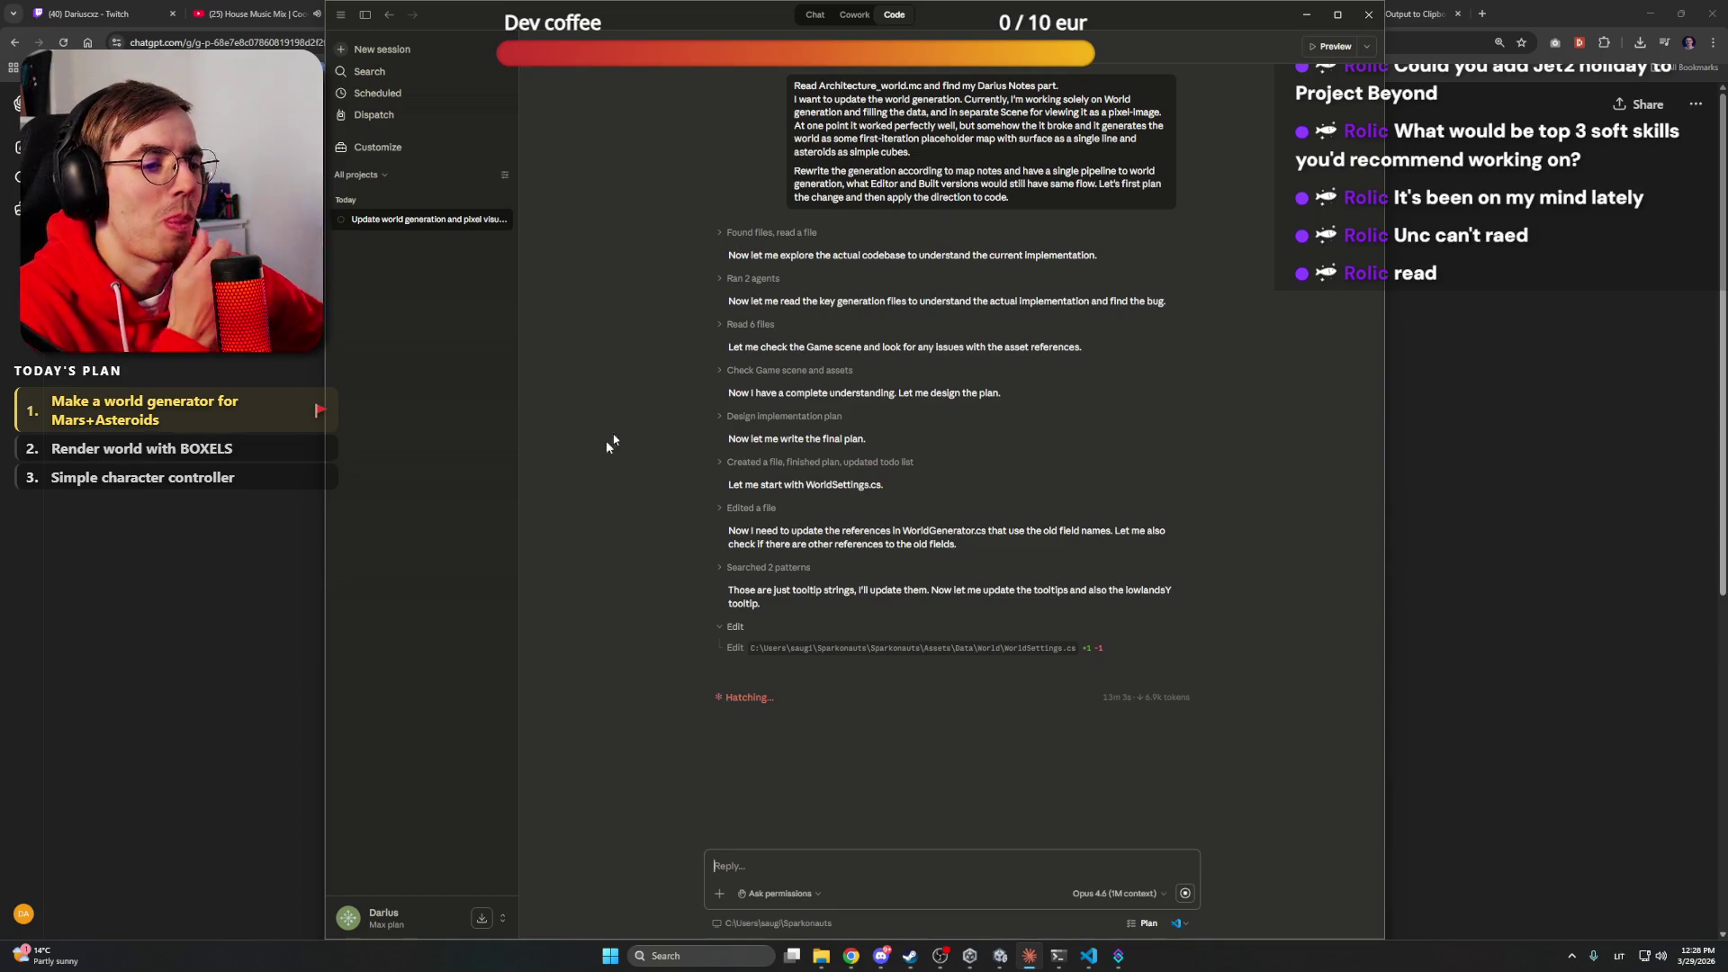
{"action": "left_click", "coordinate": [1550, 6]}
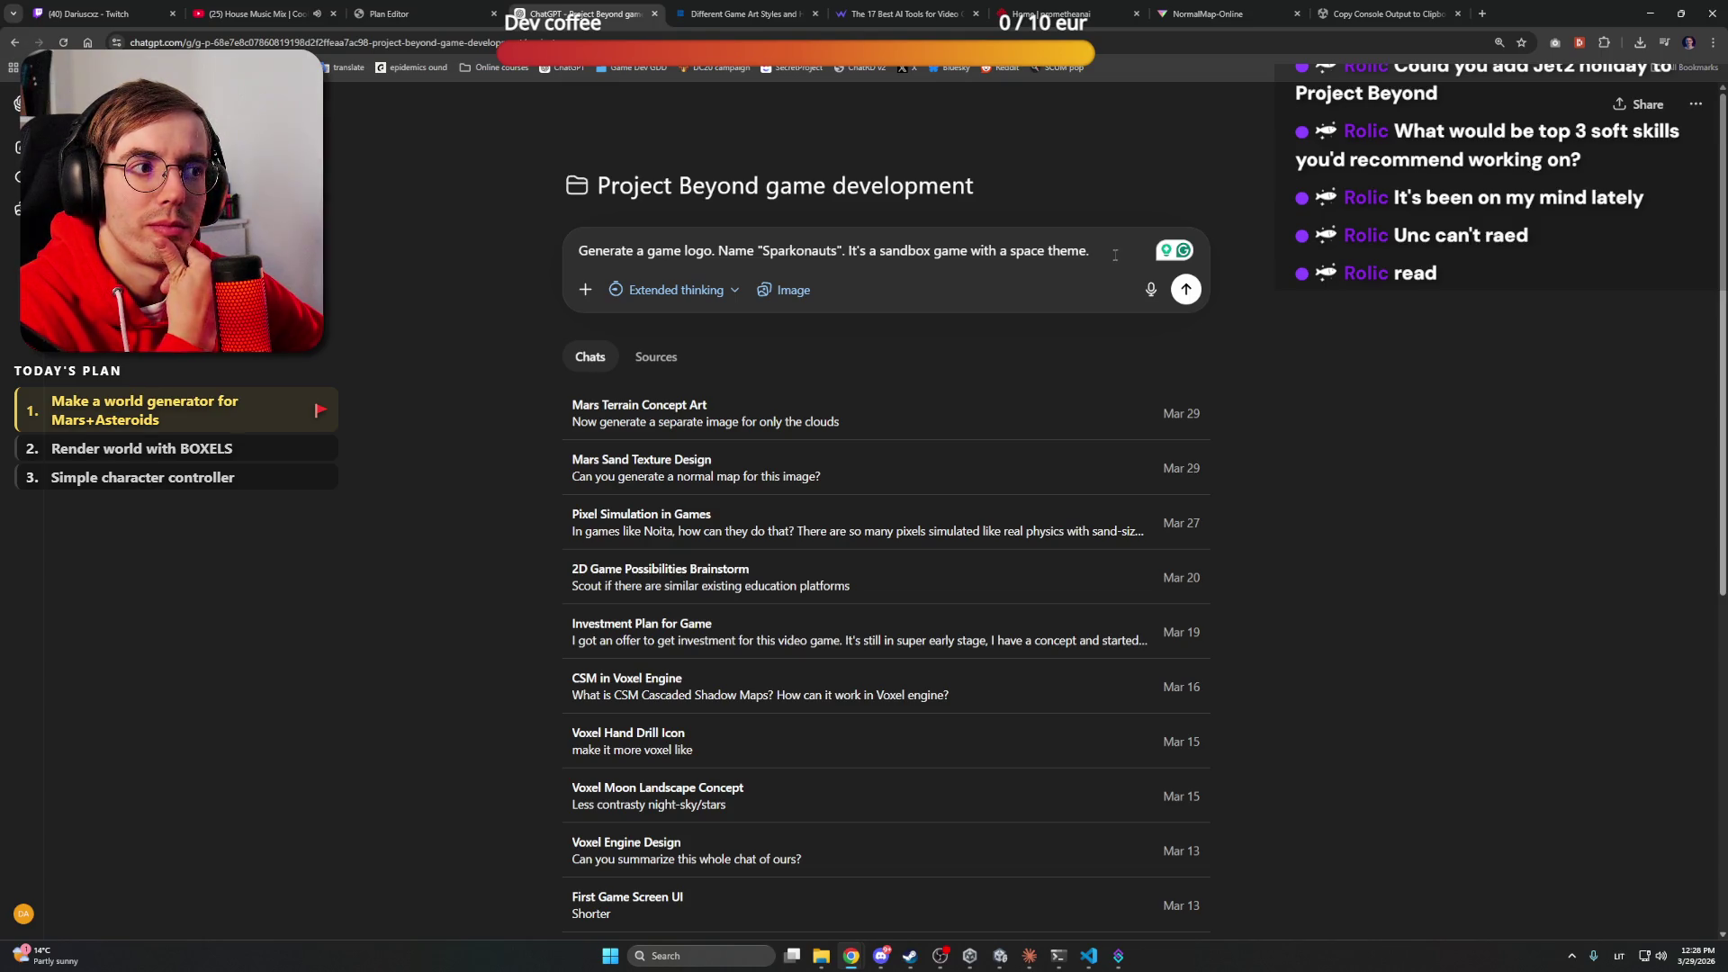
Finish the logo prompt asking for a cozy 3D logo like Hytale or Minecraft and send it
{"action": "type", "text": "Can"}
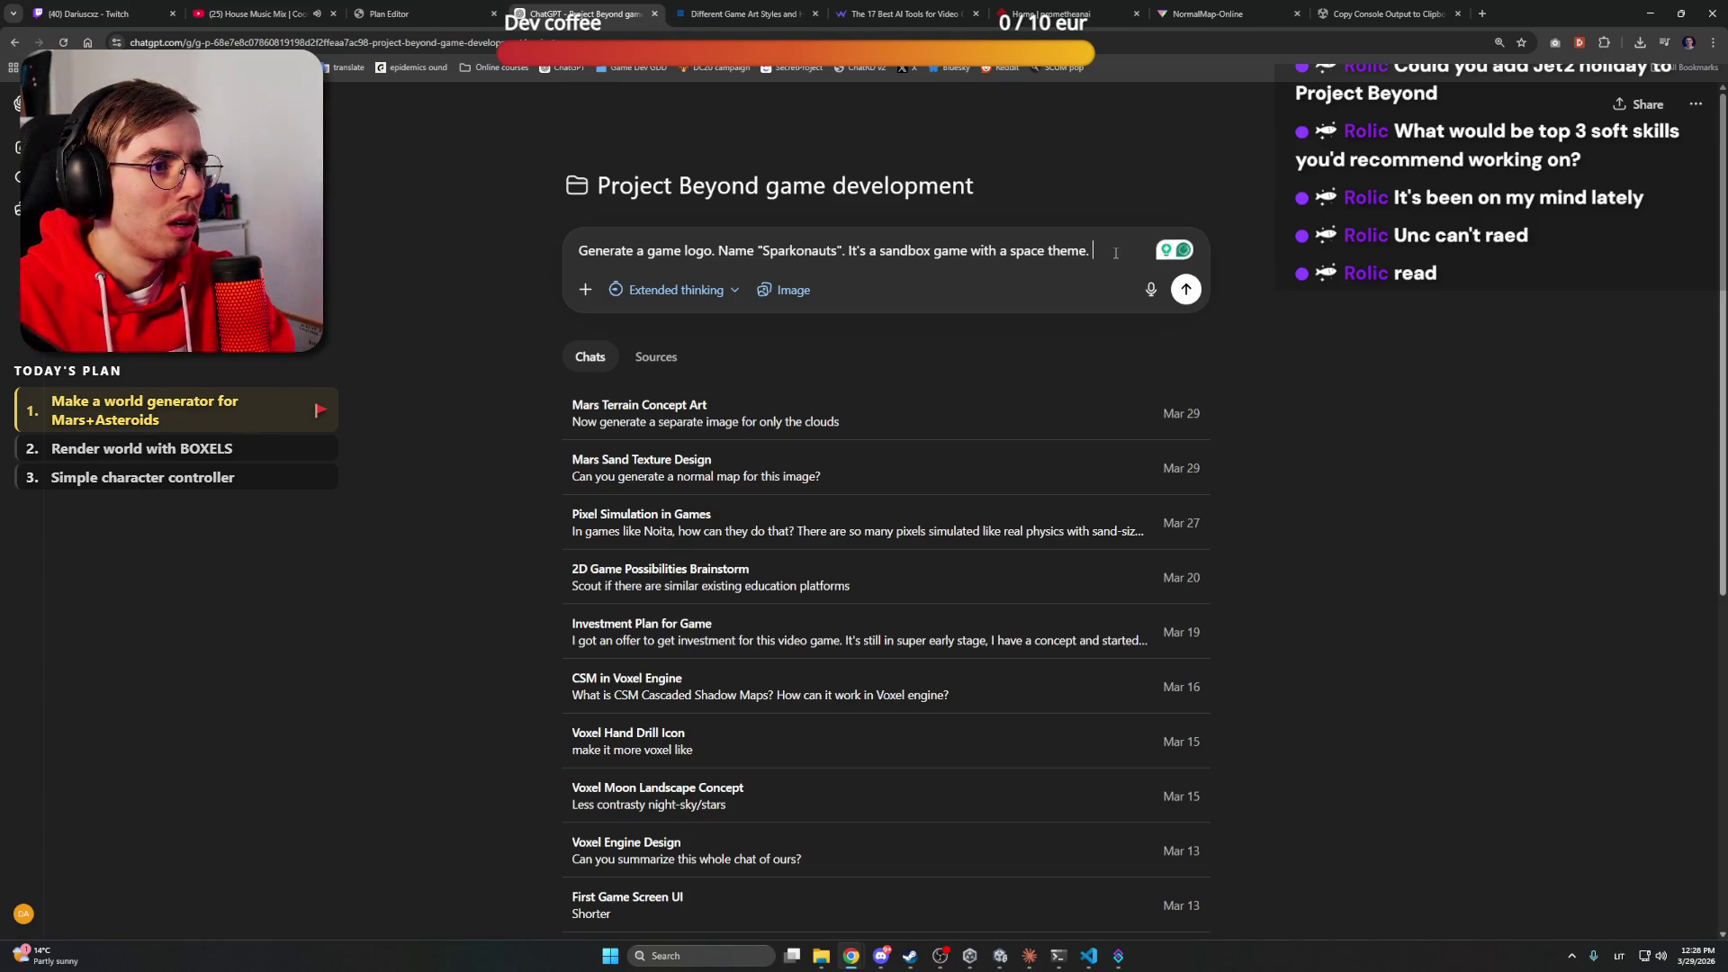
{"action": "type", "text": " be simila"}
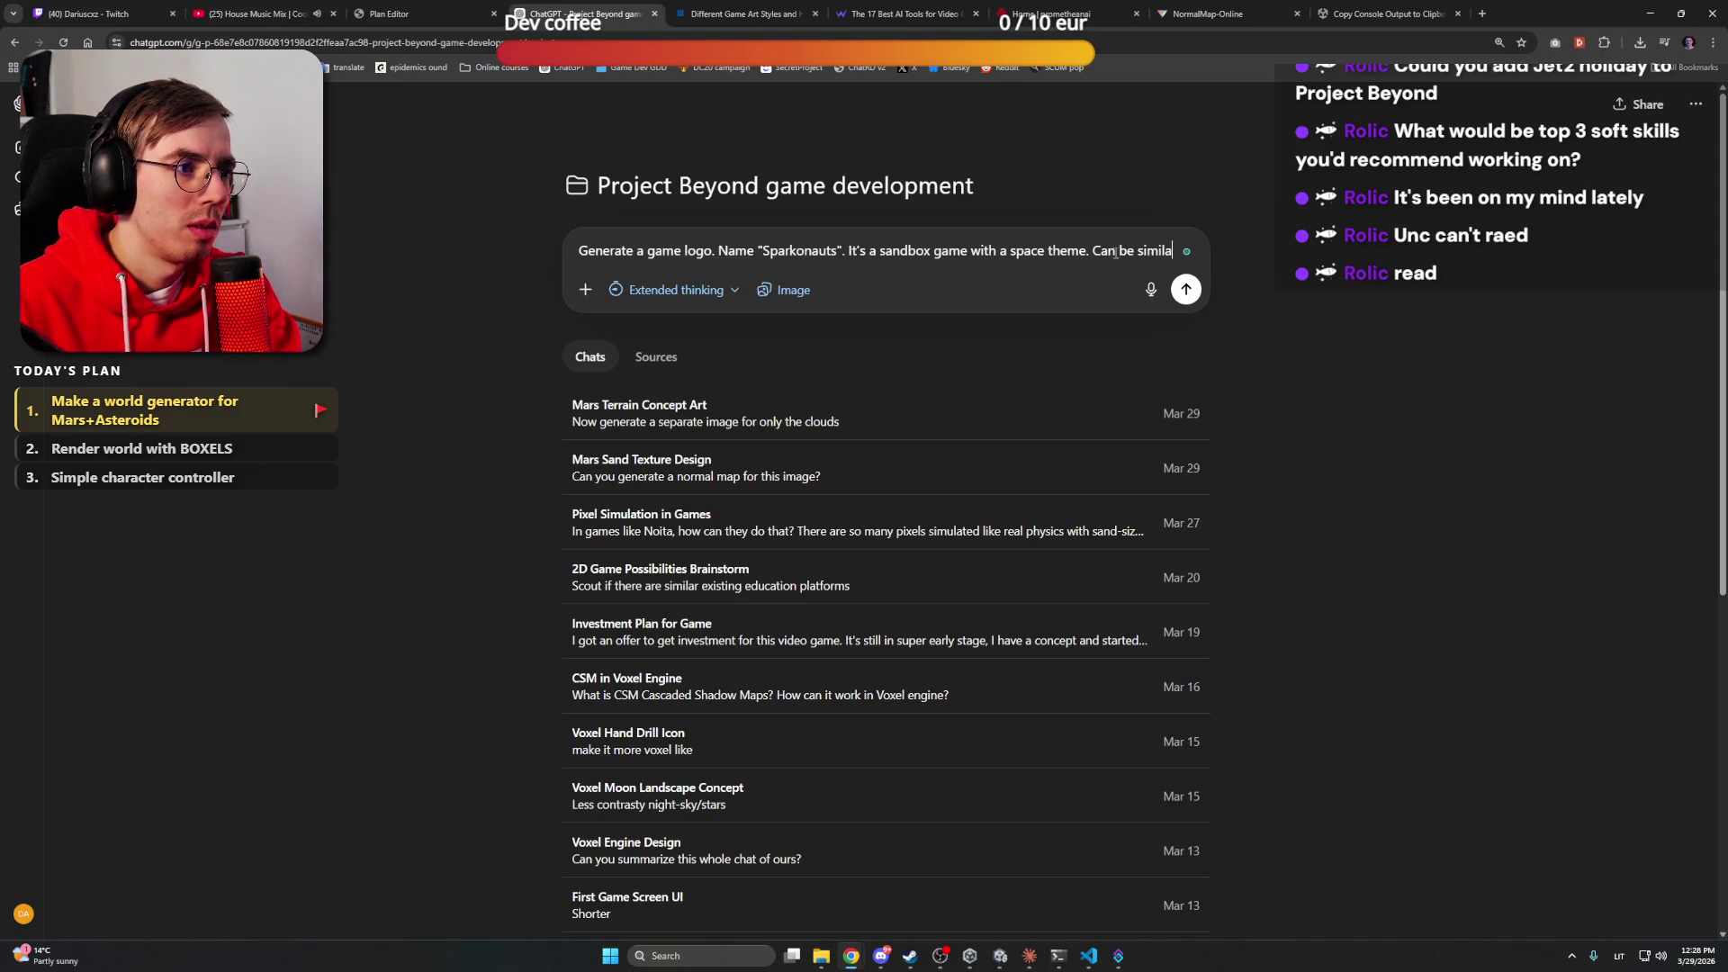
{"action": "type", "text": "r to Hyta"}
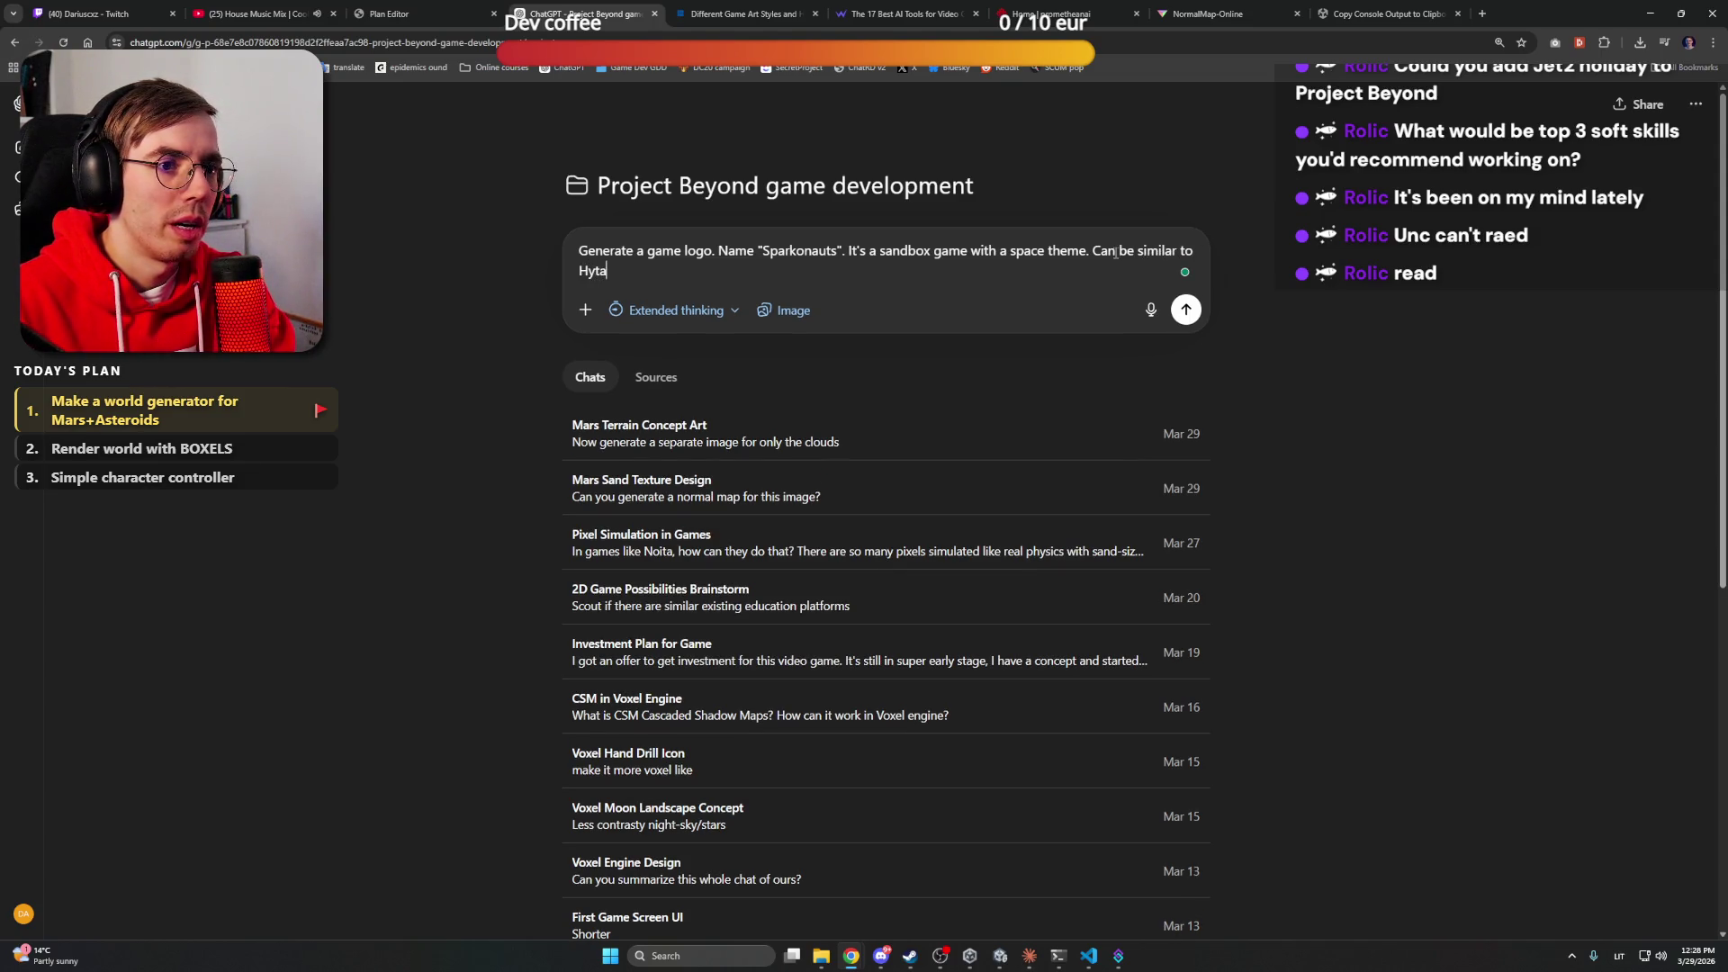
{"action": "type", "text": "le or Minecraf"}
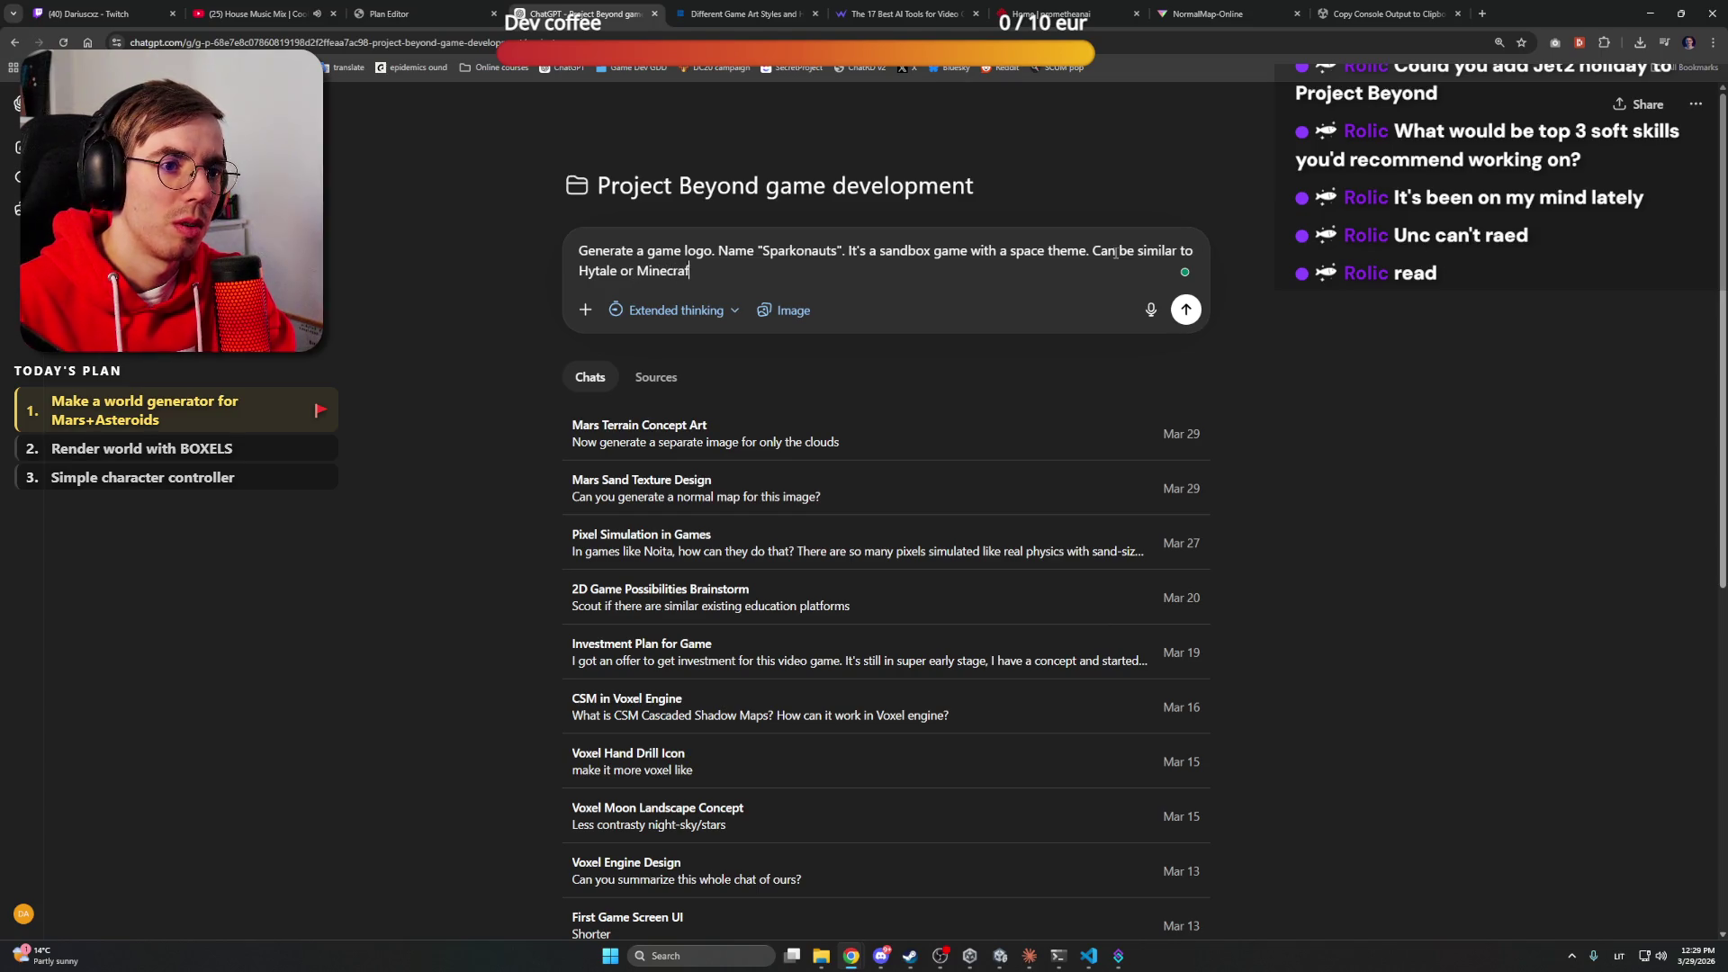
{"action": "type", "text": "t direction. "}
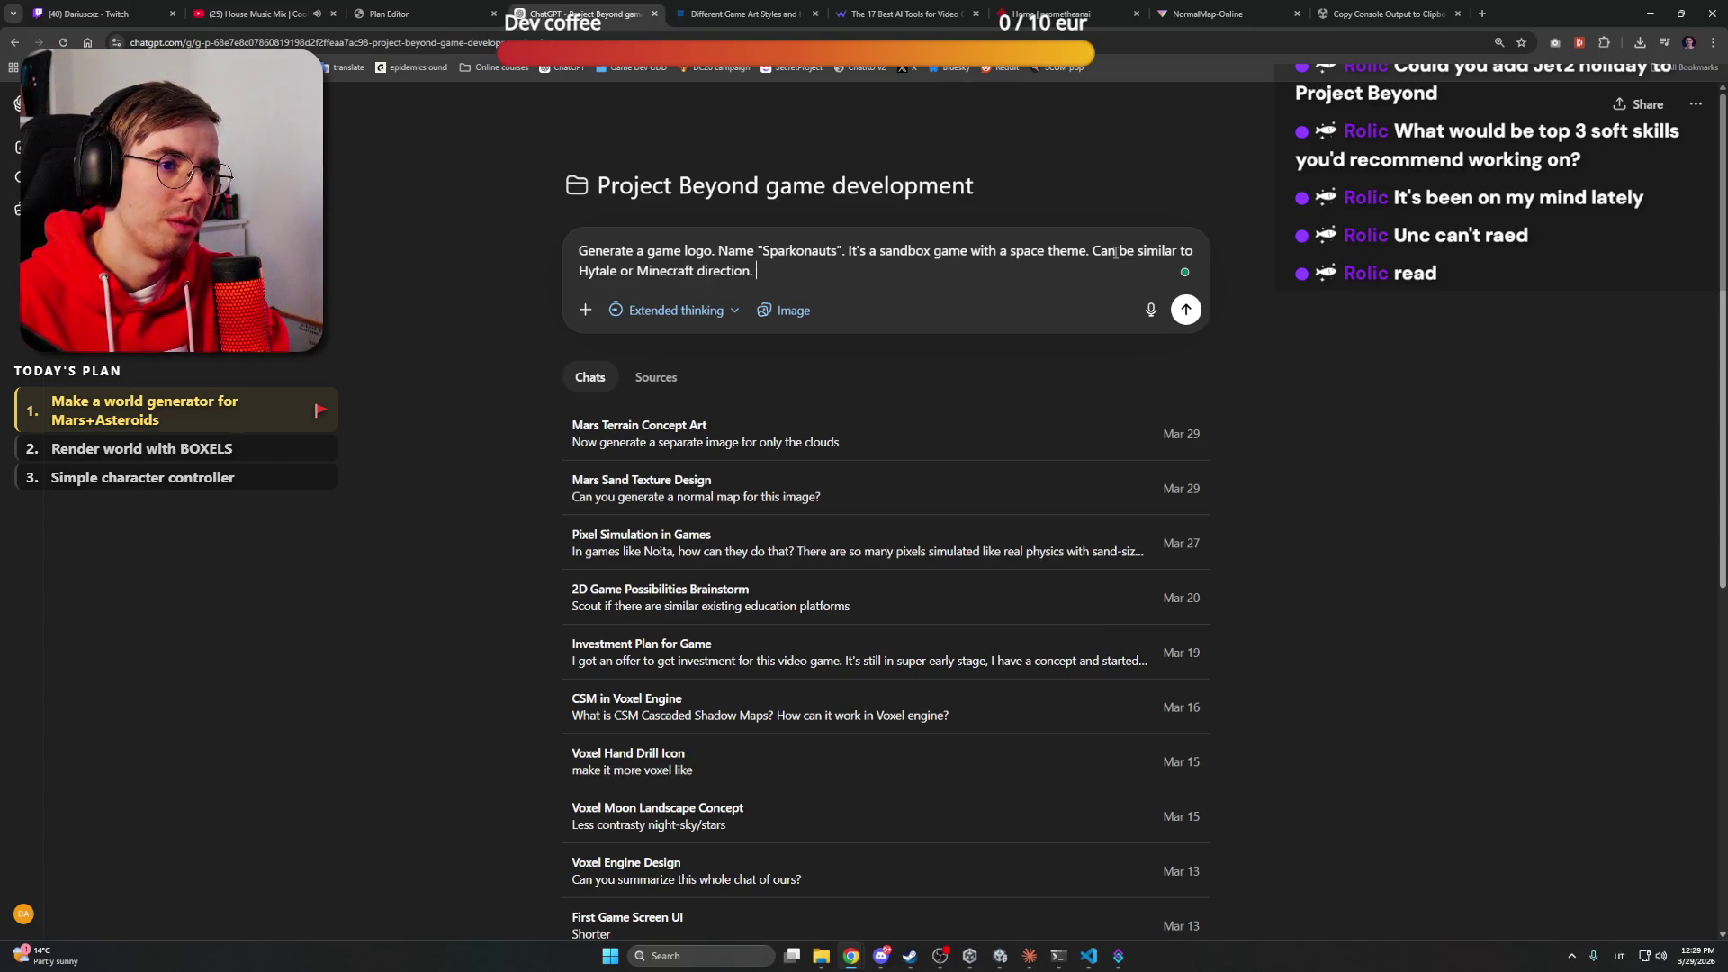
{"action": "type", "text": "Make it "}
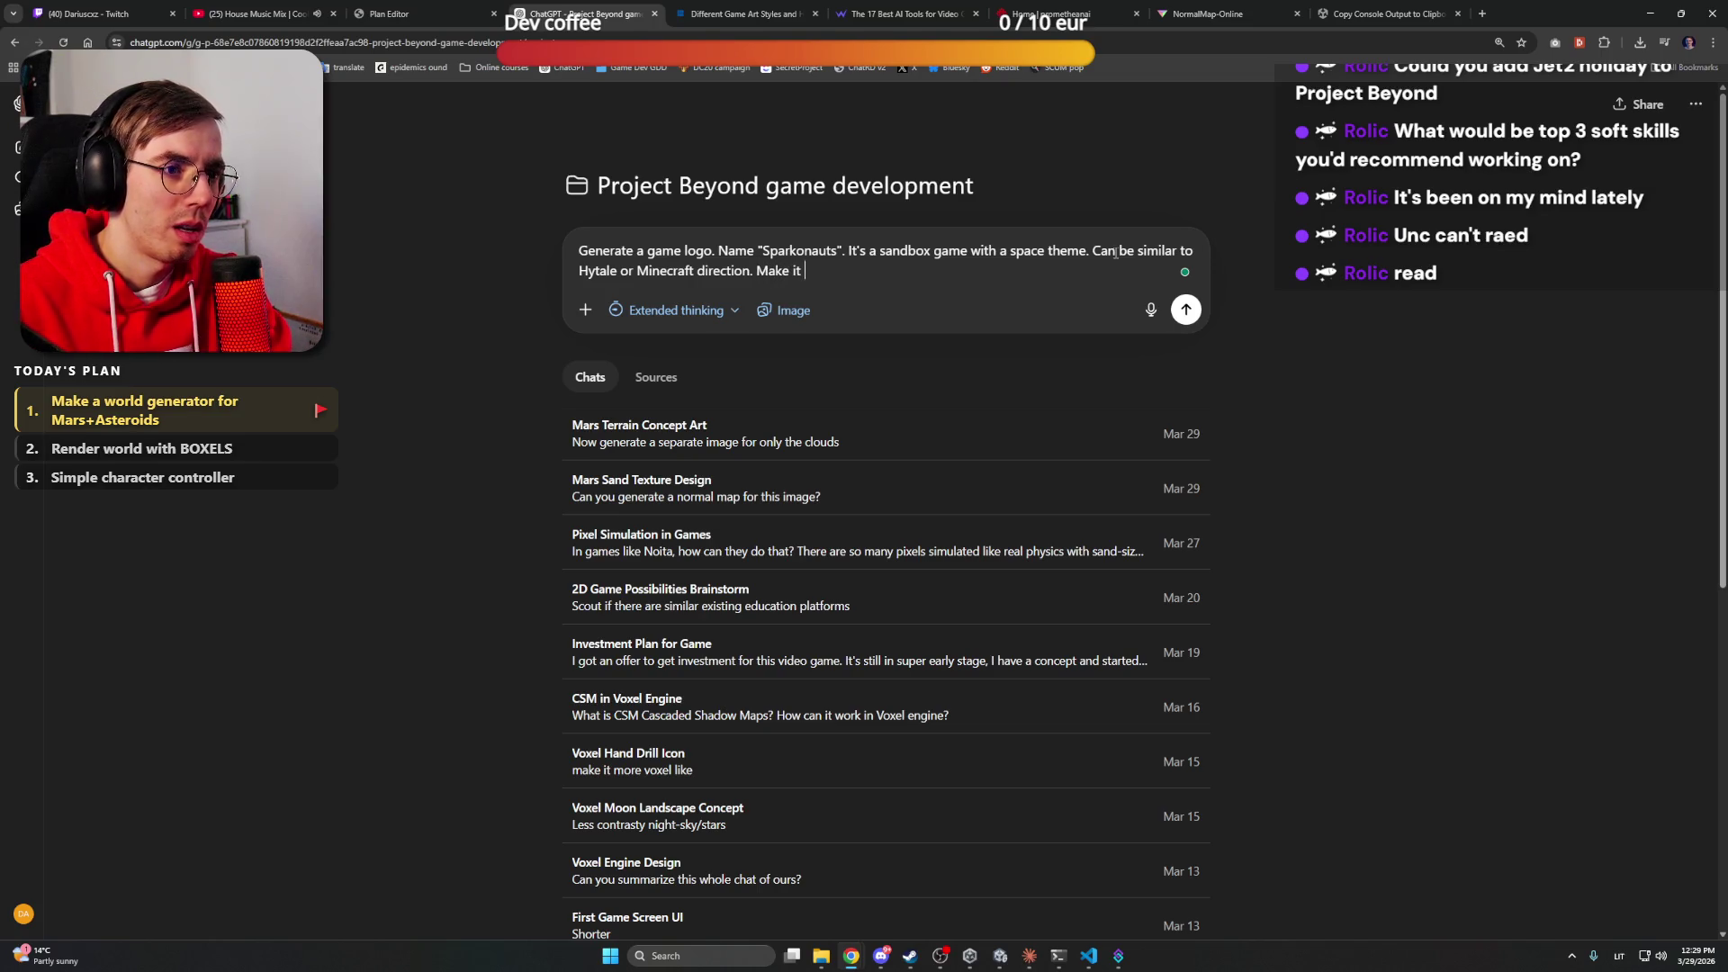
{"action": "type", "text": "3D logo"}
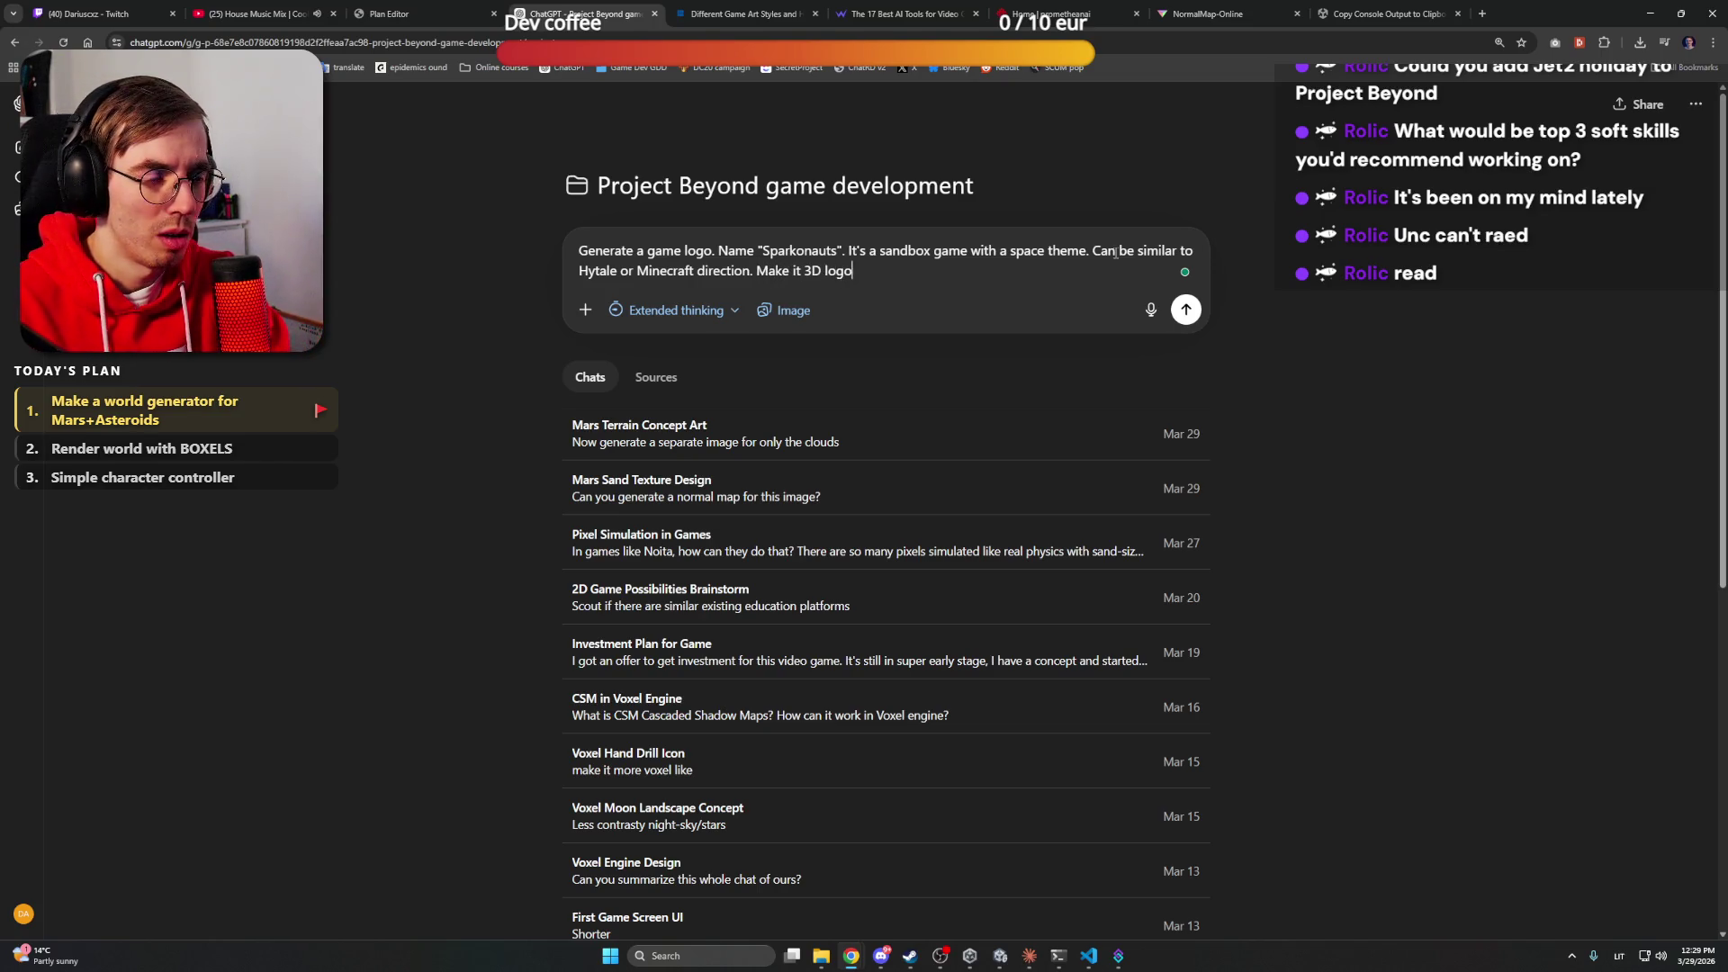
{"action": "type", "text": ", cozy "}
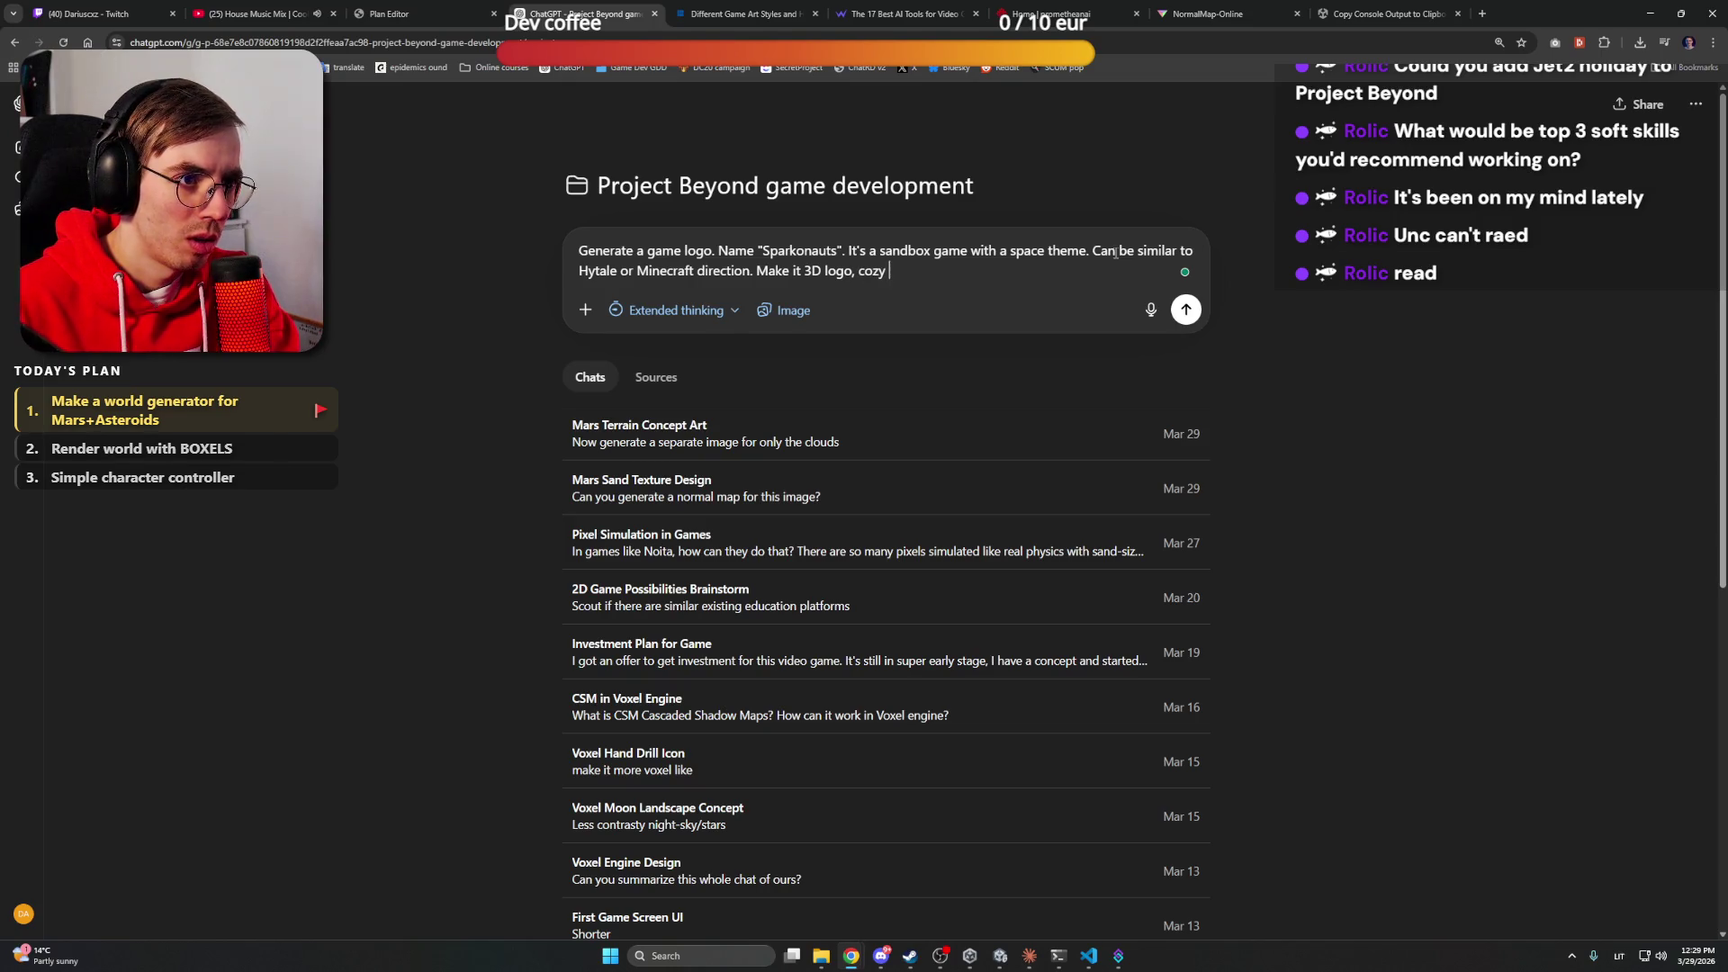
{"action": "type", "text": "coz"}
{"action": "key", "text": "BackSpace"}
{"action": "key", "text": "BackSpace"}
{"action": "key", "text": "BackSpace"}
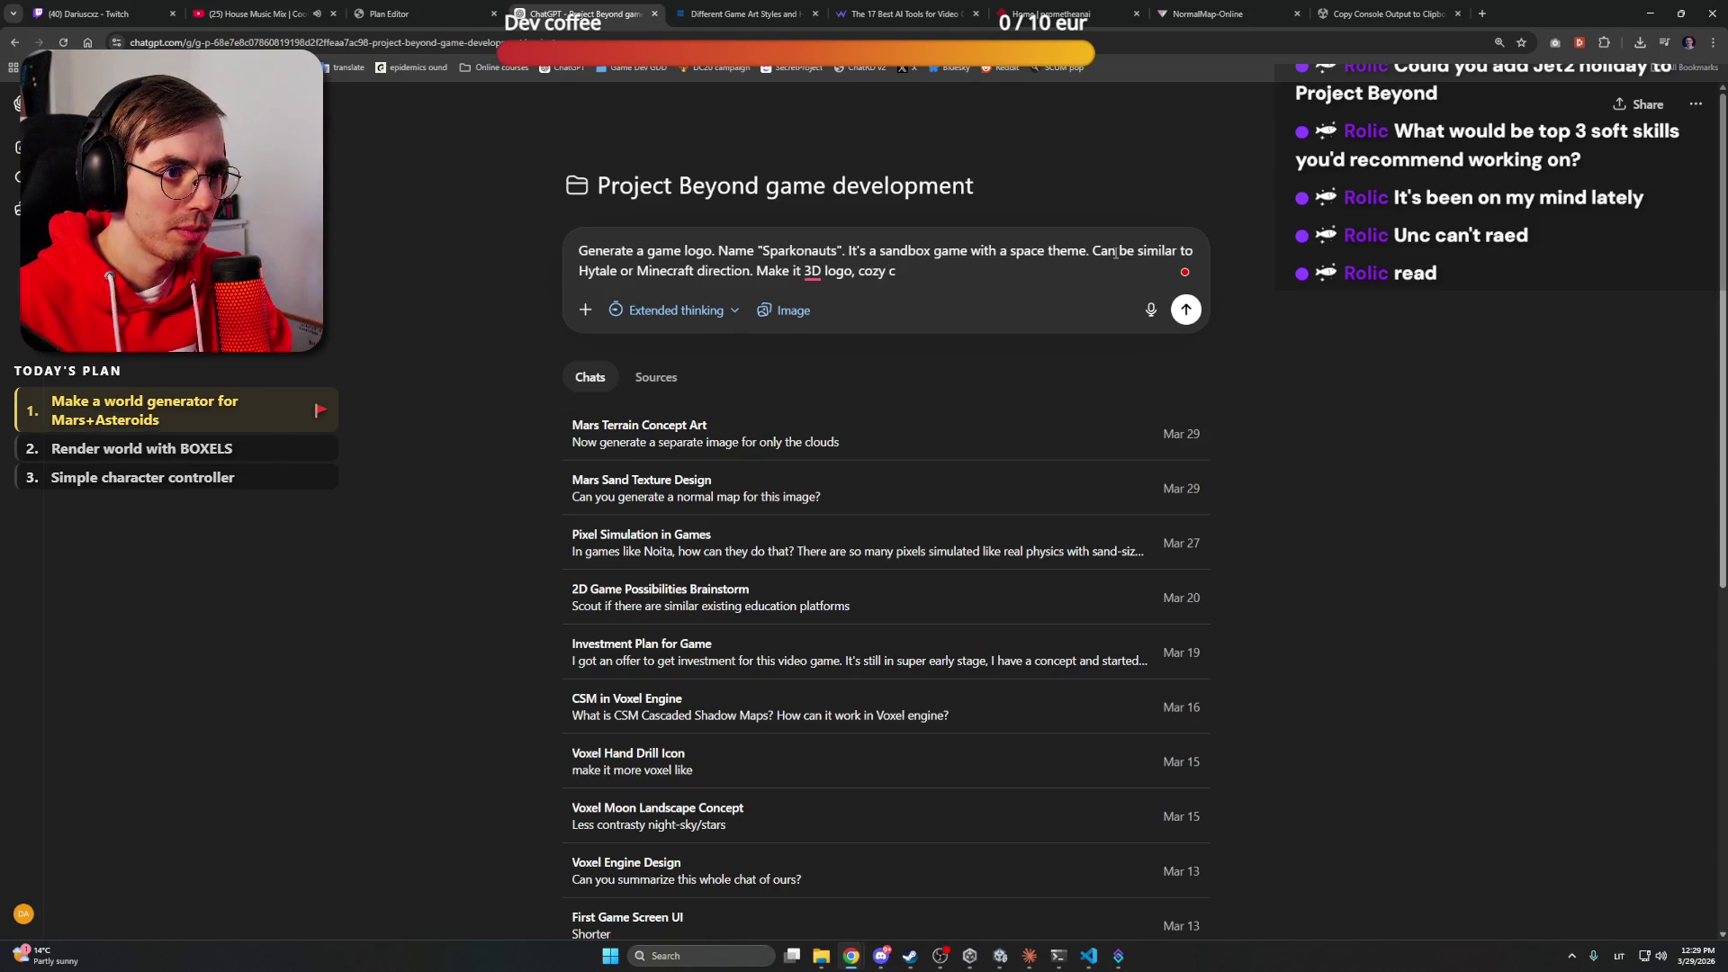
{"action": "type", "text": "vibes. "}
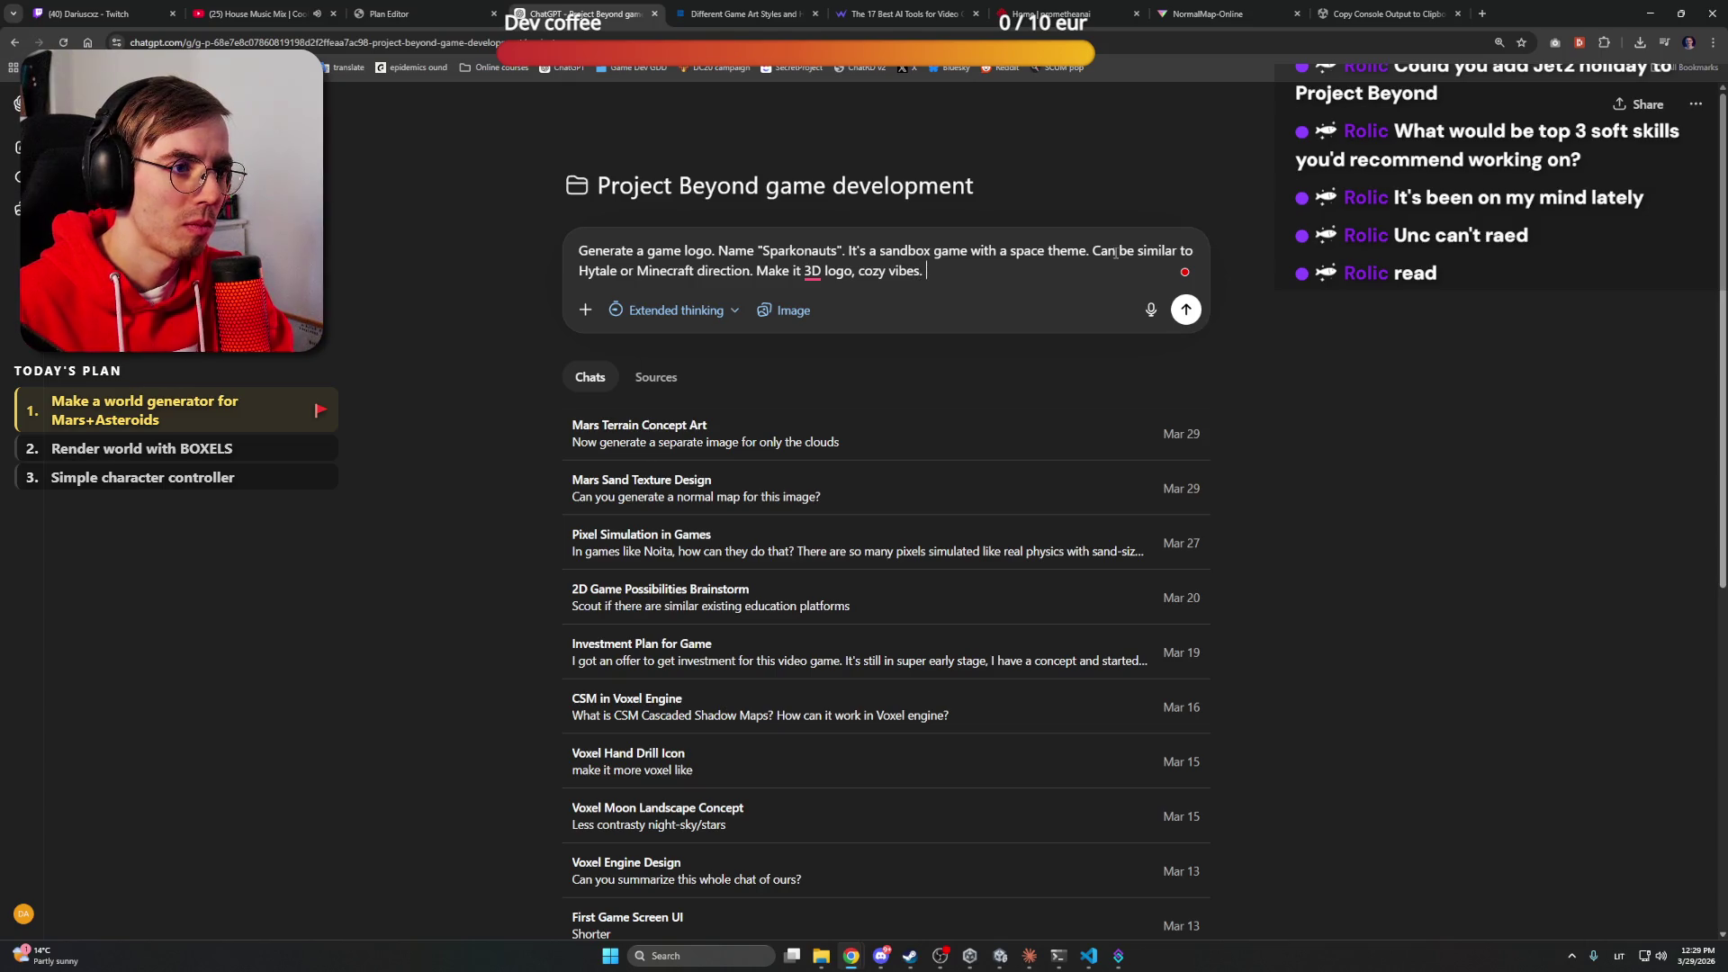
{"action": "type", "text": "It's a creativ"}
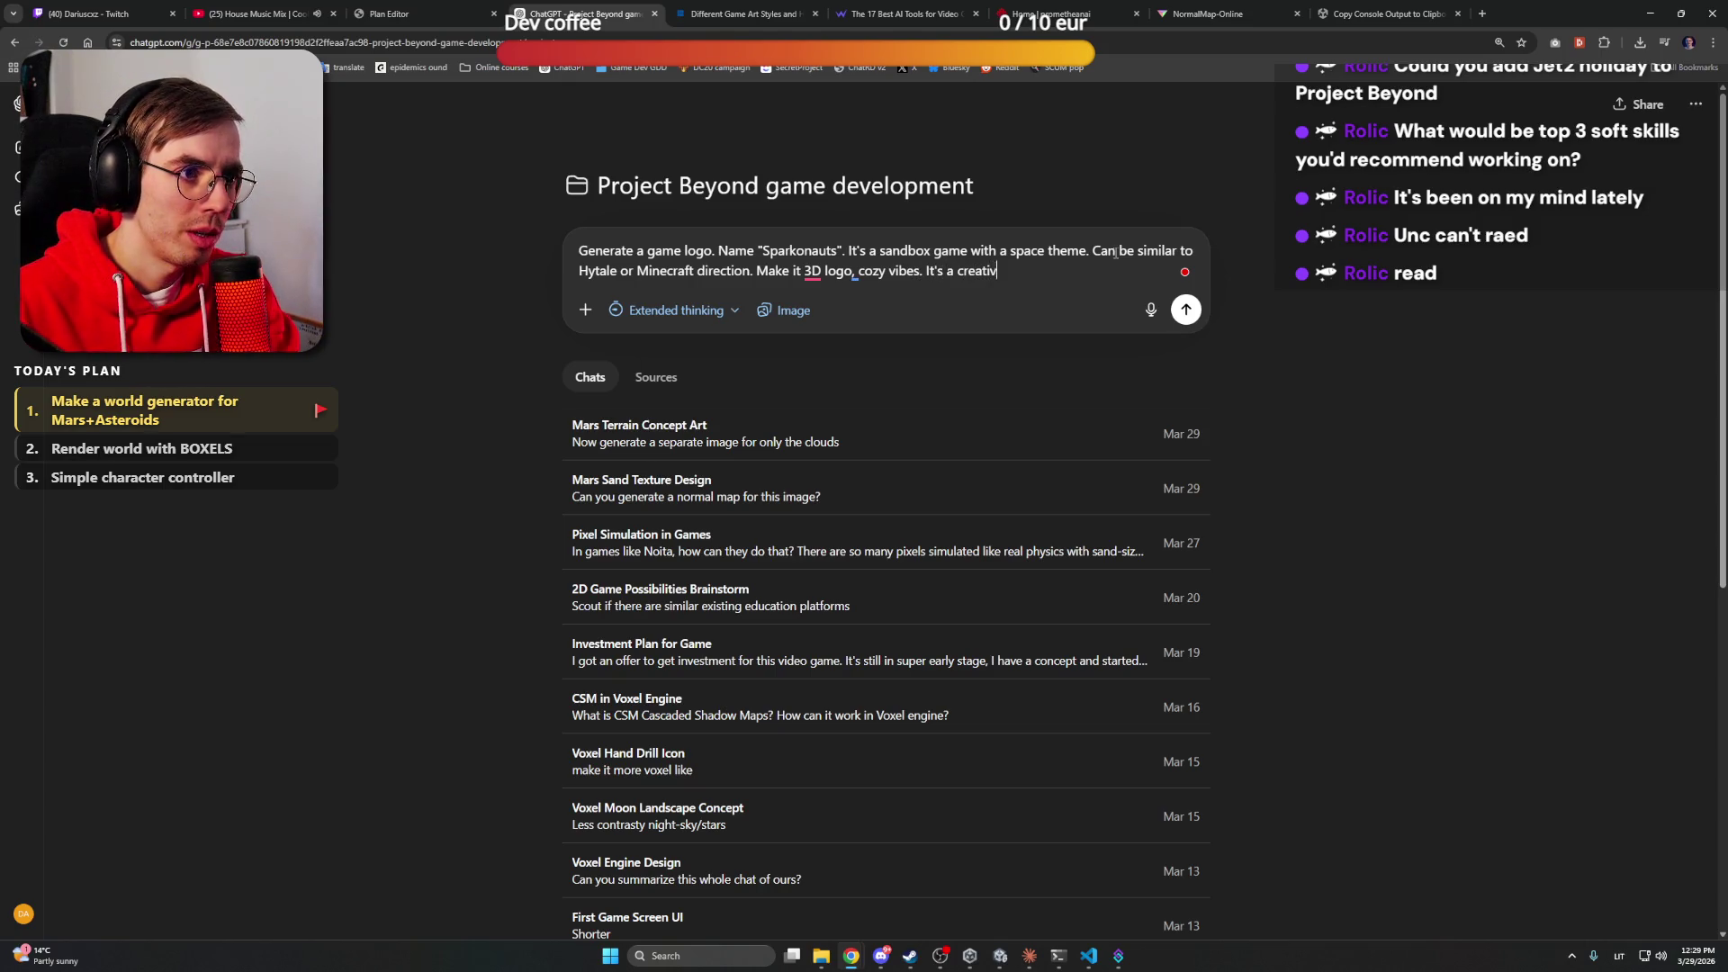
{"action": "type", "text": "ity game."}
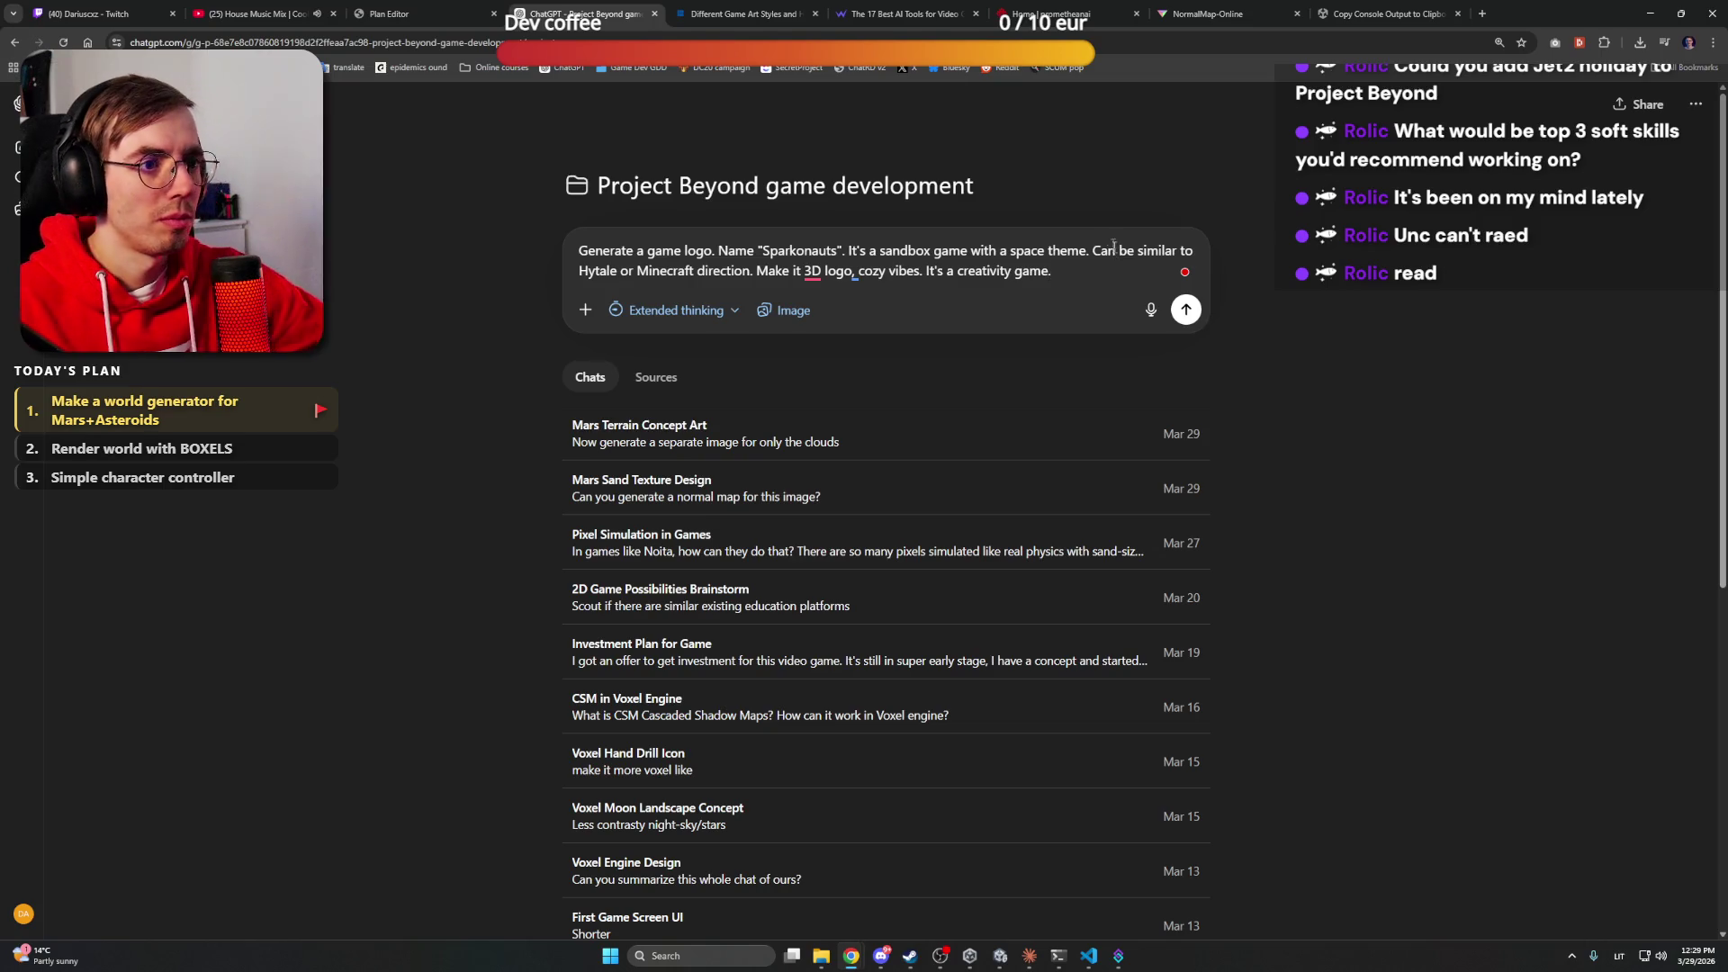
{"action": "mouse_move", "coordinate": [813, 271]}
{"action": "left_click", "coordinate": [861, 324]}
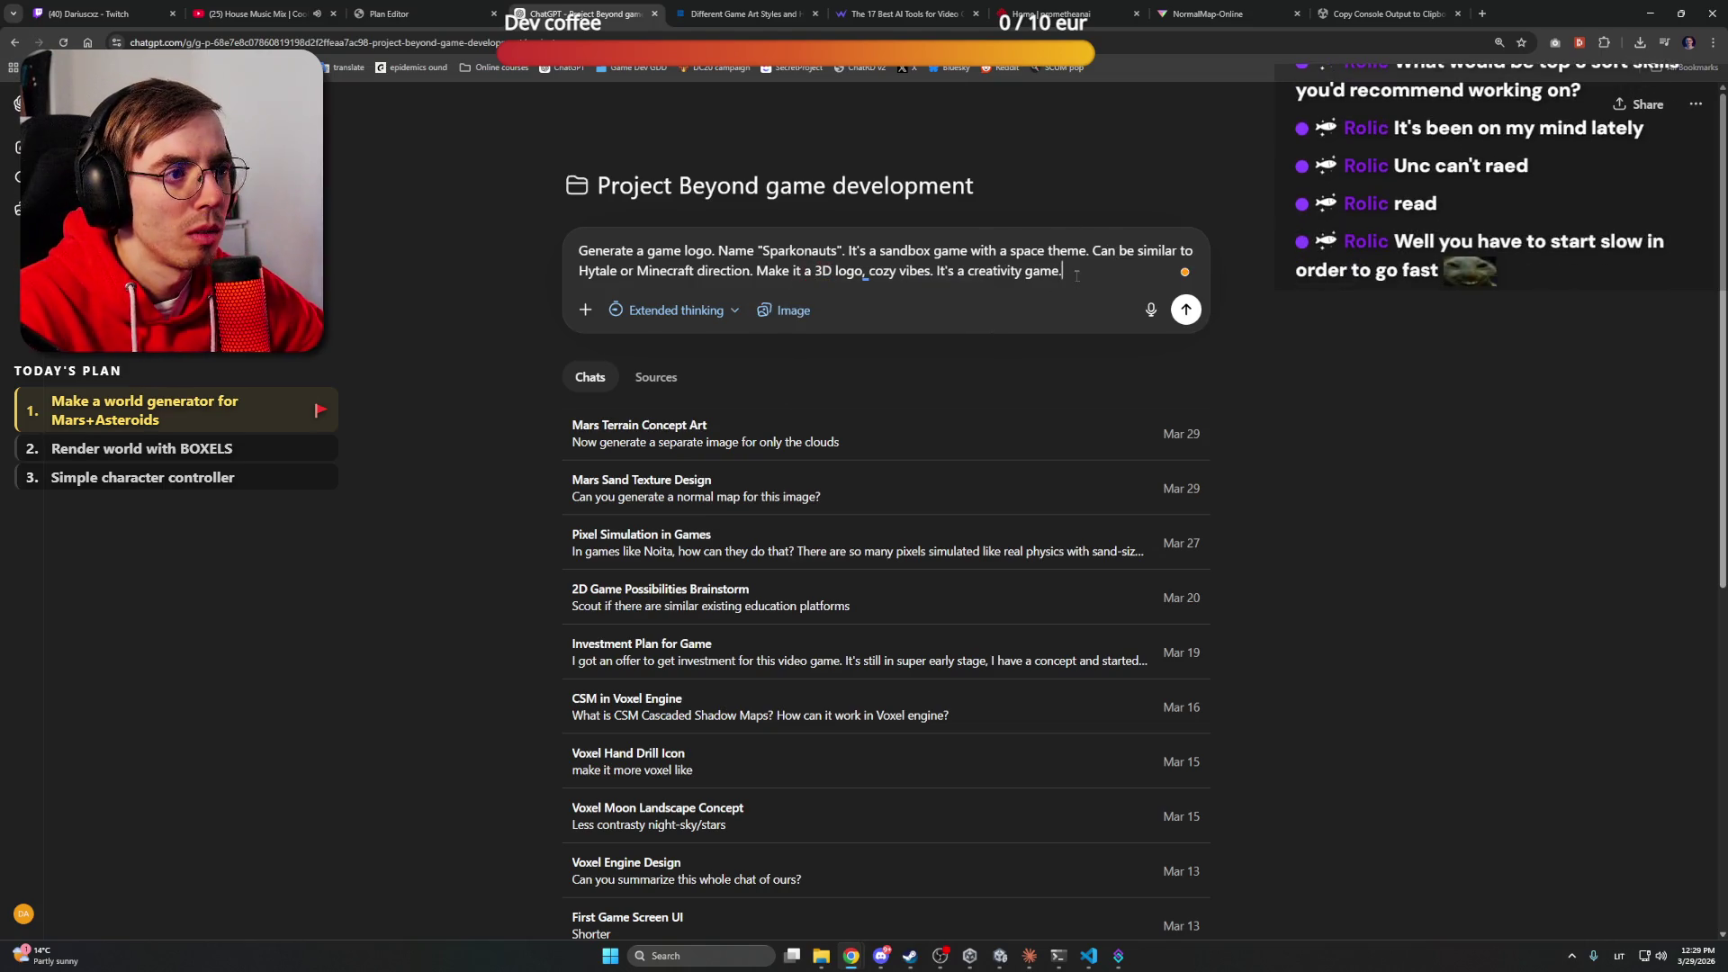
{"action": "key", "text": "Return"}
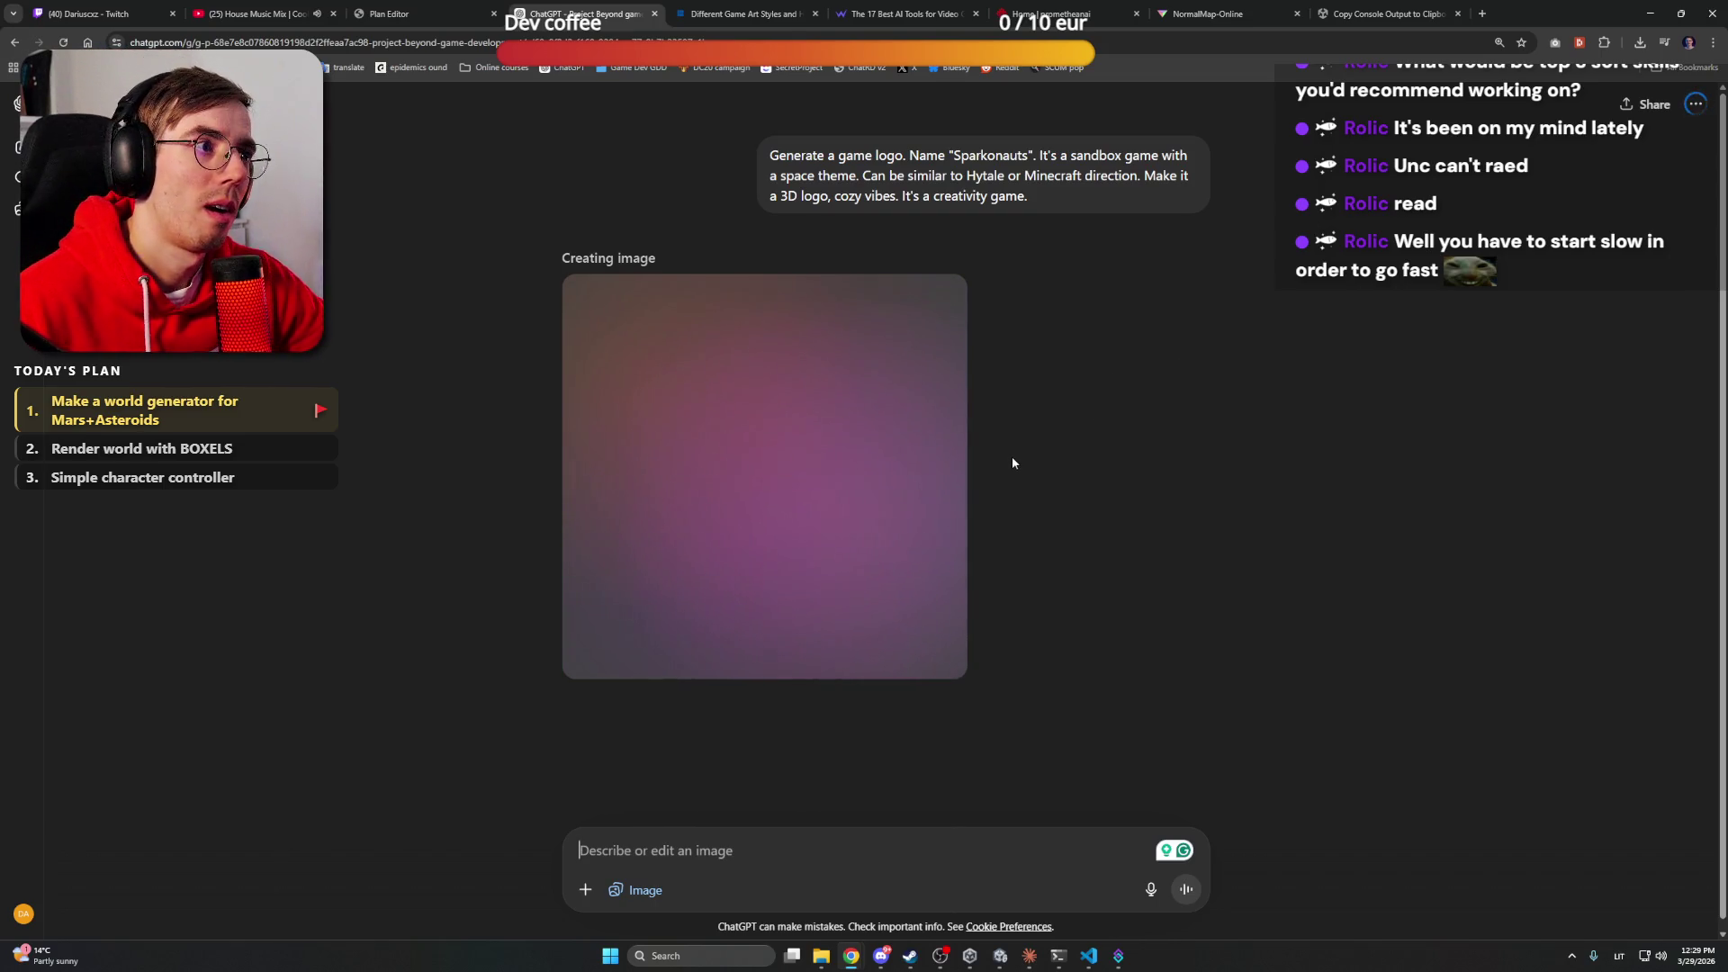
Look over the NormalMap-Online, Unity discussion, and plan editor tabs, then minimize Chrome
{"action": "left_click", "coordinate": [1249, 9]}
{"action": "left_click", "coordinate": [1386, 14]}
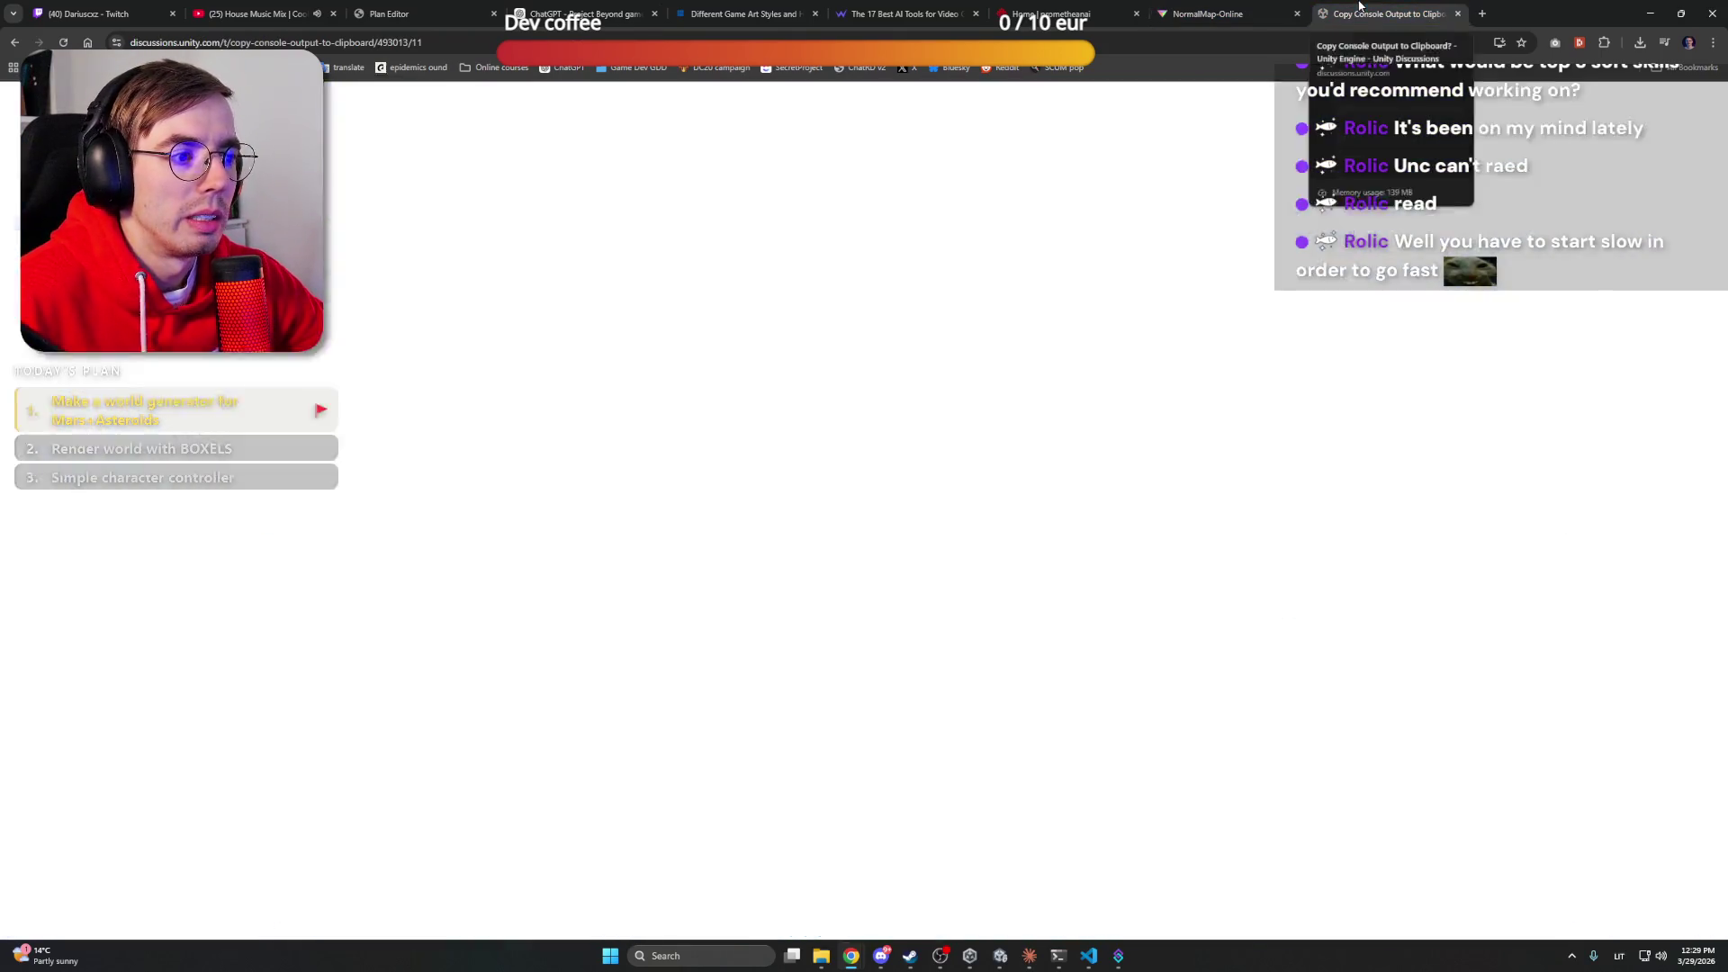
{"action": "left_click", "coordinate": [1027, 5]}
{"action": "left_click", "coordinate": [900, 9]}
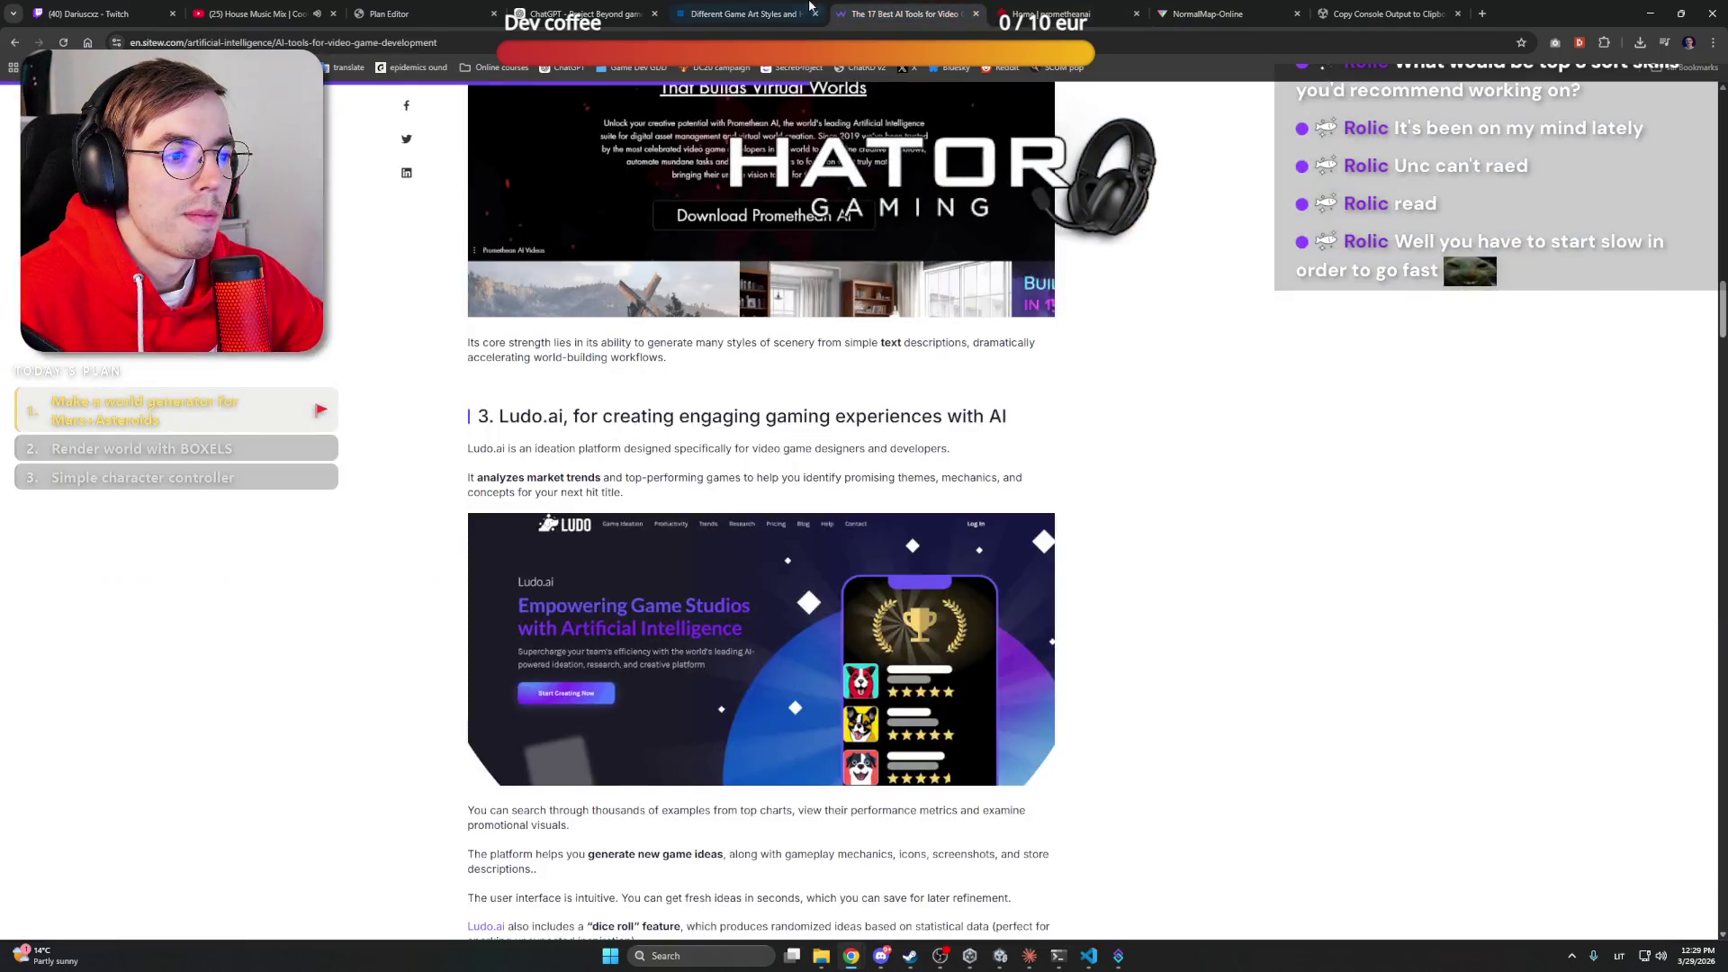
{"action": "left_click", "coordinate": [756, 9]}
{"action": "left_click", "coordinate": [638, 4]}
{"action": "left_click", "coordinate": [389, 13]}
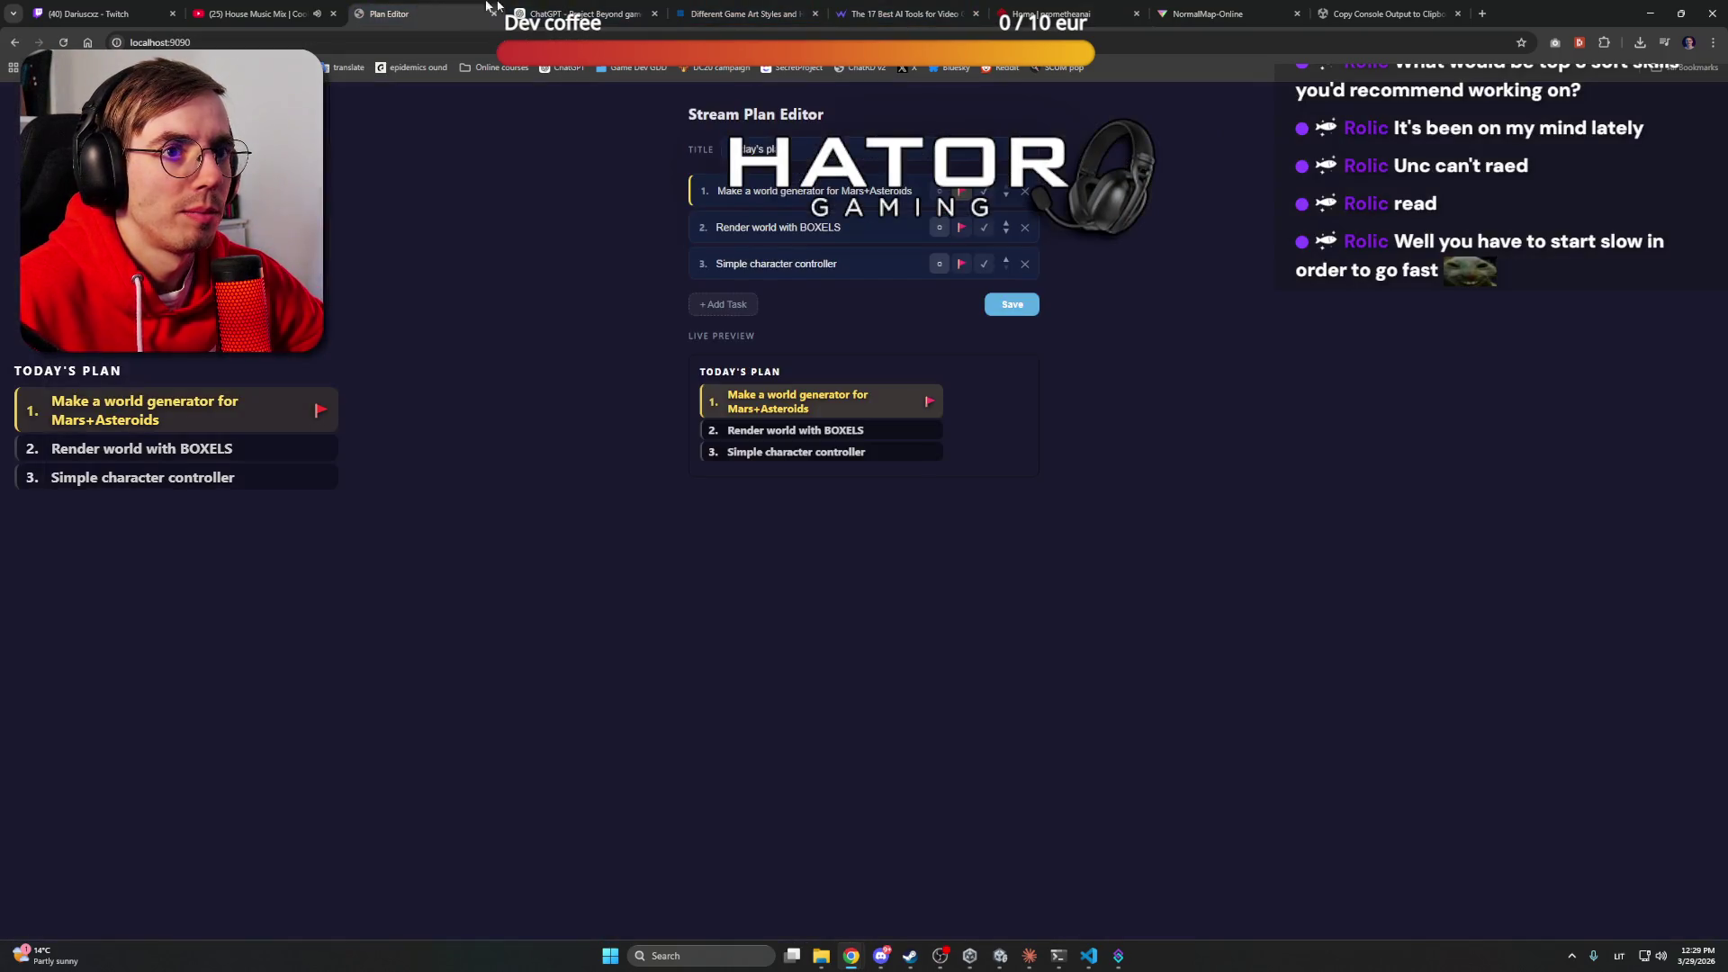
{"action": "left_click", "coordinate": [581, 13]}
{"action": "left_click", "coordinate": [1650, 16]}
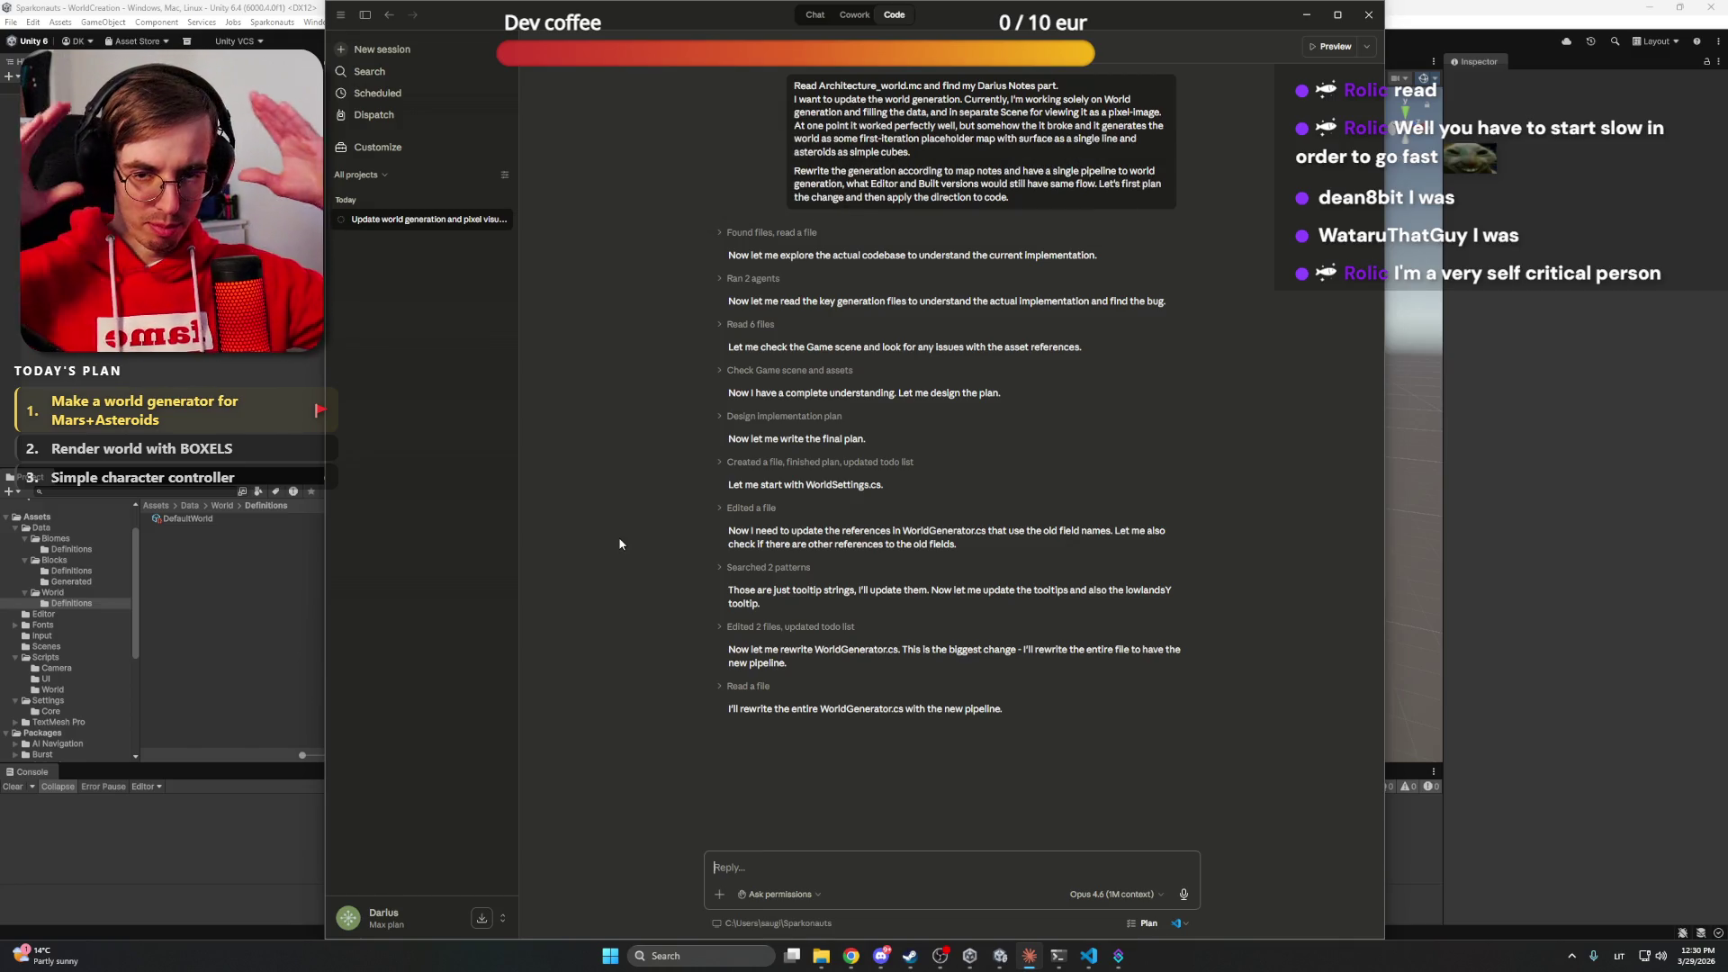
Keep Opus 4.6 (1M context) as the model and review Claude's summary of generator changes
{"action": "left_click", "coordinate": [1141, 893]}
{"action": "left_click", "coordinate": [1119, 802]}
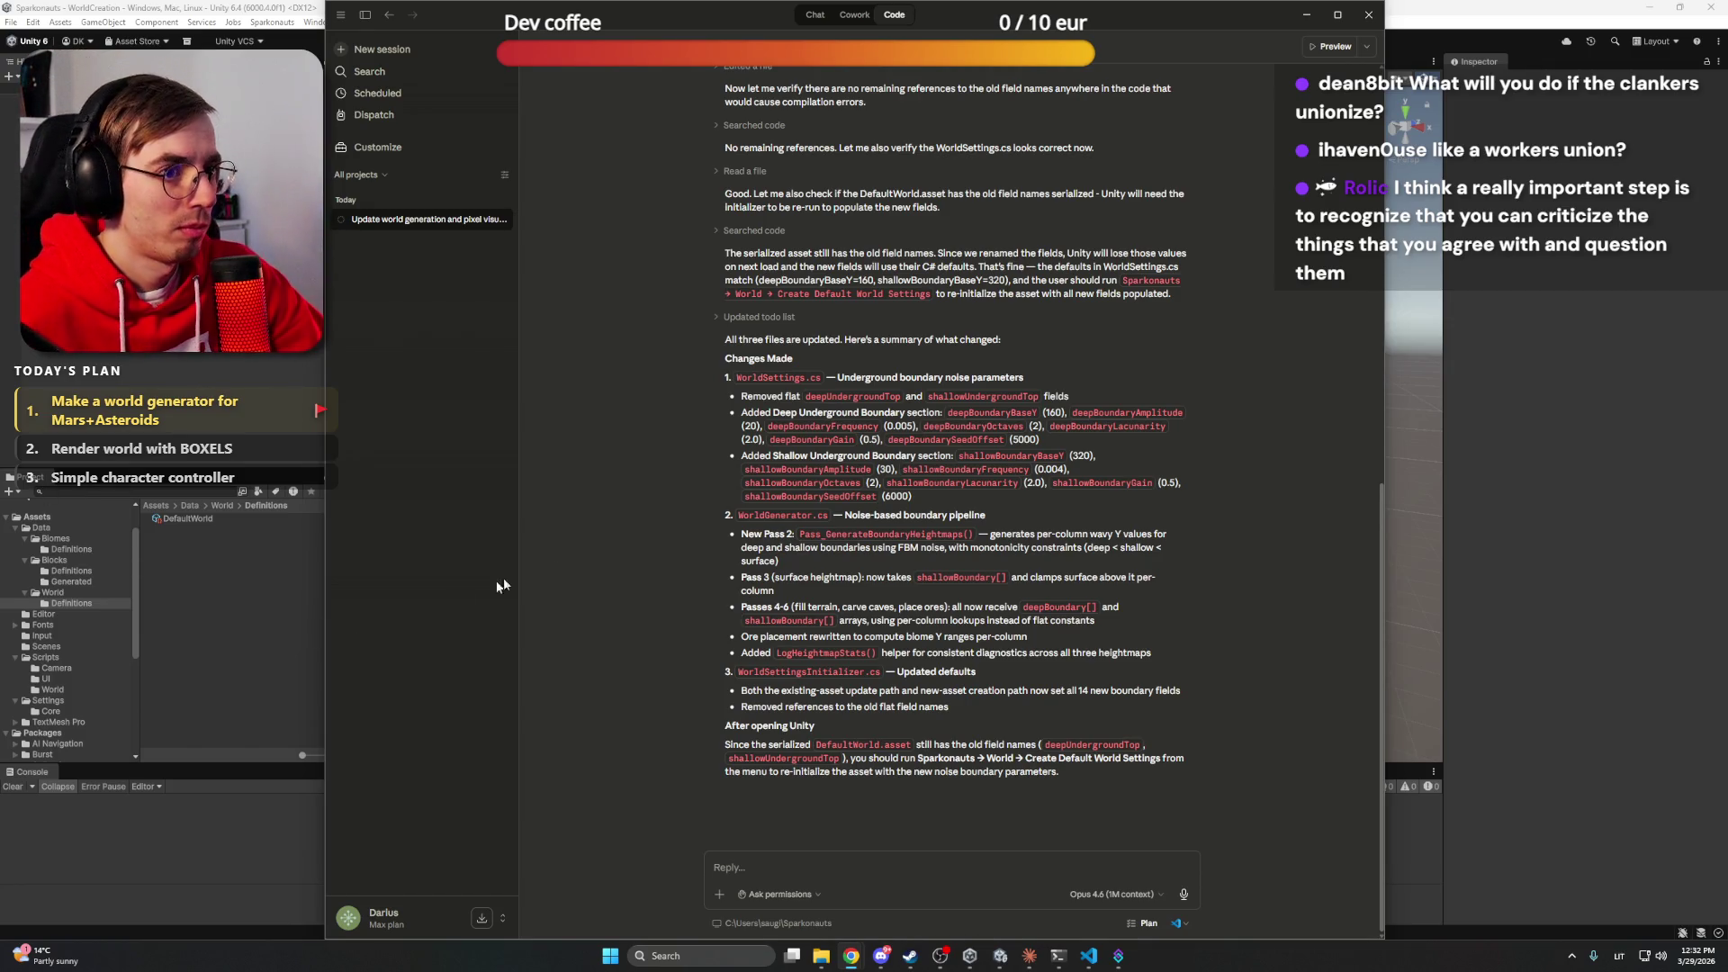
{"action": "scroll", "coordinate": [585, 484], "scroll_direction": "up", "scroll_amount": 3}
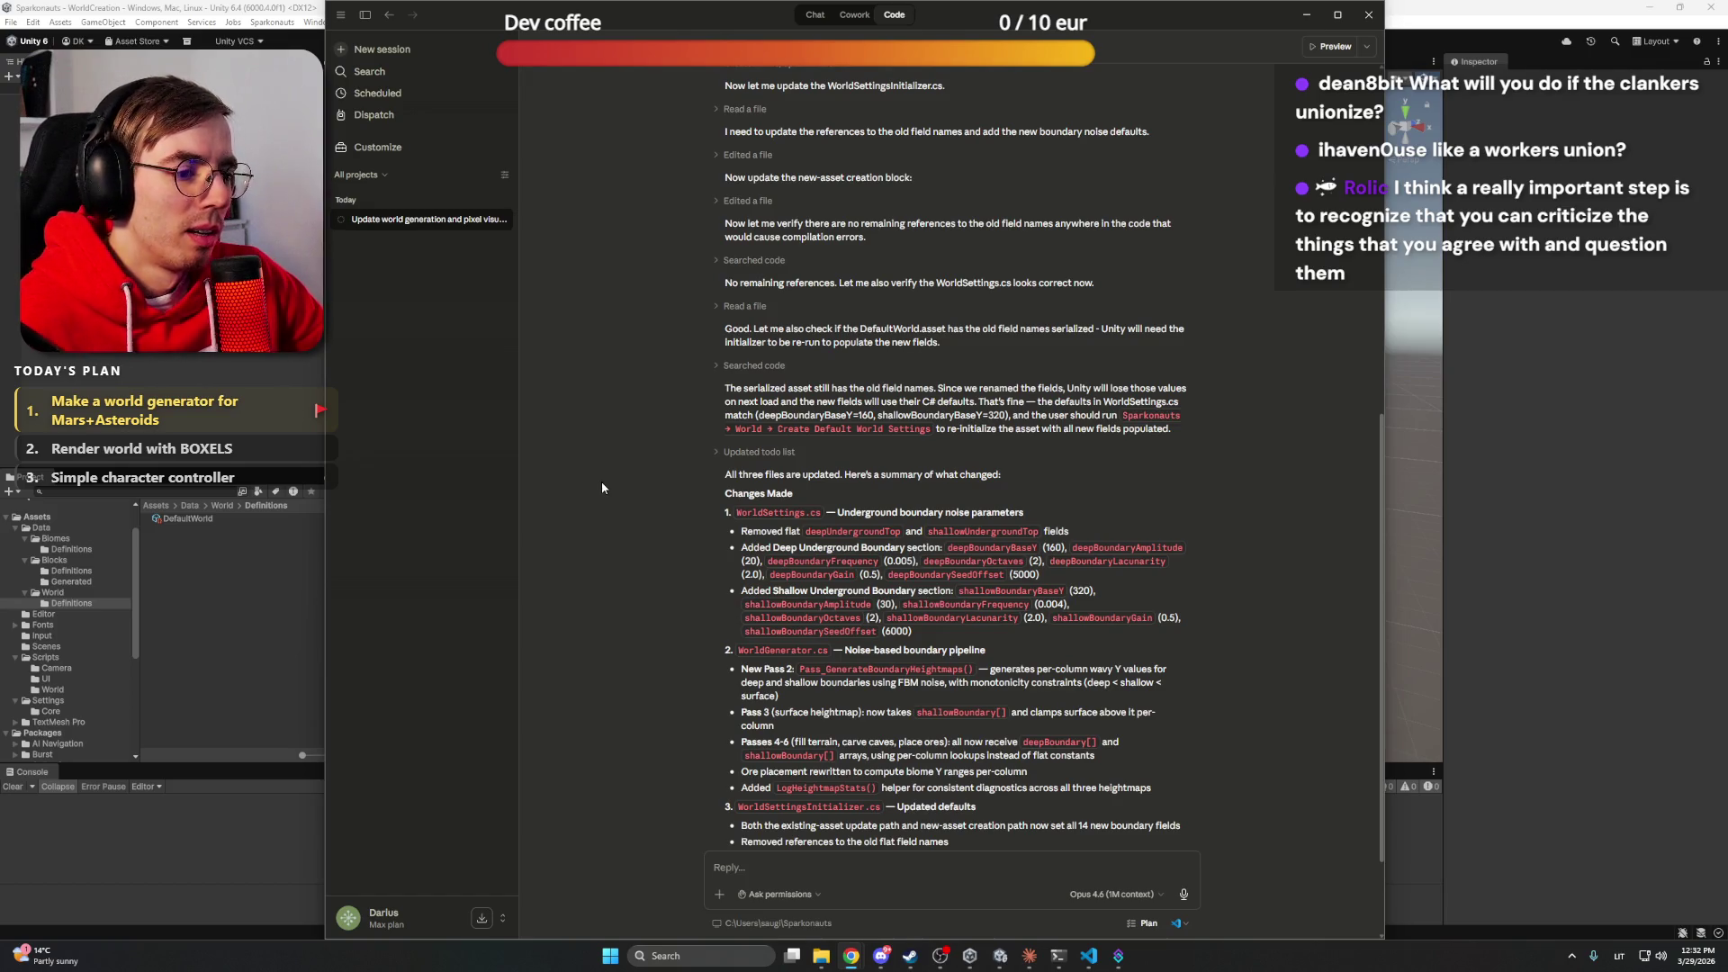
{"action": "scroll", "coordinate": [601, 480], "scroll_direction": "up", "scroll_amount": 2}
{"action": "scroll", "coordinate": [614, 467], "scroll_direction": "down", "scroll_amount": 5}
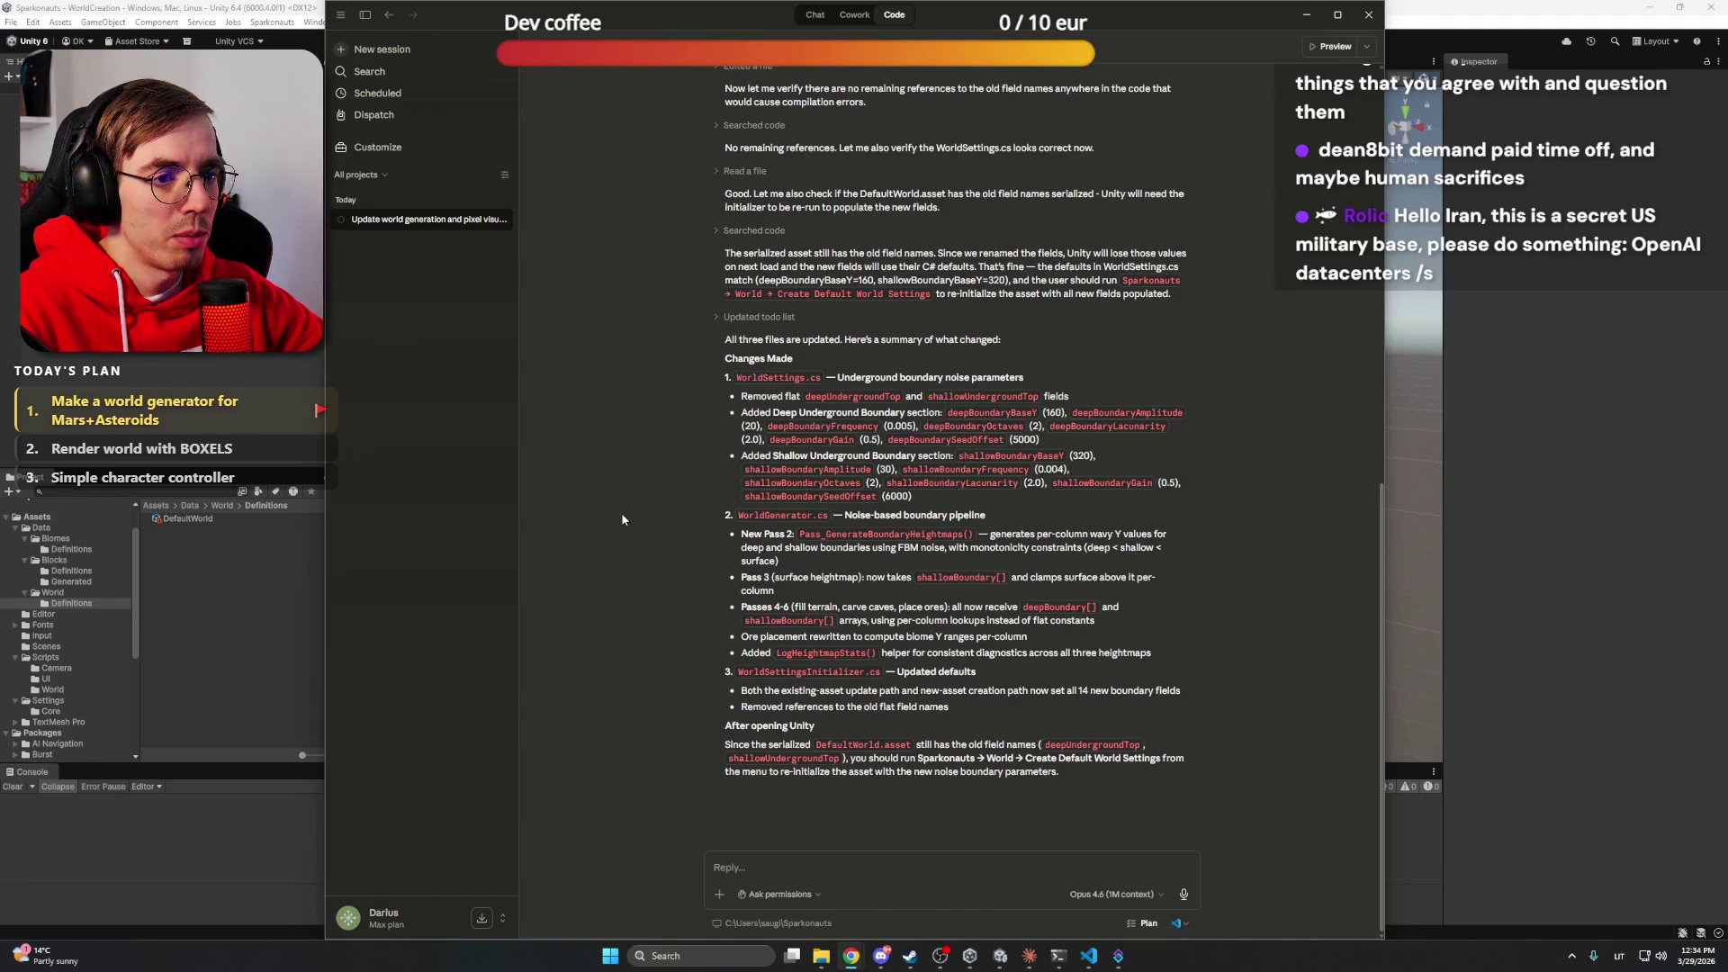
{"action": "left_click", "coordinate": [622, 519]}
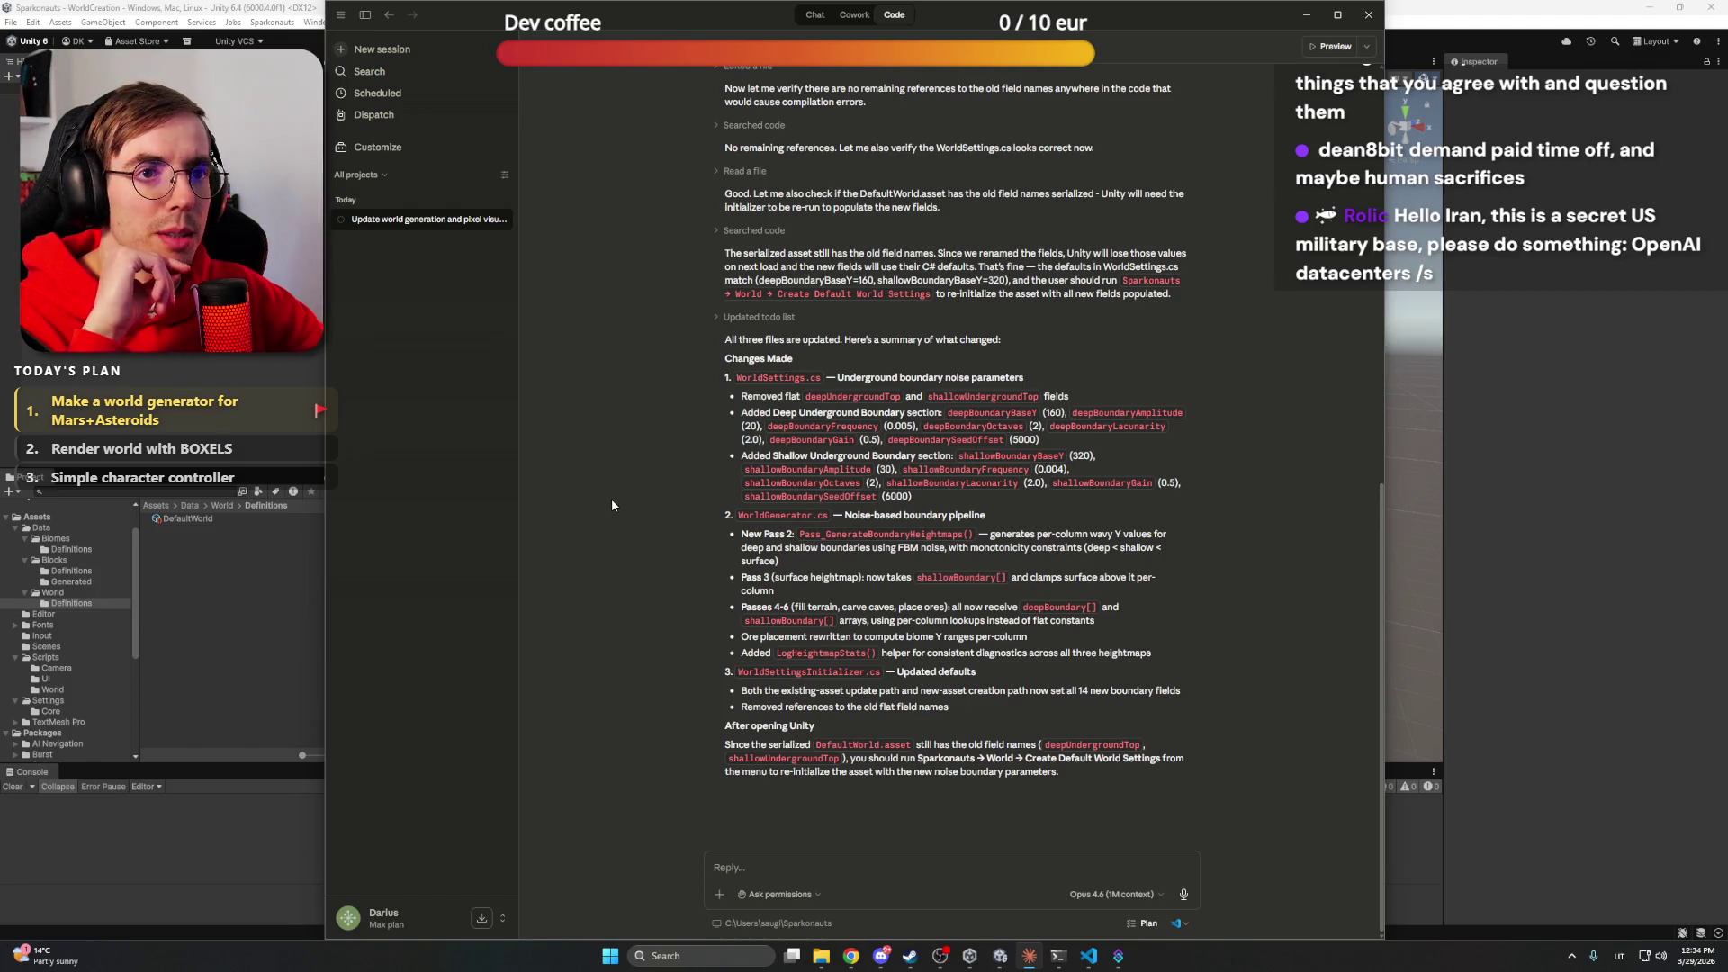
{"action": "scroll", "coordinate": [612, 502], "scroll_direction": "up", "scroll_amount": 5}
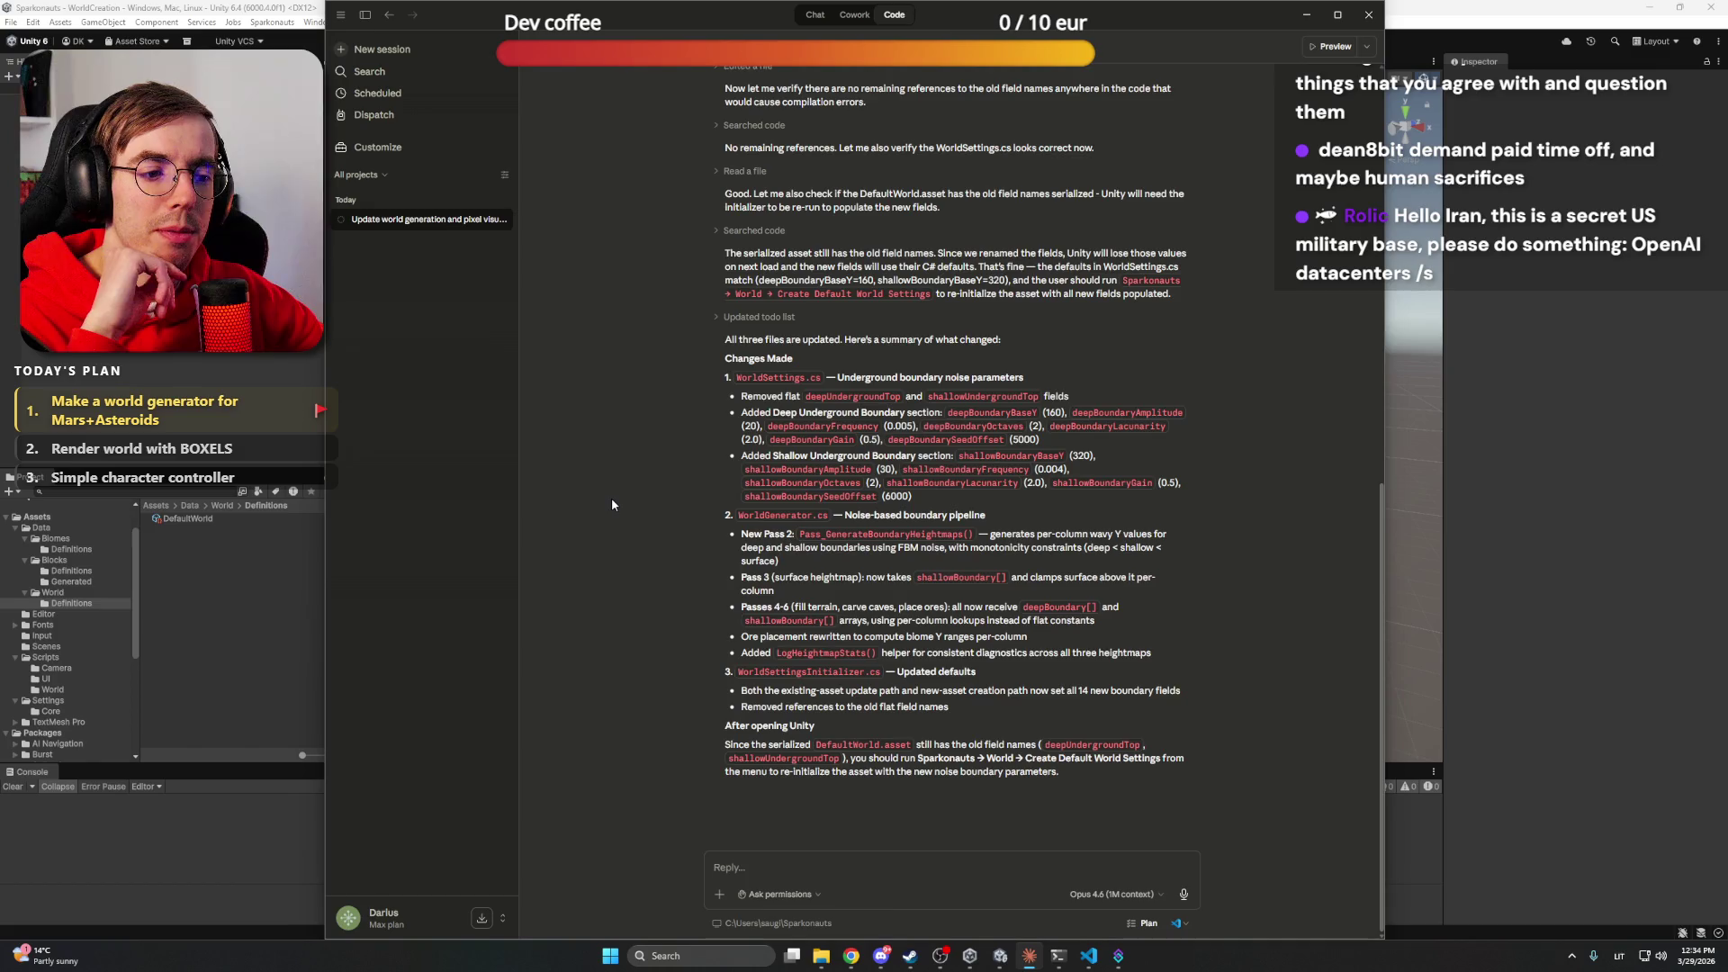
{"action": "scroll", "coordinate": [612, 502], "scroll_direction": "down", "scroll_amount": 5}
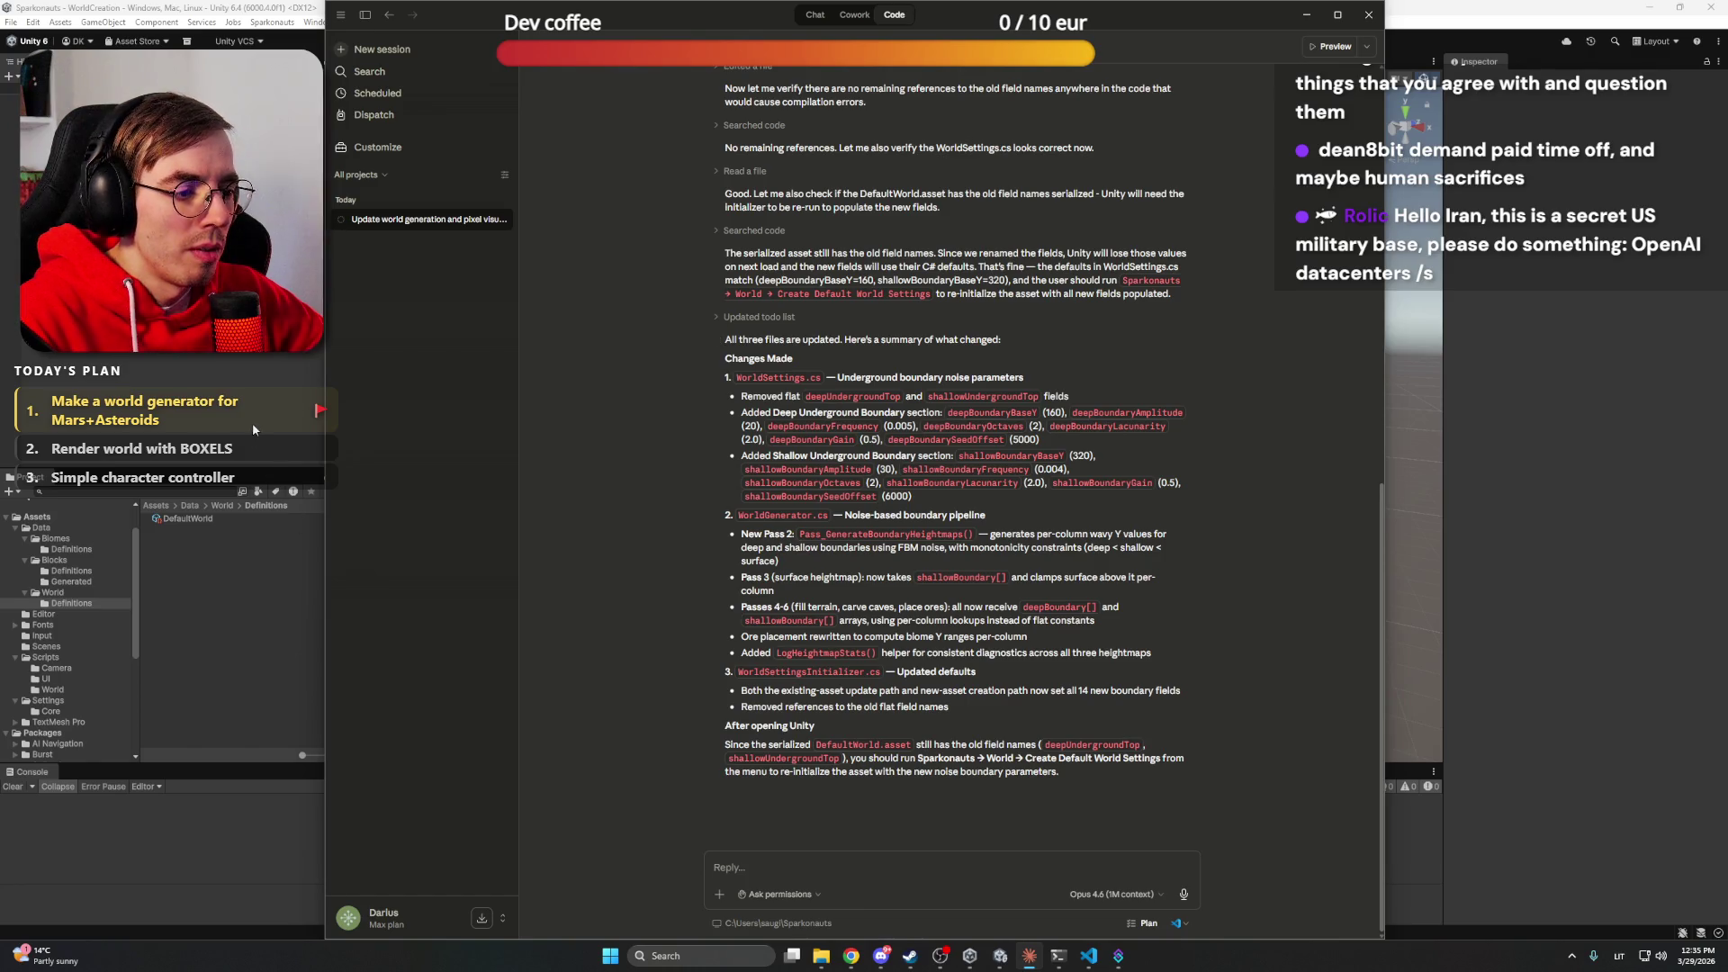
Focus Unity so the edited scripts recompile, then switch to the ChatGPT window
{"action": "left_click", "coordinate": [220, 360]}
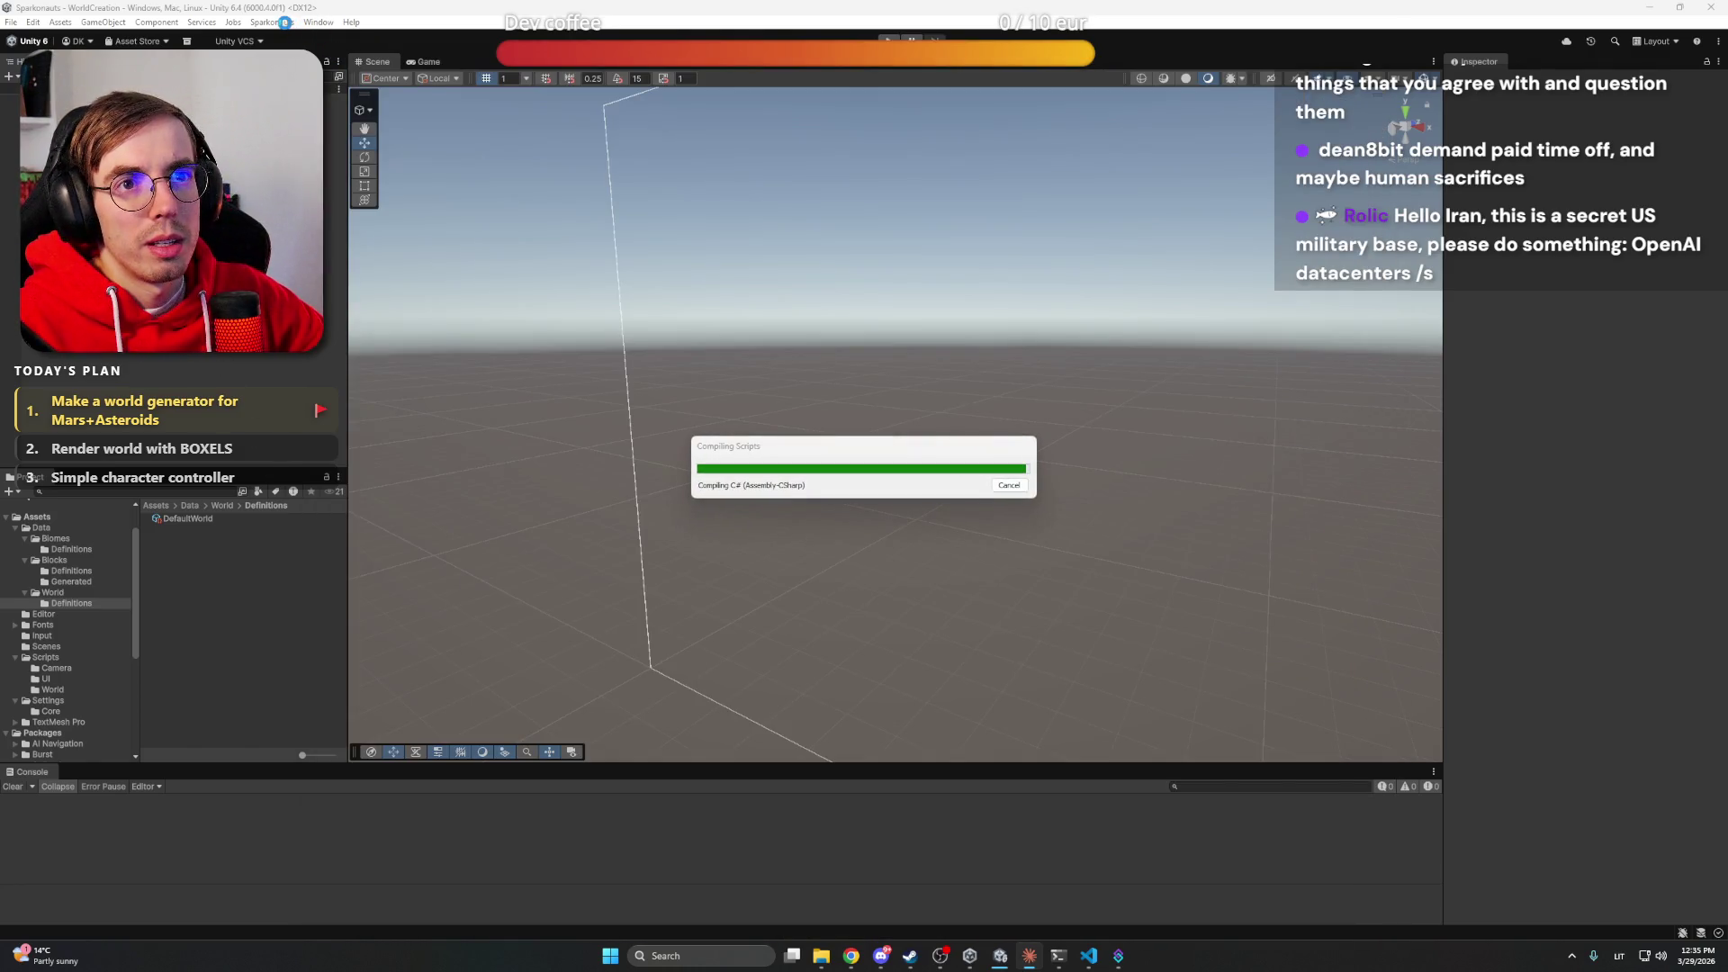
{"action": "mouse_move", "coordinate": [851, 955]}
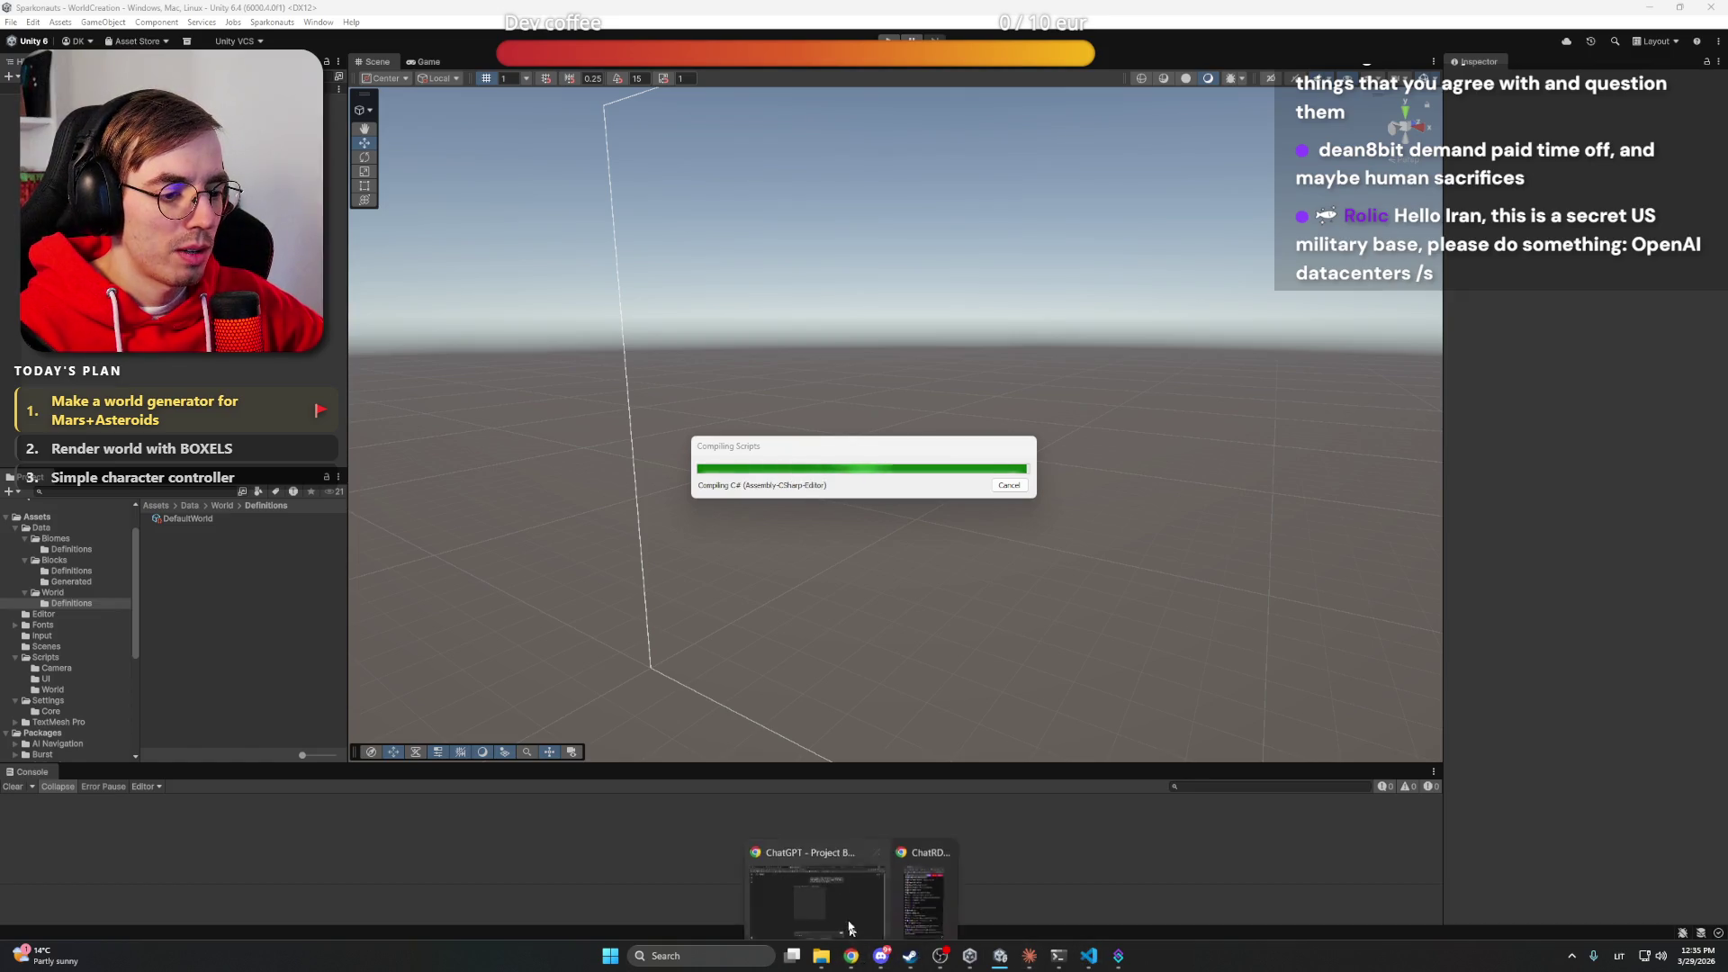
{"action": "left_click", "coordinate": [810, 887]}
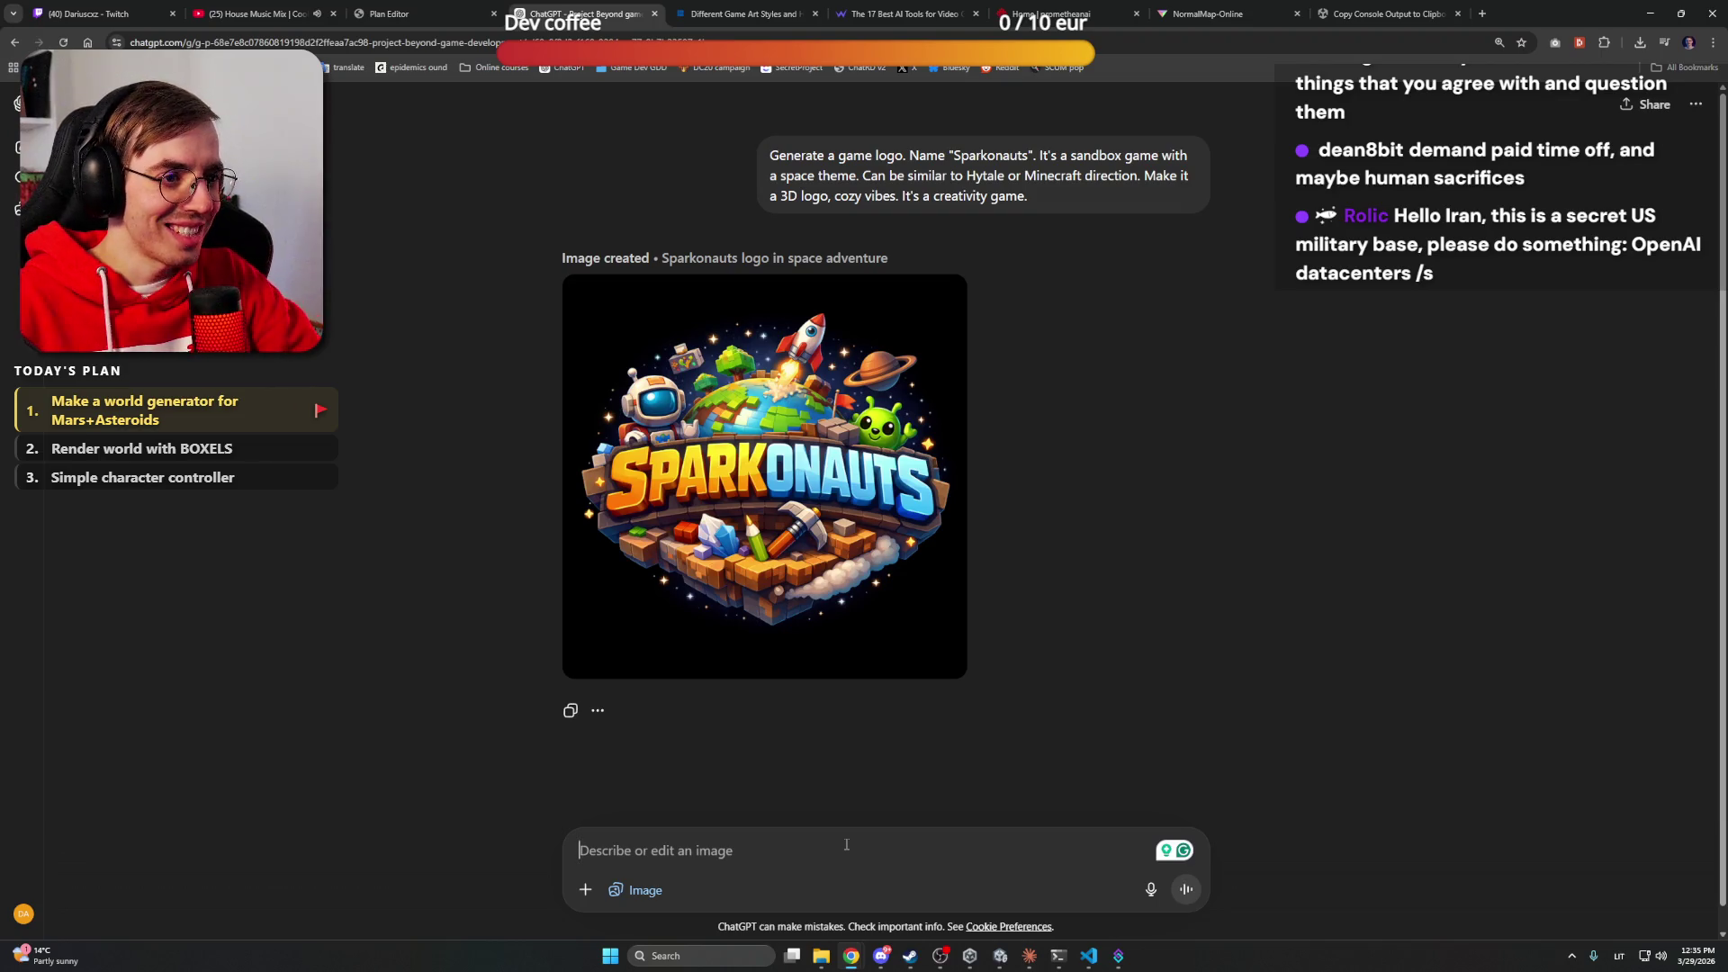
Send ChatGPT the follow-up 'Only the Text part, no other details' for the Sparkonauts logo
{"action": "type", "text": "Only t"}
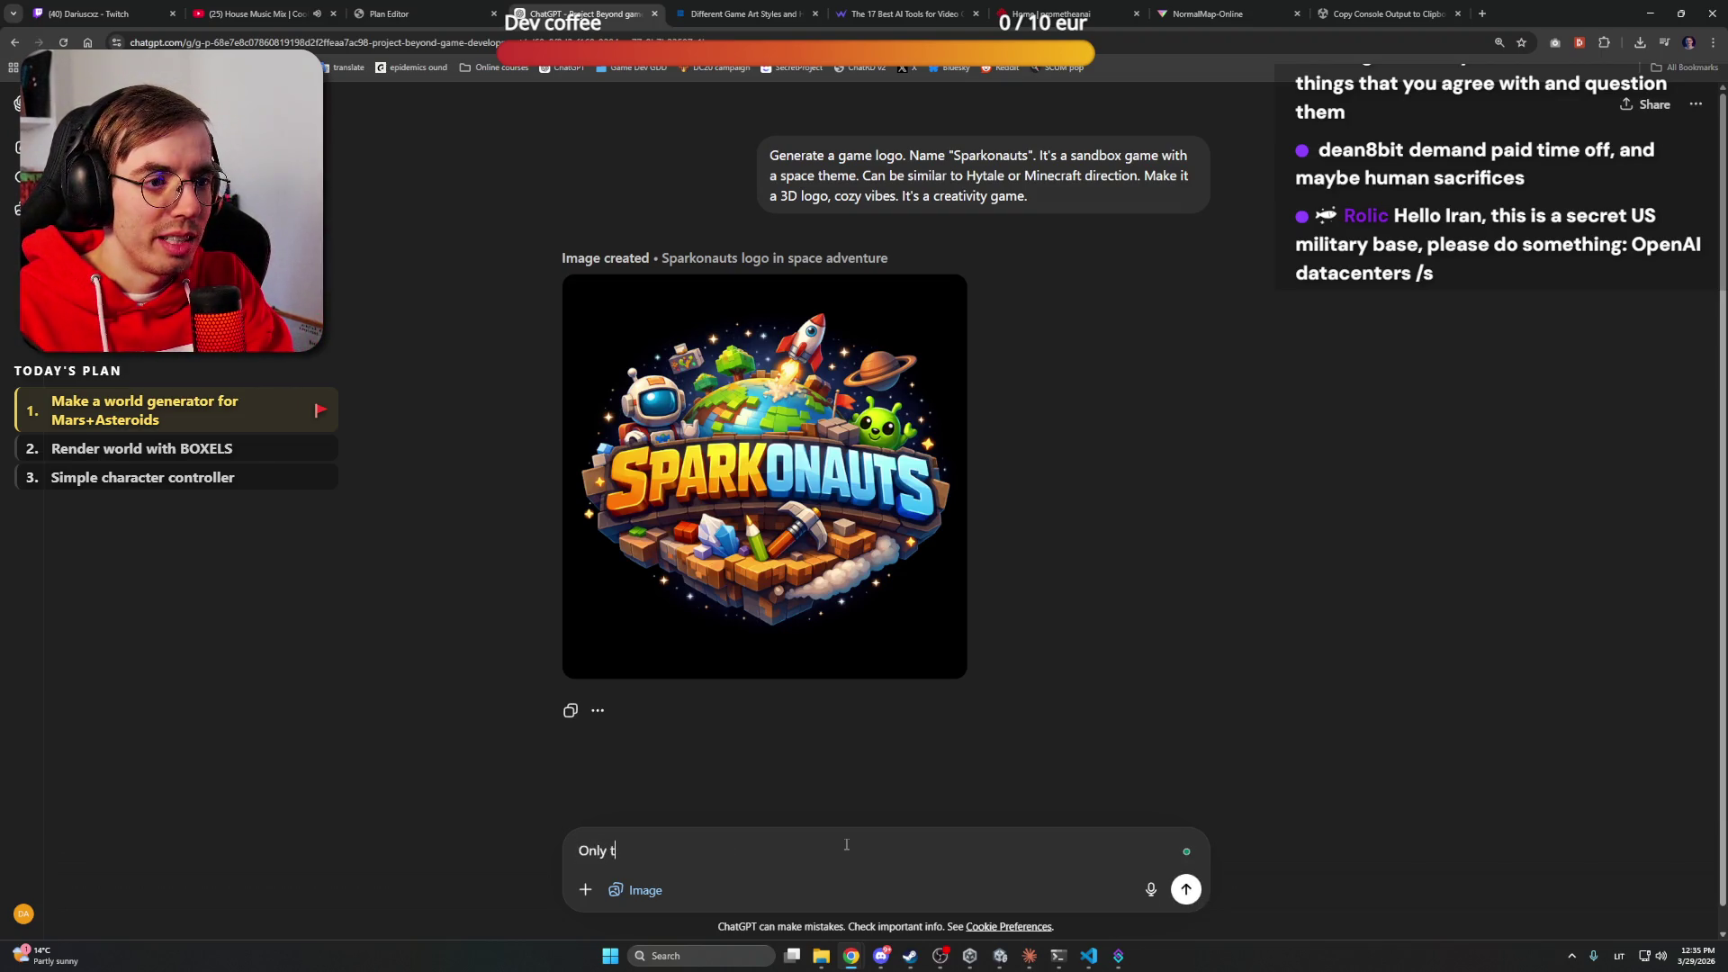
{"action": "type", "text": "he te"}
{"action": "key", "text": "BackSpace"}
{"action": "key", "text": "BackSpace"}
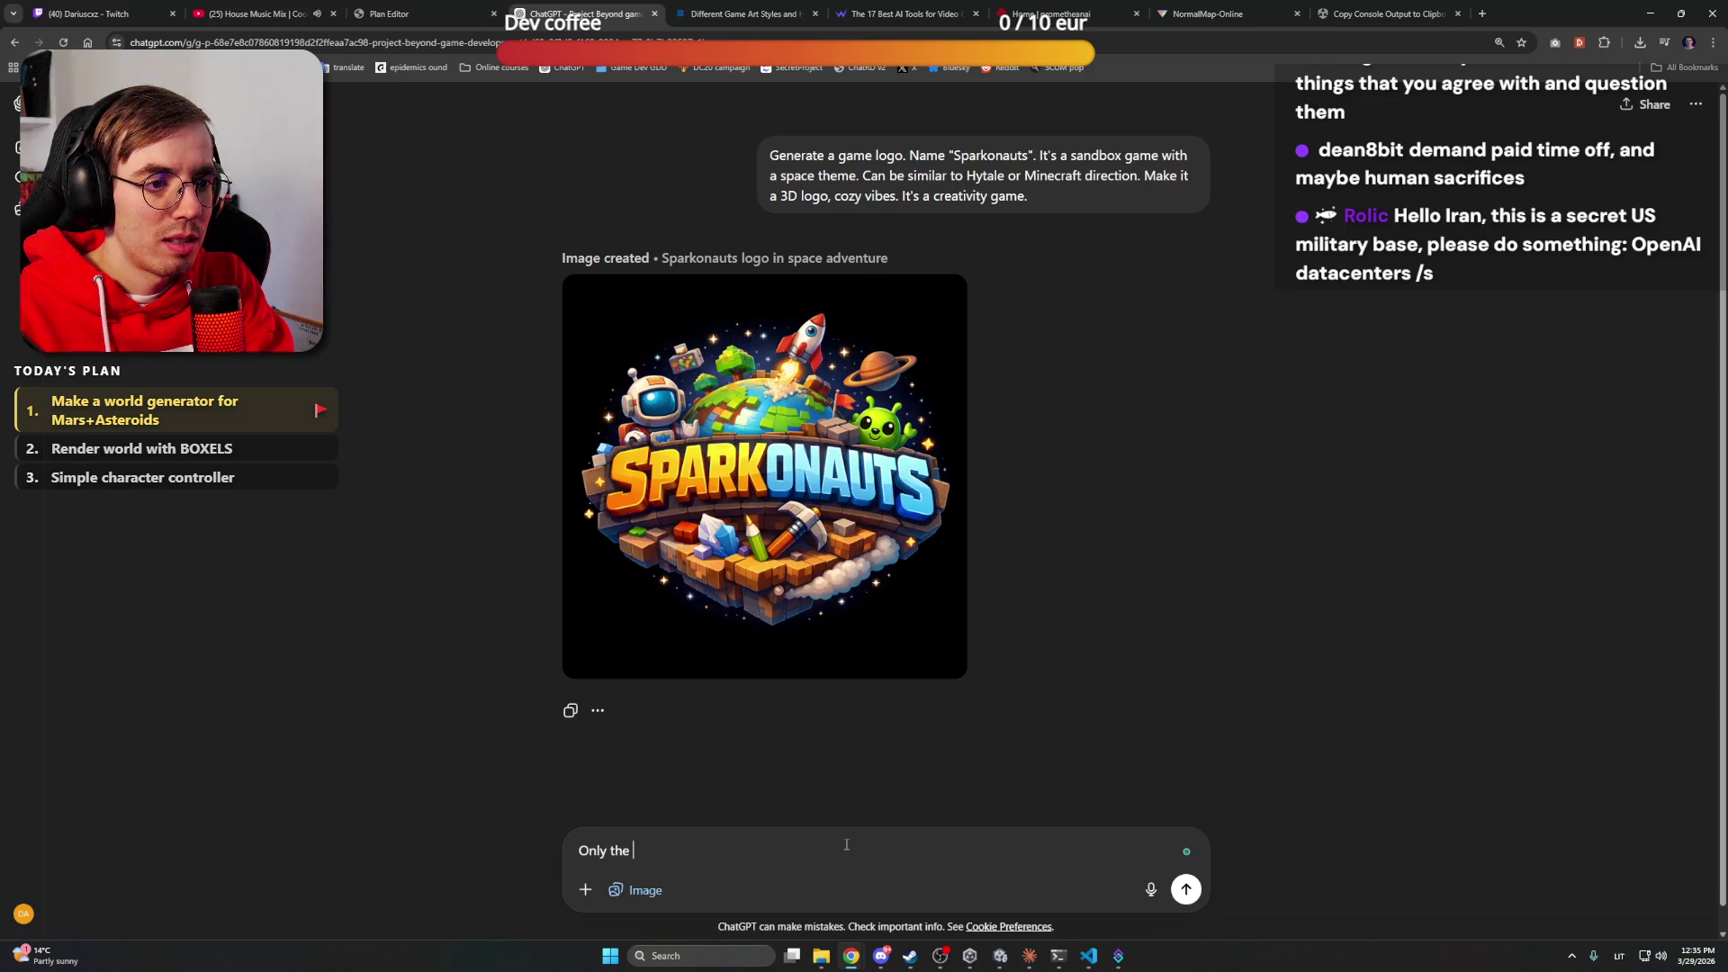
{"action": "type", "text": "Text part, "}
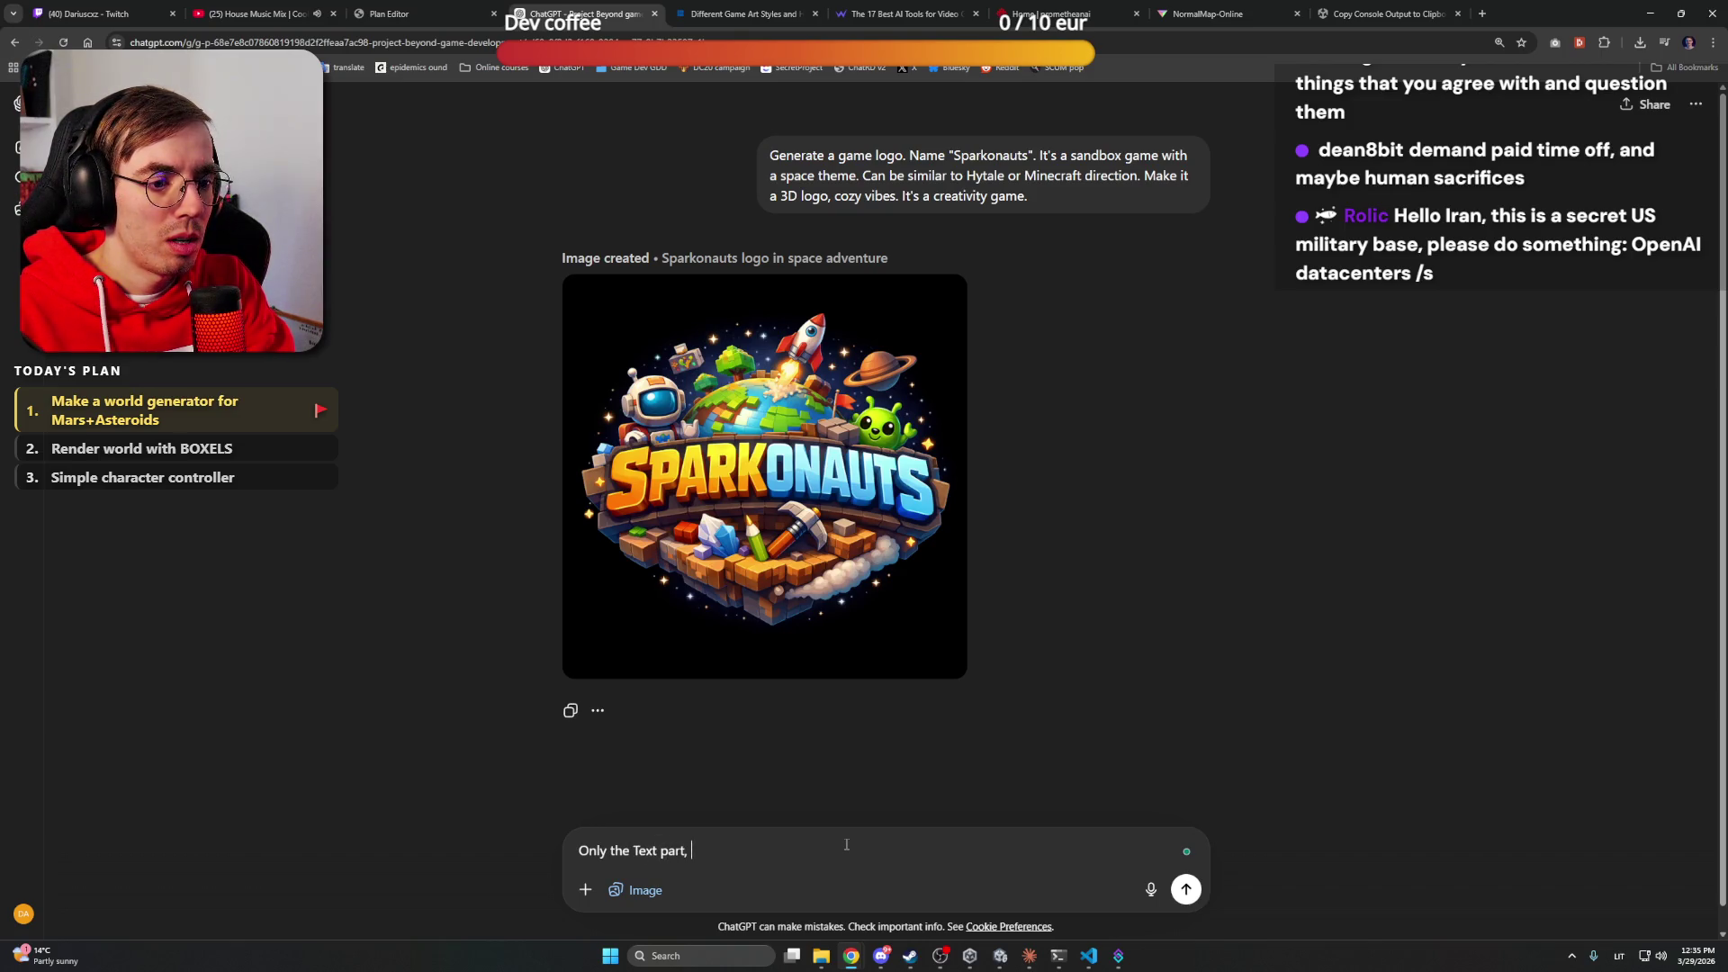
{"action": "type", "text": "and behind panel"}
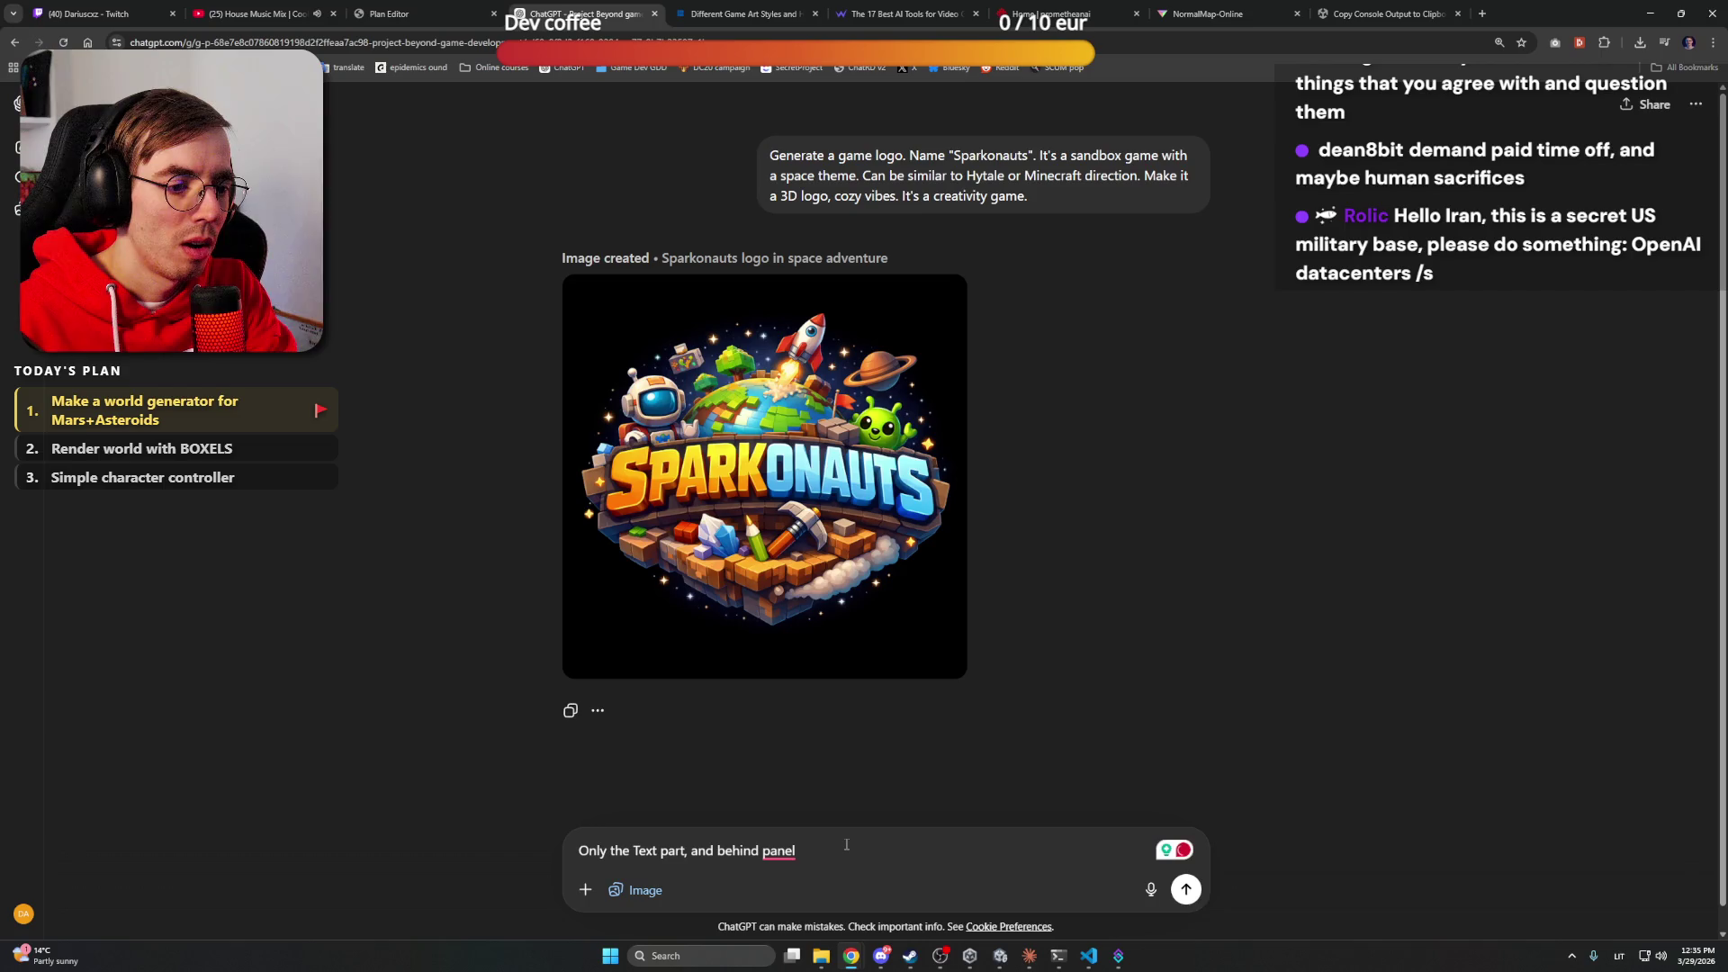
{"action": "key", "text": "ctrl+shift+Left"}
{"action": "key", "text": "ctrl+shift+Left"}
{"action": "key", "text": "ctrl+shift+Left"}
{"action": "key", "text": "BackSpace"}
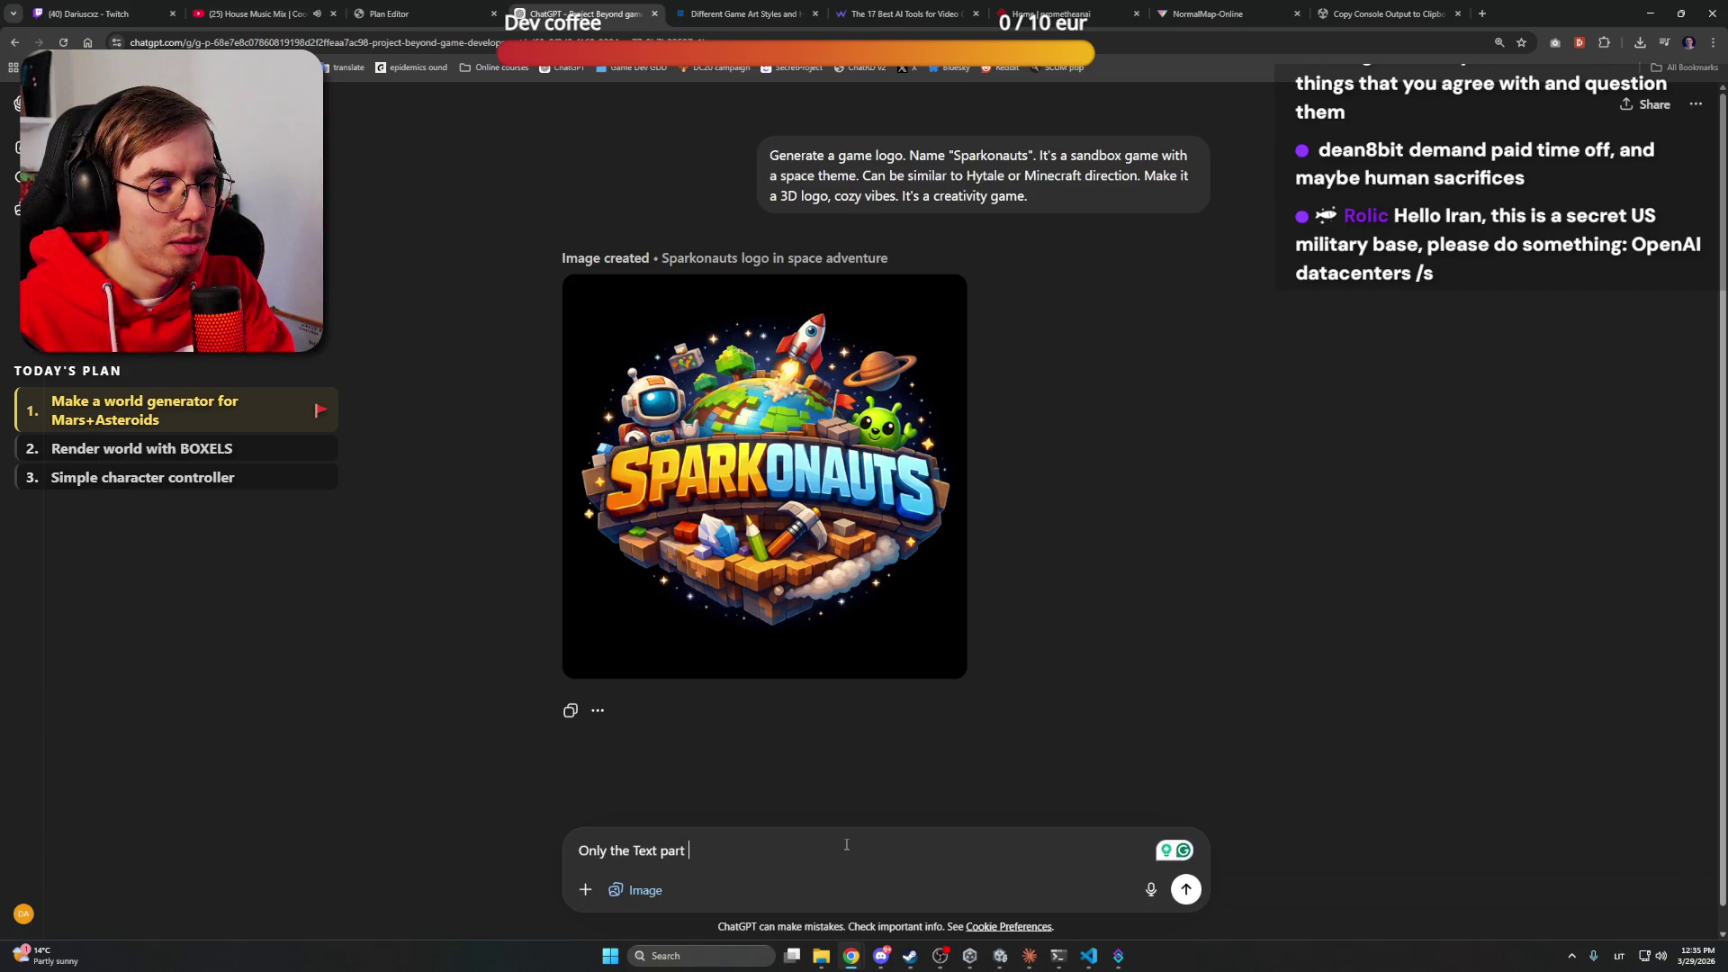
{"action": "type", "text": "no oth"}
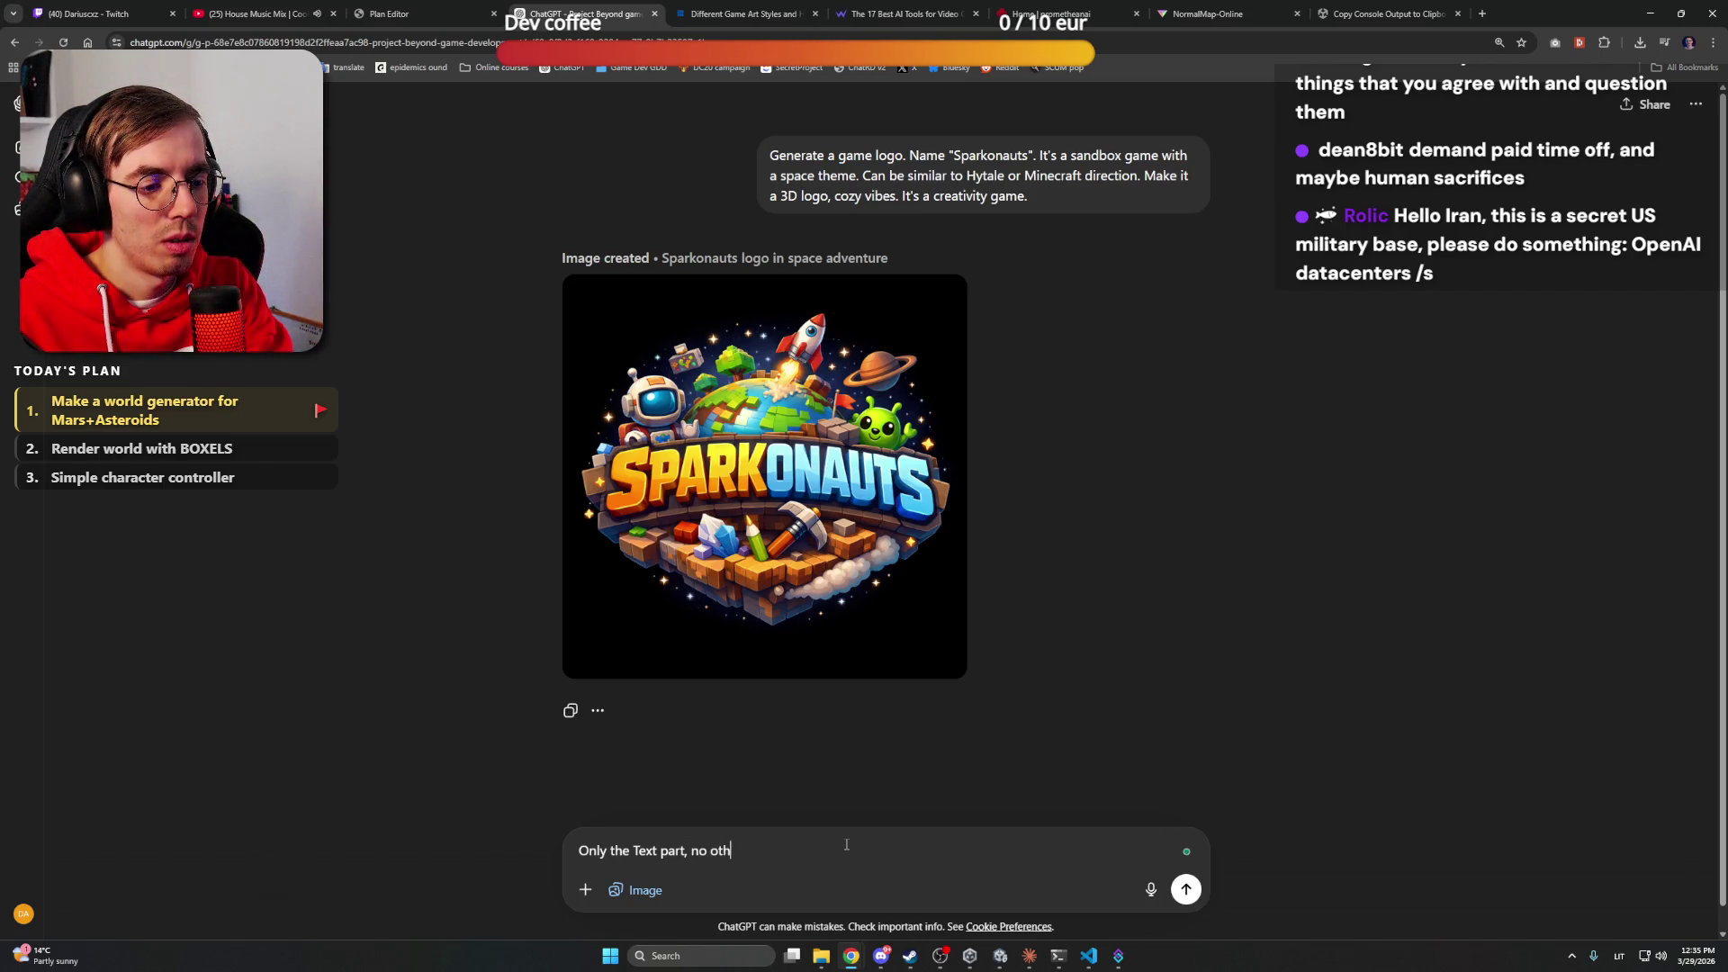
{"action": "type", "text": "er details"}
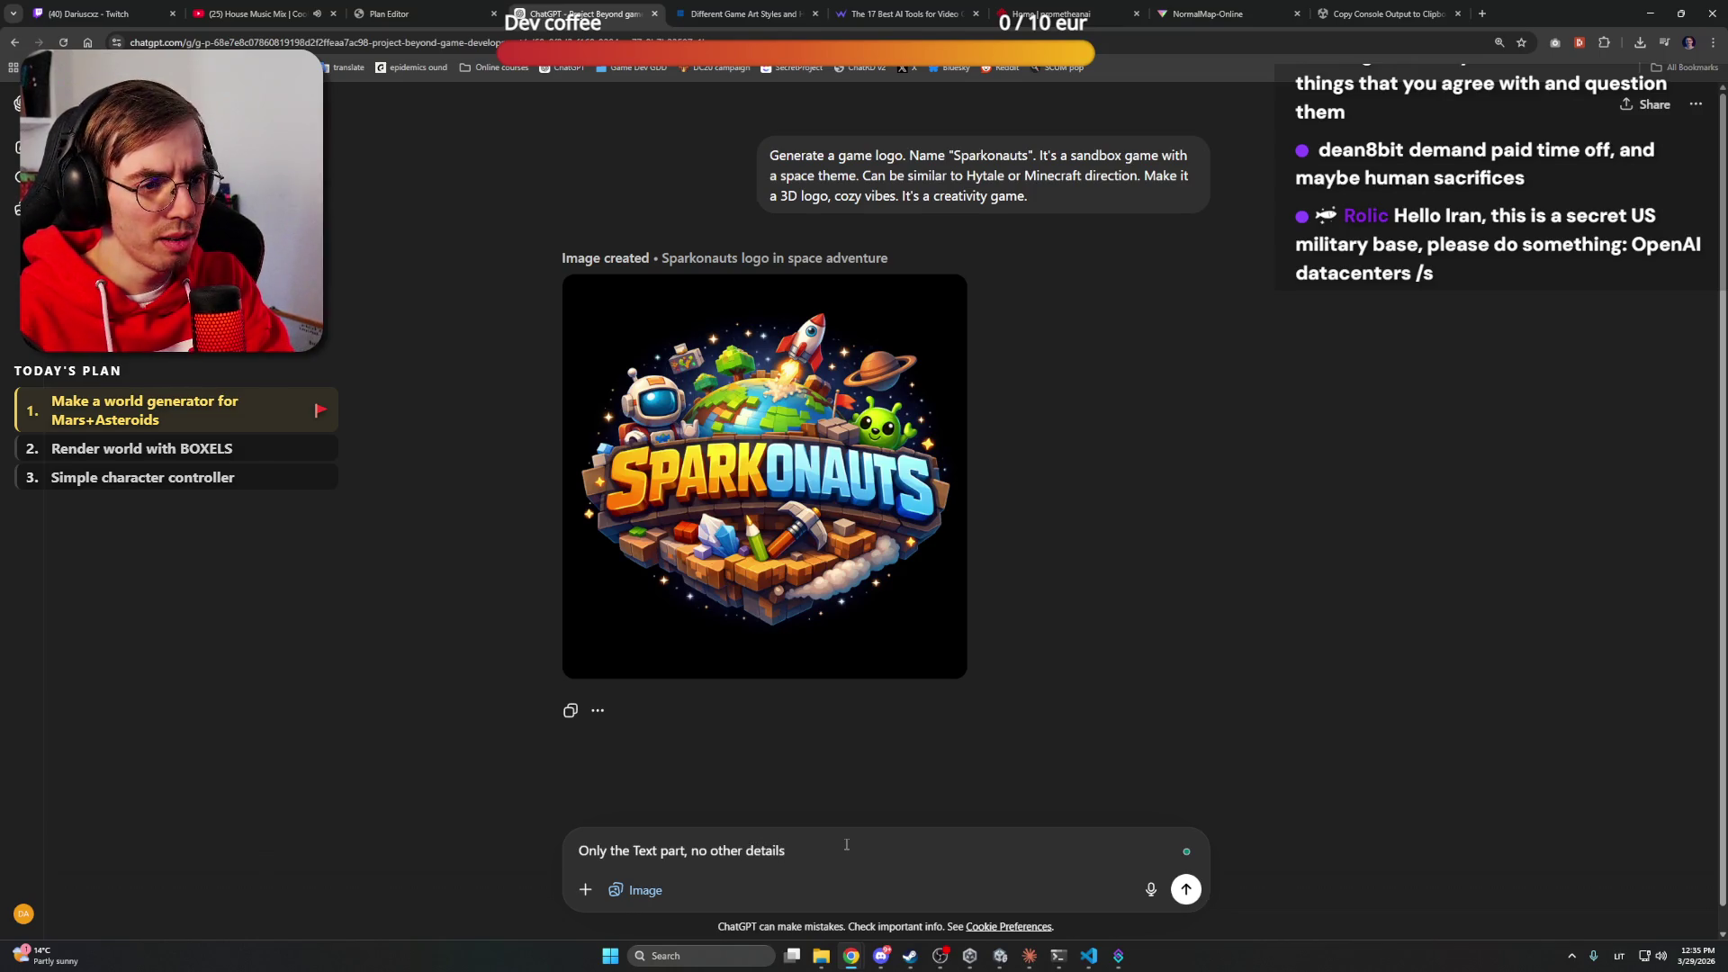
{"action": "key", "text": "Return"}
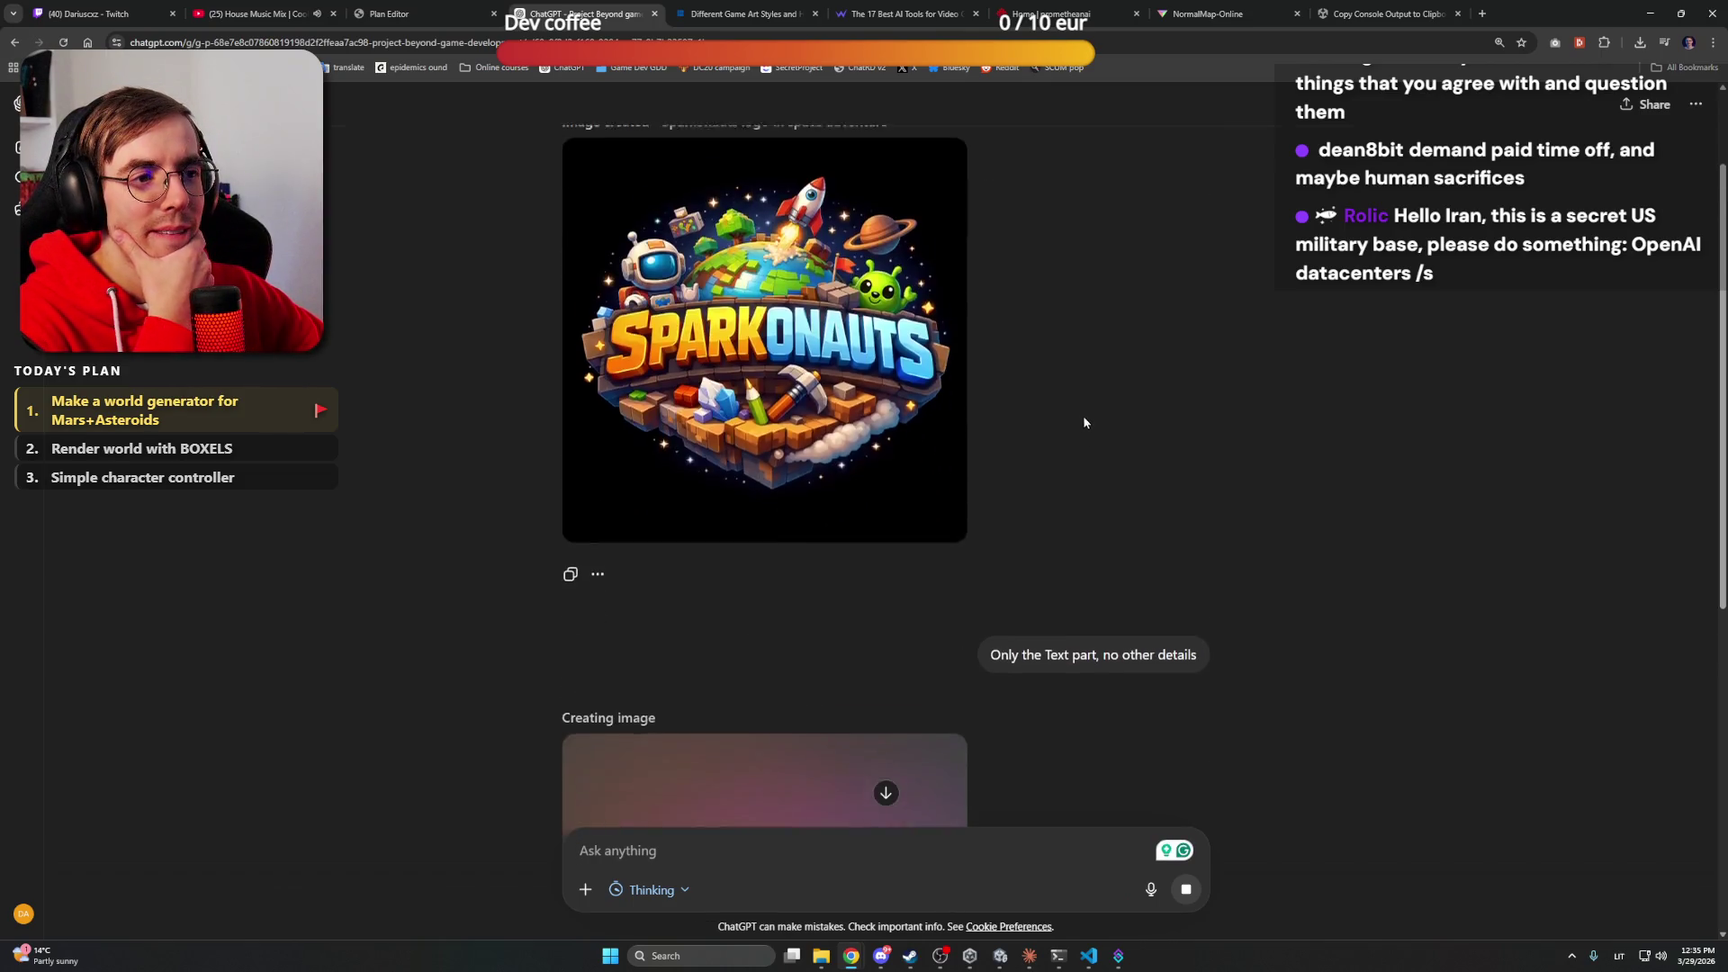
{"action": "scroll", "coordinate": [1074, 418], "scroll_direction": "up", "scroll_amount": 2}
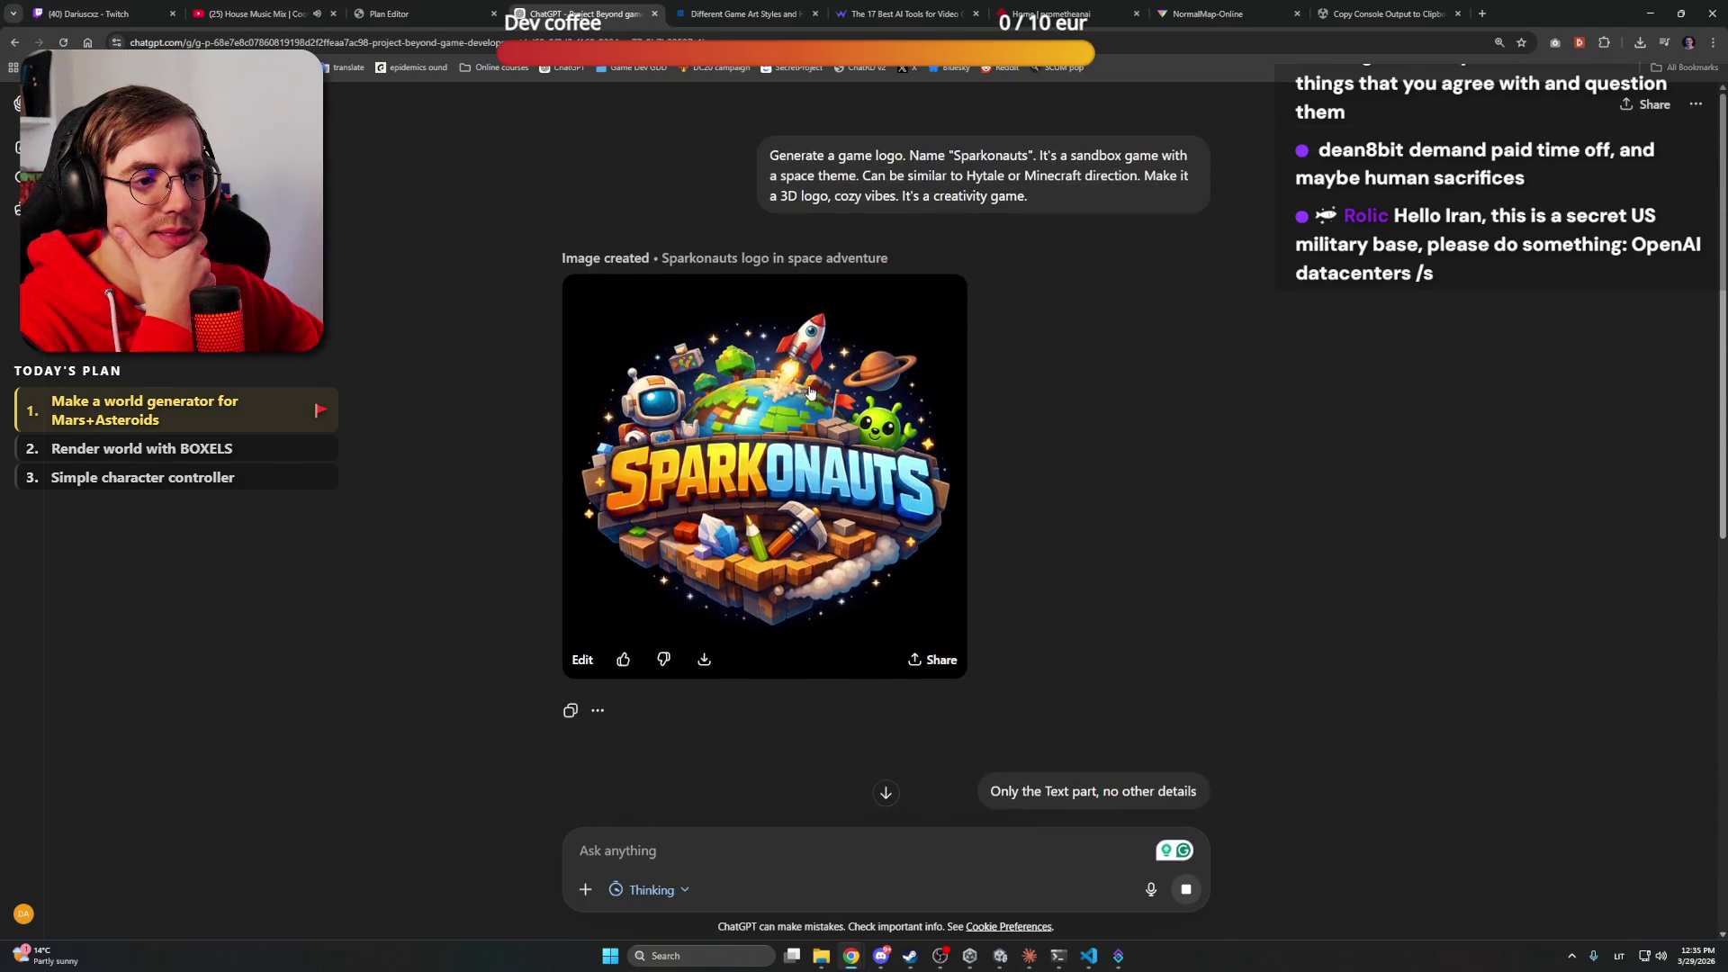
{"action": "scroll", "coordinate": [1147, 451], "scroll_direction": "up", "scroll_amount": 6}
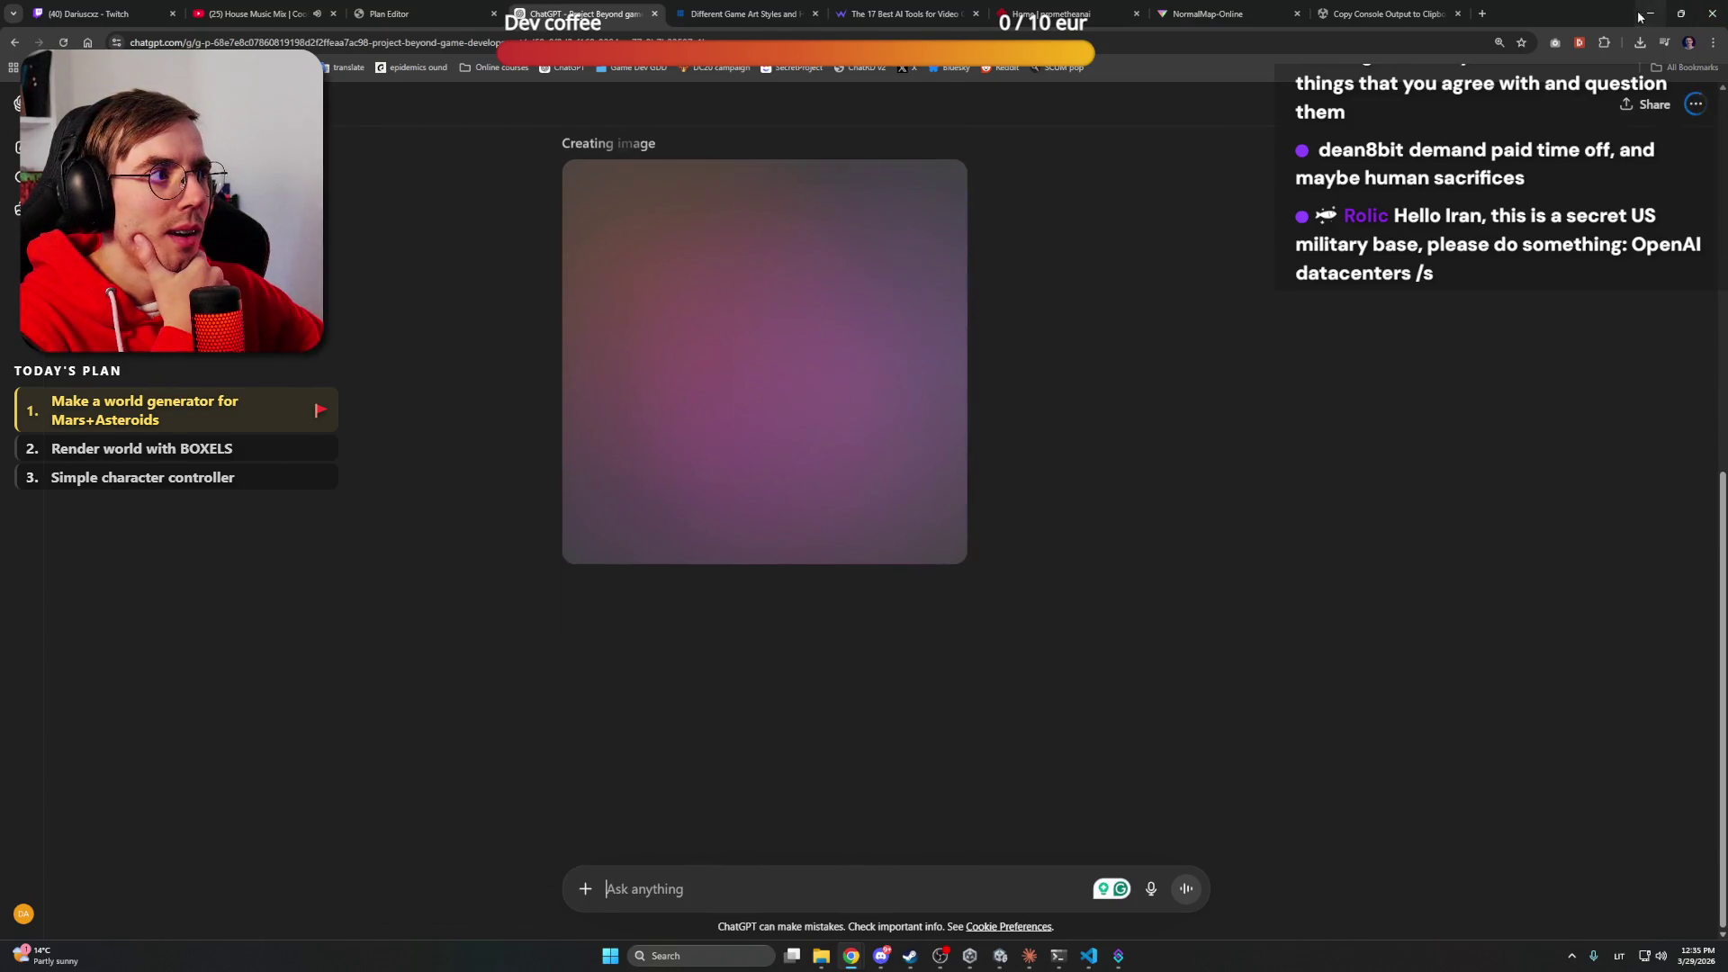
{"action": "key", "text": "alt+Tab"}
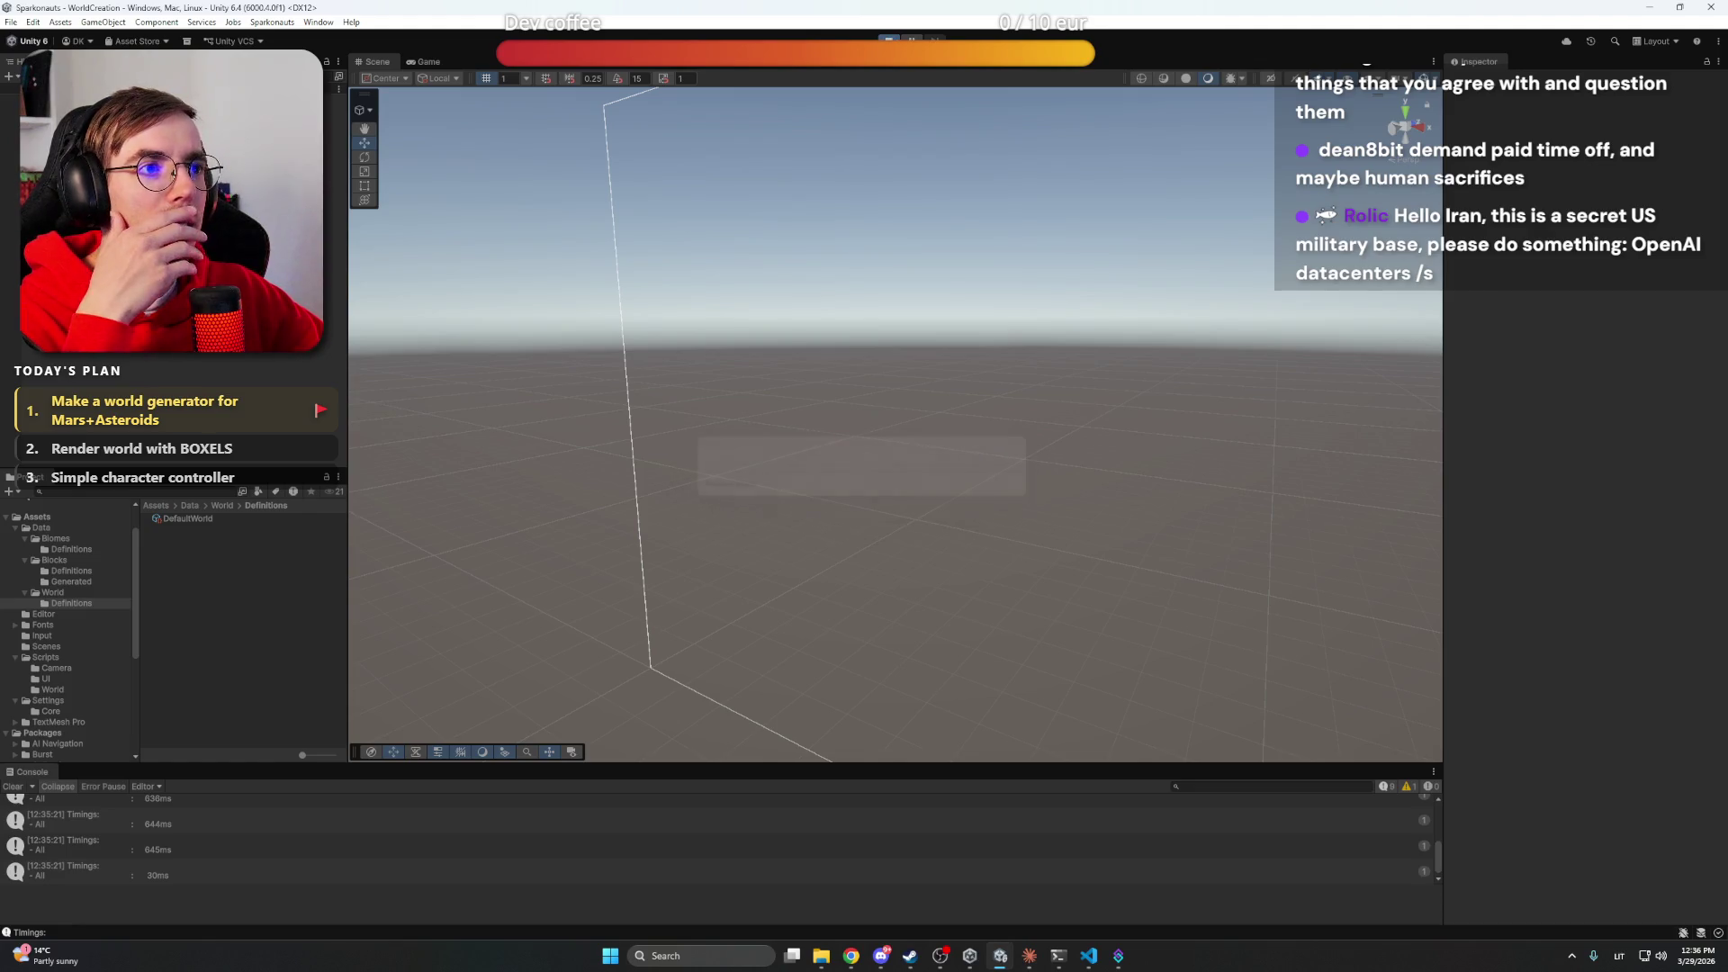
Test Play mode, then run Sparkonauts > World > Create Default World Settings and confirm
{"action": "key", "text": "ctrl+p"}
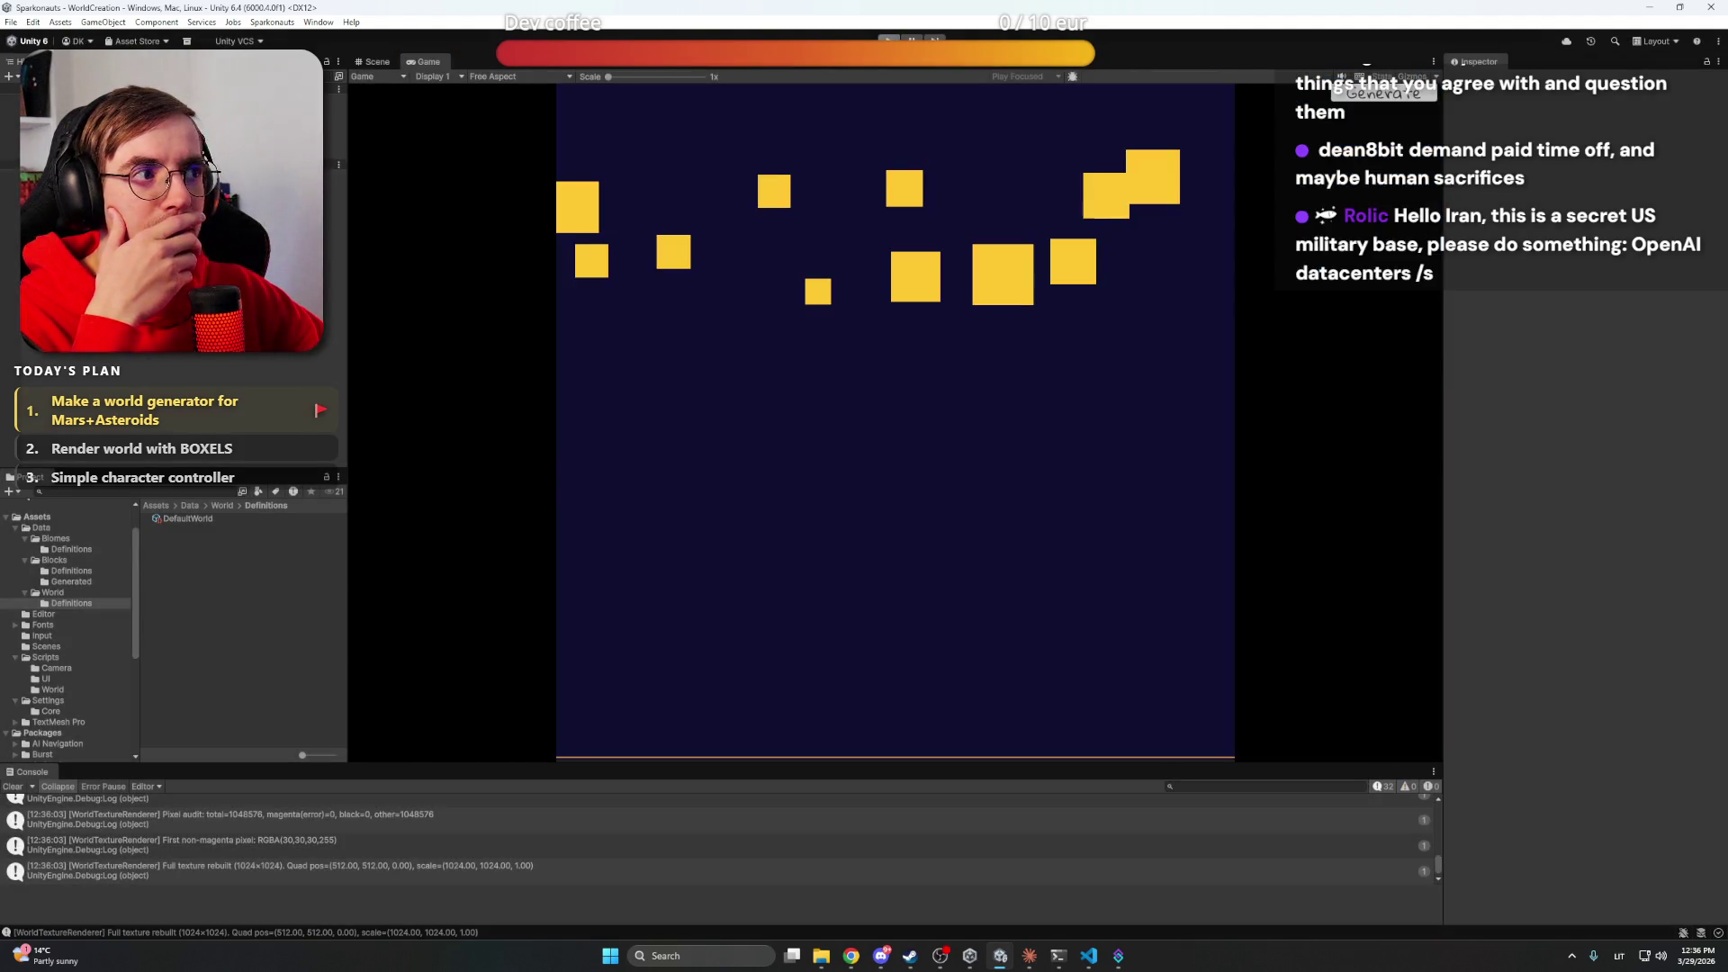
{"action": "key", "text": "ctrl+p"}
{"action": "left_click", "coordinate": [272, 22]}
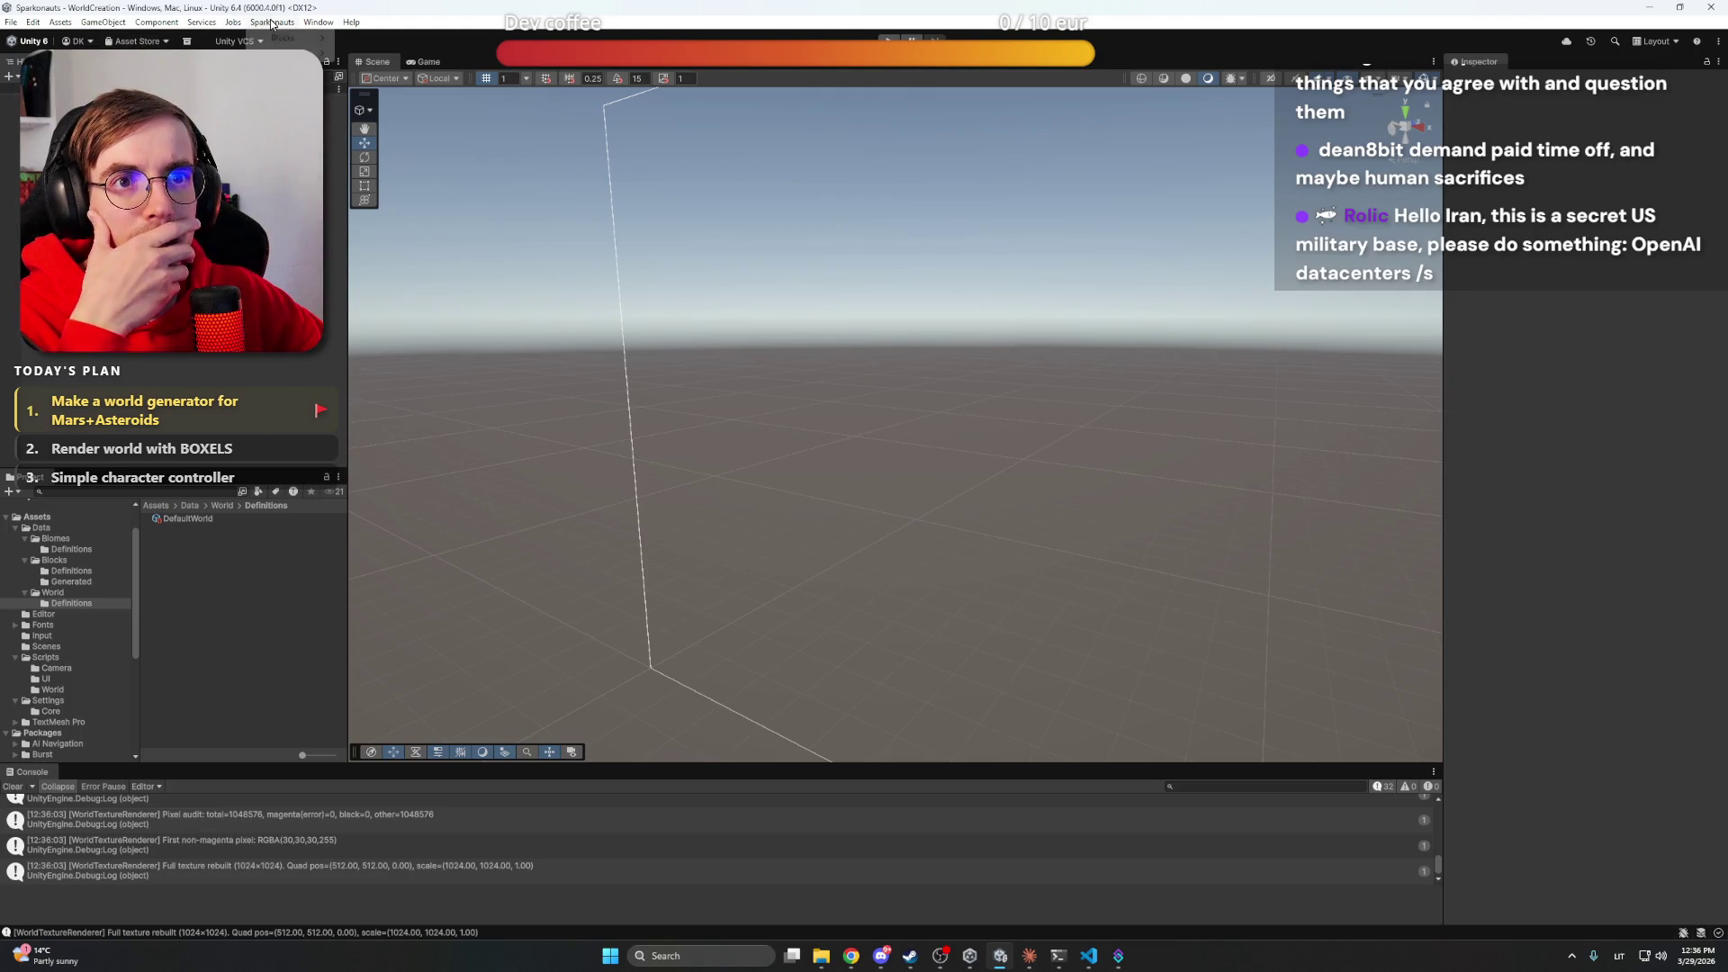
{"action": "mouse_move", "coordinate": [306, 52]}
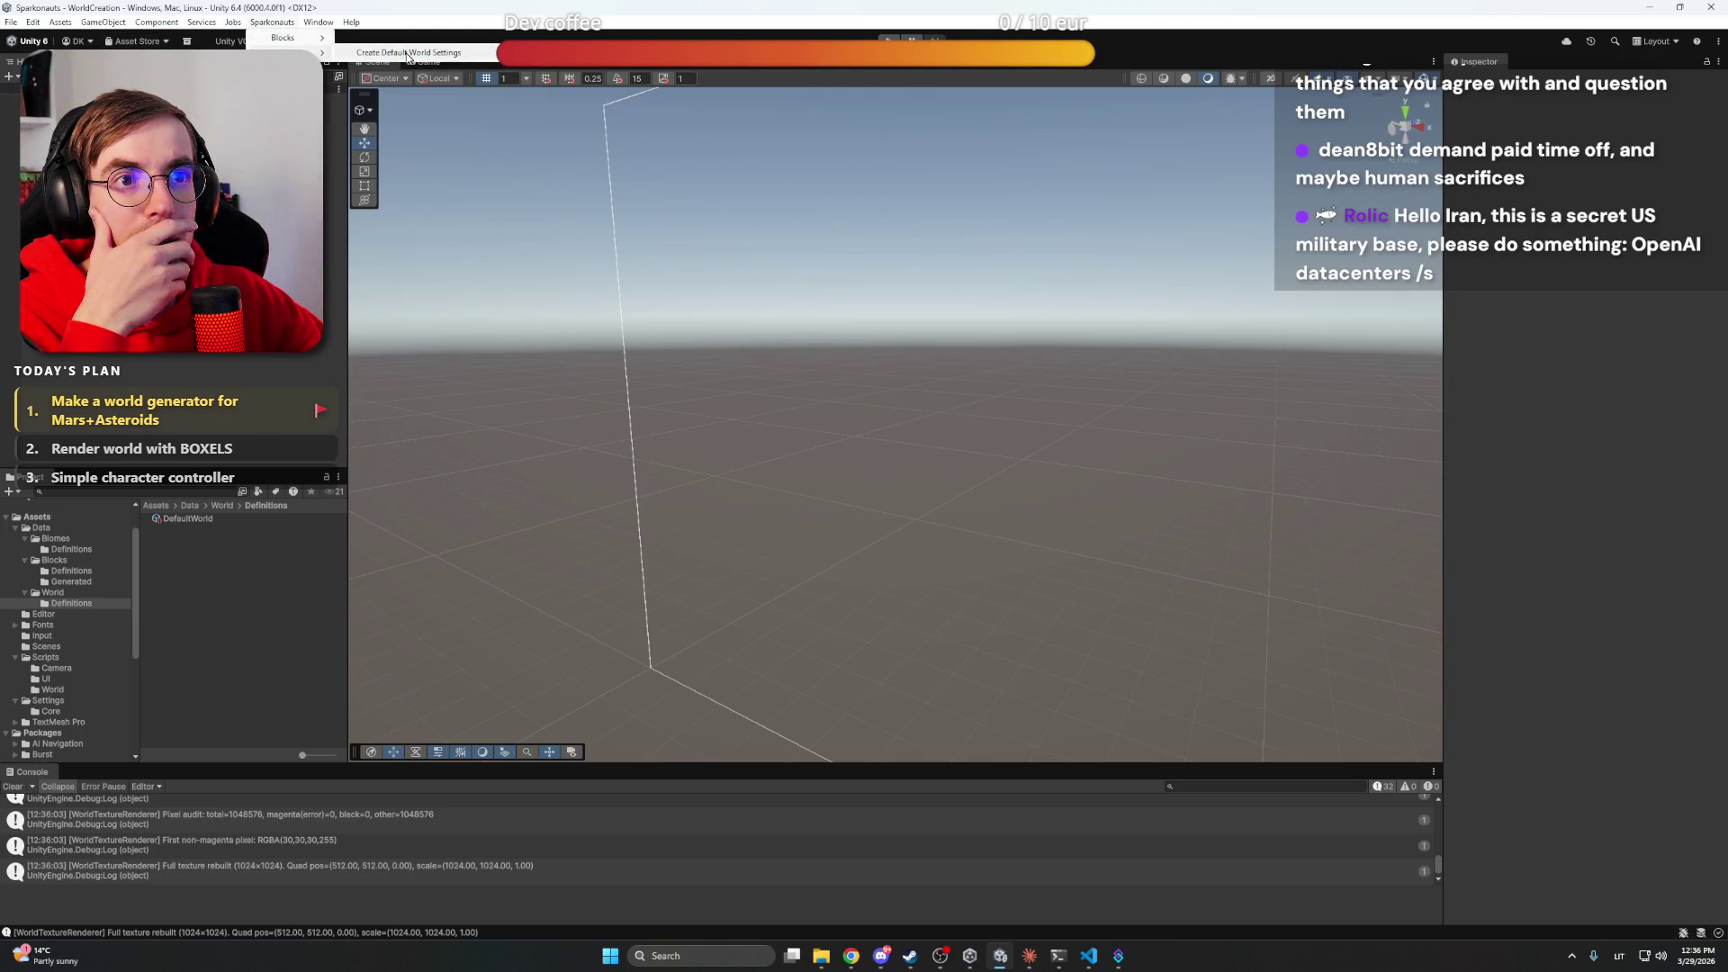
{"action": "left_click", "coordinate": [406, 54]}
{"action": "left_click", "coordinate": [952, 501]}
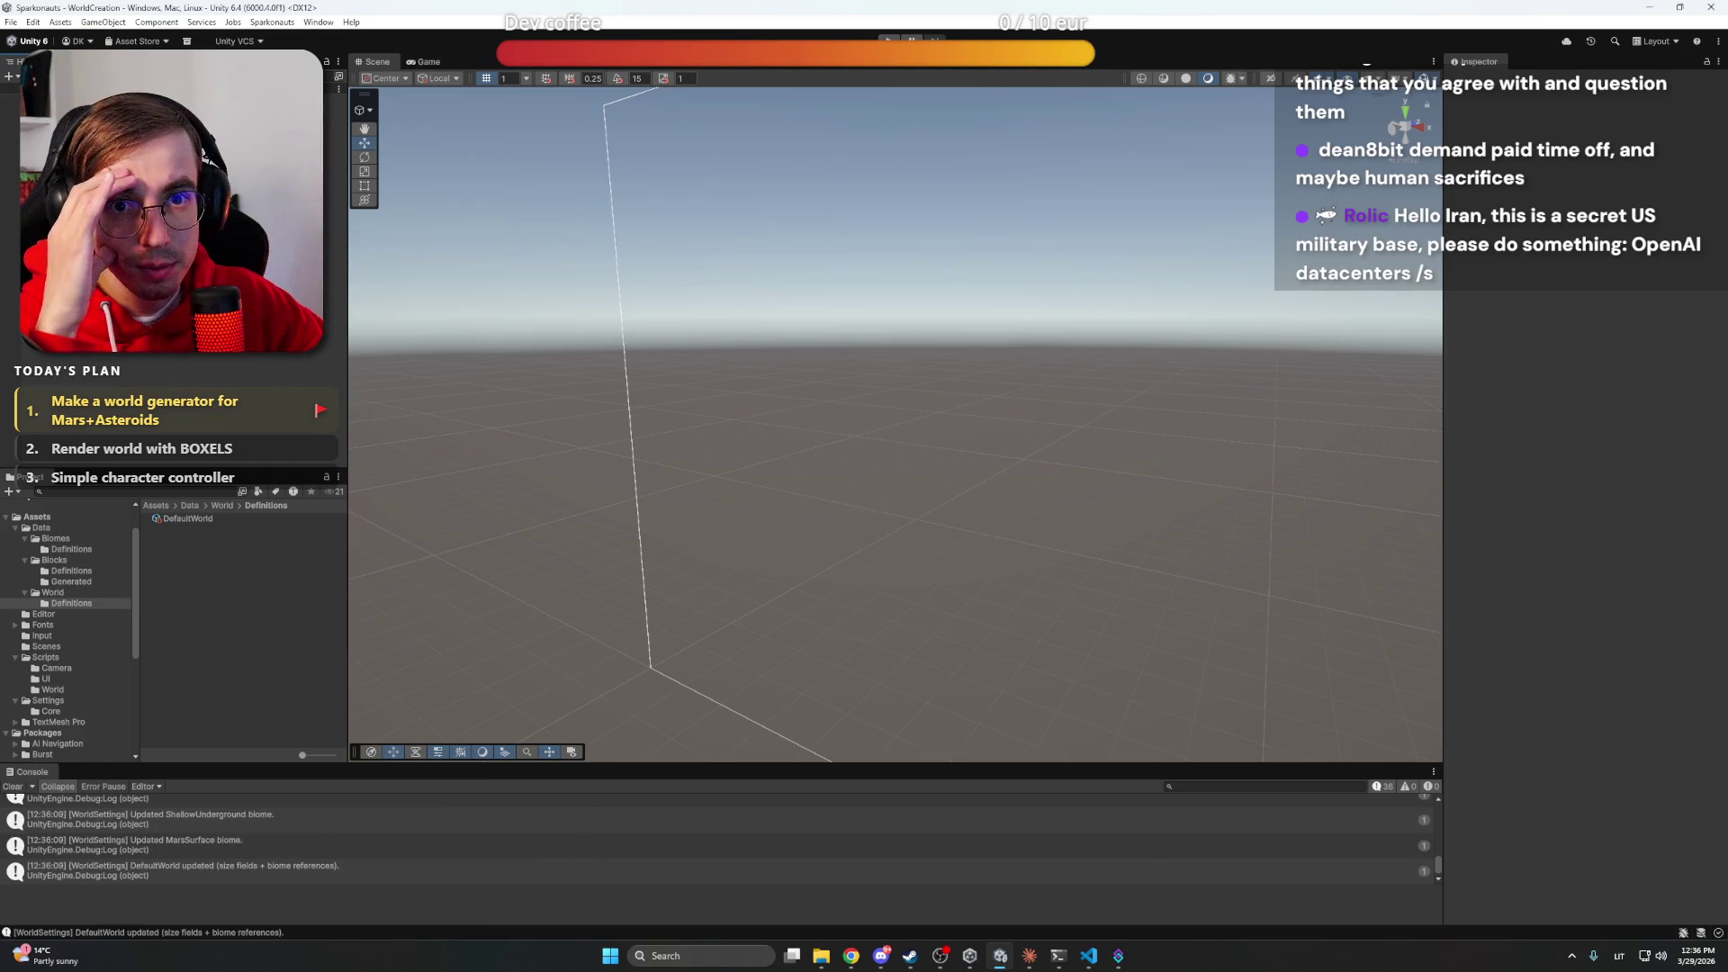
Inspect the Main Camera and World Generator objects, then bring Claude's change summary forward
{"action": "right_click", "coordinate": [131, 212]}
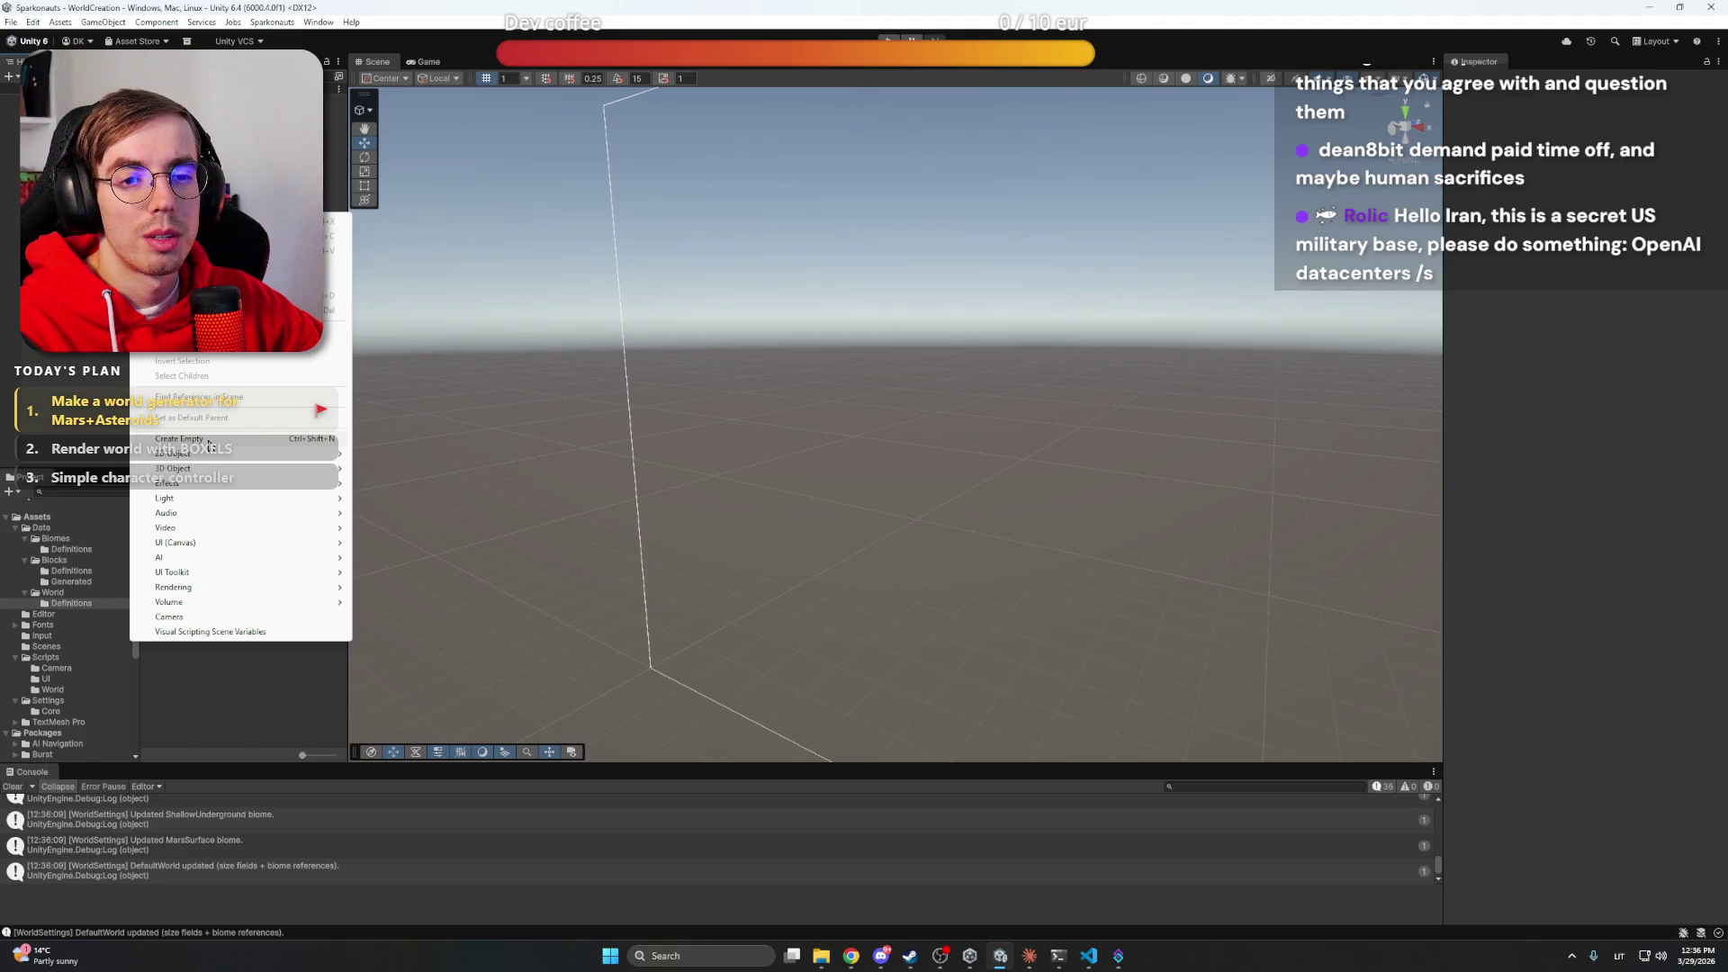
{"action": "key", "text": "Escape"}
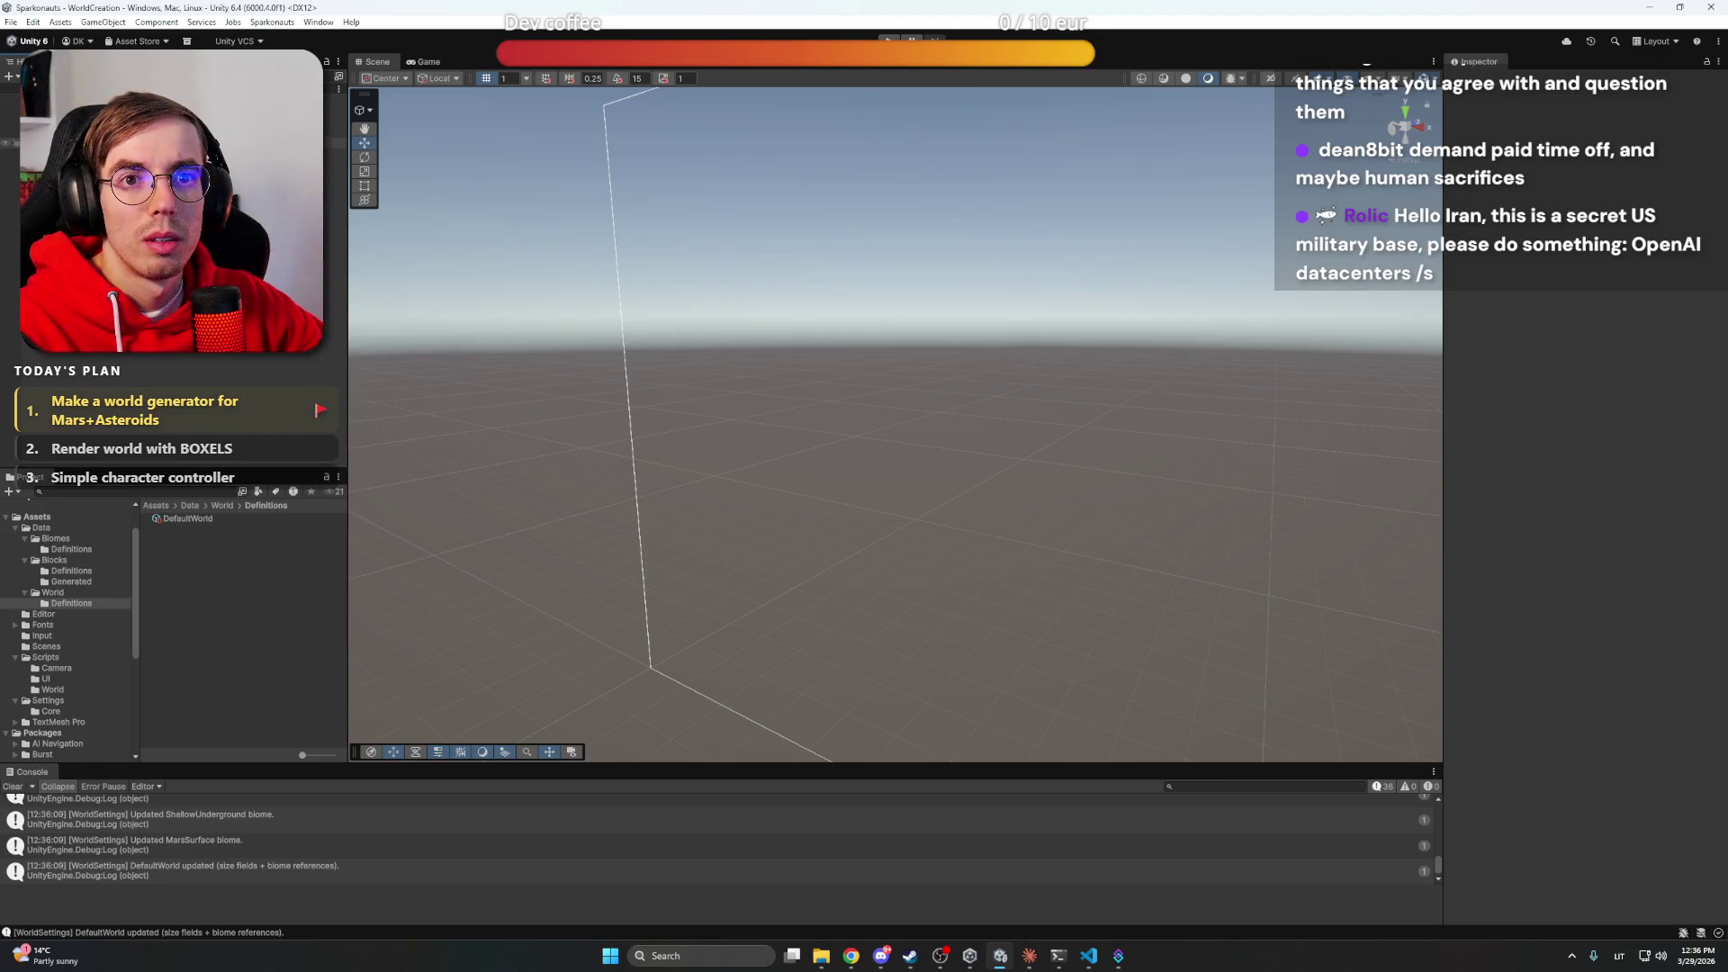
{"action": "left_click", "coordinate": [333, 132]}
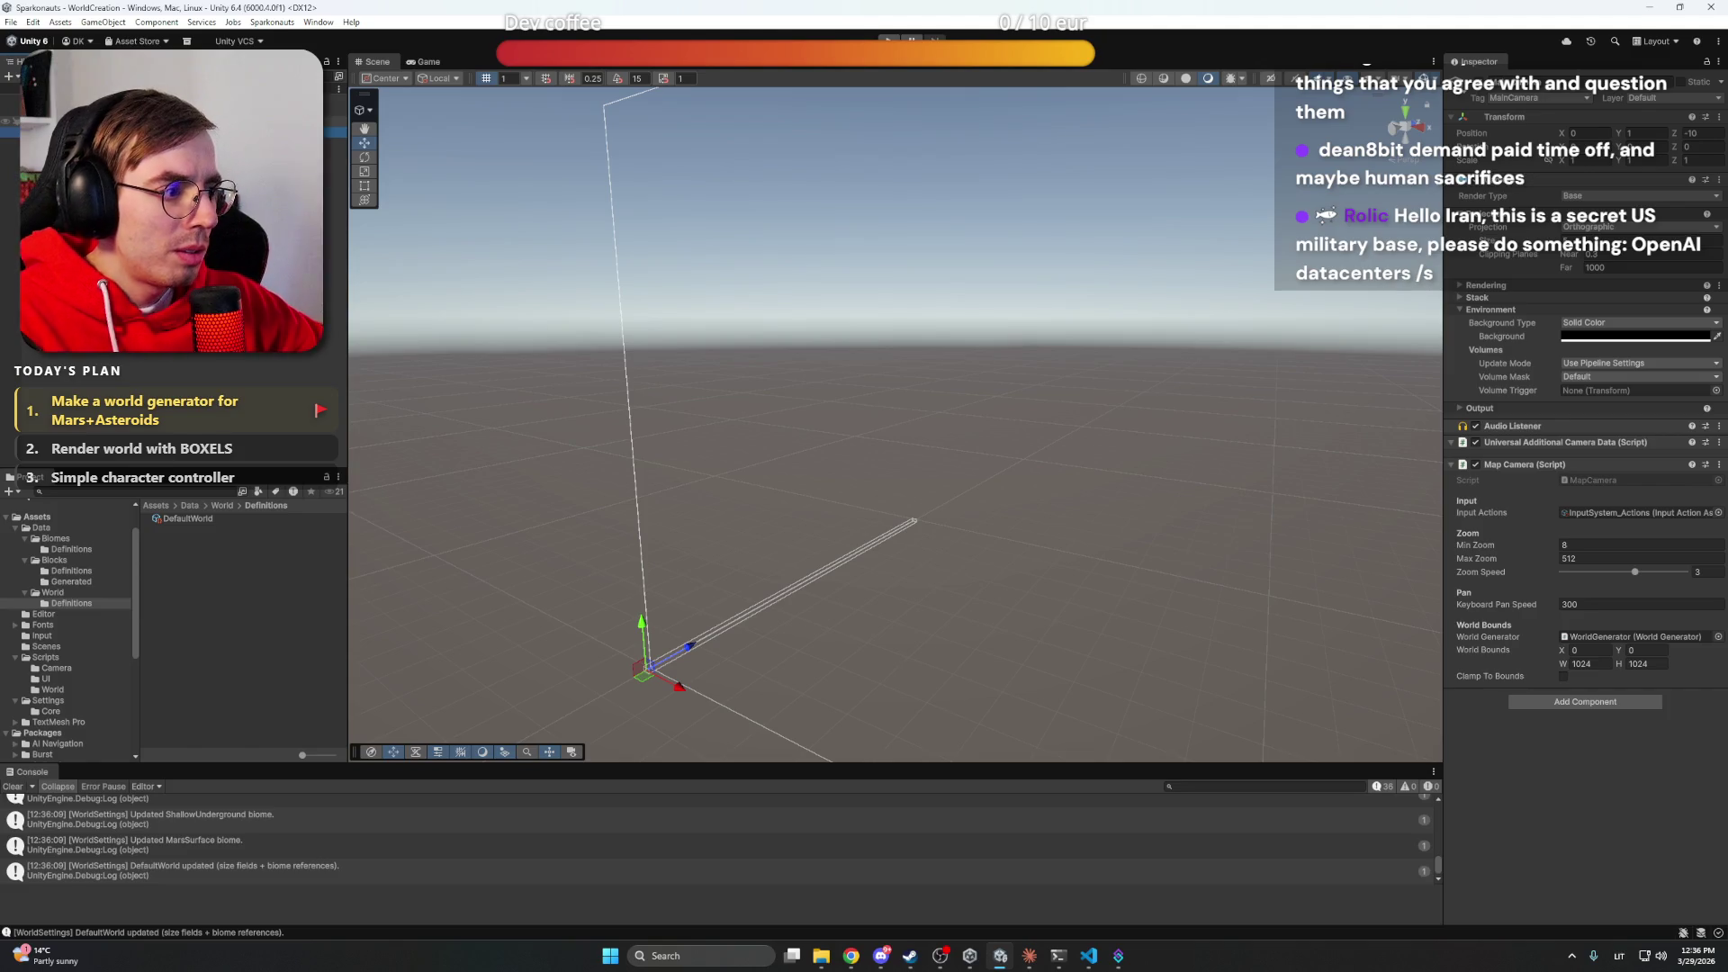
{"action": "left_click", "coordinate": [90, 120]}
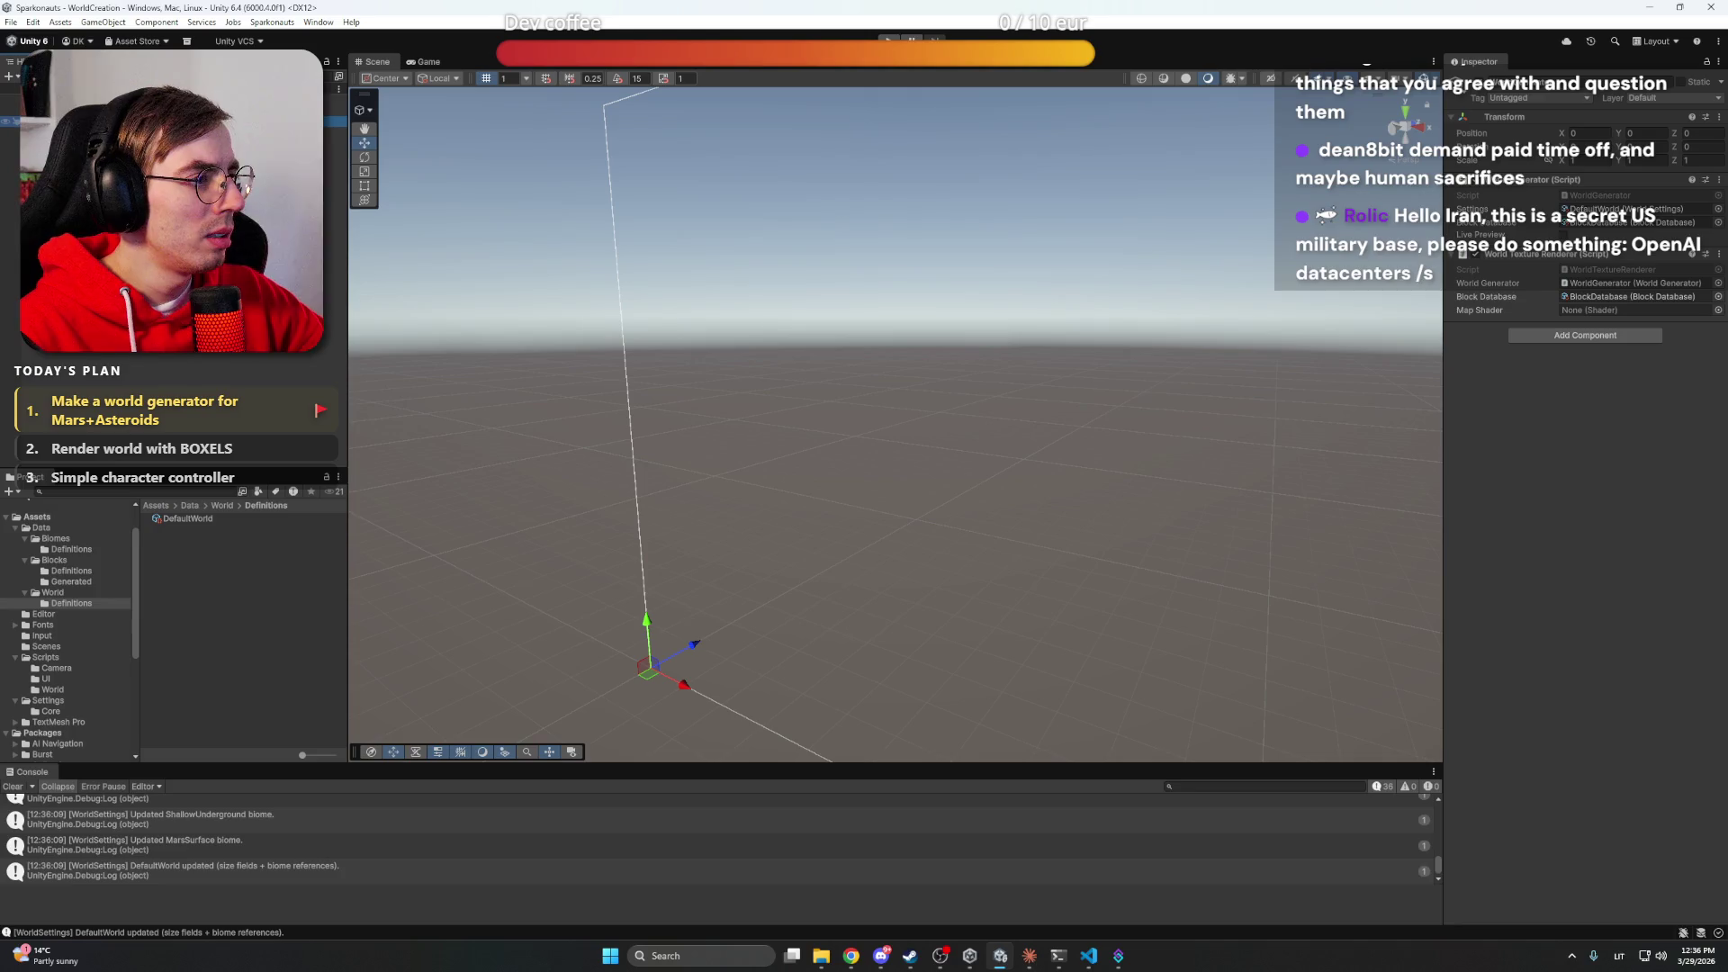
{"action": "left_click", "coordinate": [1029, 956]}
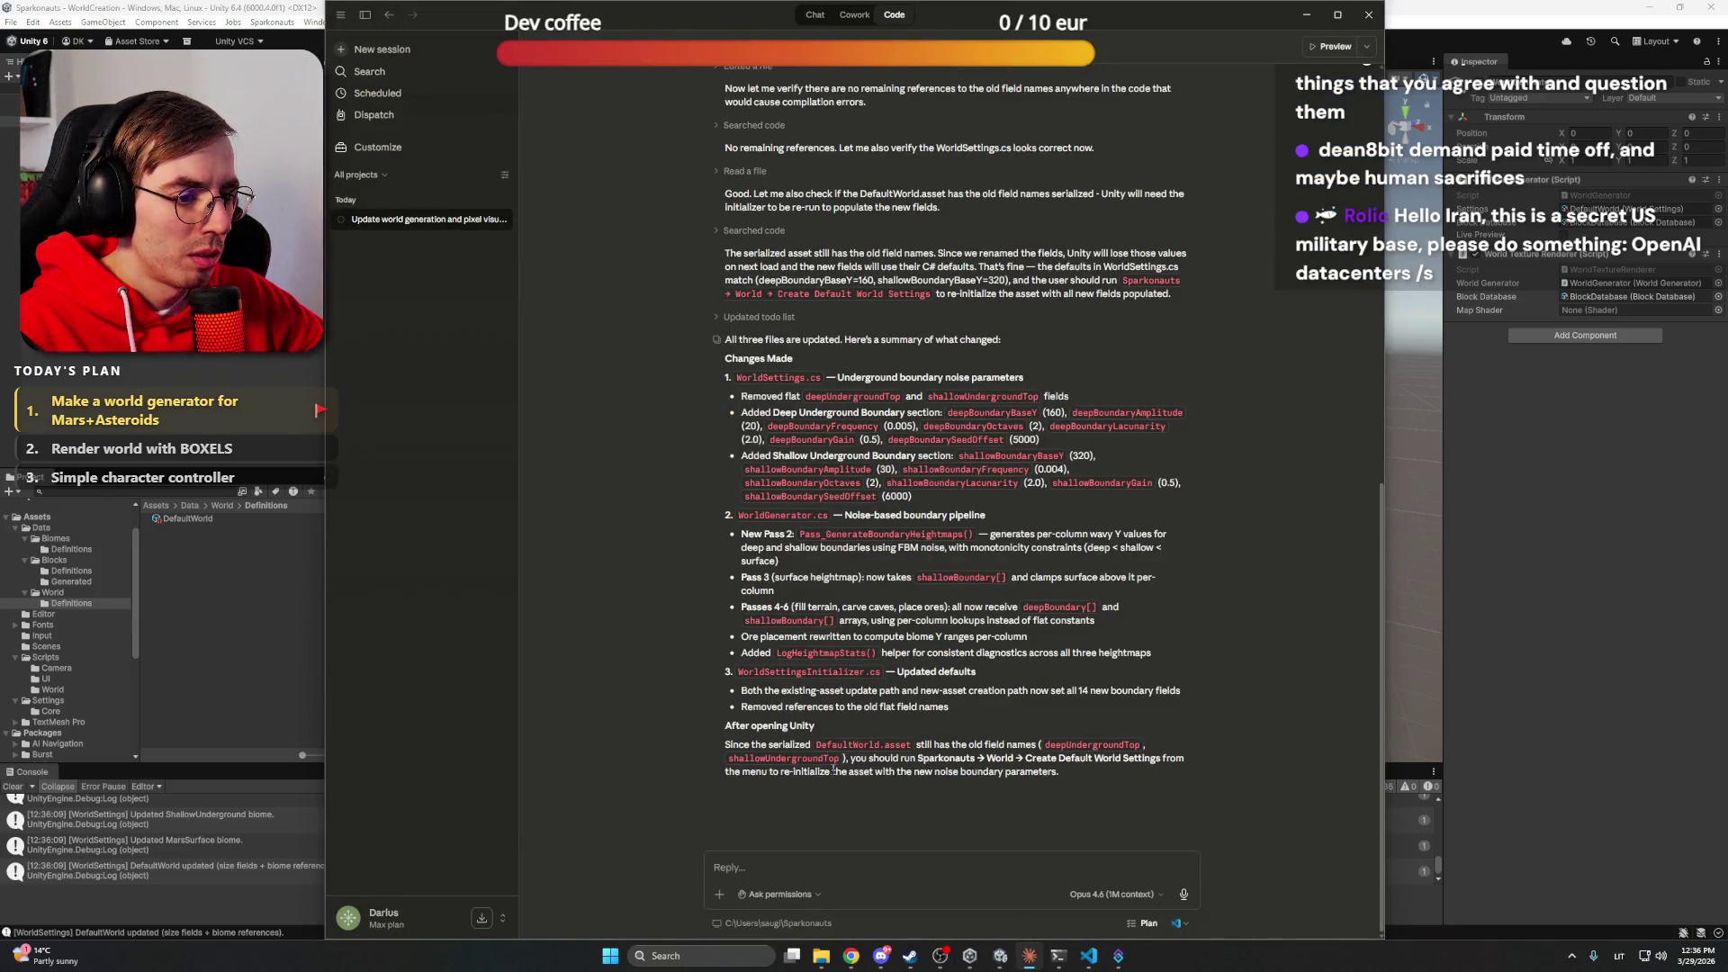
Show the DefaultWorld asset's WorldSettings in the Inspector, then check the logo in ChatGPT
{"action": "left_click", "coordinate": [190, 461]}
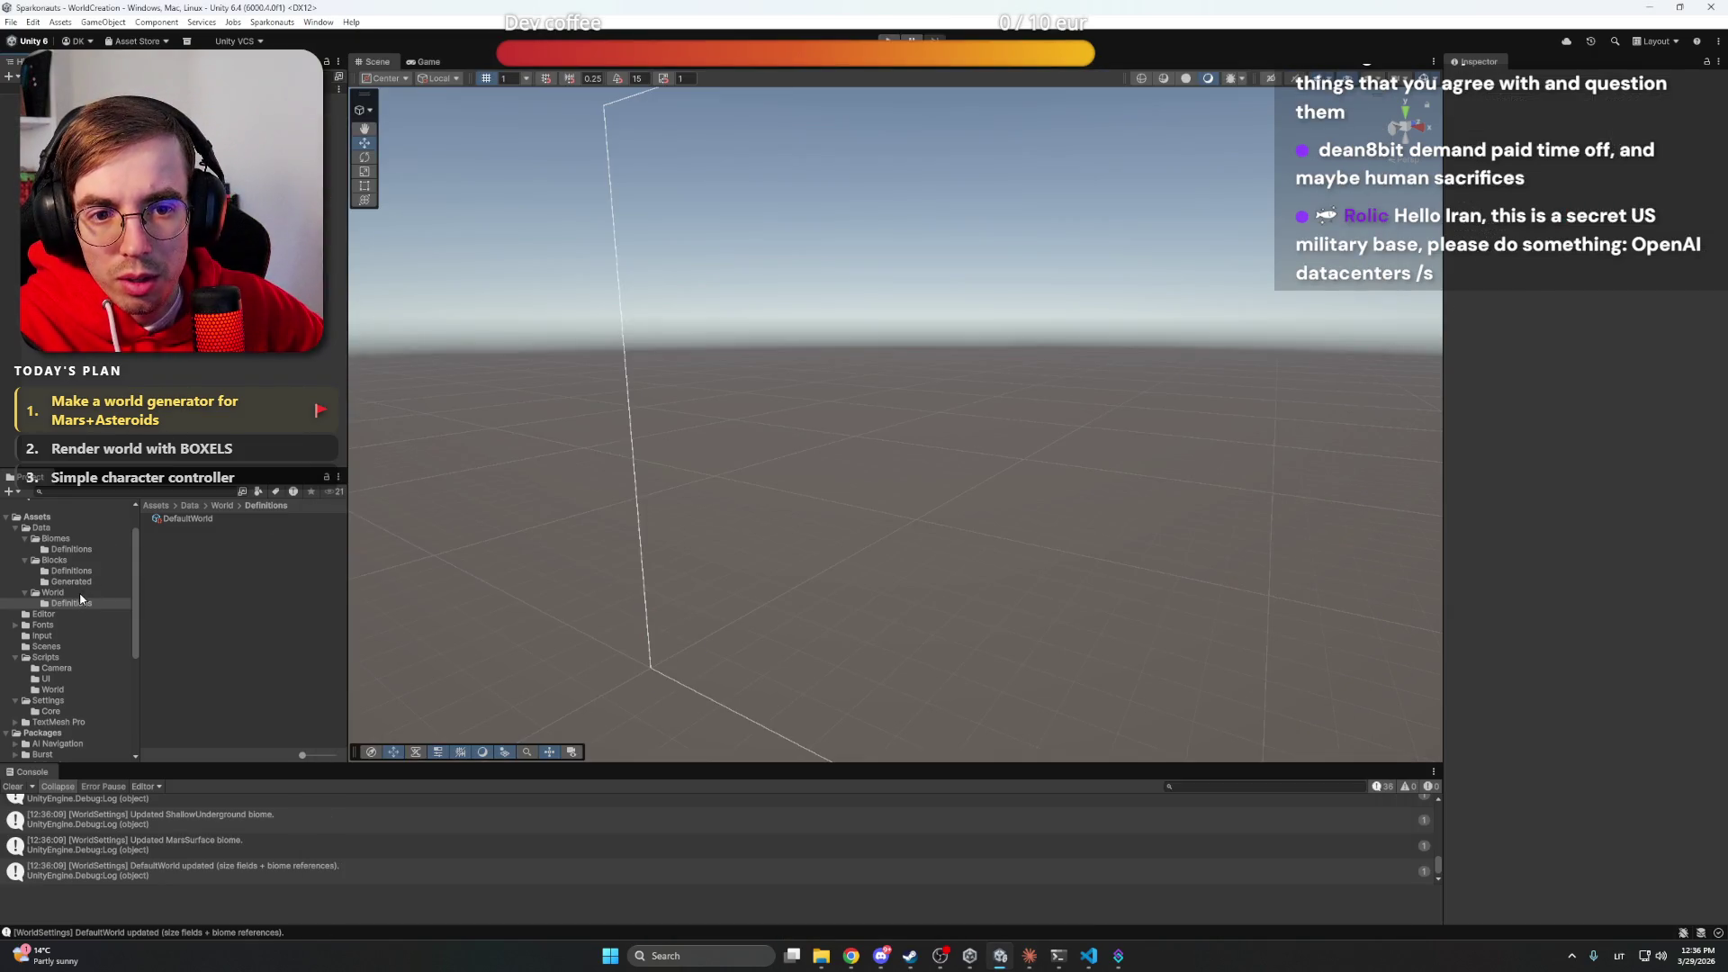
{"action": "left_click", "coordinate": [209, 520]}
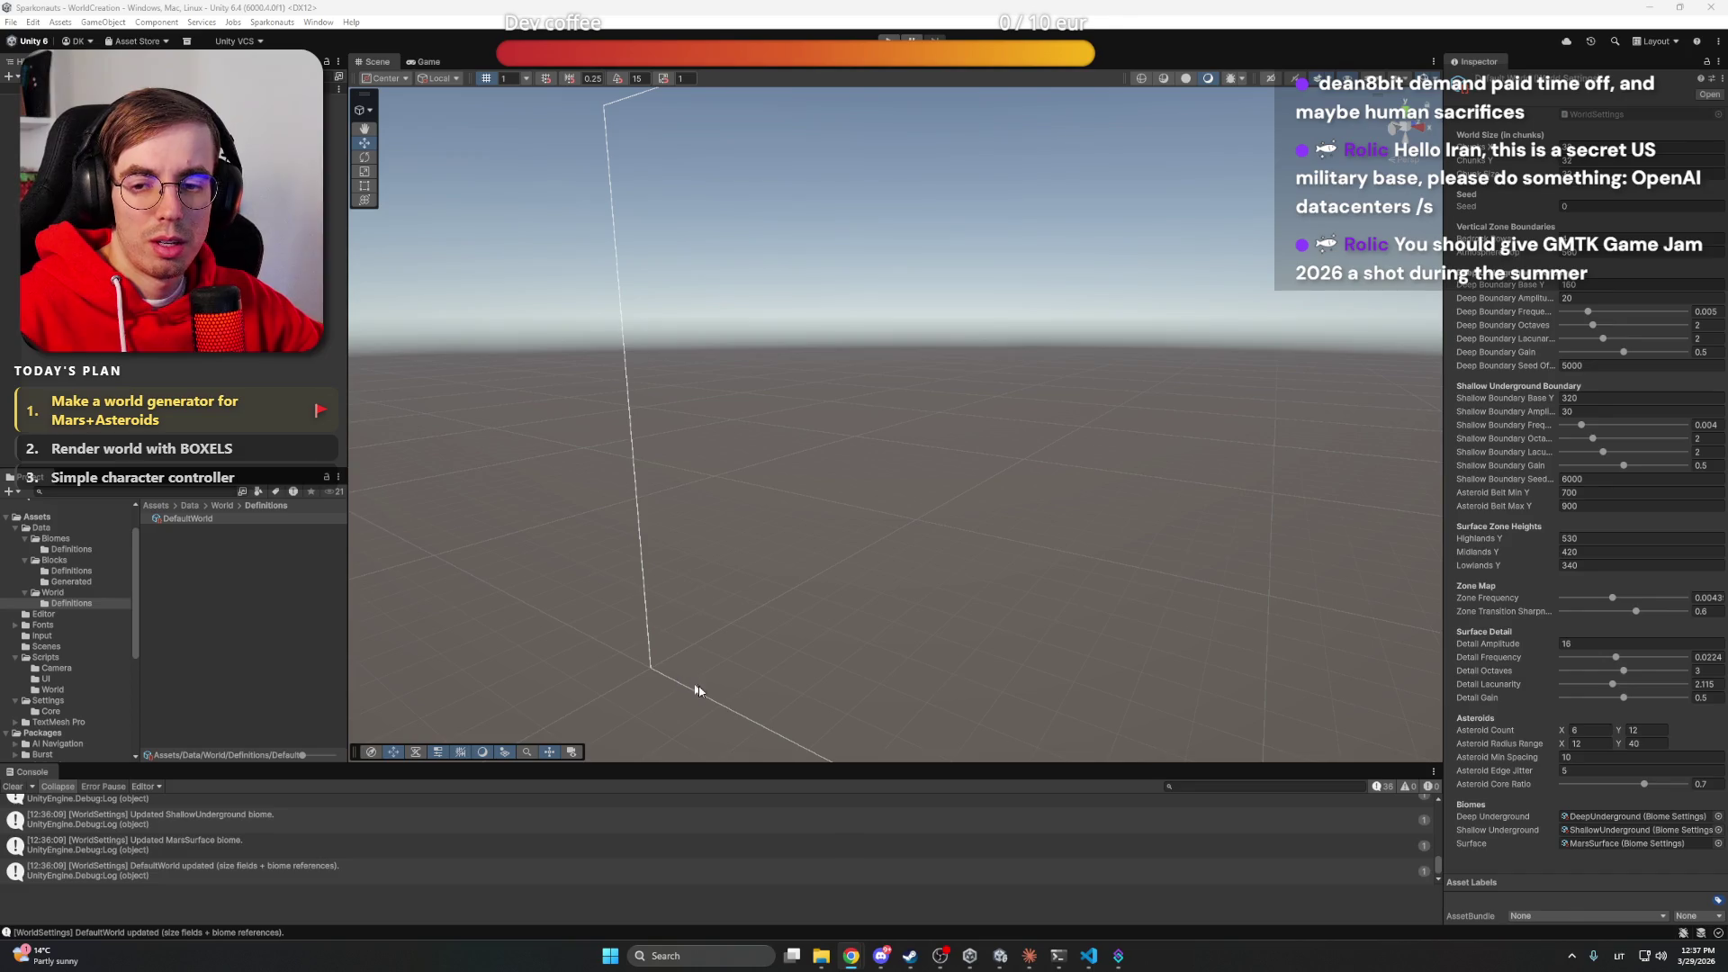
{"action": "left_click", "coordinate": [851, 956]}
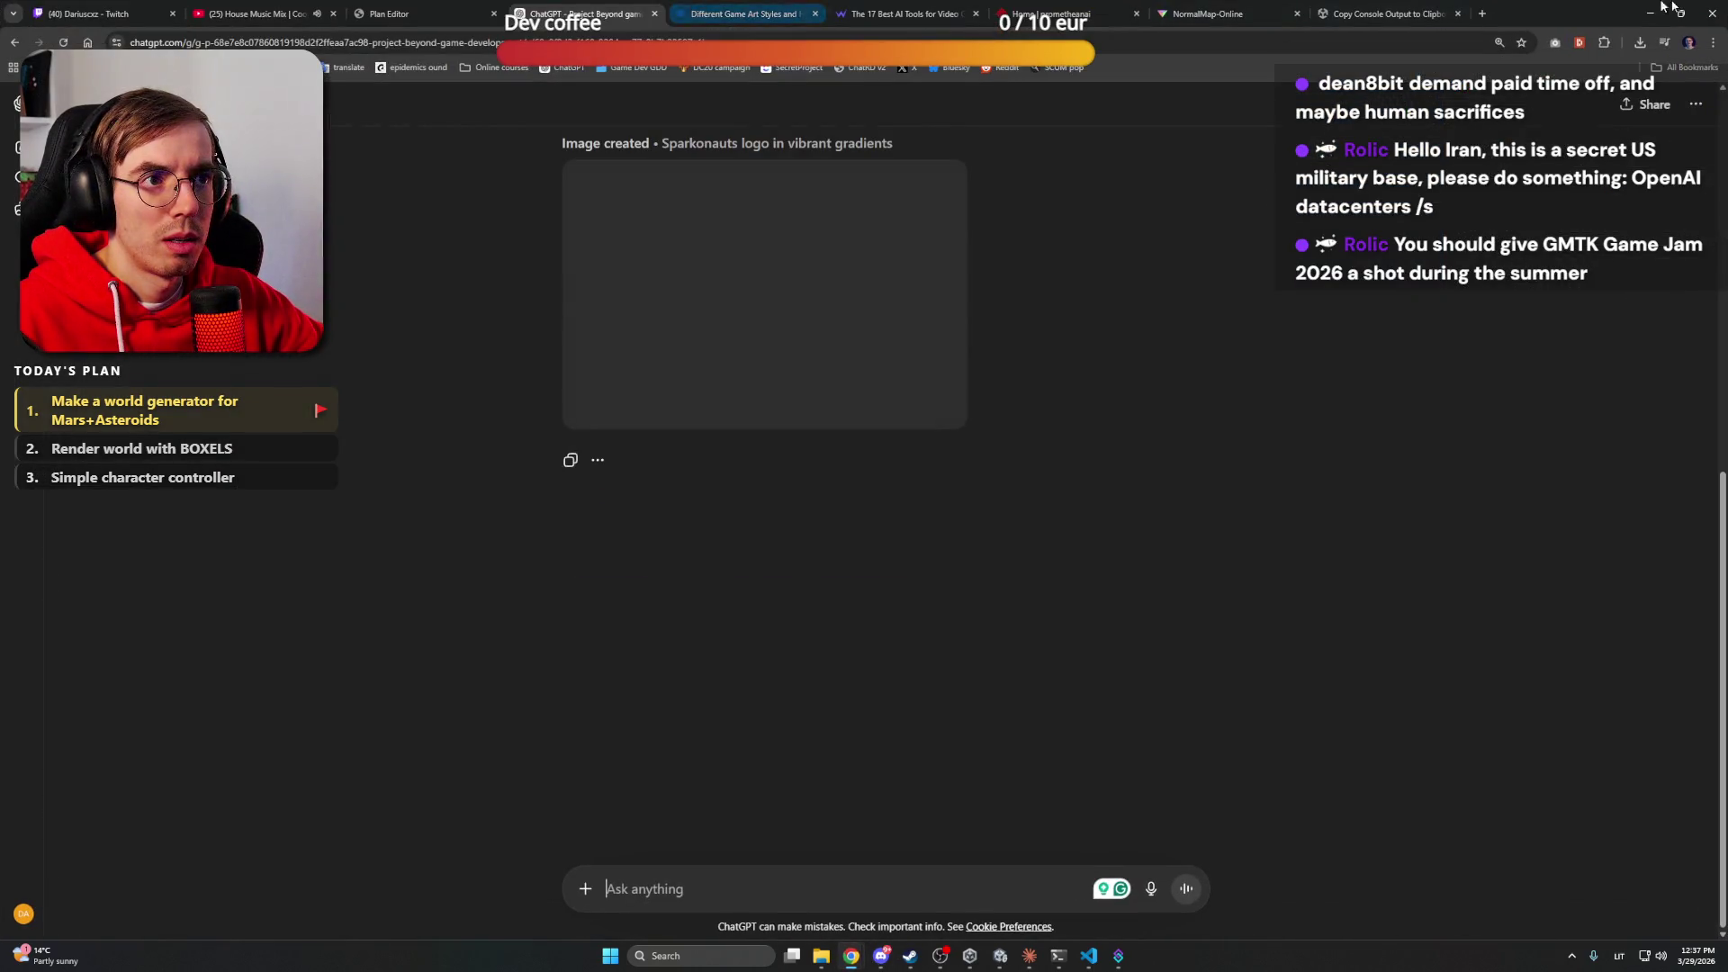
Search for 'GMTK' and browse the GMTK Game Jam website
{"action": "left_click", "coordinate": [1391, 13]}
{"action": "left_click", "coordinate": [1381, 40]}
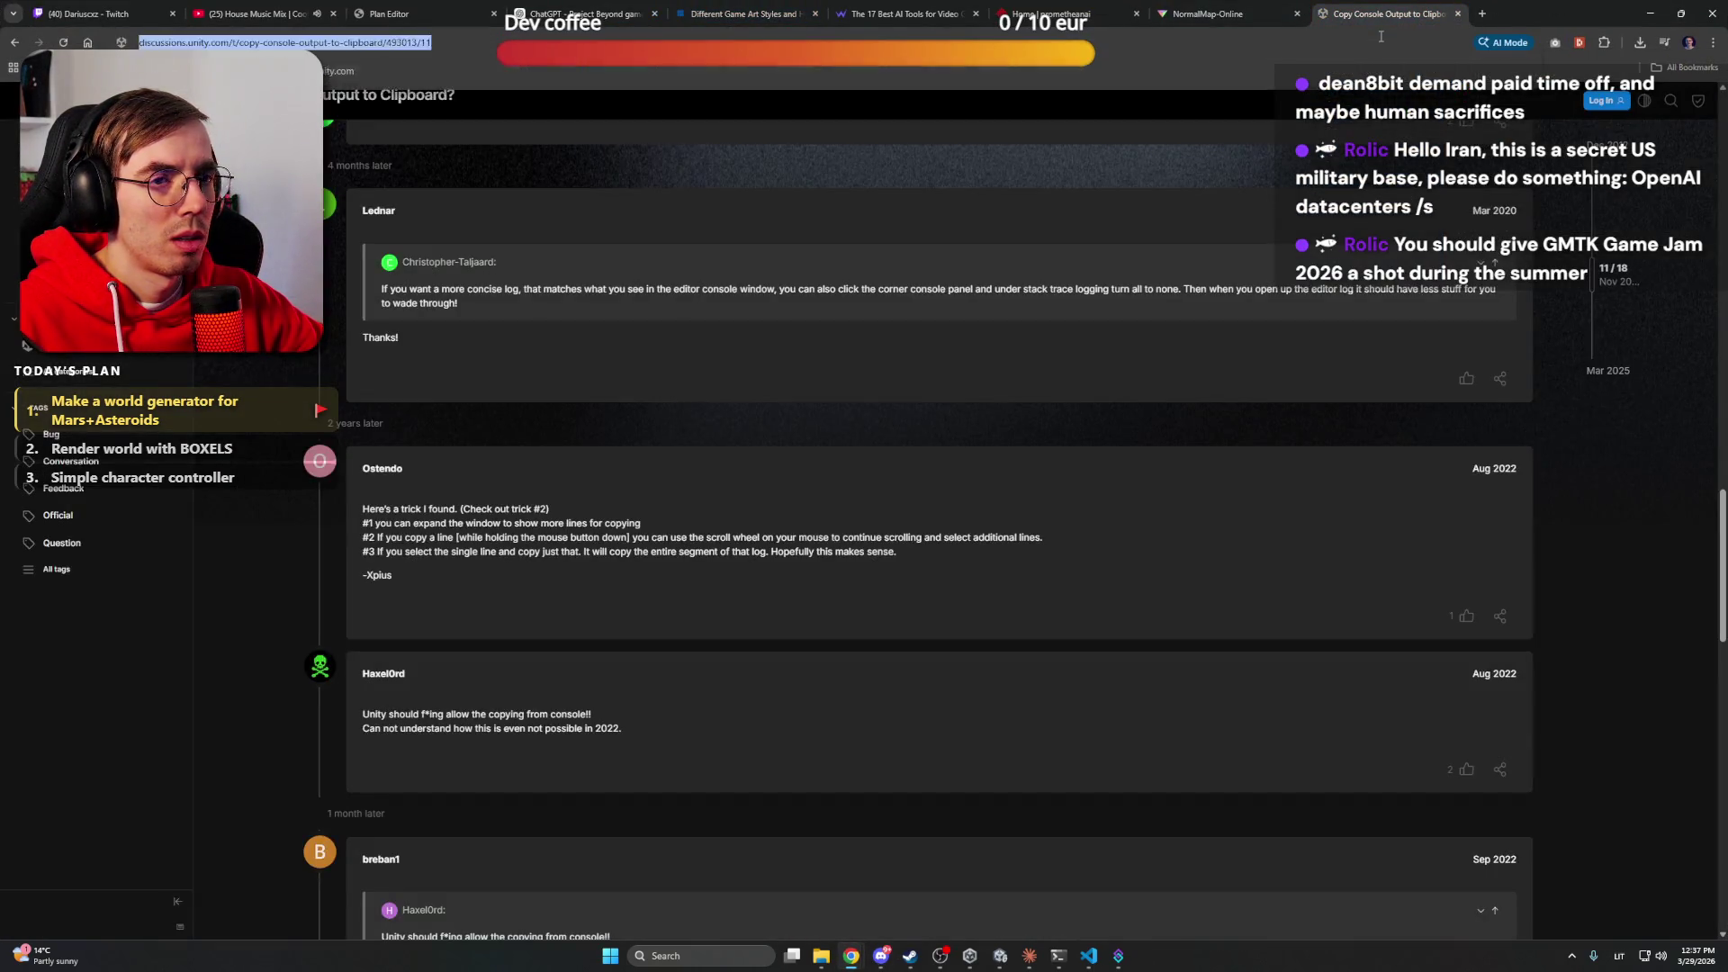
{"action": "type", "text": "GMTK"}
{"action": "left_click", "coordinate": [857, 131]}
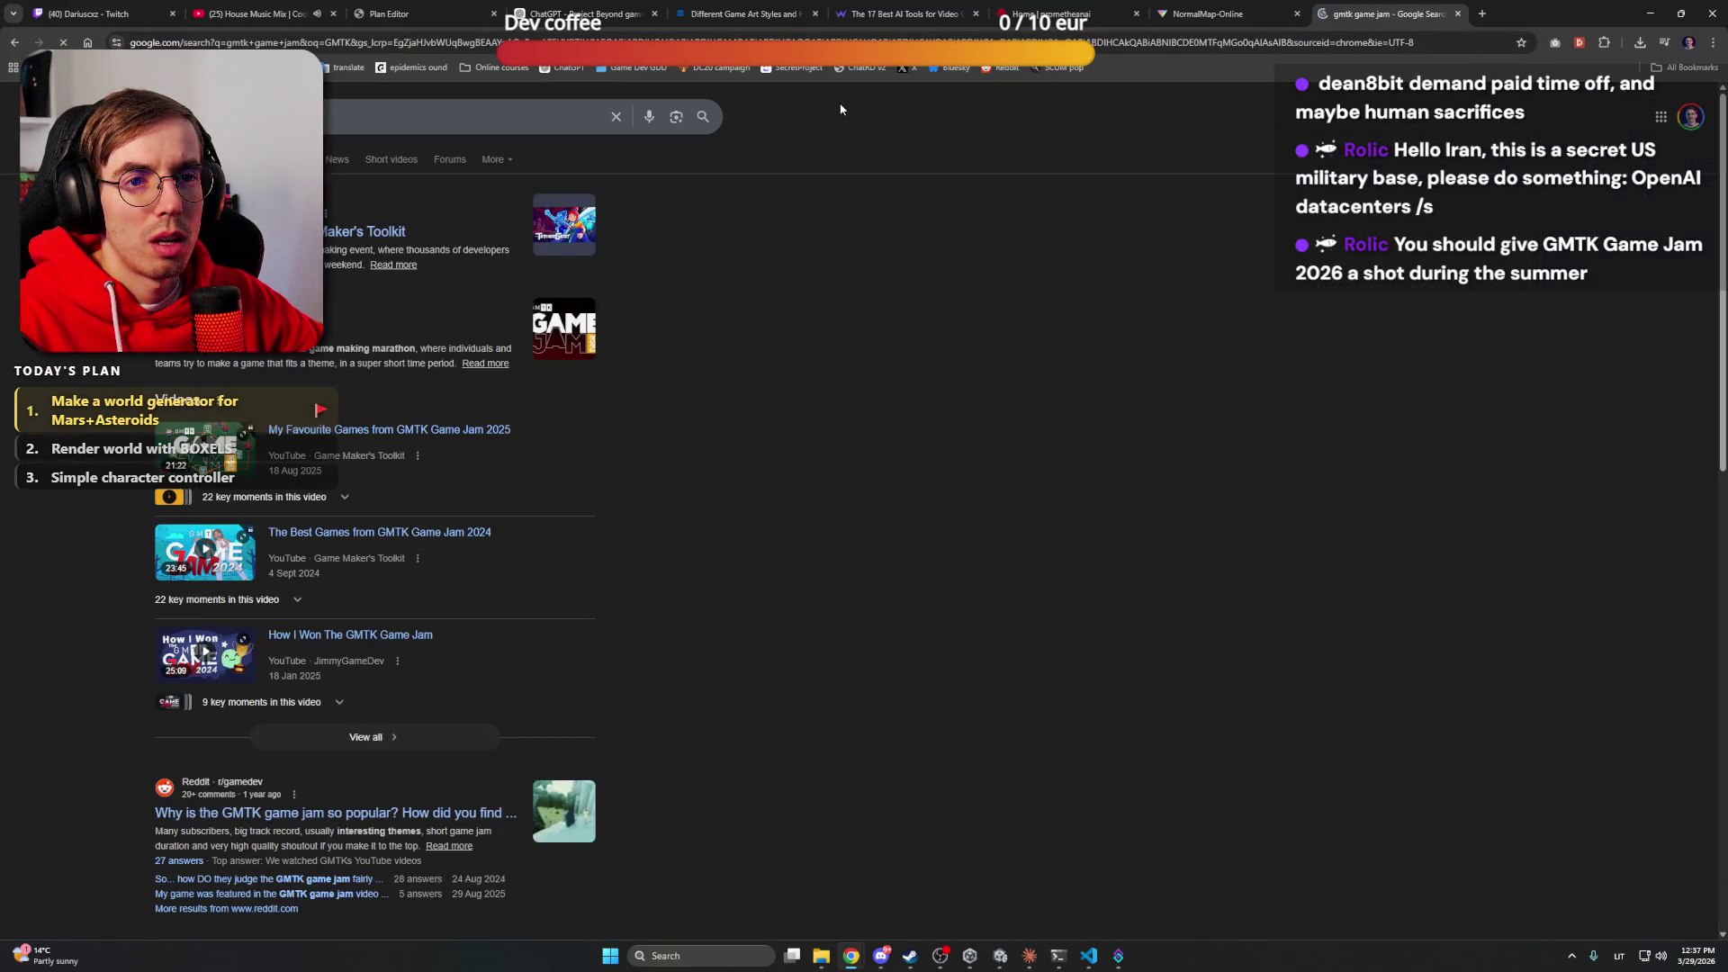
{"action": "left_click", "coordinate": [345, 236]}
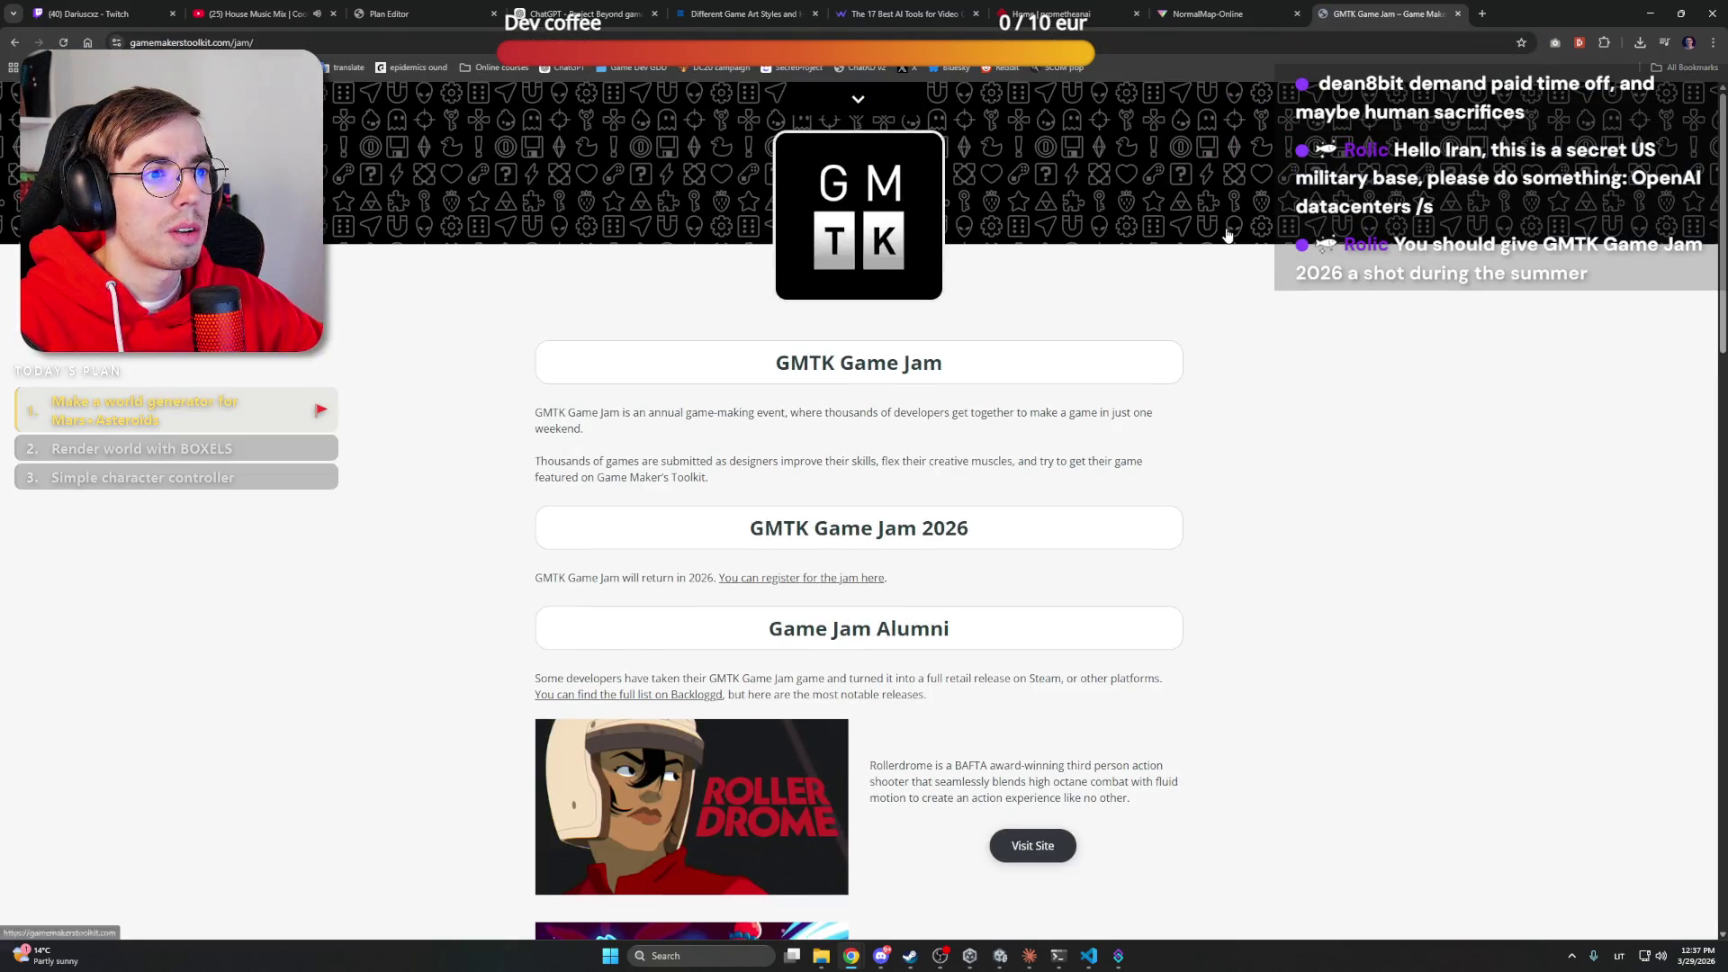
{"action": "scroll", "coordinate": [1253, 239], "scroll_direction": "down", "scroll_amount": 5}
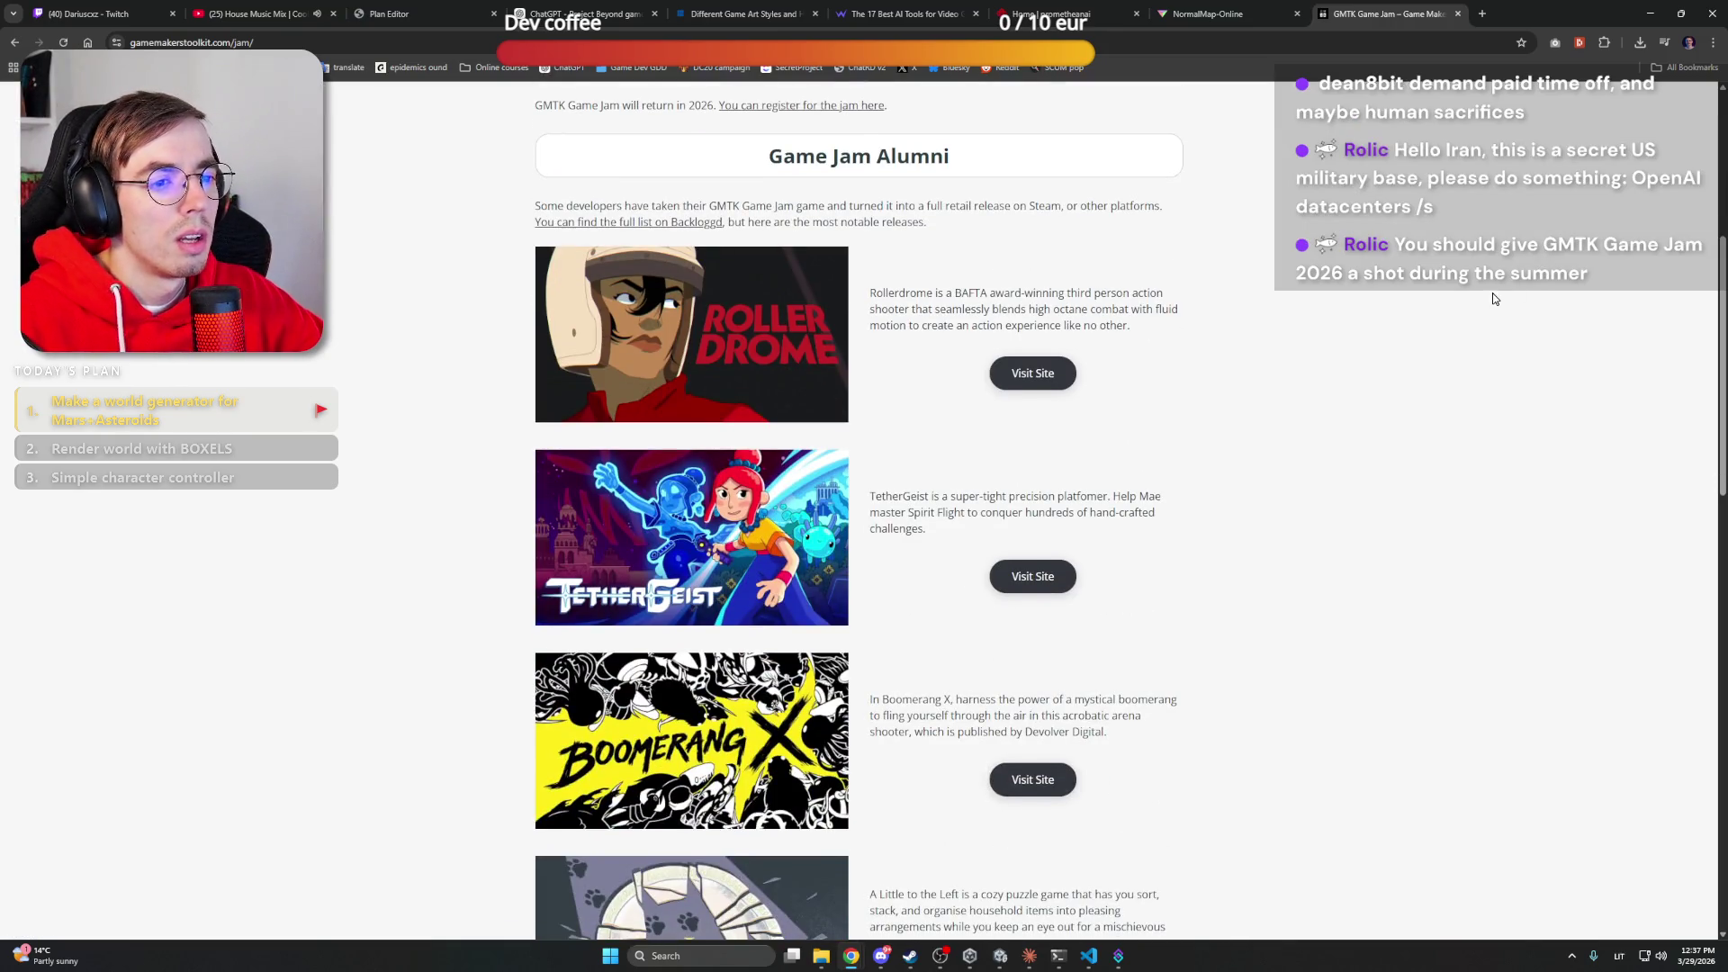
{"action": "scroll", "coordinate": [1476, 333], "scroll_direction": "down", "scroll_amount": 10}
{"action": "scroll", "coordinate": [1454, 363], "scroll_direction": "up", "scroll_amount": 12}
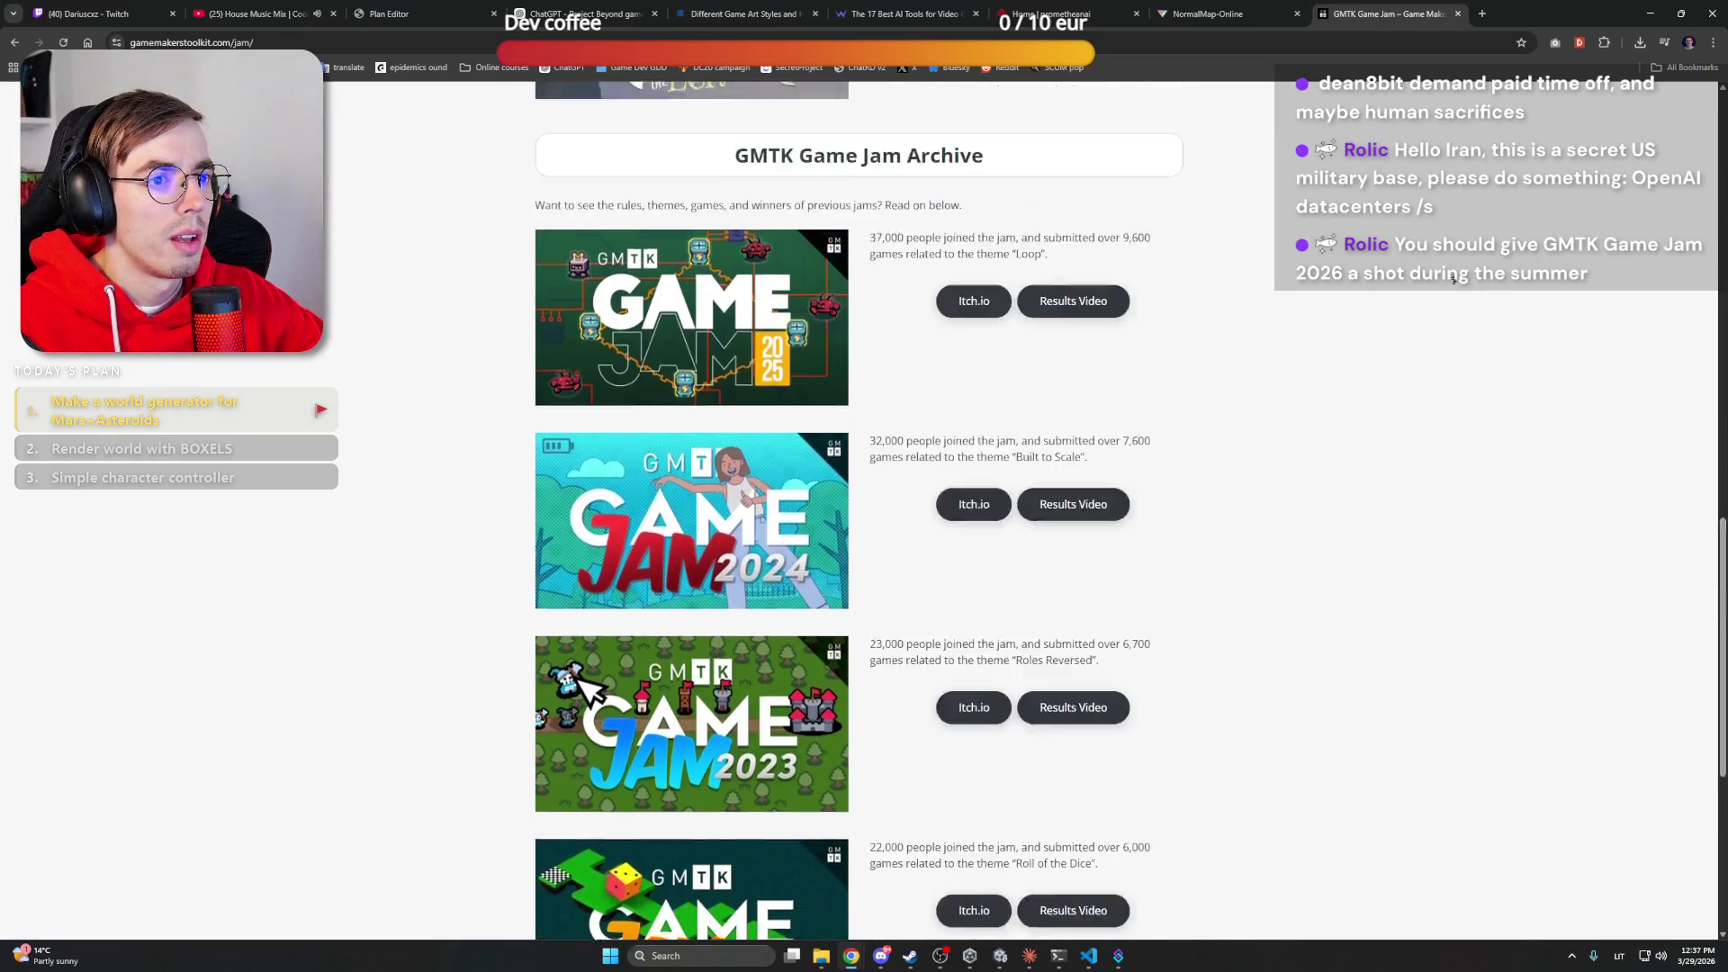
Close the GMTK Game Jam tab and go back to the ChatGPT conversation
{"action": "left_click", "coordinate": [1458, 14]}
{"action": "left_click", "coordinate": [1062, 14]}
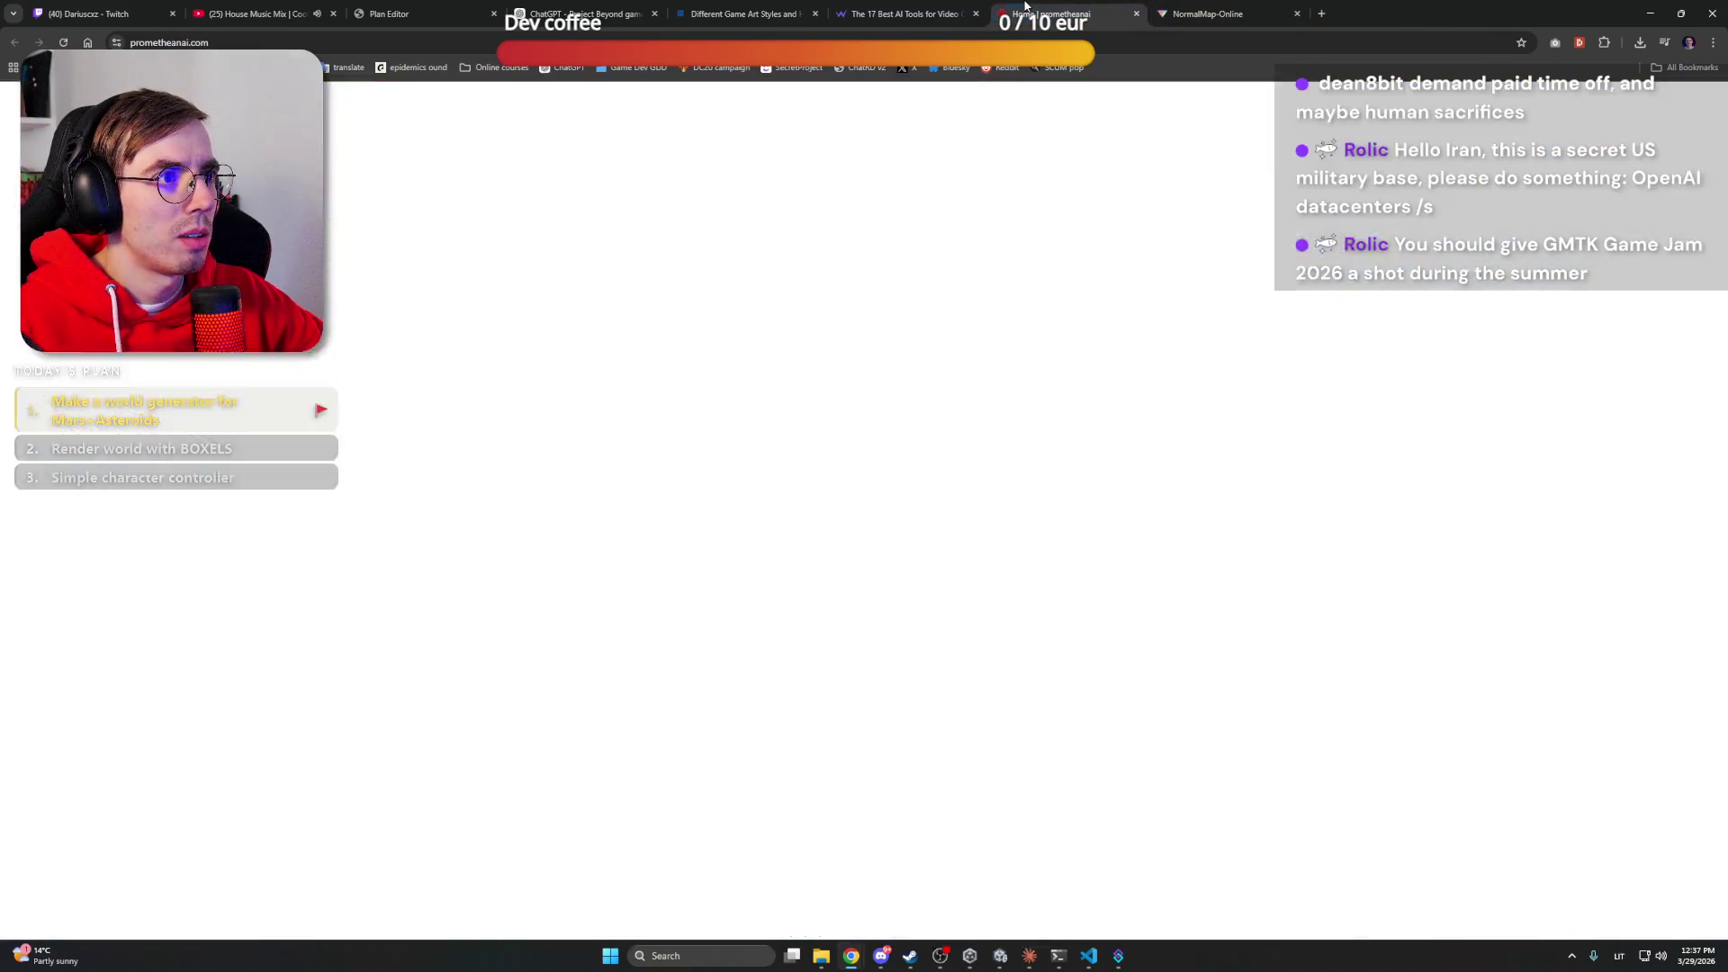
{"action": "left_click", "coordinate": [905, 9]}
{"action": "left_click", "coordinate": [747, 11]}
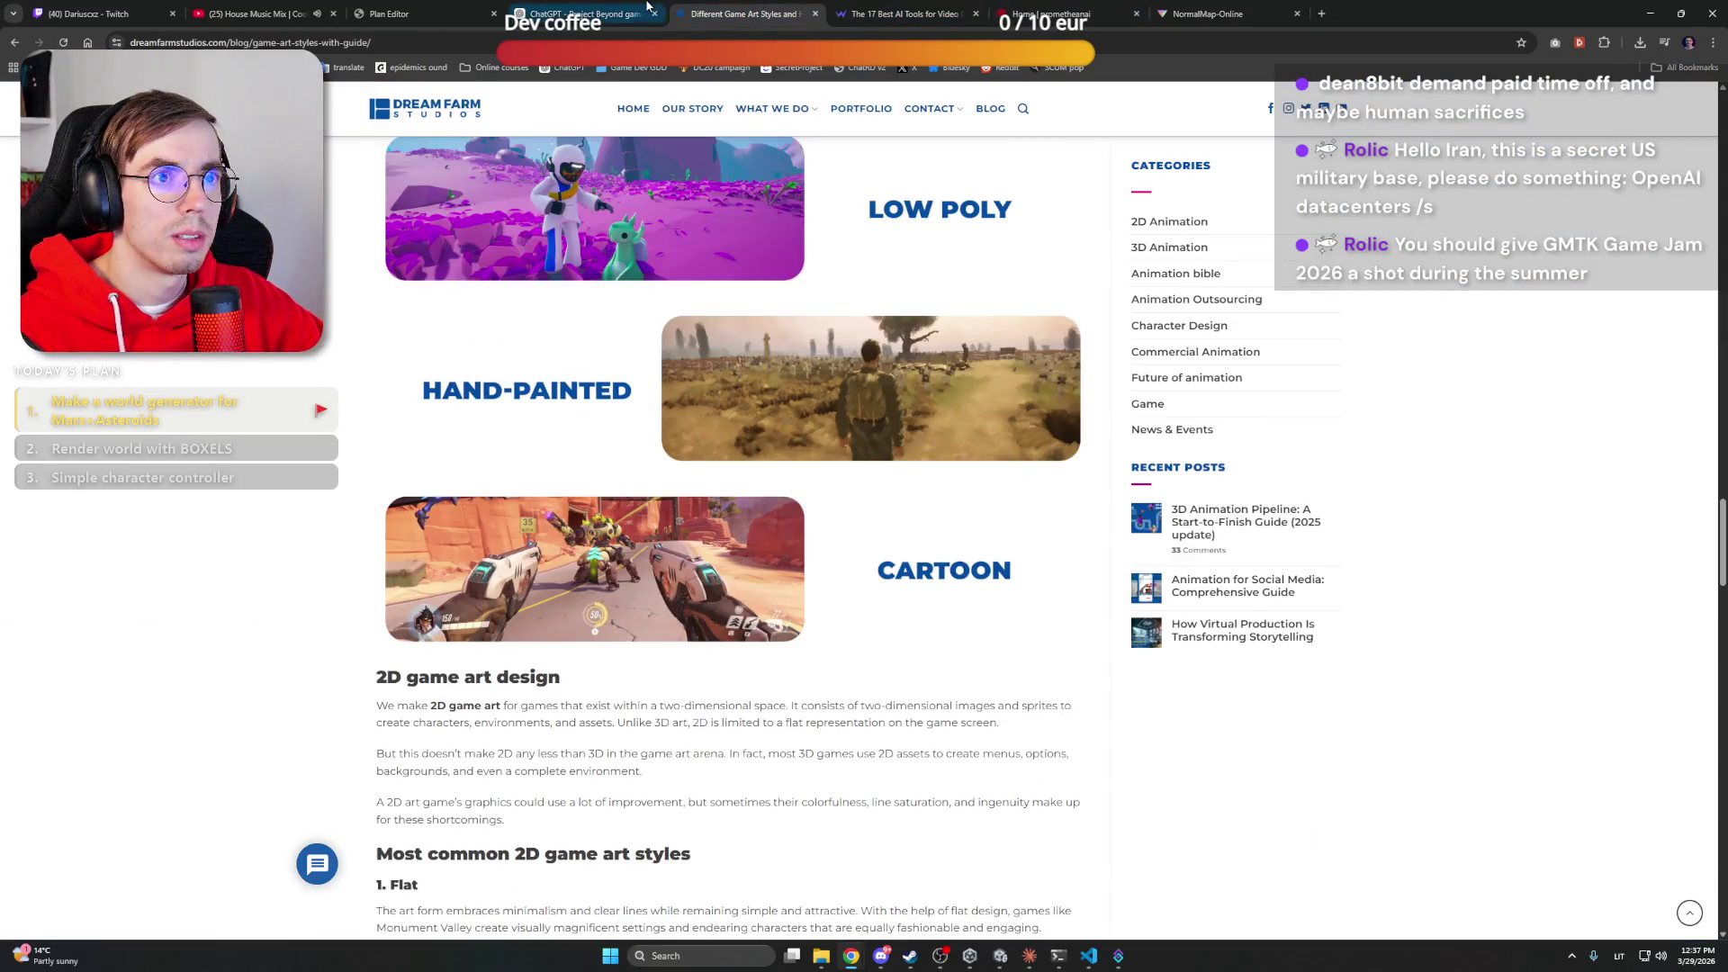
{"action": "left_click", "coordinate": [585, 11]}
{"action": "scroll", "coordinate": [606, 339], "scroll_direction": "up", "scroll_amount": 2}
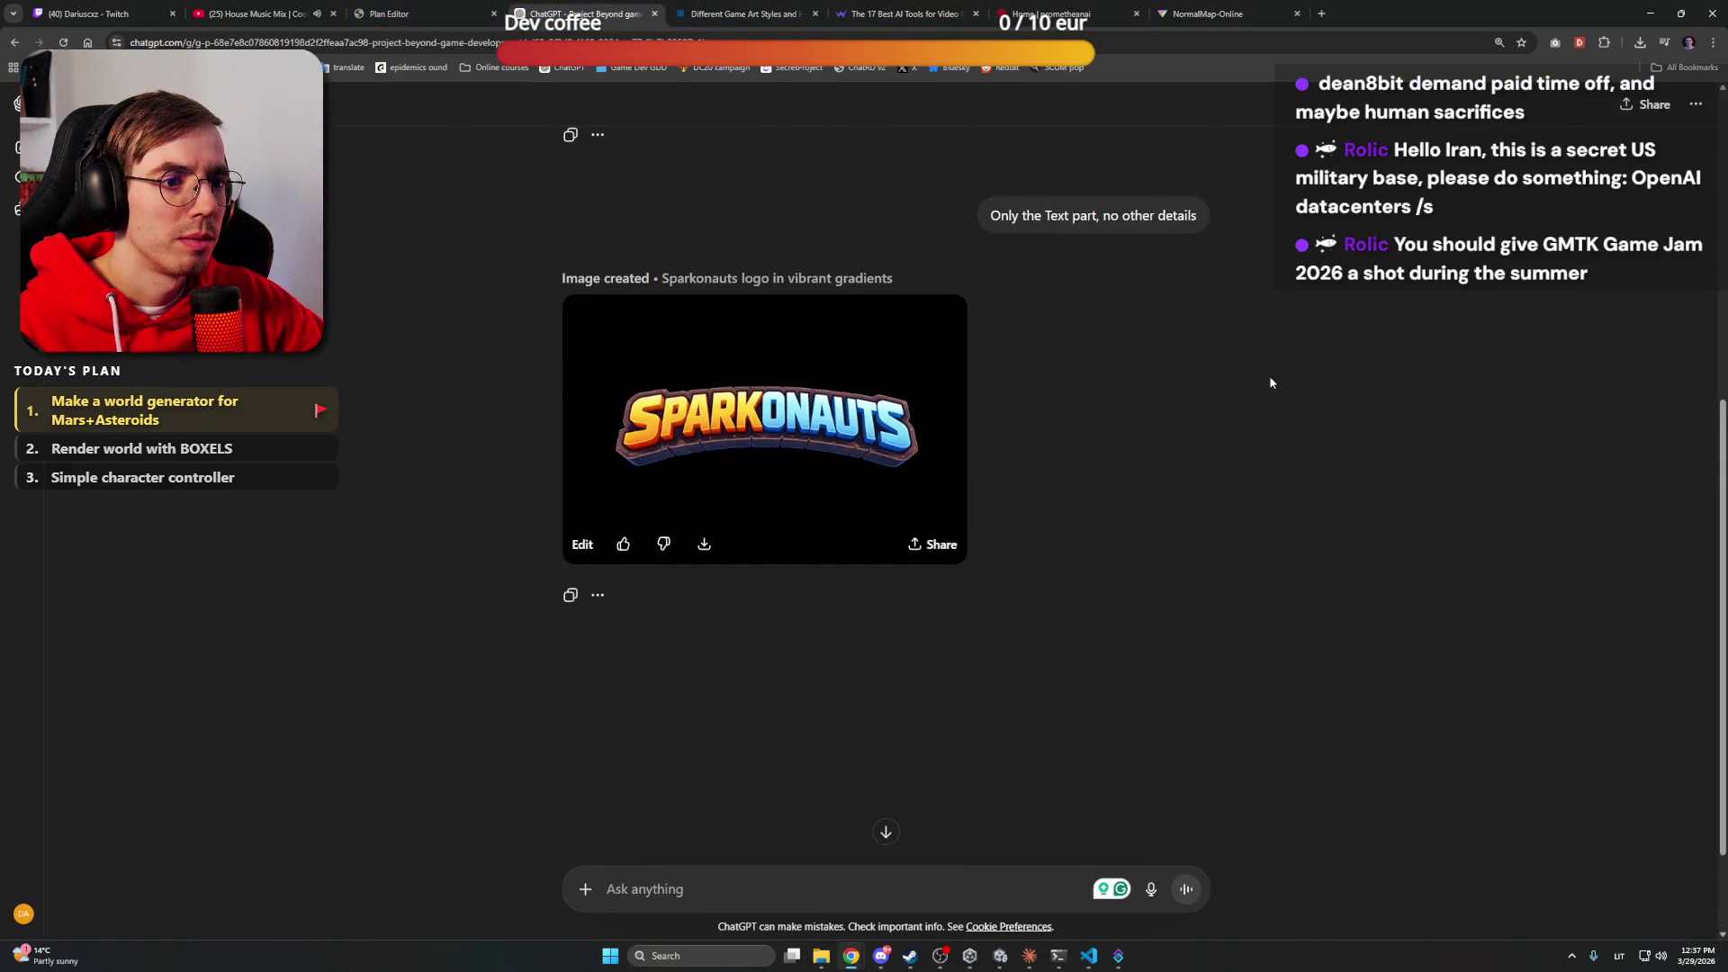
Open the text-only Sparkonauts logo full size and save it as logo.png in Work files
{"action": "left_click", "coordinate": [729, 372]}
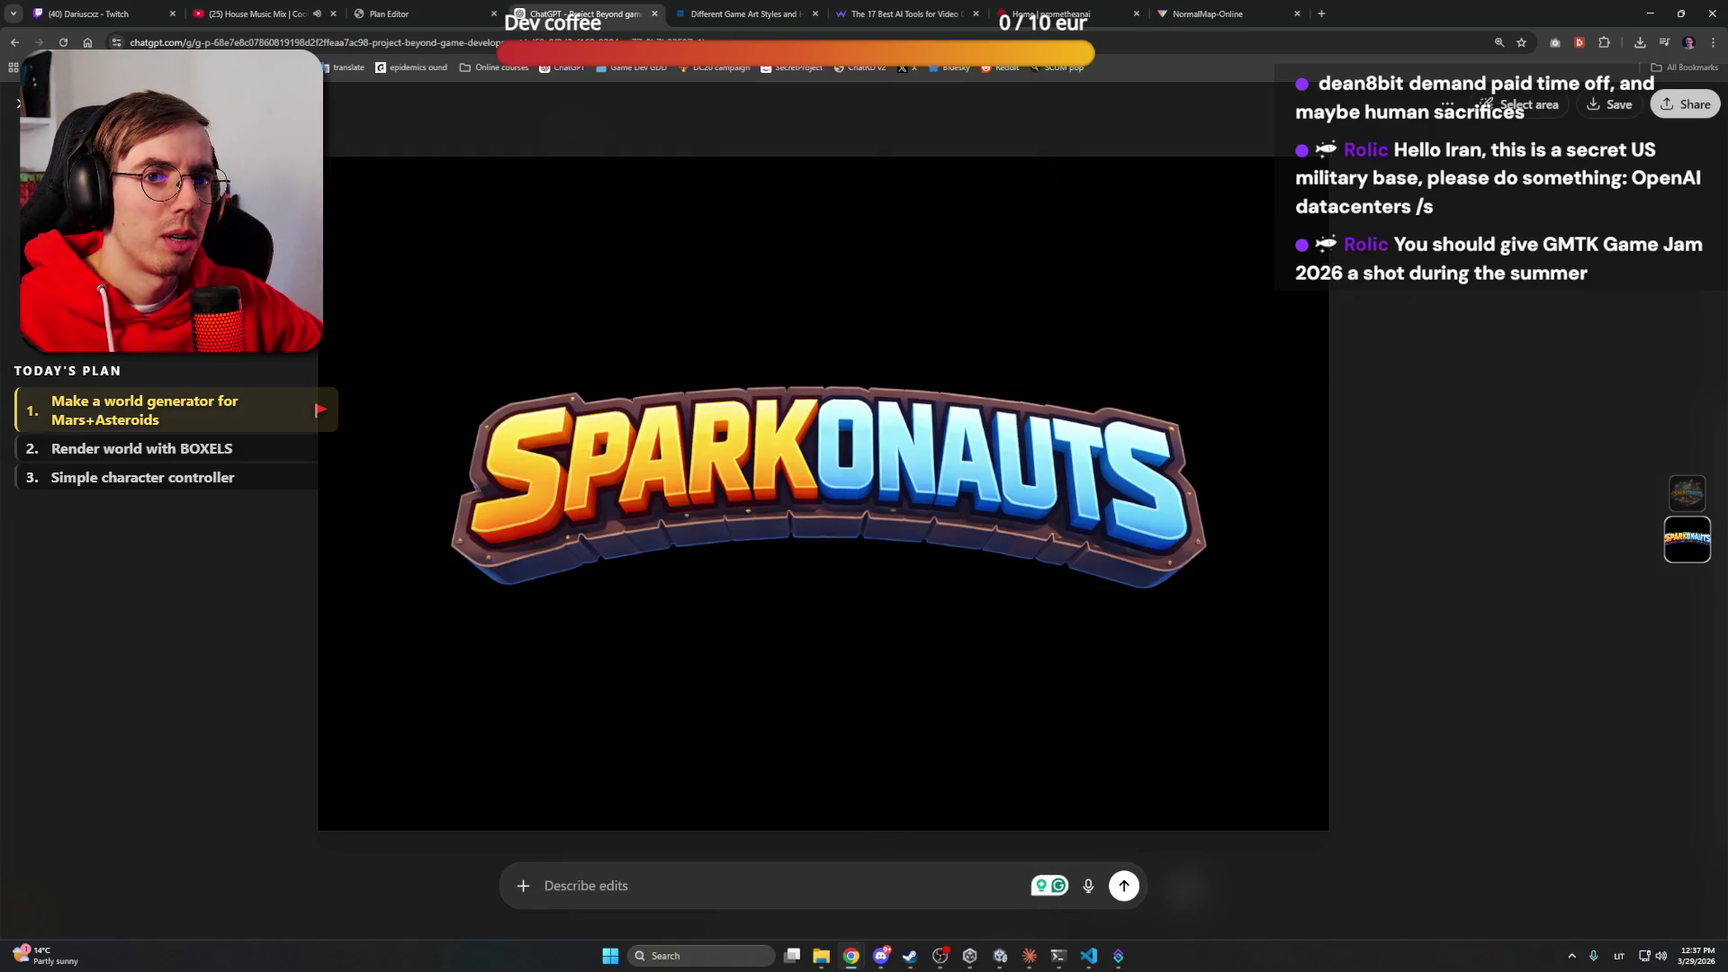
{"action": "left_click", "coordinate": [14, 105]}
{"action": "scroll", "coordinate": [372, 326], "scroll_direction": "down", "scroll_amount": 3}
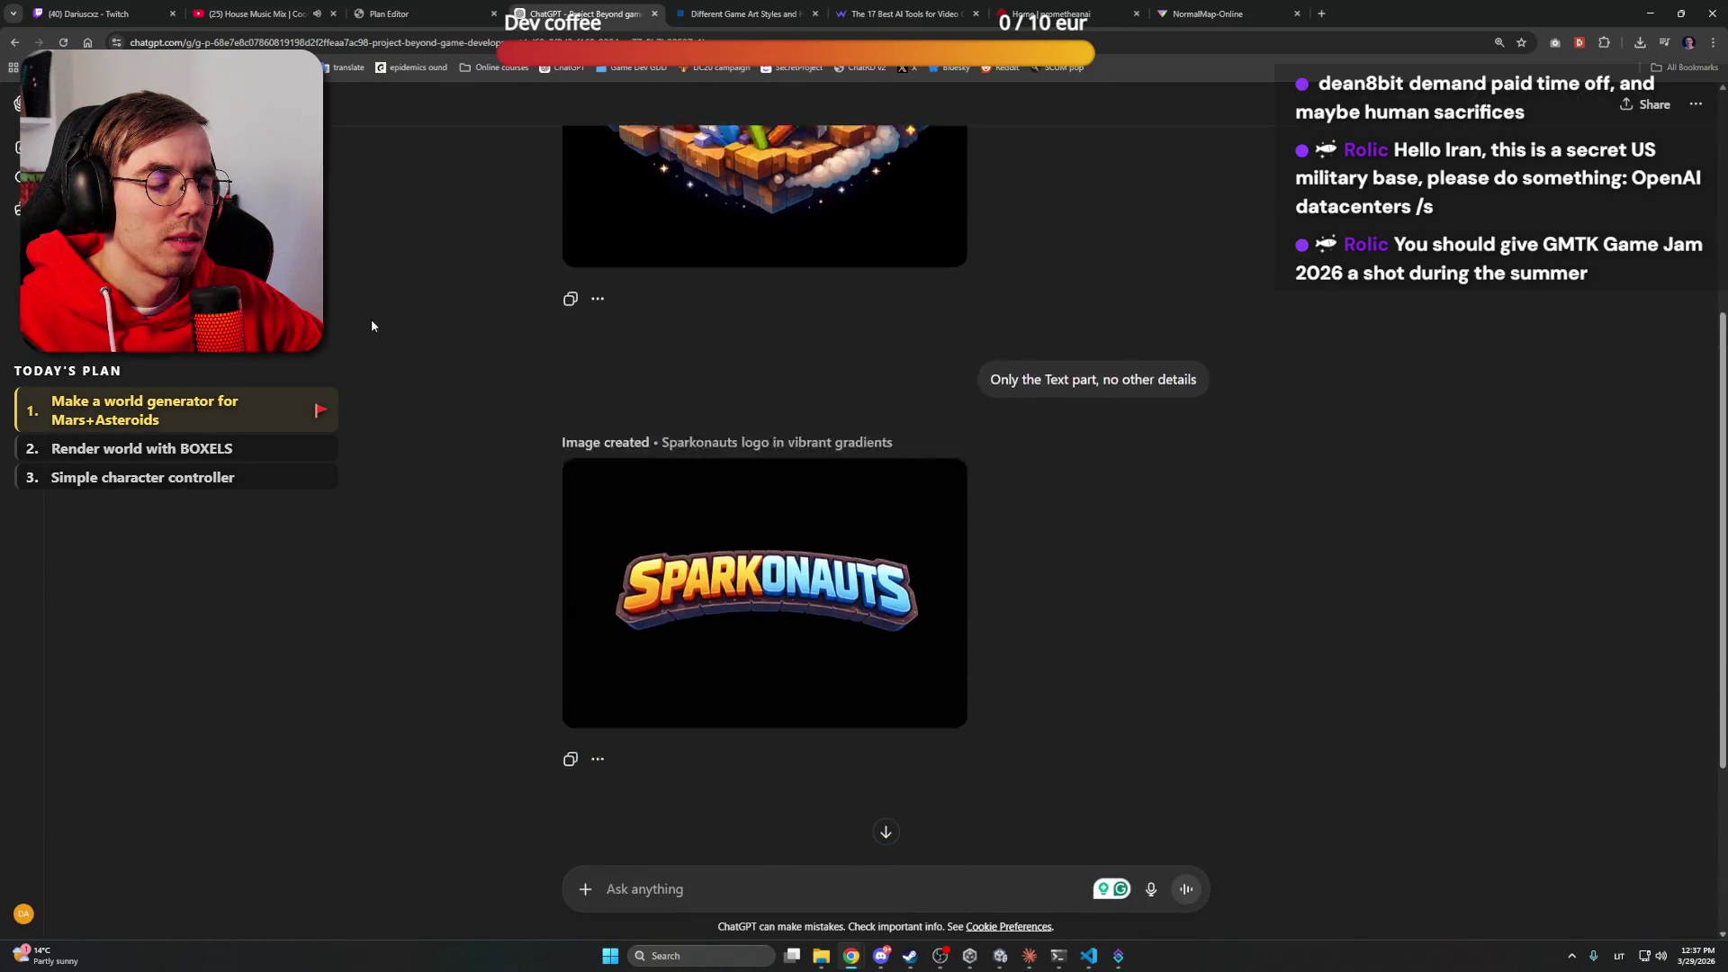
{"action": "scroll", "coordinate": [372, 326], "scroll_direction": "up", "scroll_amount": 4}
{"action": "scroll", "coordinate": [372, 326], "scroll_direction": "down", "scroll_amount": 2}
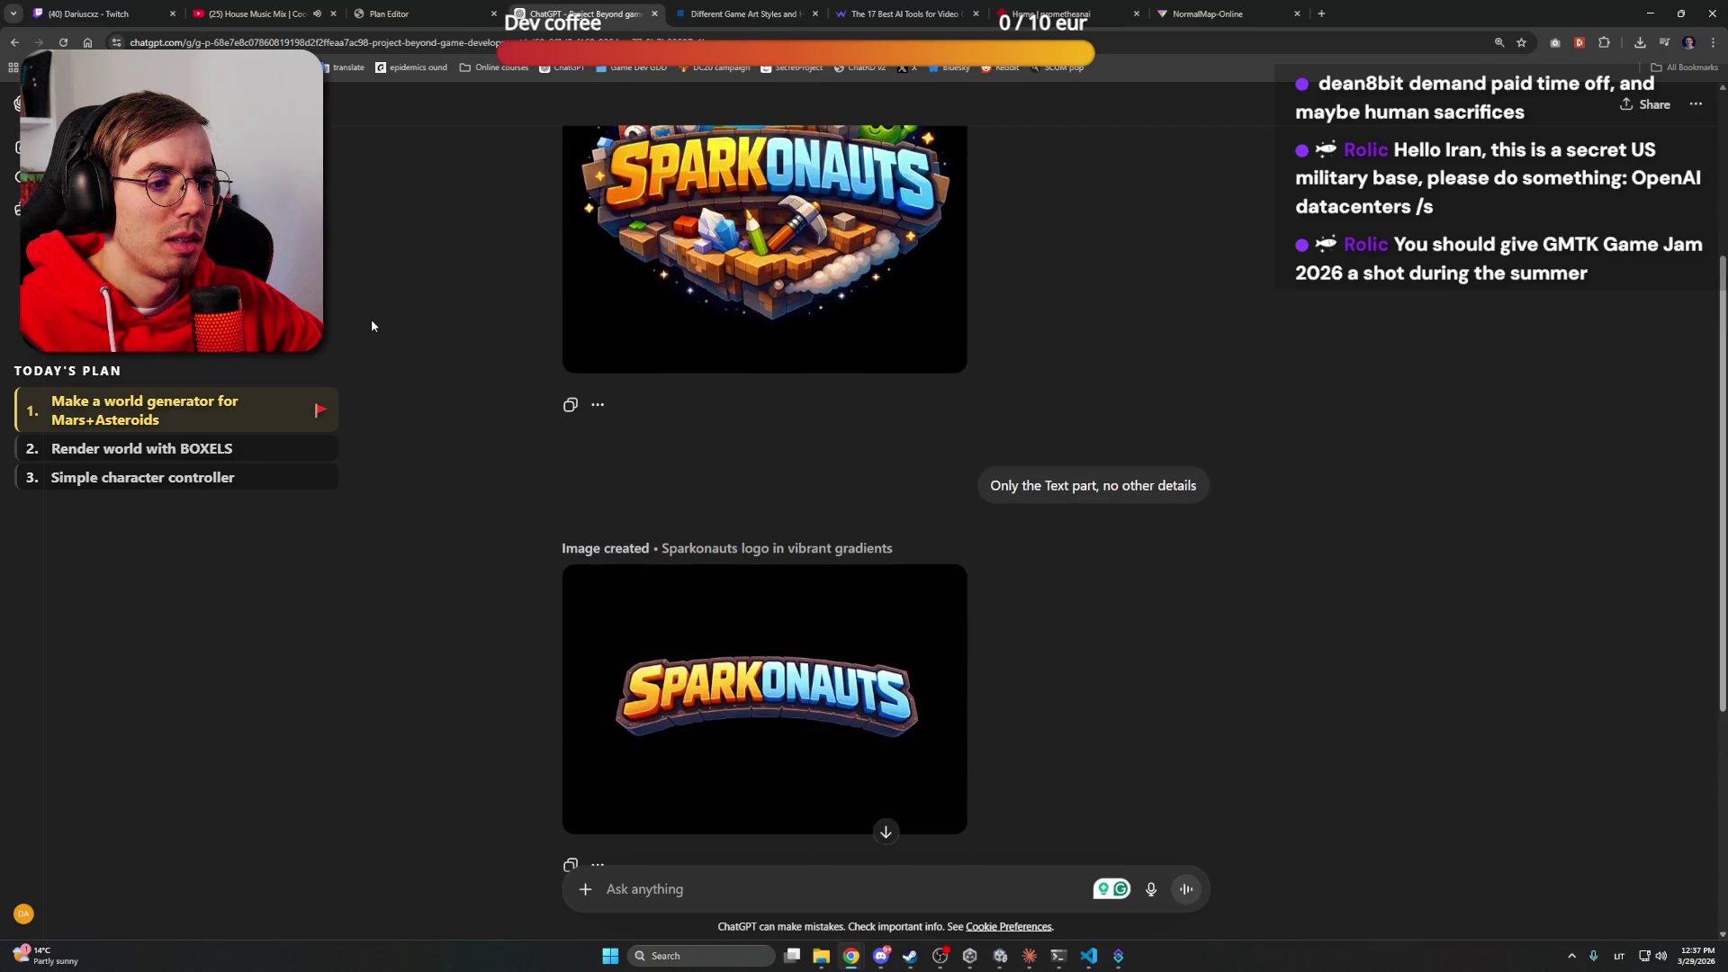
{"action": "left_click", "coordinate": [790, 666]}
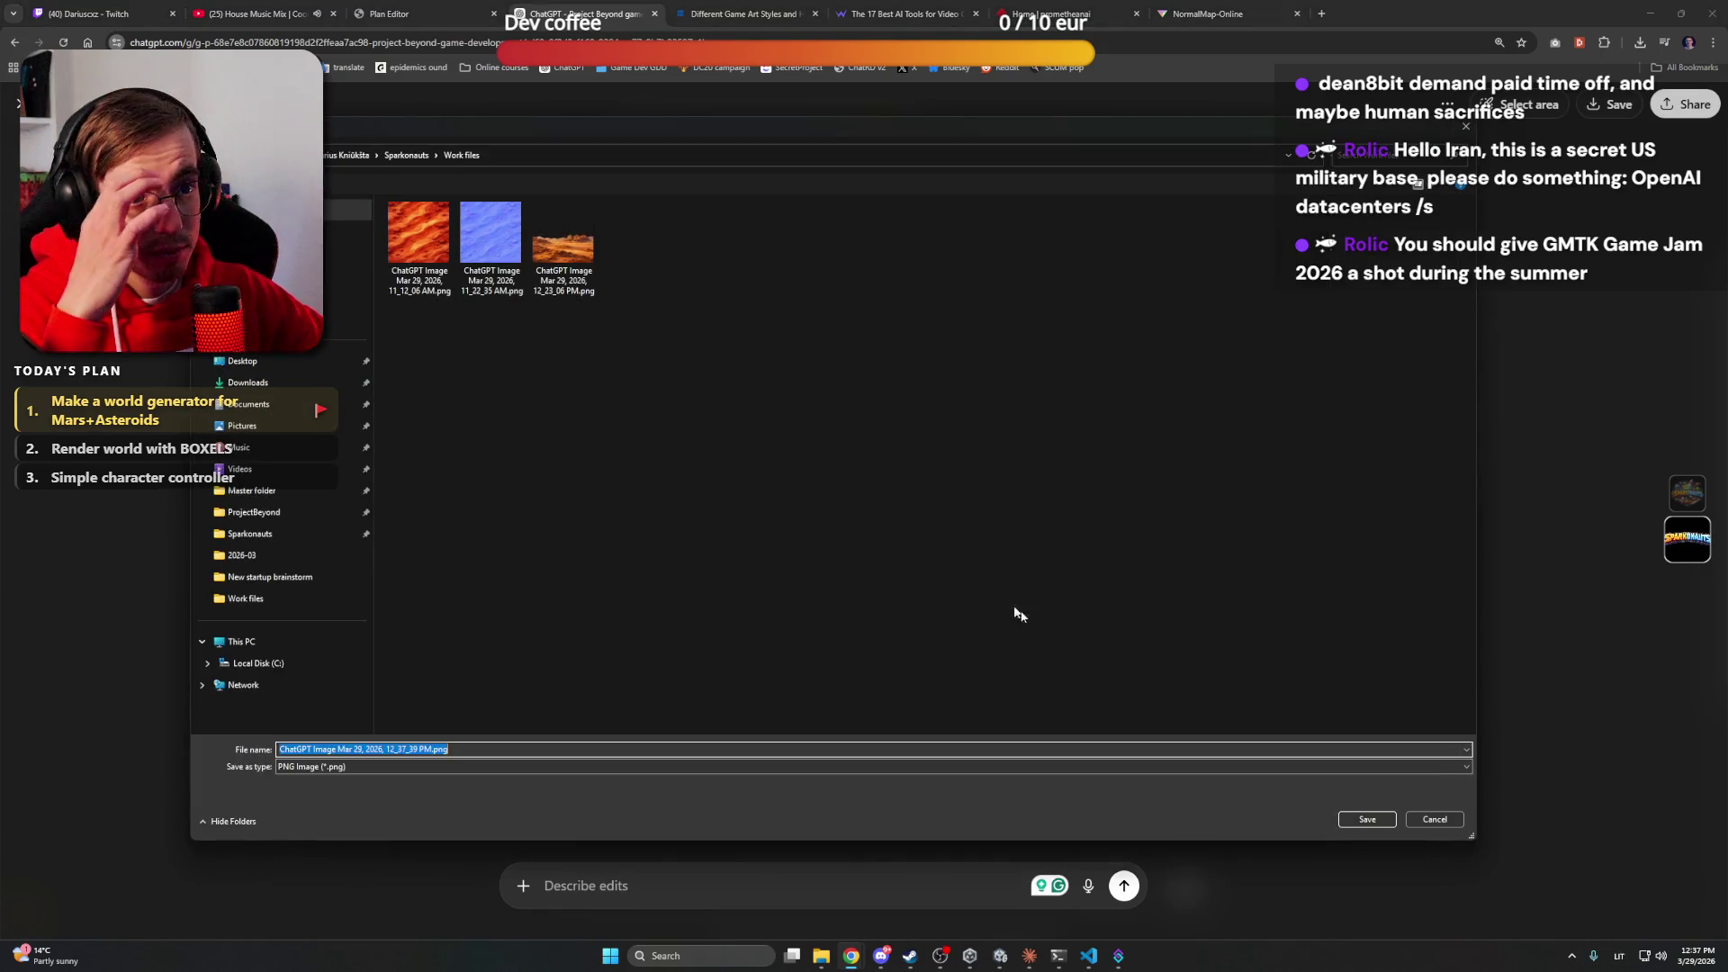
{"action": "type", "text": "logo"}
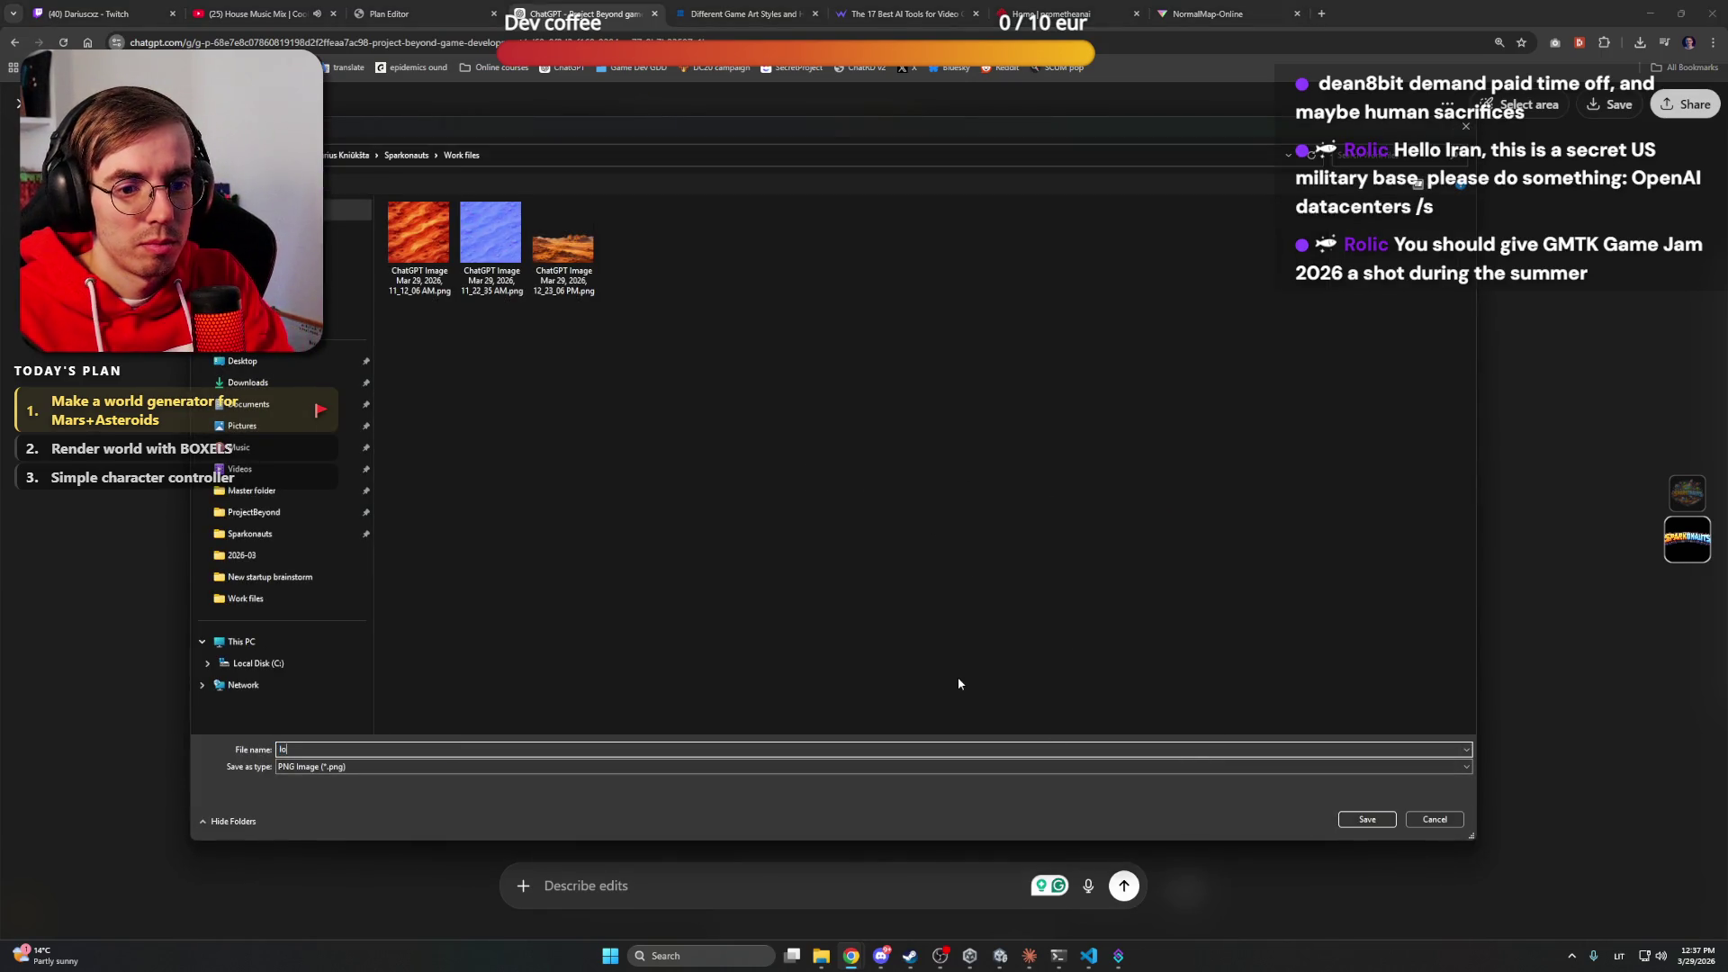
{"action": "key", "text": "Return"}
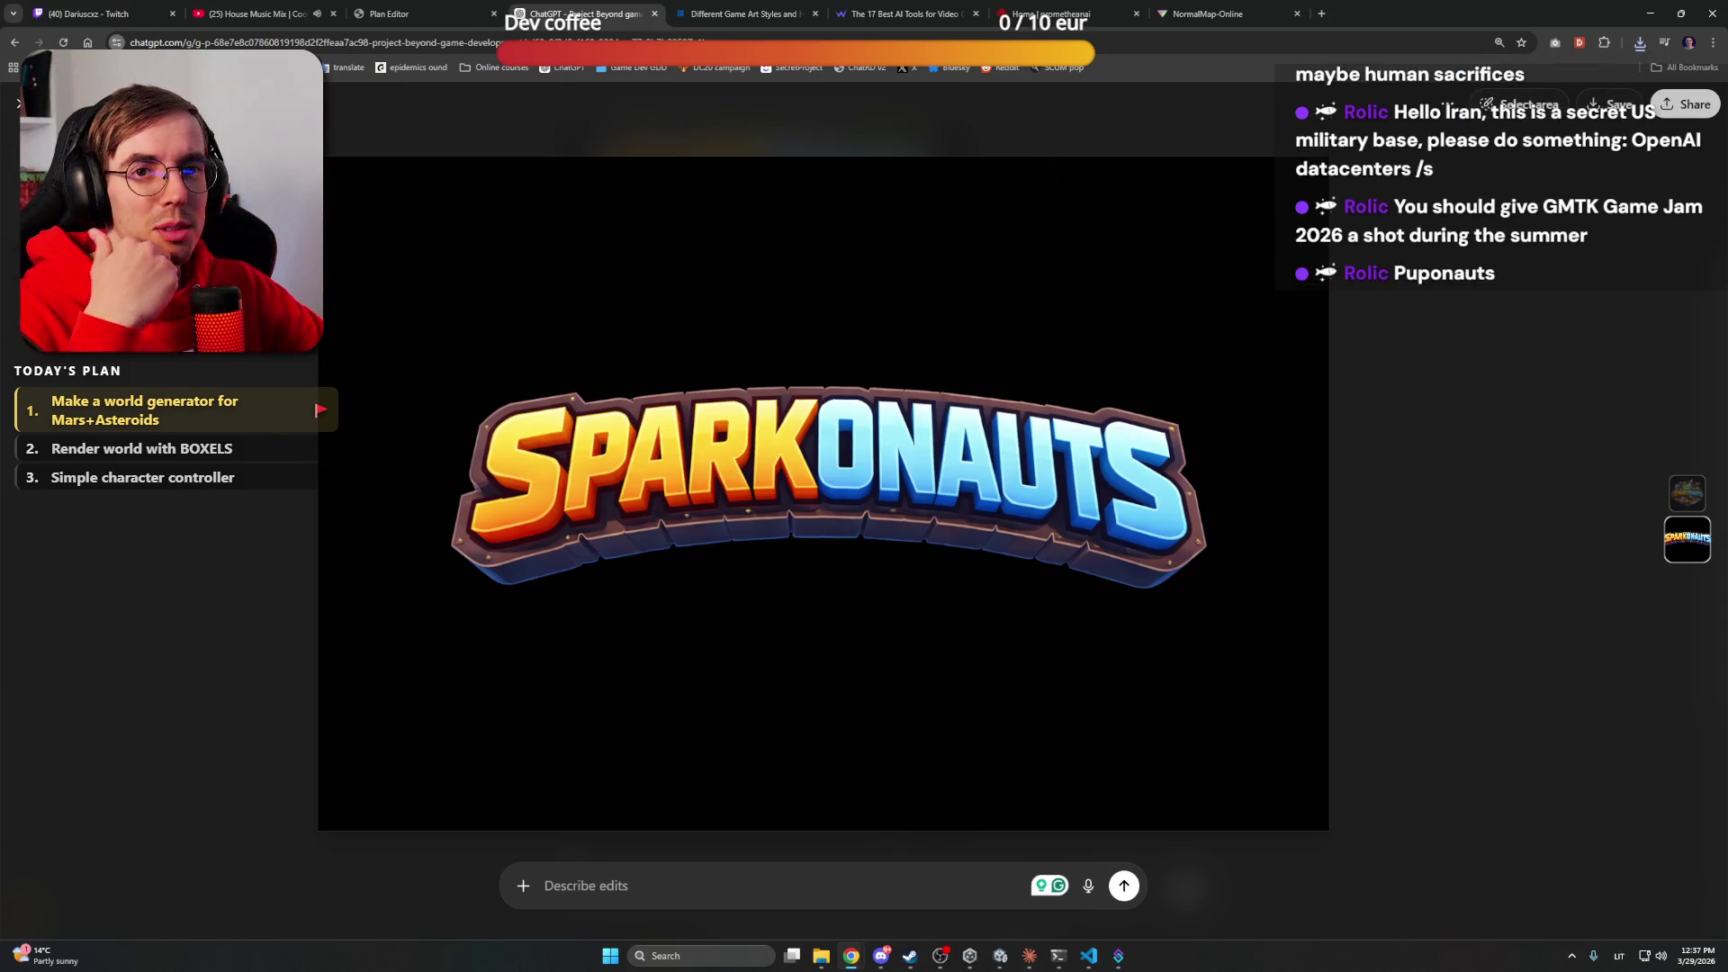
{"action": "key", "text": "Escape"}
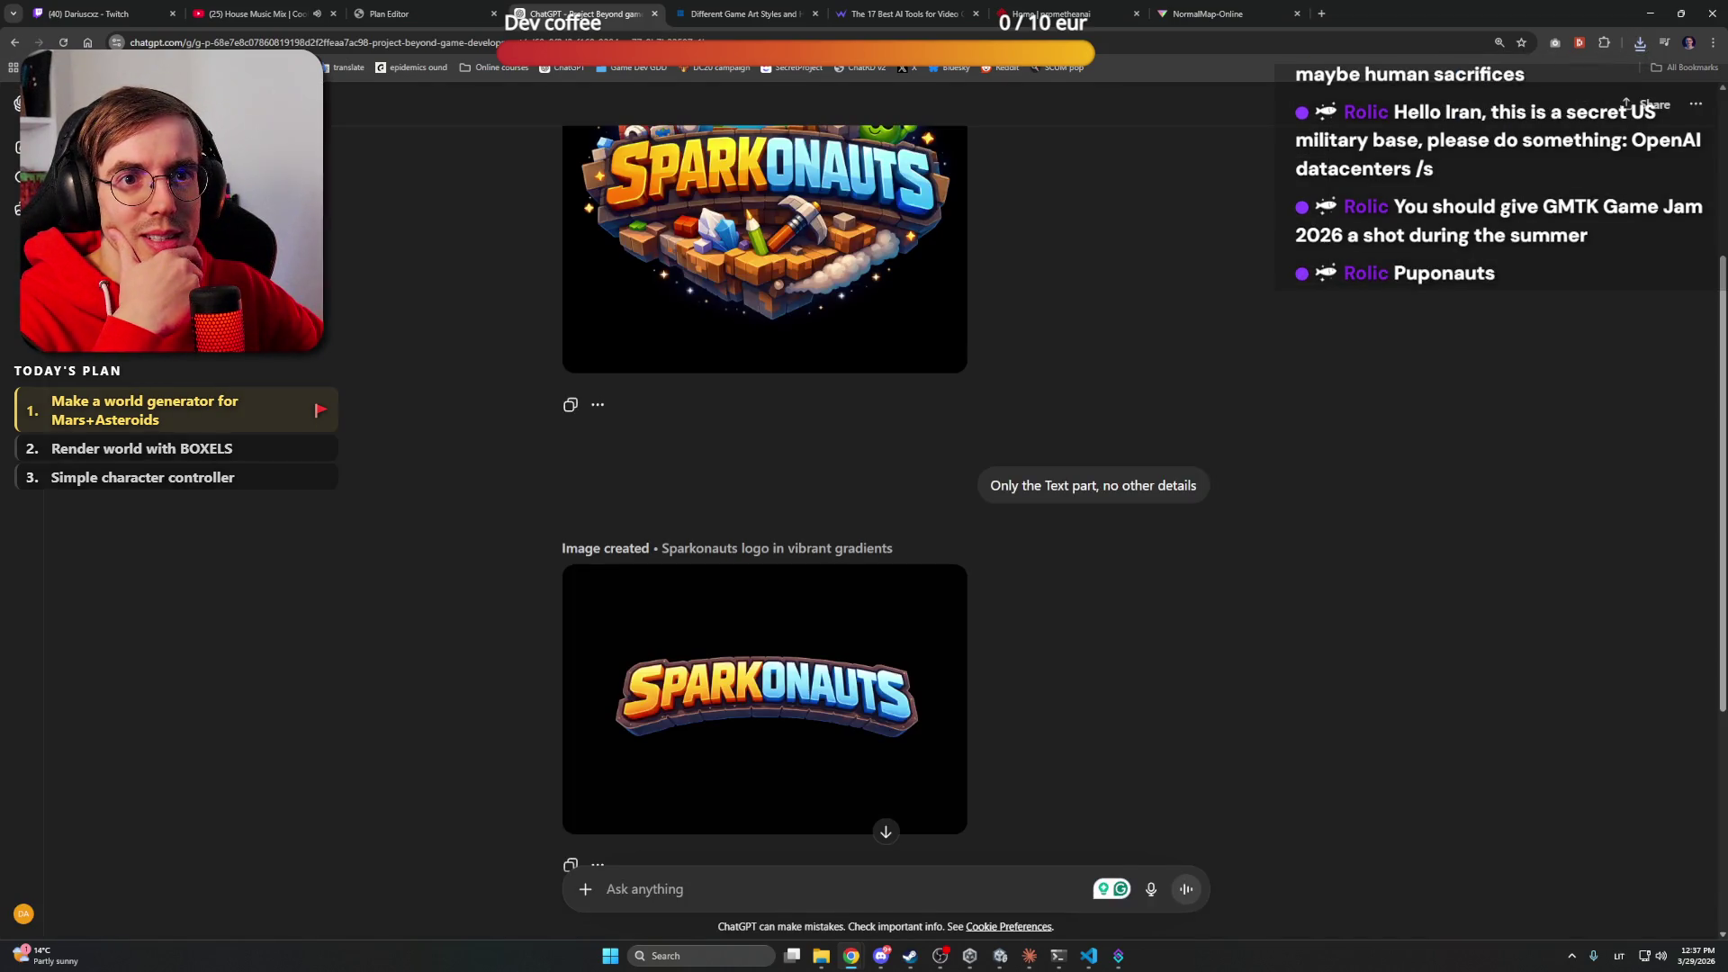
Download a second copy under its default name and show it in the Work files folder
{"action": "left_click", "coordinate": [886, 831]}
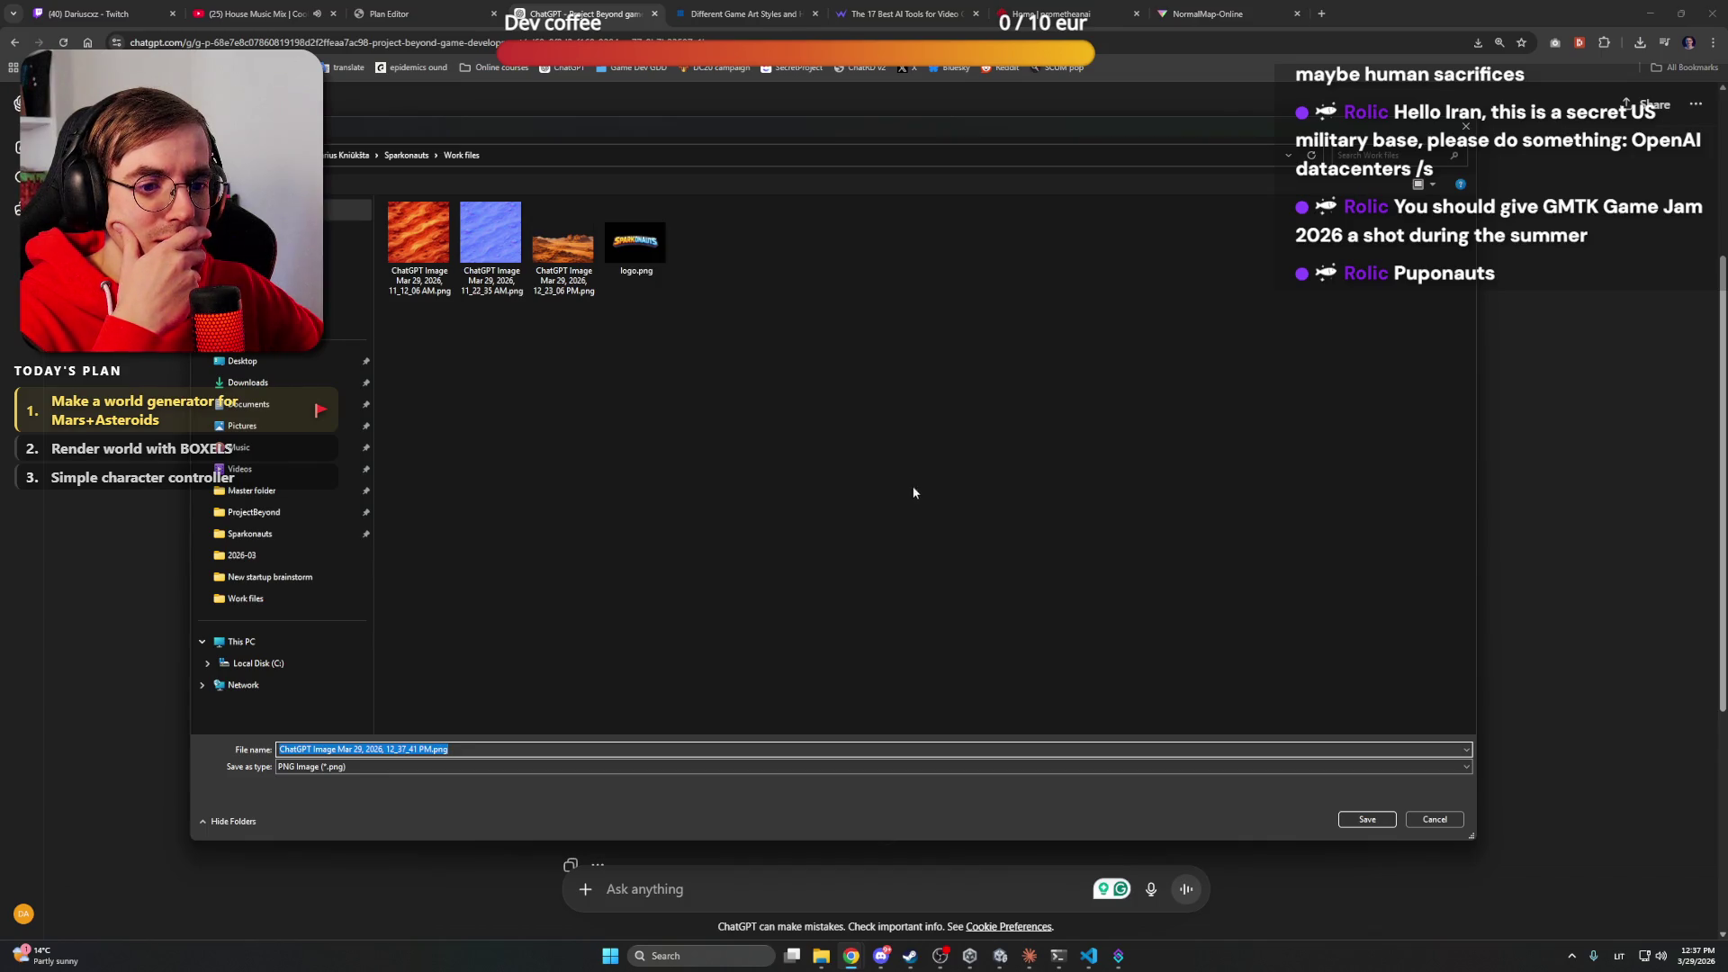
{"action": "left_click", "coordinate": [1352, 821]}
{"action": "scroll", "coordinate": [1350, 822], "scroll_direction": "down", "scroll_amount": 6}
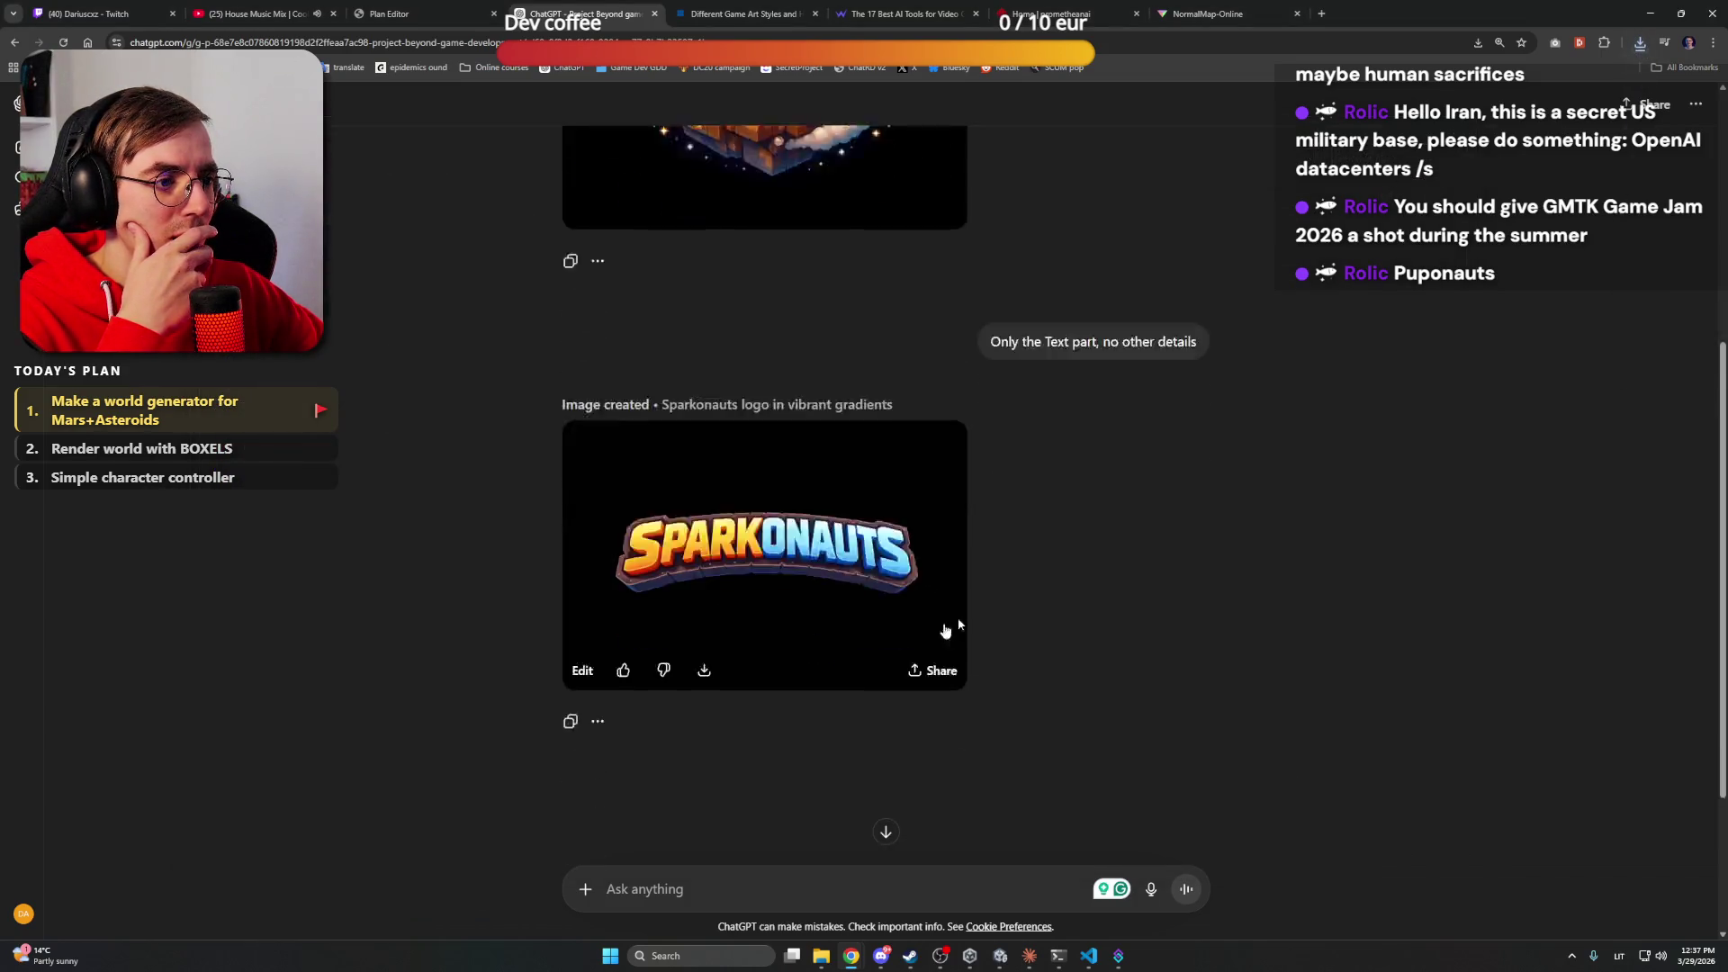
{"action": "left_click", "coordinate": [1642, 45]}
{"action": "left_click", "coordinate": [1604, 101]}
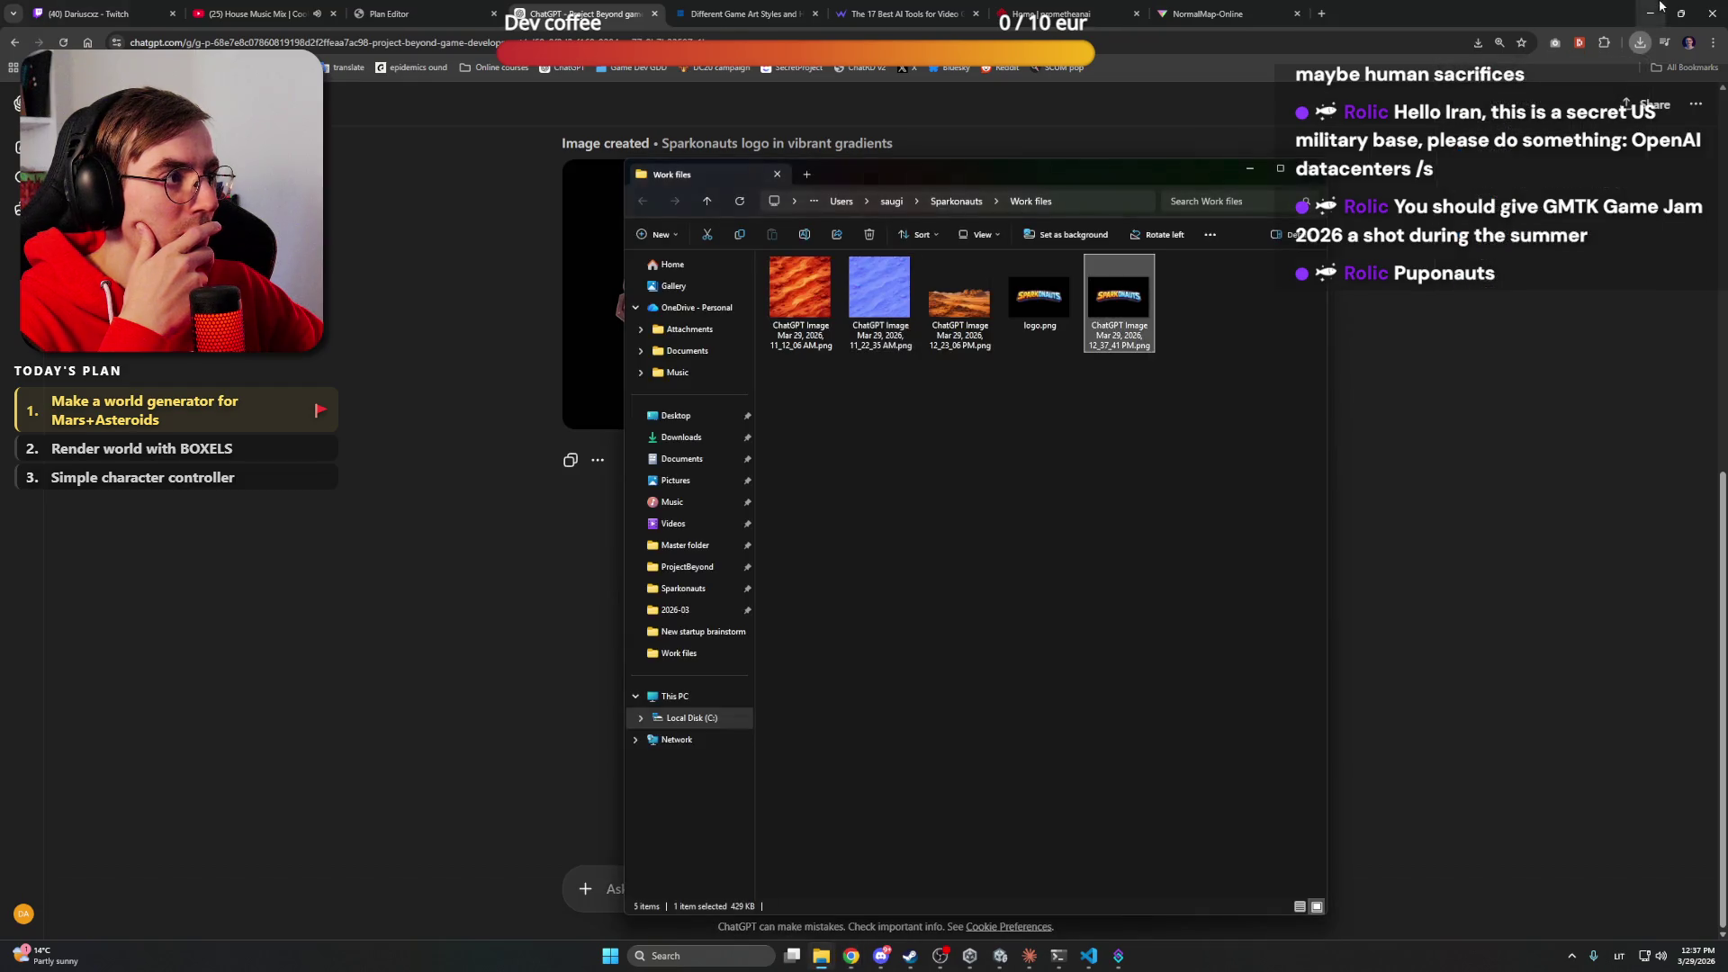
{"action": "mouse_move", "coordinate": [1148, 467]}
{"action": "left_mouse_down"}
{"action": "mouse_move", "coordinate": [1182, 488]}
{"action": "mouse_move", "coordinate": [1168, 447]}
{"action": "mouse_move", "coordinate": [1184, 471]}
{"action": "mouse_move", "coordinate": [1197, 423]}
{"action": "mouse_move", "coordinate": [1118, 448]}
{"action": "left_mouse_up"}
{"action": "mouse_move", "coordinate": [1153, 415]}
{"action": "left_mouse_down"}
{"action": "mouse_move", "coordinate": [1116, 454]}
{"action": "mouse_move", "coordinate": [1186, 467]}
{"action": "left_mouse_up"}
{"action": "left_click", "coordinate": [1249, 168]}
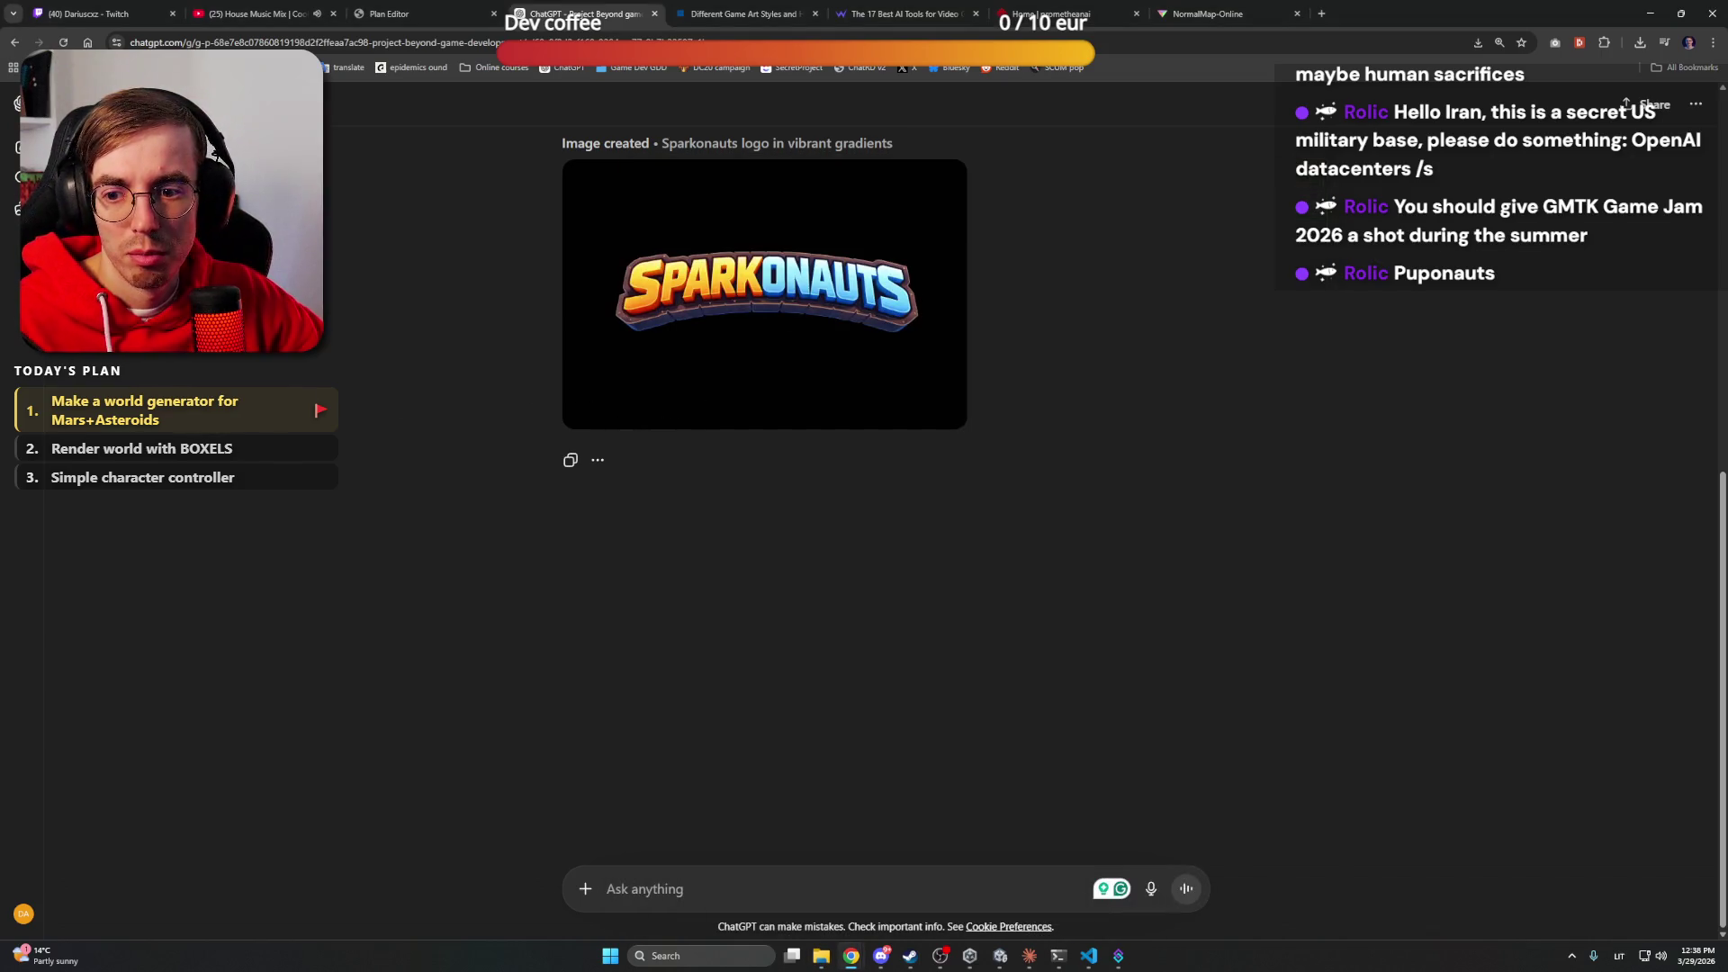
Preview the logo in the image editing view, then hide the browser to return to Unity
{"action": "mouse_move", "coordinate": [683, 410]}
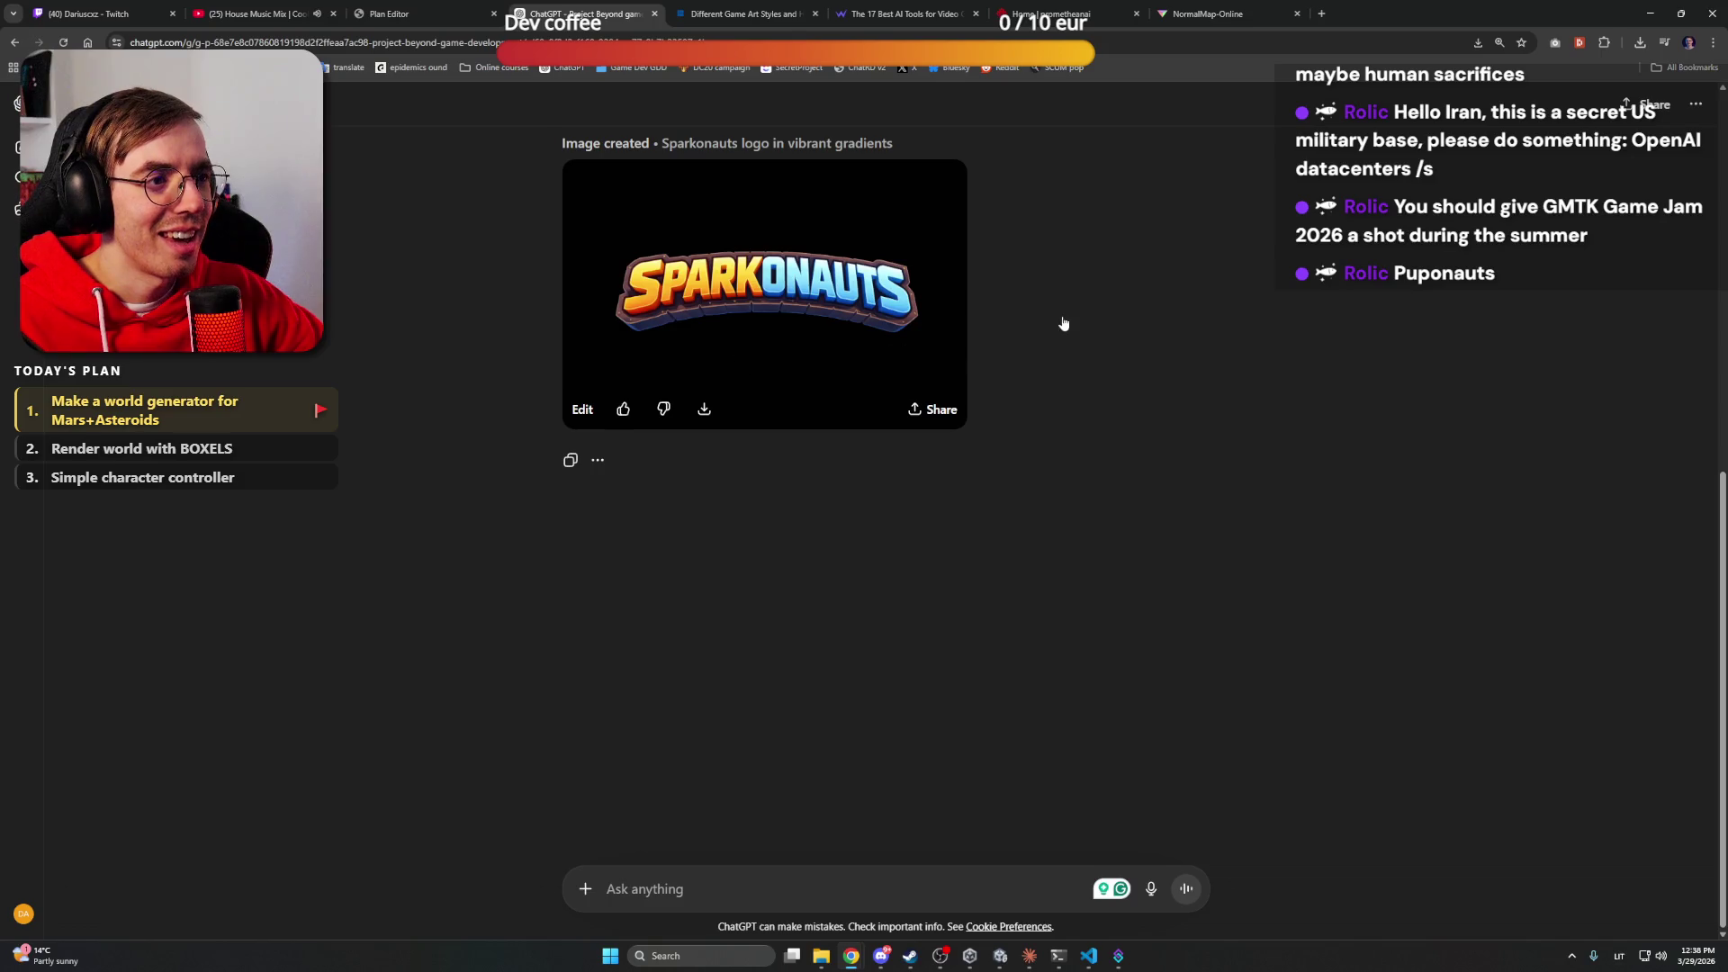
{"action": "left_click", "coordinate": [723, 360]}
{"action": "key", "text": "Escape"}
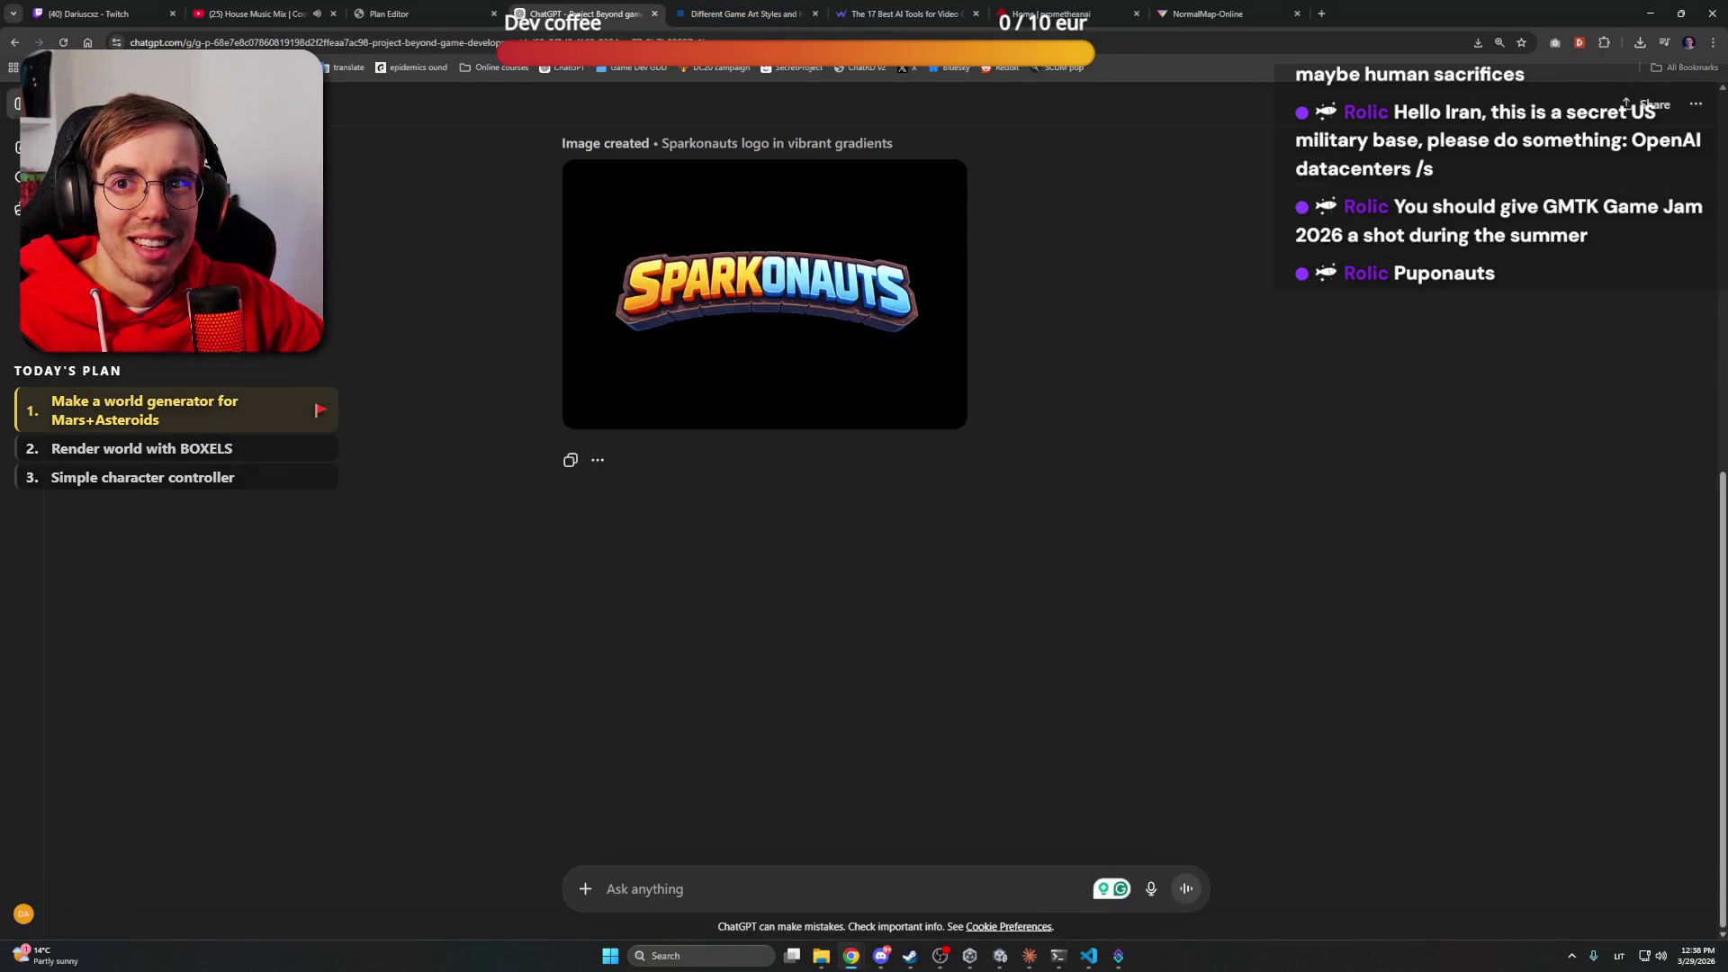
{"action": "left_click", "coordinate": [1654, 16]}
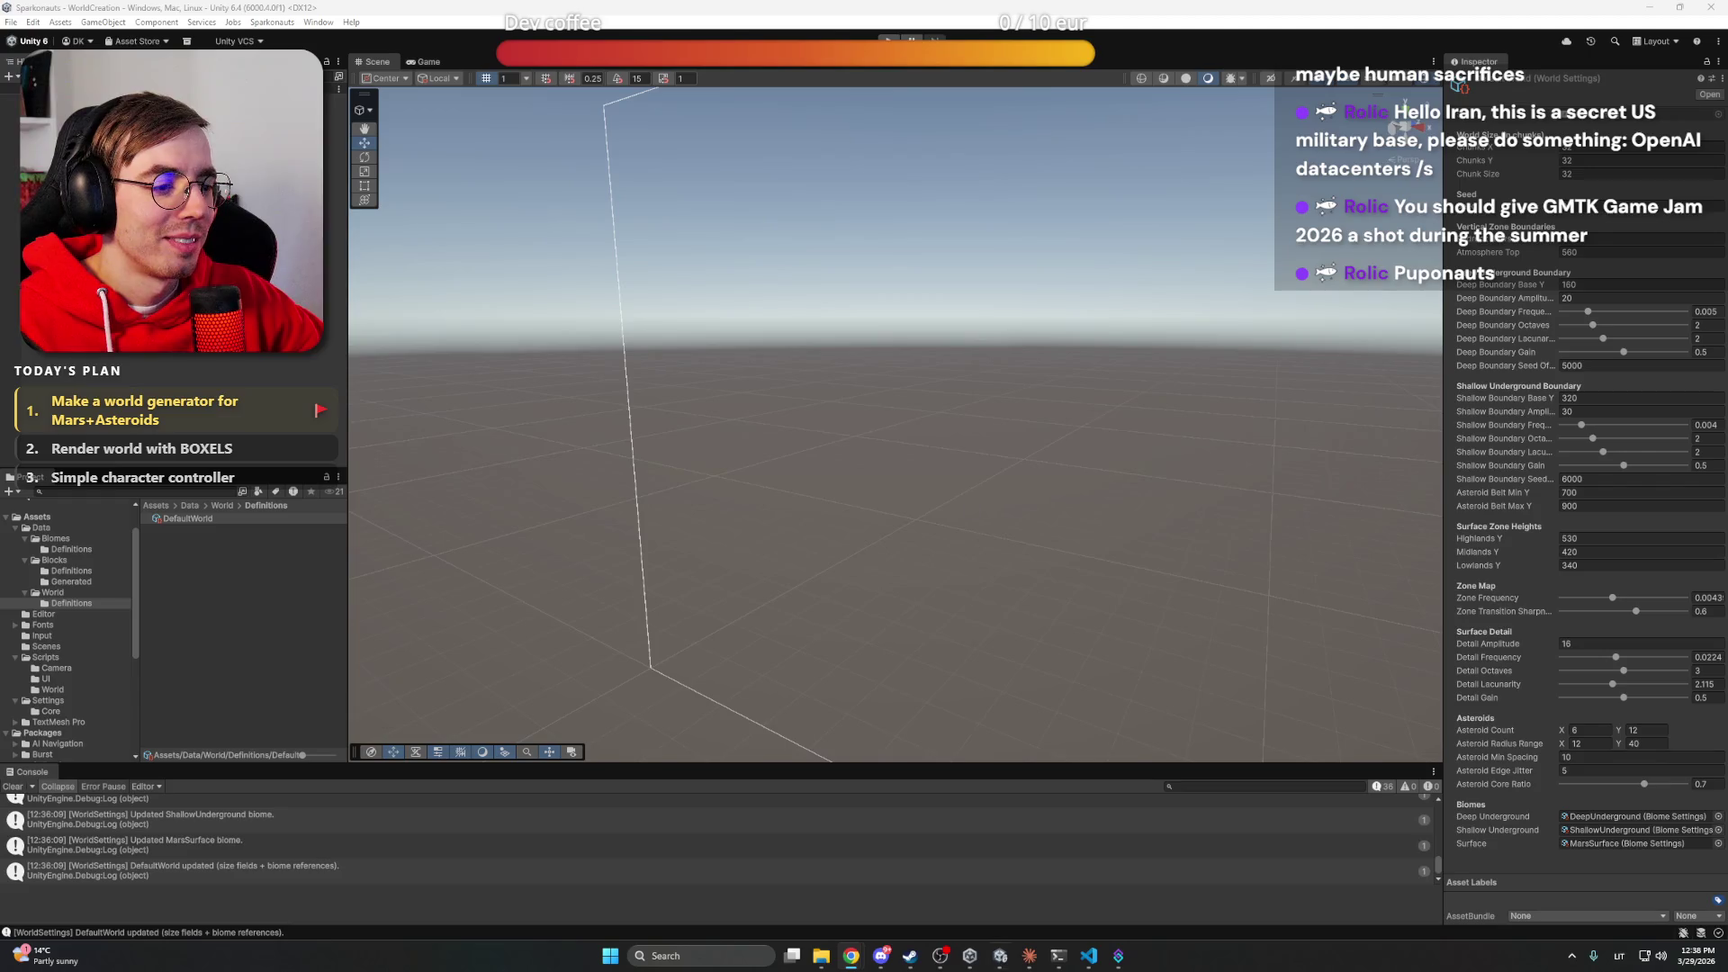
{"action": "left_click", "coordinate": [1117, 957]}
{"action": "left_click", "coordinate": [1089, 958]}
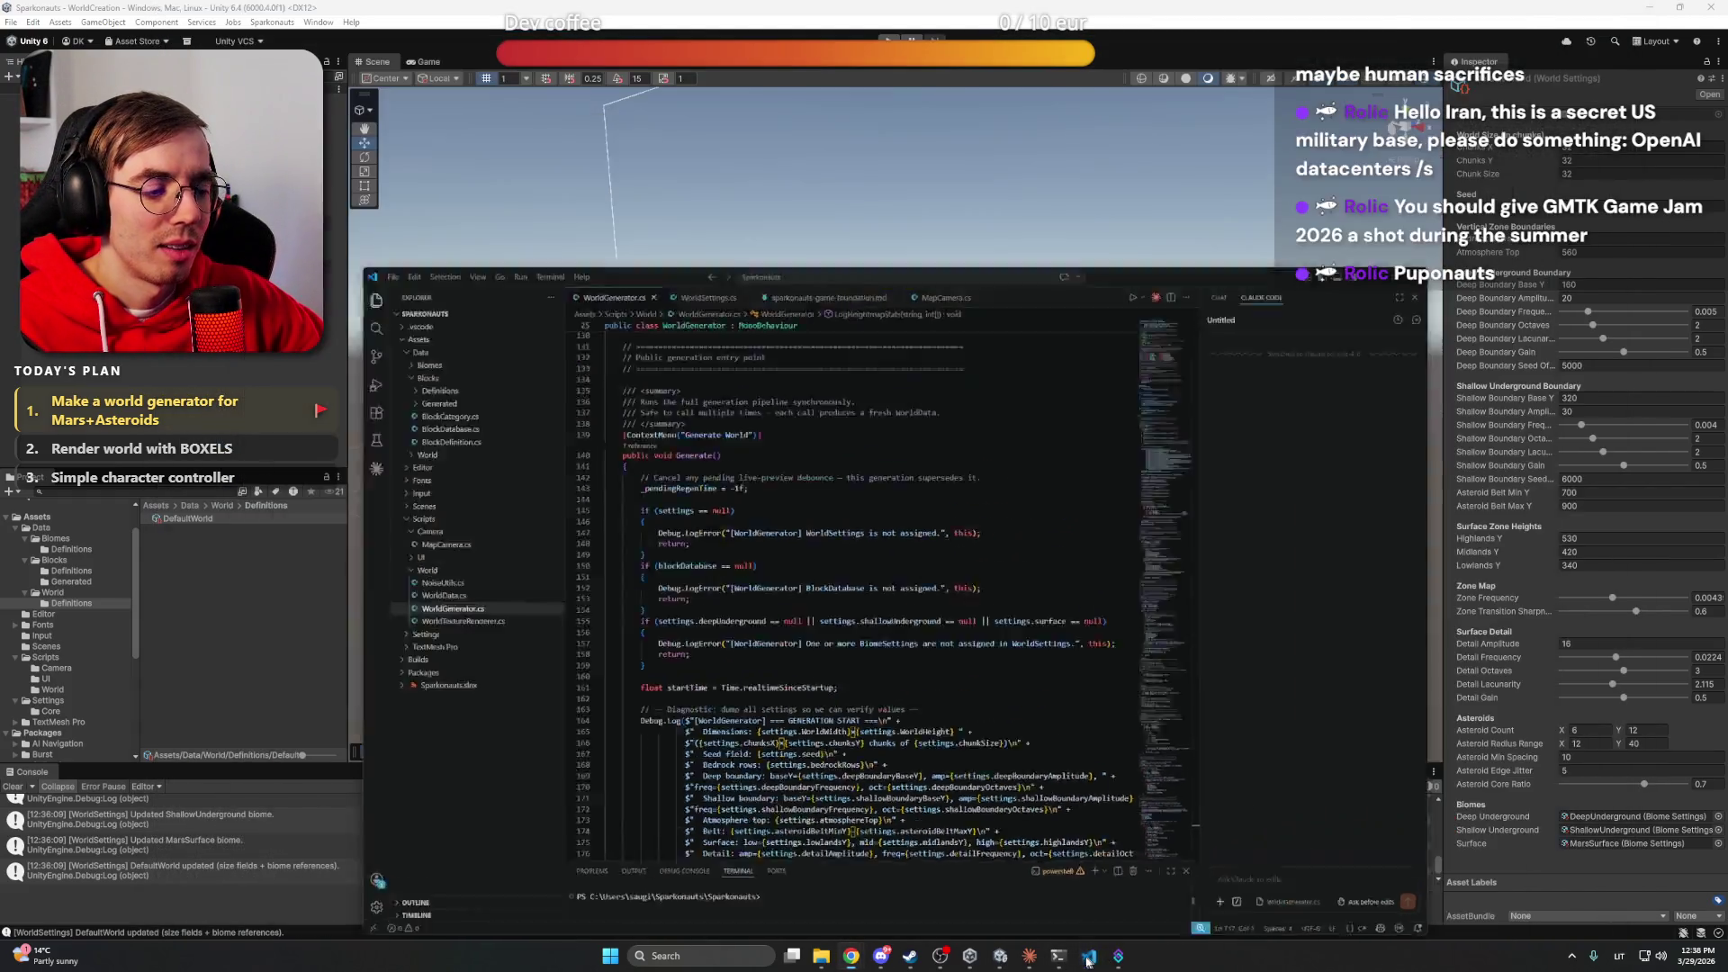
{"action": "left_click", "coordinate": [1089, 957]}
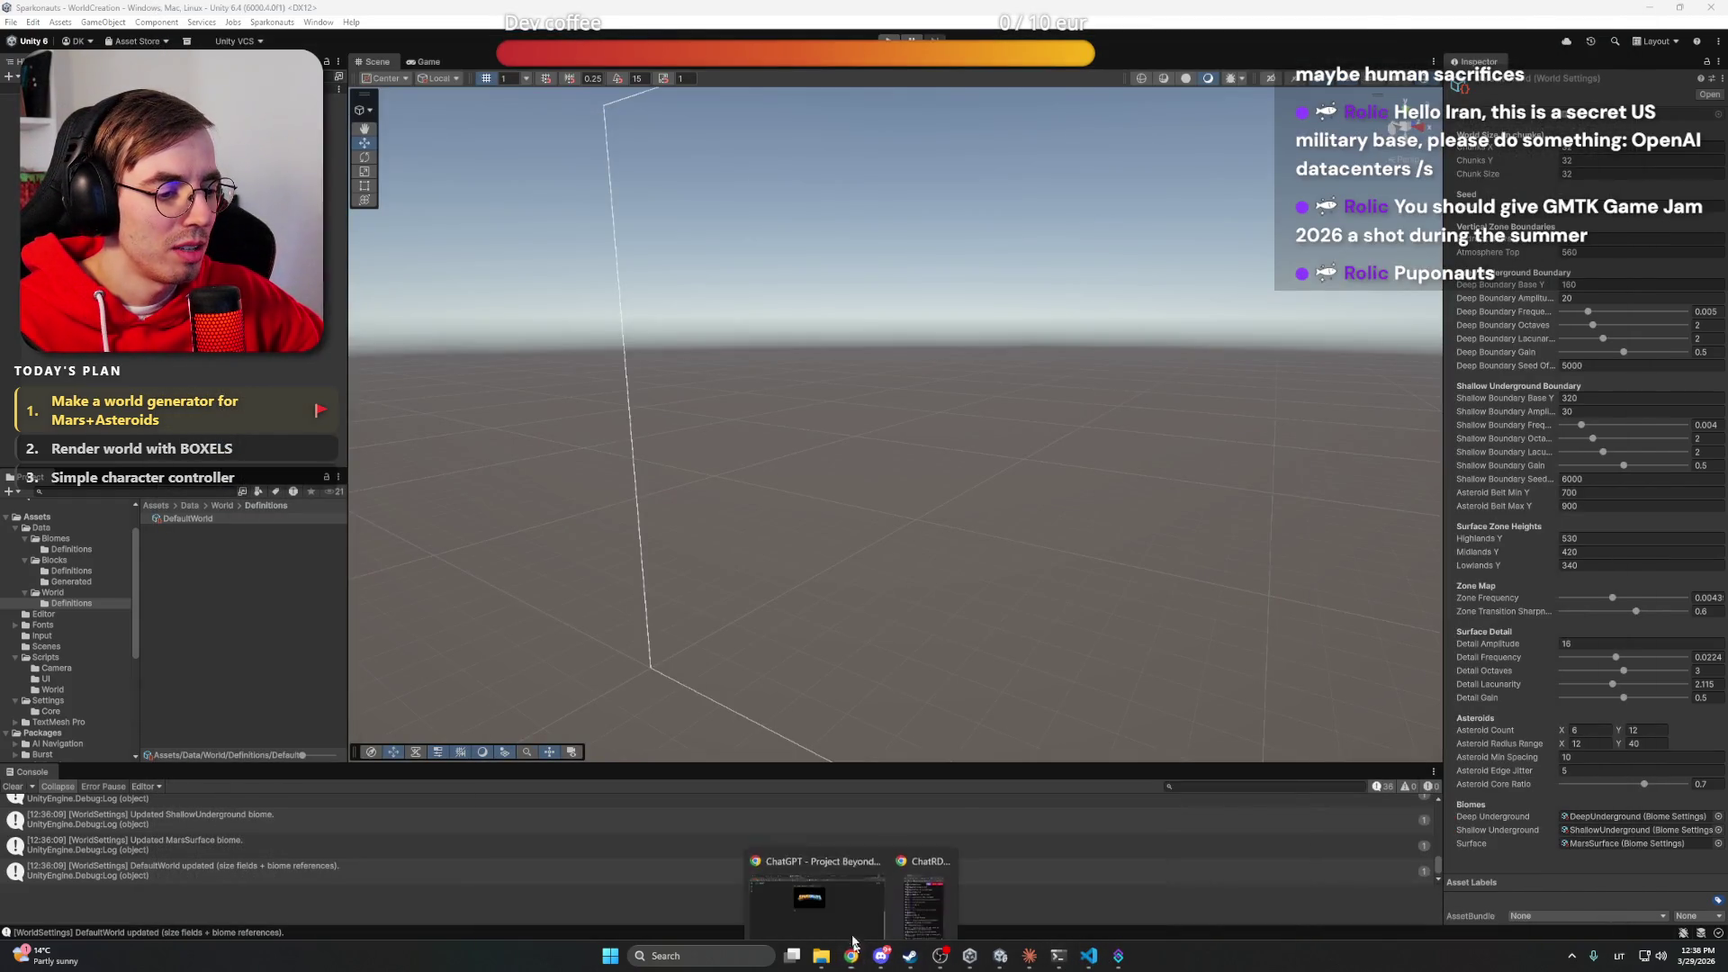
{"action": "left_click", "coordinate": [852, 956]}
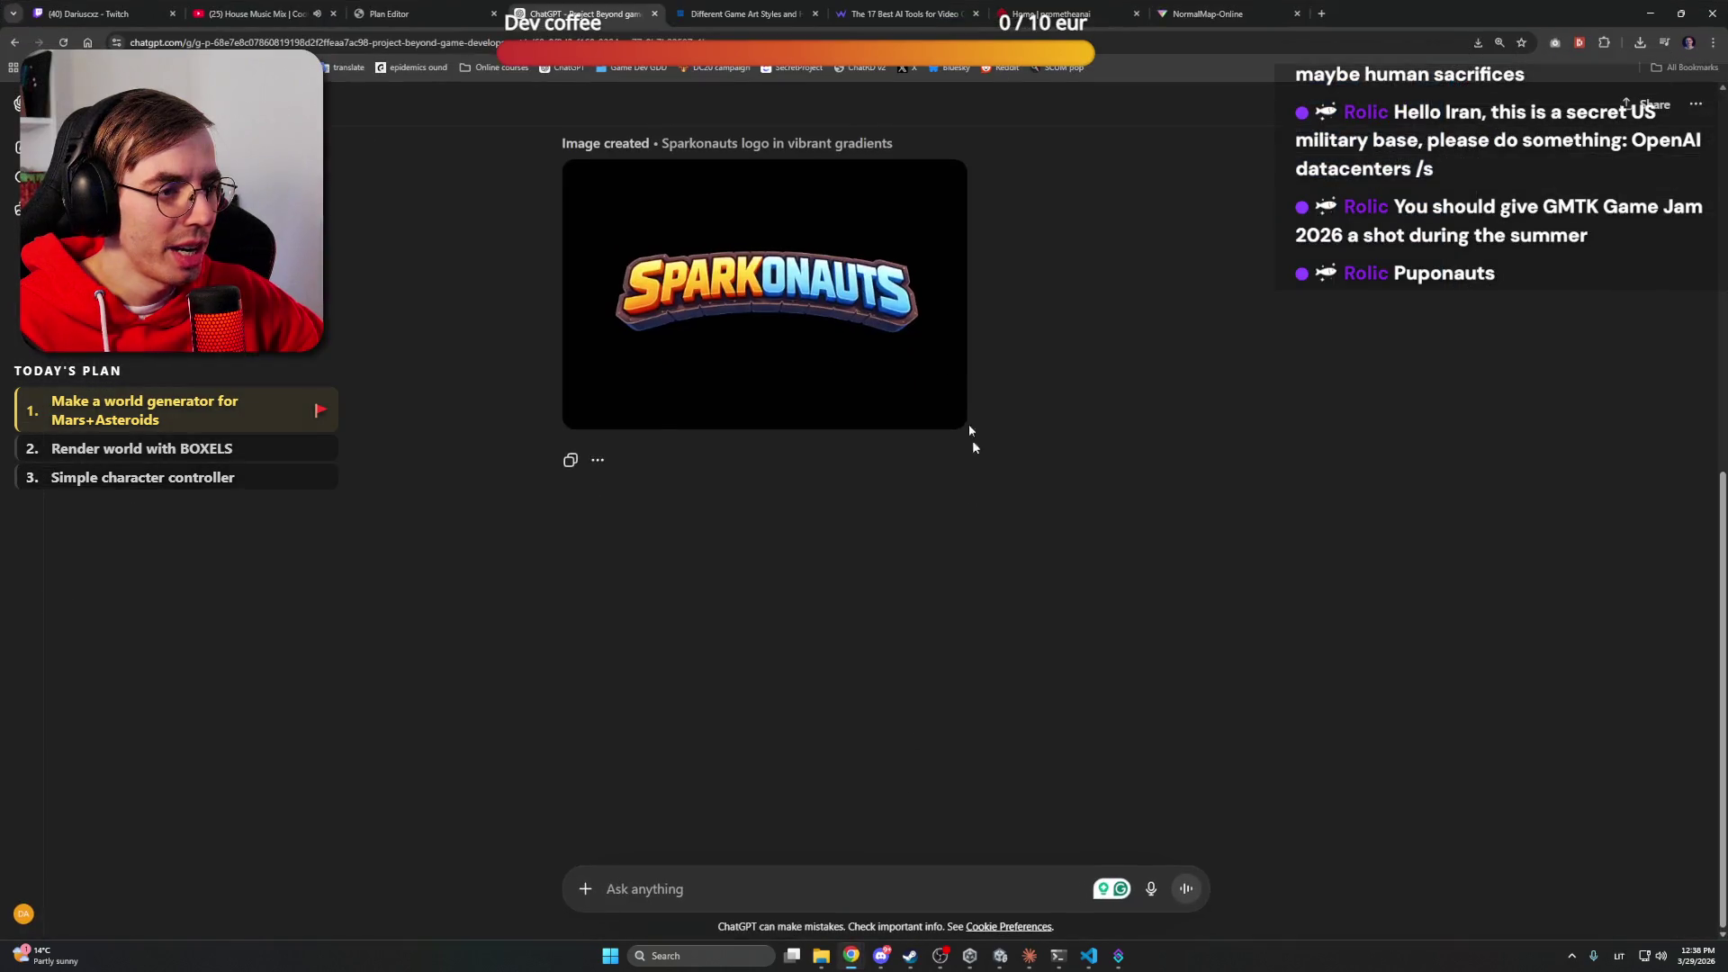
{"action": "left_click", "coordinate": [1646, 13]}
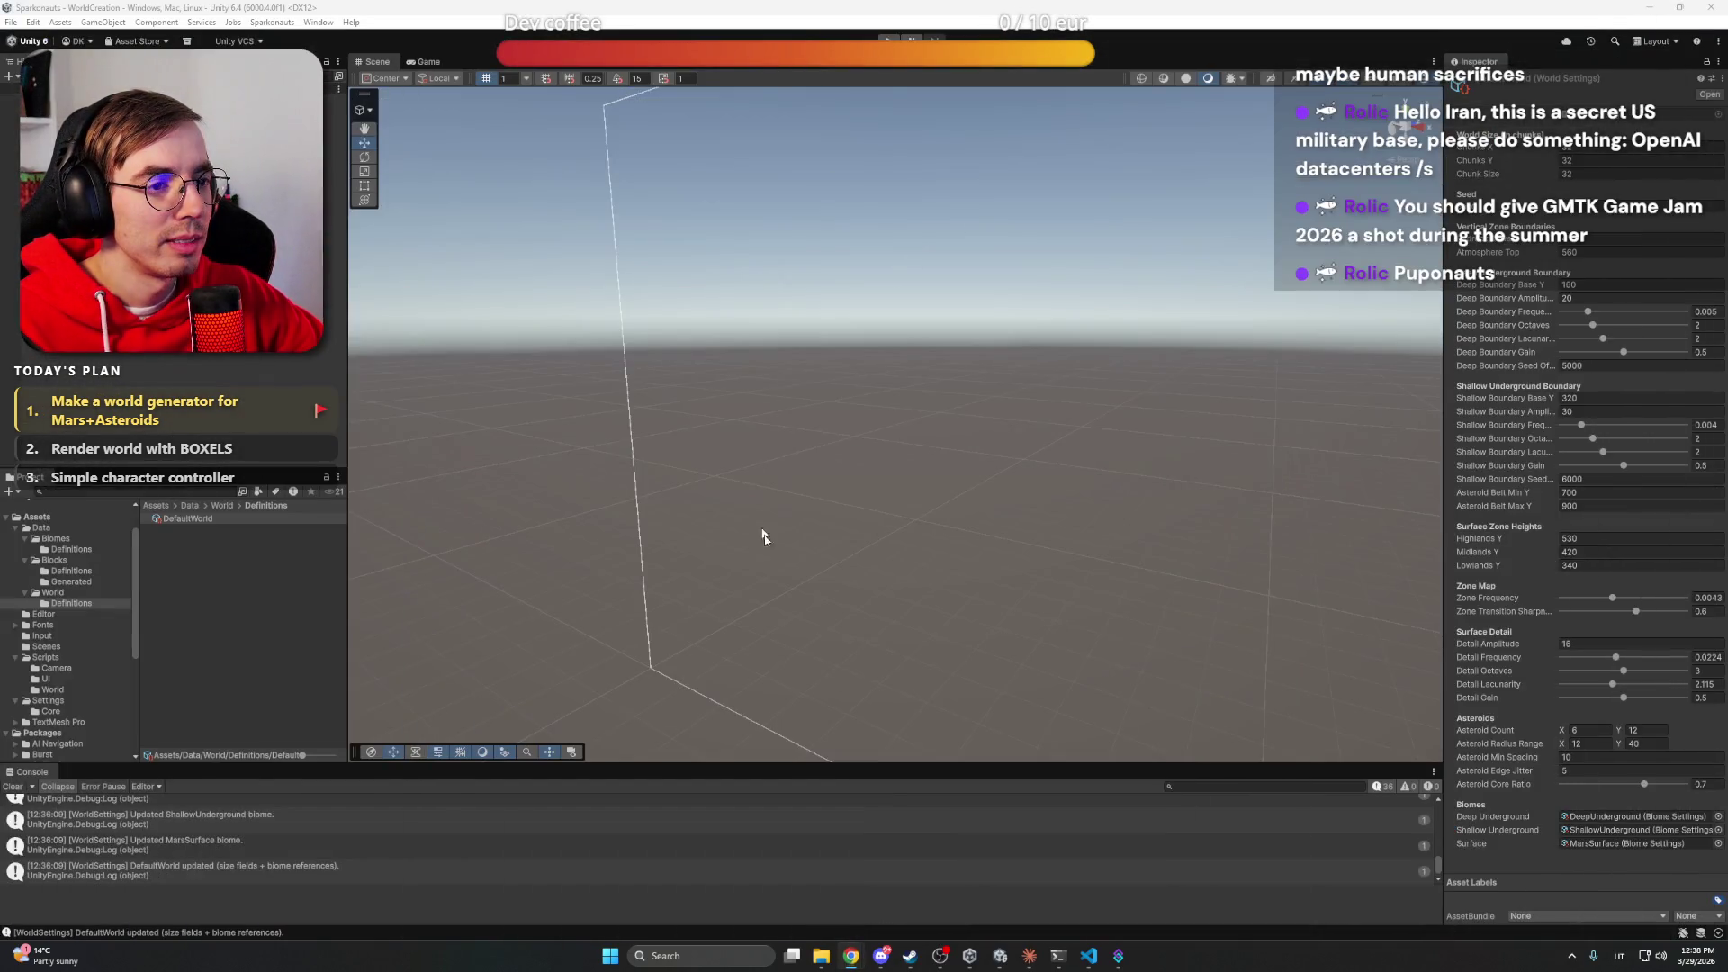
{"action": "left_click", "coordinate": [1029, 956]}
{"action": "left_click", "coordinate": [1030, 956]}
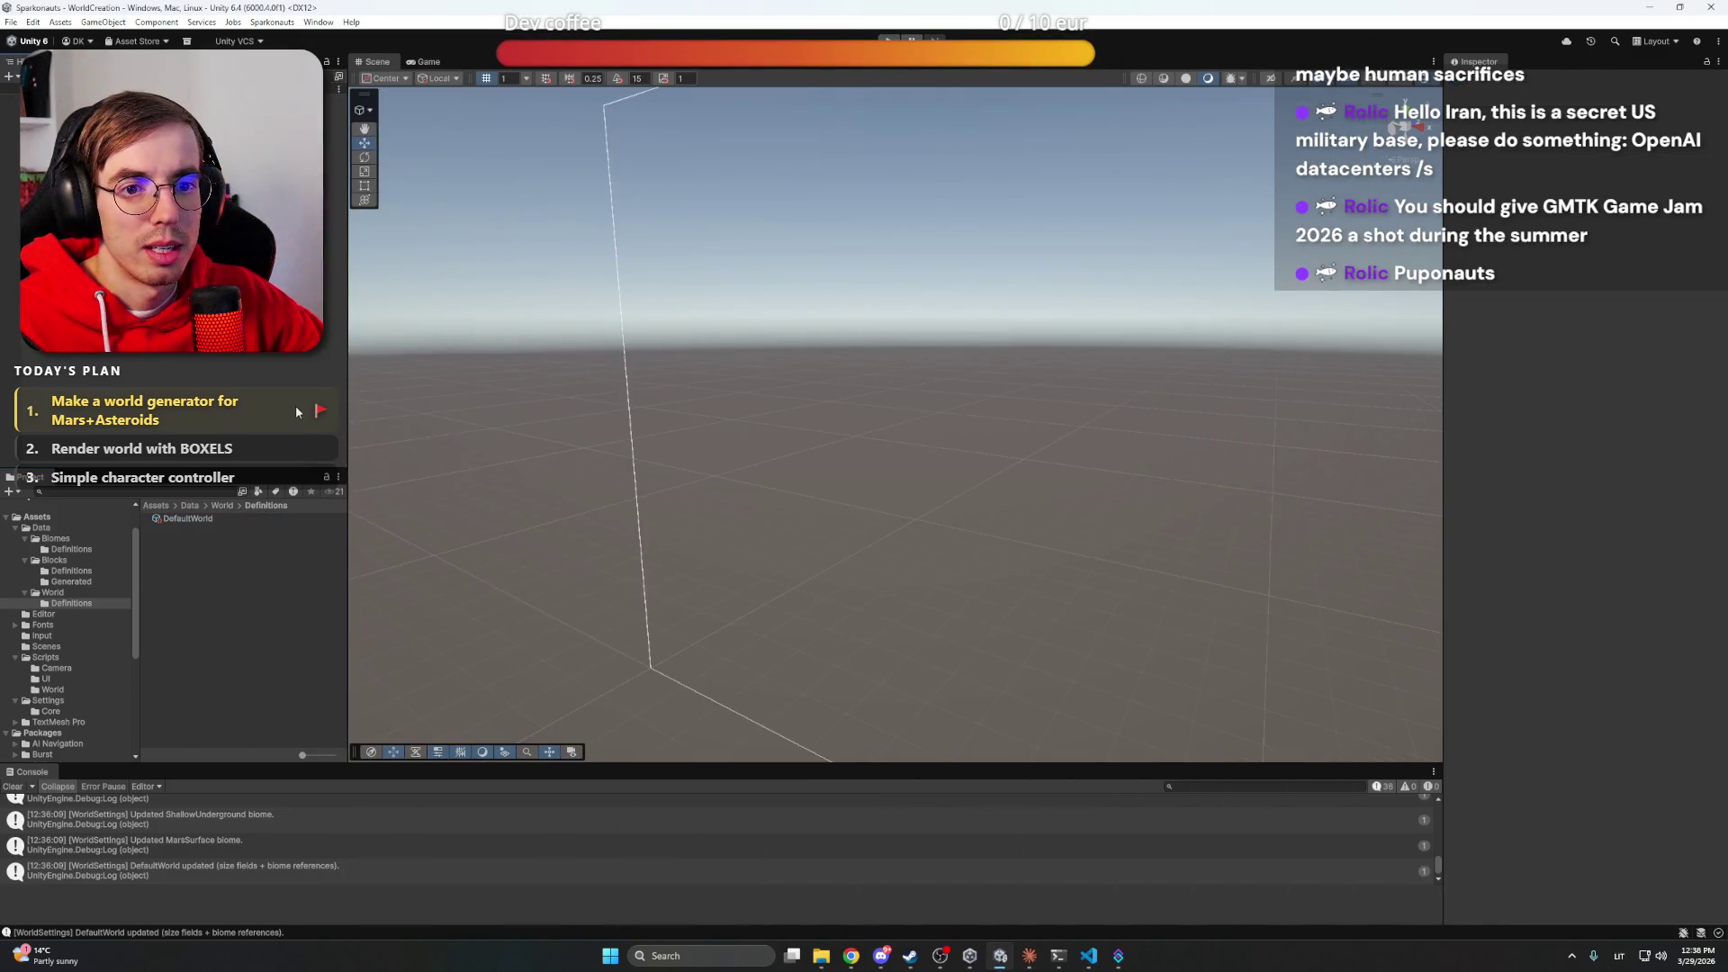
{"action": "left_click", "coordinate": [228, 519]}
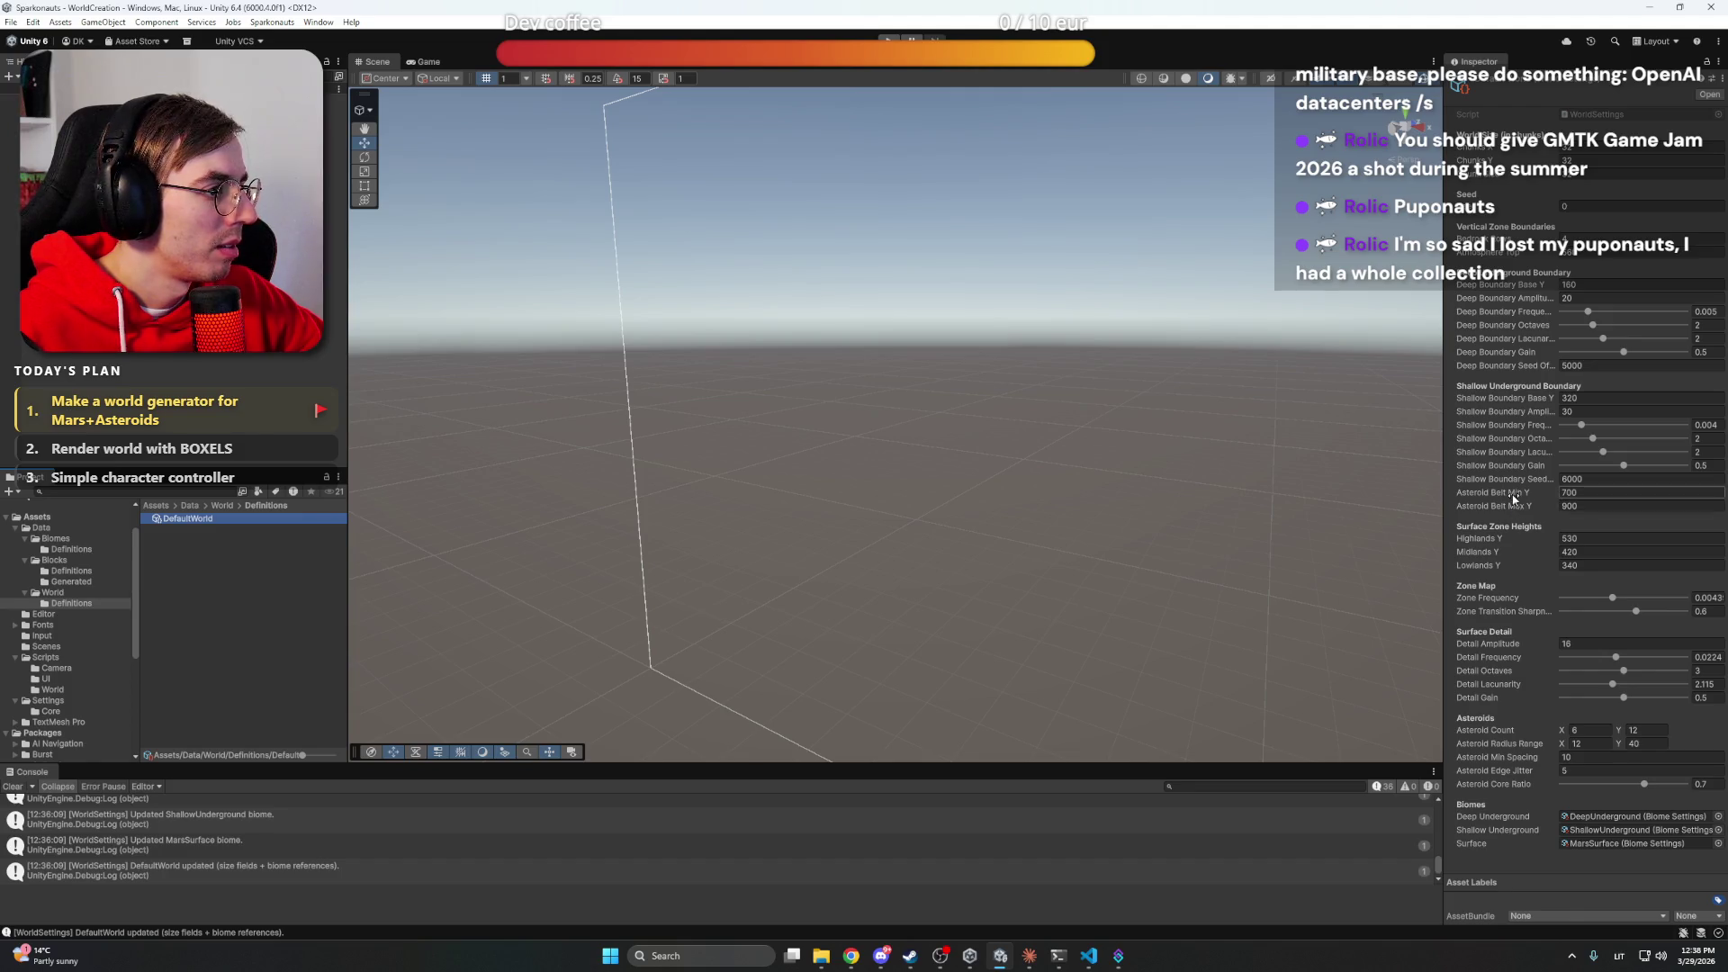
{"action": "mouse_move", "coordinate": [1513, 495]}
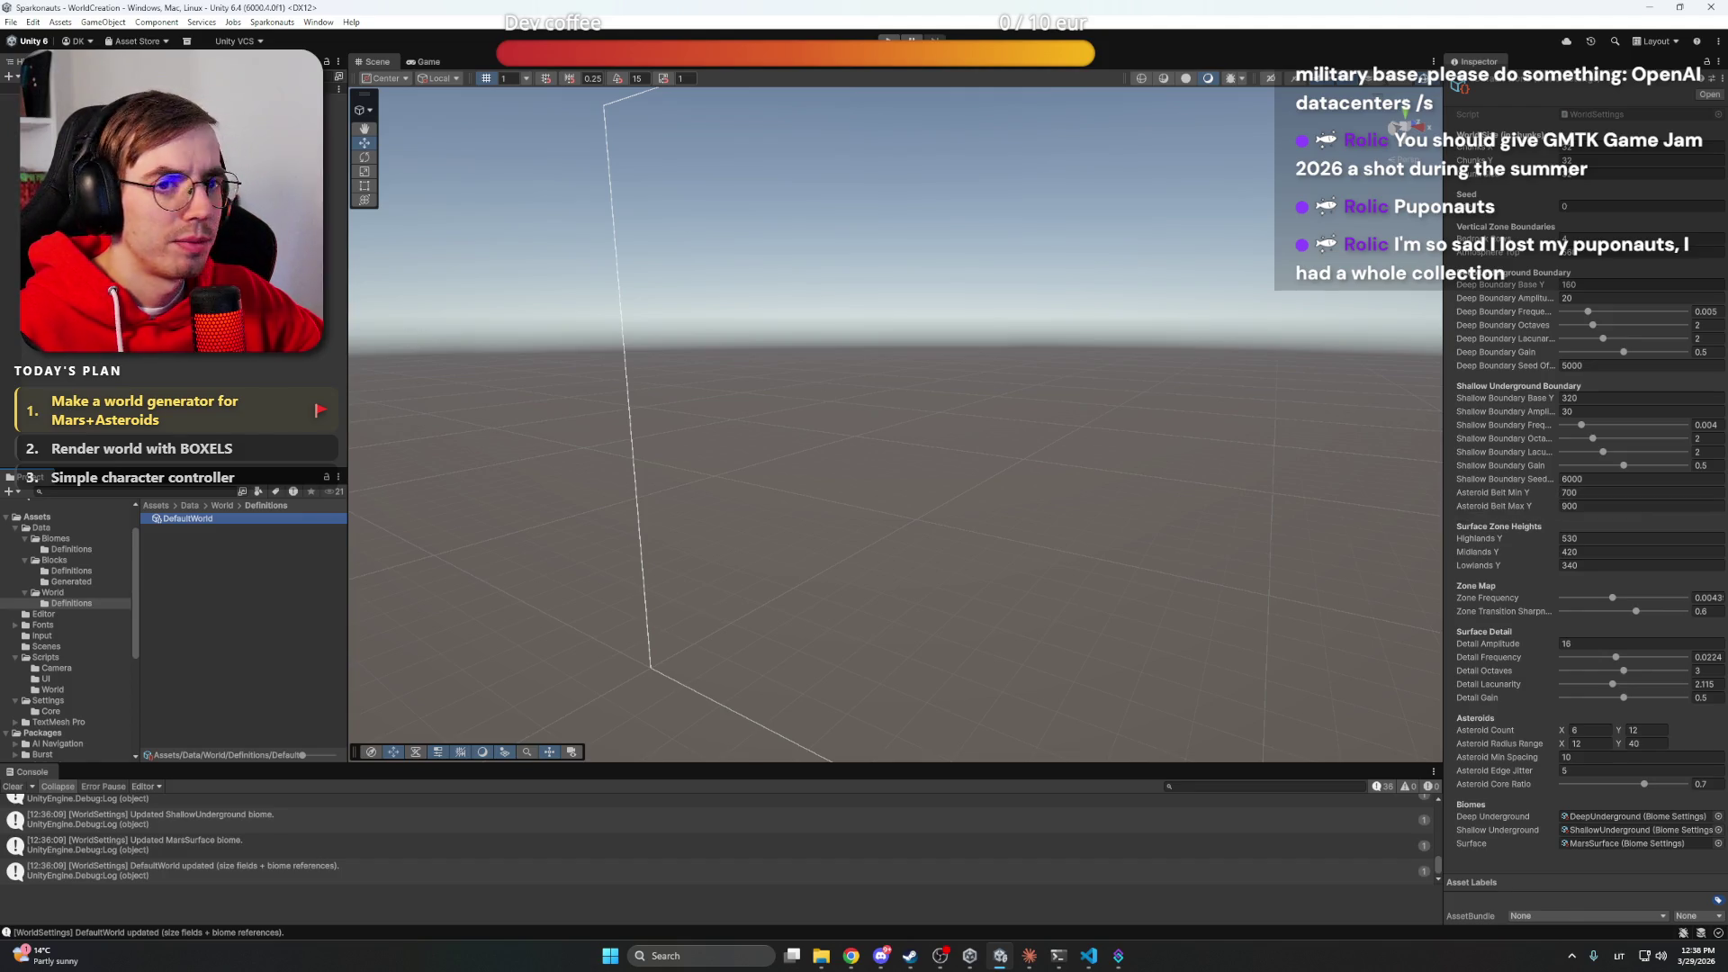
{"action": "left_click", "coordinate": [900, 450]}
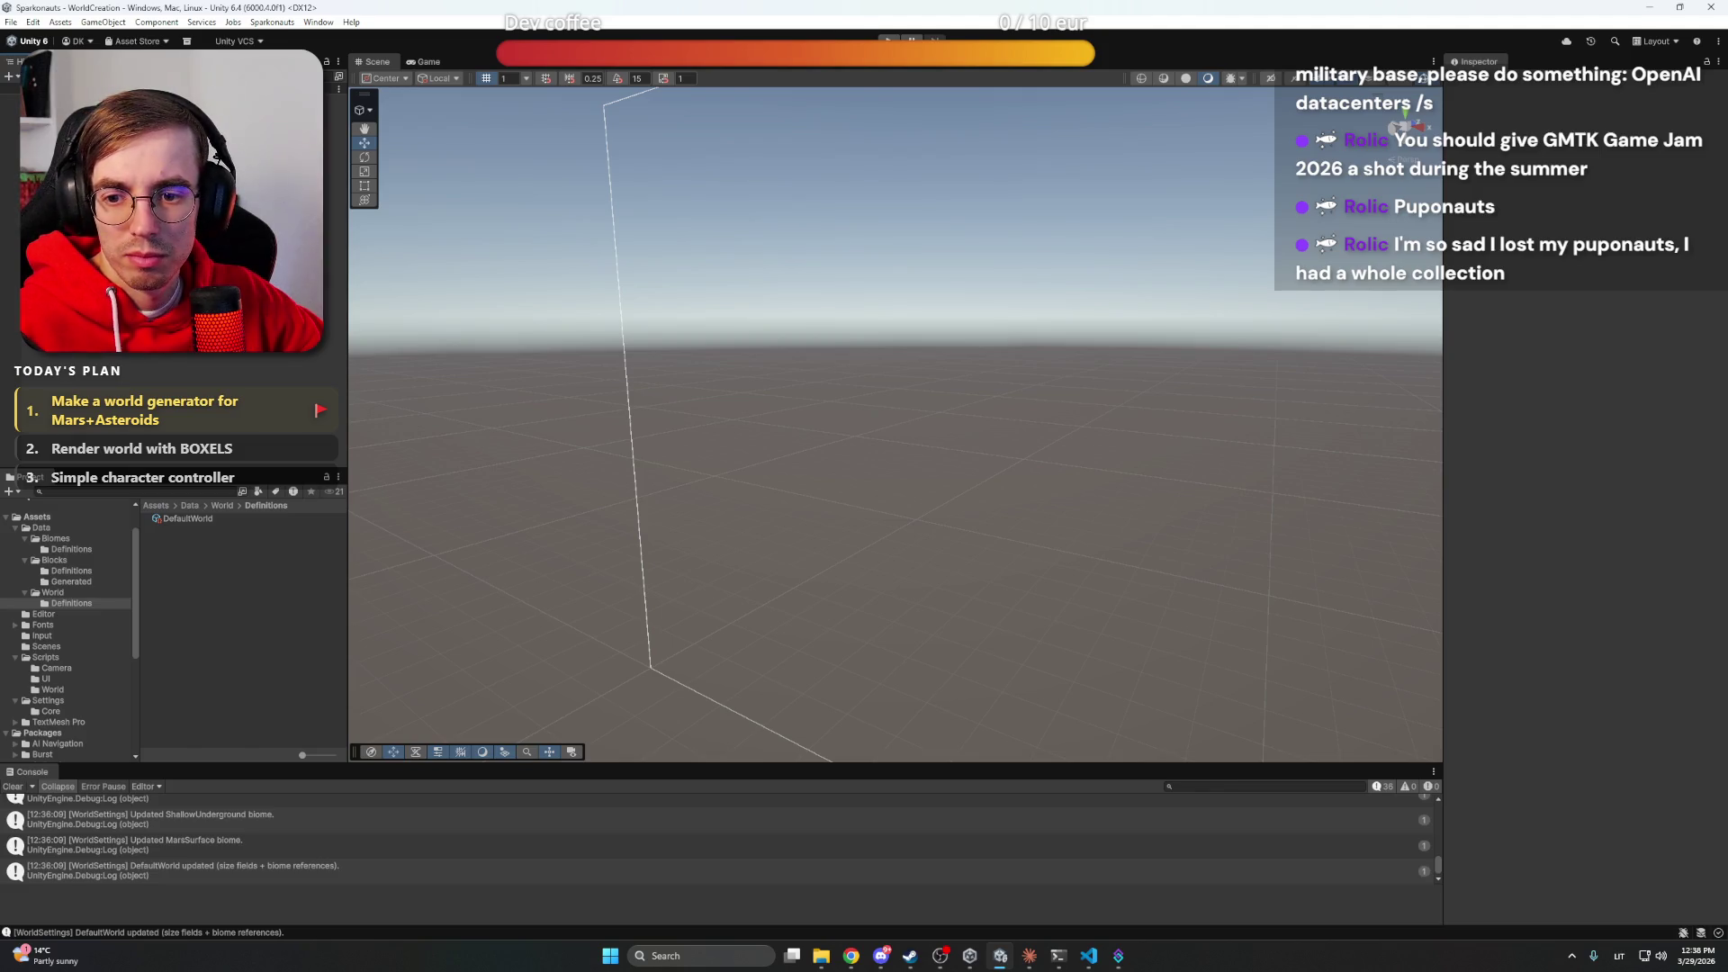
{"action": "left_click", "coordinate": [888, 42]}
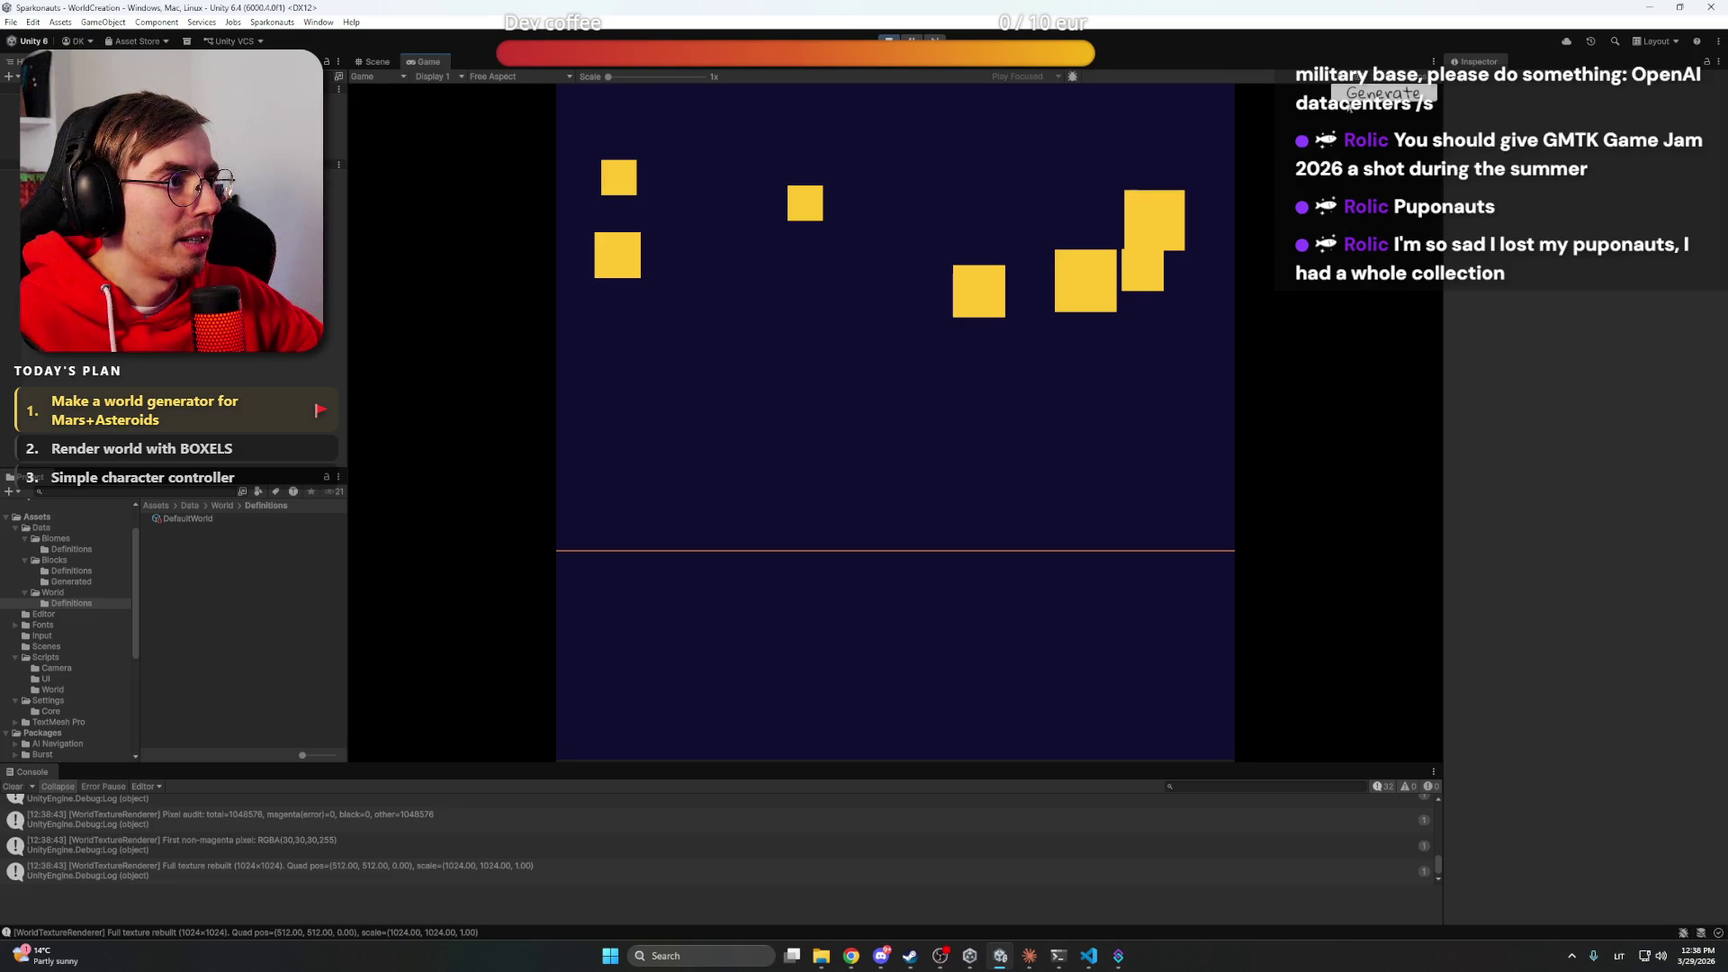
Regenerate the world and orbit around the world map quad in the Scene view
{"action": "left_click", "coordinate": [1384, 92]}
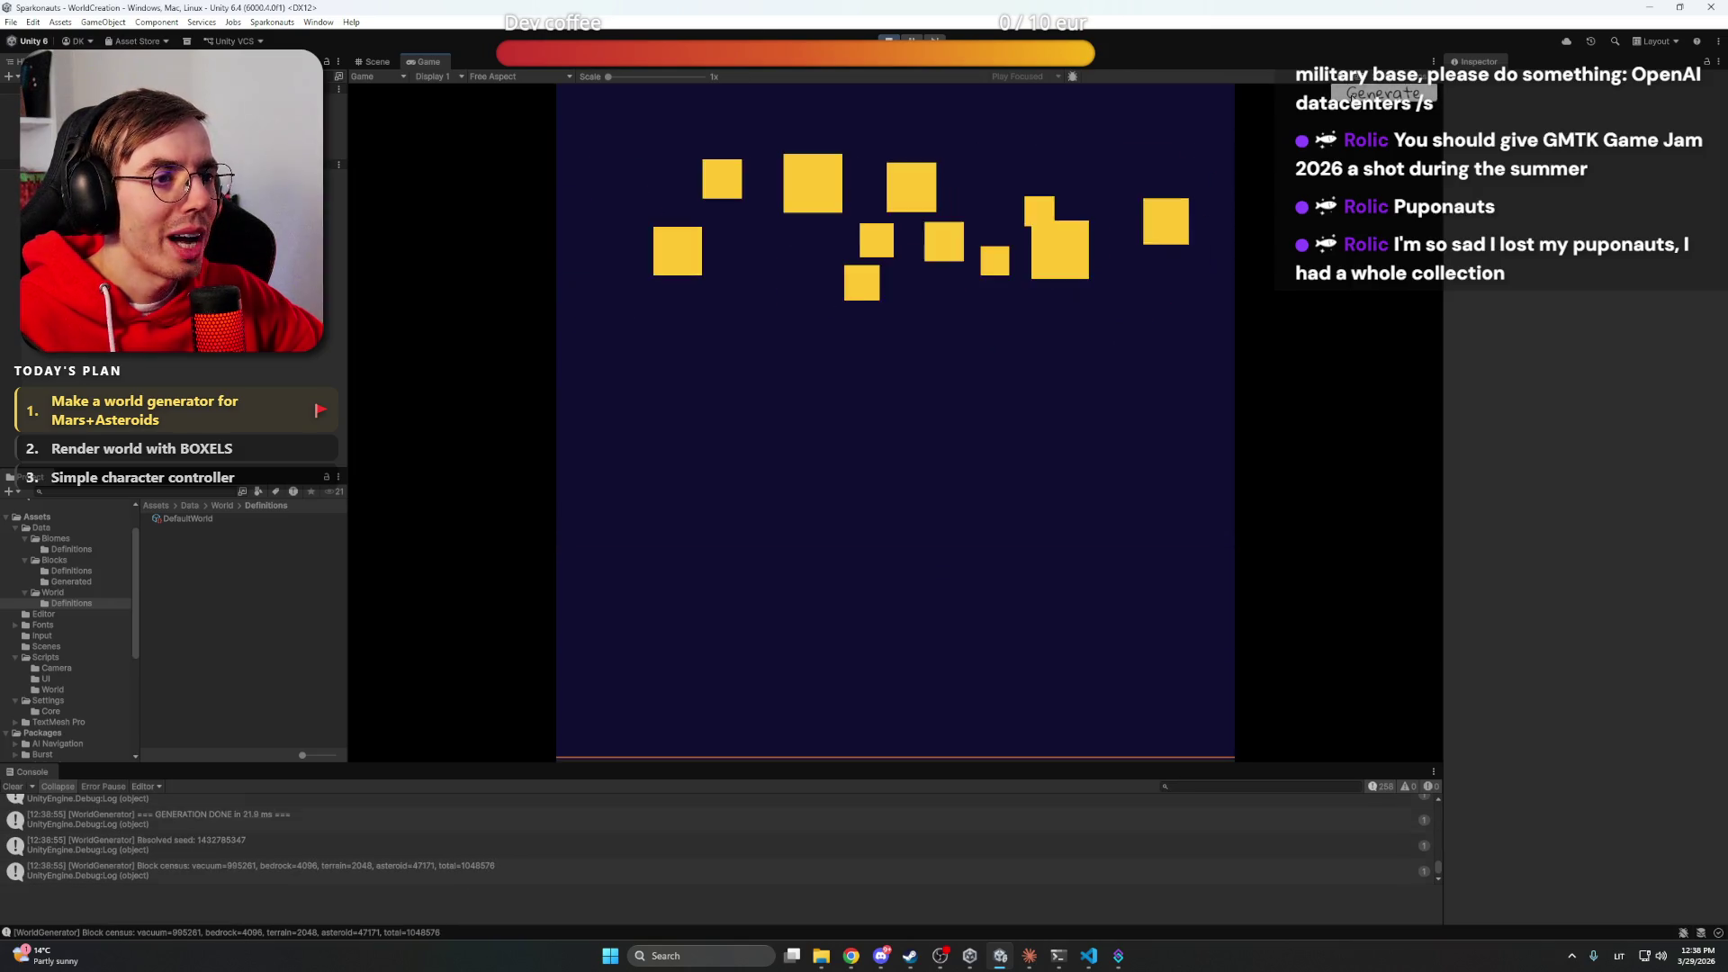
{"action": "left_click", "coordinate": [377, 61]}
{"action": "left_click", "coordinate": [963, 316]}
{"action": "left_click", "coordinate": [1038, 372]}
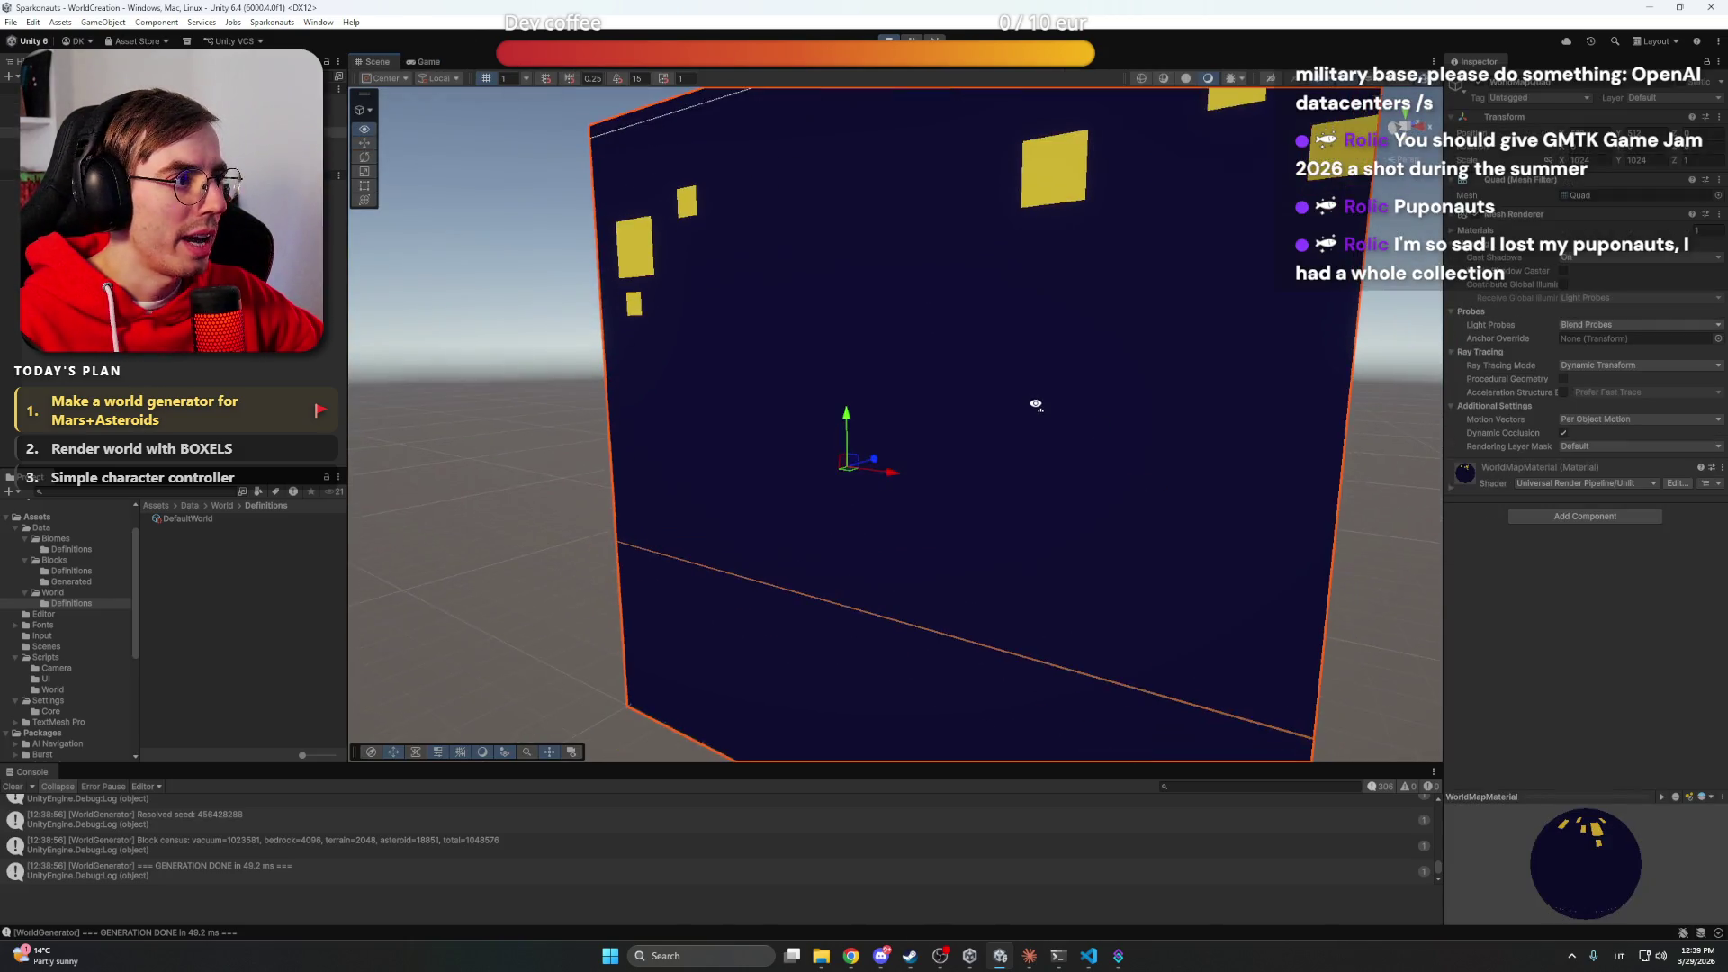
{"action": "mouse_move", "coordinate": [1038, 372]}
{"action": "left_mouse_down"}
{"action": "mouse_move", "coordinate": [1061, 393]}
{"action": "mouse_move", "coordinate": [1096, 378]}
{"action": "mouse_move", "coordinate": [1190, 396]}
{"action": "left_mouse_up"}
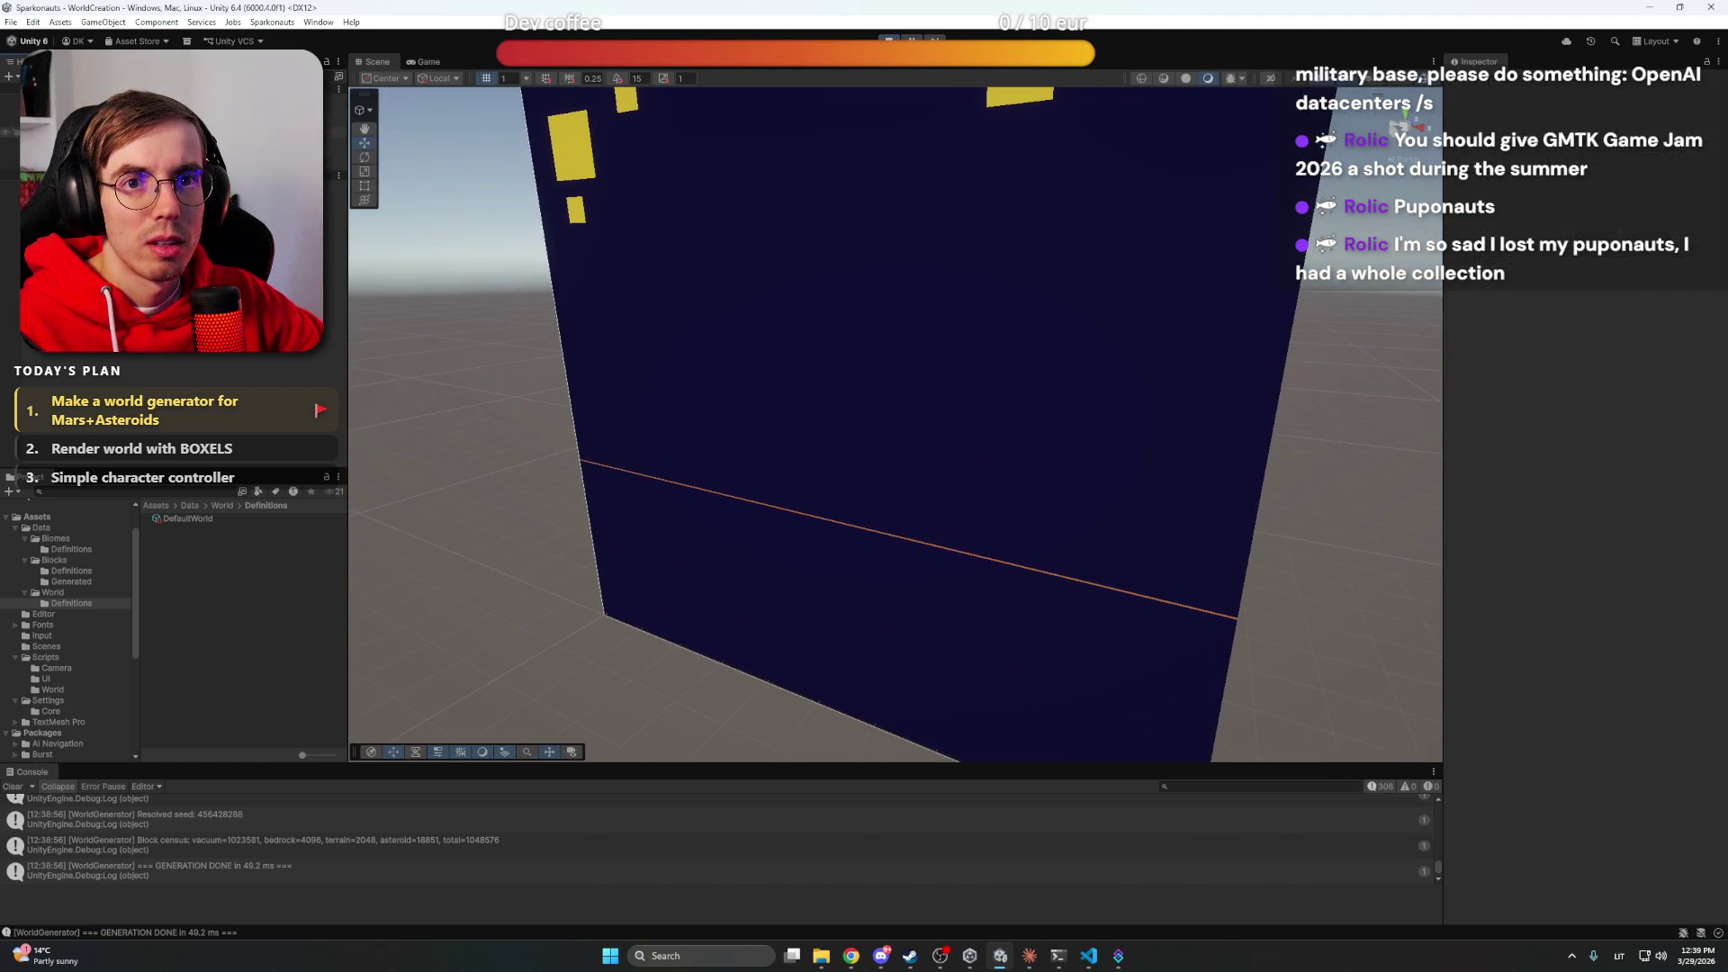
Inspect the quad and World Generator, view the Game output, and select the DefaultWorld asset
{"action": "left_click", "coordinate": [72, 132]}
{"action": "left_click", "coordinate": [72, 121]}
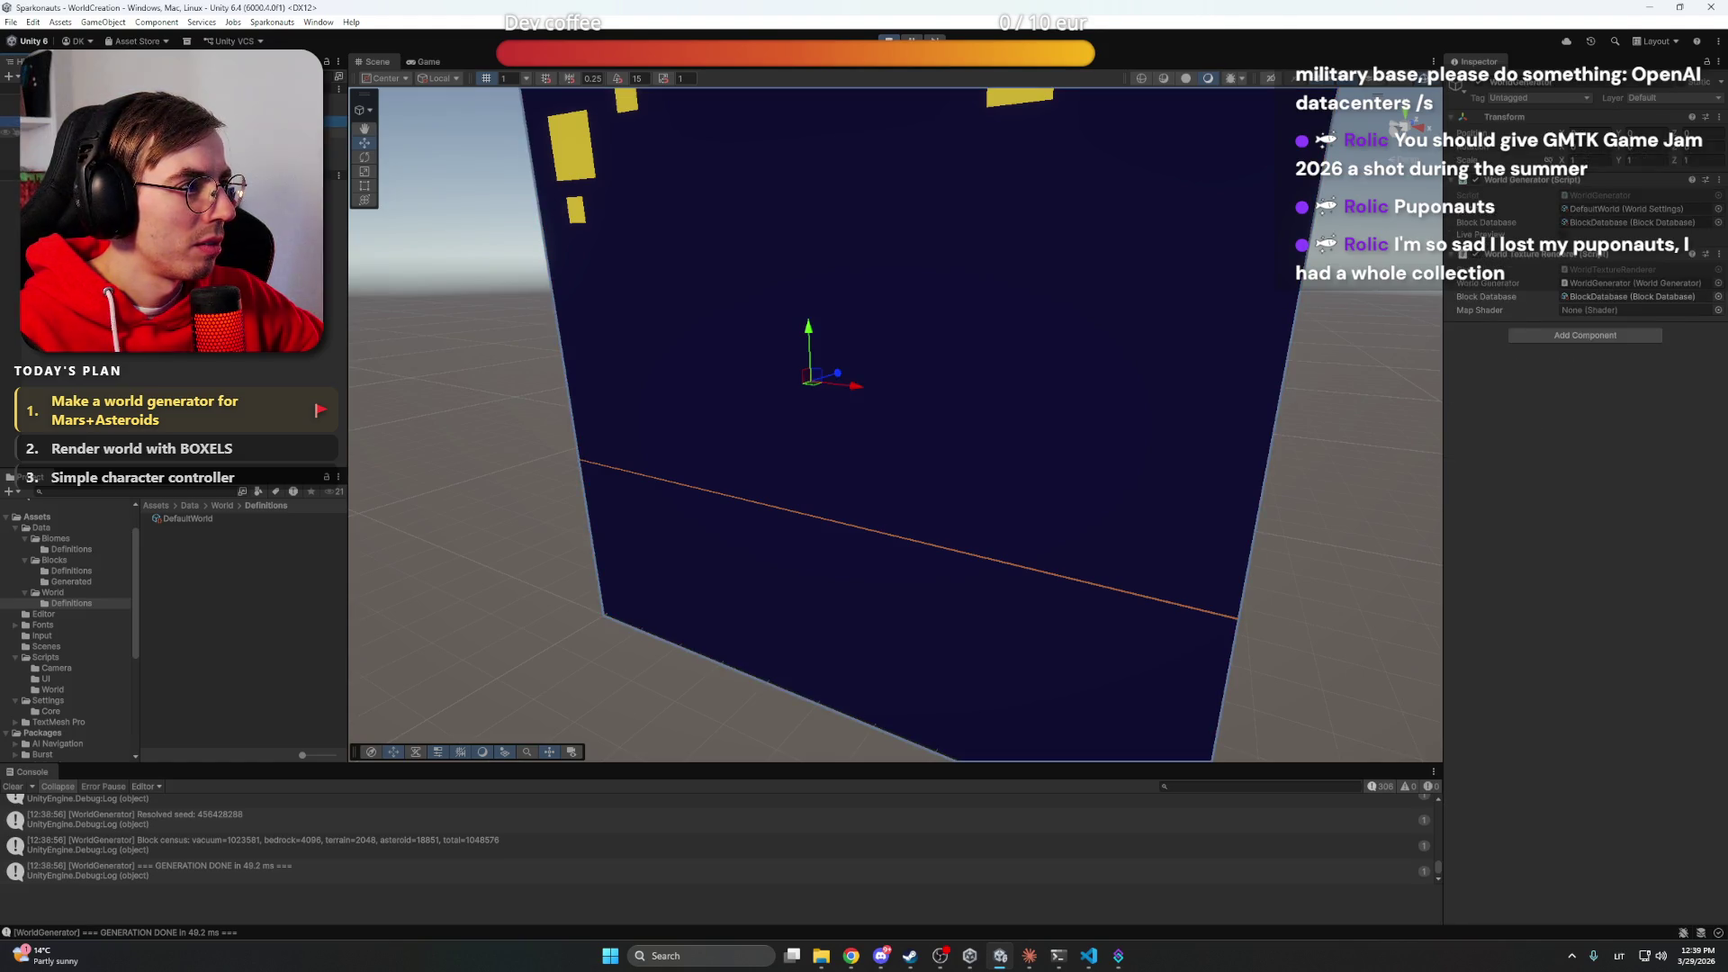
{"action": "left_click", "coordinate": [72, 132]}
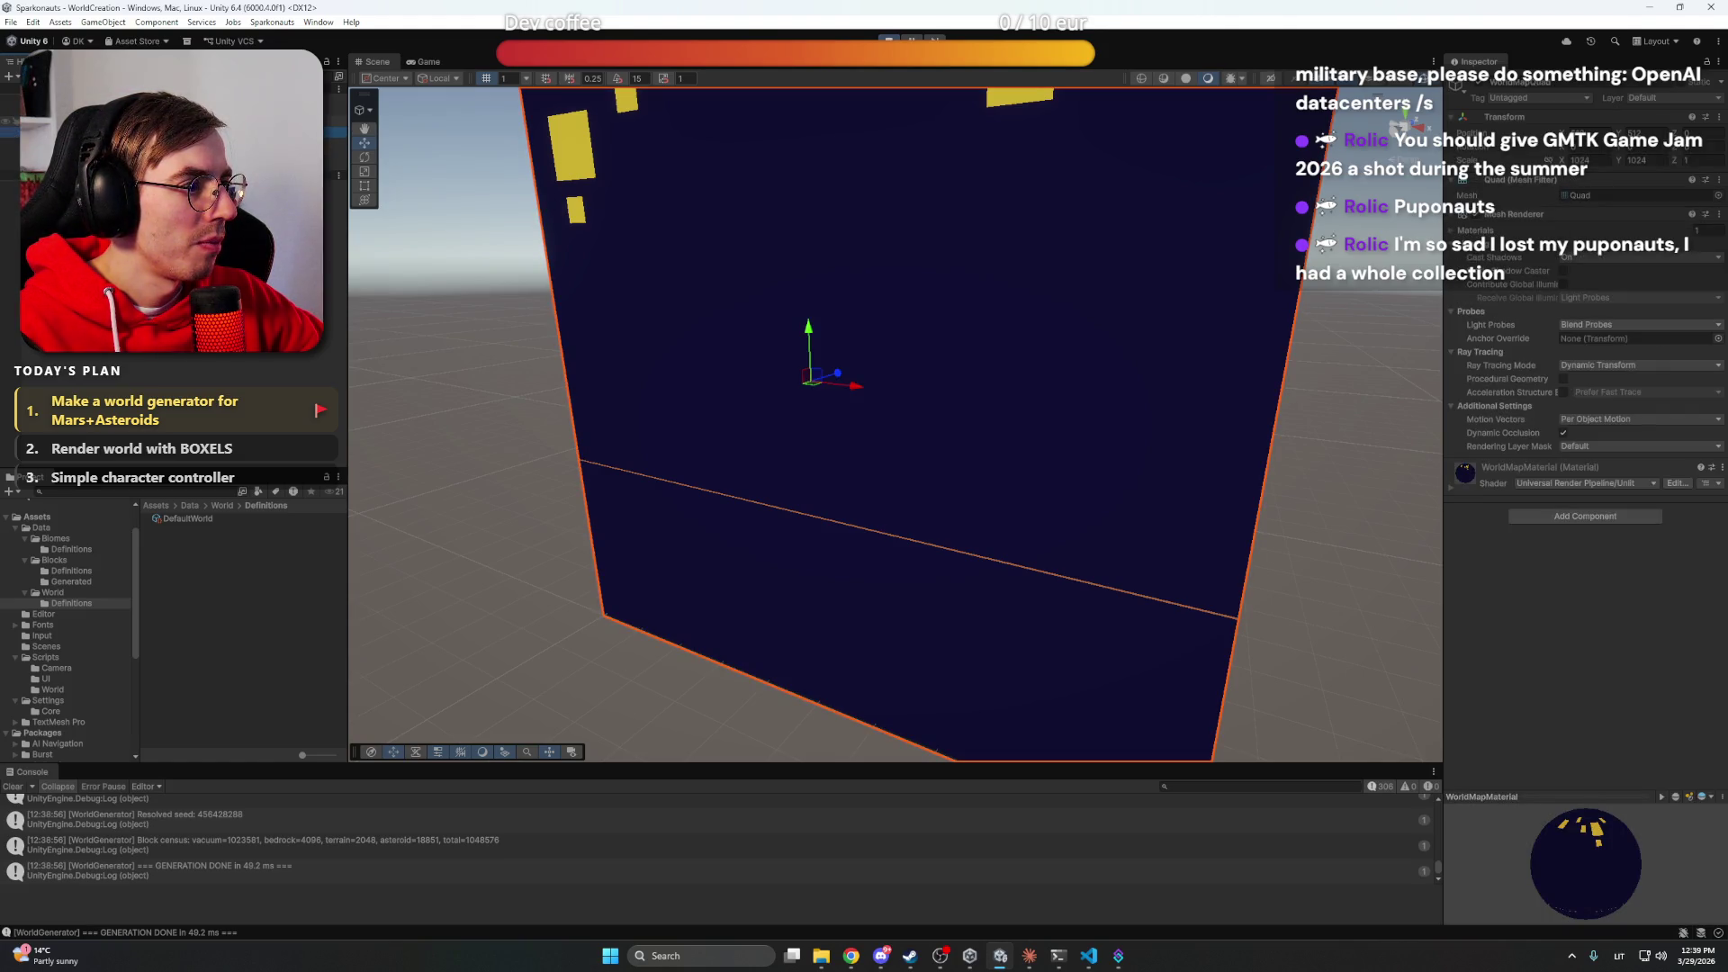
{"action": "left_click", "coordinate": [72, 121]}
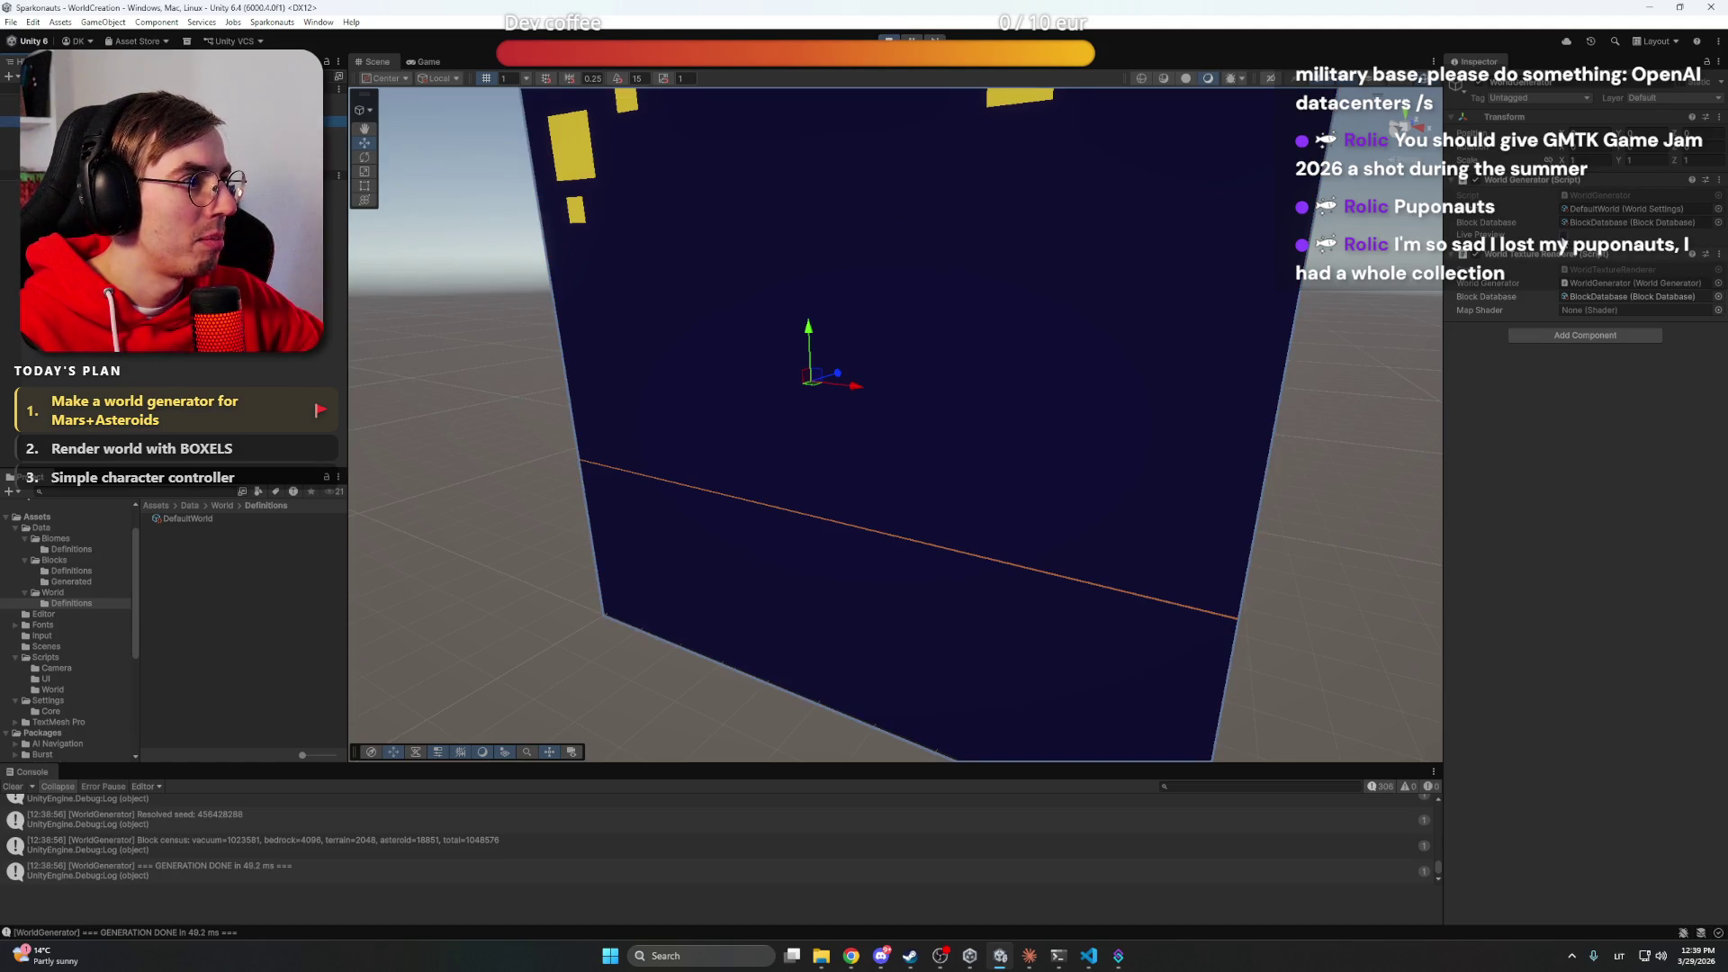
{"action": "left_click", "coordinate": [429, 61]}
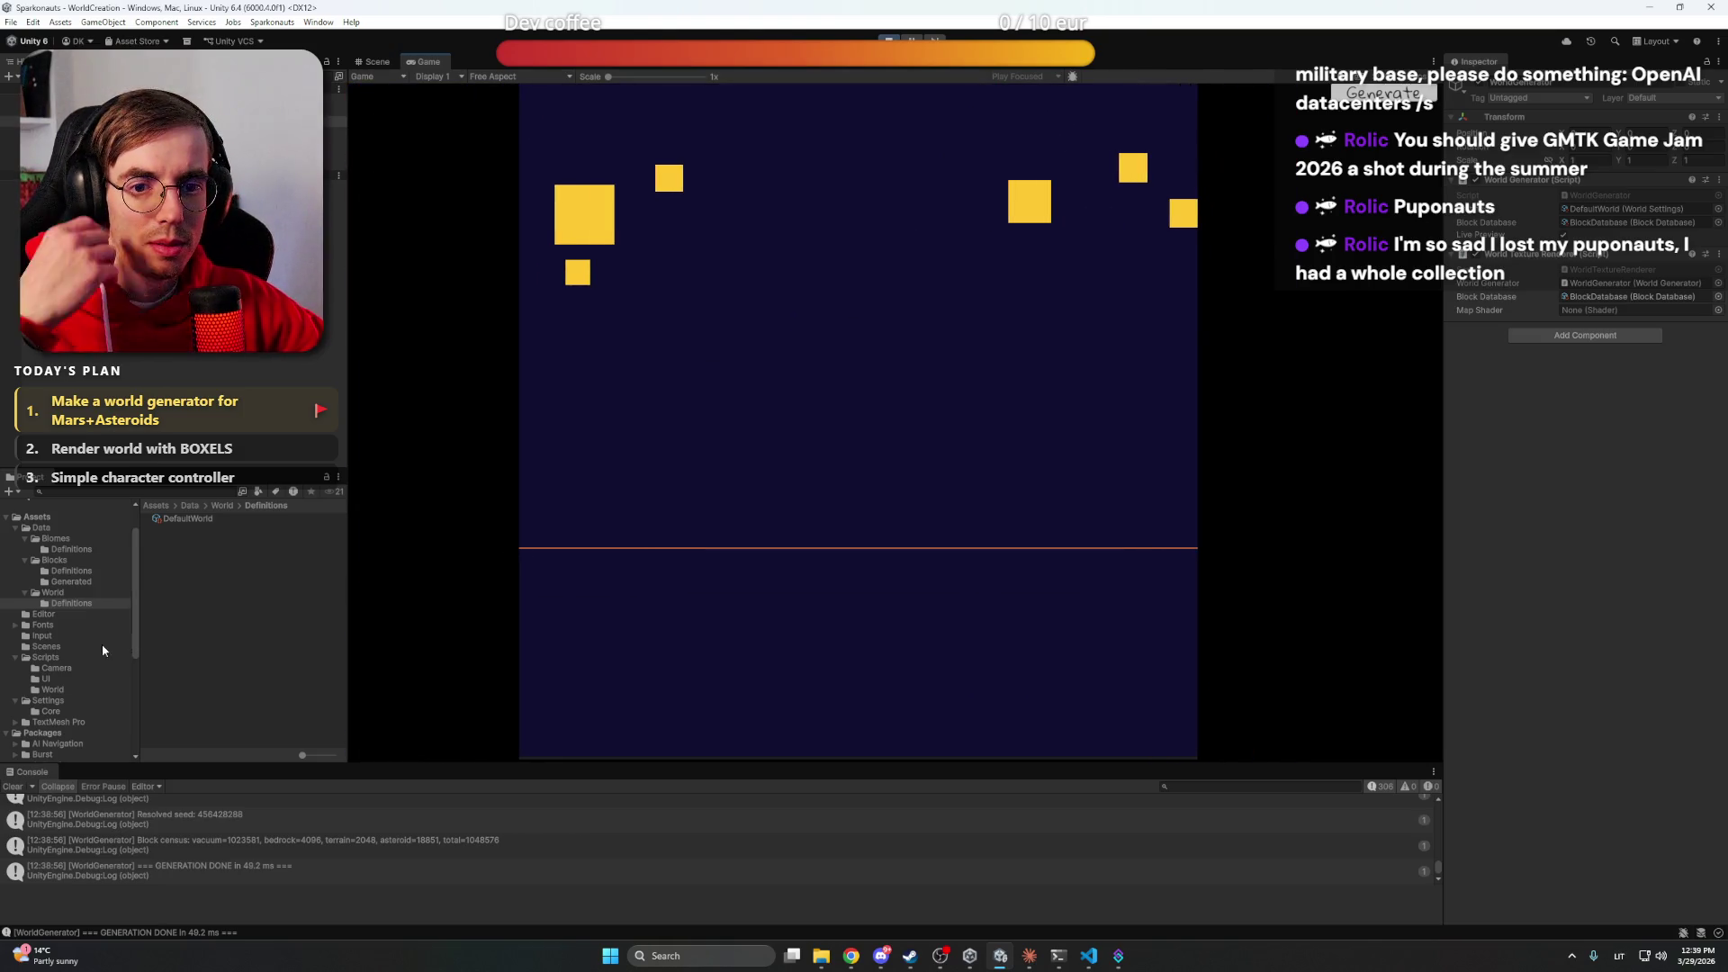
{"action": "left_click", "coordinate": [182, 519]}
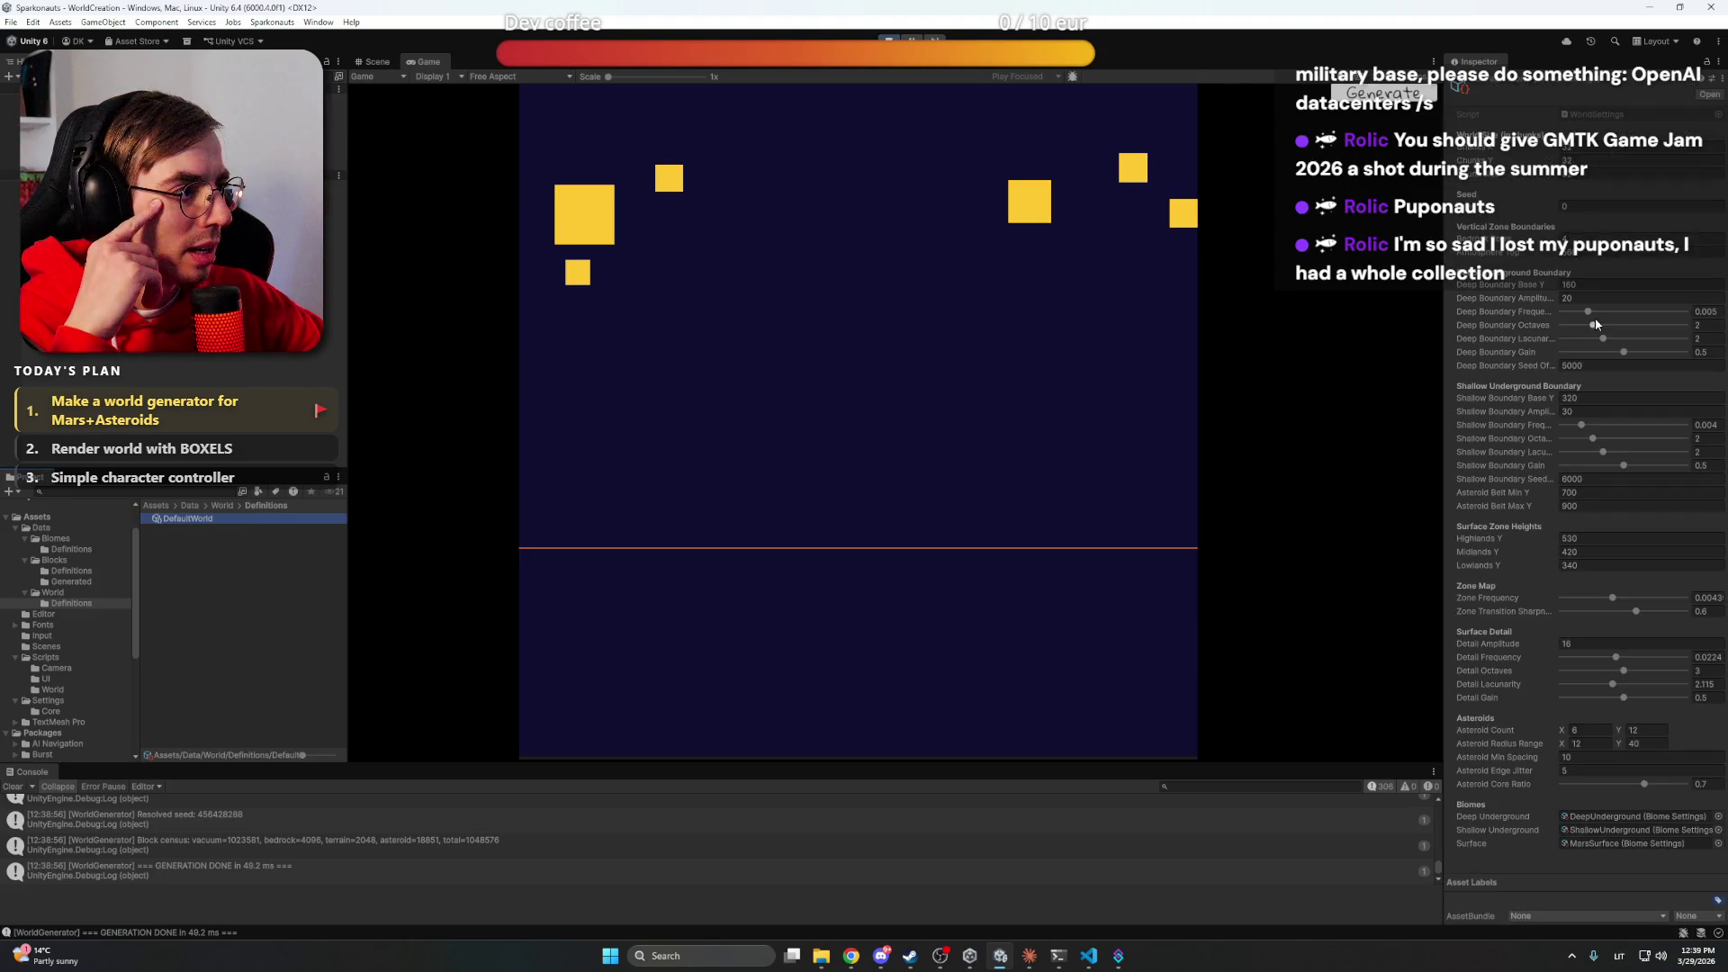
Raise Deep Boundary Frequency, set Highlands Y to 521 and Zone Frequency to 0.0045
{"action": "left_click_drag", "start_coordinate": [1587, 312], "coordinate": [1588, 314]}
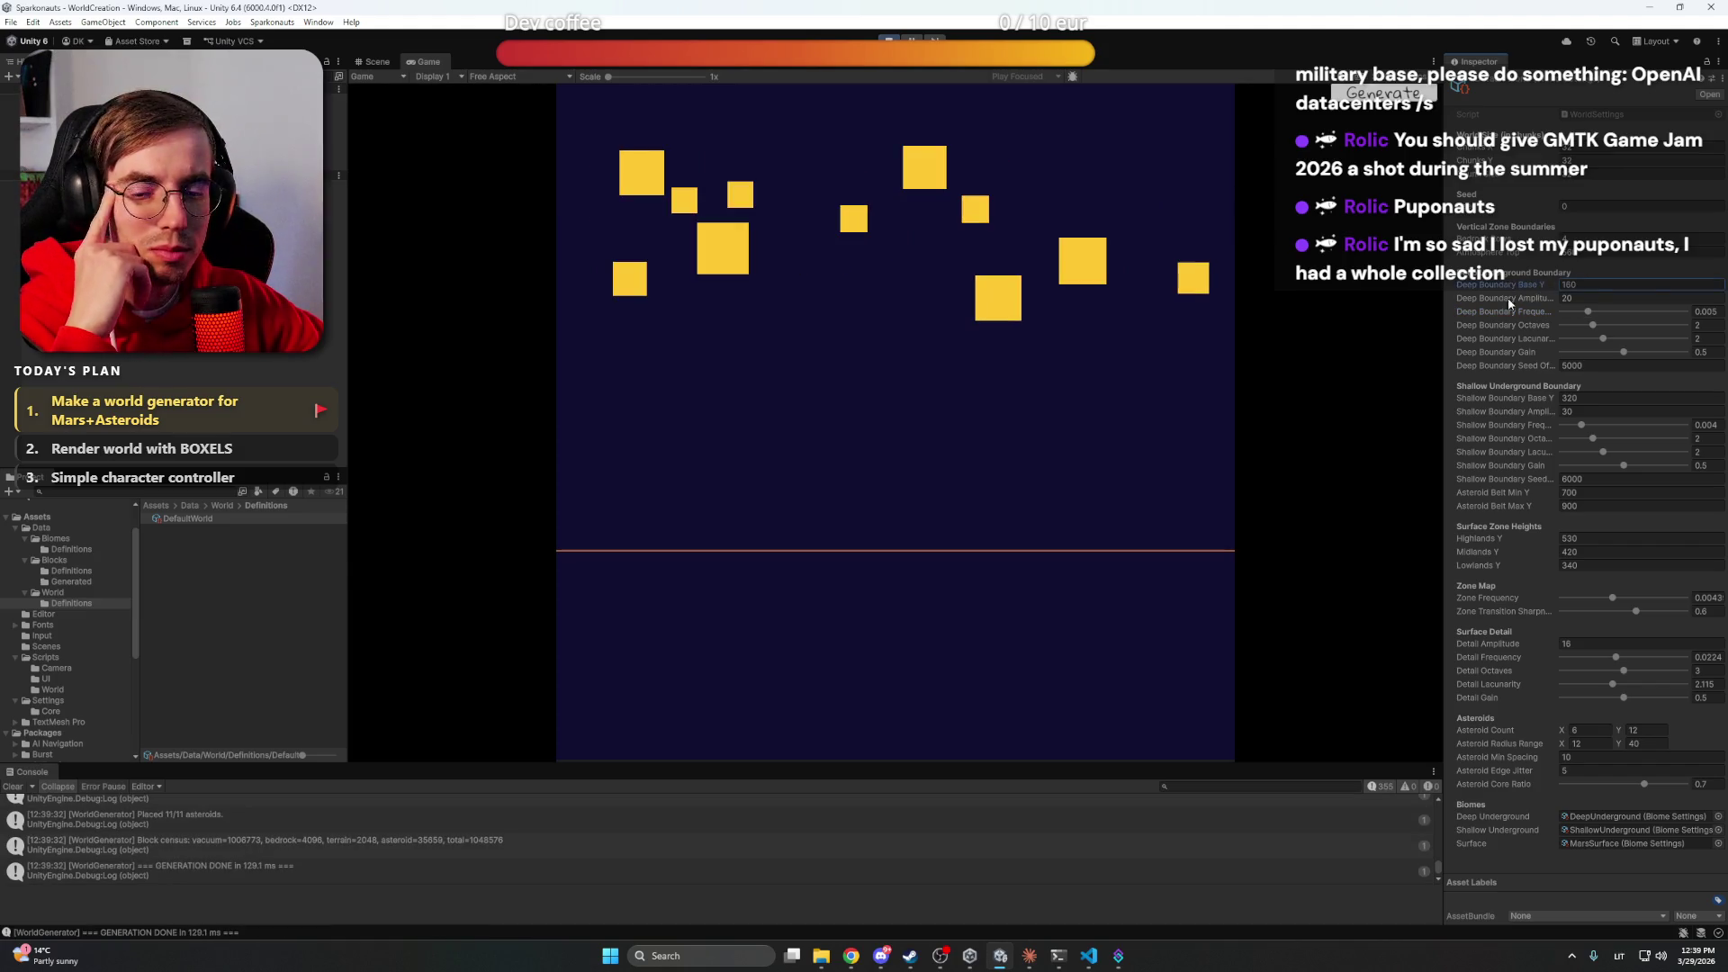
{"action": "left_click_drag", "start_coordinate": [1498, 539], "coordinate": [1486, 541]}
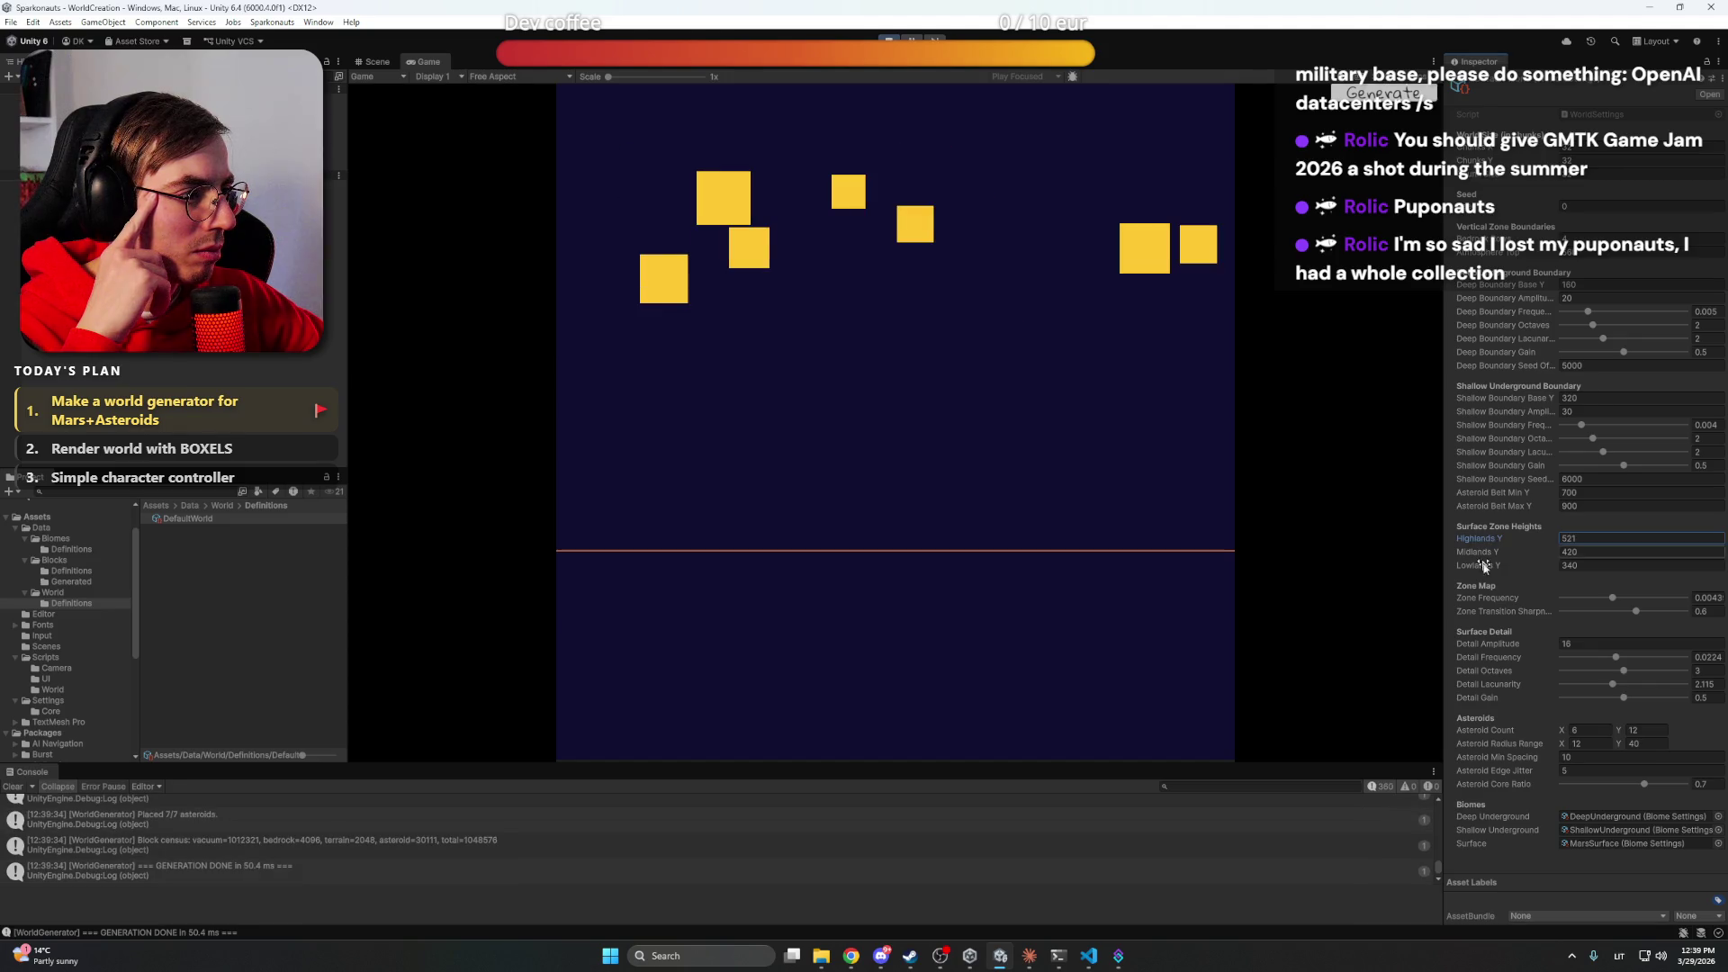
{"action": "mouse_move", "coordinate": [1494, 601]}
{"action": "left_mouse_down"}
{"action": "mouse_move", "coordinate": [1523, 602]}
{"action": "mouse_move", "coordinate": [1476, 602]}
{"action": "mouse_move", "coordinate": [1526, 652]}
{"action": "mouse_move", "coordinate": [1491, 646]}
{"action": "mouse_move", "coordinate": [1526, 642]}
{"action": "mouse_move", "coordinate": [1496, 644]}
{"action": "mouse_move", "coordinate": [1501, 700]}
{"action": "mouse_move", "coordinate": [1468, 703]}
{"action": "mouse_move", "coordinate": [1496, 697]}
{"action": "left_mouse_up"}
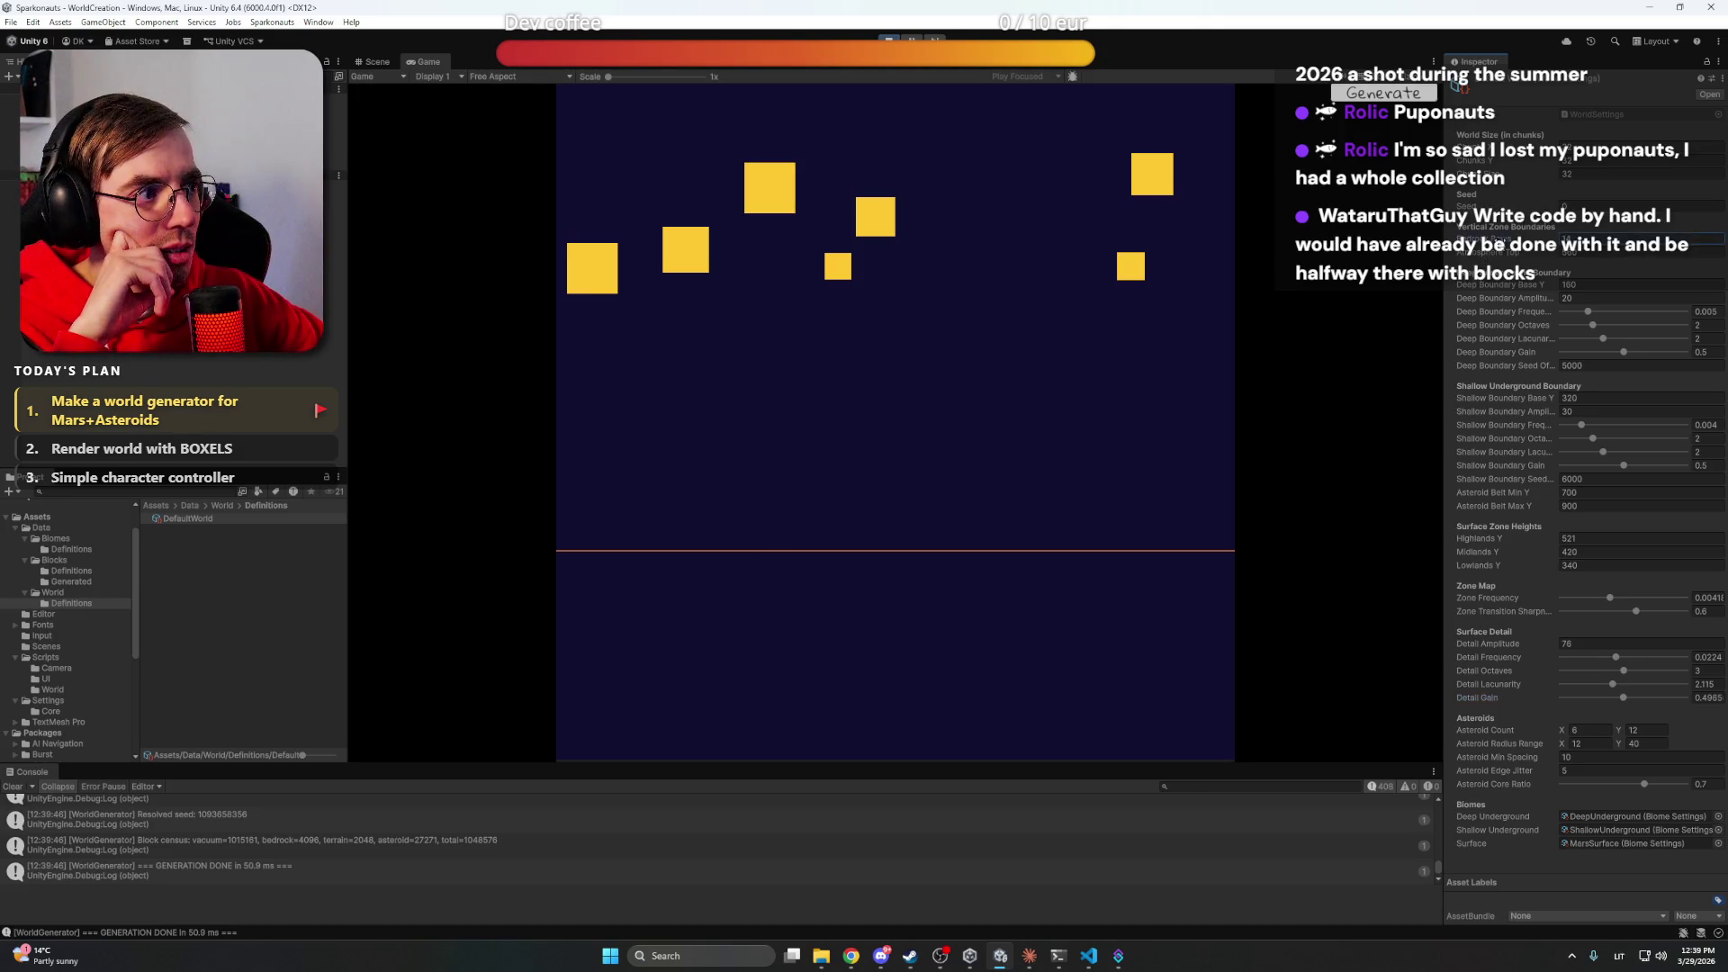
Regenerate the world repeatedly with new seeds to look for terrain and rocky asteroids
{"action": "key", "text": "r"}
{"action": "key", "text": "r"}
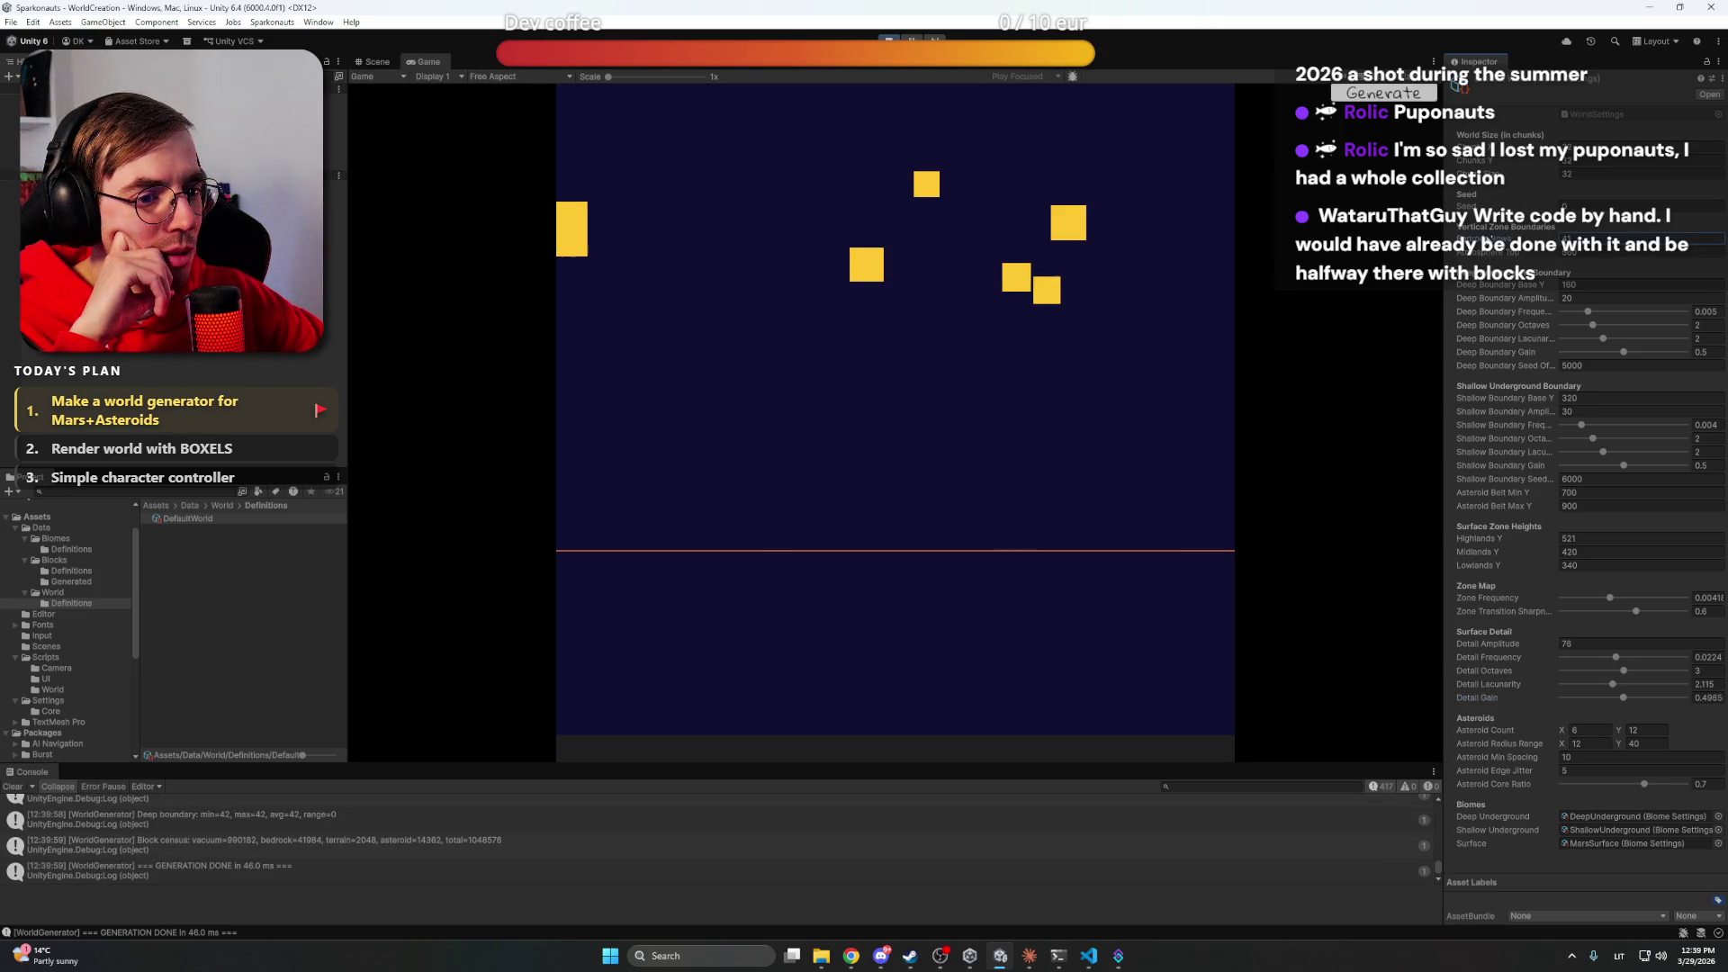
{"action": "key", "text": "r"}
{"action": "key", "text": "r"}
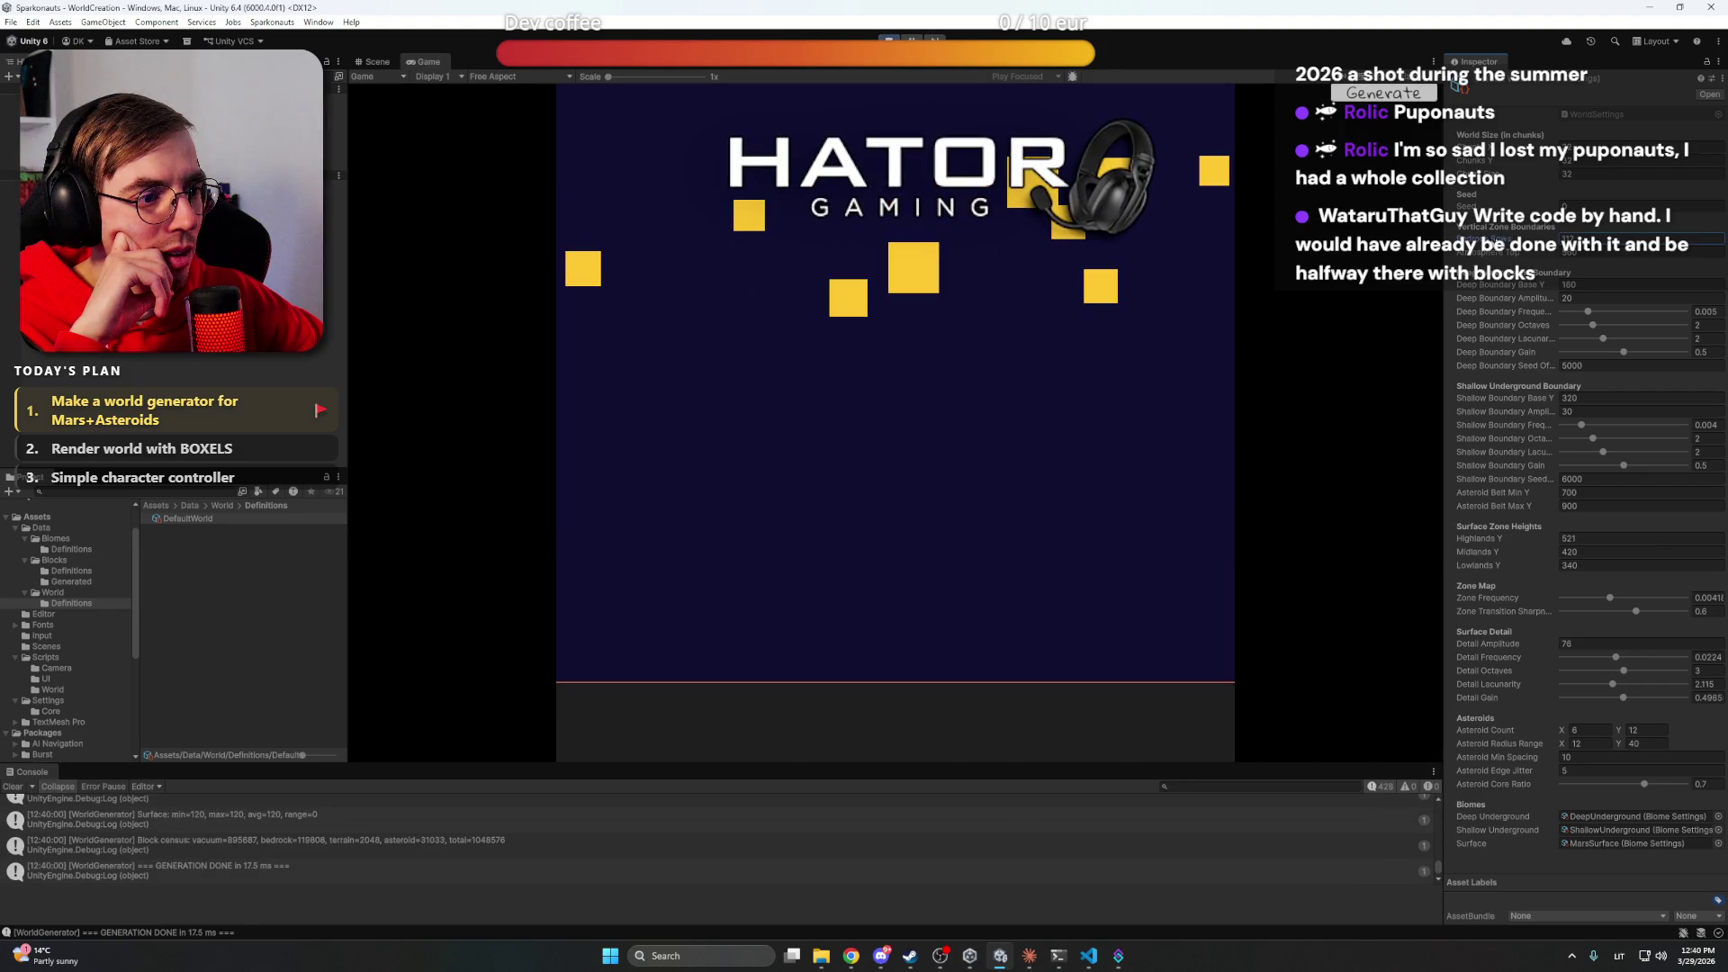
{"action": "key", "text": "r"}
{"action": "key", "text": "r"}
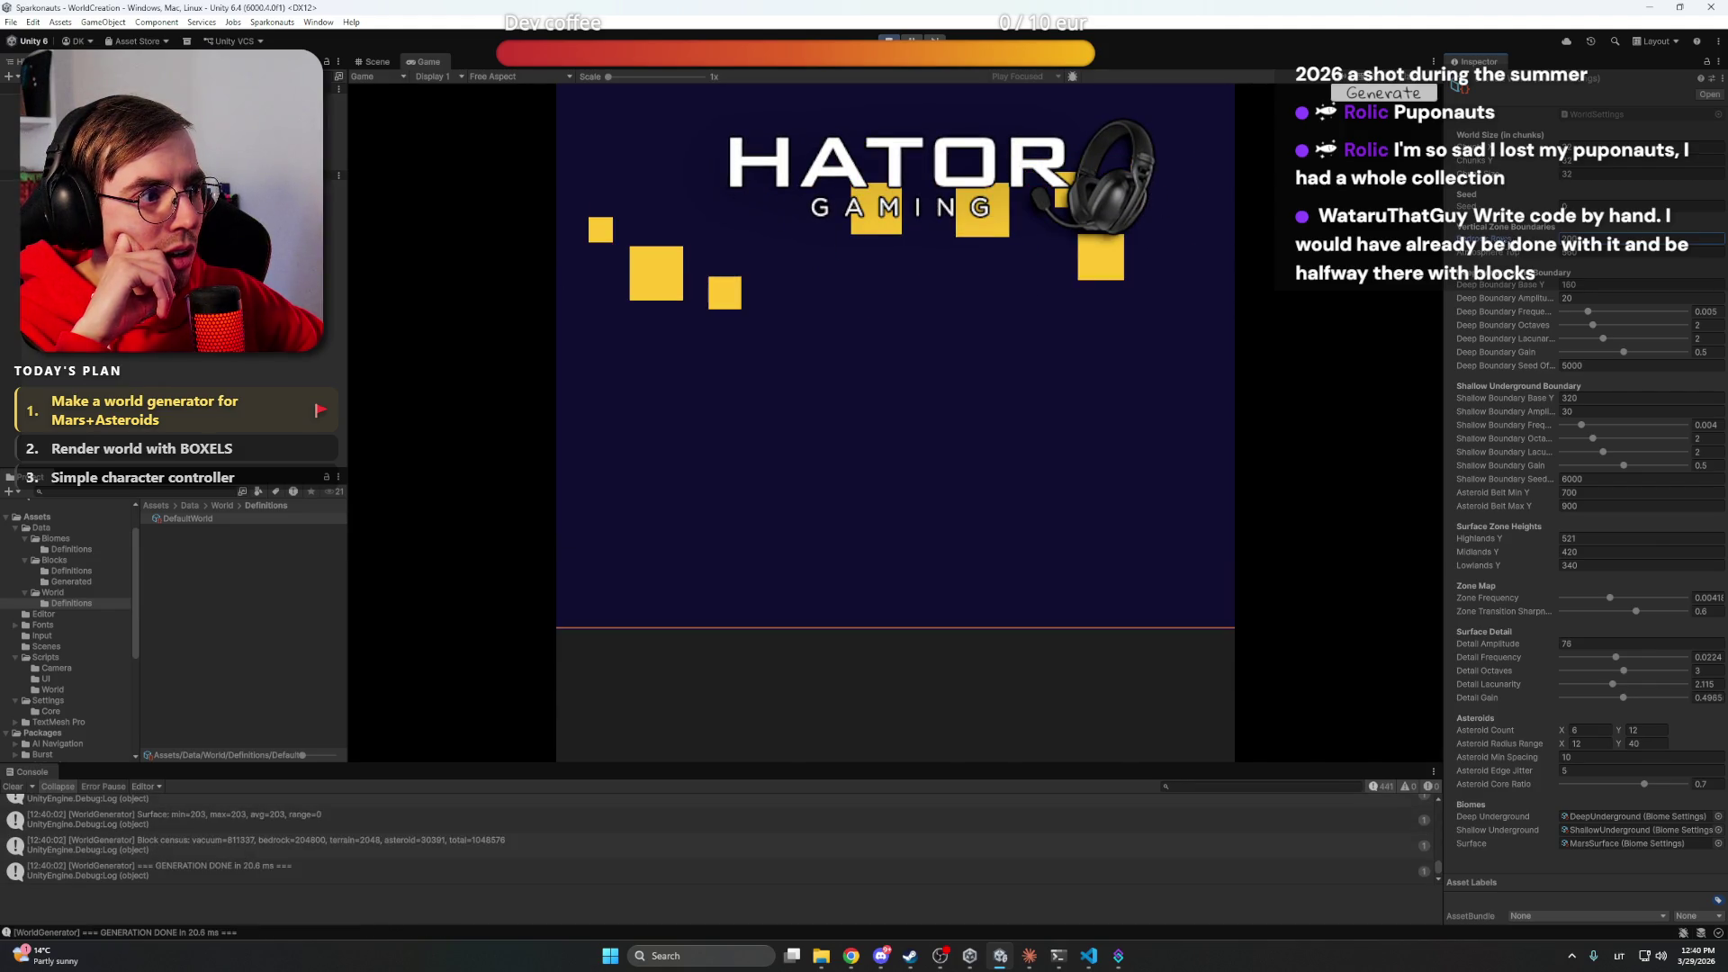
{"action": "key", "text": "r"}
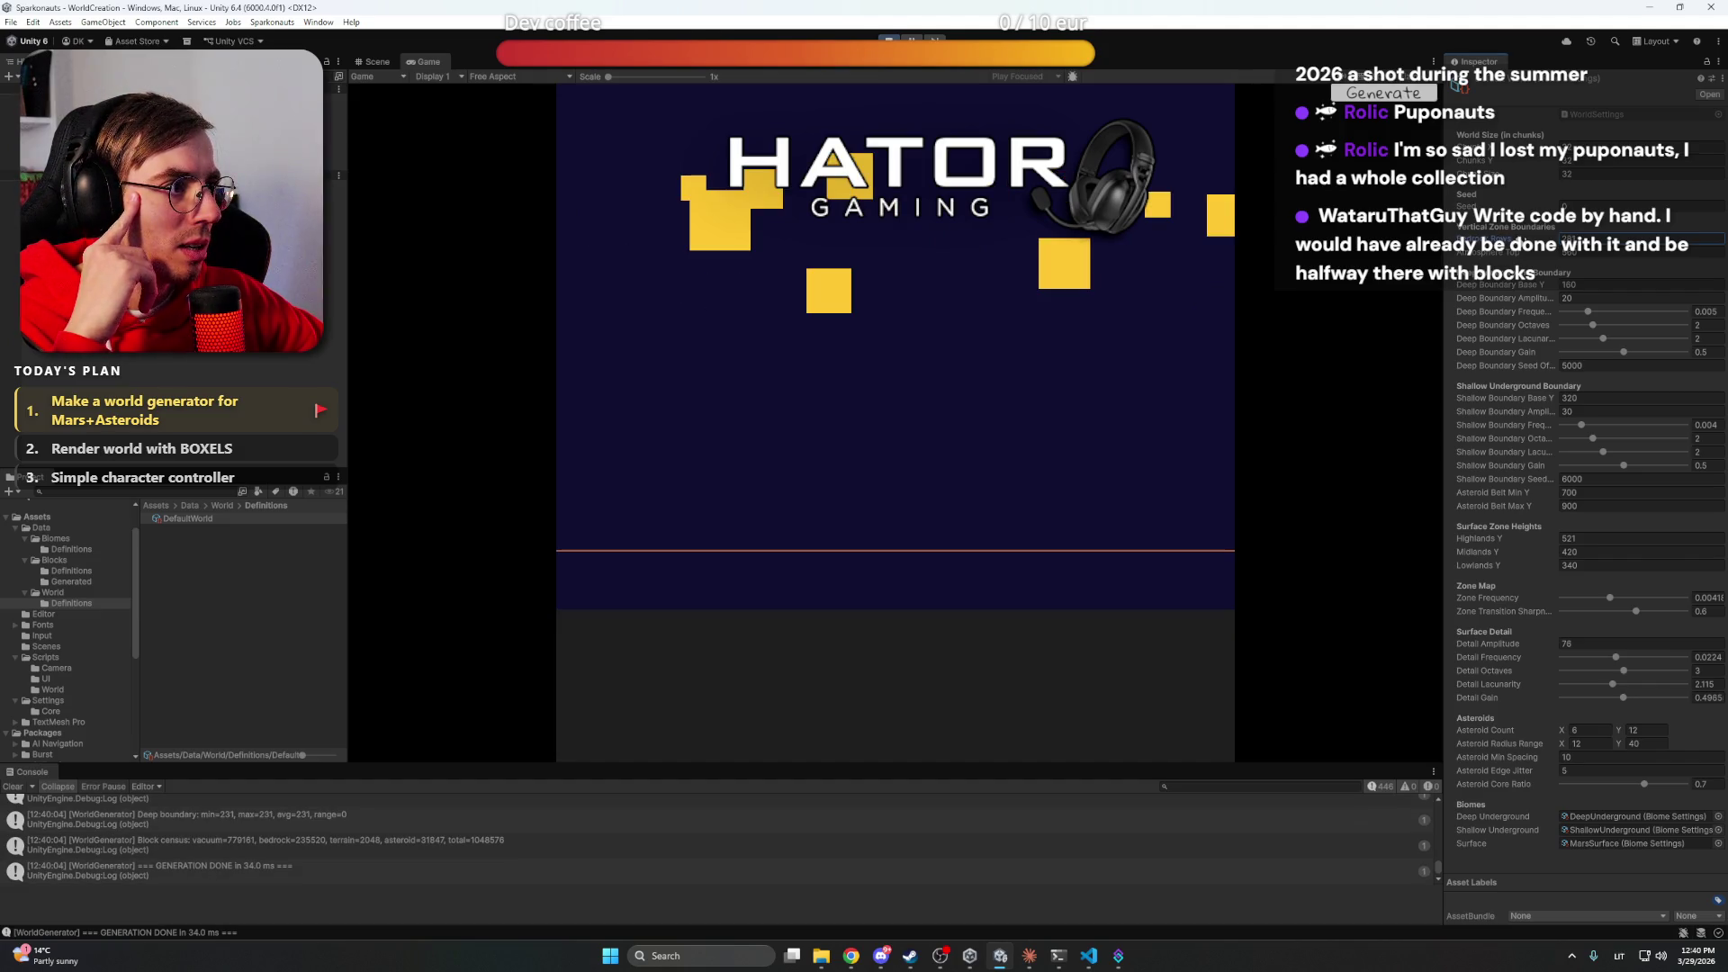
{"action": "key", "text": "r"}
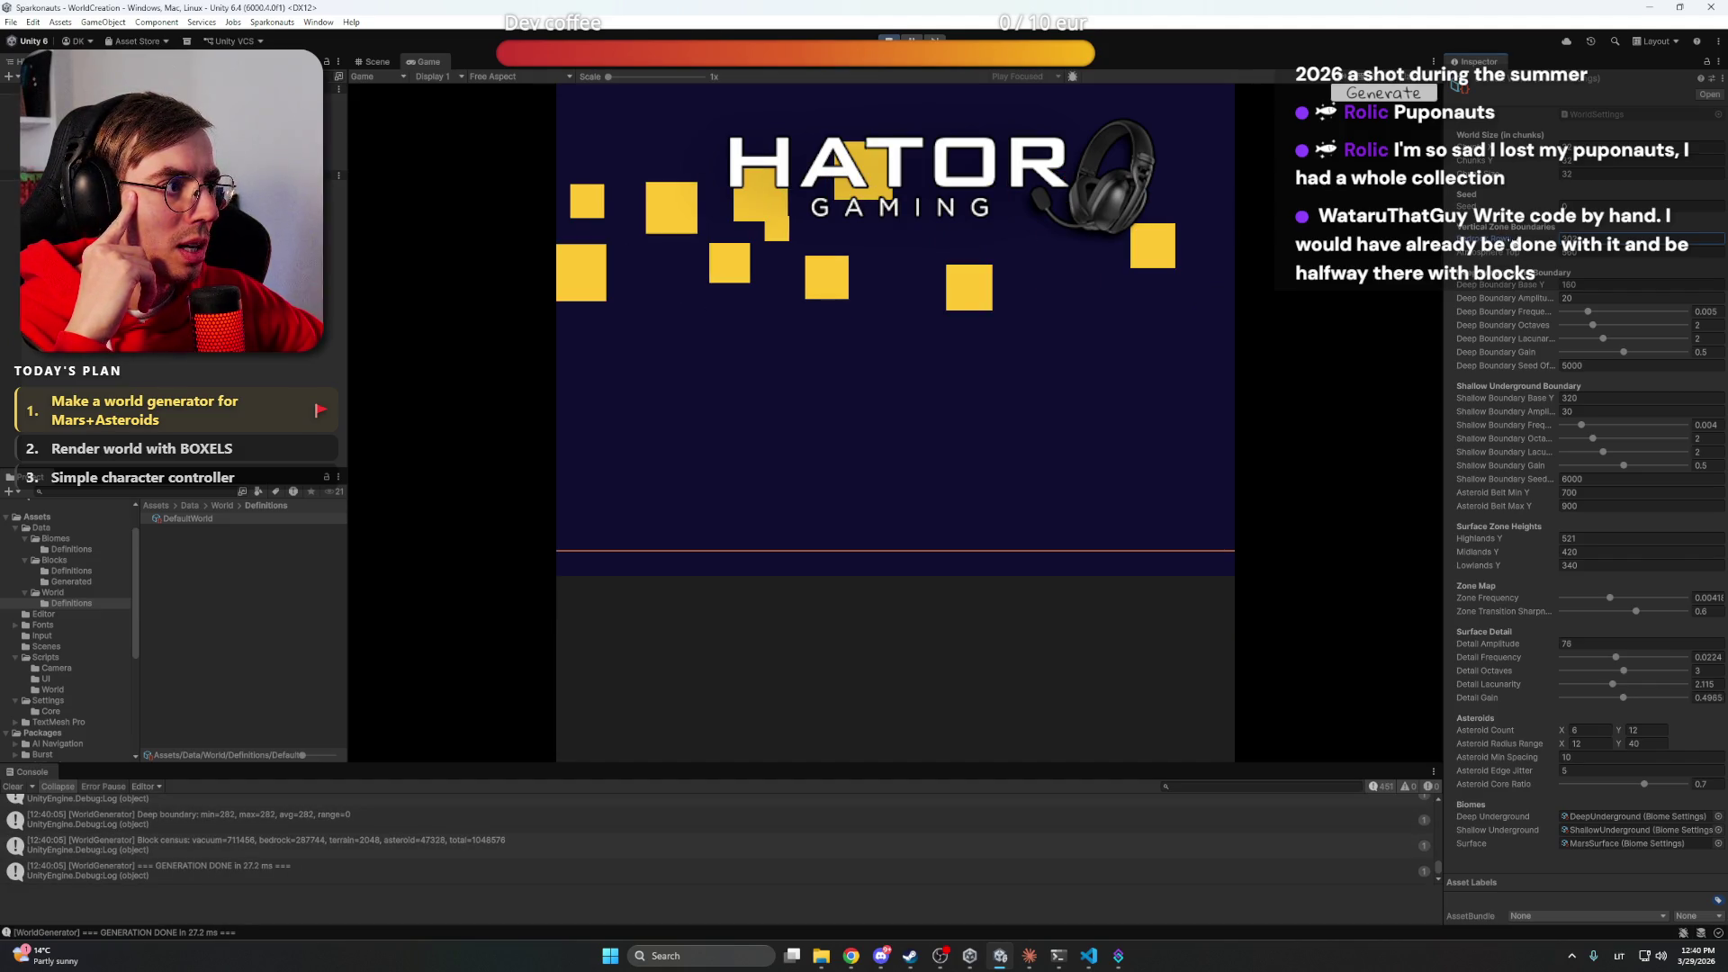
{"action": "key", "text": "r"}
{"action": "key", "text": "r"}
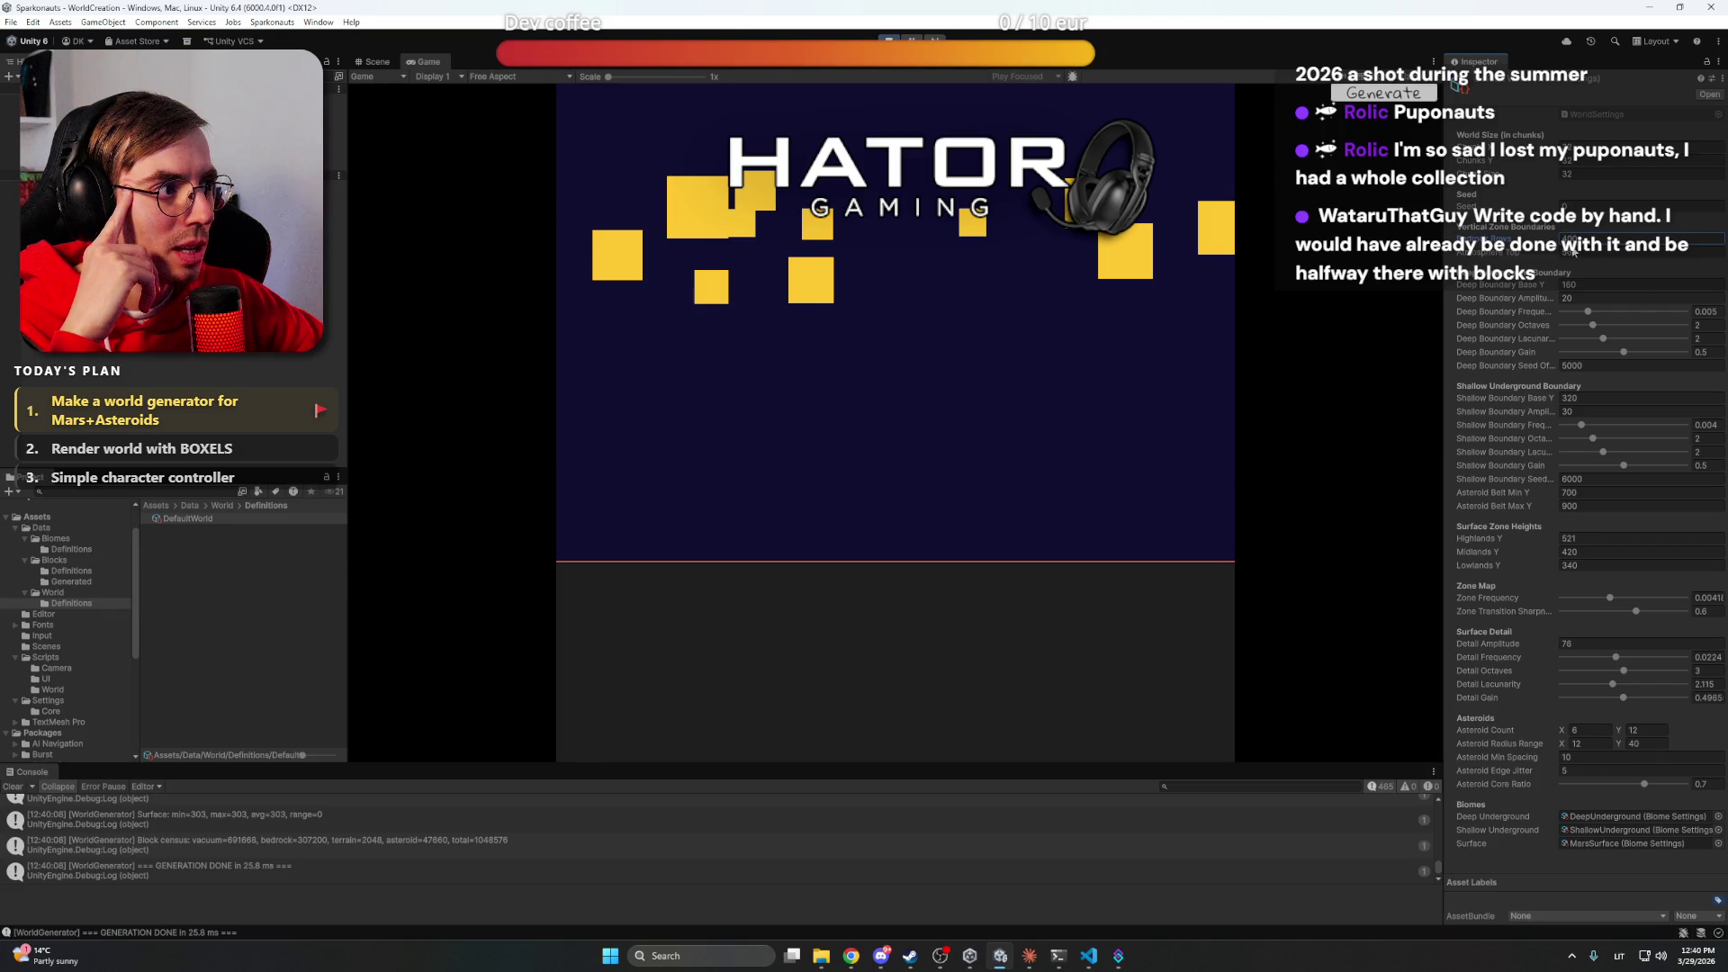
{"action": "key", "text": "r"}
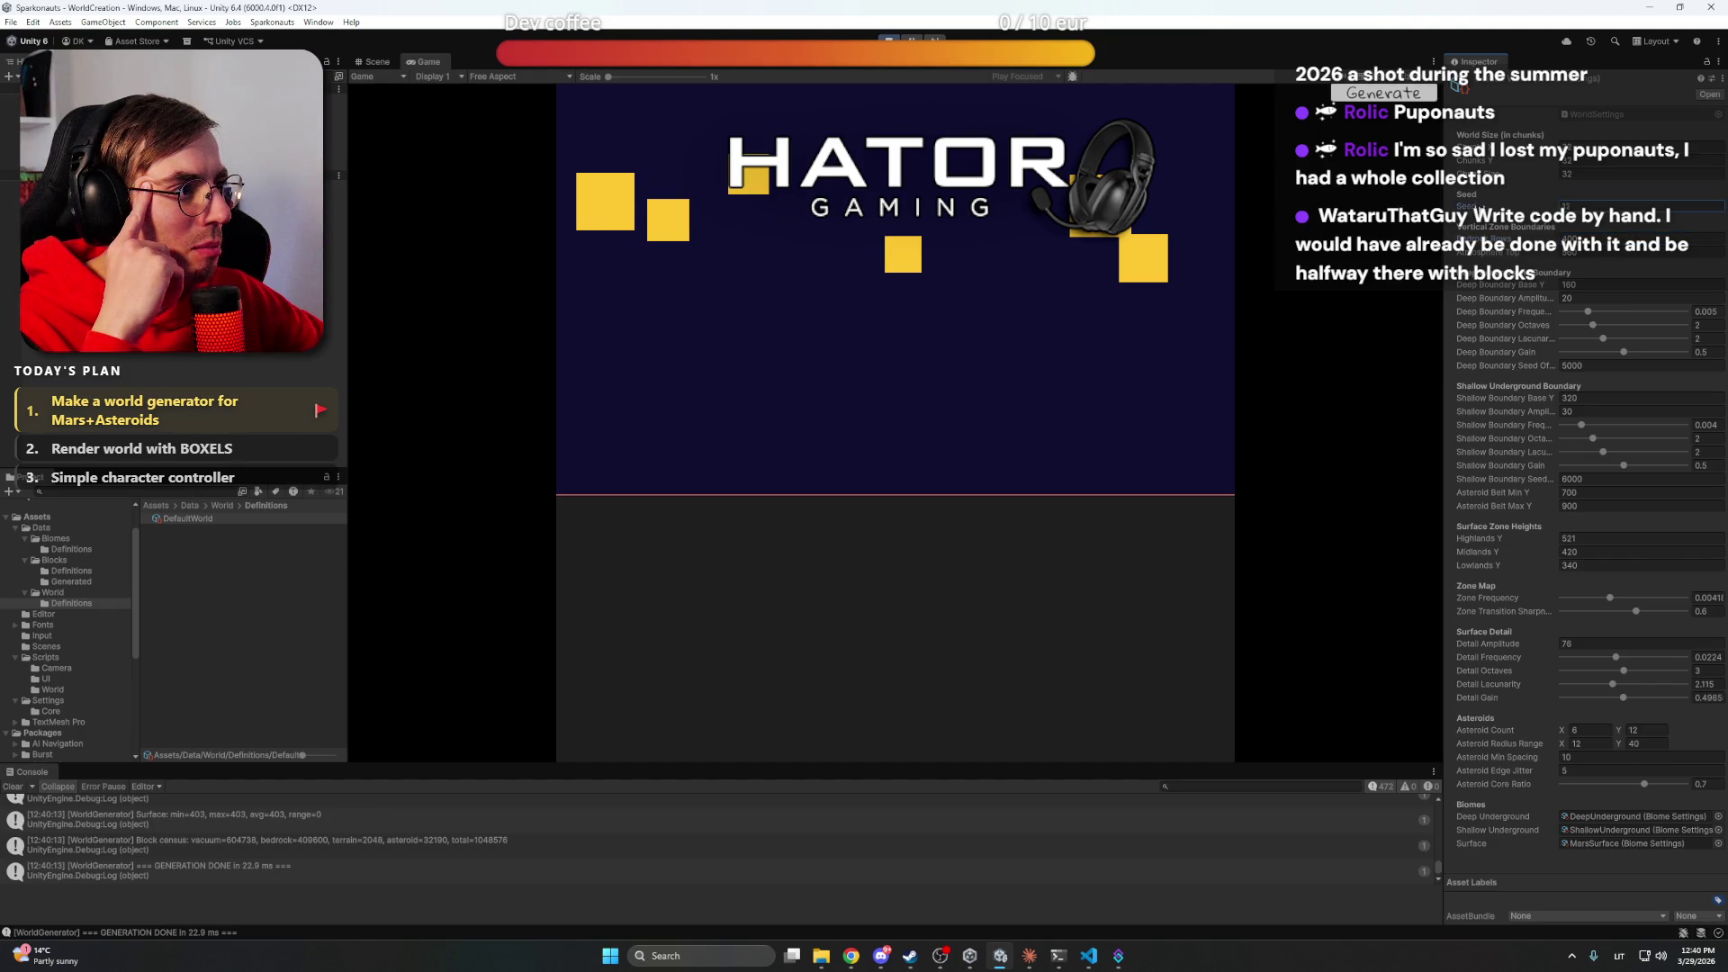
{"action": "mouse_move", "coordinate": [1470, 208]}
{"action": "left_mouse_down"}
{"action": "mouse_move", "coordinate": [1494, 208]}
{"action": "mouse_move", "coordinate": [1472, 210]}
{"action": "left_mouse_up"}
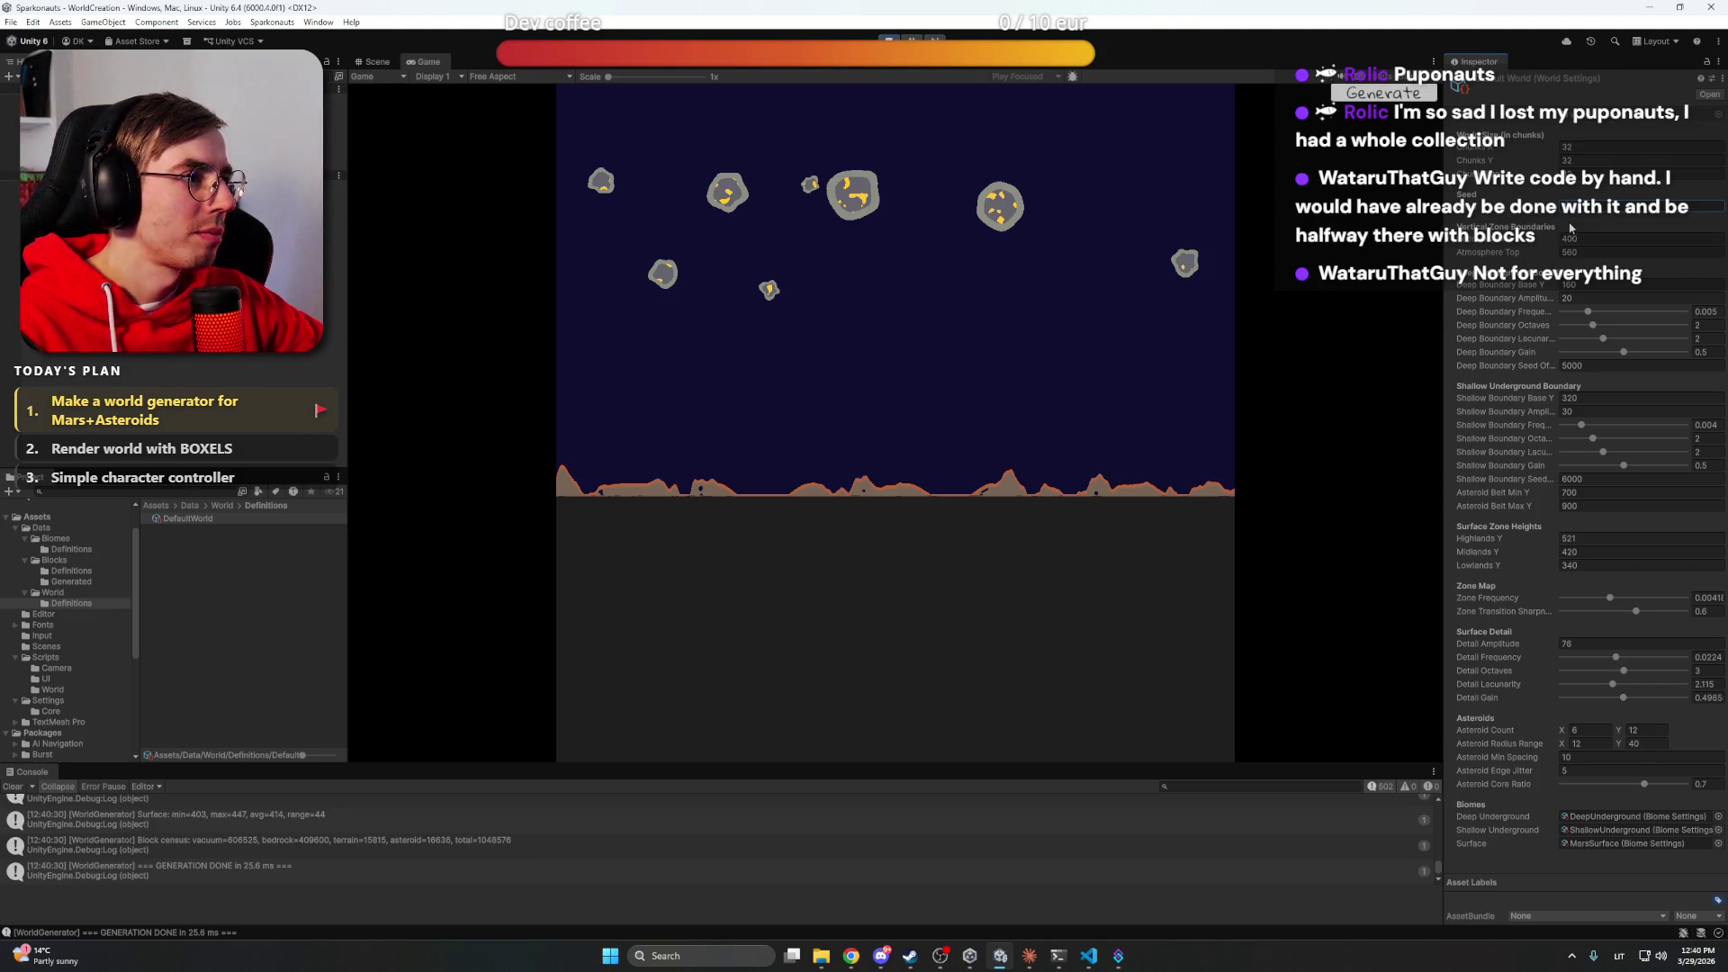
Set Seed to 1, lower the first Vertical Zone Boundary, and regenerate the world
{"action": "type", "text": "1"}
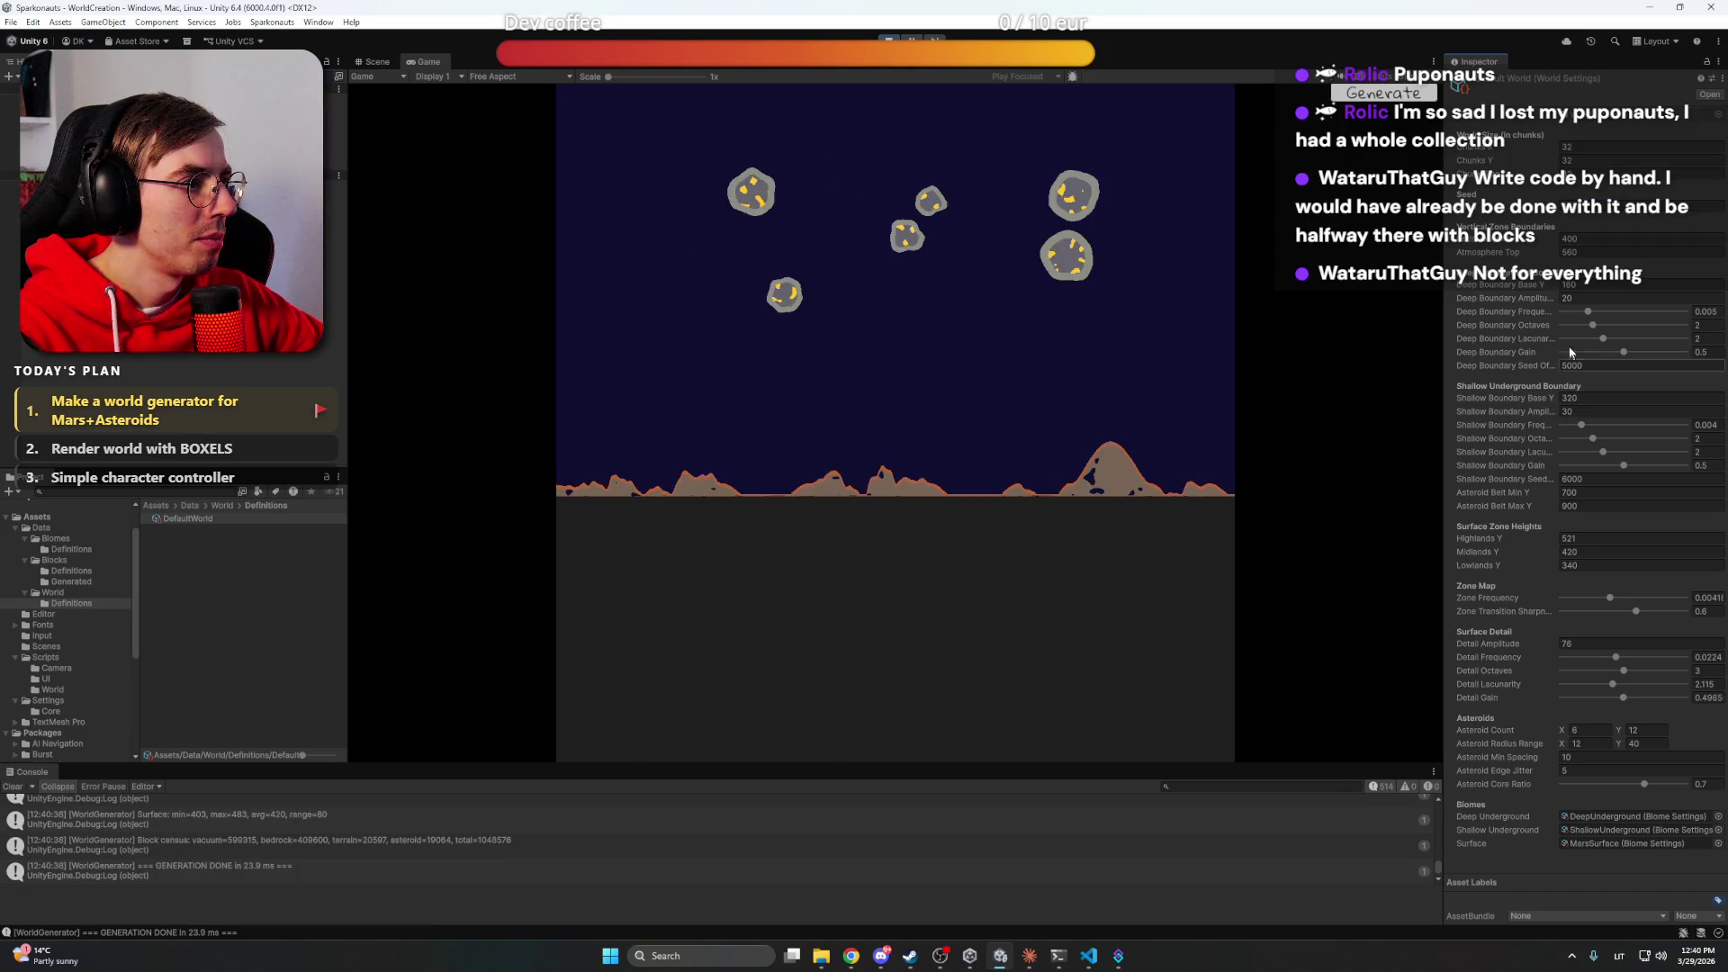
{"action": "left_click_drag", "start_coordinate": [1498, 239], "coordinate": [1401, 242]}
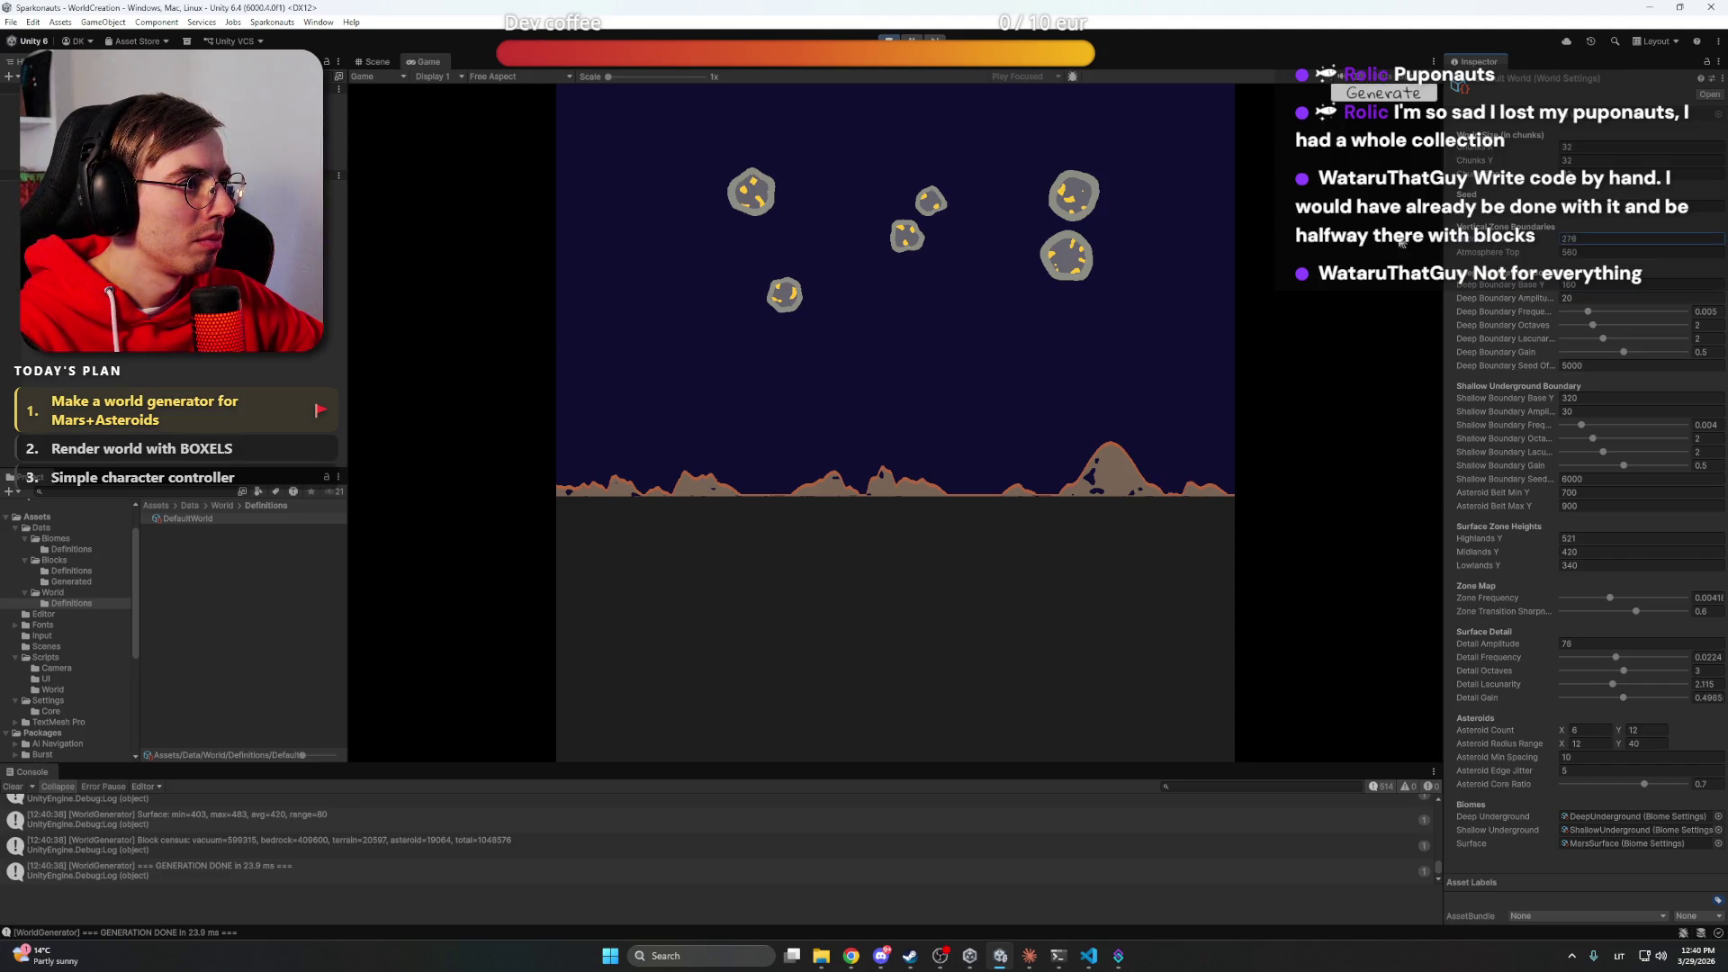
{"action": "key", "text": "Return"}
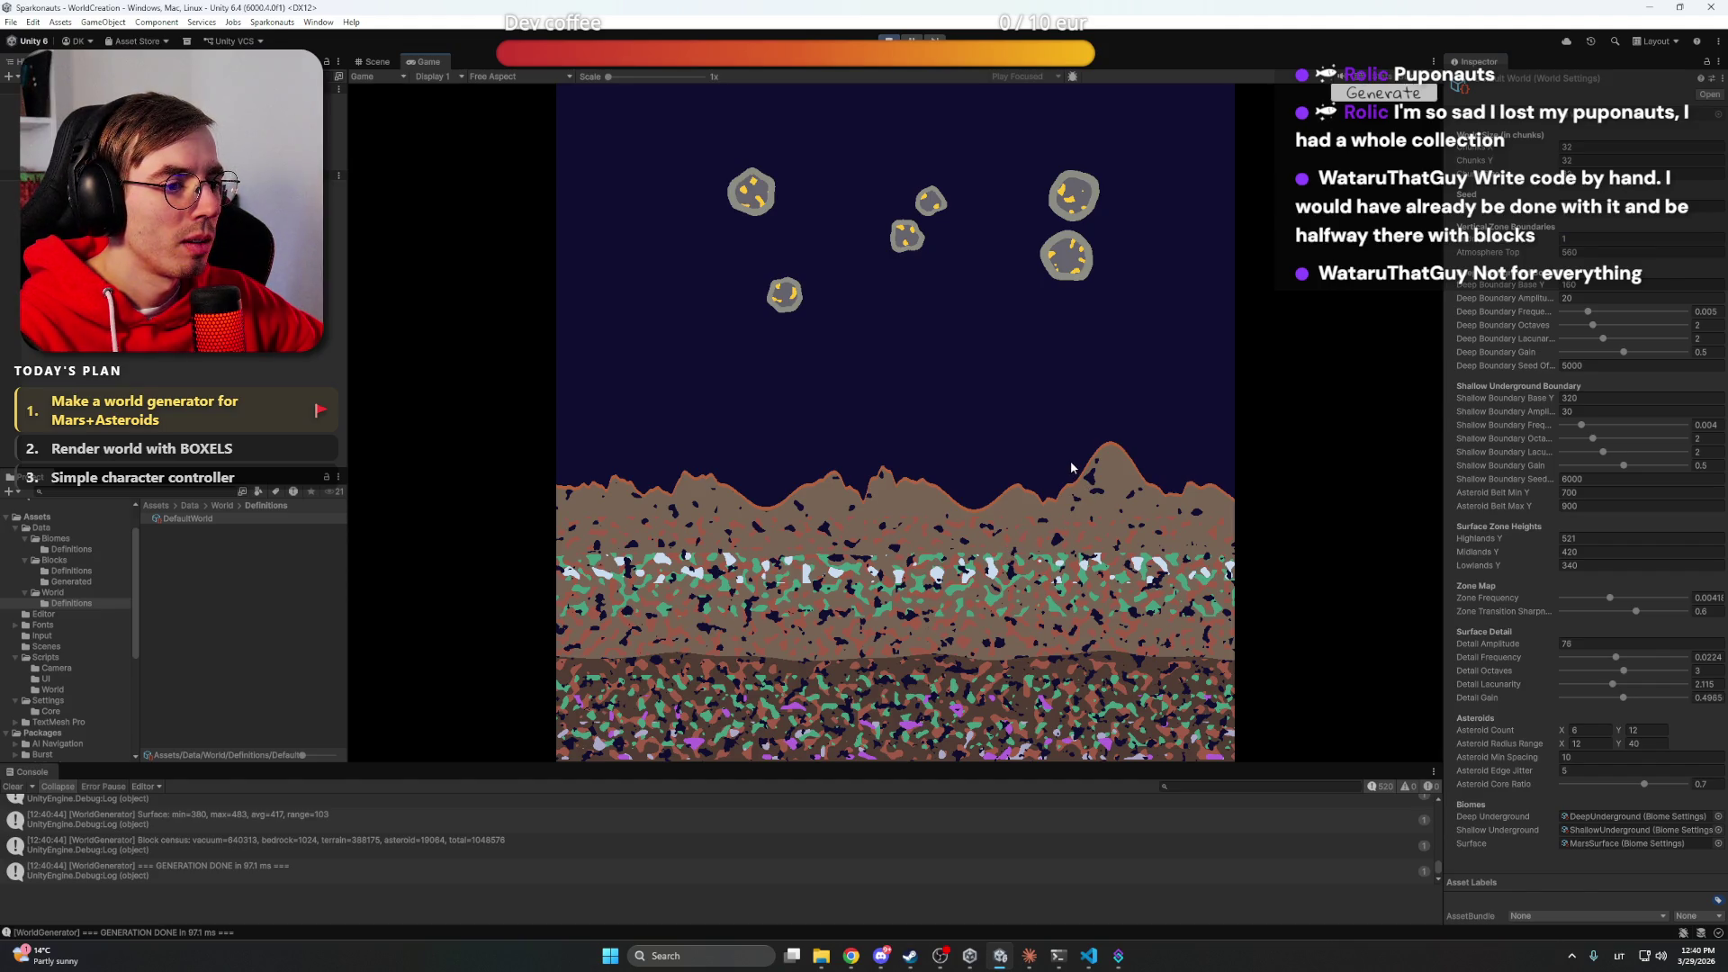
{"action": "scroll", "coordinate": [1044, 467], "scroll_direction": "up", "scroll_amount": 5}
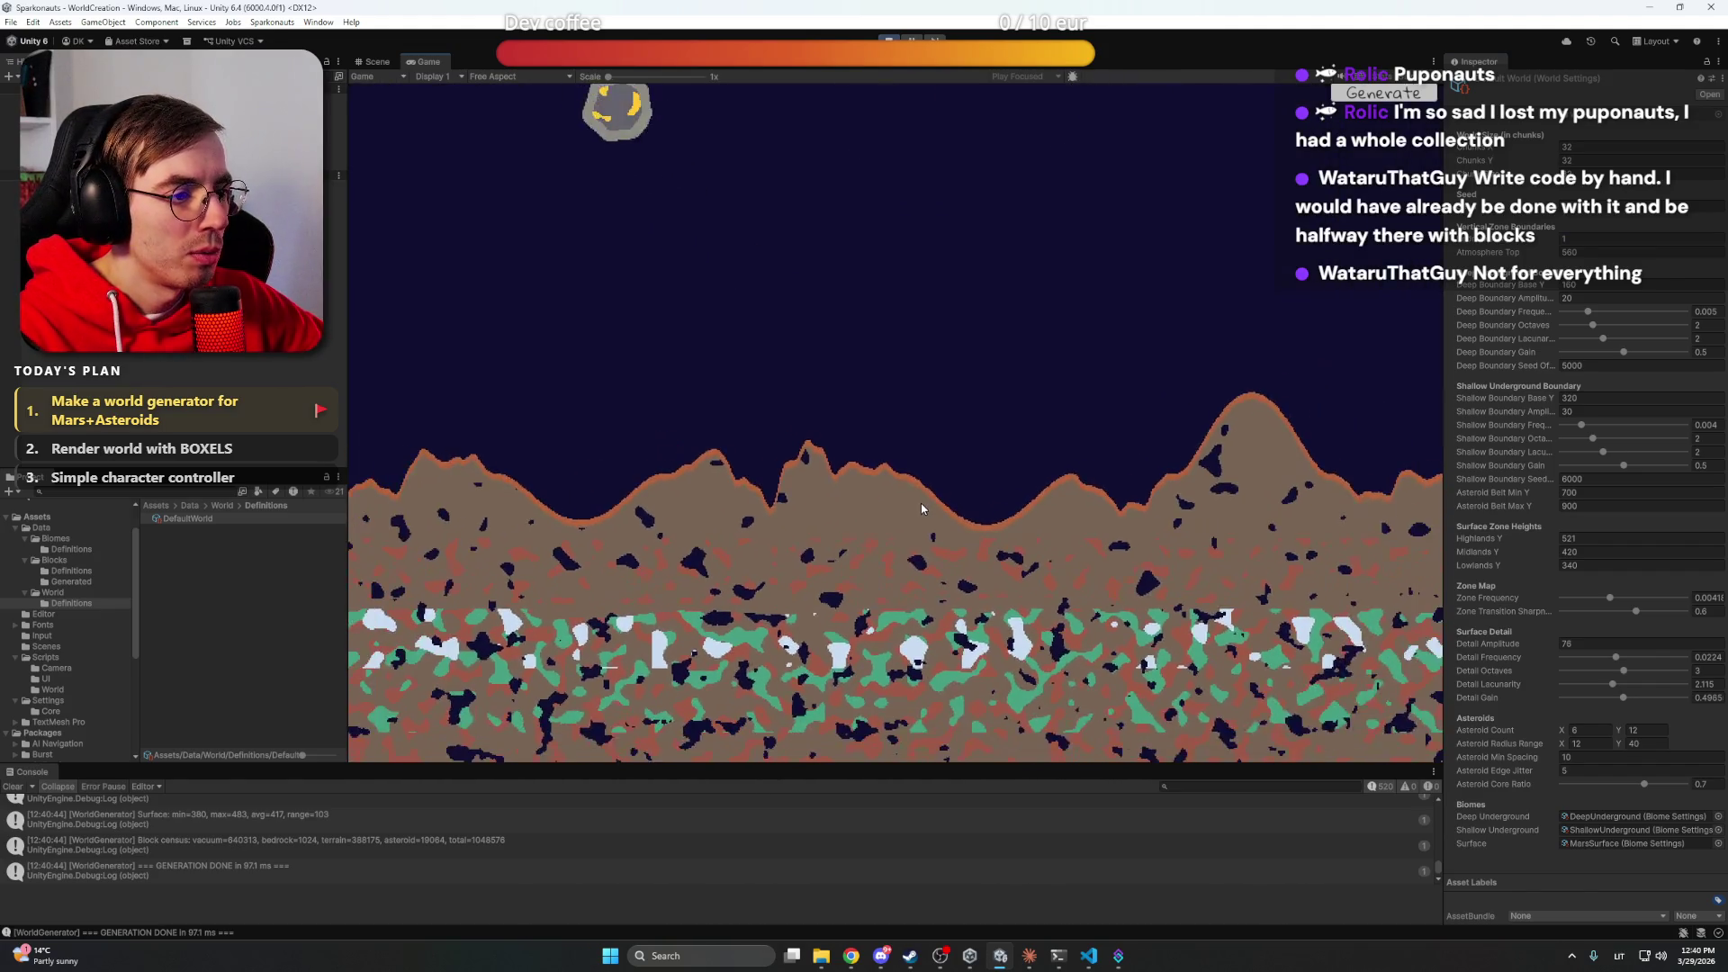
{"action": "scroll", "coordinate": [921, 504], "scroll_direction": "down", "scroll_amount": 5}
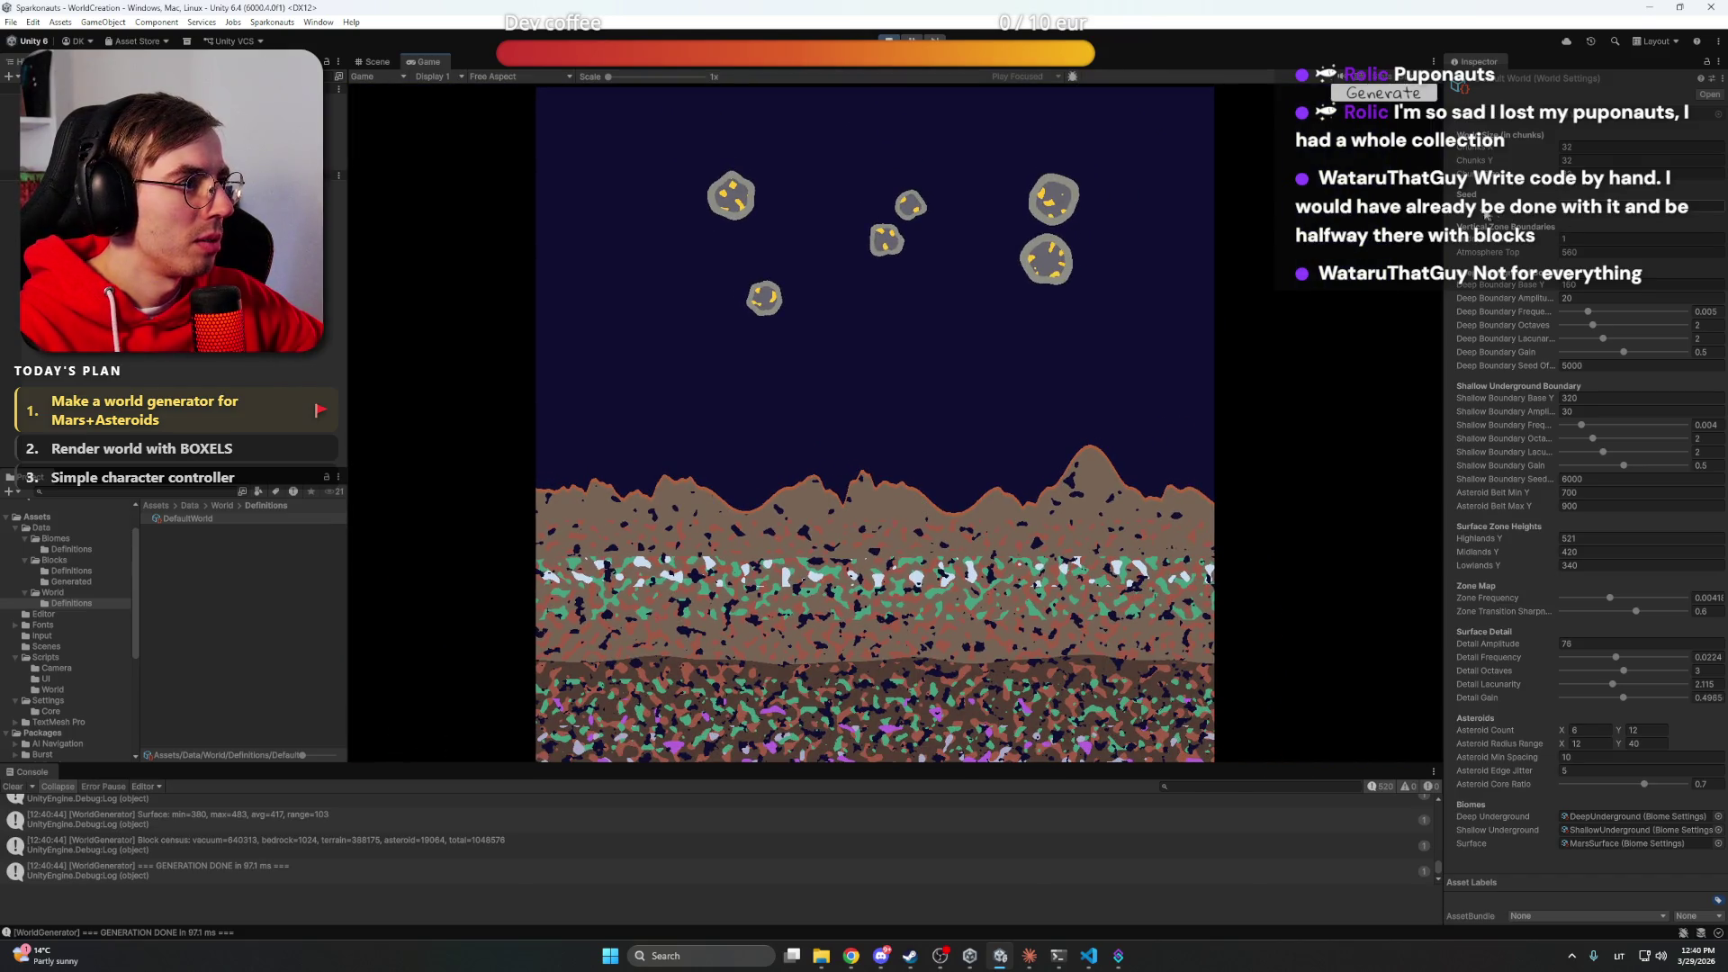
{"action": "key", "text": "Return"}
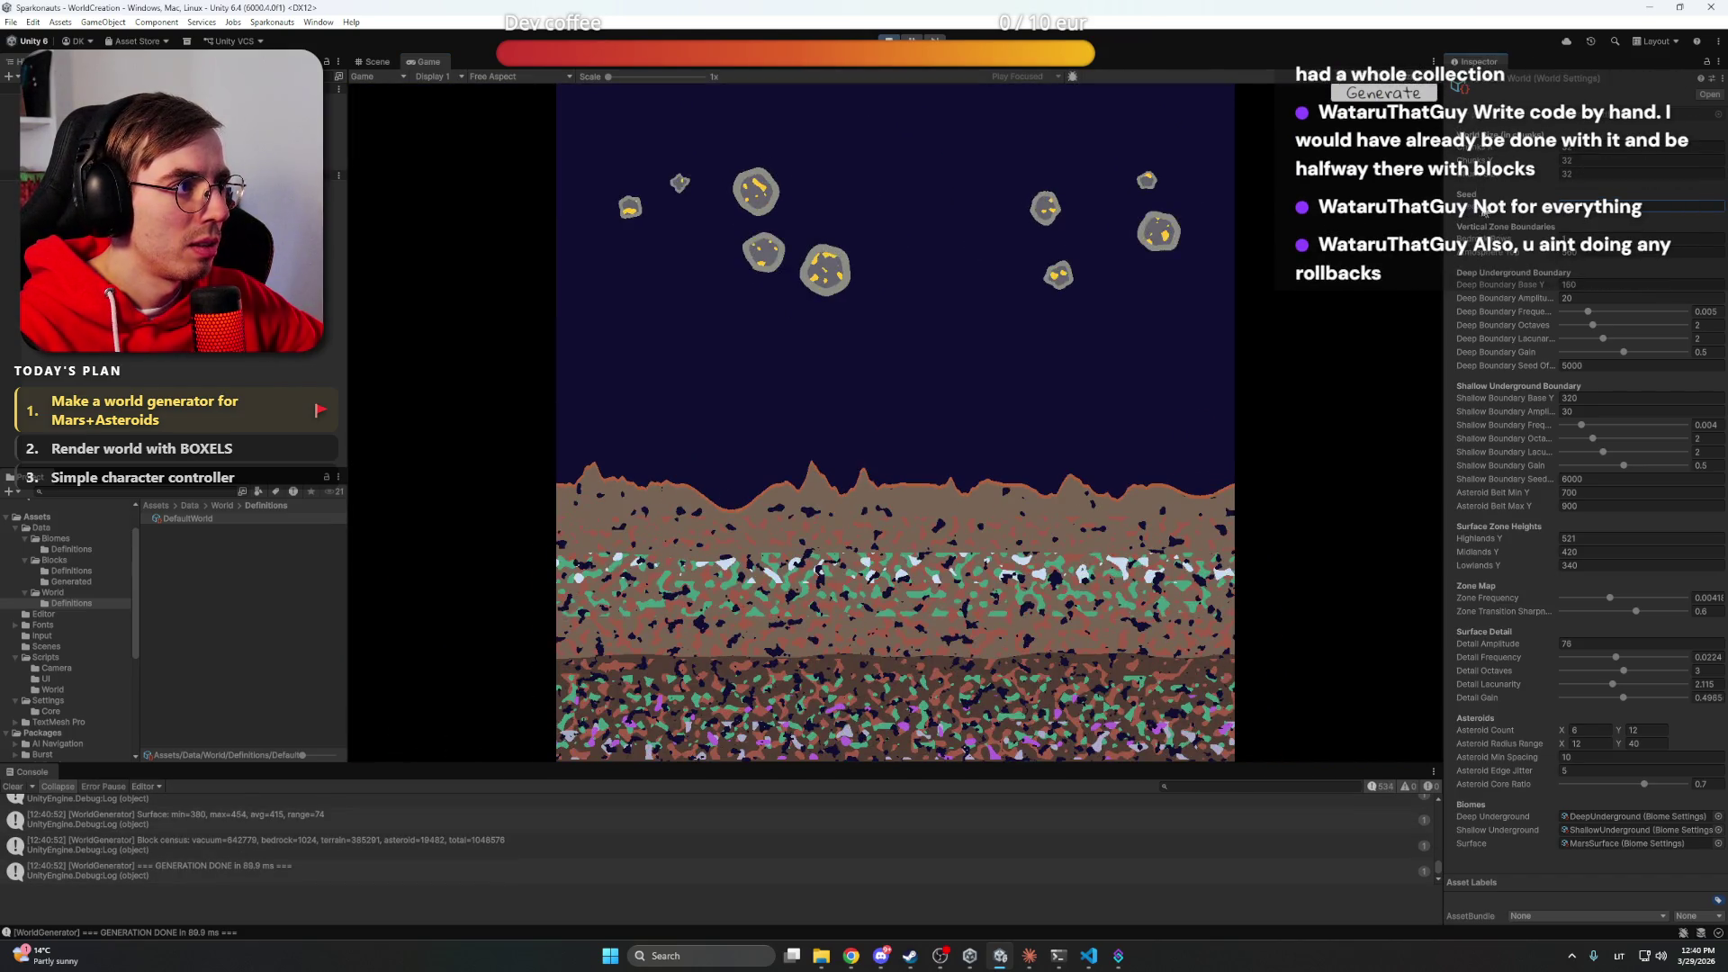
Try other seeds with several regenerations, then bring Claude's conversation to the front
{"action": "left_click_drag", "start_coordinate": [1470, 209], "coordinate": [1507, 209]}
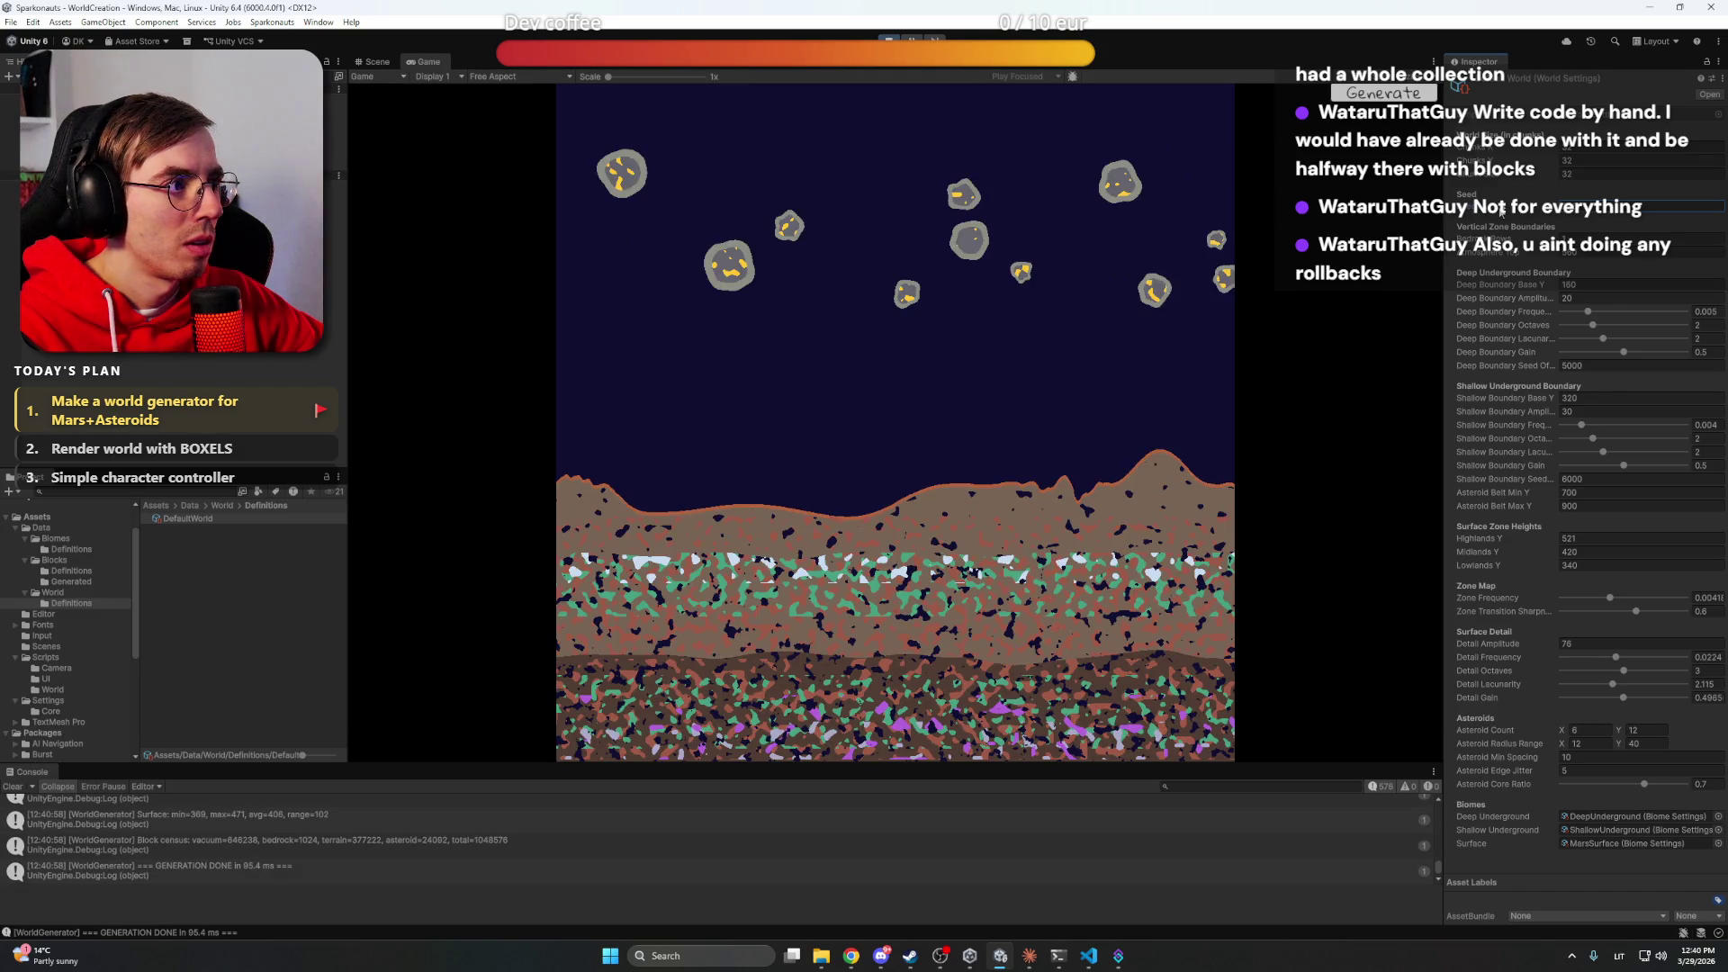
{"action": "left_click", "coordinate": [1395, 93]}
{"action": "left_click", "coordinate": [1395, 94]}
{"action": "left_click", "coordinate": [1395, 94]}
{"action": "left_click", "coordinate": [1395, 93]}
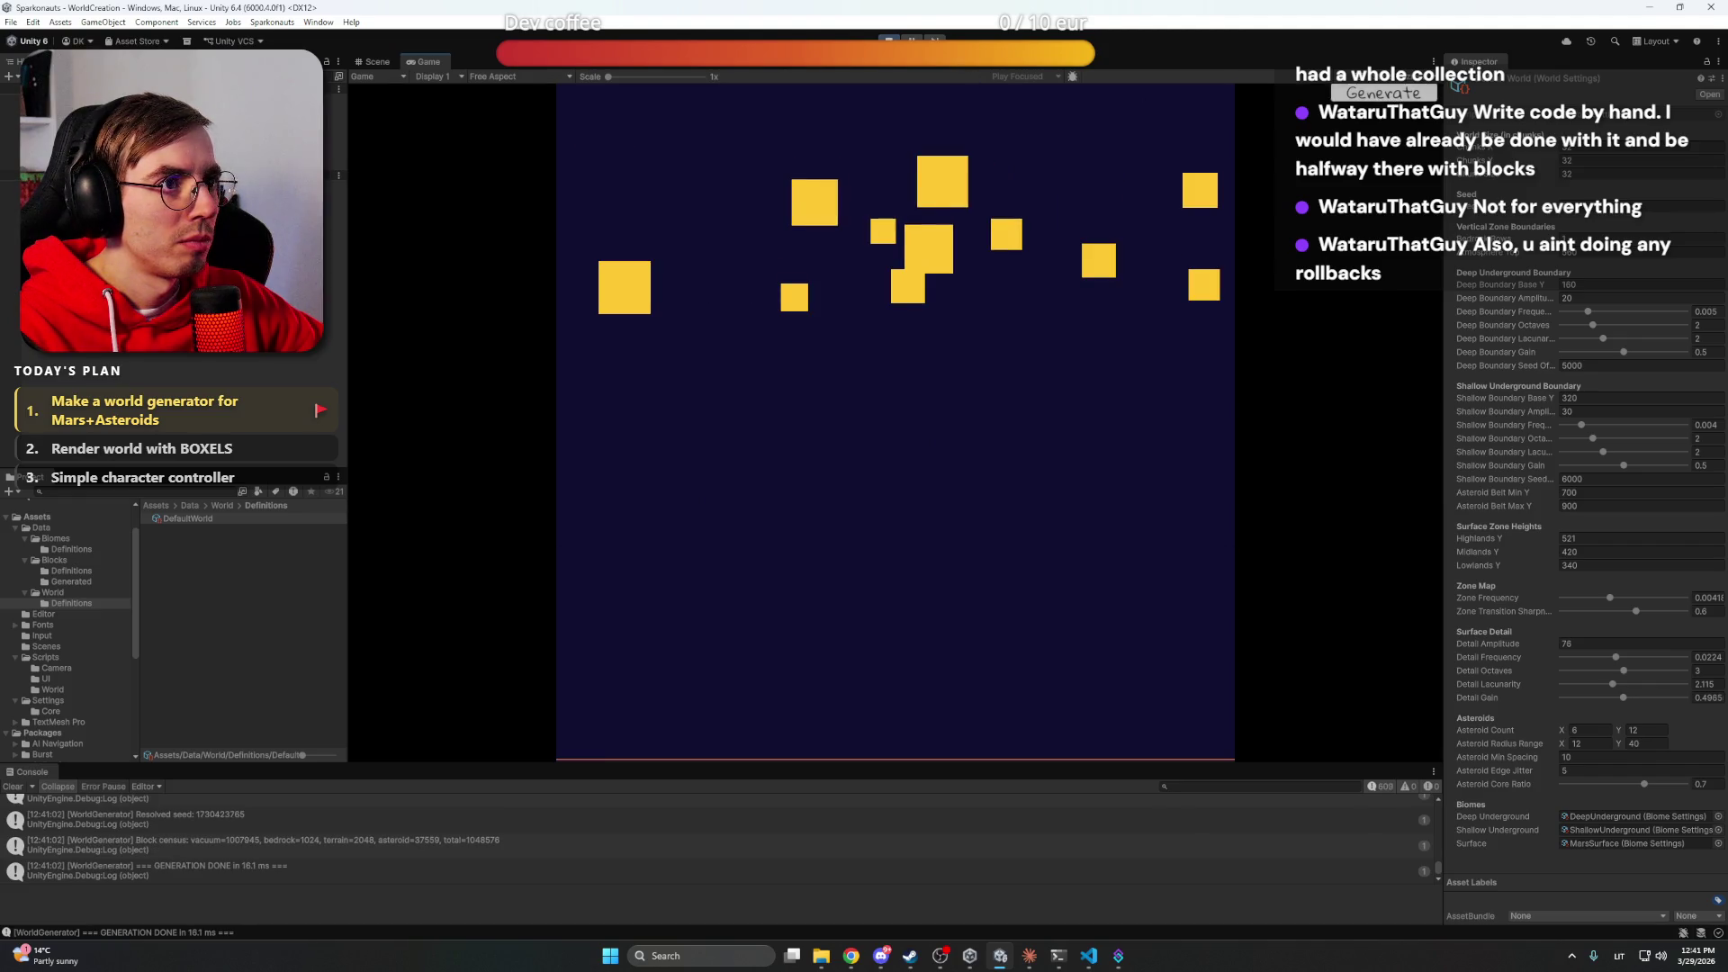
{"action": "left_click", "coordinate": [1029, 956]}
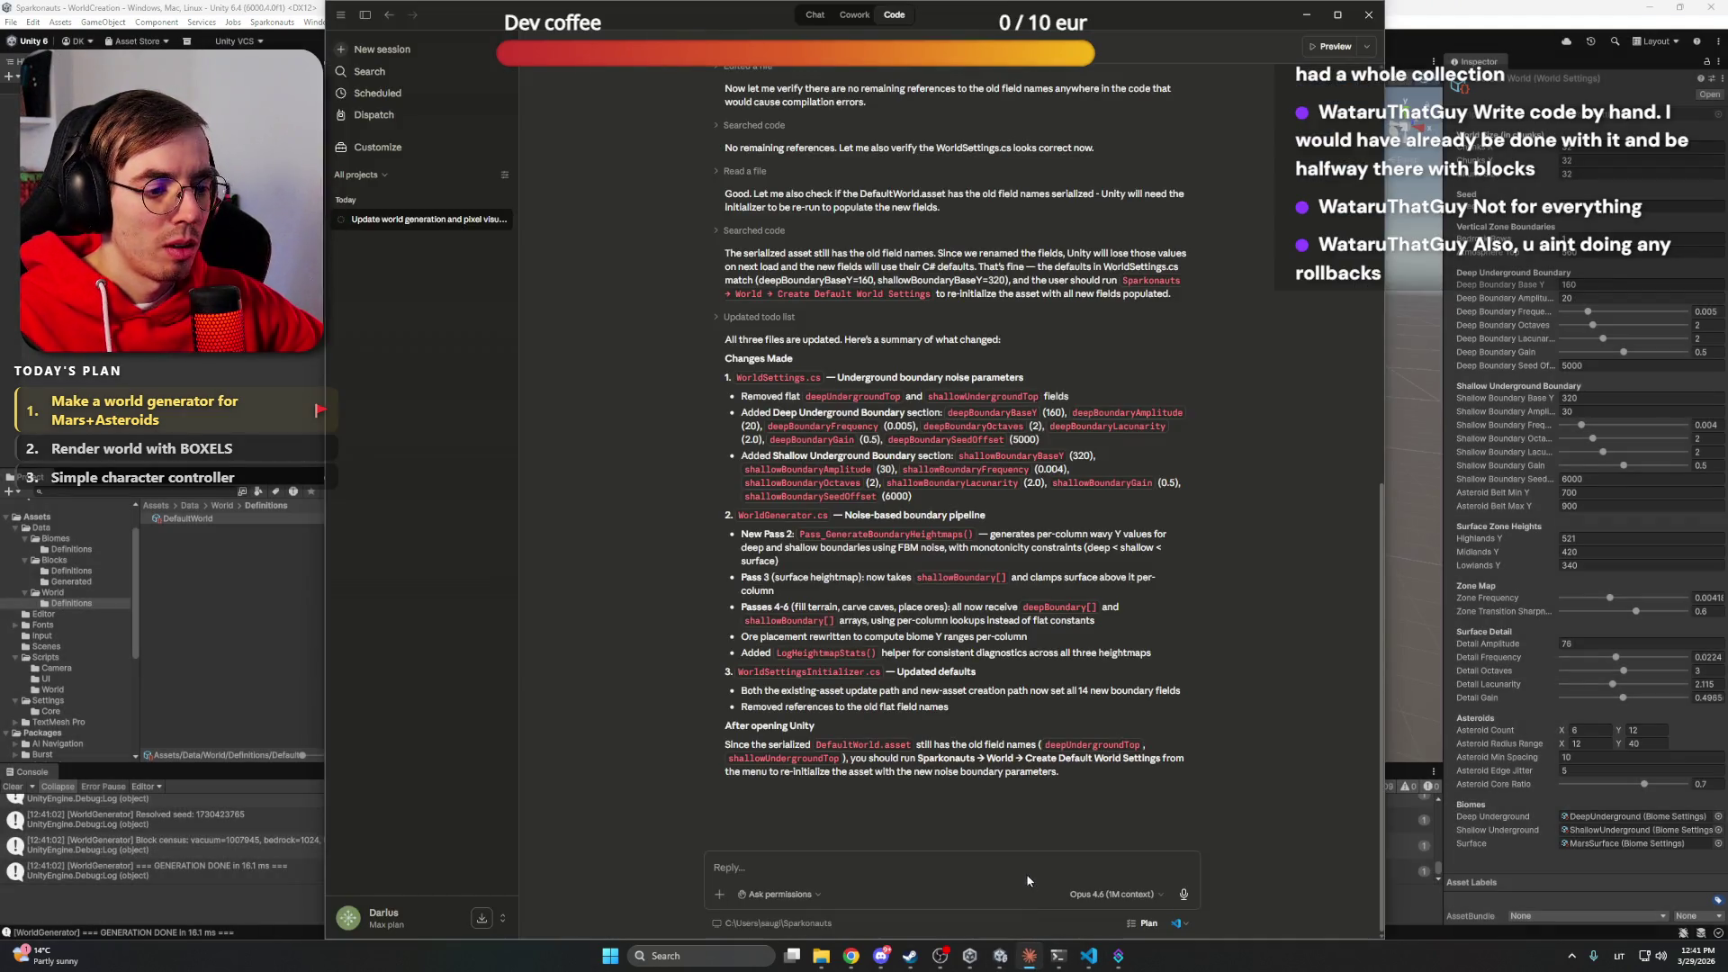
Report to Claude Sonnet 4.6 that Default World's seed stays 0 while positive seeds generate normally
{"action": "left_click", "coordinate": [1026, 871]}
{"action": "type", "text": "Found th"}
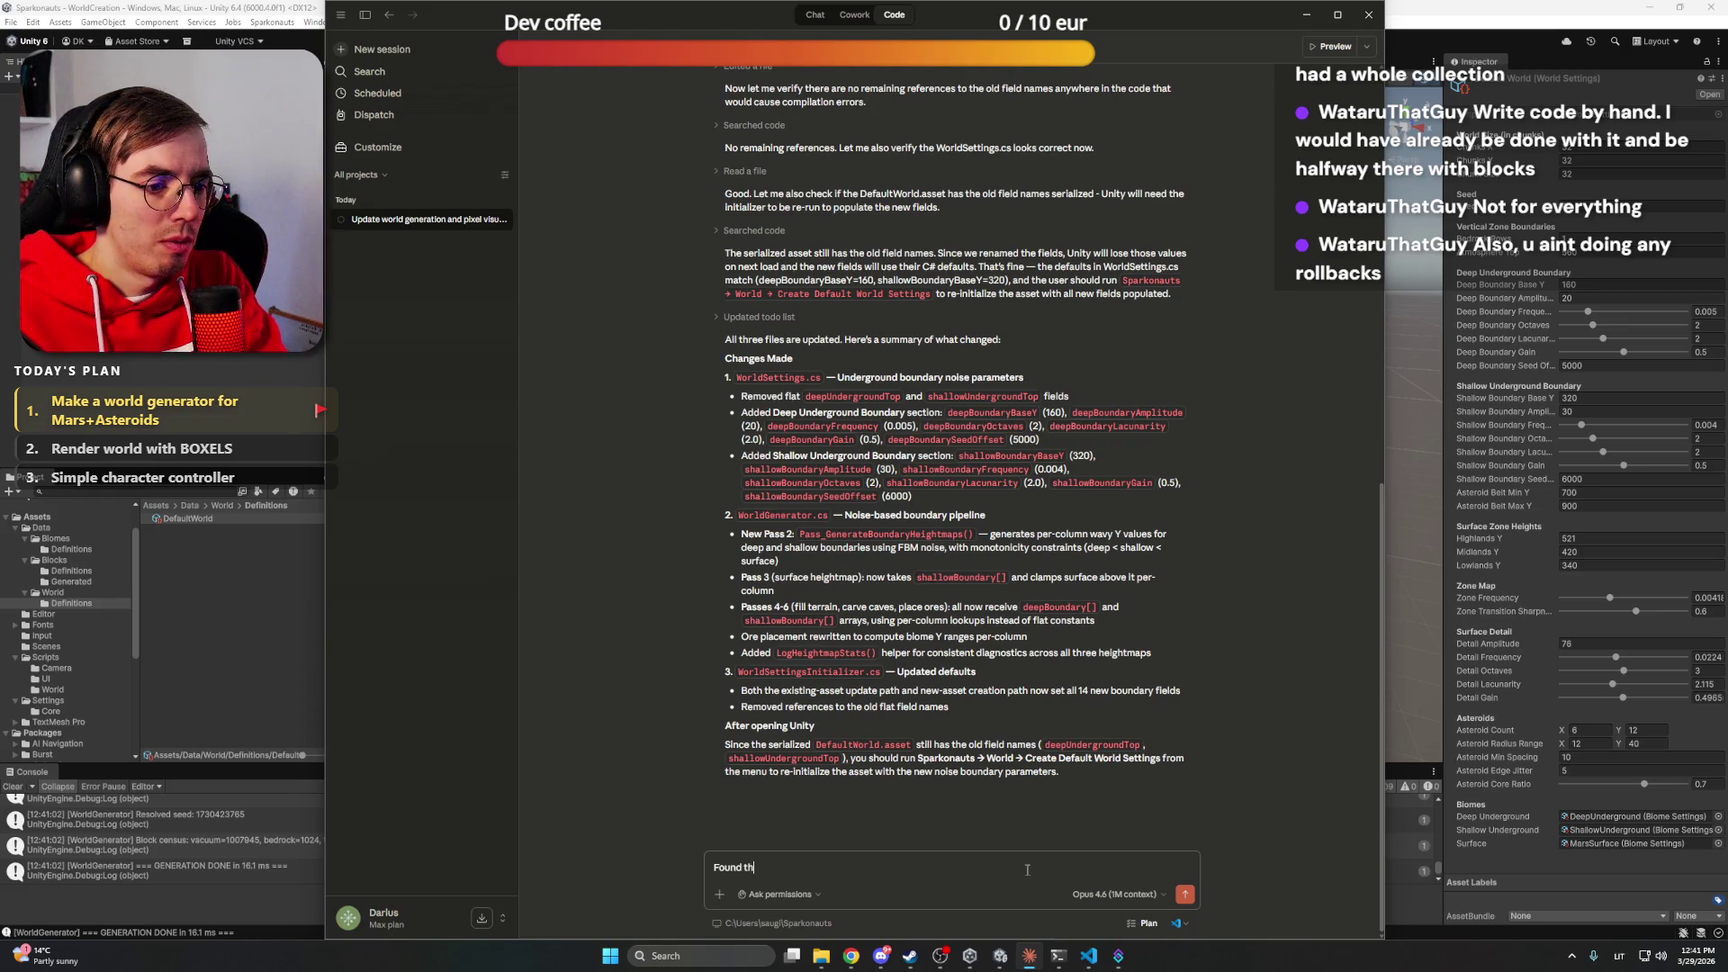
{"action": "type", "text": "e problem. "}
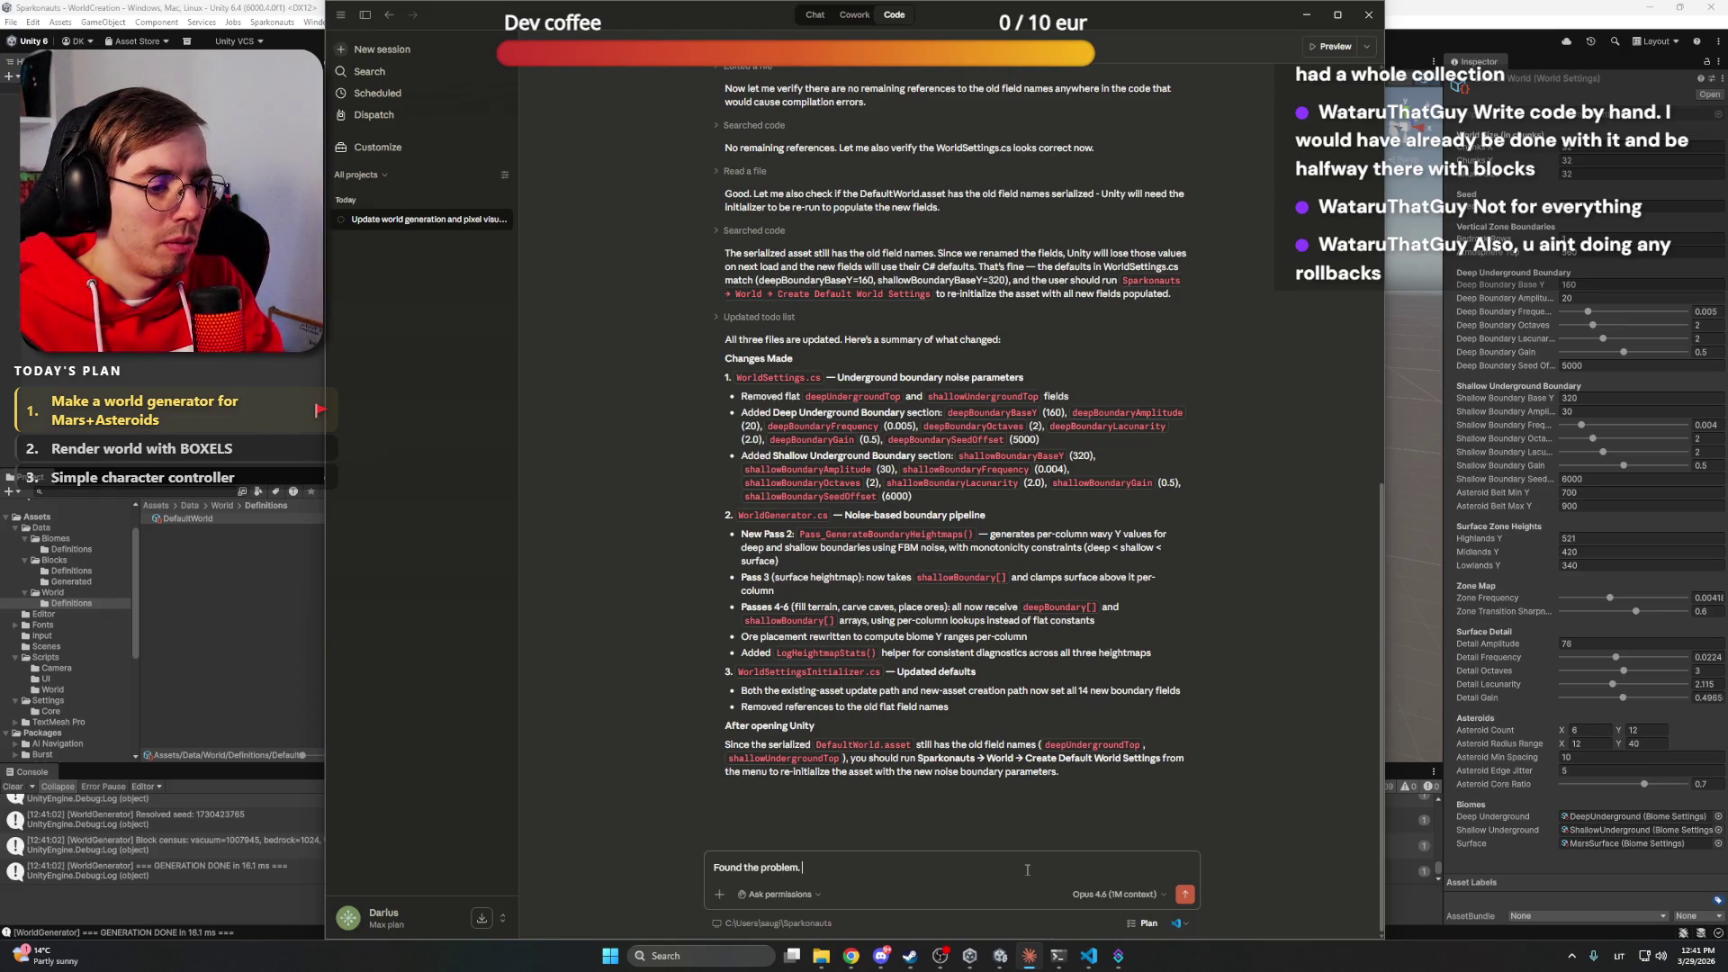
{"action": "type", "text": "In Default World sett"}
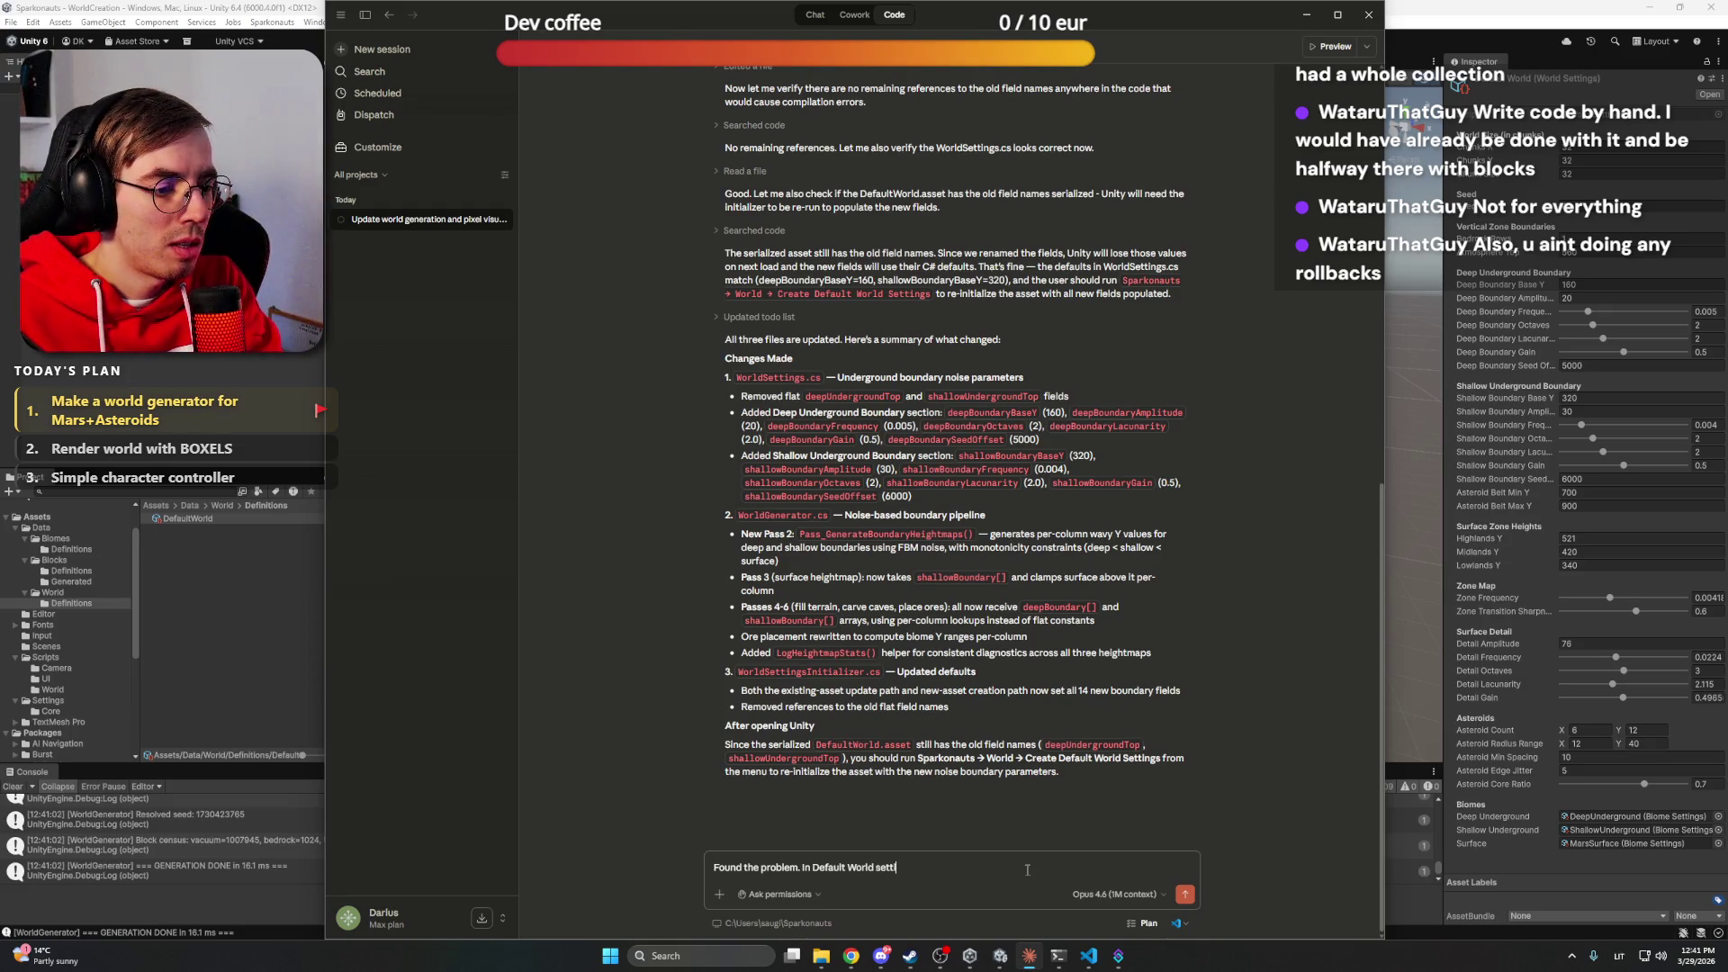
{"action": "type", "text": "ings, the seed"}
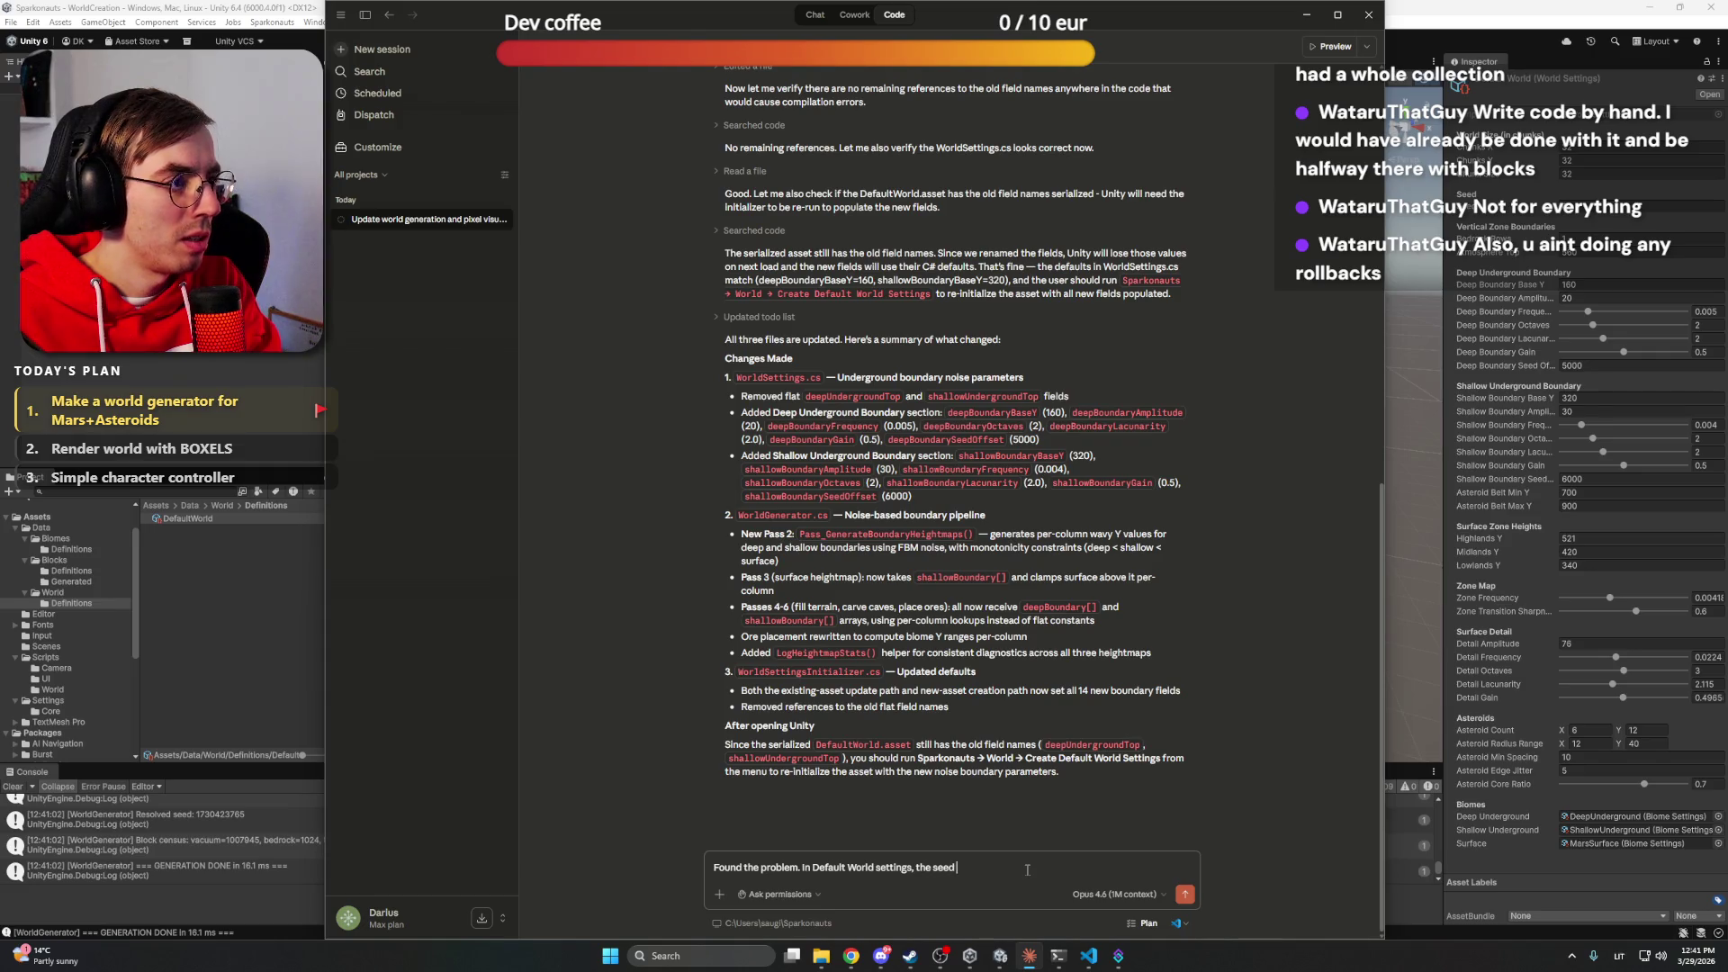
{"action": "type", "text": " alw"}
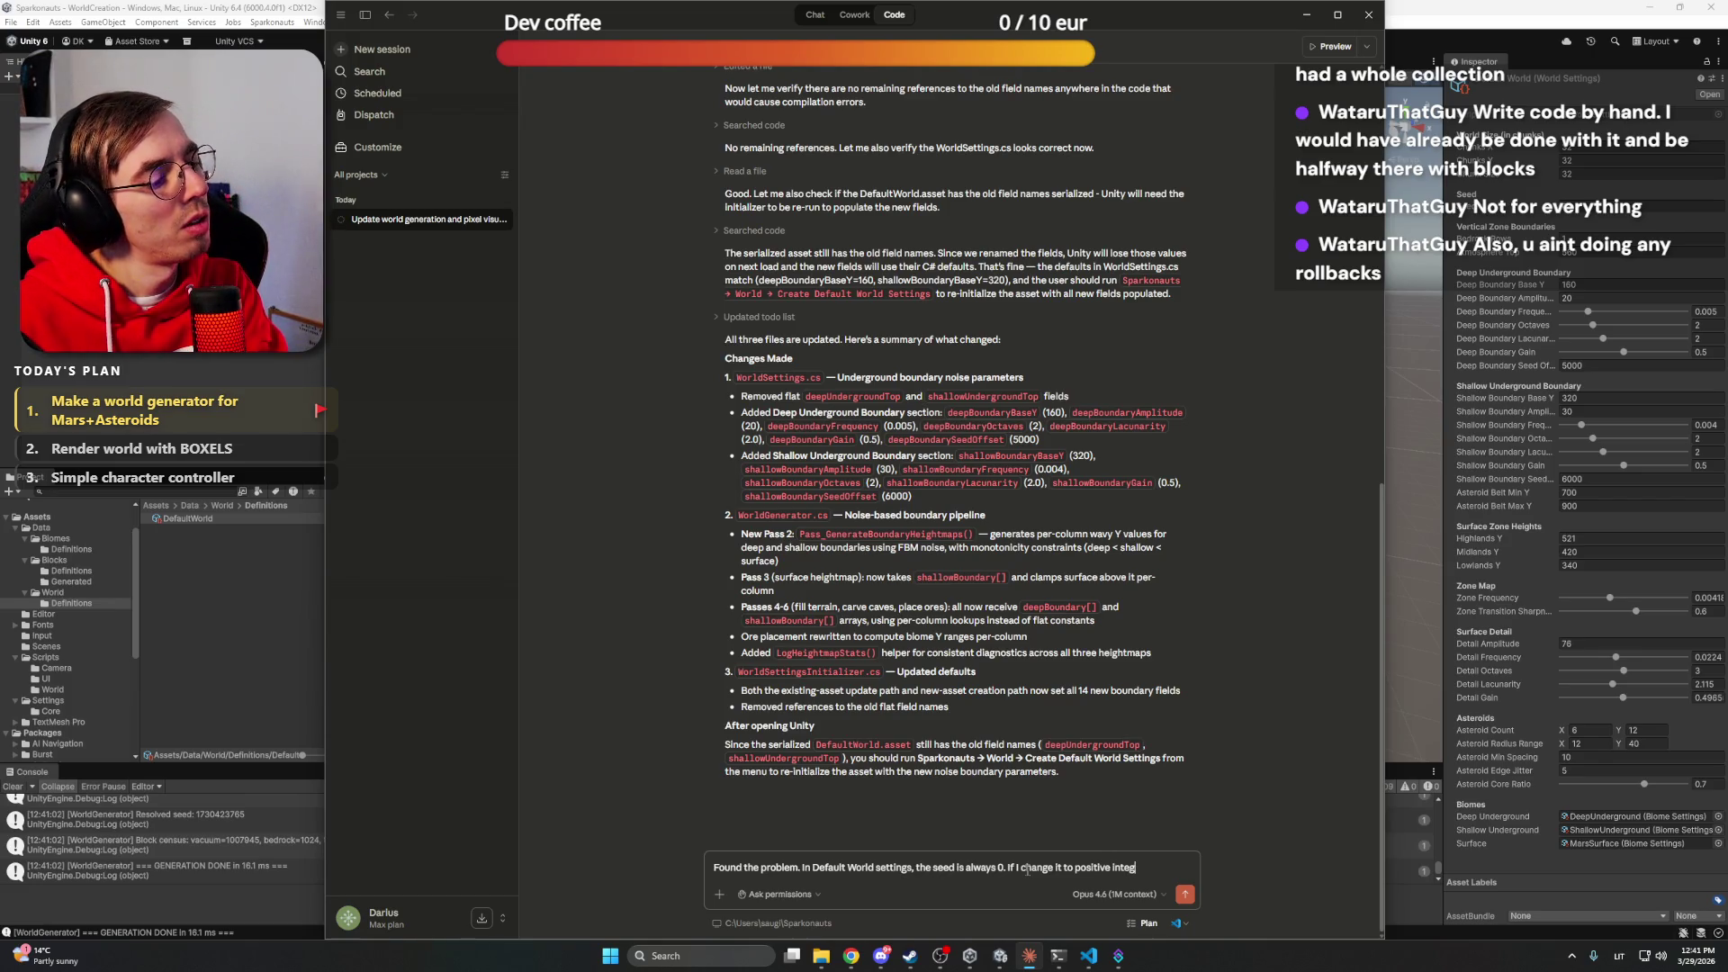
{"action": "type", "text": "e generati"}
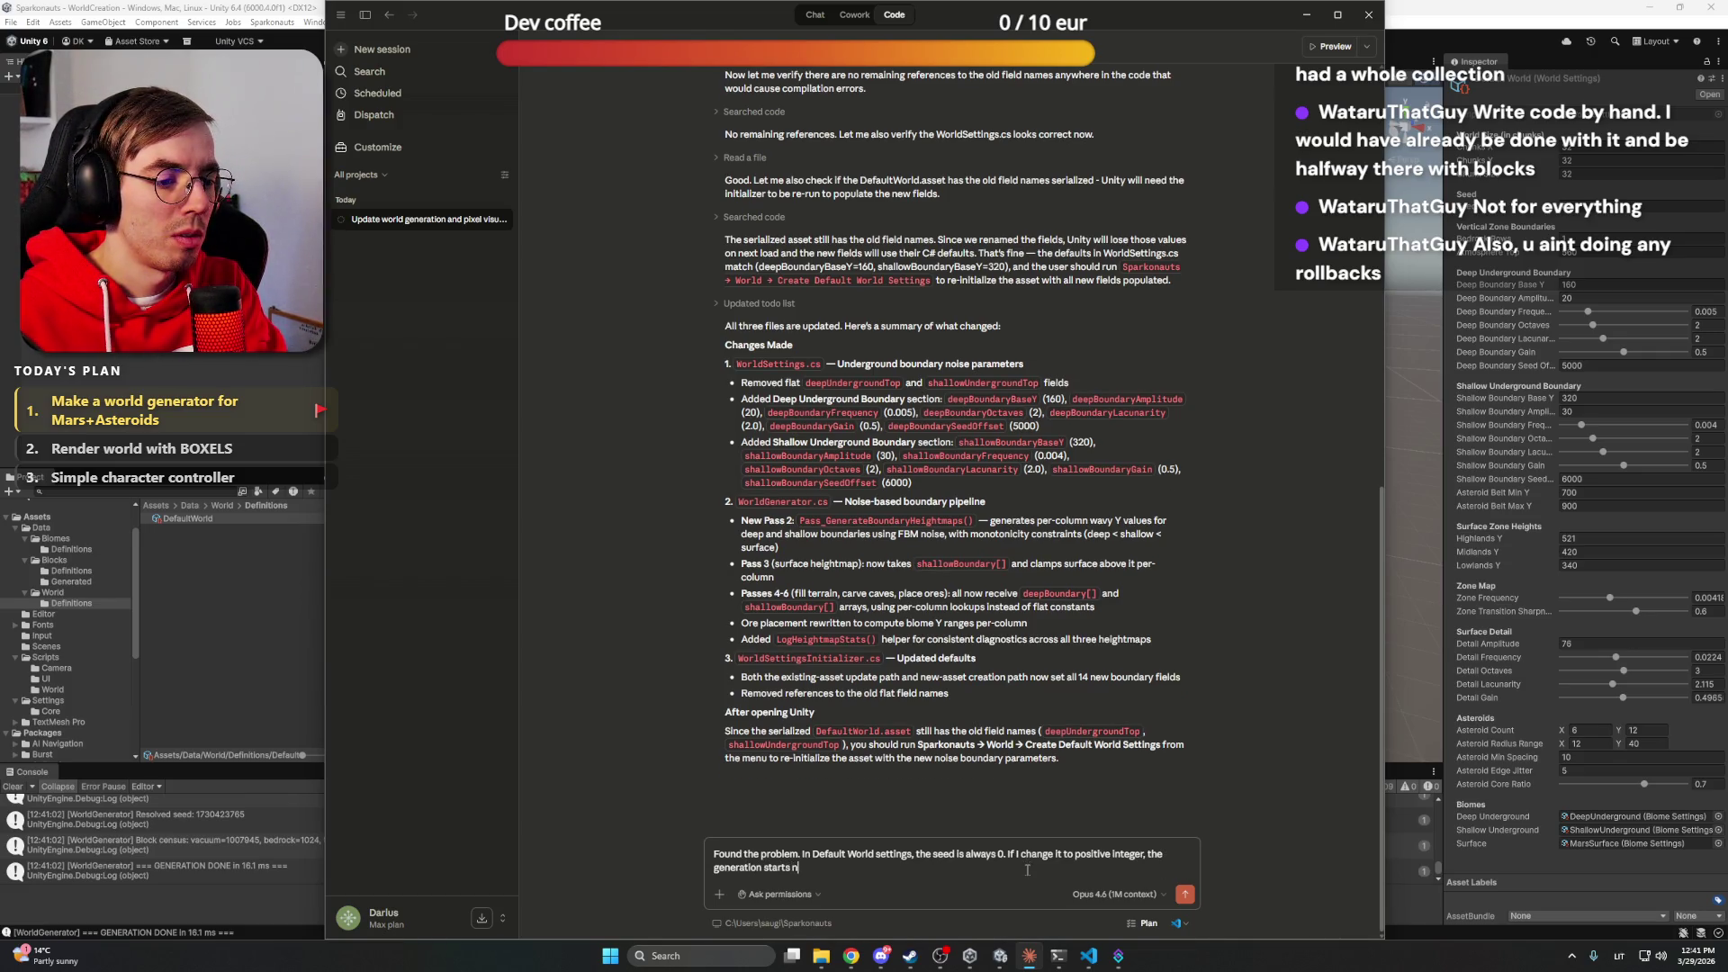
{"action": "type", "text": "on starts normaly and works fine."}
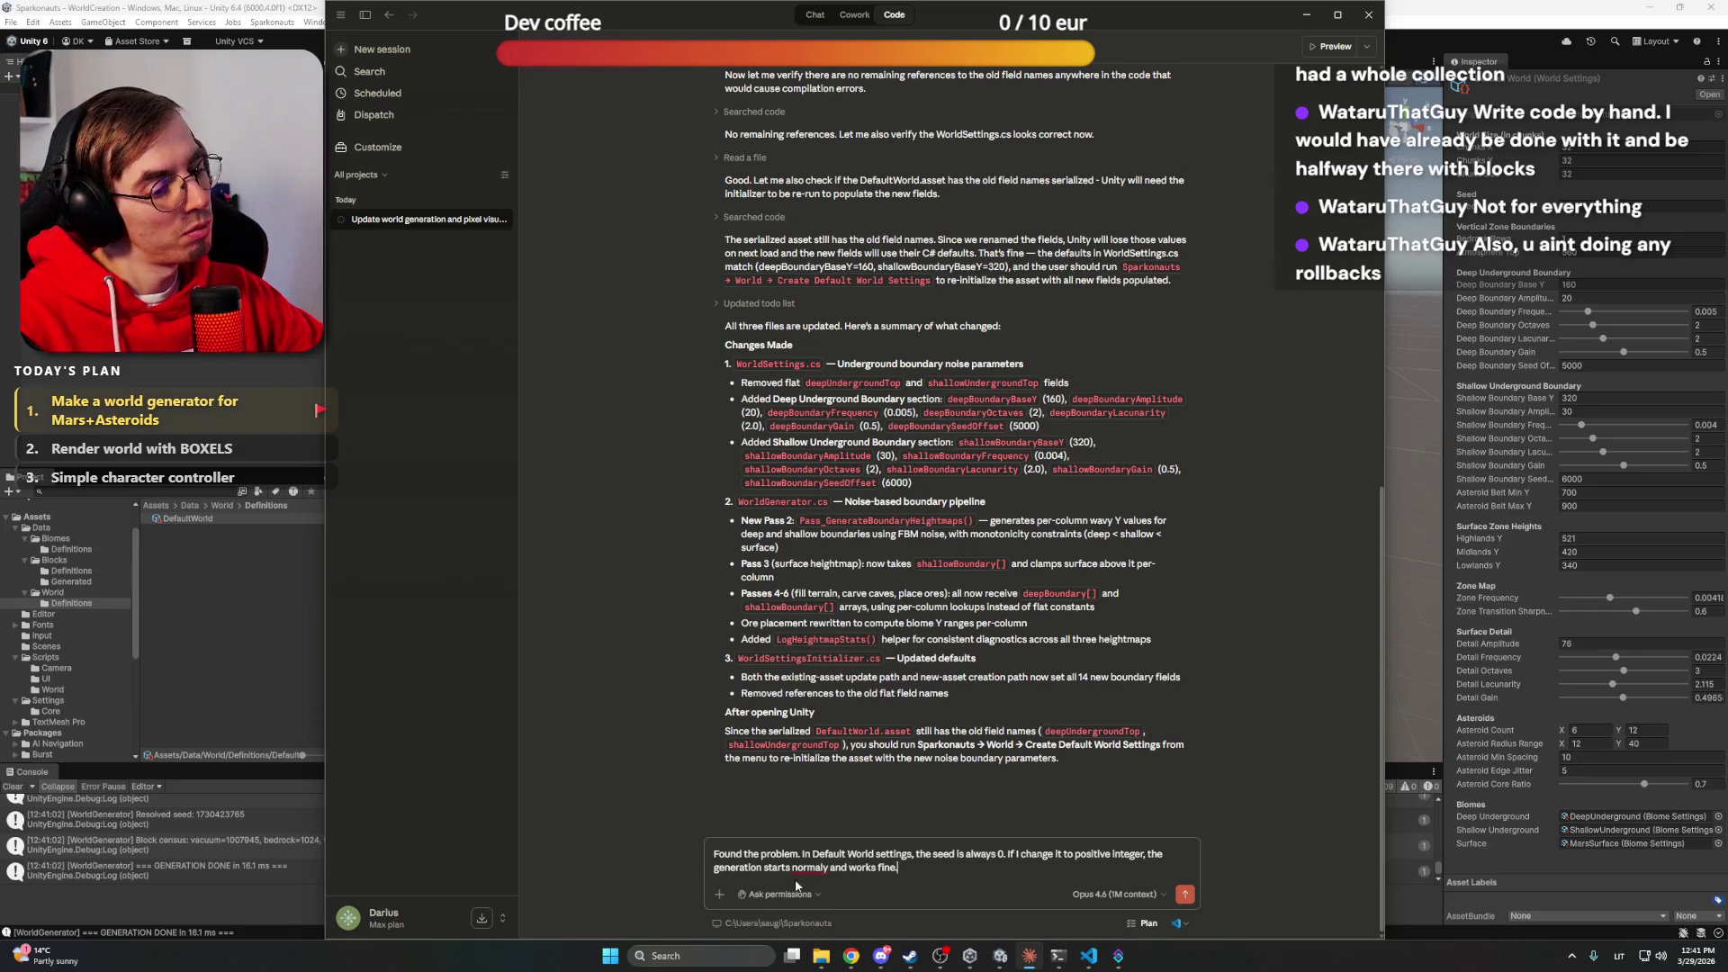
{"action": "right_click", "coordinate": [809, 867]}
{"action": "left_click", "coordinate": [846, 650]}
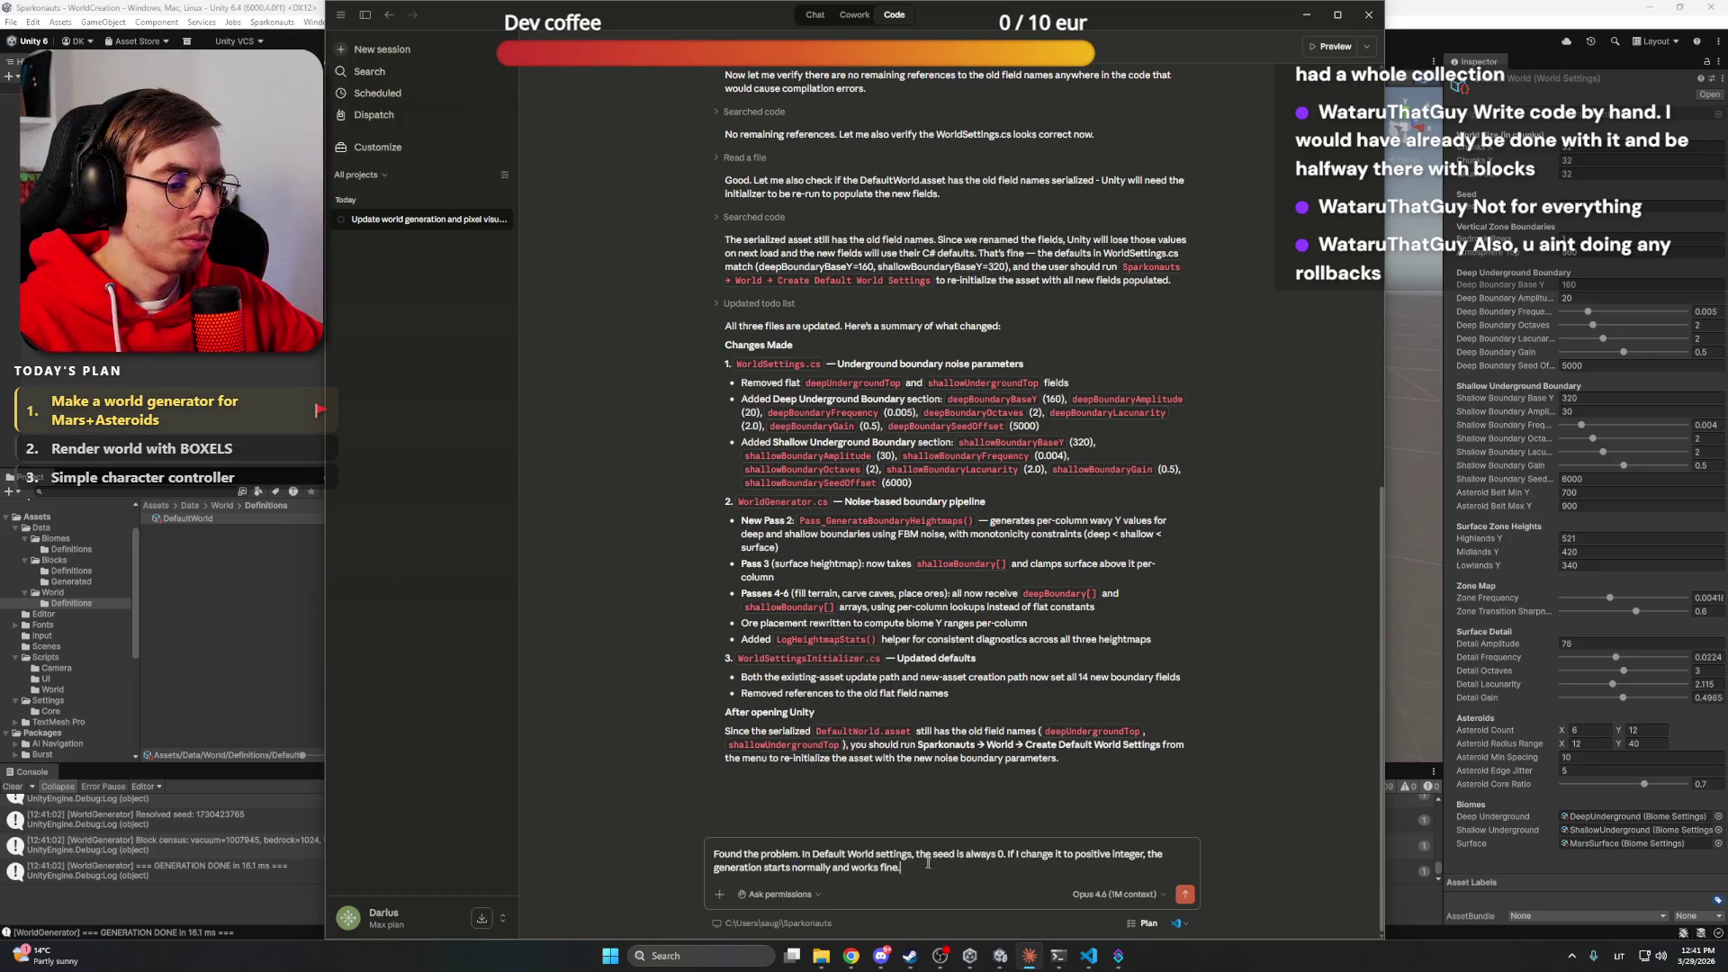
{"action": "left_click", "coordinate": [1116, 894]}
{"action": "left_click", "coordinate": [1098, 829]}
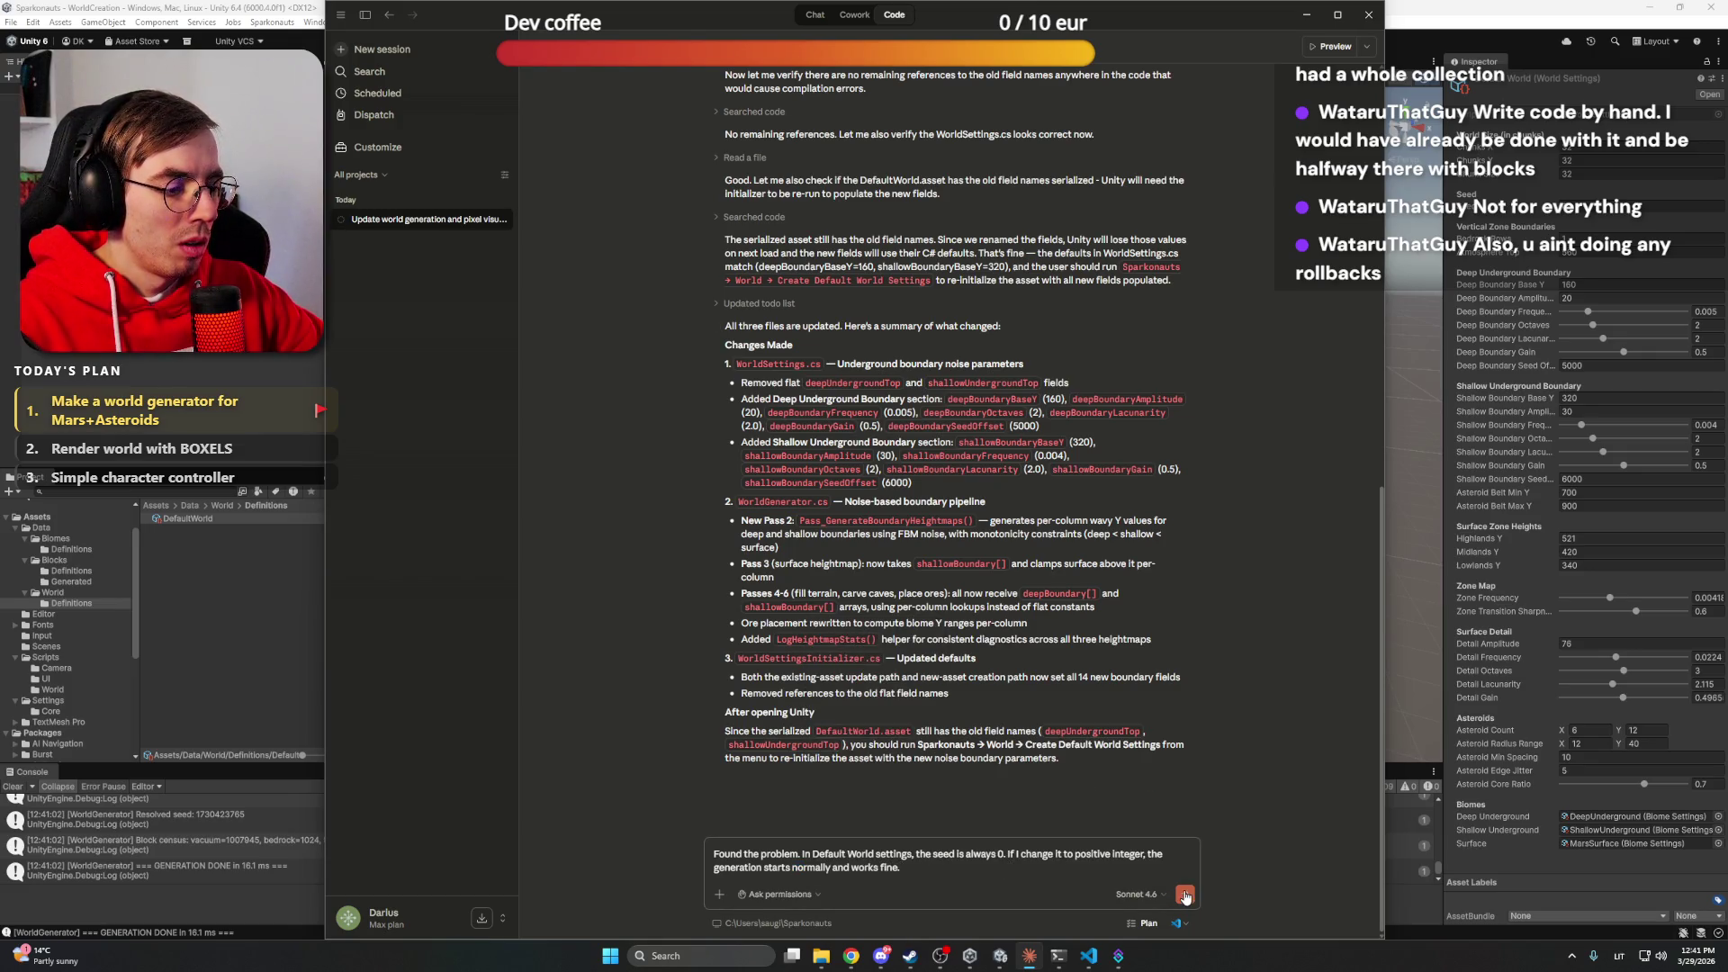
{"action": "left_click", "coordinate": [1185, 894]}
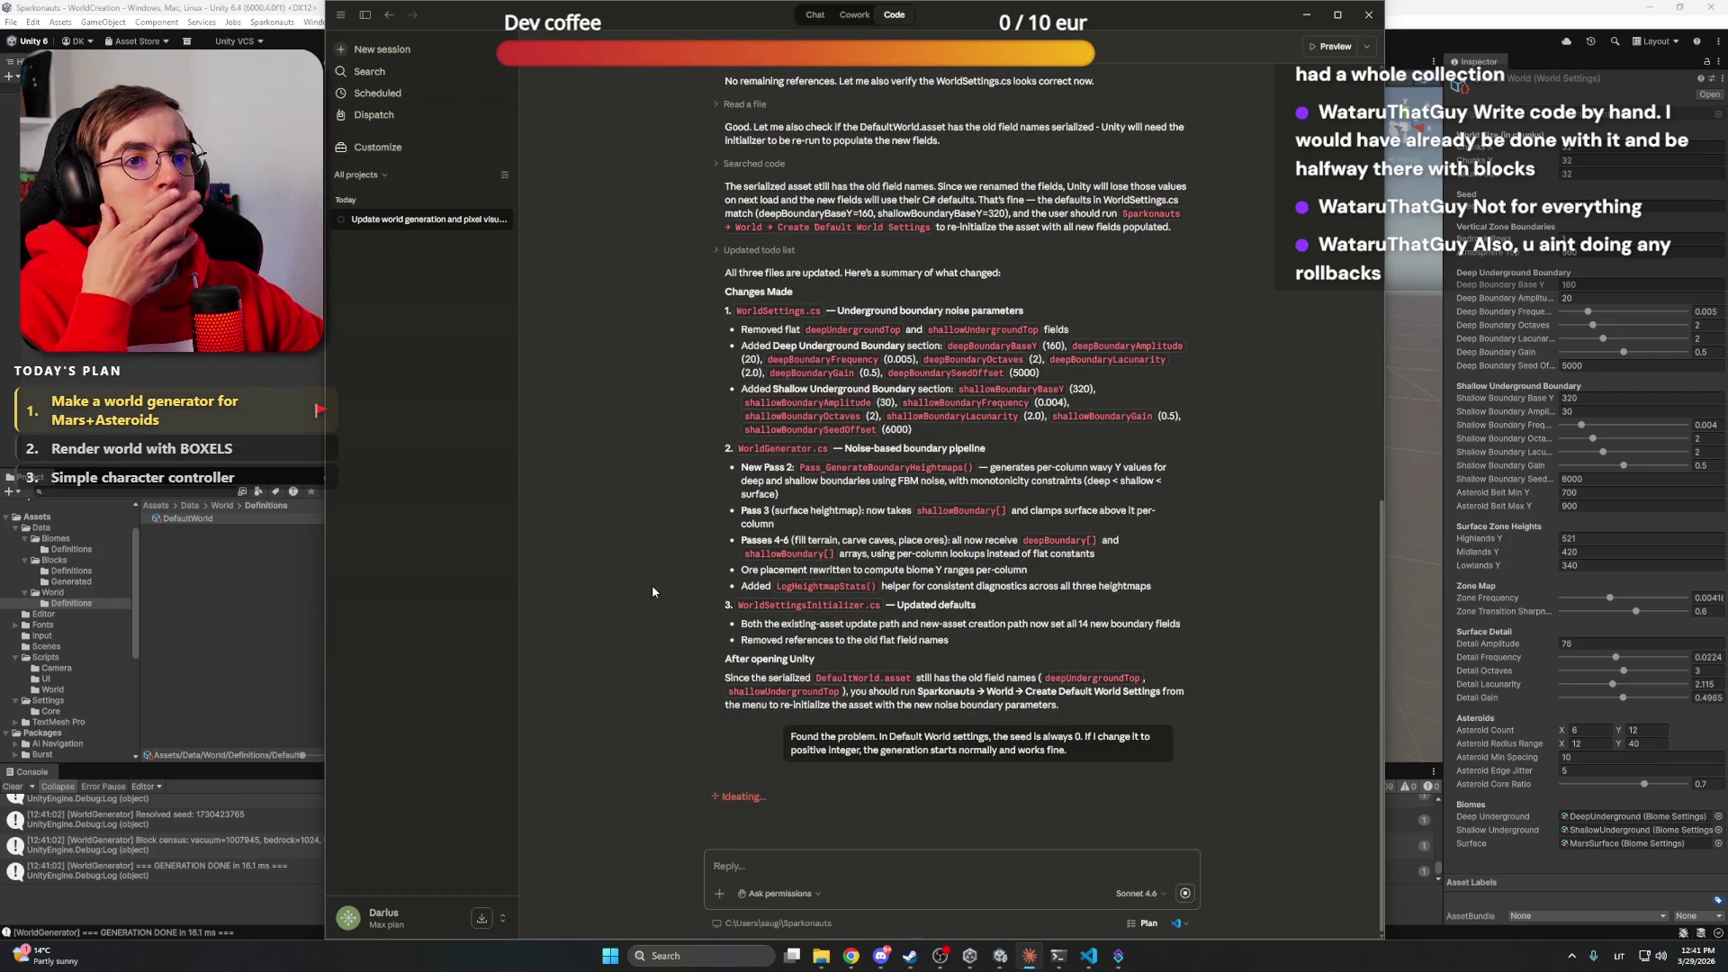
{"action": "left_click", "coordinate": [313, 321]}
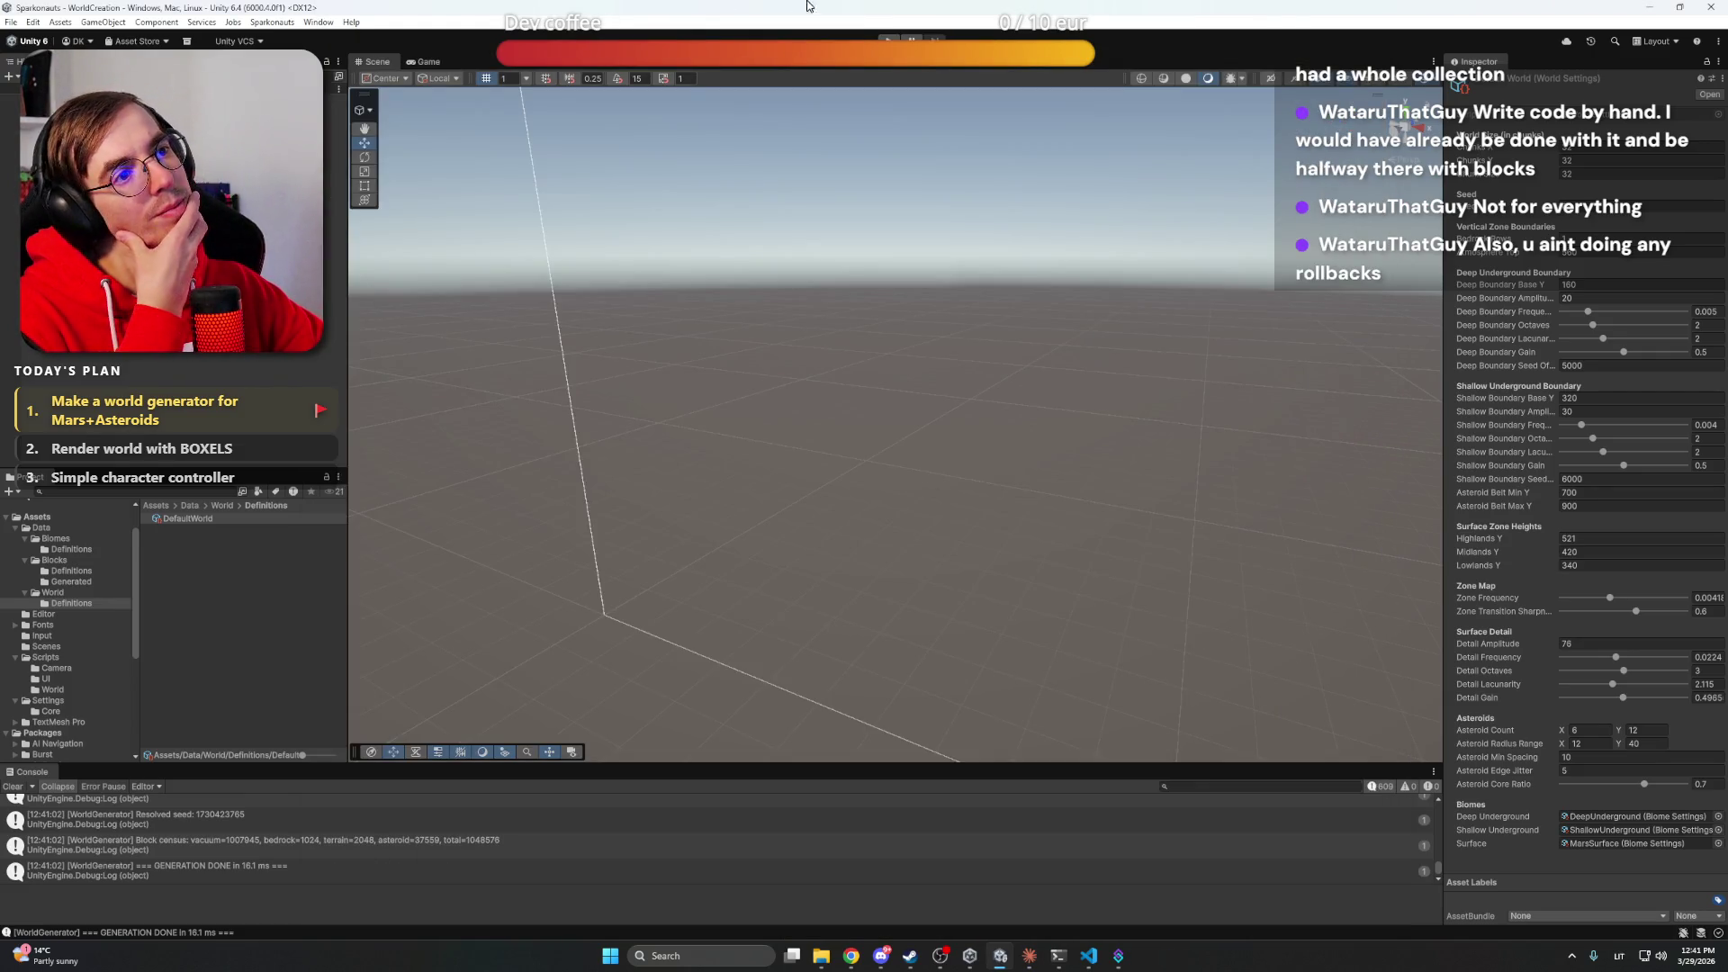
Enter Play mode, regenerate twice from WorldGenerator, and commit a new DefaultWorld seed
{"action": "left_click", "coordinate": [888, 40]}
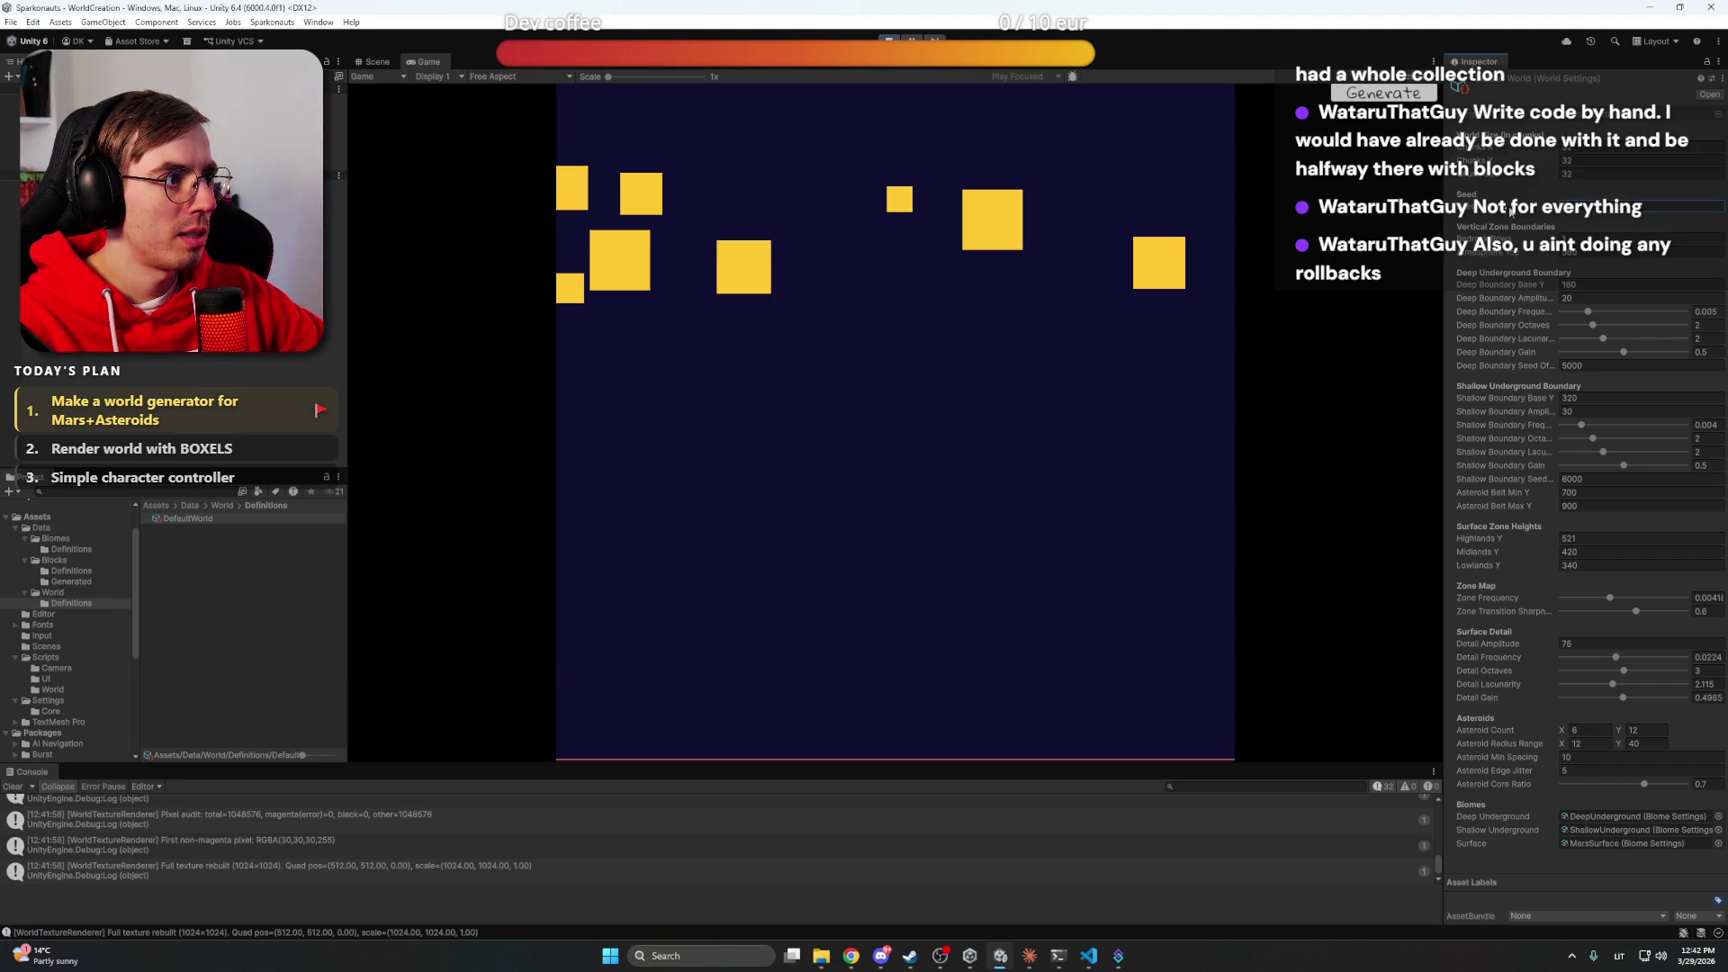
{"action": "left_click", "coordinate": [72, 121]}
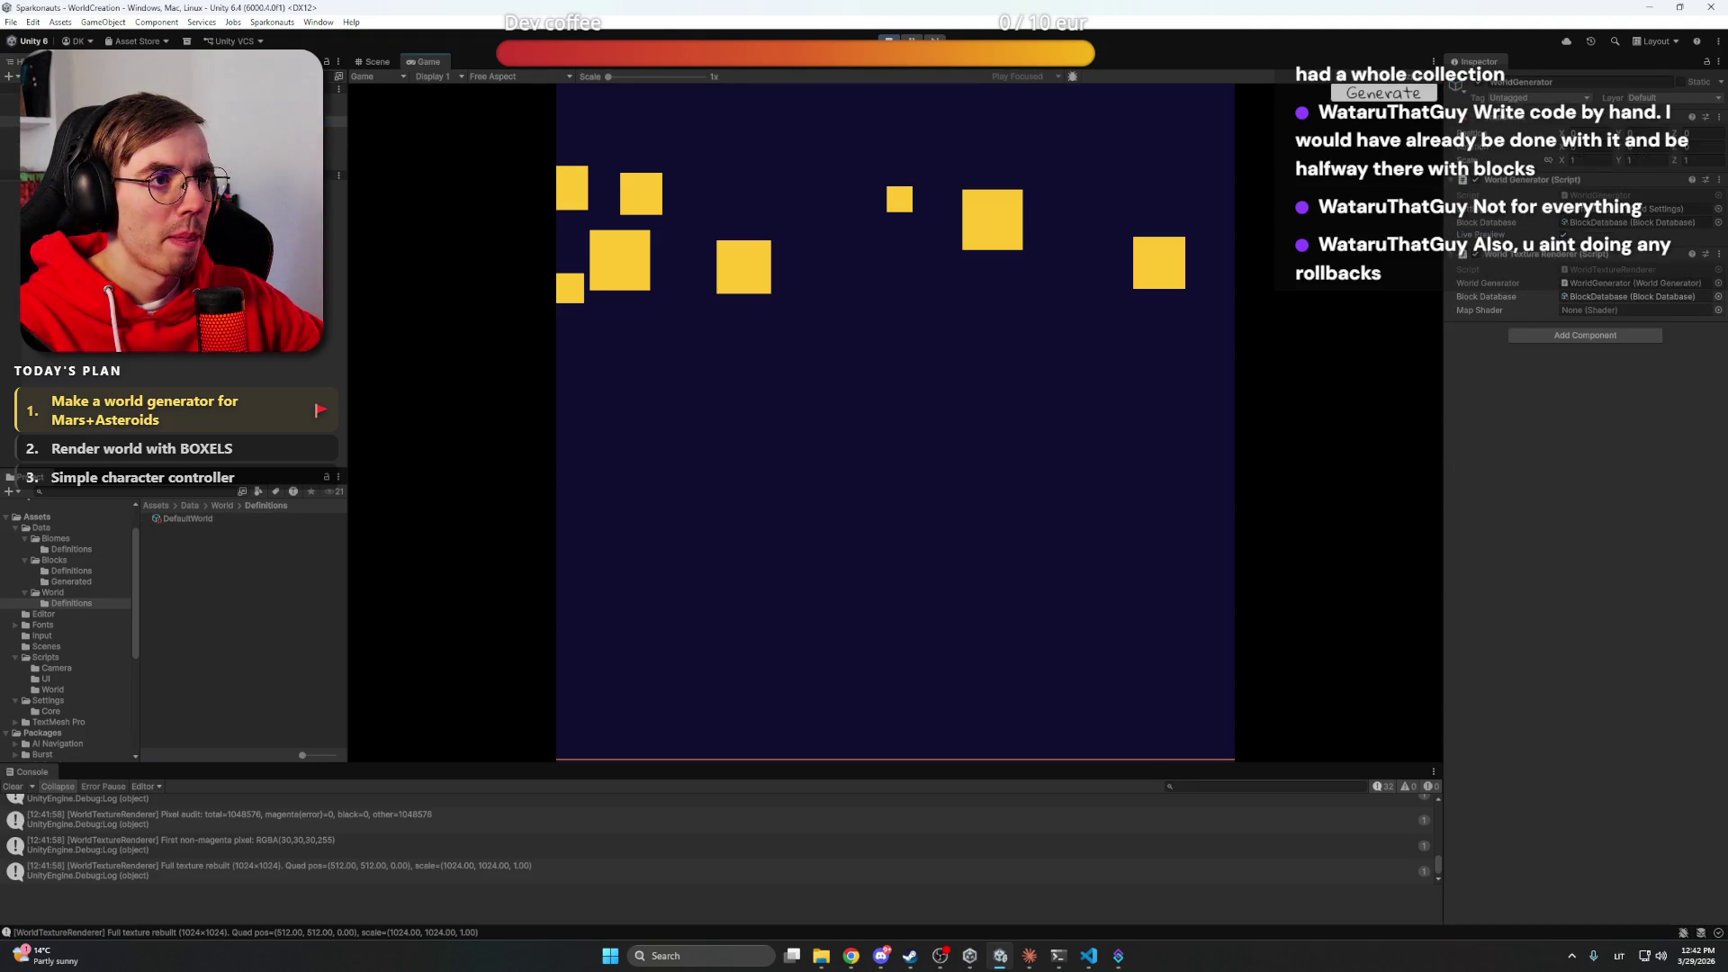
{"action": "left_click", "coordinate": [1404, 95]}
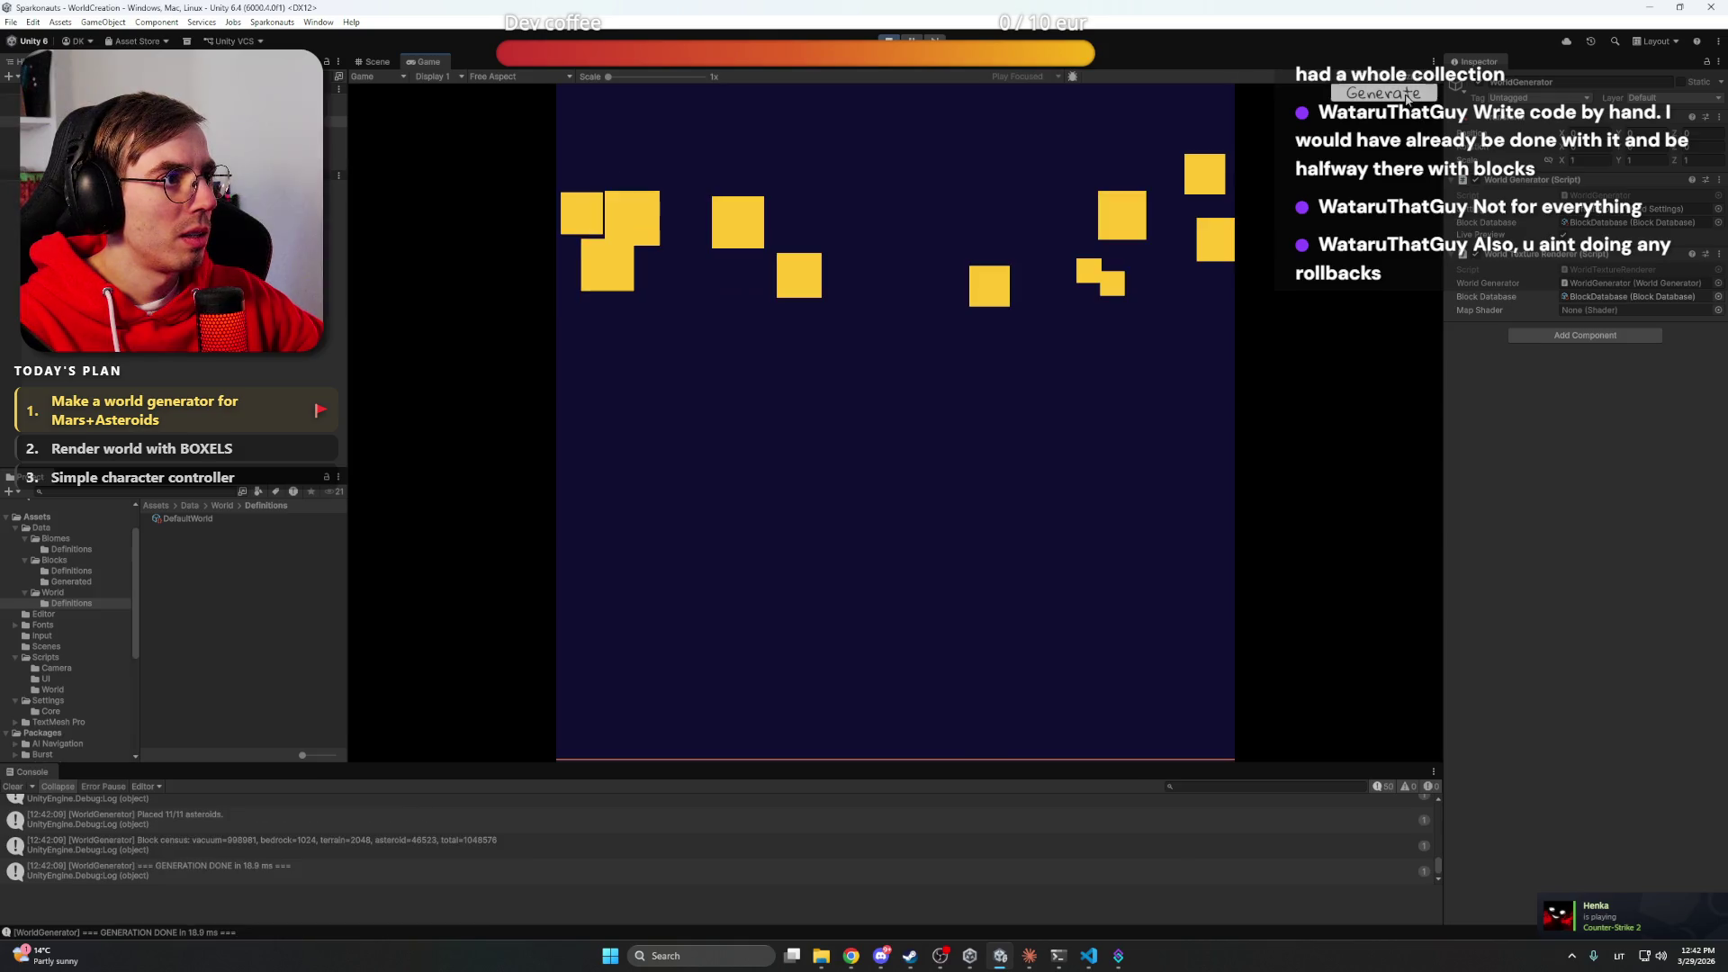
{"action": "left_click", "coordinate": [1407, 97]}
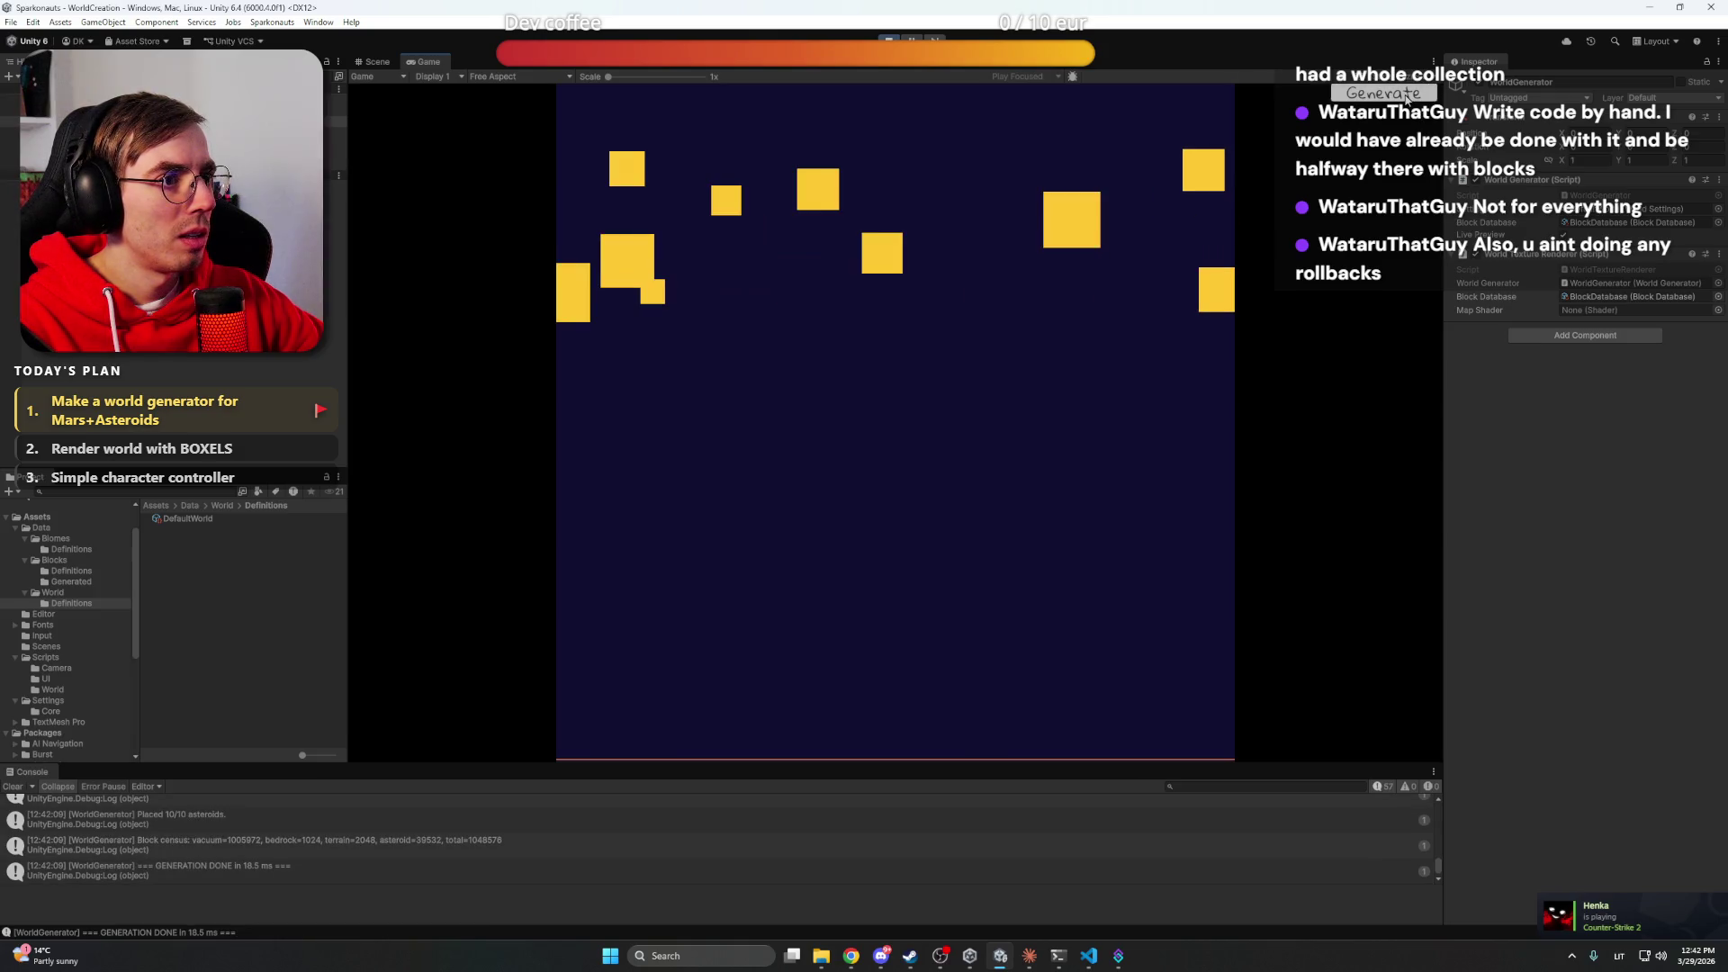
{"action": "left_click", "coordinate": [186, 518]}
{"action": "left_click", "coordinate": [1638, 206]}
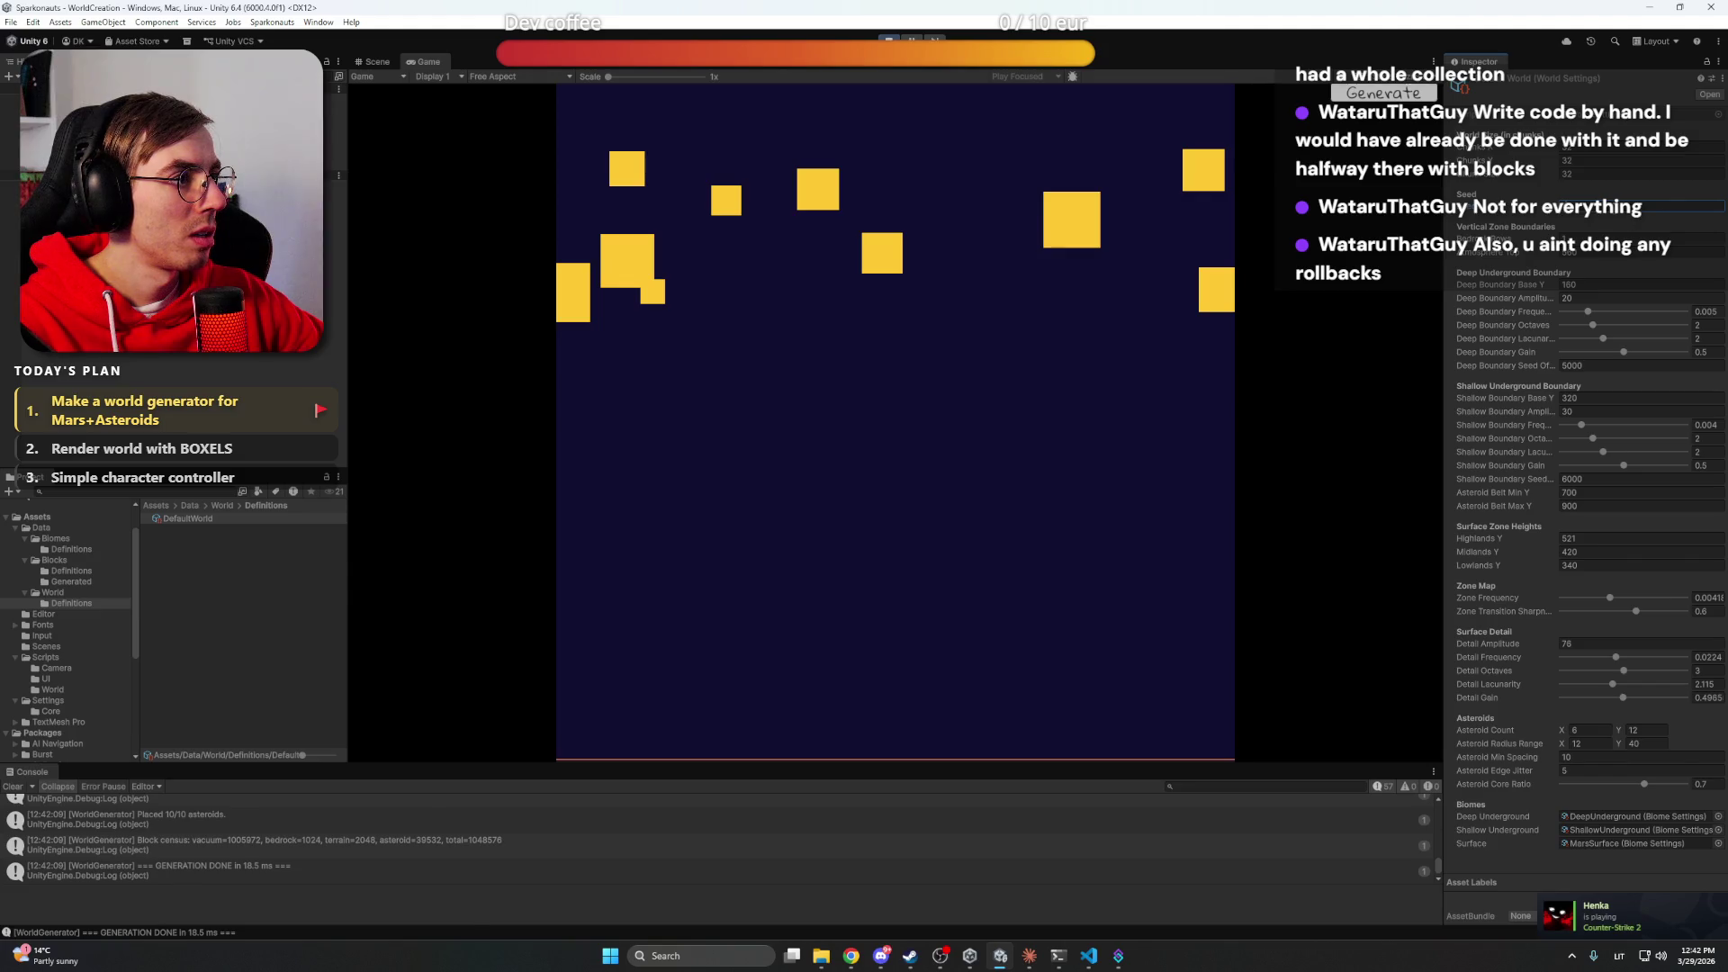
{"action": "key", "text": "Return"}
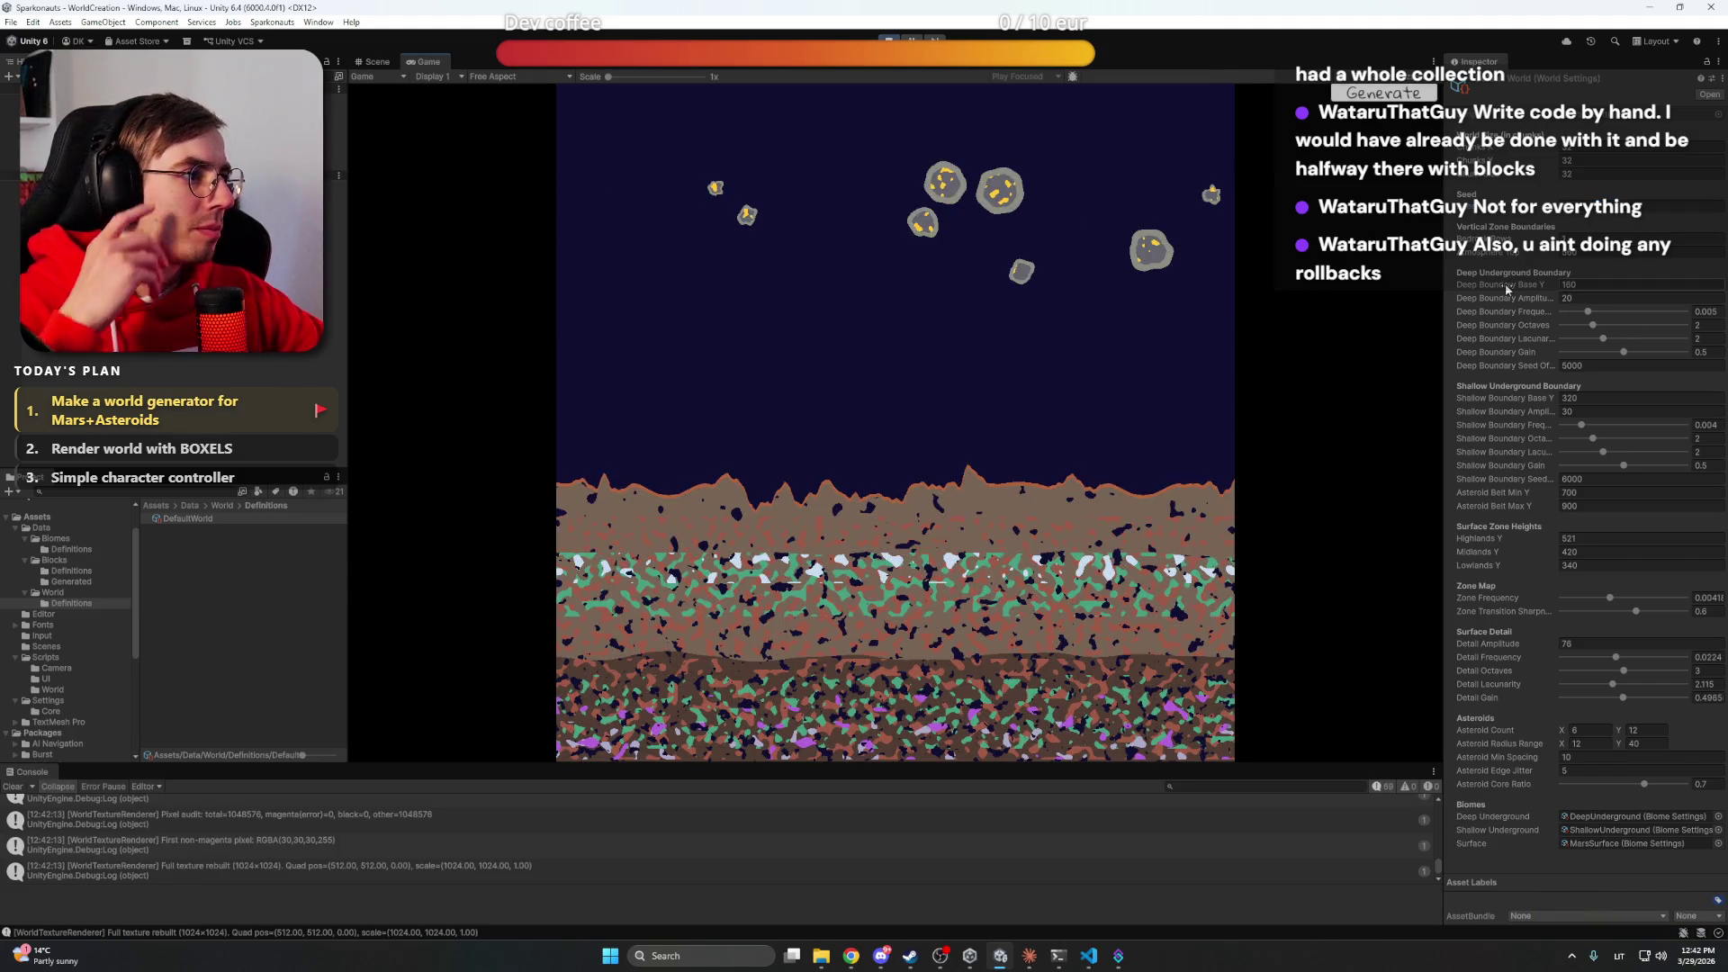
Scrub Deep Boundary Base Y to 164, Gain to 0.374 and Amplitude down to 43
{"action": "scroll", "coordinate": [909, 500], "scroll_direction": "up", "scroll_amount": 3}
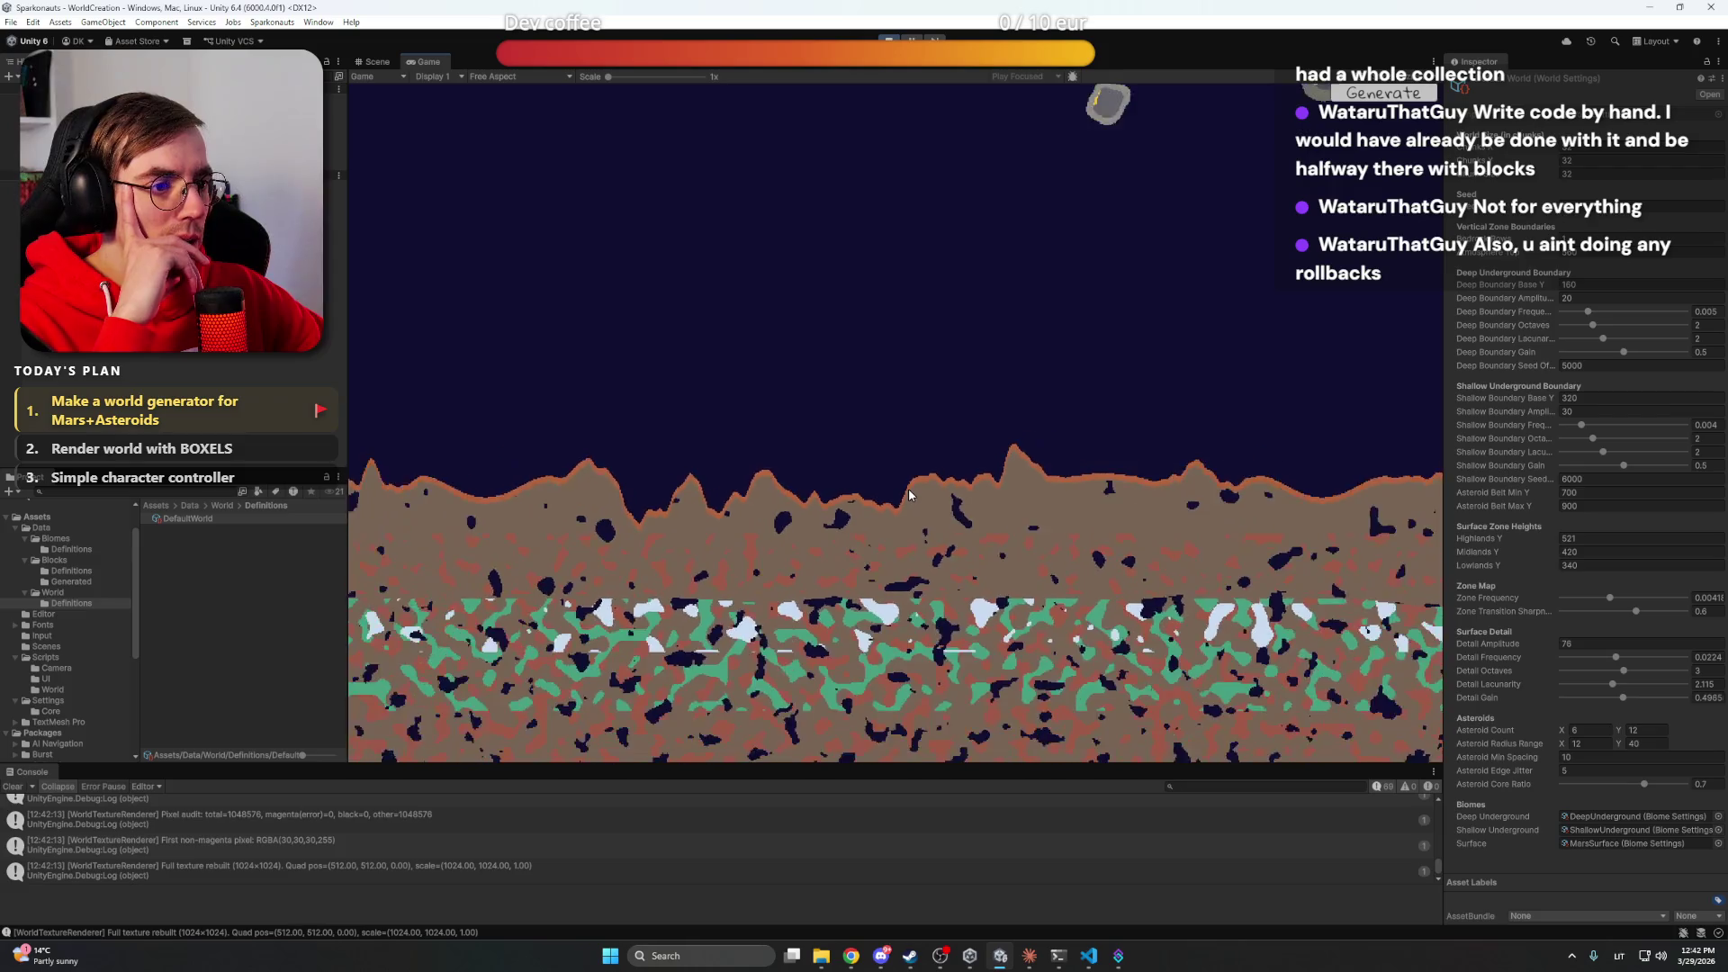
{"action": "scroll", "coordinate": [909, 495], "scroll_direction": "down", "scroll_amount": 3}
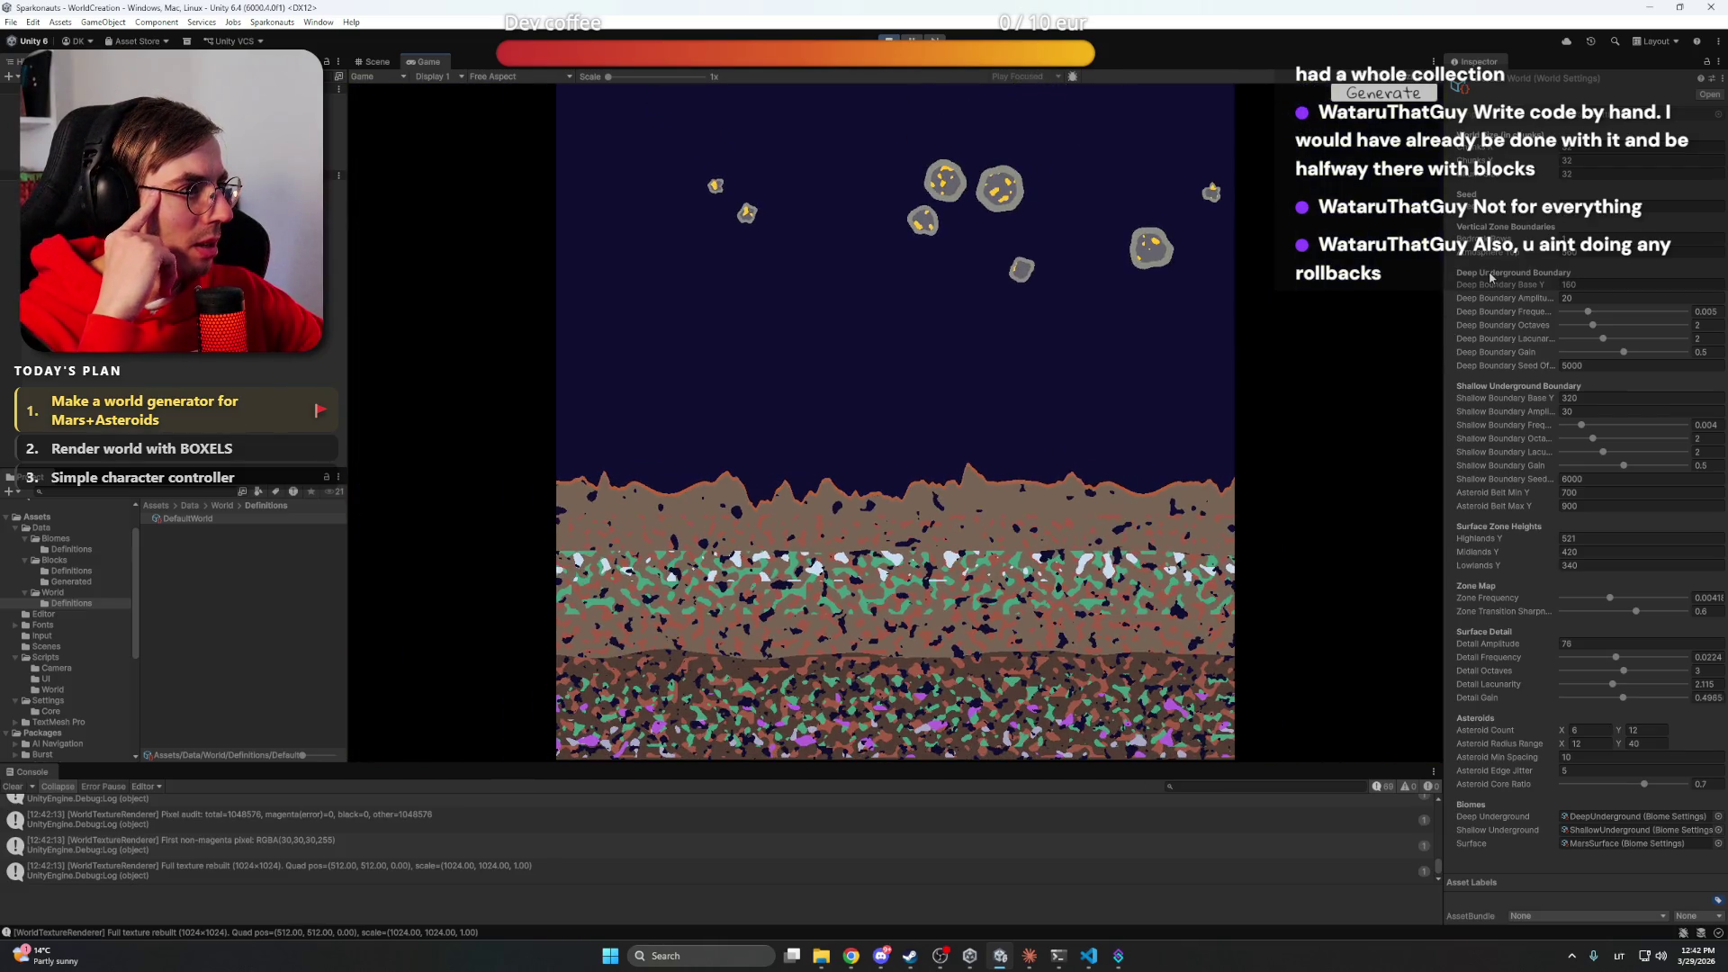
{"action": "mouse_move", "coordinate": [1518, 280]}
{"action": "left_mouse_down"}
{"action": "mouse_move", "coordinate": [1496, 287]}
{"action": "mouse_move", "coordinate": [1611, 314]}
{"action": "mouse_move", "coordinate": [1563, 314]}
{"action": "mouse_move", "coordinate": [1672, 315]}
{"action": "mouse_move", "coordinate": [1607, 340]}
{"action": "mouse_move", "coordinate": [1662, 340]}
{"action": "left_mouse_up"}
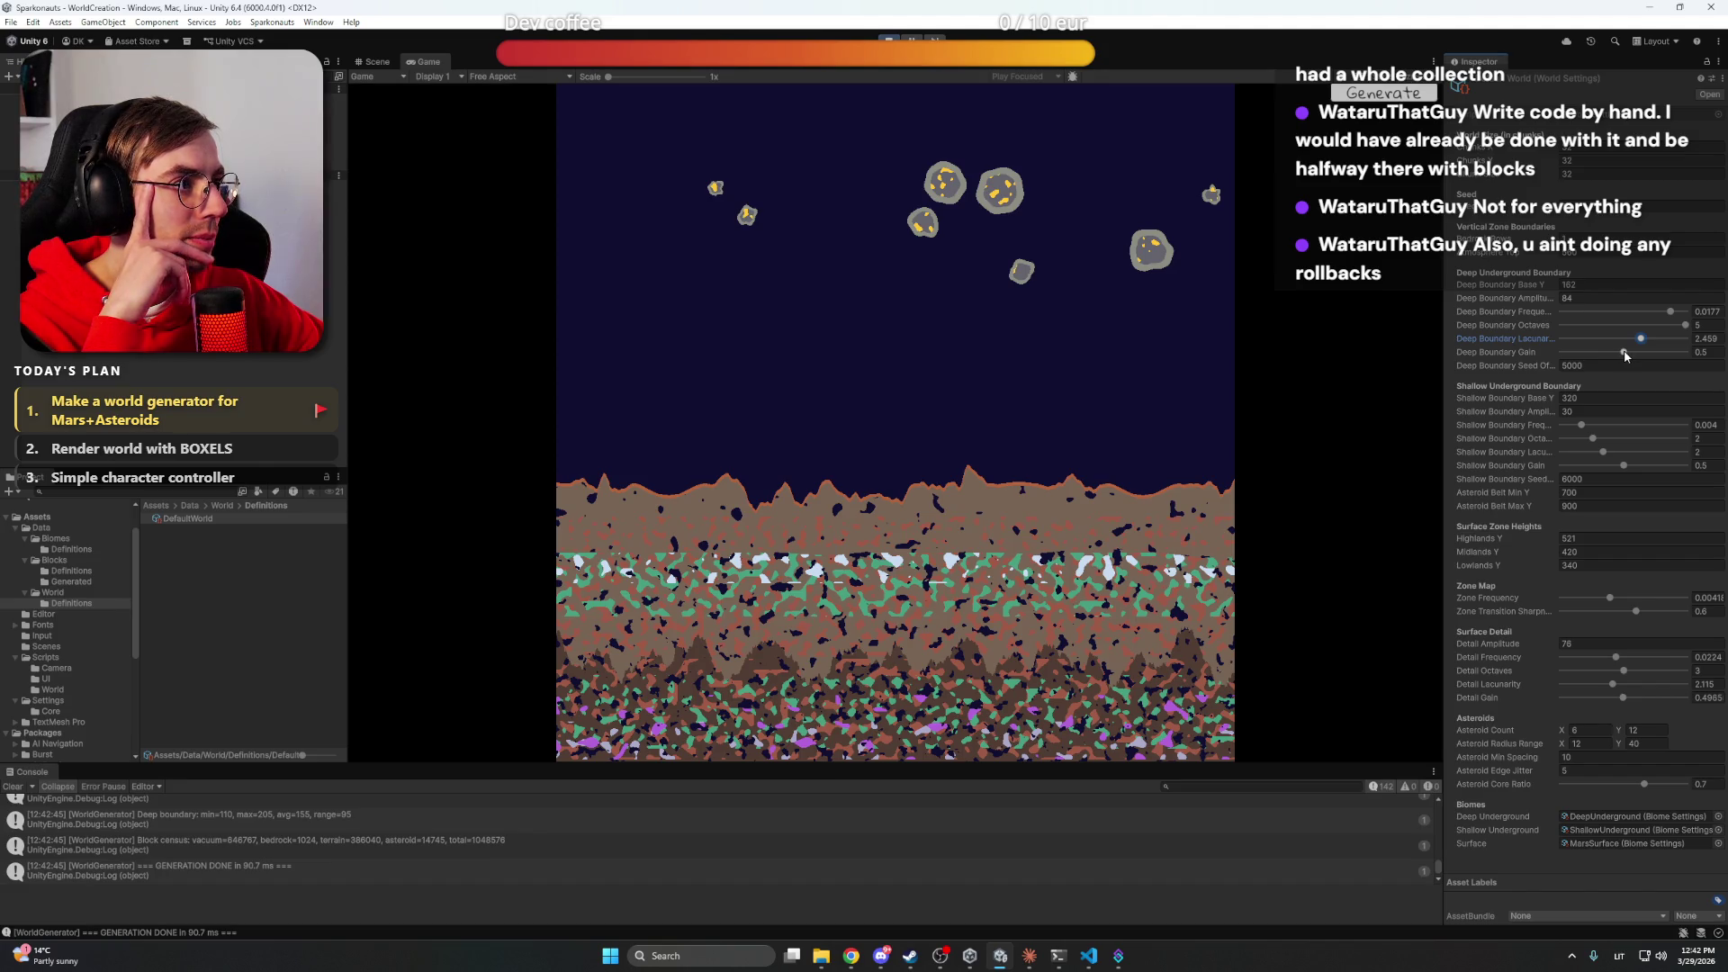
{"action": "mouse_move", "coordinate": [1626, 355]}
{"action": "left_mouse_down"}
{"action": "mouse_move", "coordinate": [1601, 356]}
{"action": "mouse_move", "coordinate": [1664, 356]}
{"action": "mouse_move", "coordinate": [1527, 369]}
{"action": "left_mouse_up"}
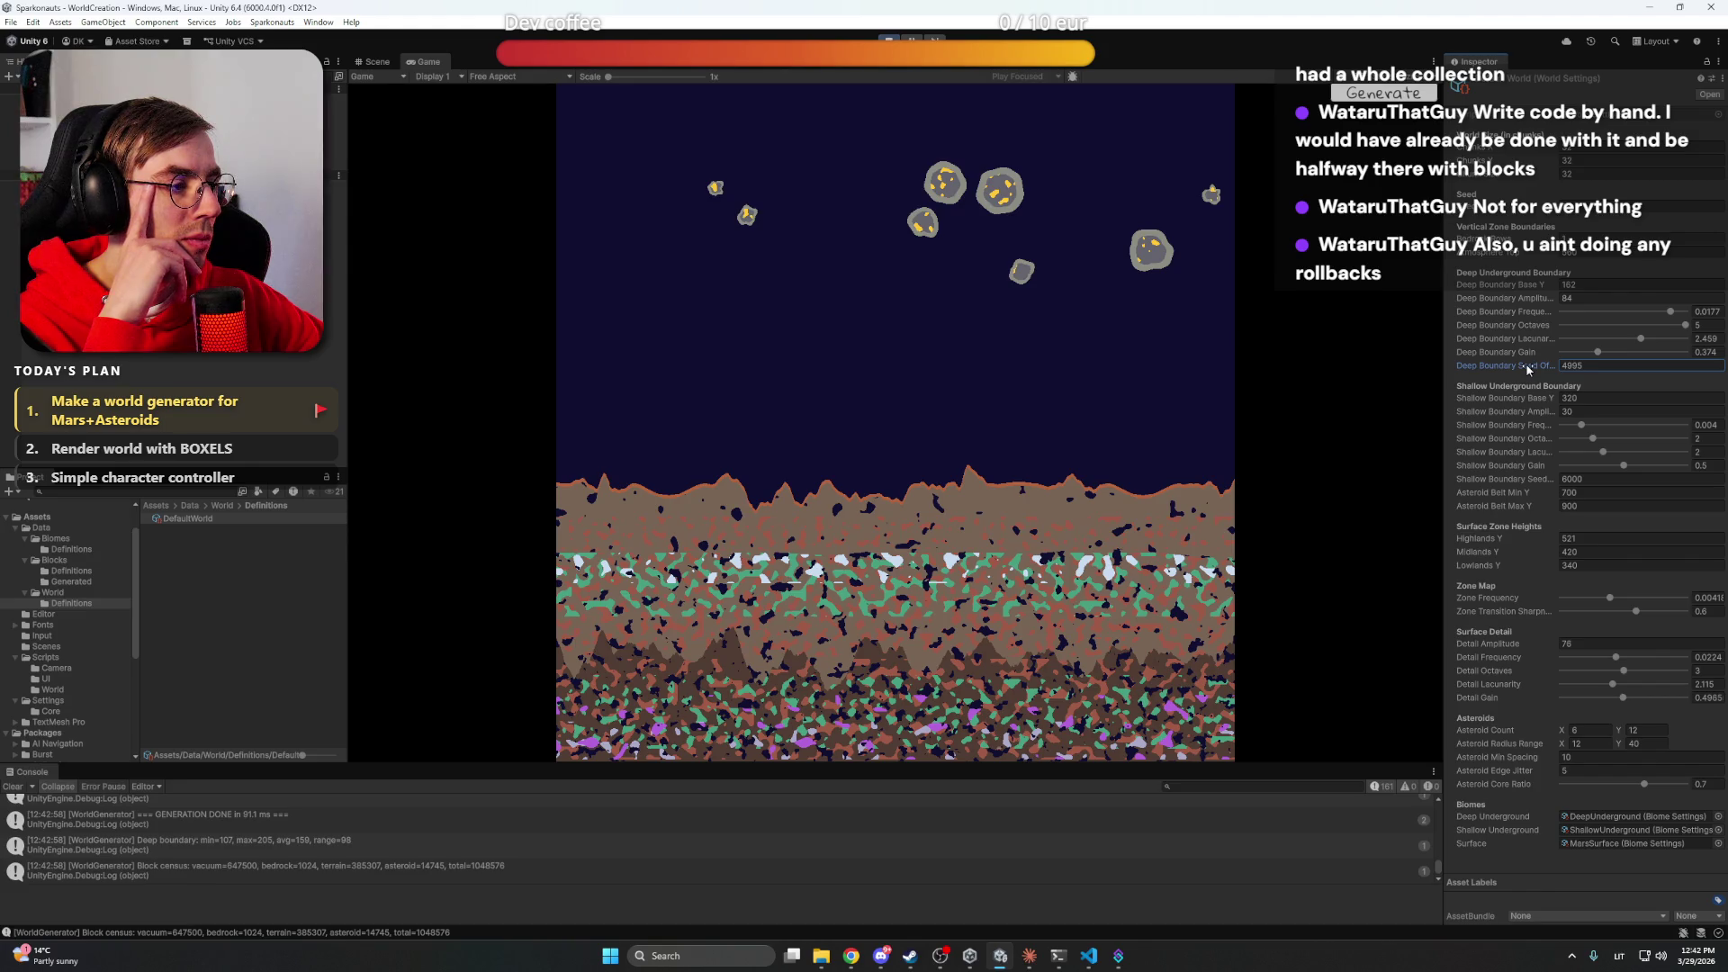
{"action": "left_click", "coordinate": [1515, 300]}
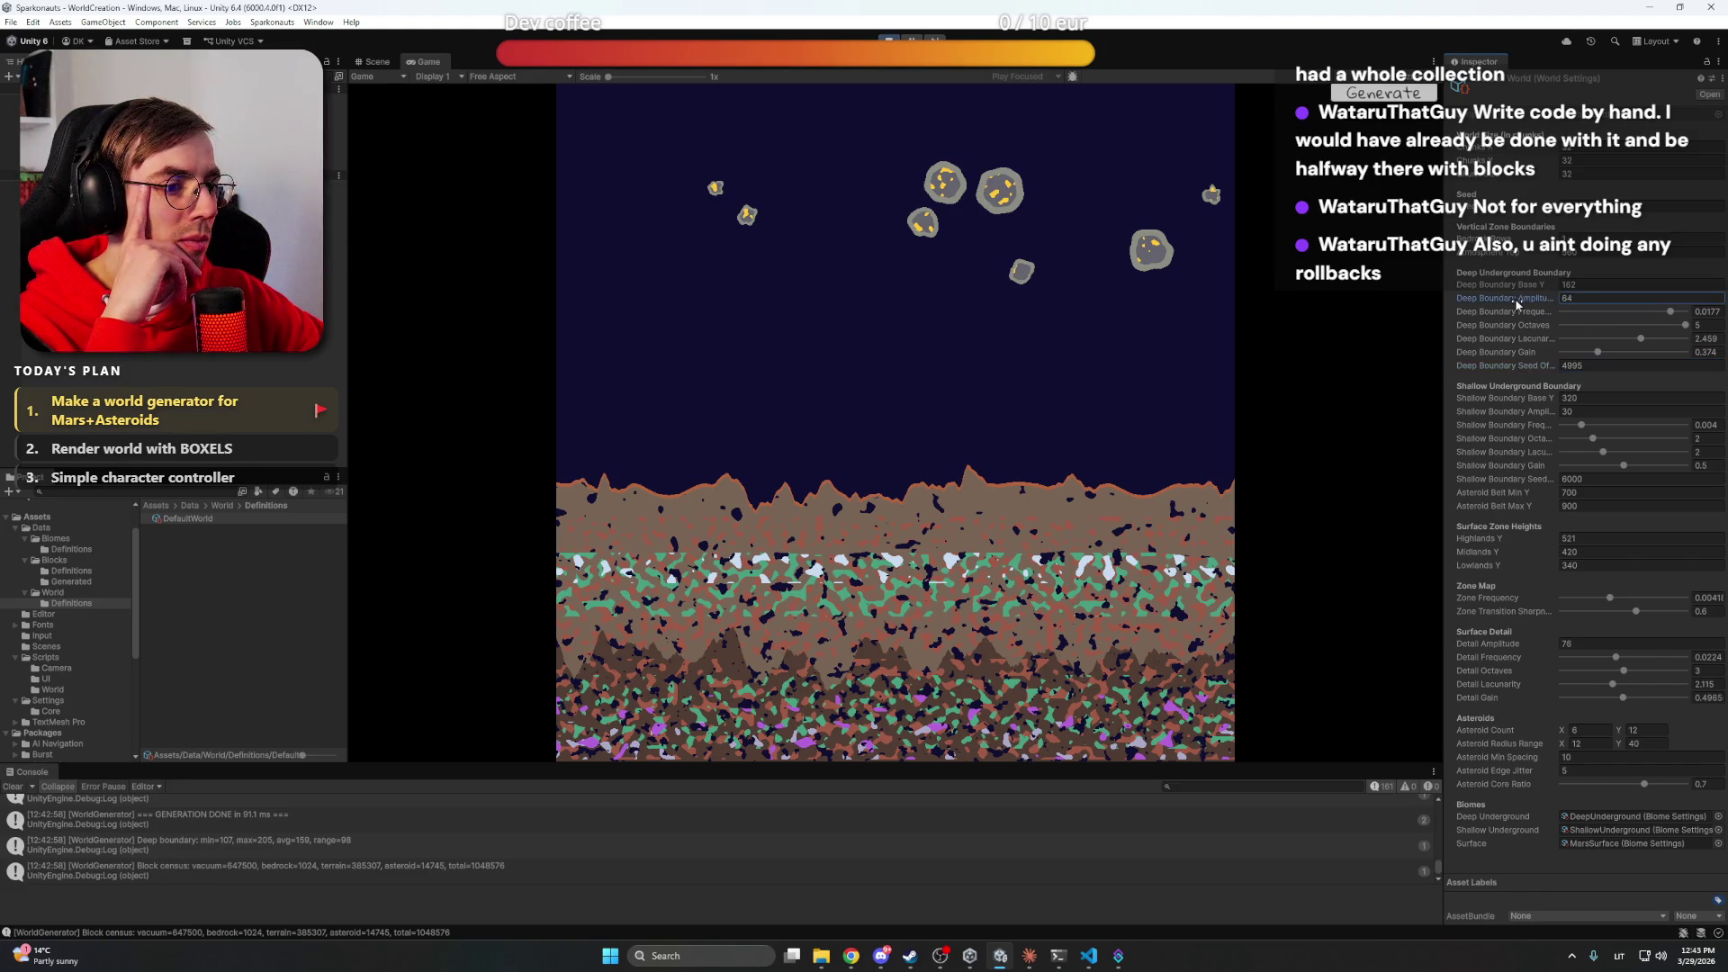
{"action": "mouse_move", "coordinate": [1515, 304]}
{"action": "left_mouse_down"}
{"action": "mouse_move", "coordinate": [1496, 304]}
{"action": "mouse_move", "coordinate": [1526, 303]}
{"action": "mouse_move", "coordinate": [1509, 288]}
{"action": "left_mouse_up"}
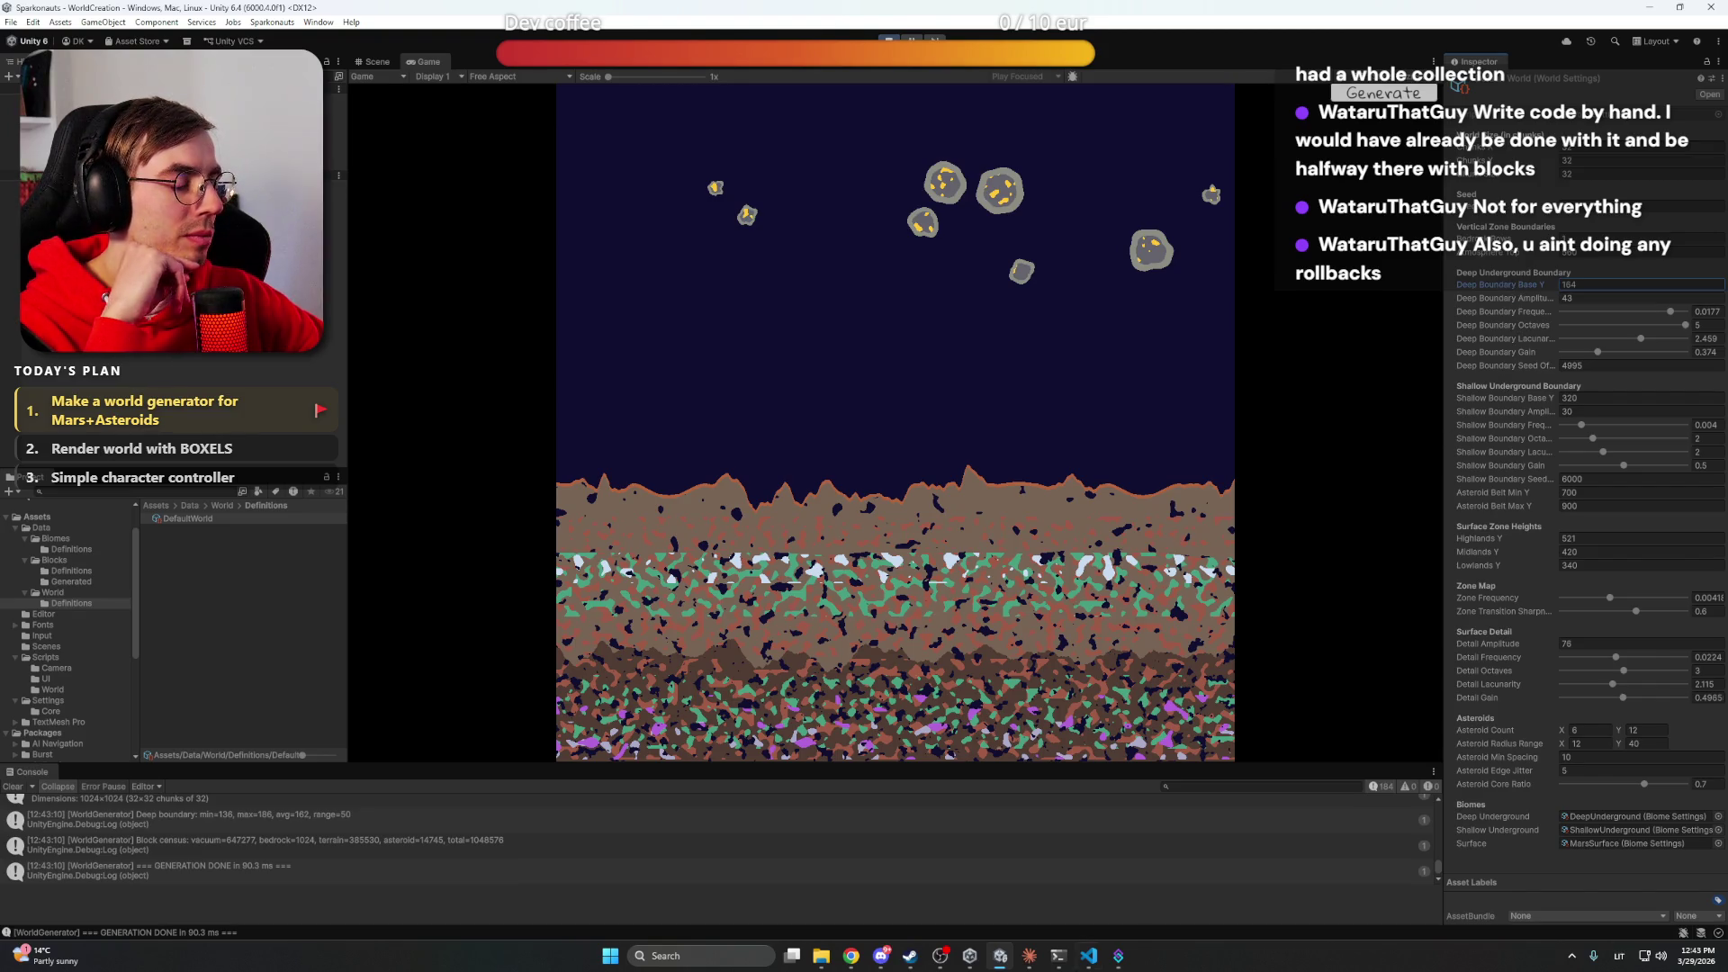
Read Claude Code's summary of the NoiseUtils.cs float-precision seed fix, then return to Unity
{"action": "left_click", "coordinate": [882, 956]}
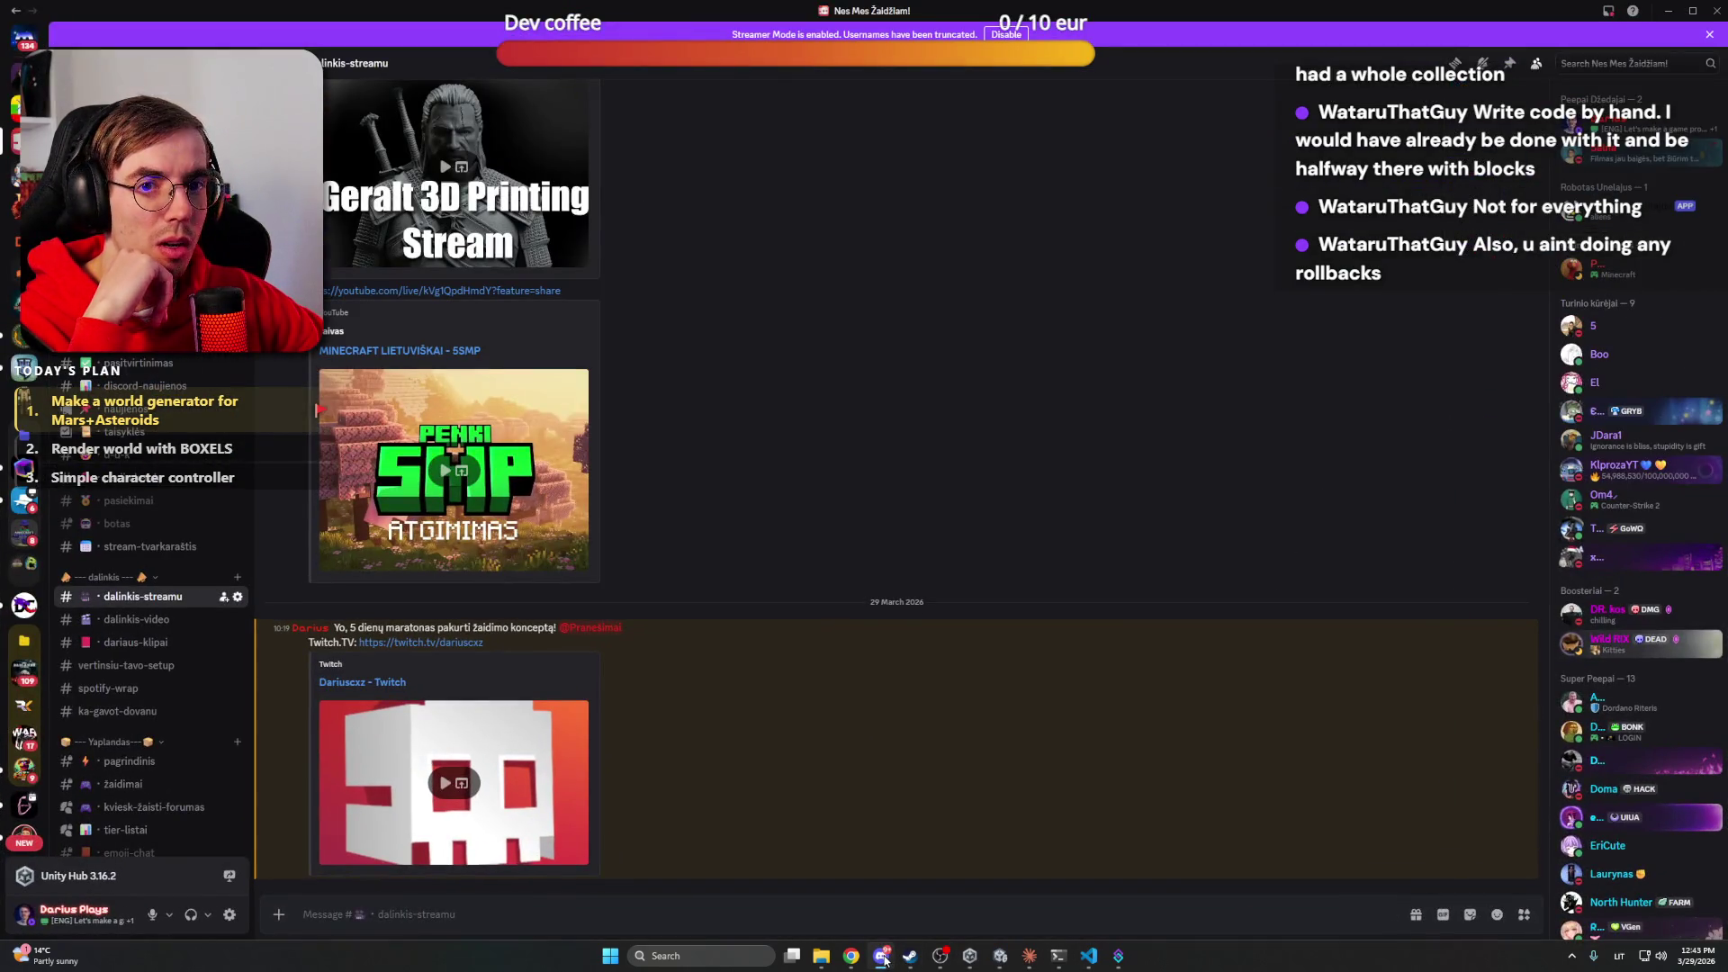
{"action": "left_click", "coordinate": [885, 956]}
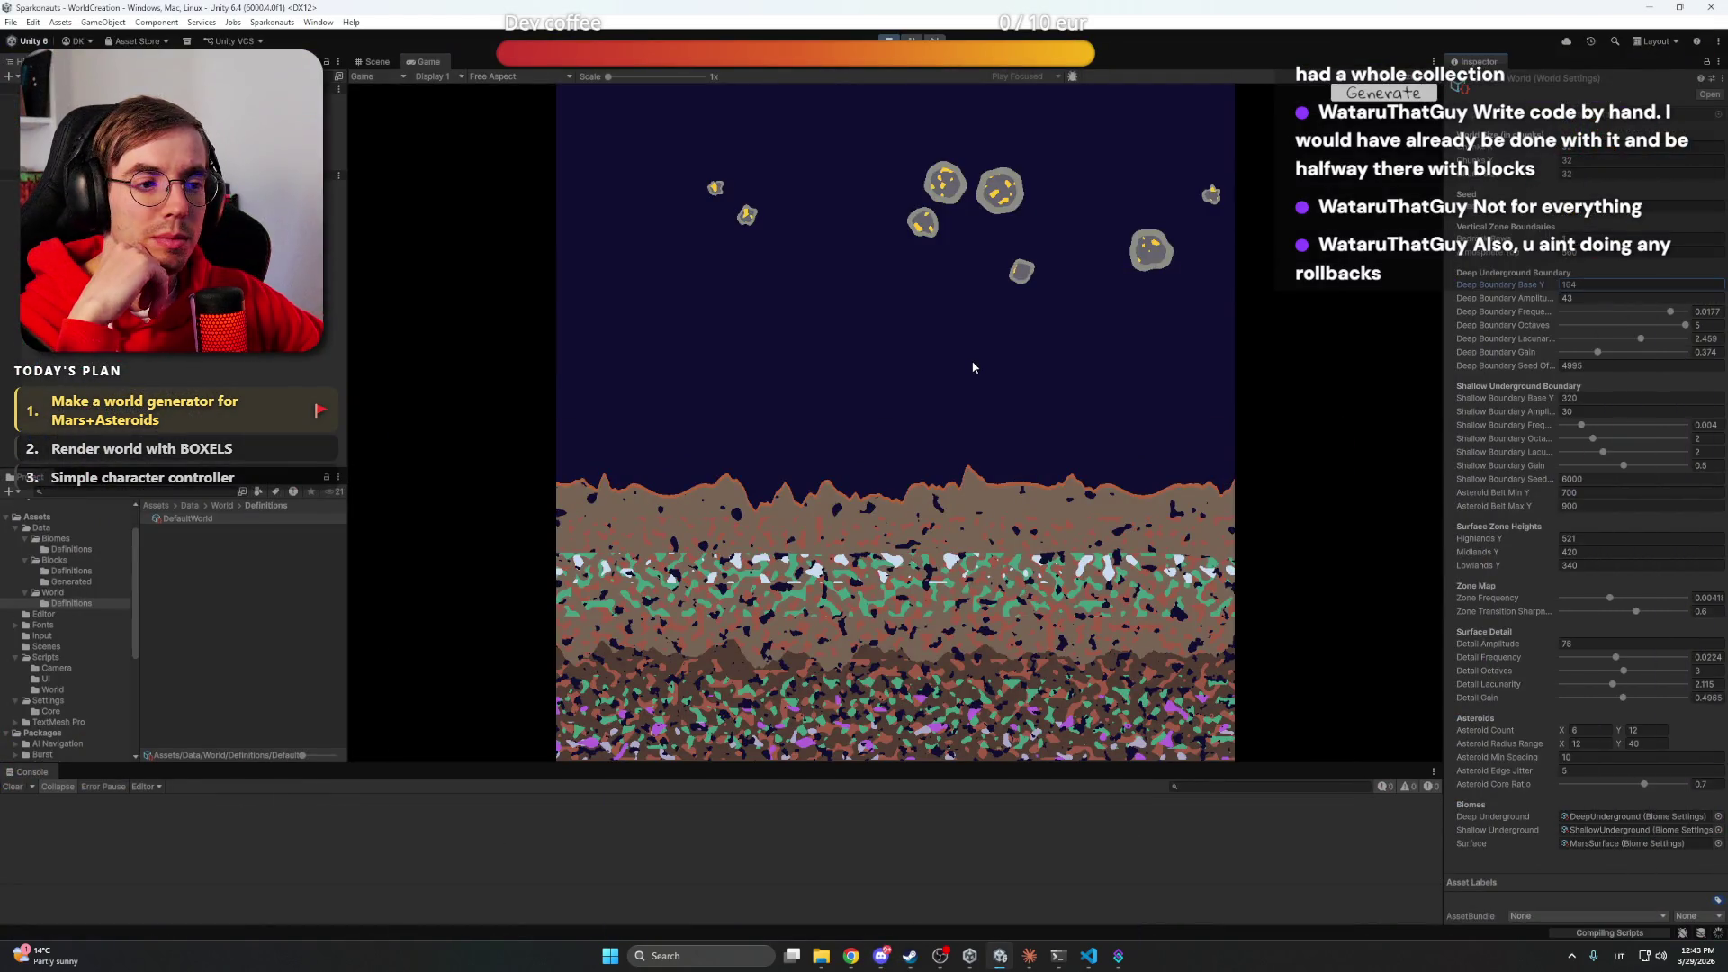
{"action": "key", "text": "alt+Tab"}
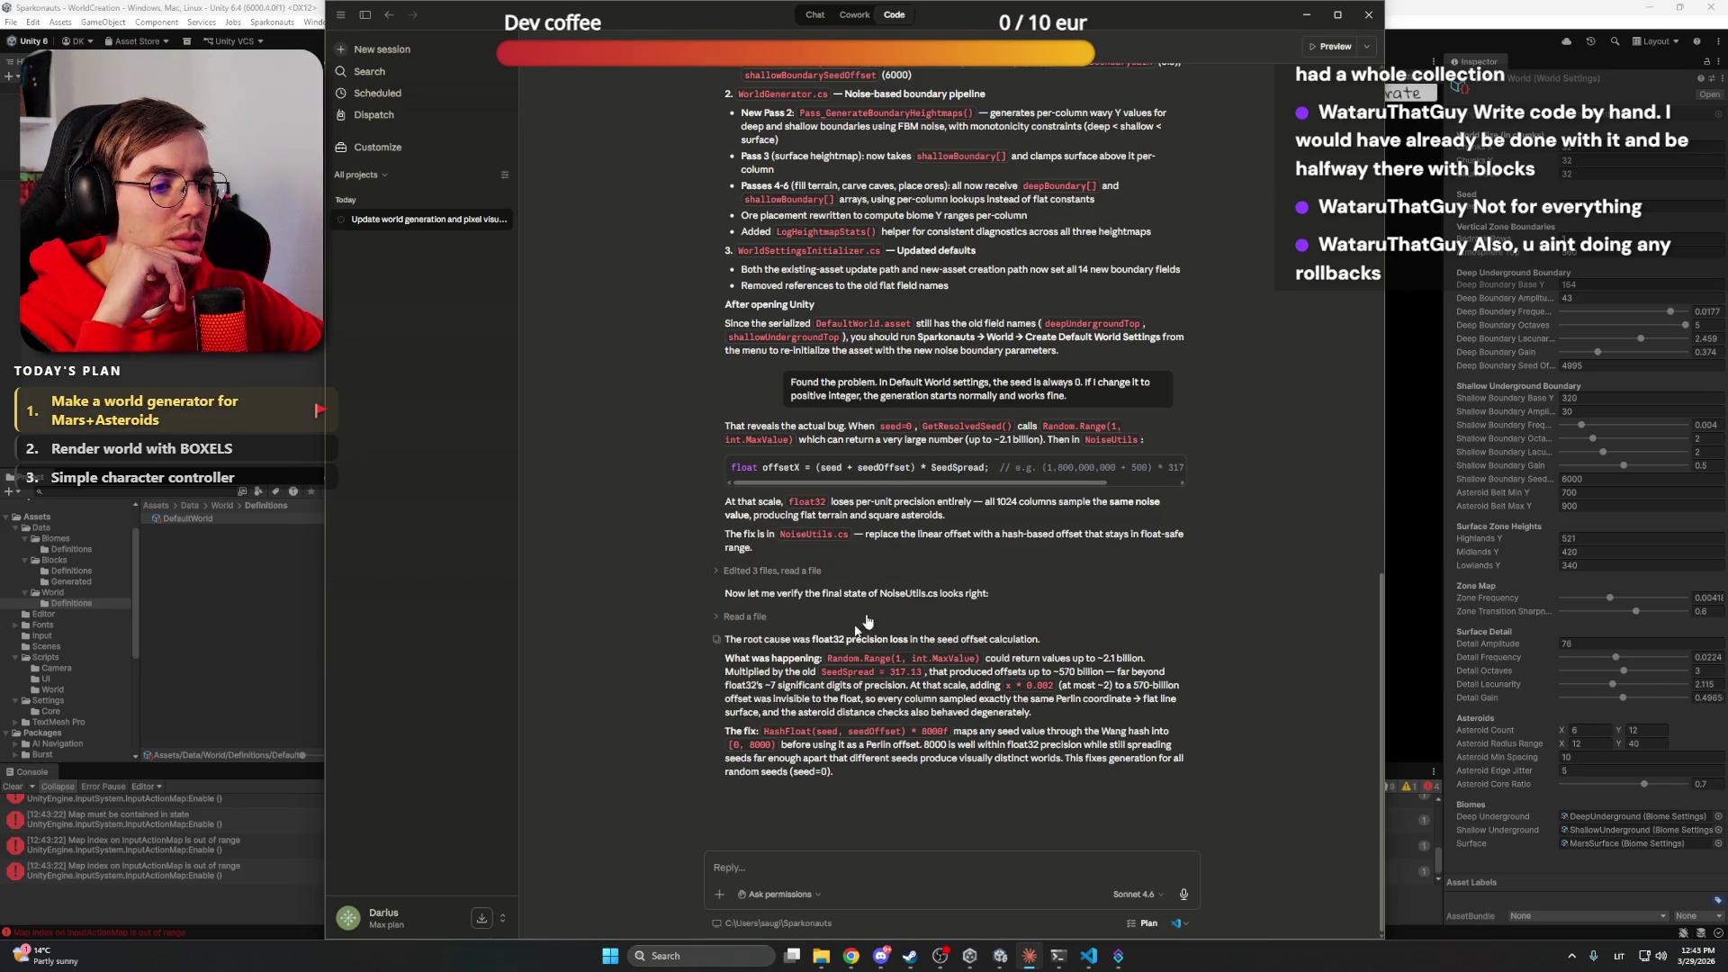
{"action": "left_click", "coordinate": [1501, 8]}
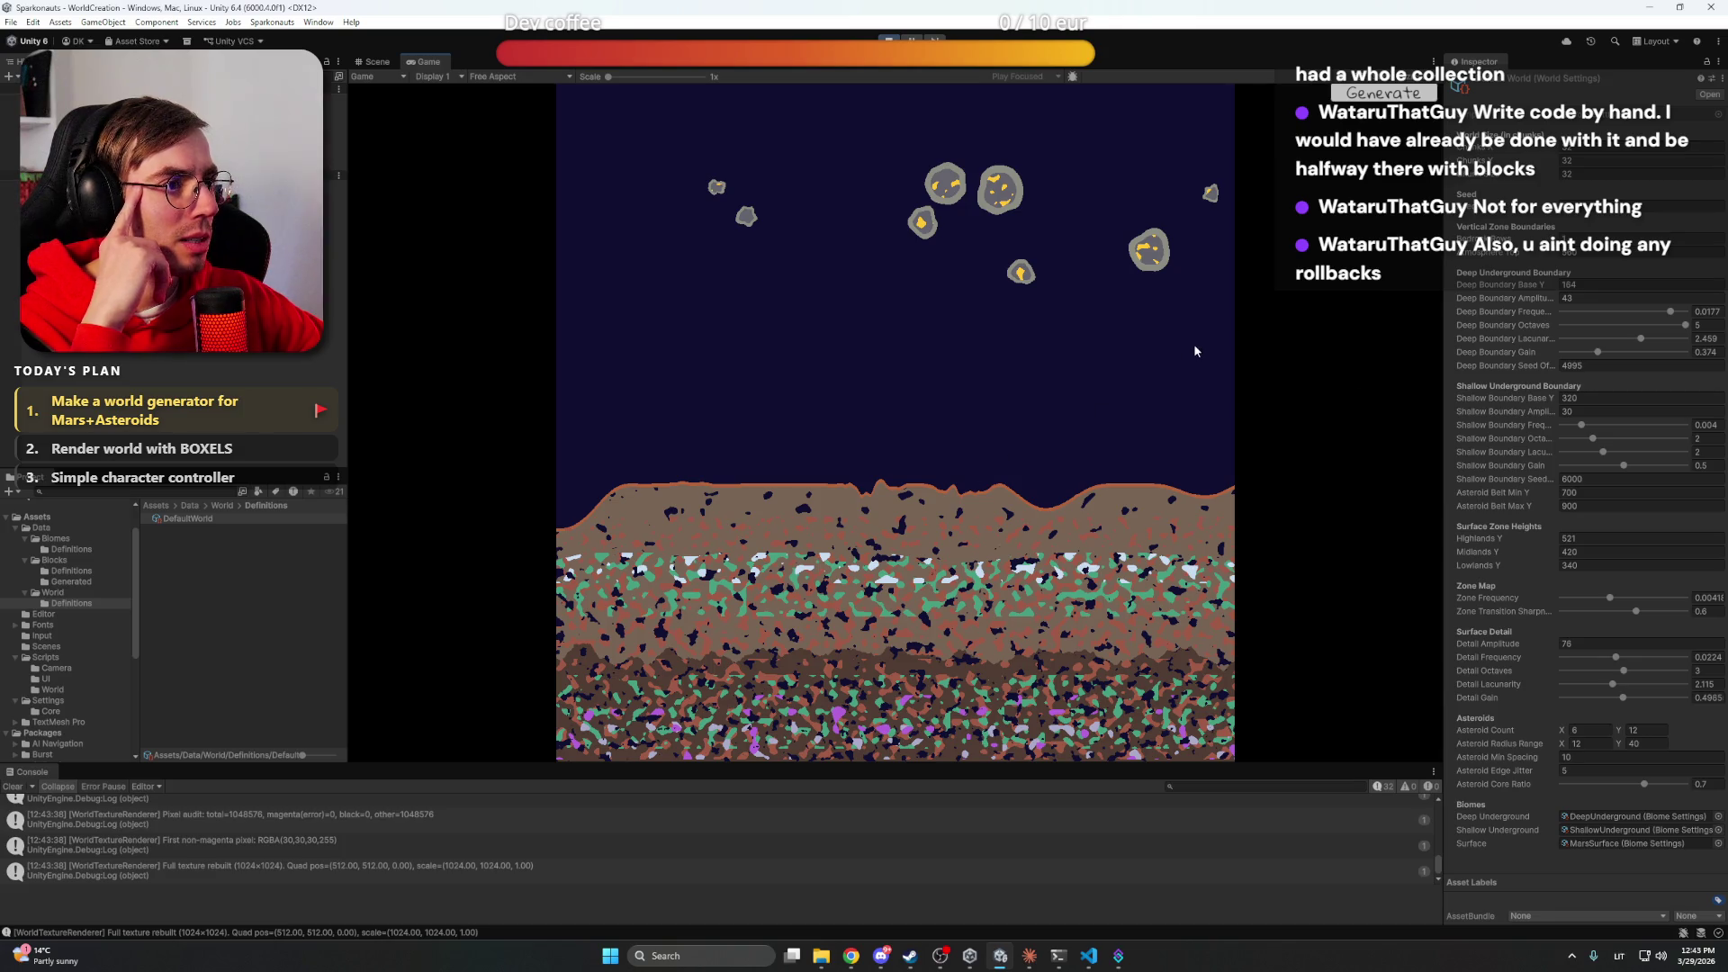
{"action": "left_click_drag", "start_coordinate": [1196, 351], "coordinate": [914, 502]}
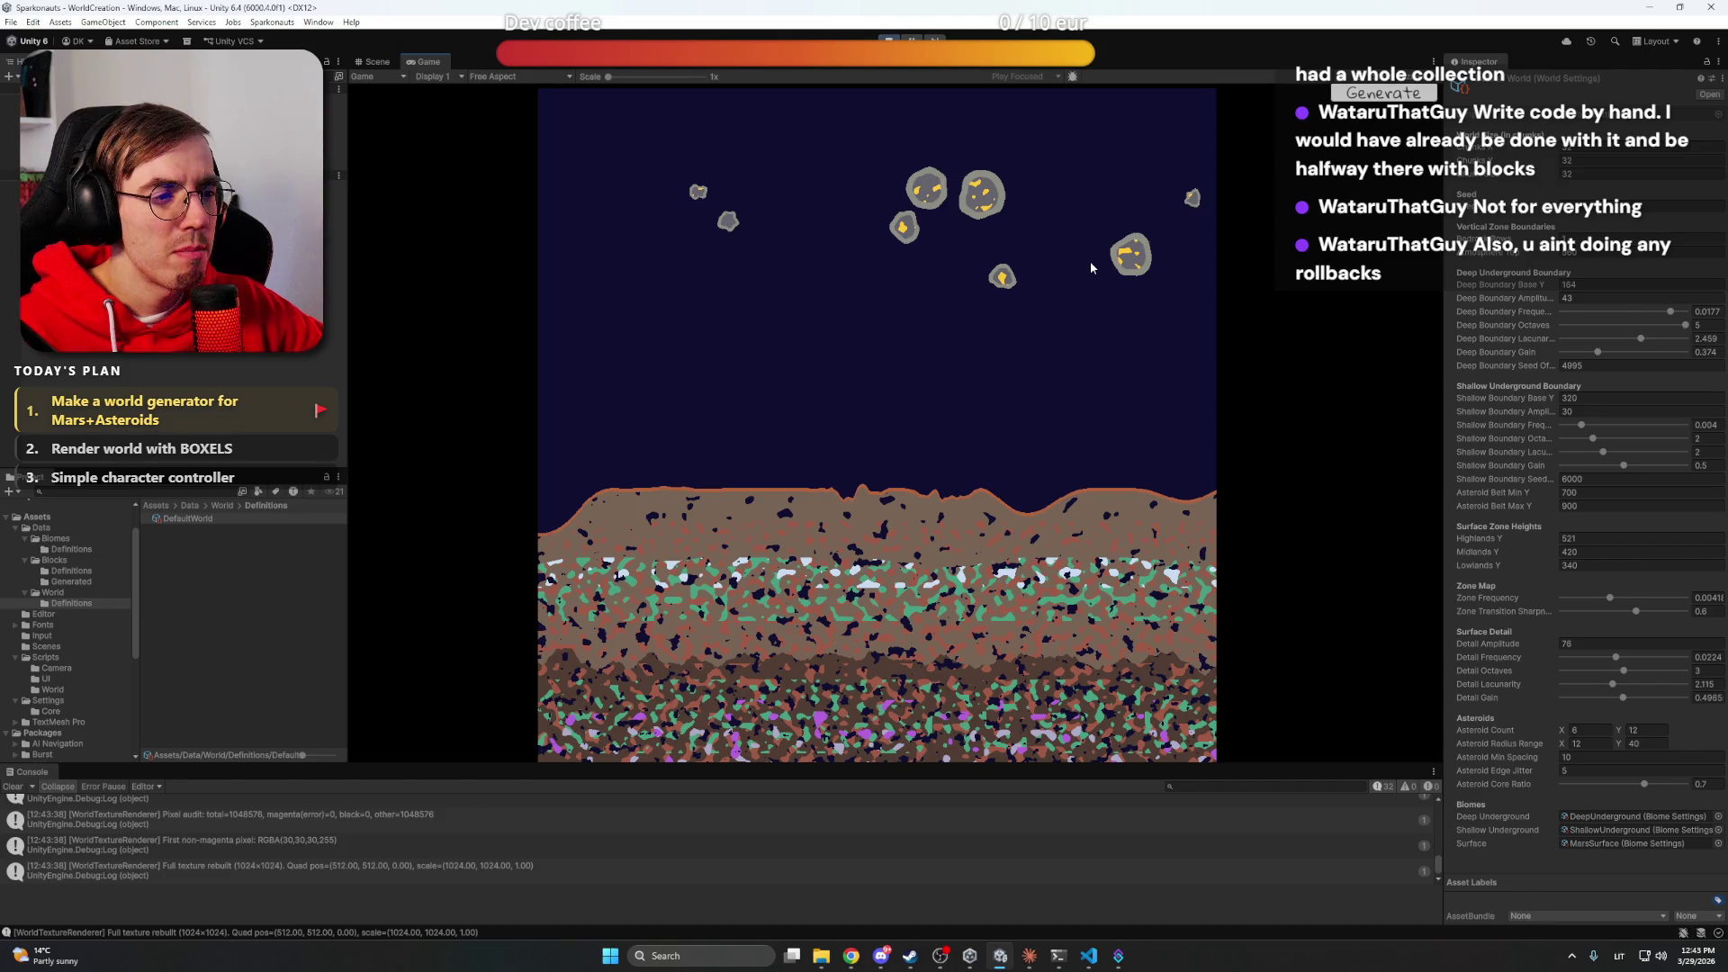
{"action": "scroll", "coordinate": [861, 505], "scroll_direction": "up", "scroll_amount": 5}
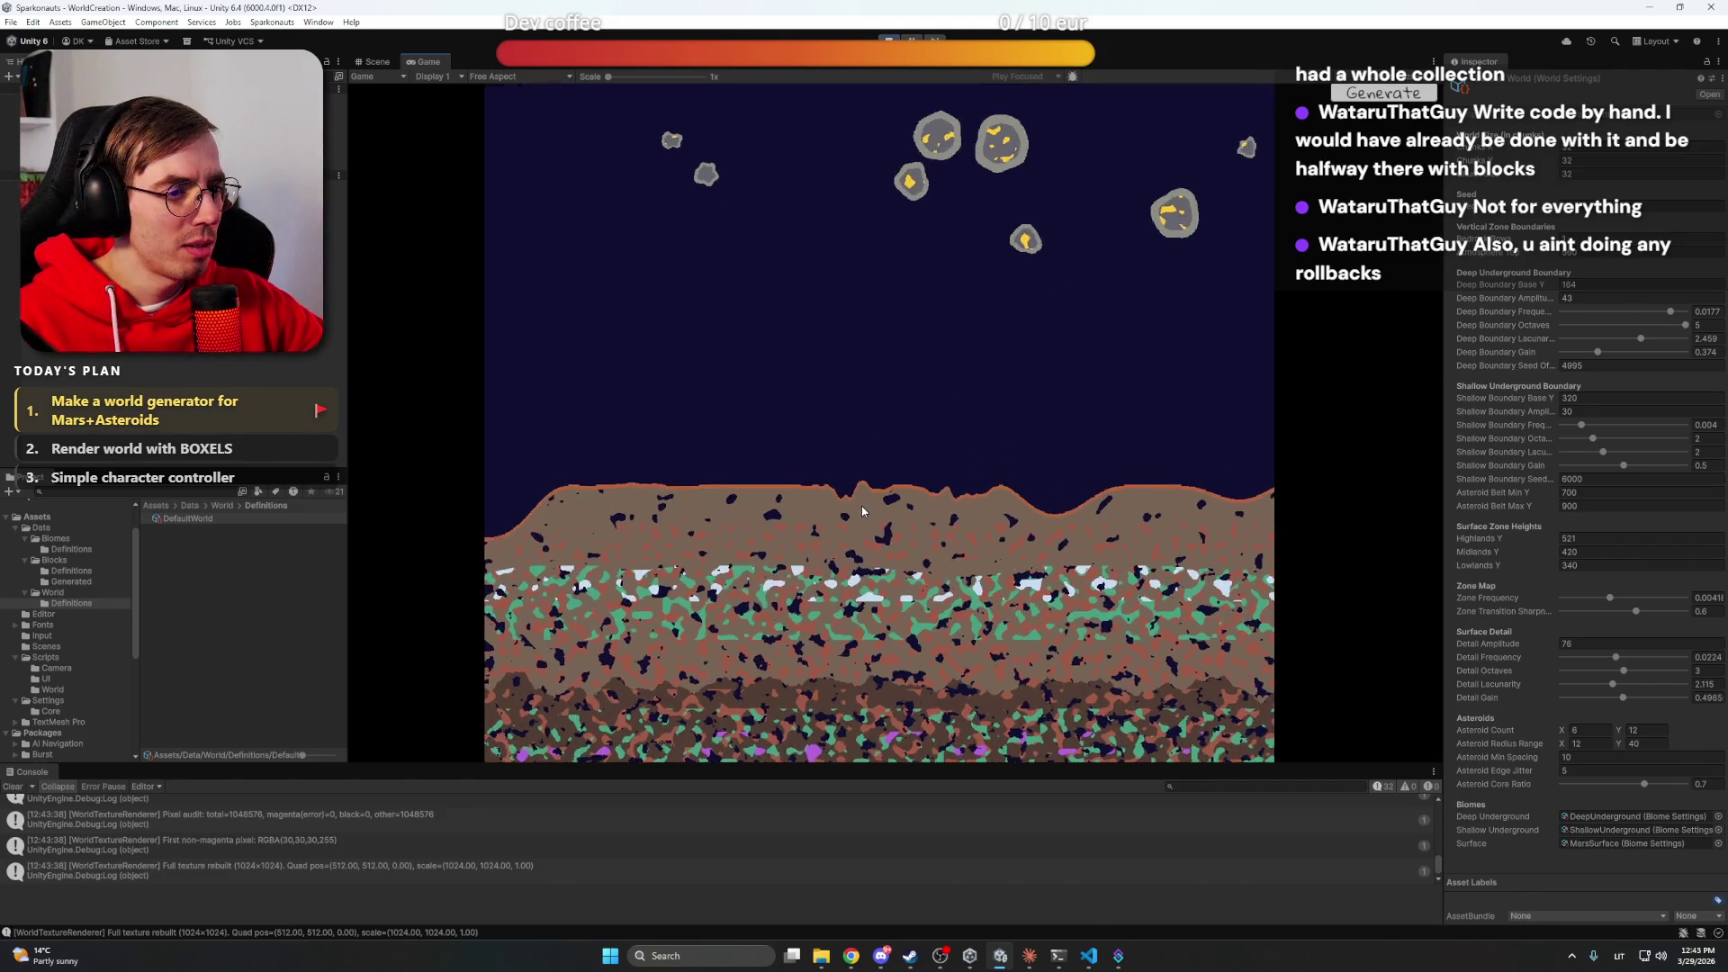
{"action": "scroll", "coordinate": [862, 498], "scroll_direction": "down", "scroll_amount": 5}
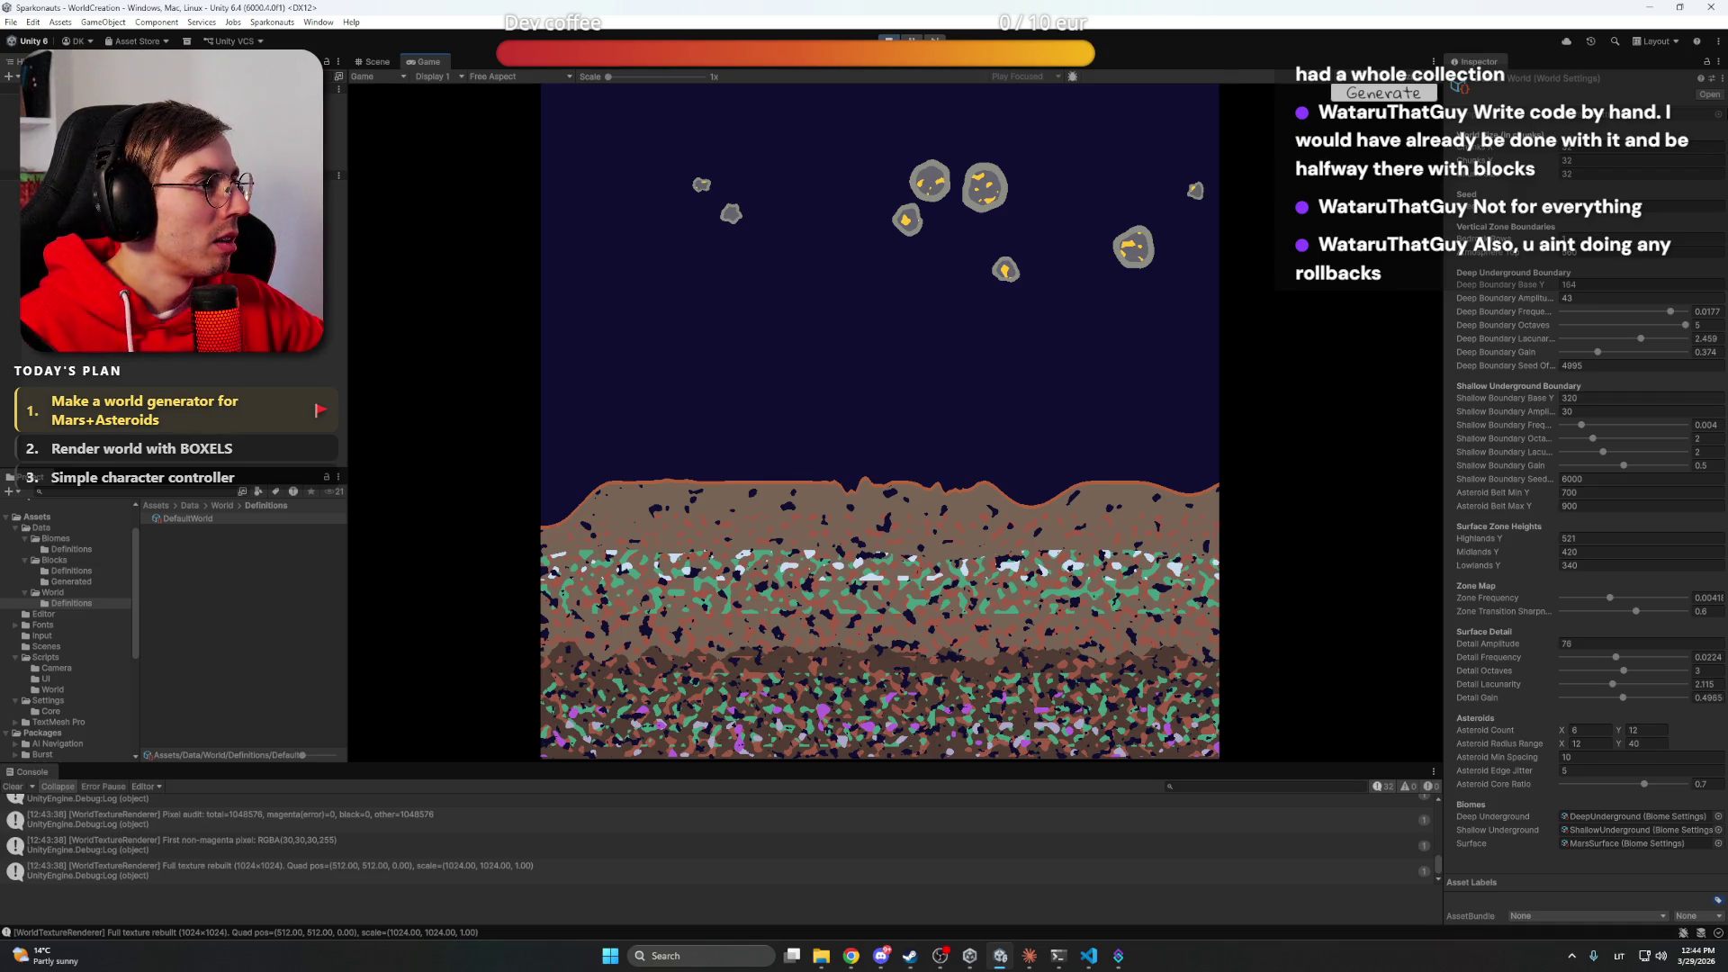
Open the WorldSettings script from the component's options menu, then bring Unity back
{"action": "left_click", "coordinate": [1720, 78]}
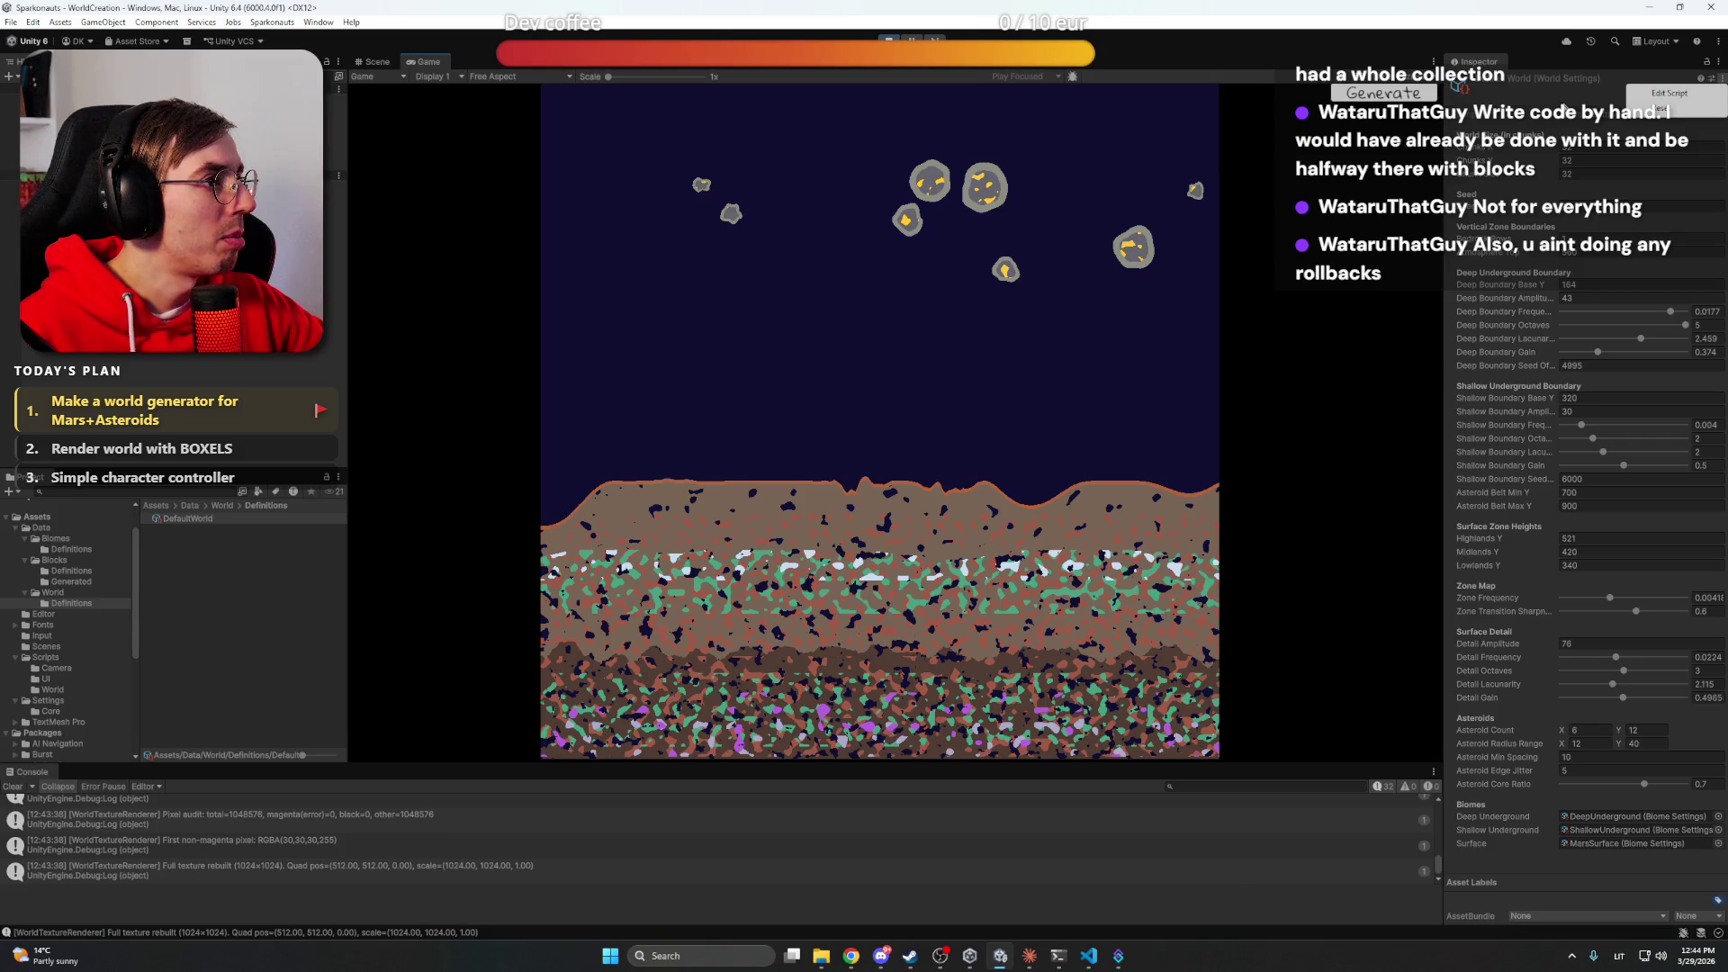
{"action": "left_click", "coordinate": [1690, 94]}
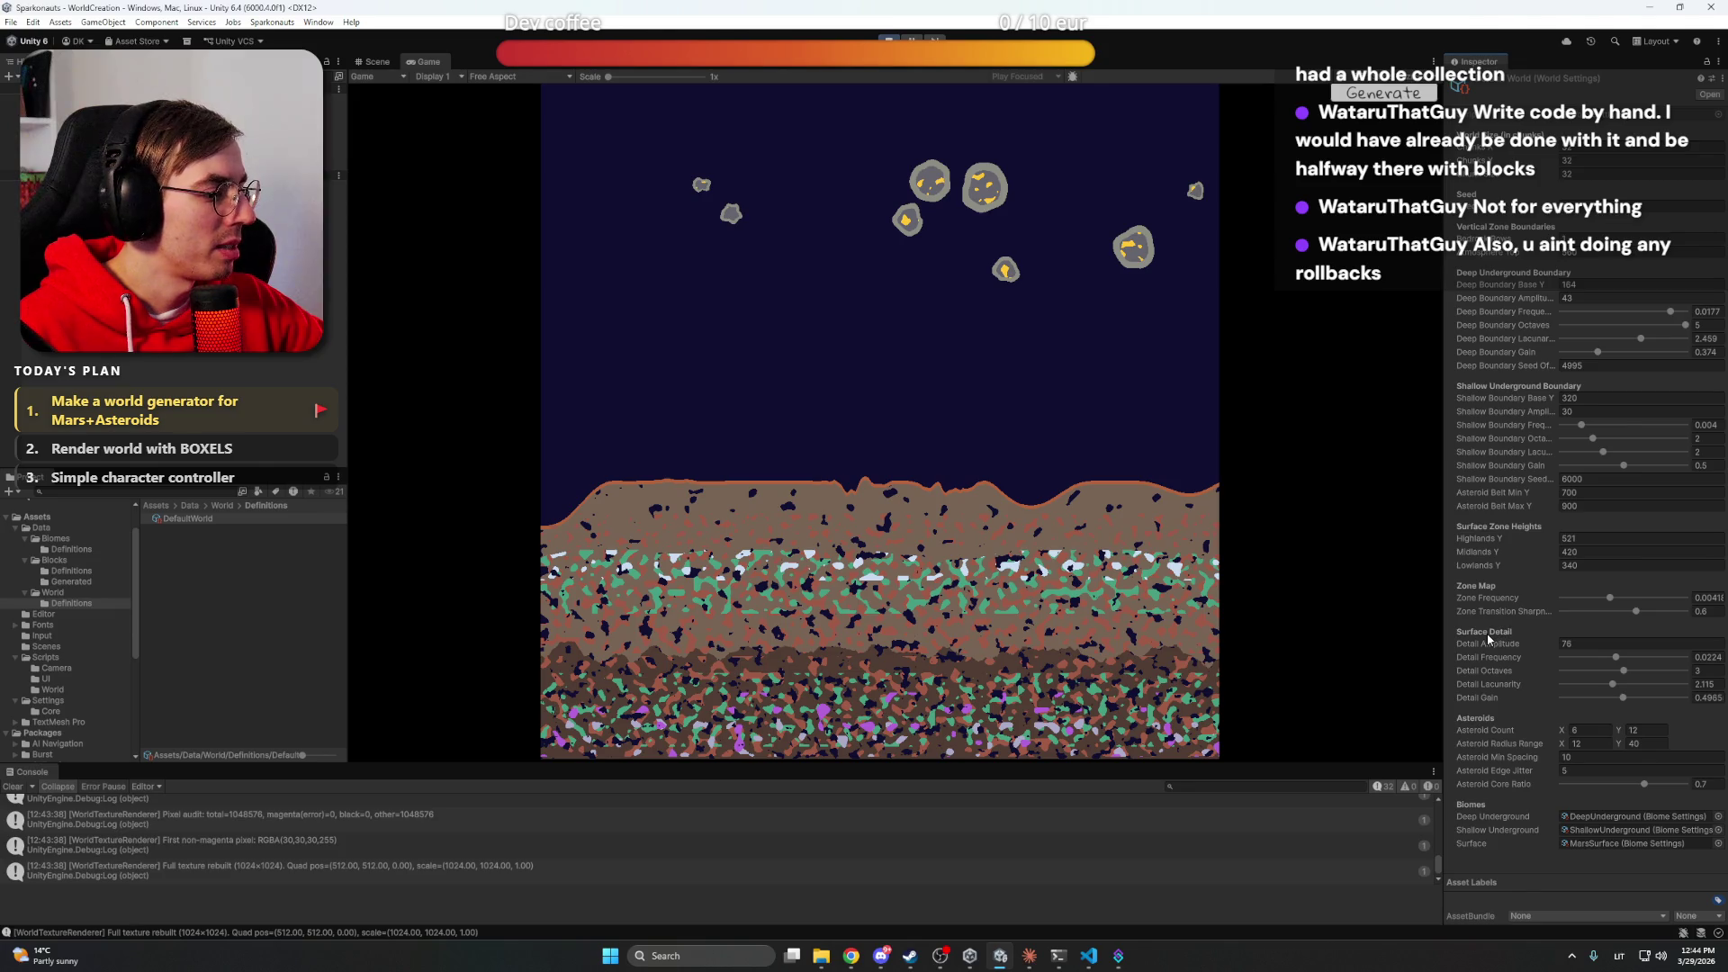
{"action": "left_click", "coordinate": [1721, 79]}
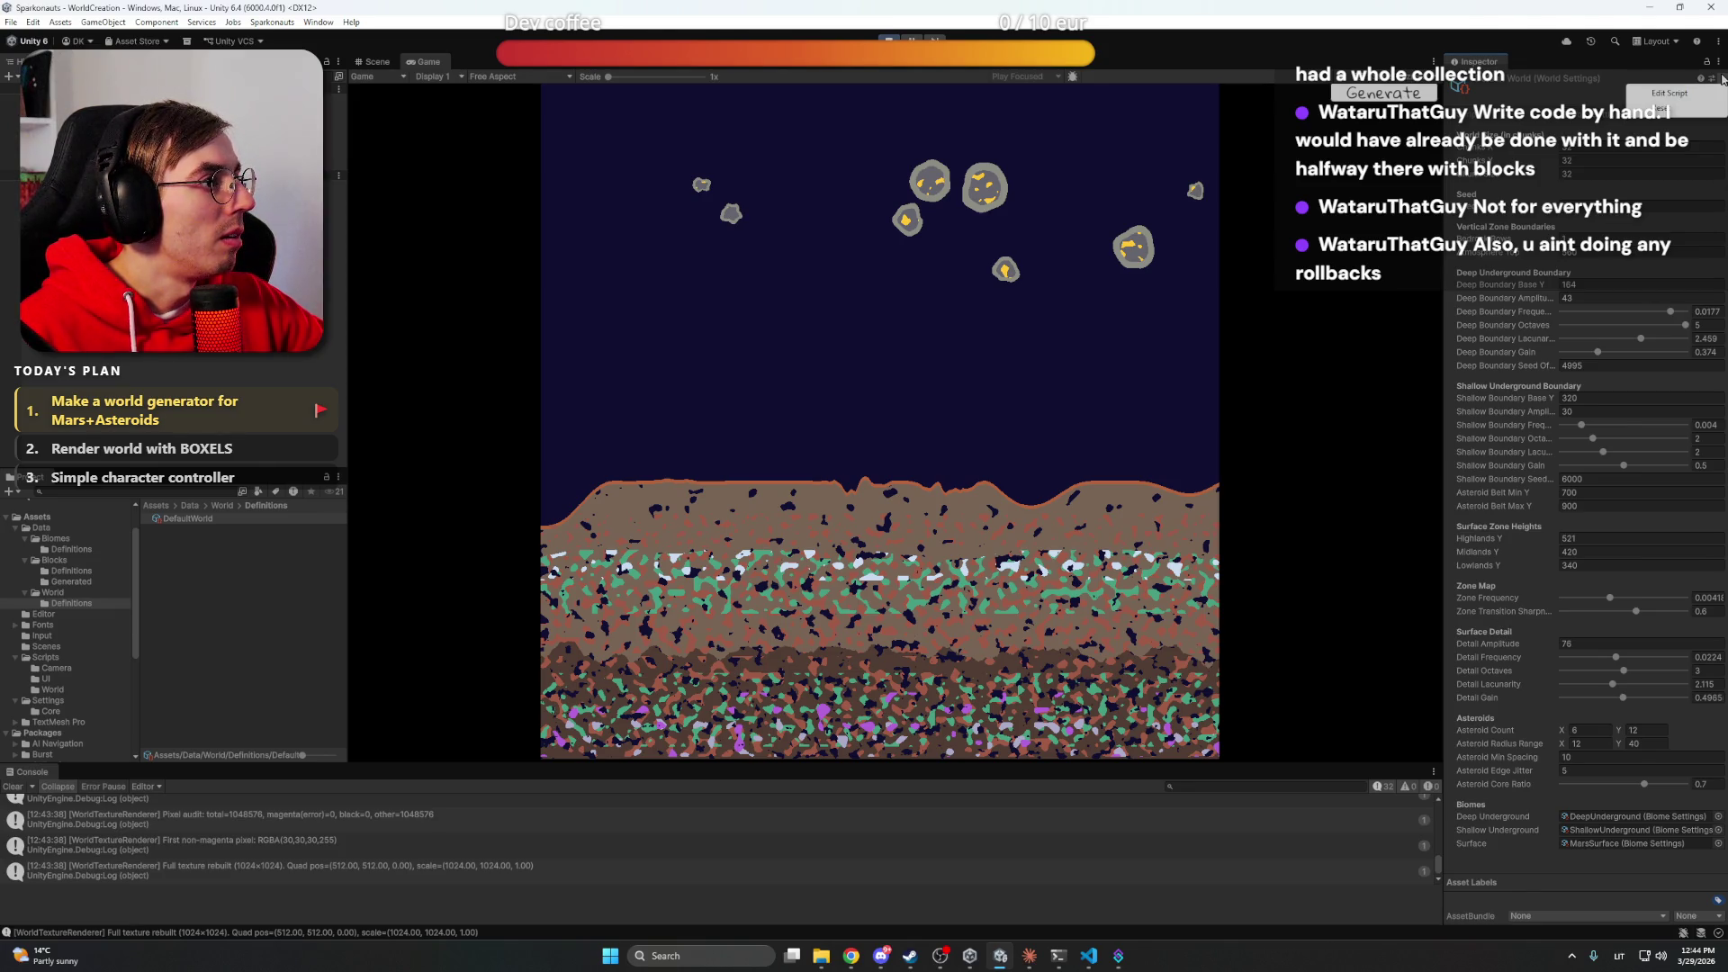
{"action": "left_click", "coordinate": [1696, 94]}
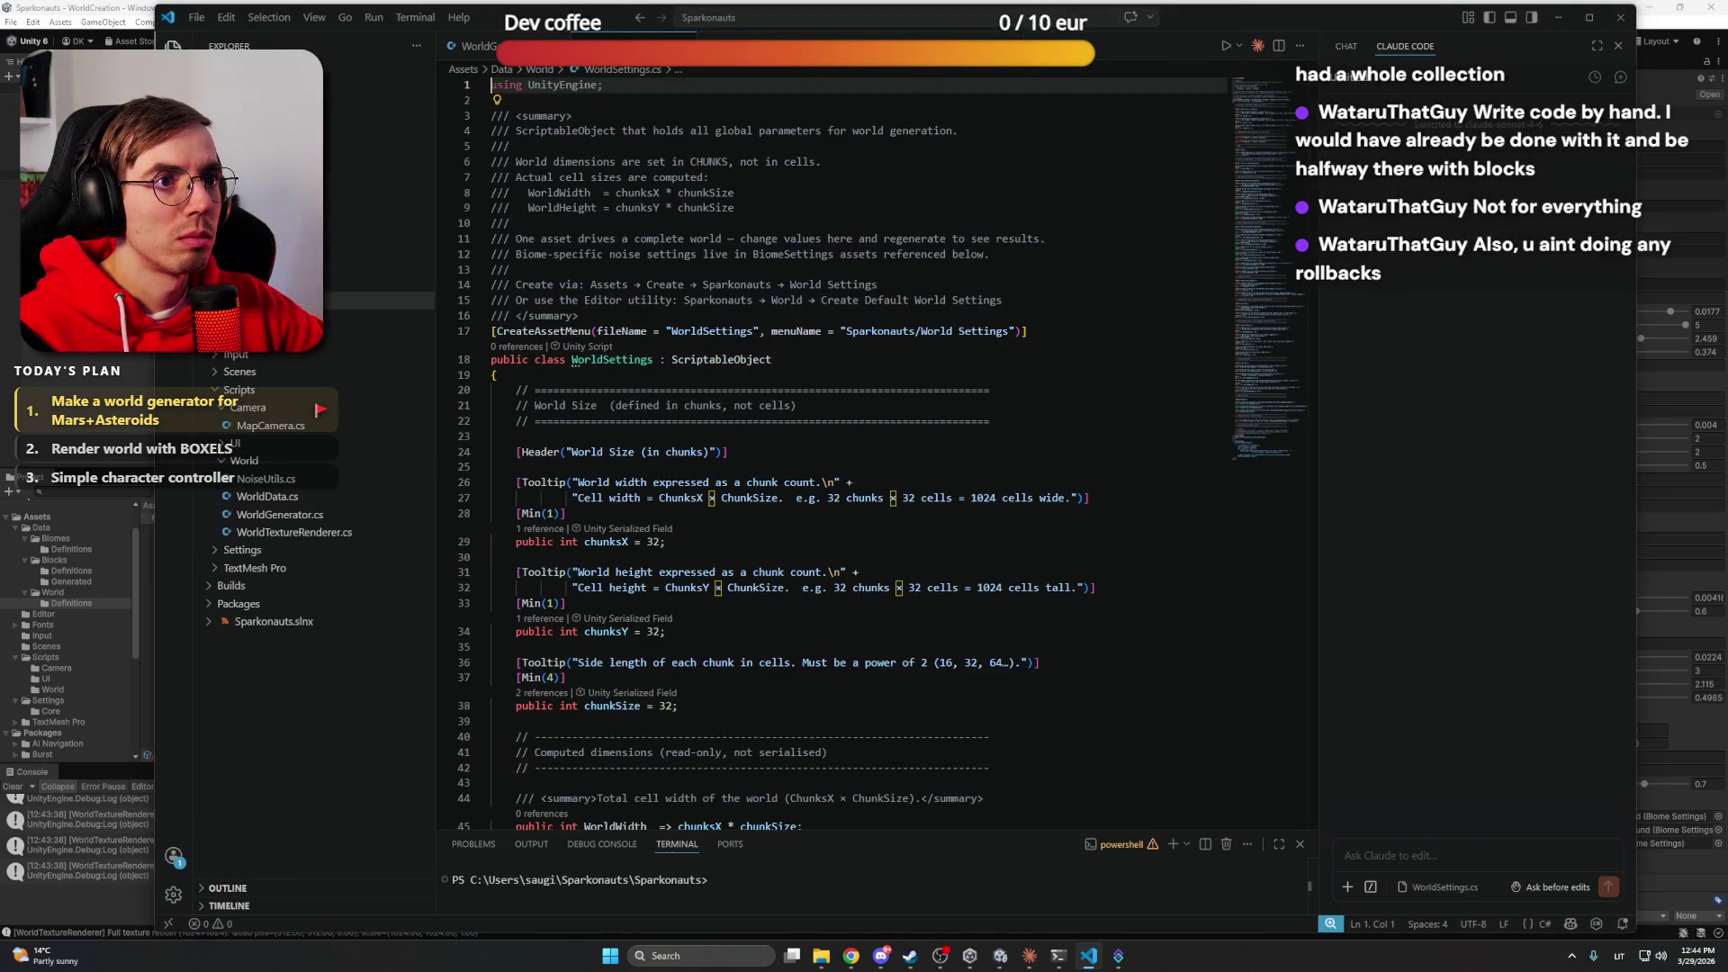
{"action": "left_click", "coordinate": [1559, 17]}
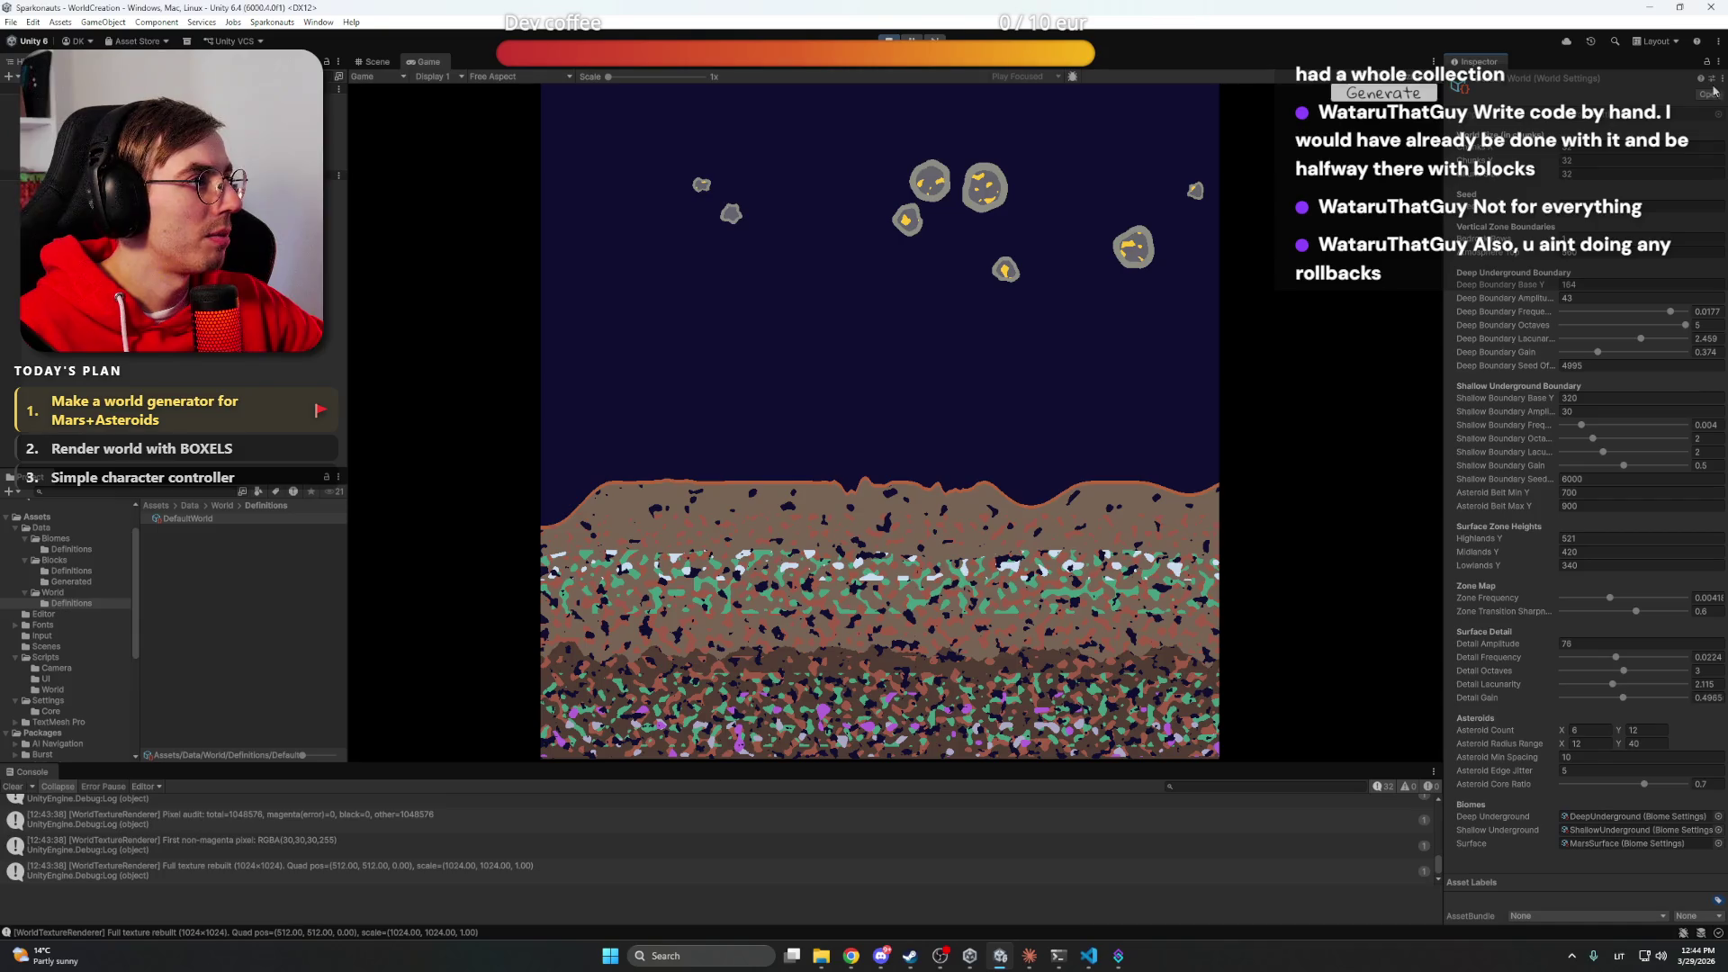
Dismiss the settings asset's context menu and select WorldMapQuad, then WorldGenerator, in the Hierarchy
{"action": "right_click", "coordinate": [1509, 85]}
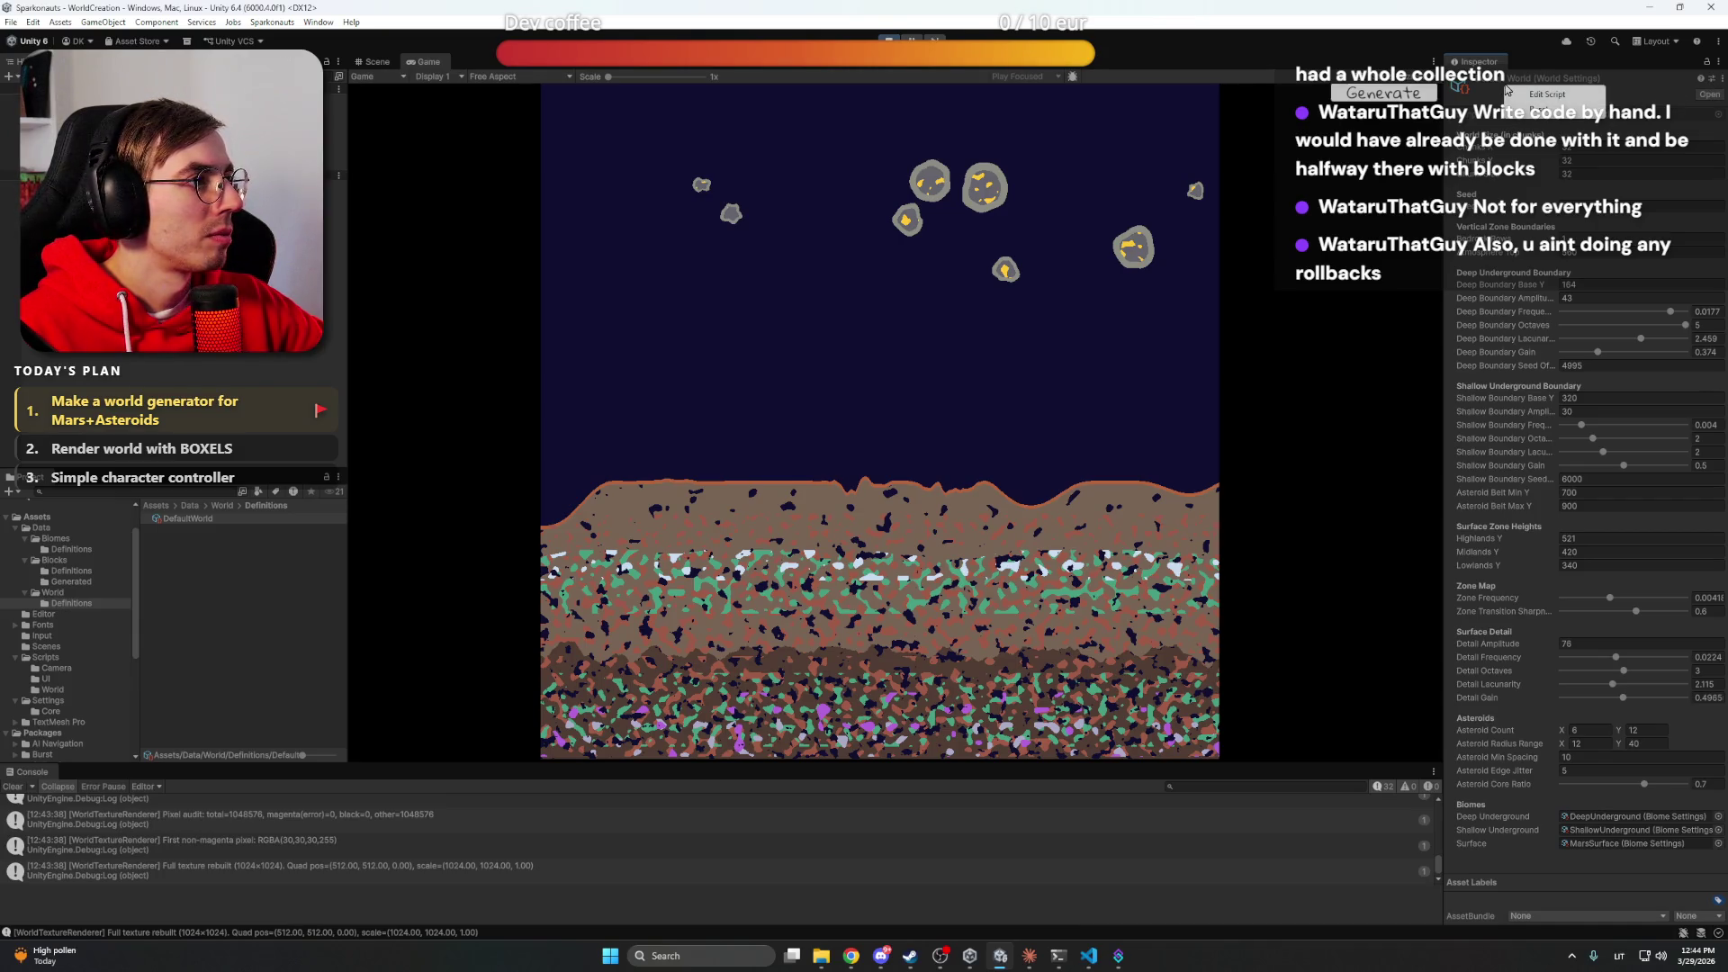
{"action": "left_click", "coordinate": [333, 279]}
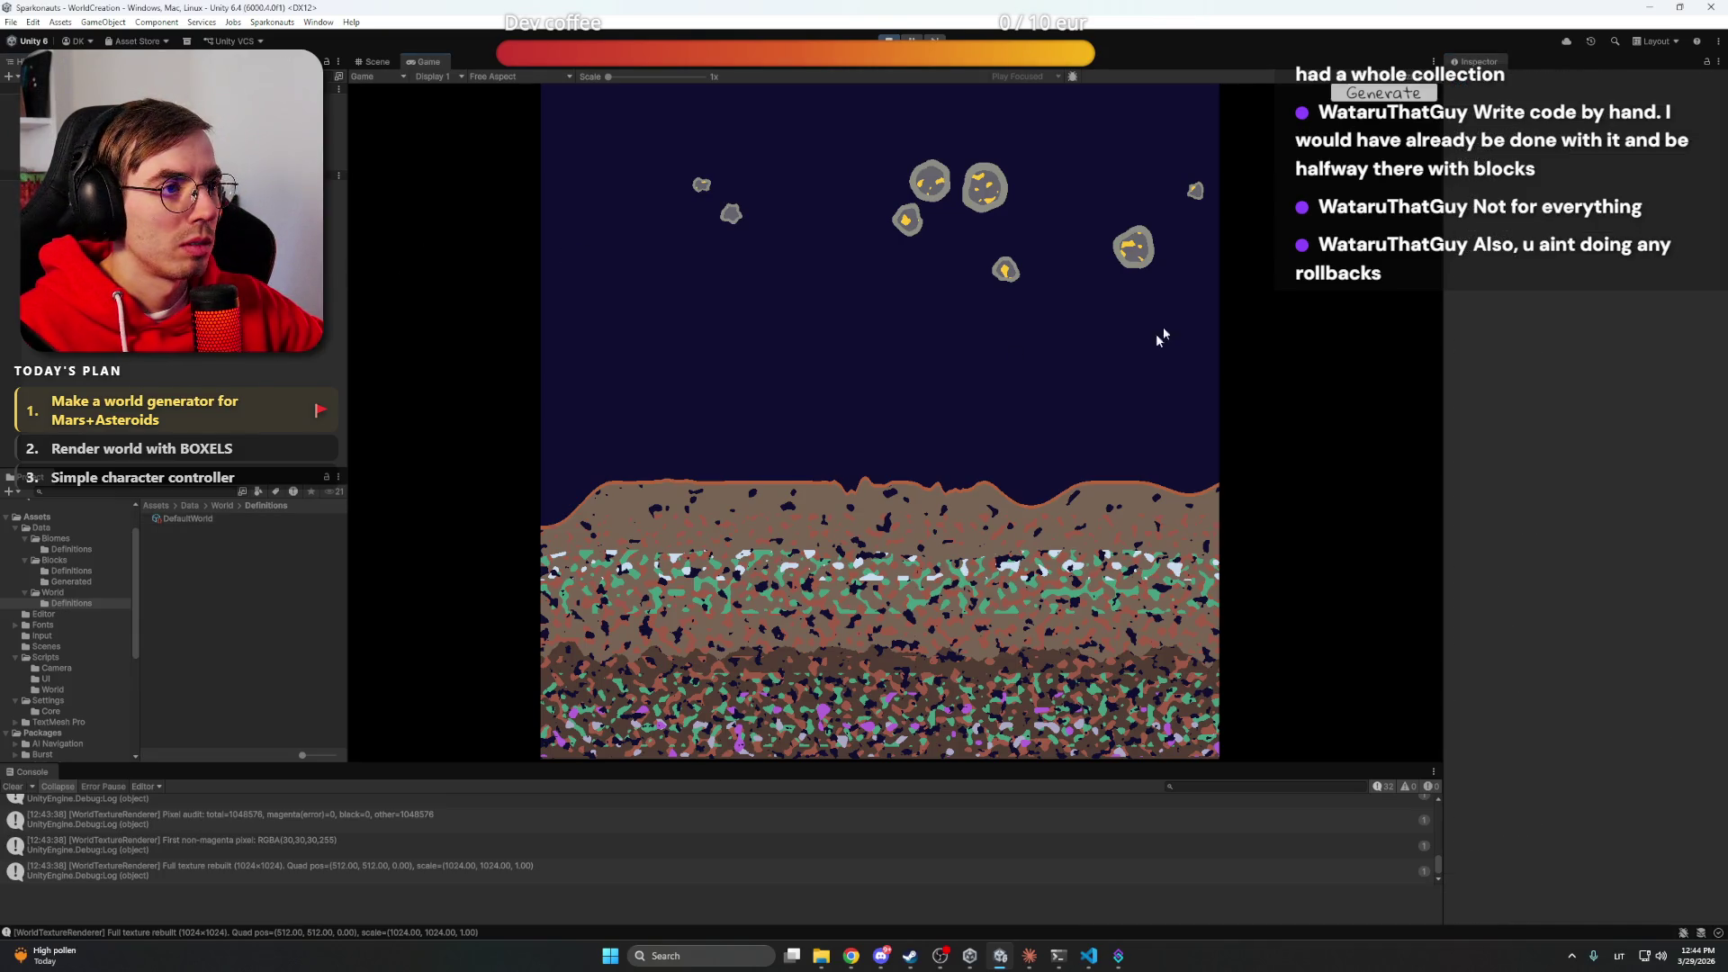
{"action": "left_click", "coordinate": [135, 133]}
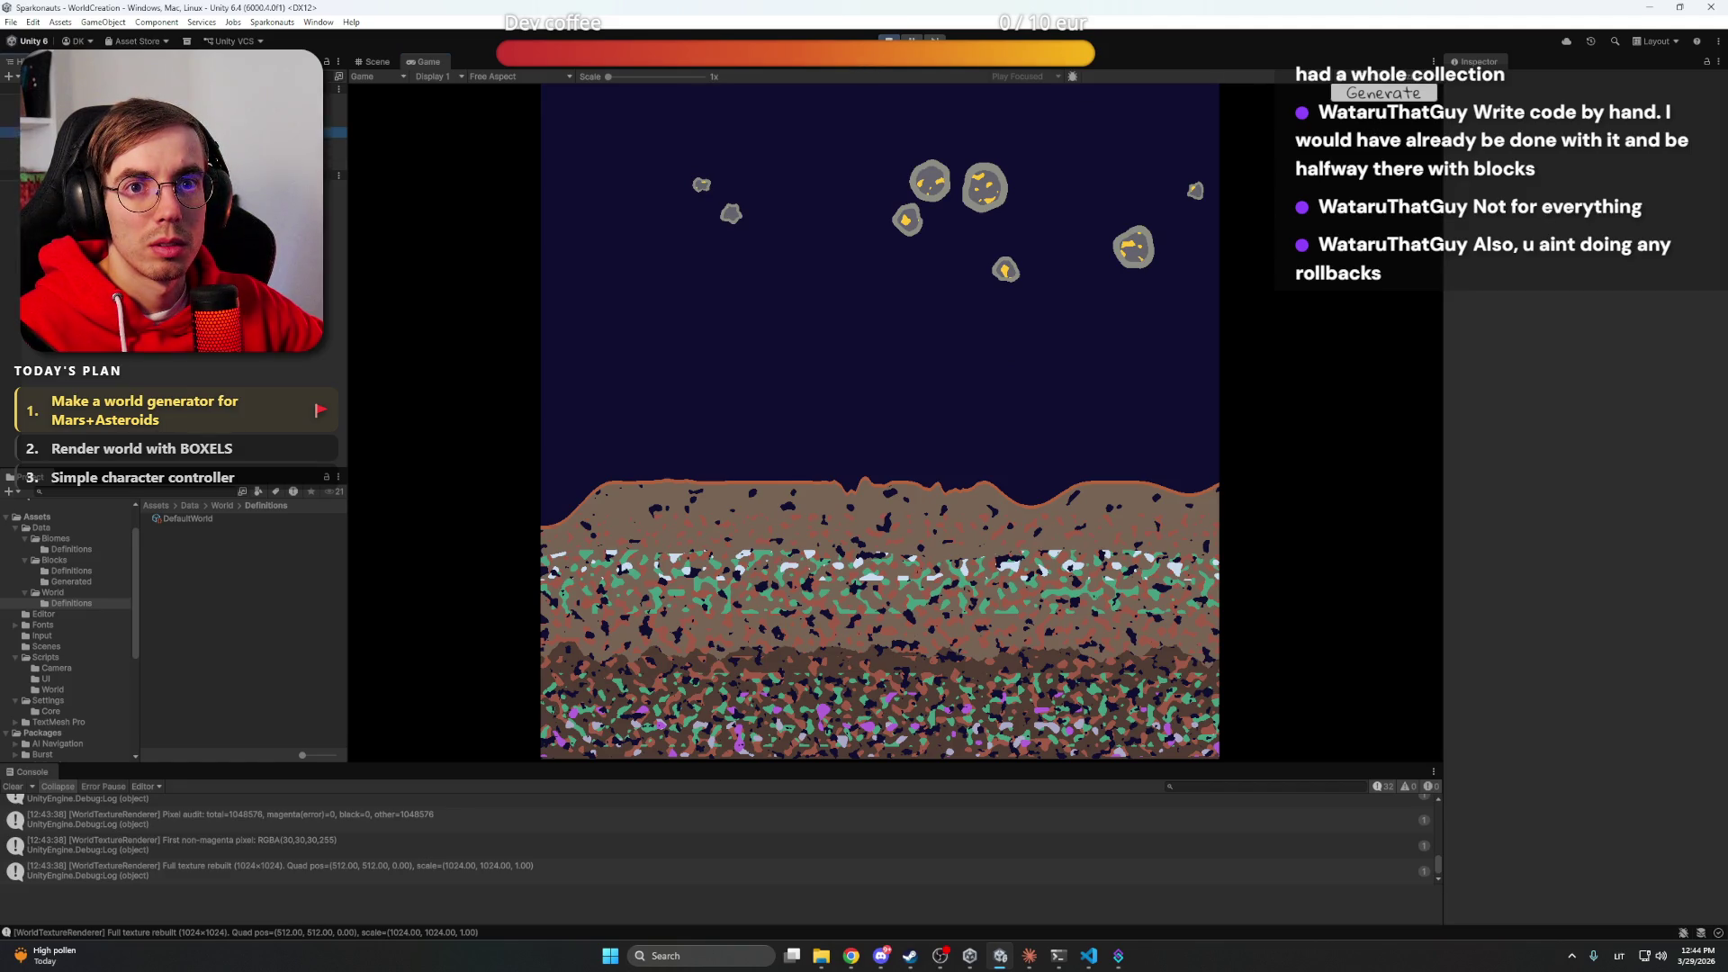
{"action": "left_click", "coordinate": [135, 122]}
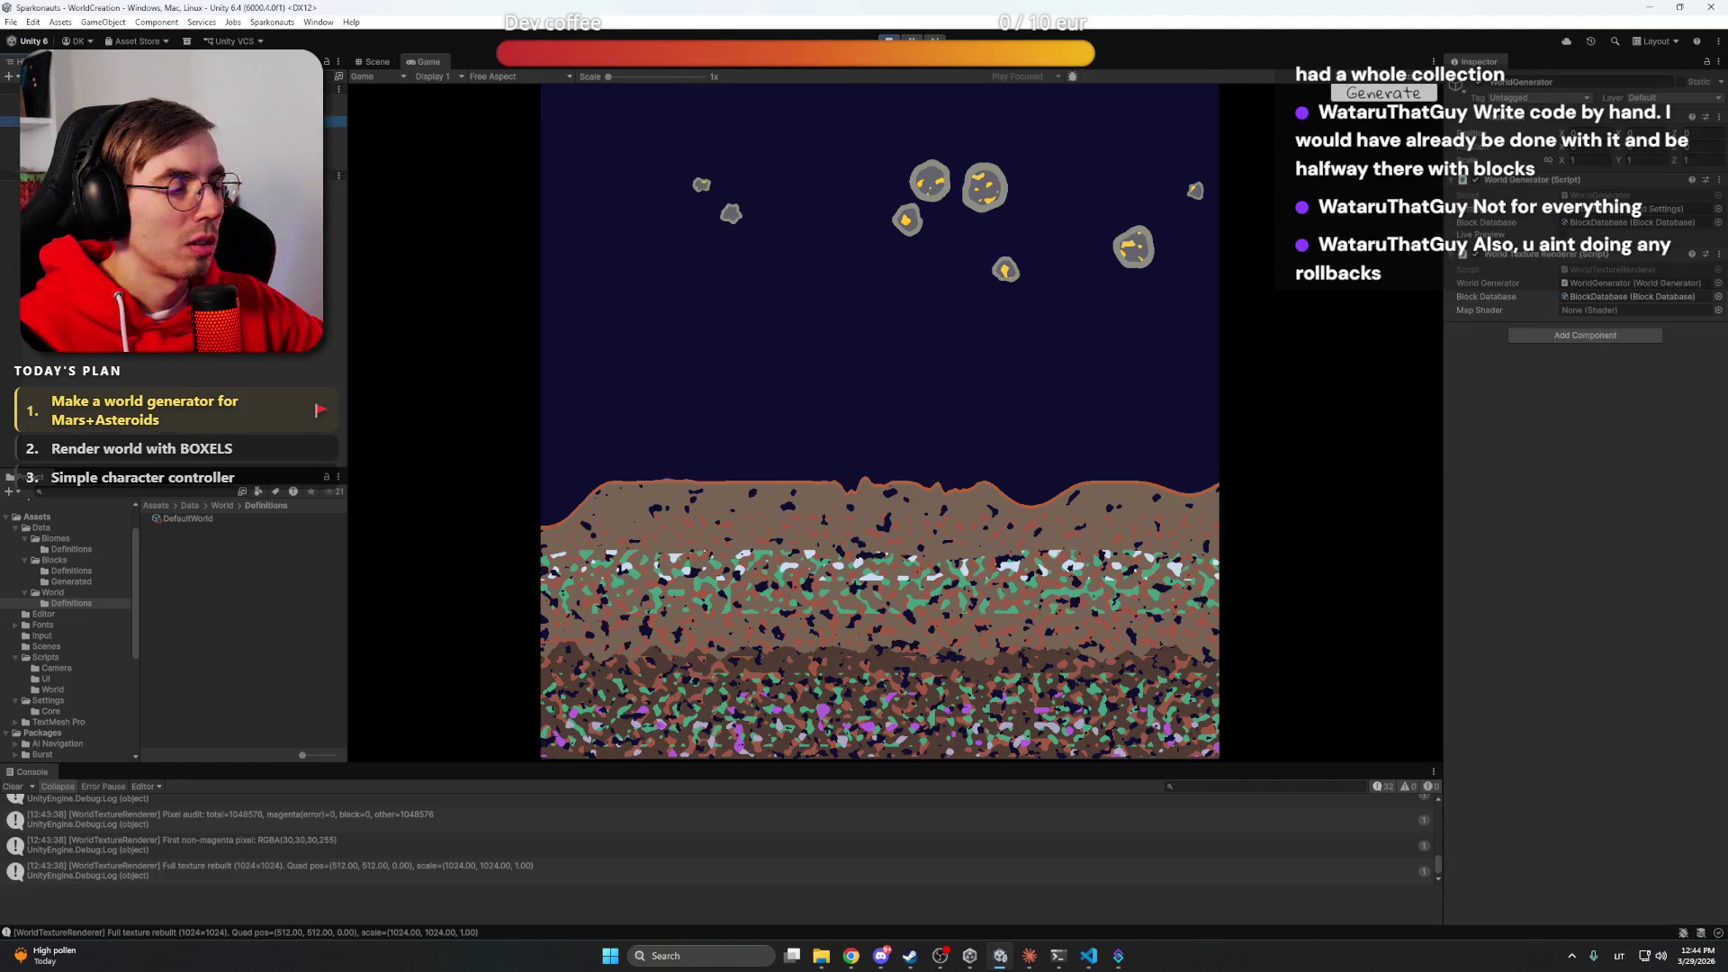
Raise DefaultWorld's Shallow Boundary Base Y and enable Live Preview on WorldGenerator
{"action": "left_click", "coordinate": [225, 520]}
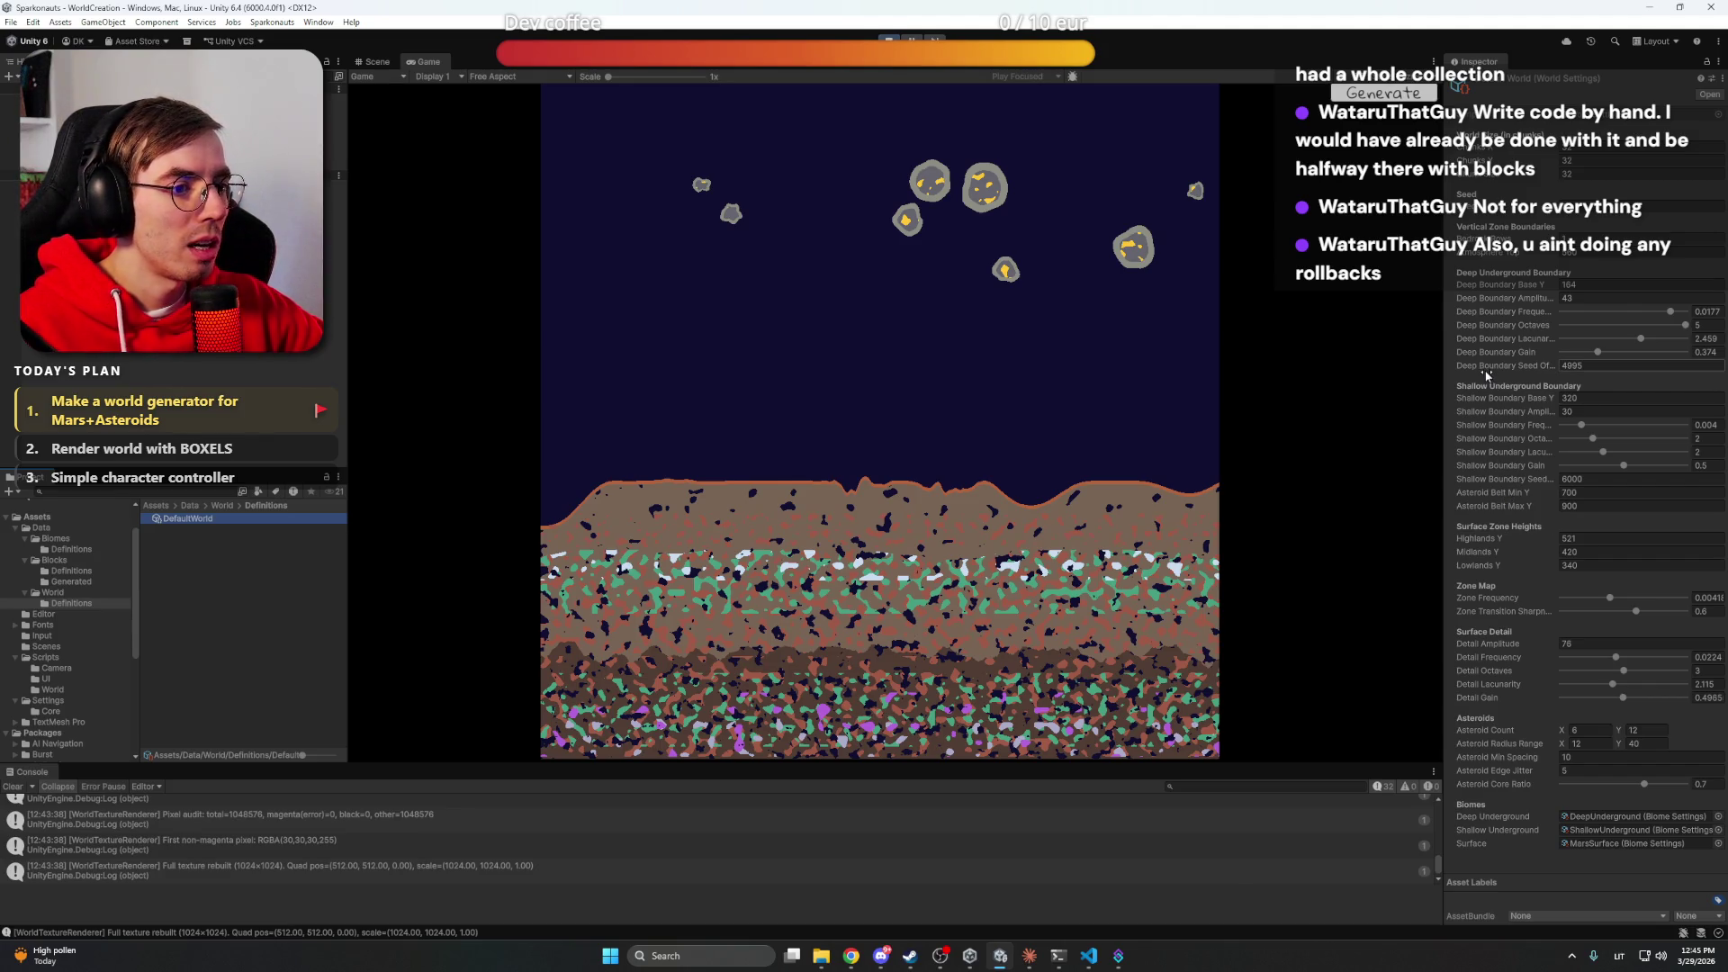
{"action": "mouse_move", "coordinate": [1514, 396]}
{"action": "left_mouse_down"}
{"action": "mouse_move", "coordinate": [1482, 403]}
{"action": "mouse_move", "coordinate": [1538, 401]}
{"action": "left_mouse_up"}
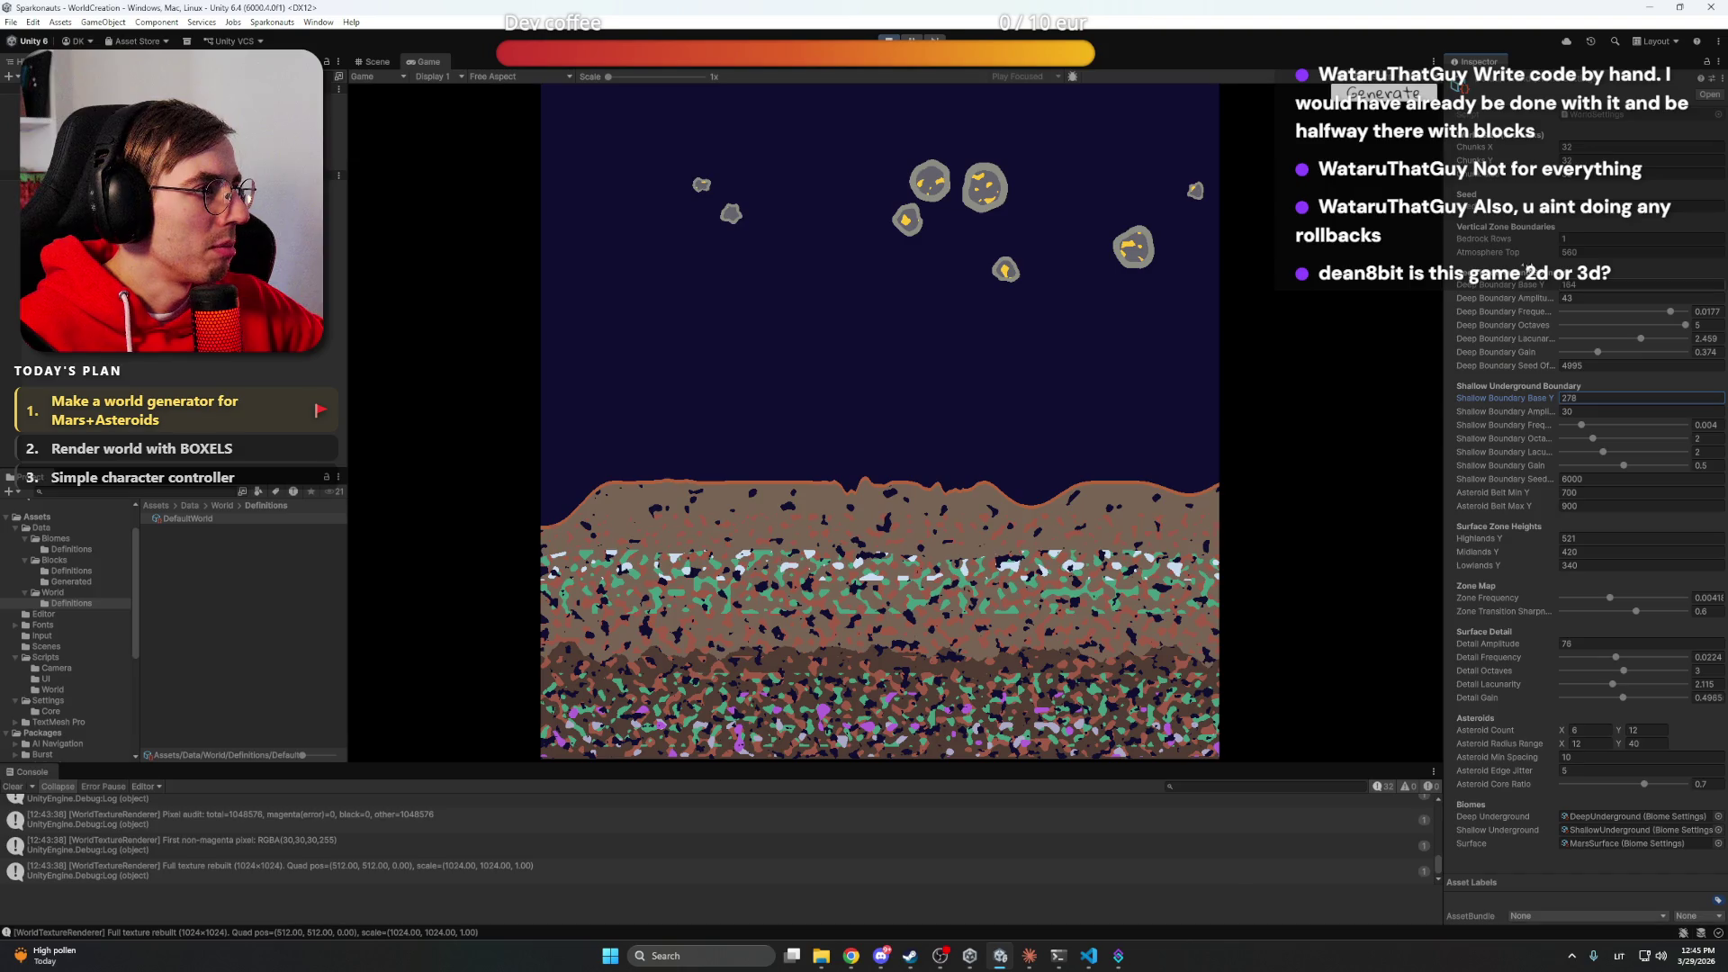
{"action": "left_click", "coordinate": [1535, 213]}
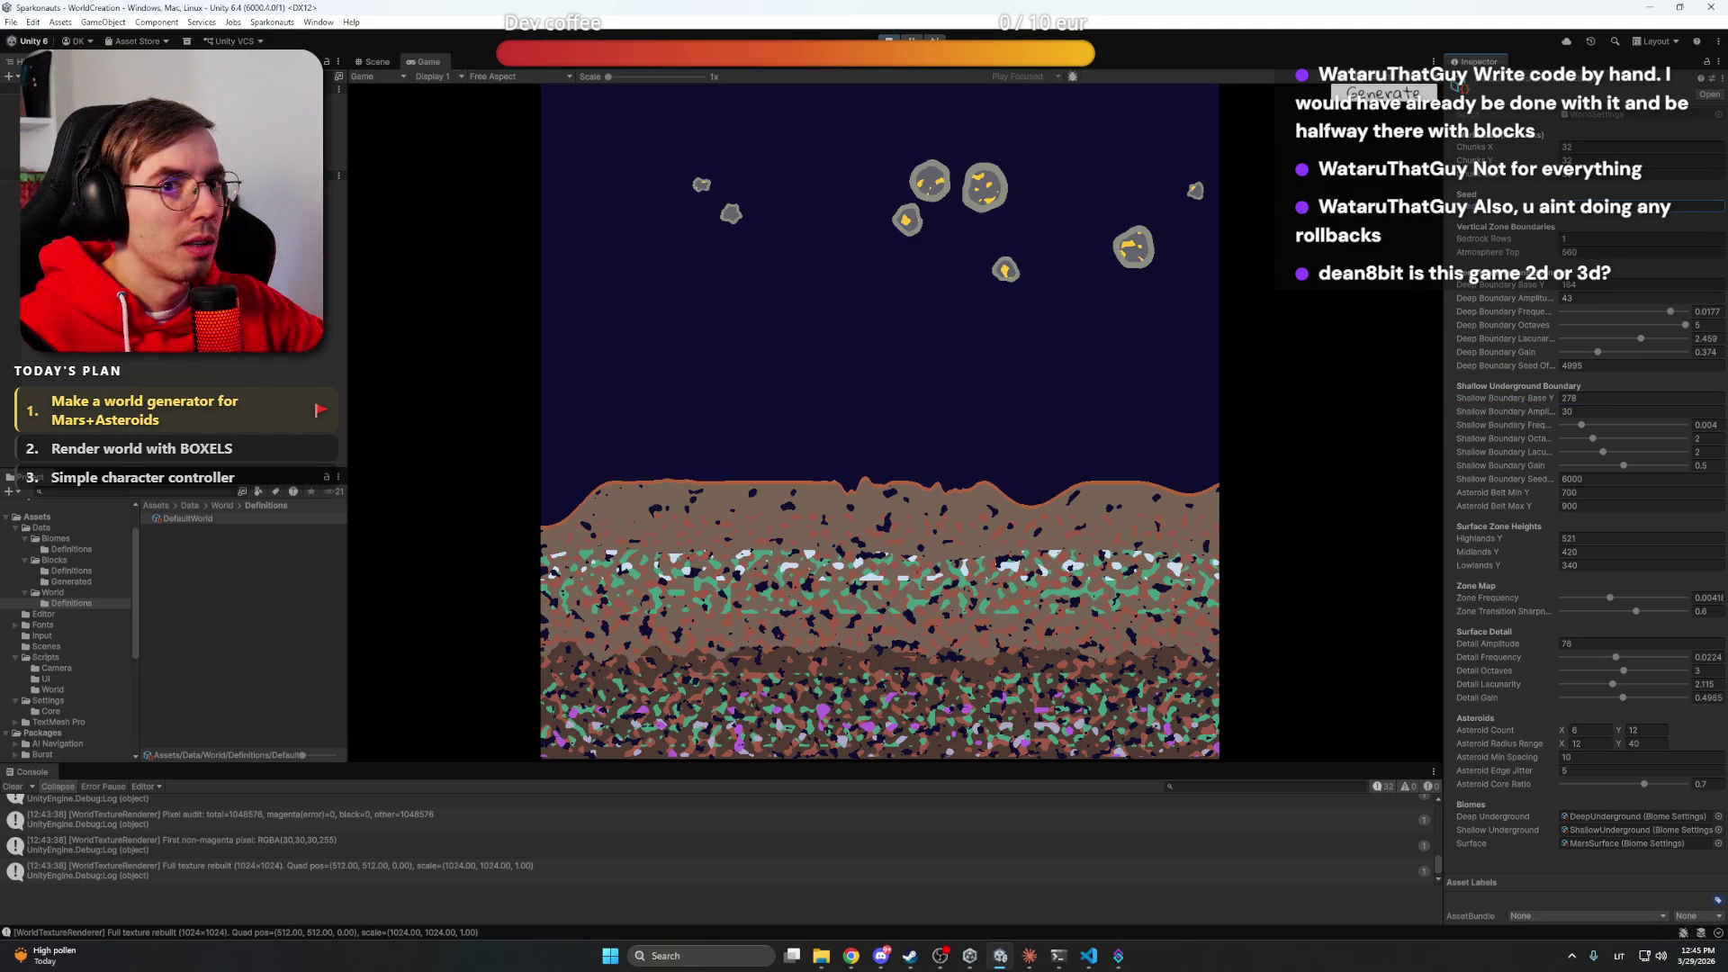
{"action": "left_click", "coordinate": [162, 120]}
{"action": "left_click", "coordinate": [1562, 235]}
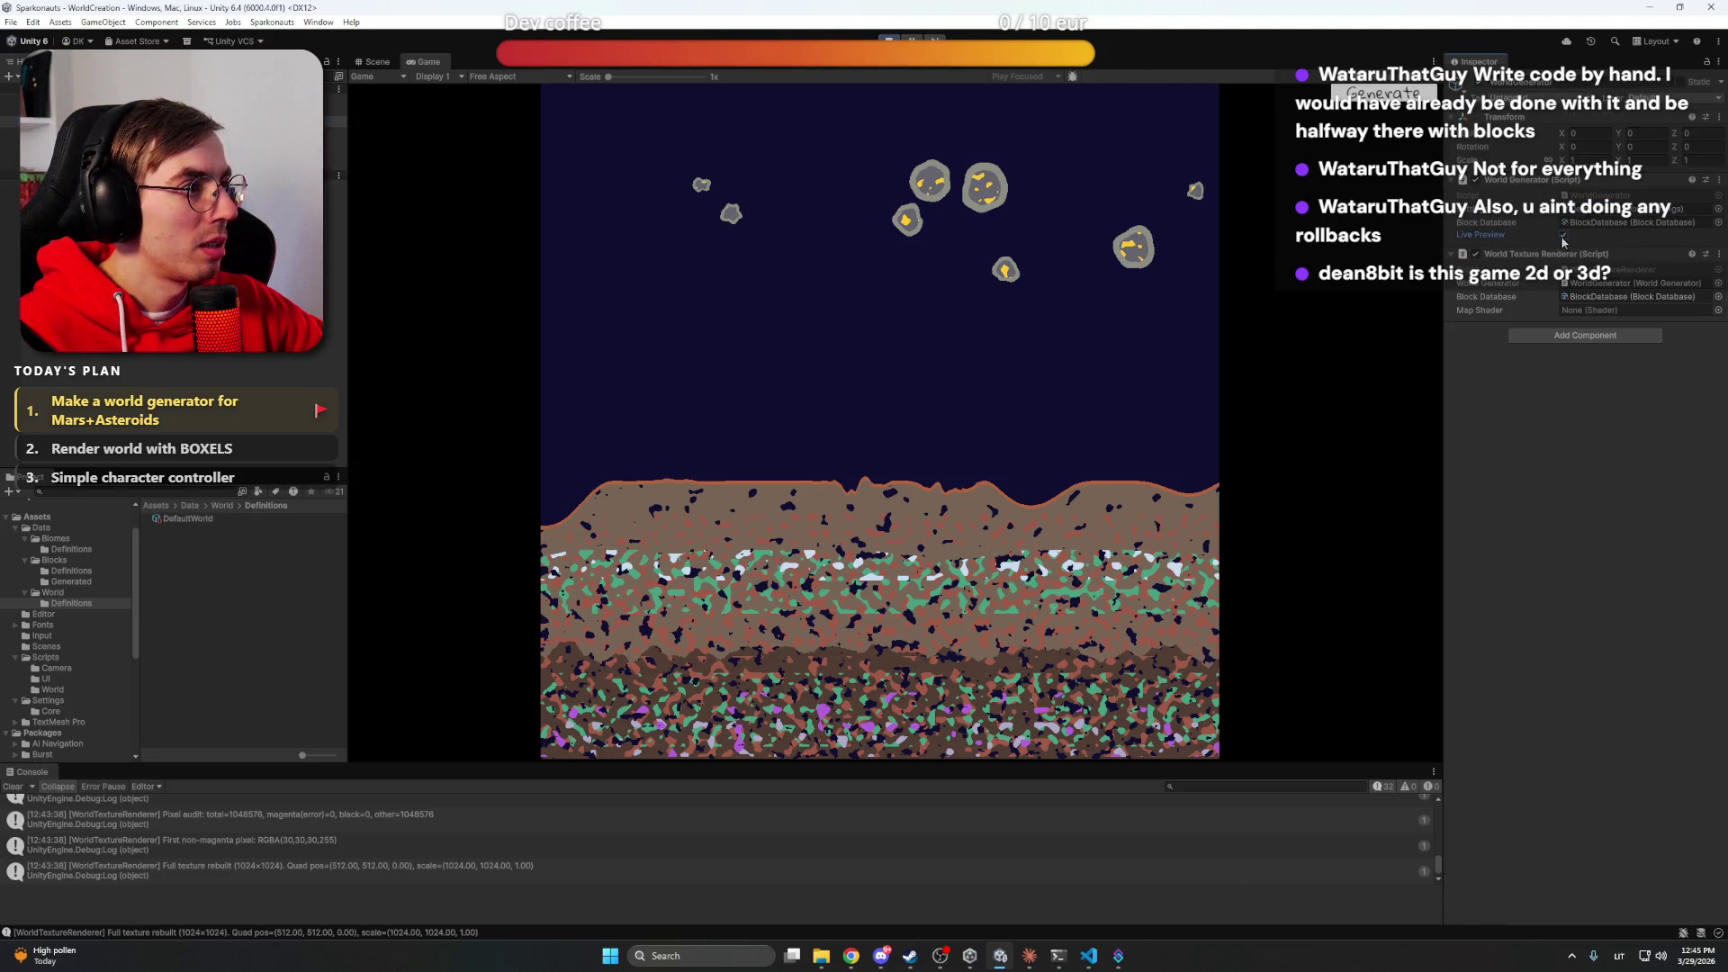
{"action": "left_click", "coordinate": [162, 121]}
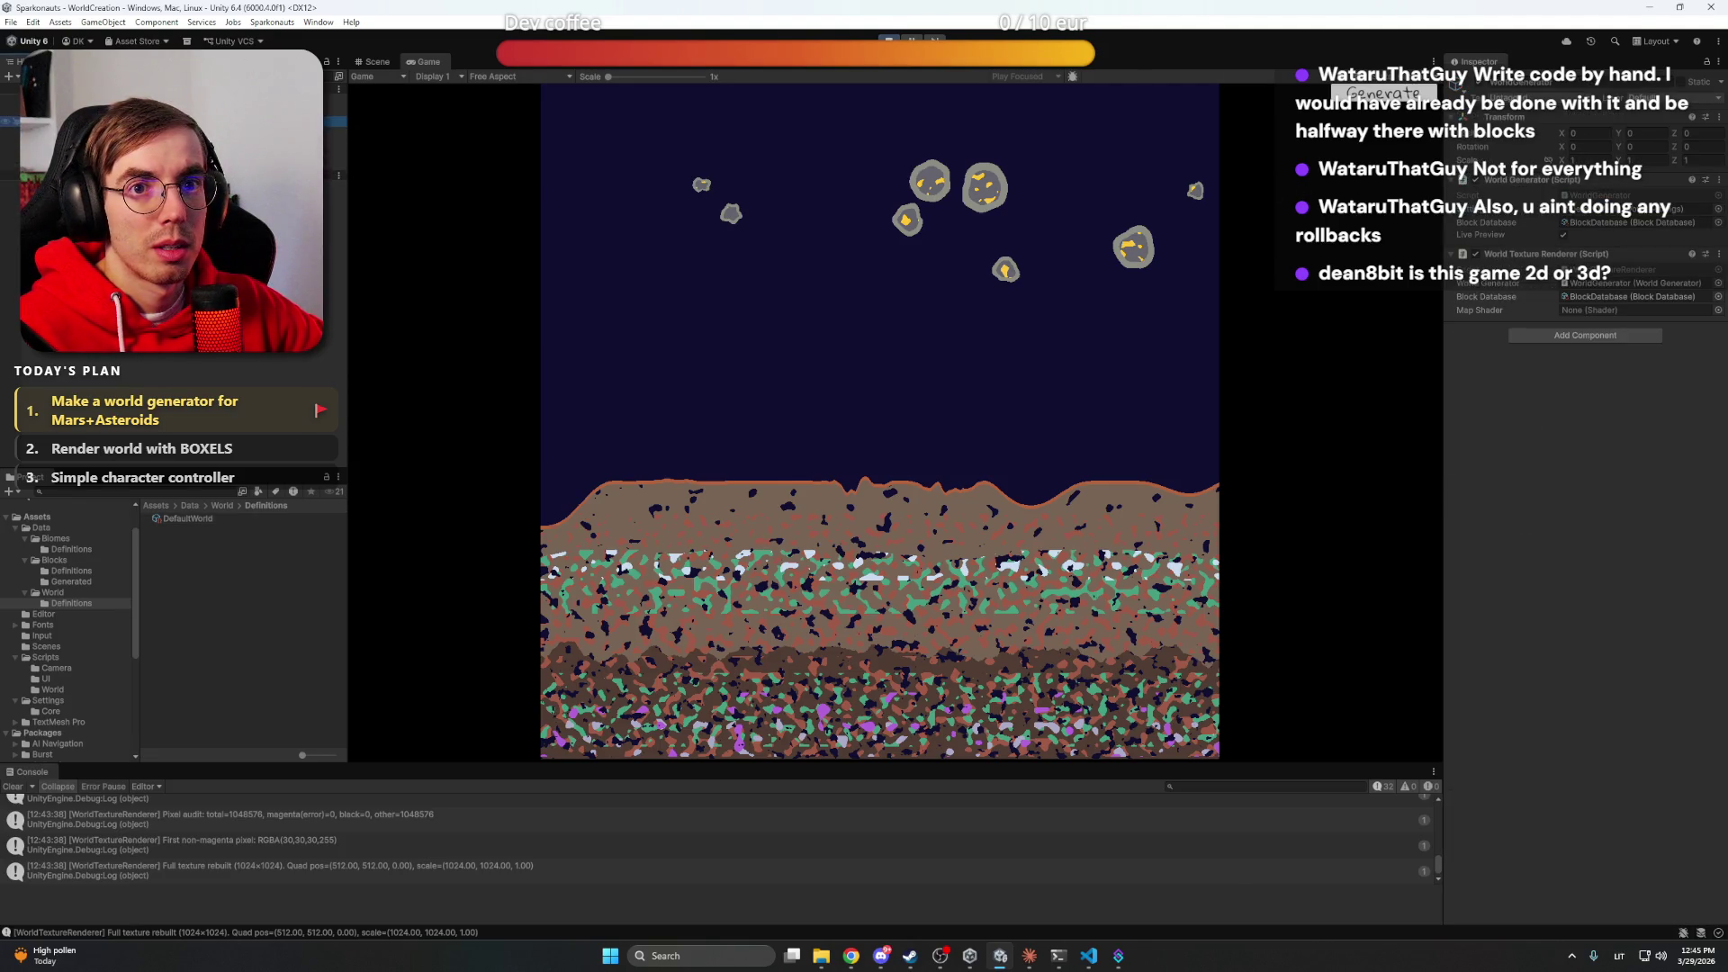
Regenerate DefaultWorld with new seeds, raise Deep Boundary Base Y and lower Shallow Boundary Base Y
{"action": "left_click", "coordinate": [203, 518]}
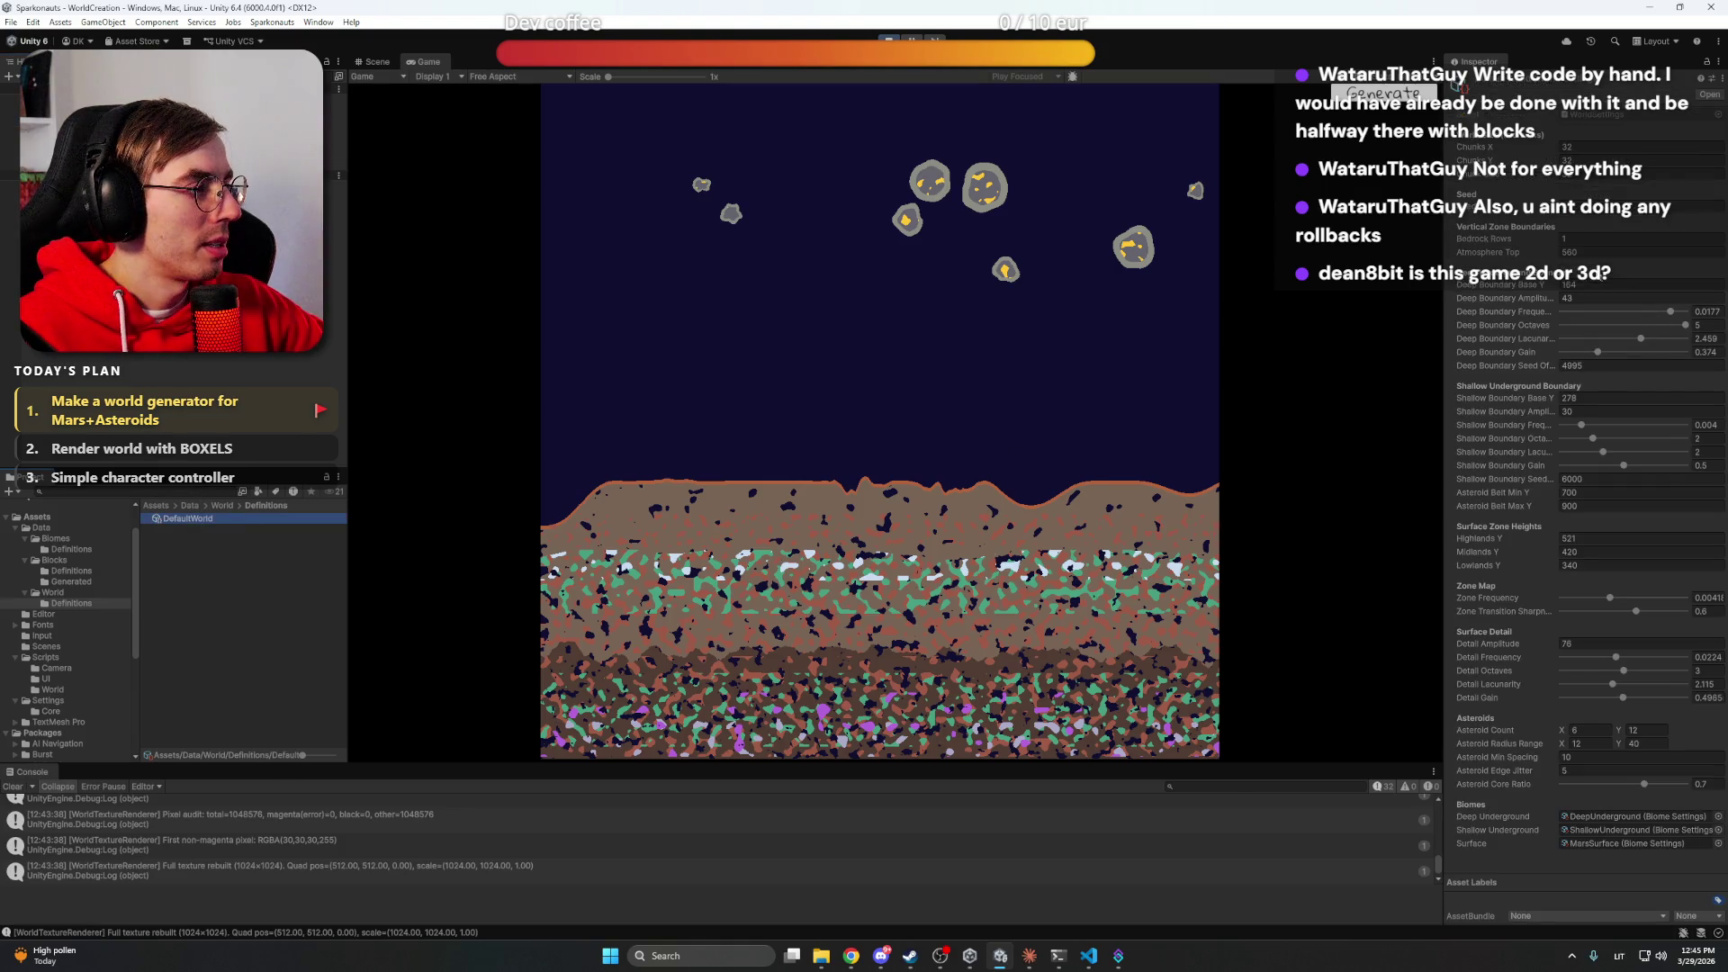
{"action": "left_click", "coordinate": [1473, 211]}
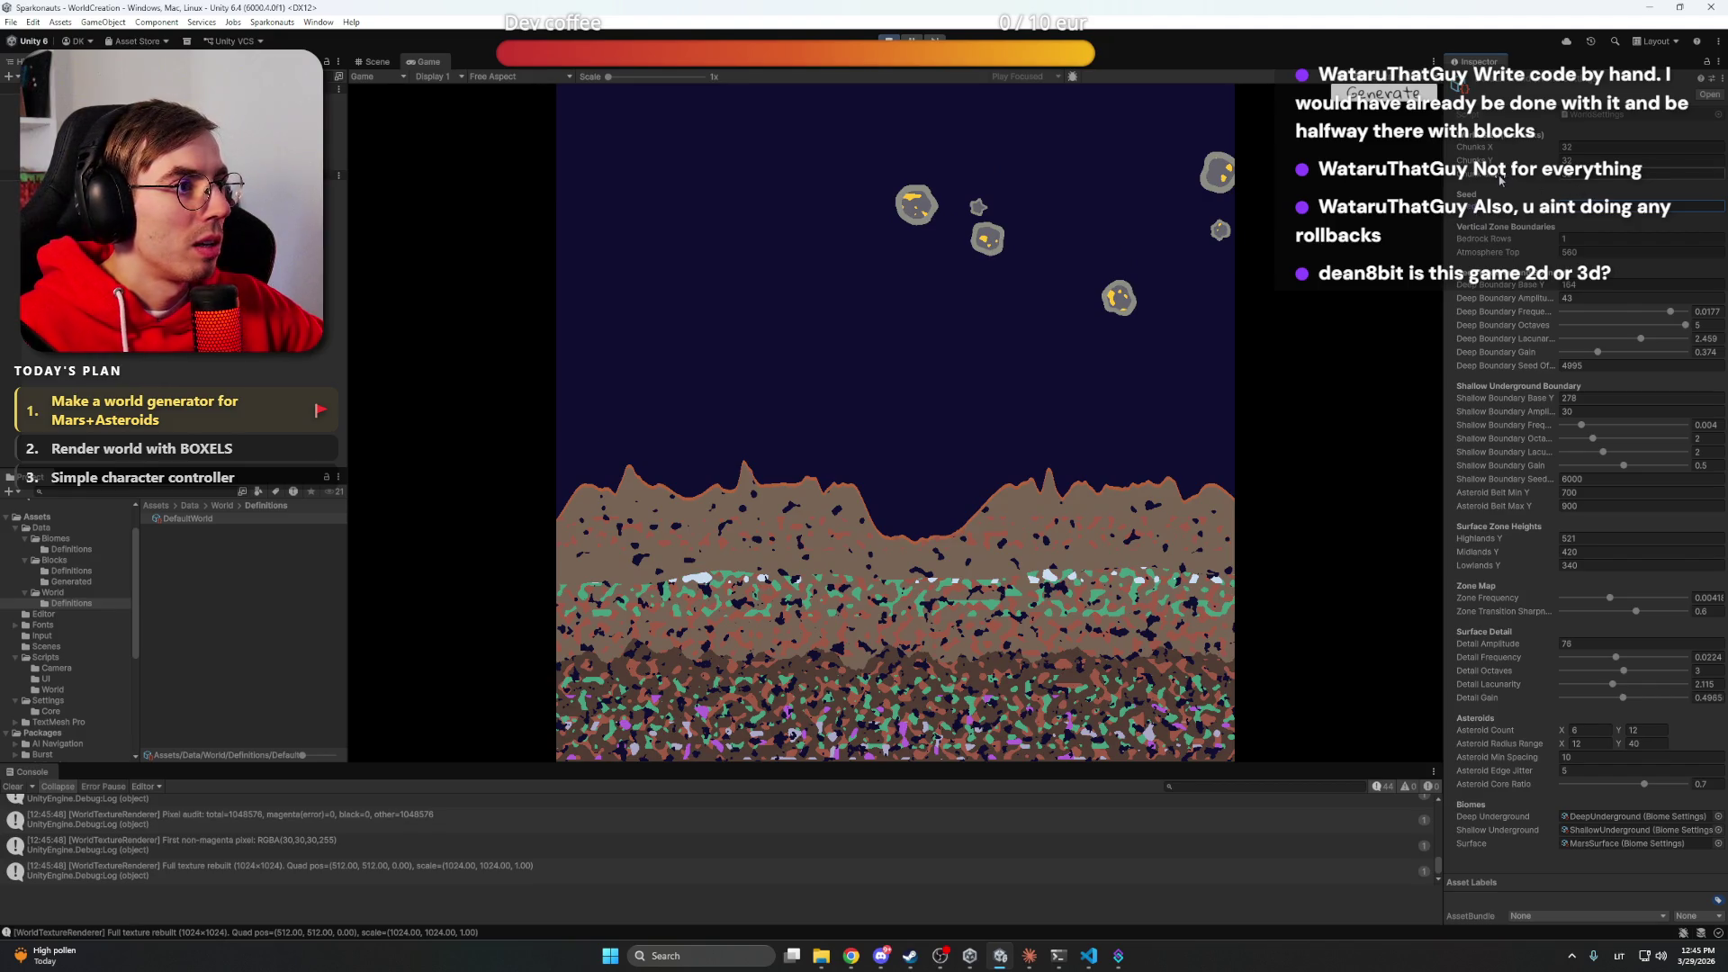
{"action": "left_click", "coordinate": [1518, 211]}
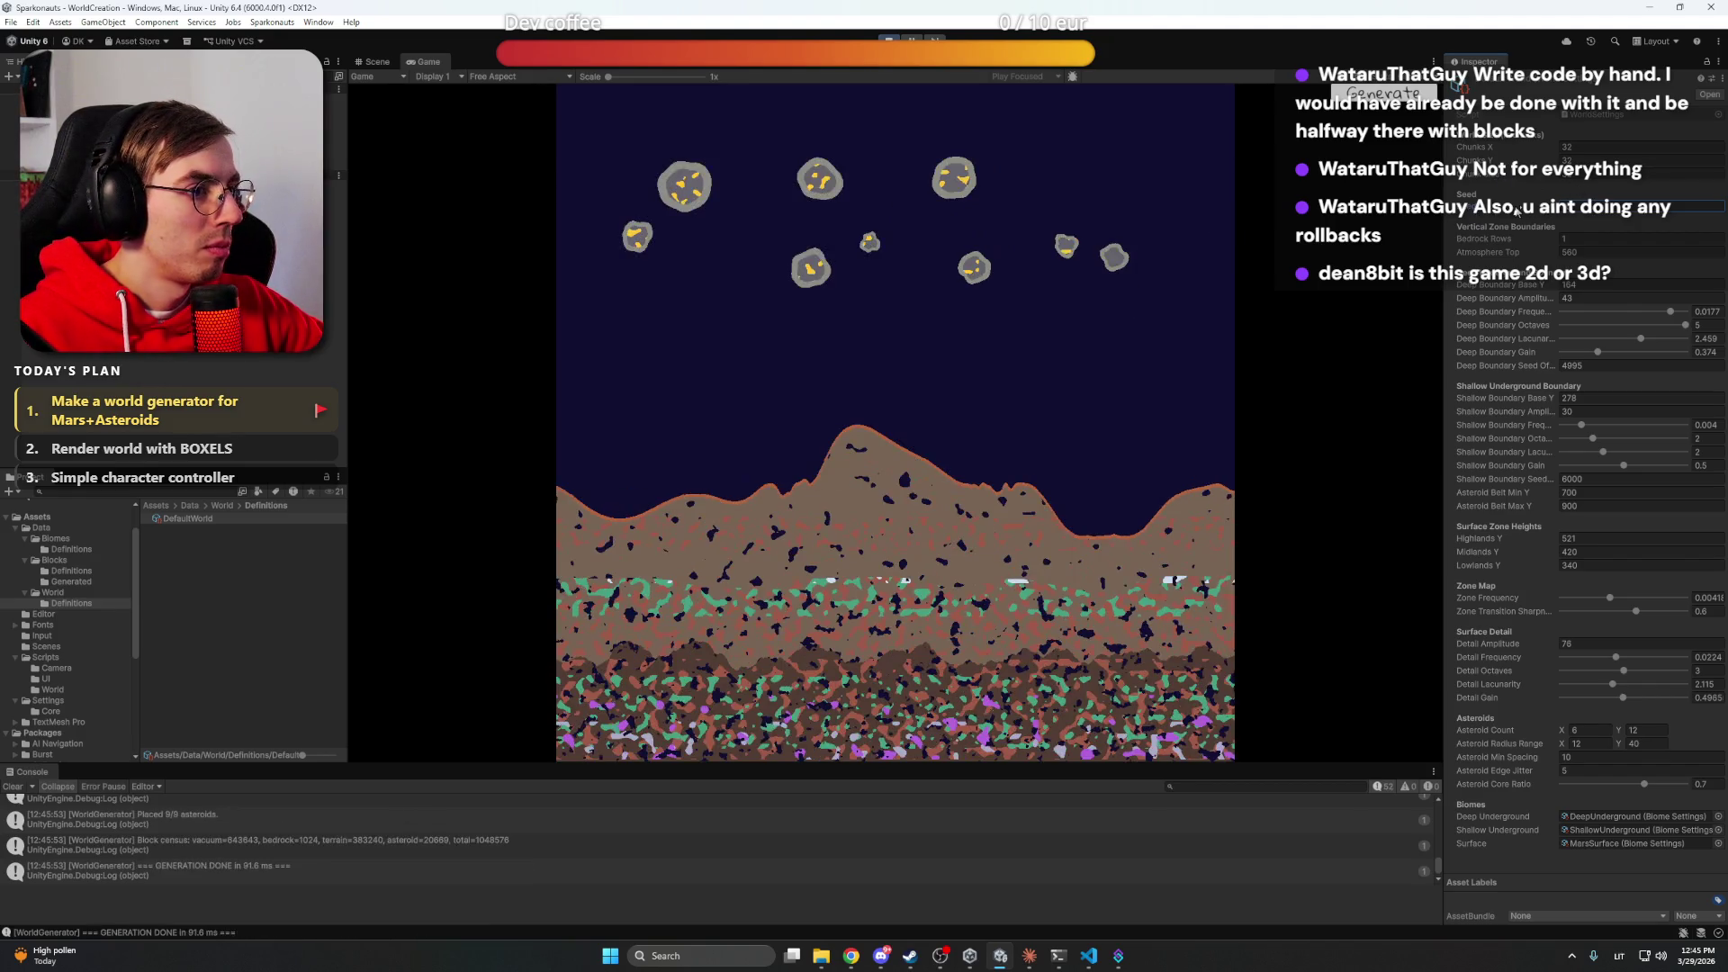
{"action": "left_click", "coordinate": [1518, 210]}
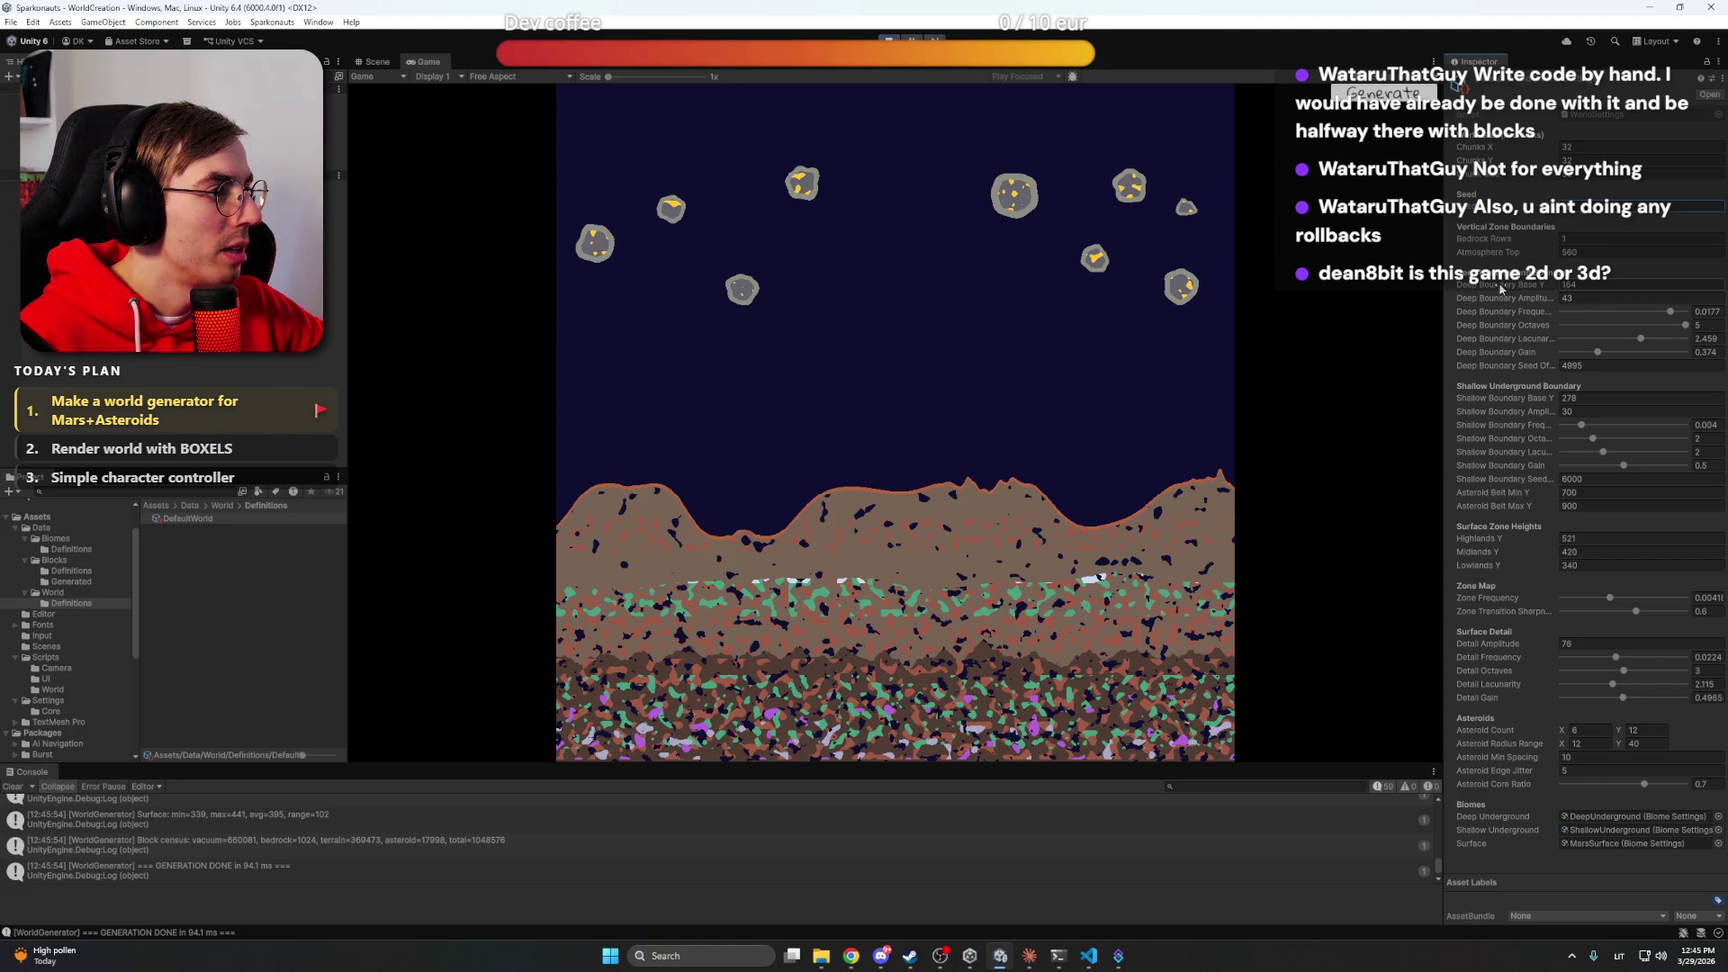
{"action": "mouse_move", "coordinate": [1501, 288]}
{"action": "left_mouse_down"}
{"action": "mouse_move", "coordinate": [1518, 288]}
{"action": "mouse_move", "coordinate": [1496, 288]}
{"action": "mouse_move", "coordinate": [1509, 302]}
{"action": "left_mouse_up"}
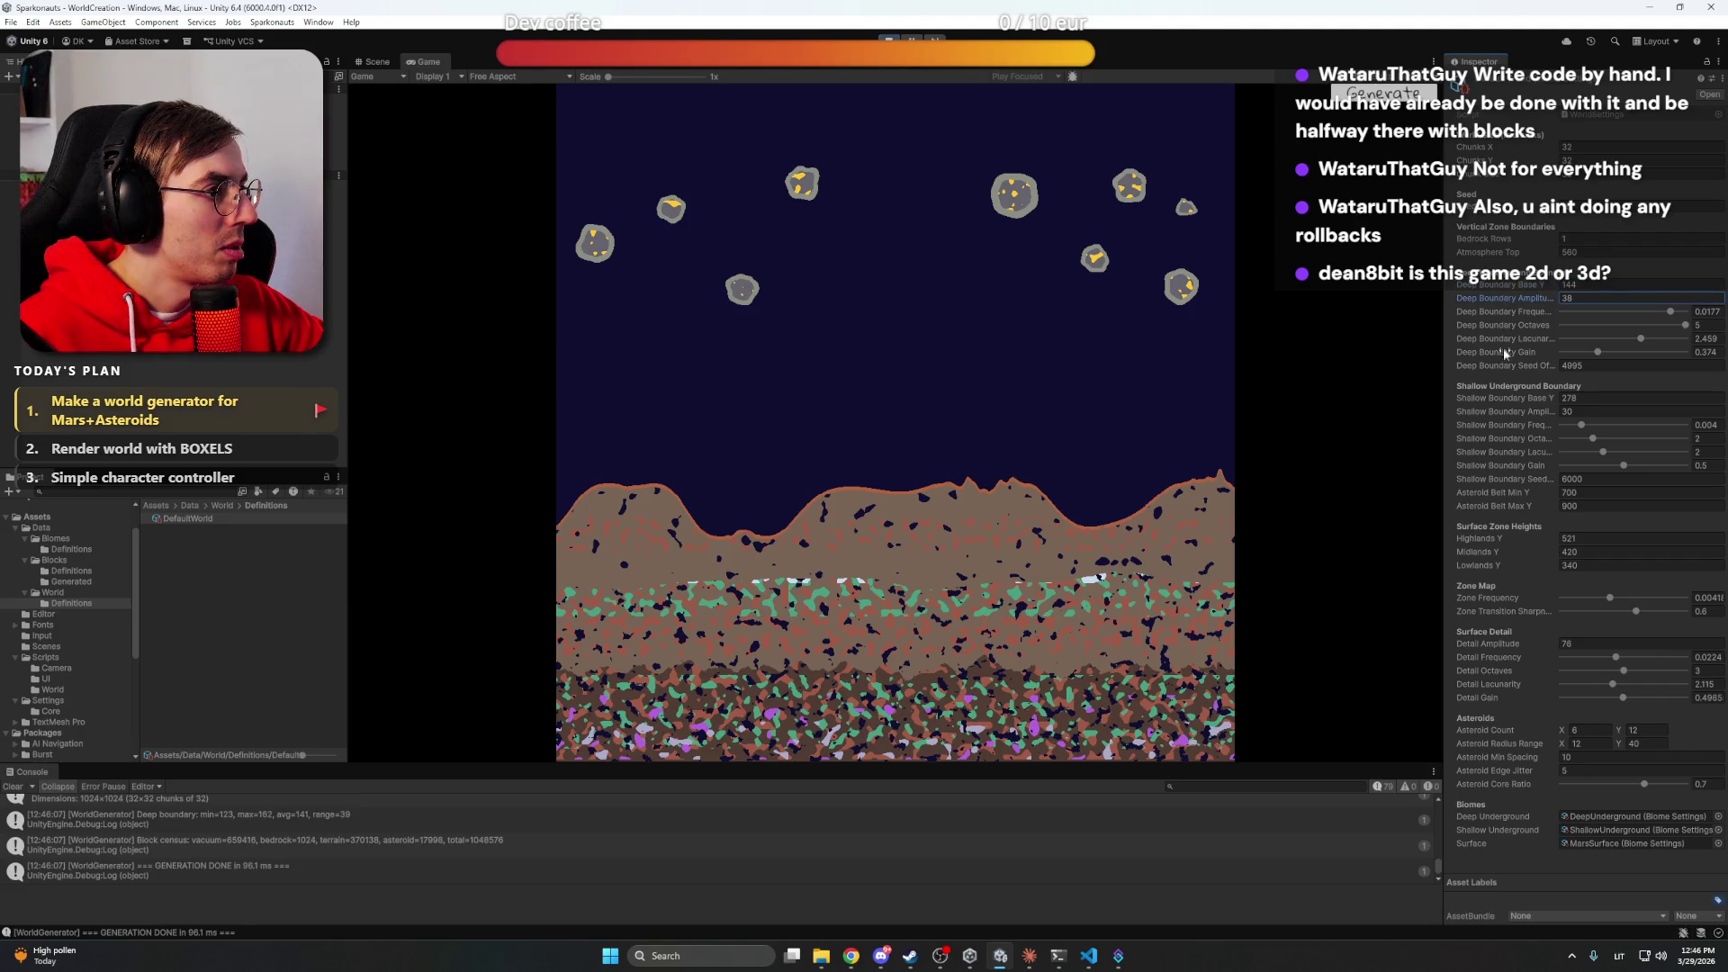
{"action": "mouse_move", "coordinate": [1505, 396]}
{"action": "left_mouse_down"}
{"action": "mouse_move", "coordinate": [1483, 399]}
{"action": "mouse_move", "coordinate": [1541, 416]}
{"action": "mouse_move", "coordinate": [1480, 417]}
{"action": "mouse_move", "coordinate": [1495, 416]}
{"action": "left_mouse_up"}
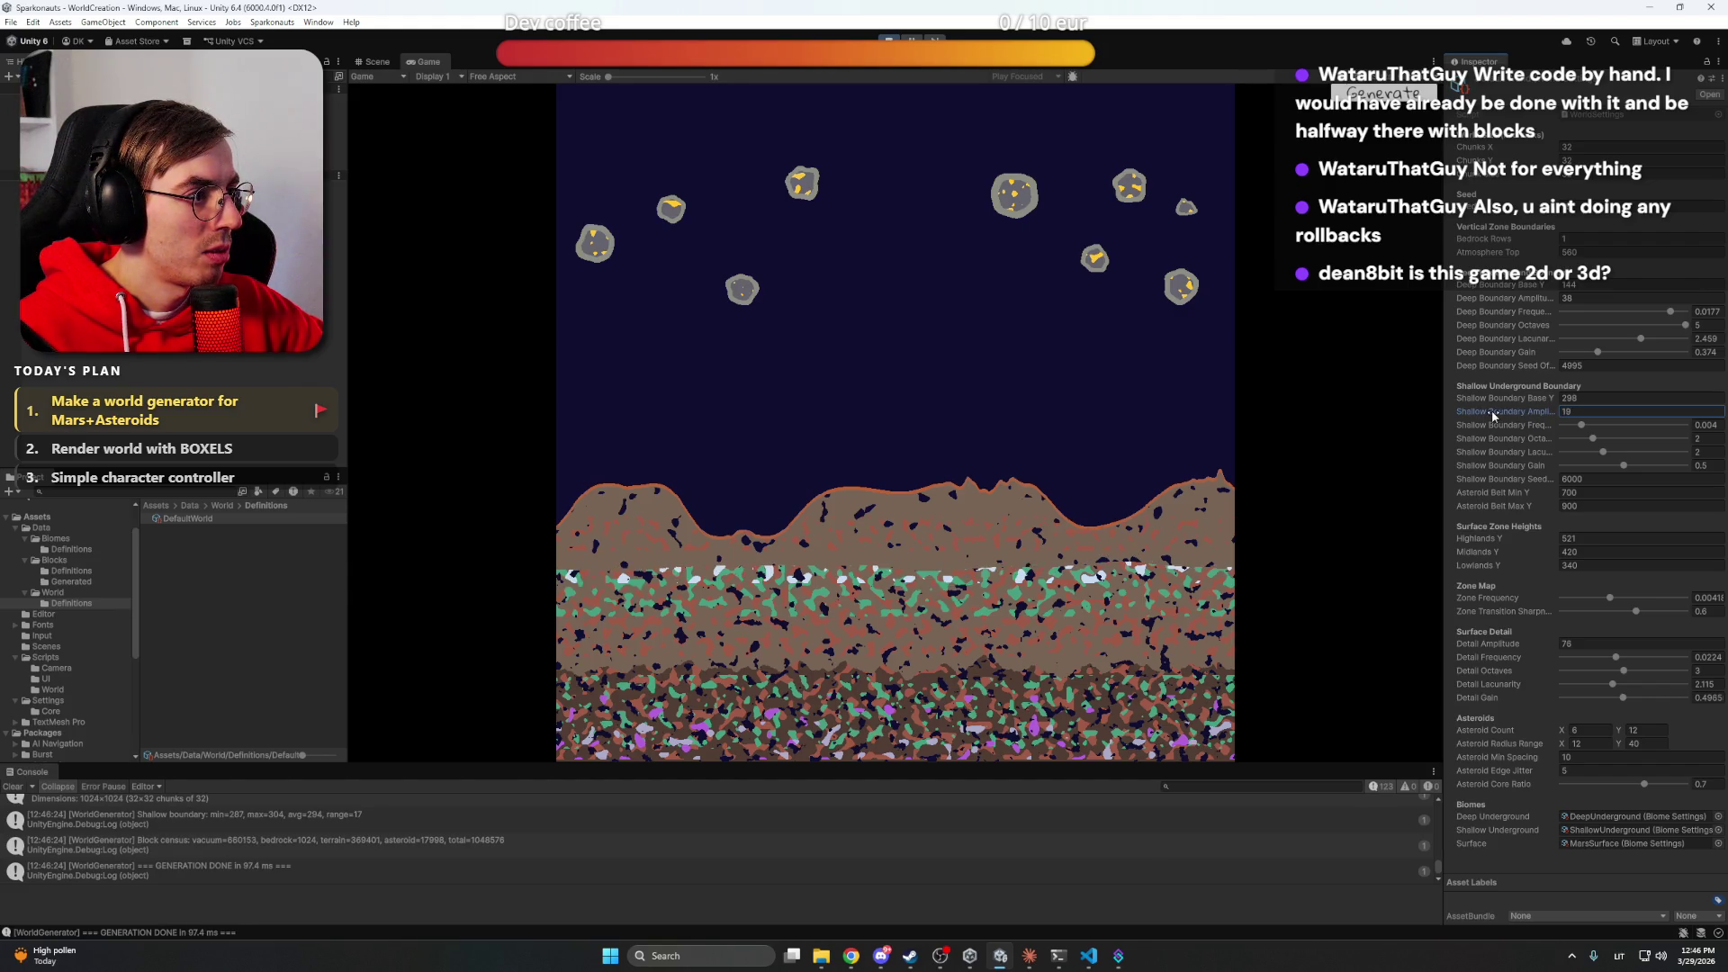
Set Shallow Boundary Octaves to 5 and Amplitude to 52, nudge Lacunarity up, and raise Asteroid Belt Min Y
{"action": "left_click", "coordinate": [1594, 439]}
{"action": "left_click_drag", "start_coordinate": [1597, 443], "coordinate": [1684, 441]}
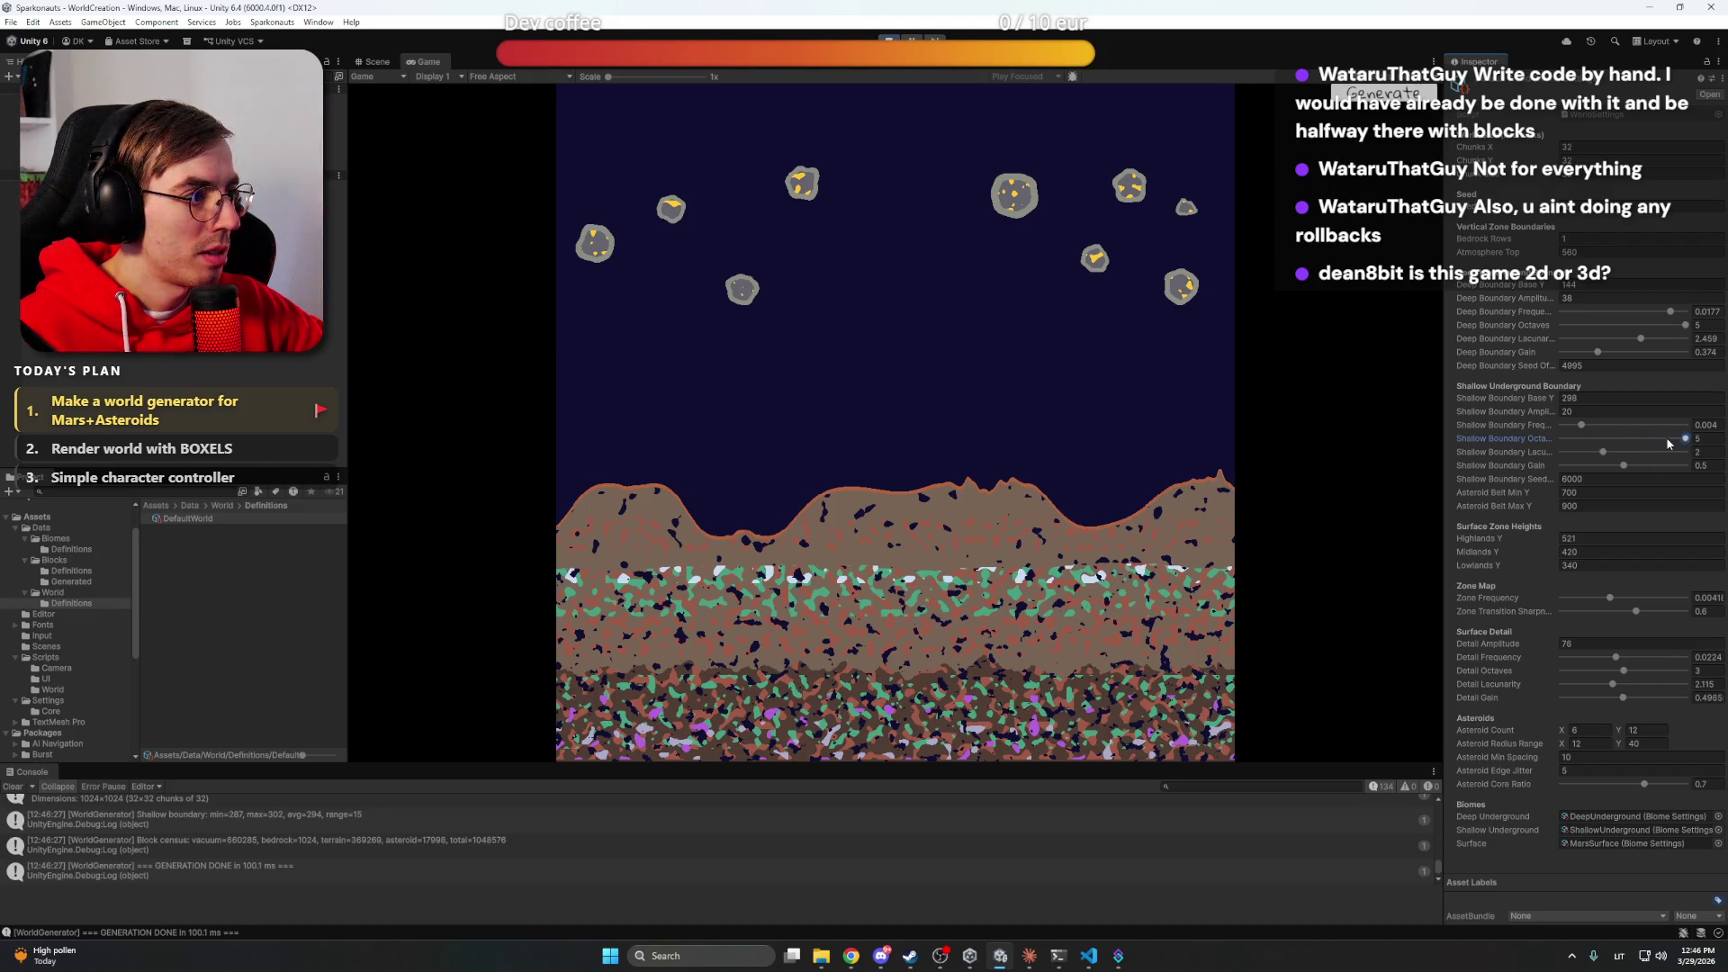
{"action": "left_click_drag", "start_coordinate": [1520, 417], "coordinate": [1671, 429]}
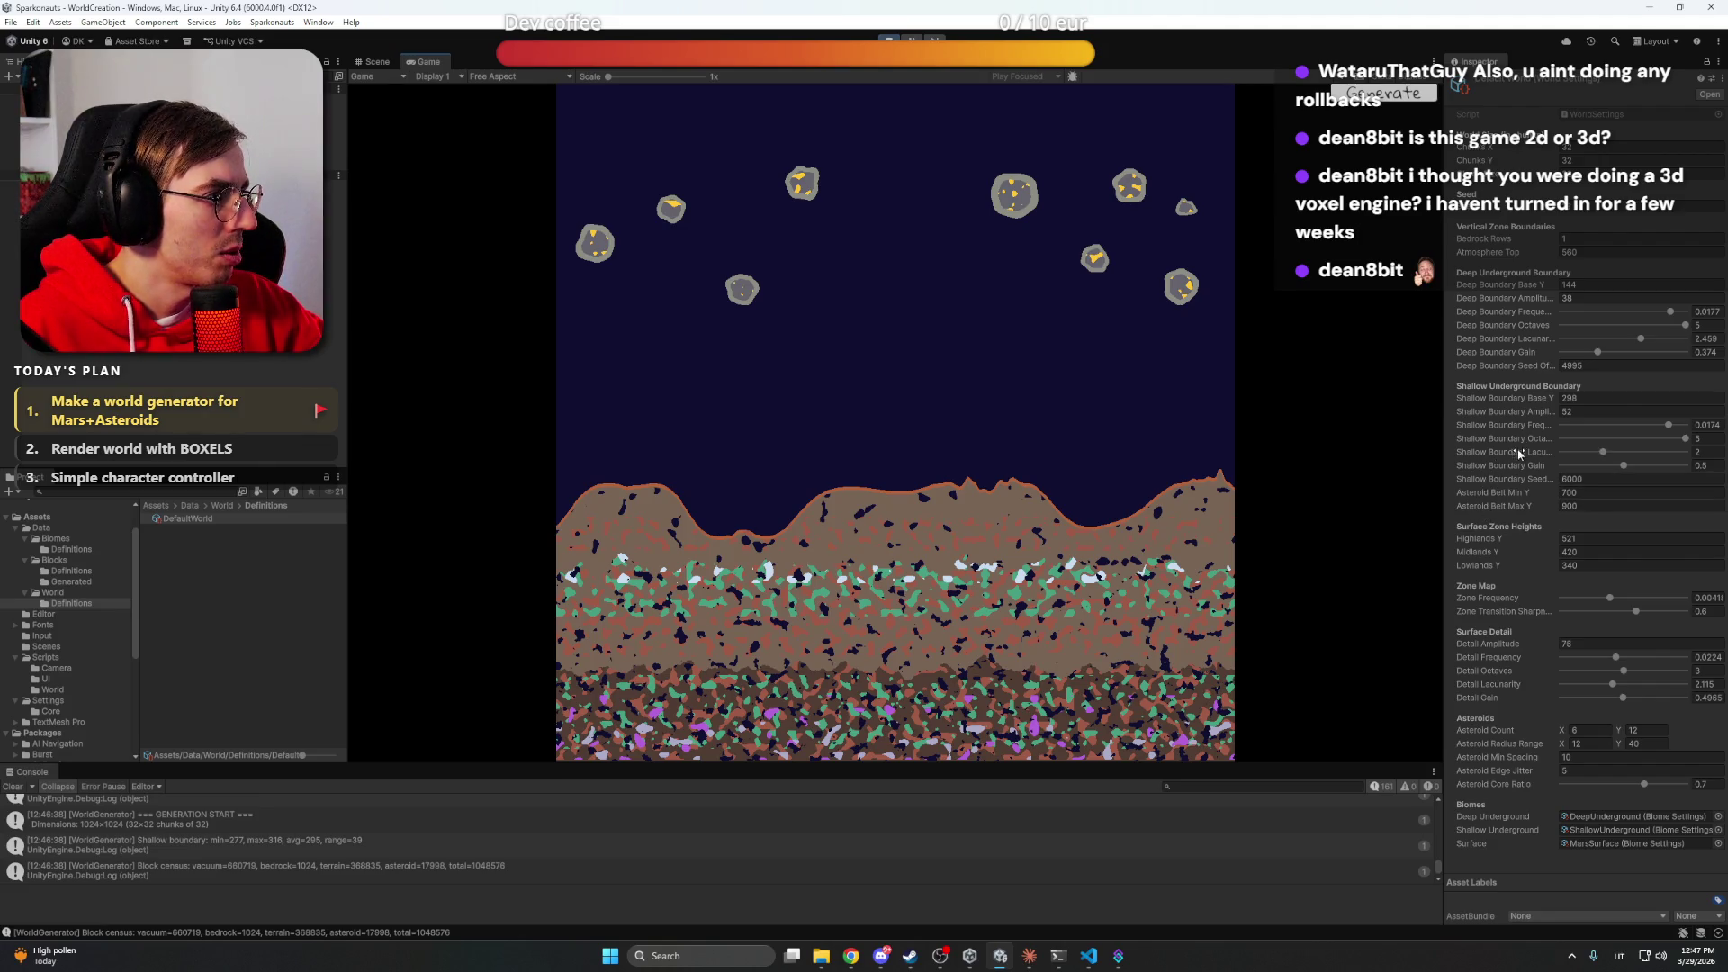
{"action": "left_click_drag", "start_coordinate": [1508, 455], "coordinate": [1525, 467]}
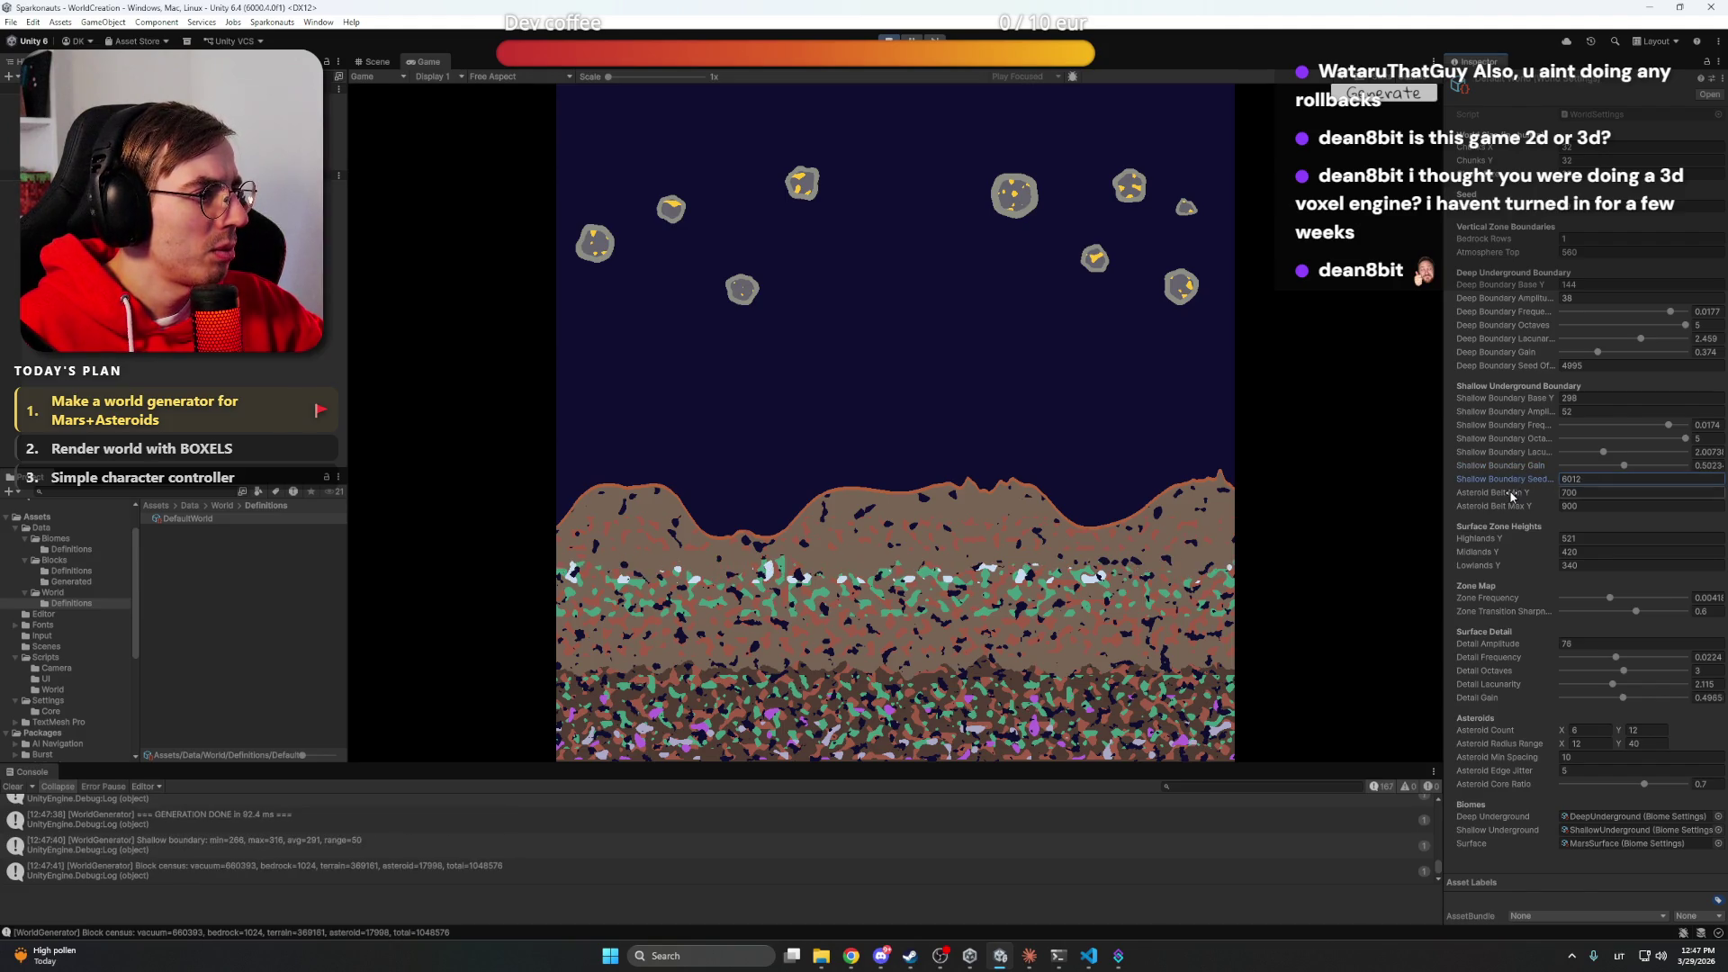
{"action": "mouse_move", "coordinate": [1512, 494]}
{"action": "left_mouse_down"}
{"action": "mouse_move", "coordinate": [1555, 498]}
{"action": "mouse_move", "coordinate": [1488, 498]}
{"action": "mouse_move", "coordinate": [1519, 497]}
{"action": "left_mouse_up"}
Set Asteroid Belt Min Y 800 and Max Y 1000, and raise Zone Frequency to about 0.0083
{"action": "type", "text": "800"}
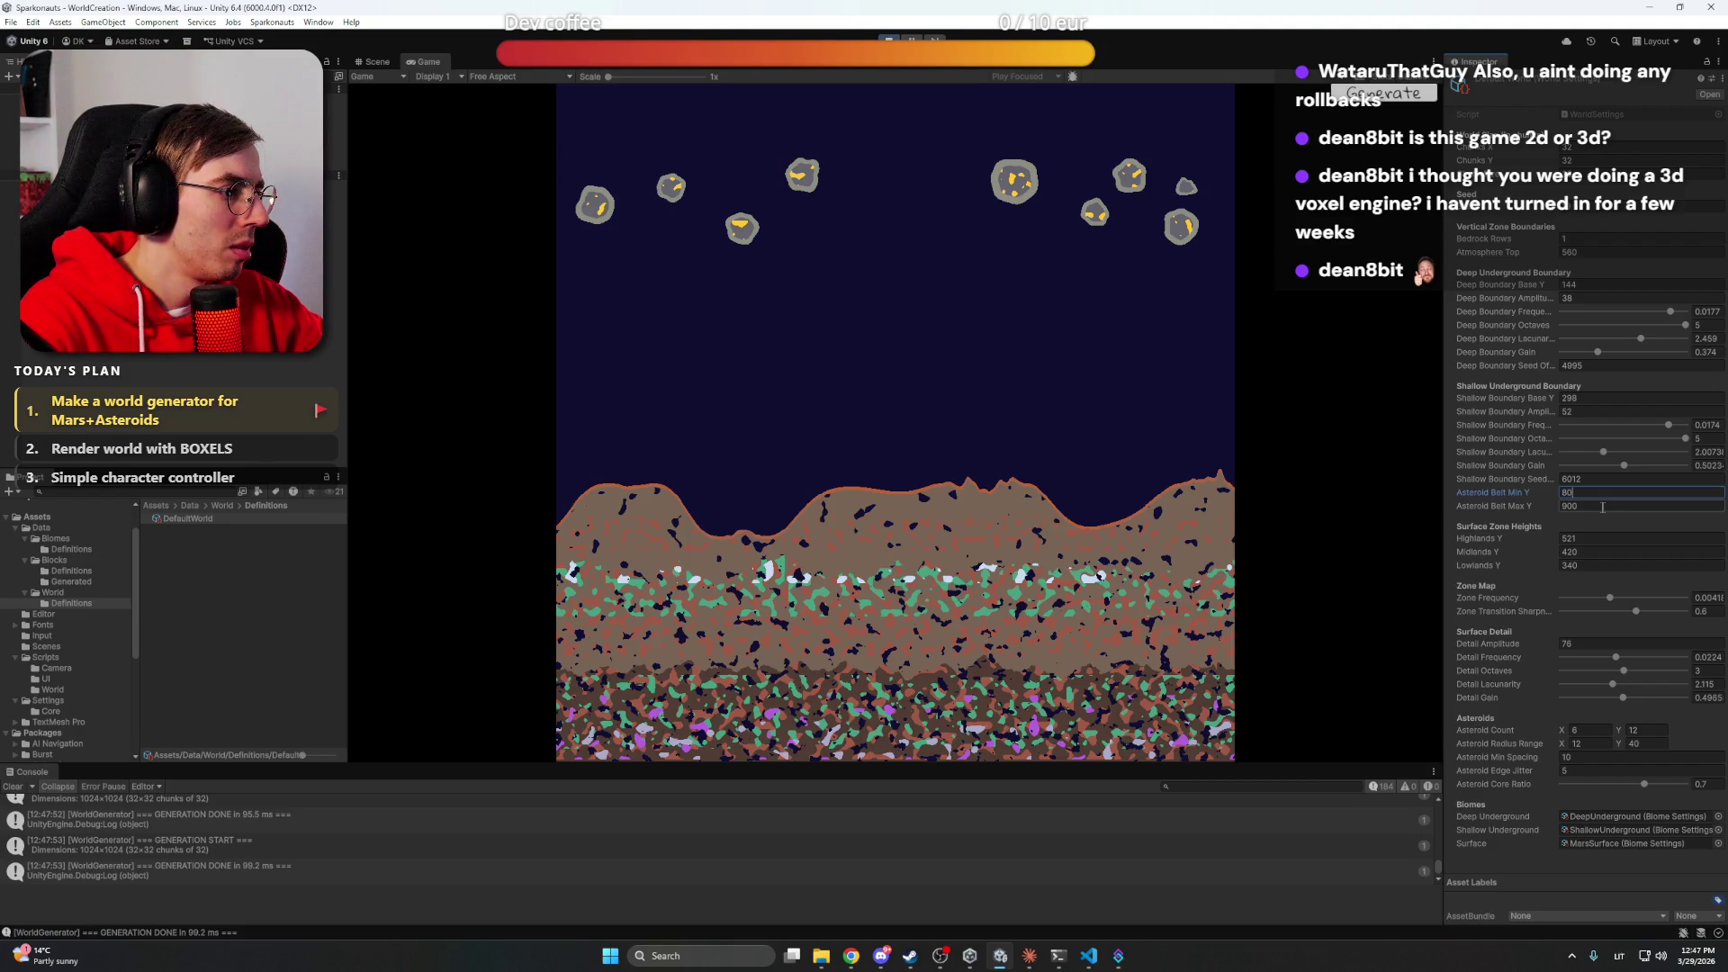
{"action": "key", "text": "Return"}
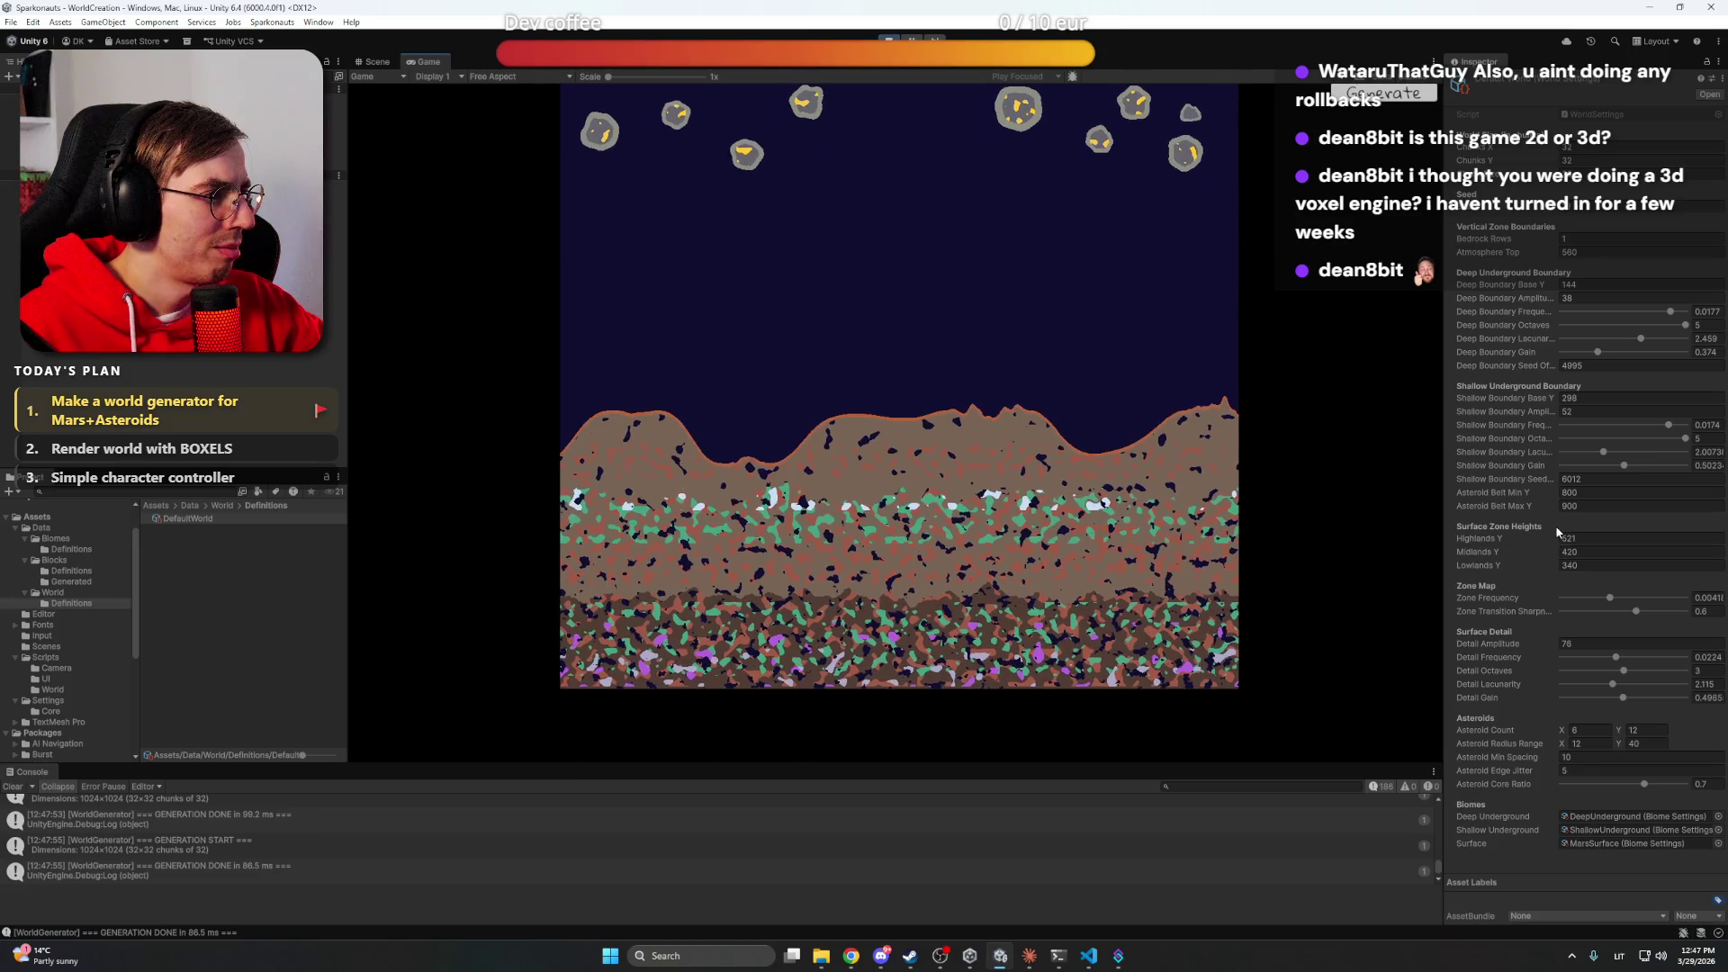
{"action": "left_click", "coordinate": [1520, 509]}
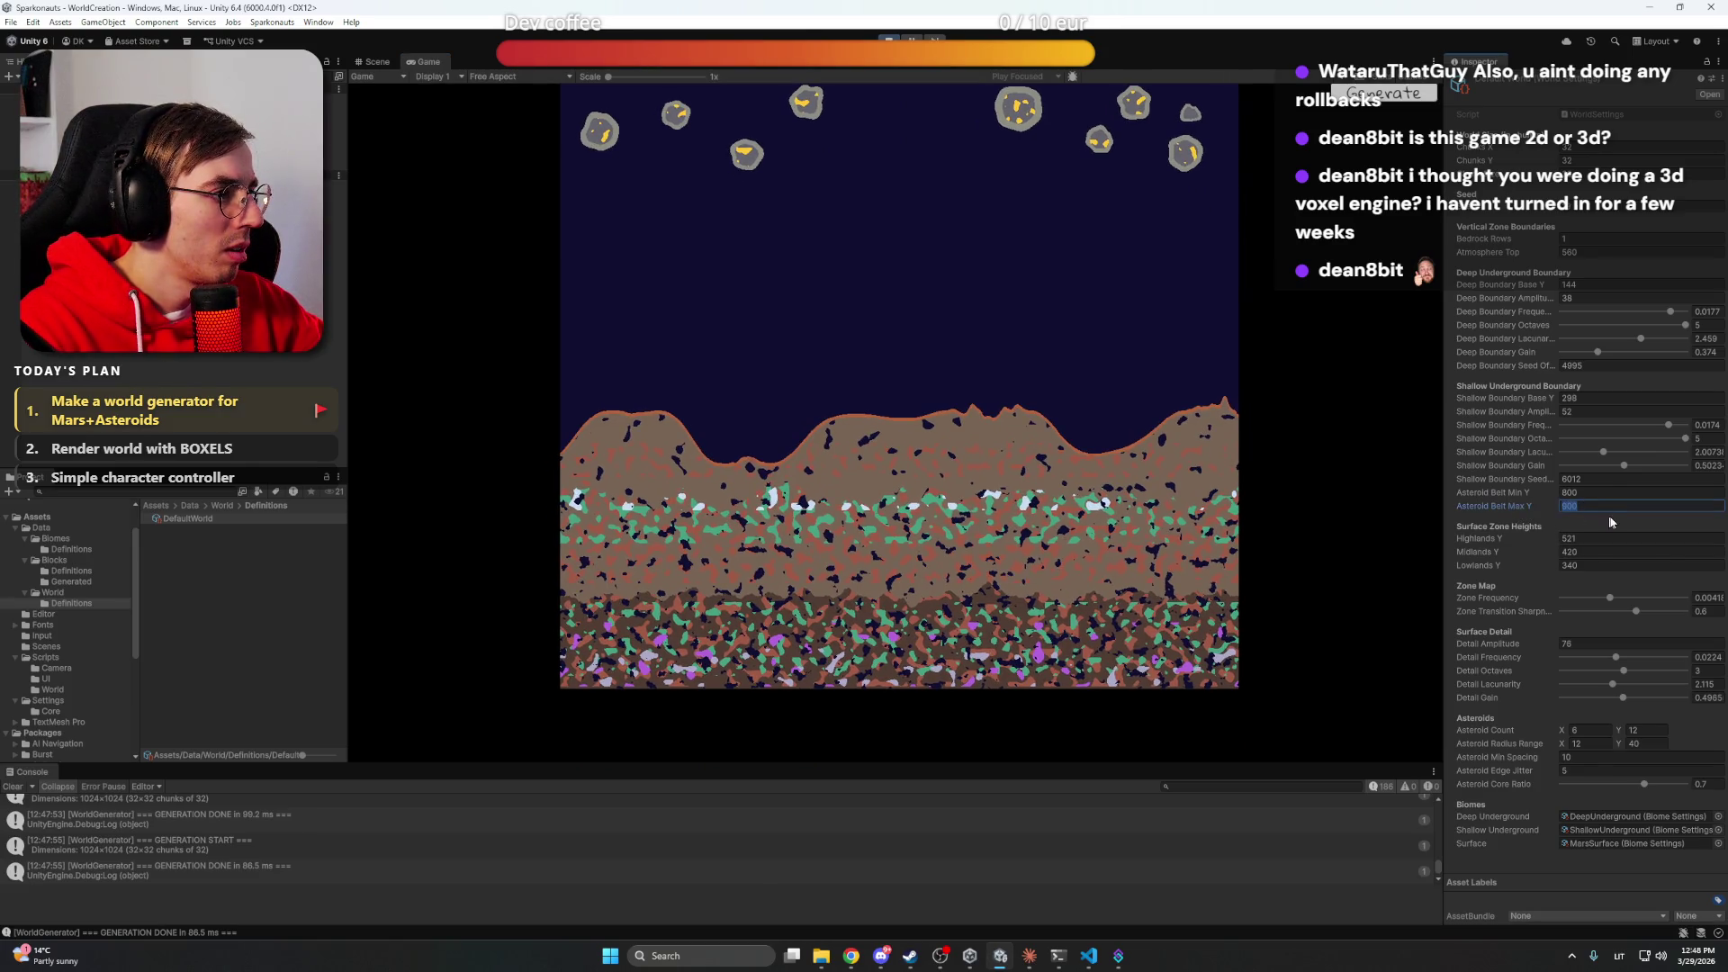
{"action": "type", "text": "100"}
{"action": "key", "text": "Return"}
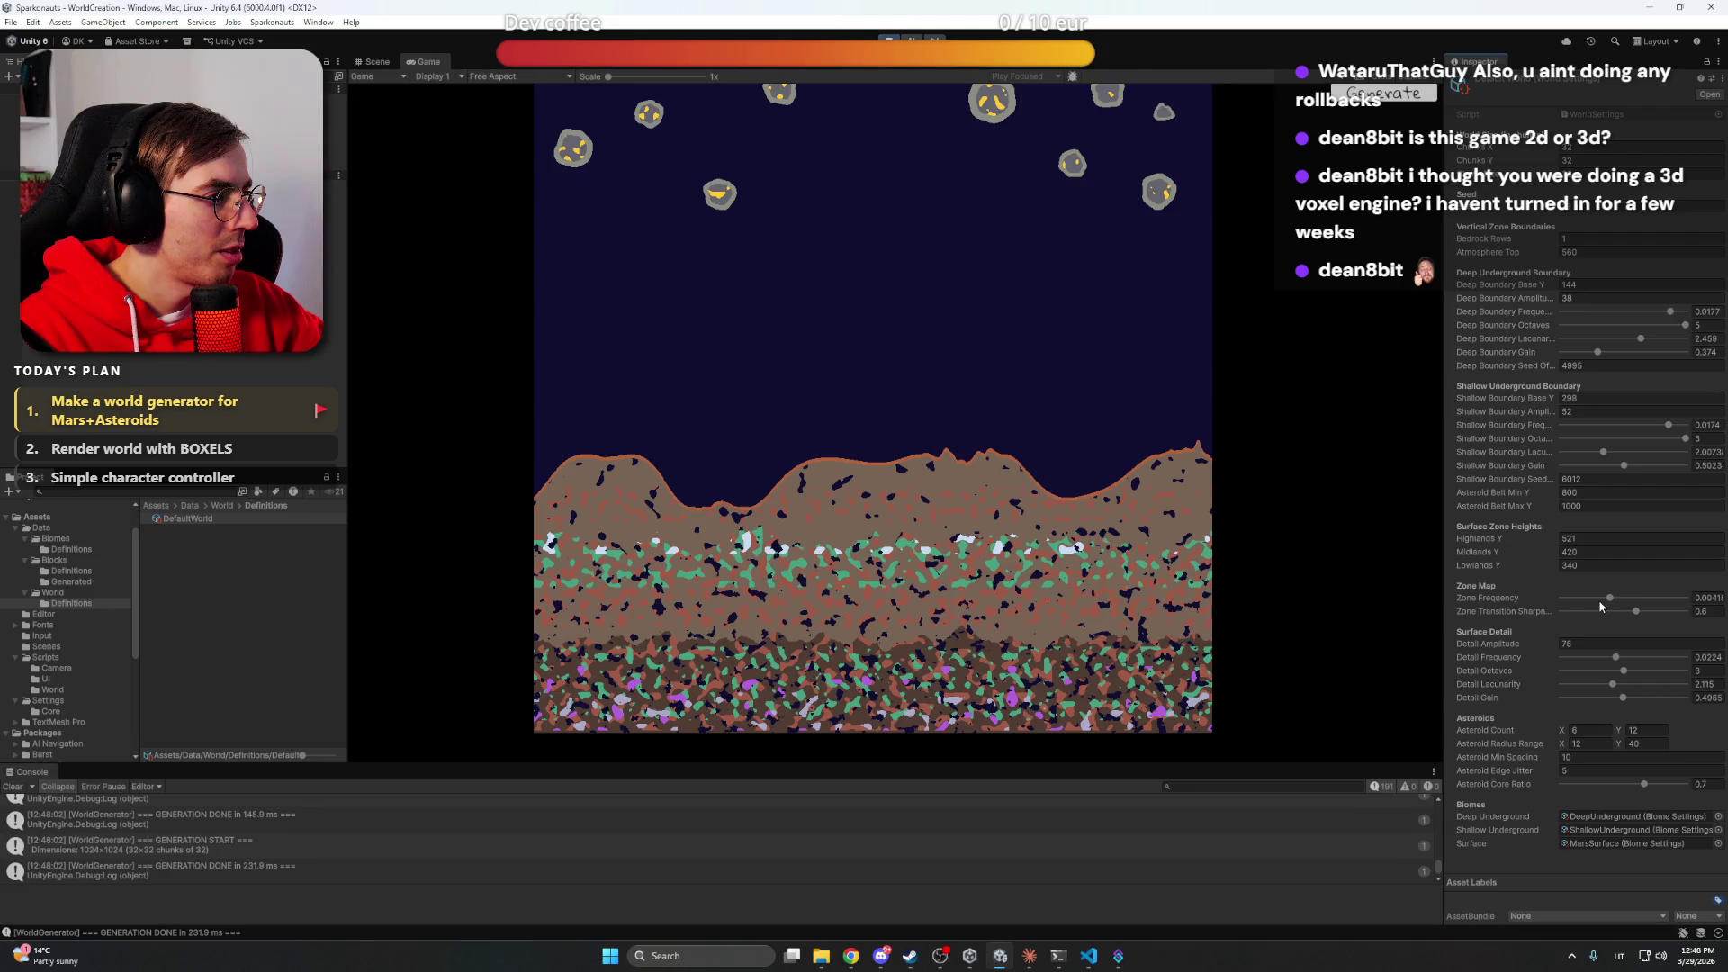
{"action": "mouse_move", "coordinate": [1610, 601]}
{"action": "left_mouse_down"}
{"action": "mouse_move", "coordinate": [1570, 601]}
{"action": "mouse_move", "coordinate": [1676, 600]}
{"action": "left_mouse_up"}
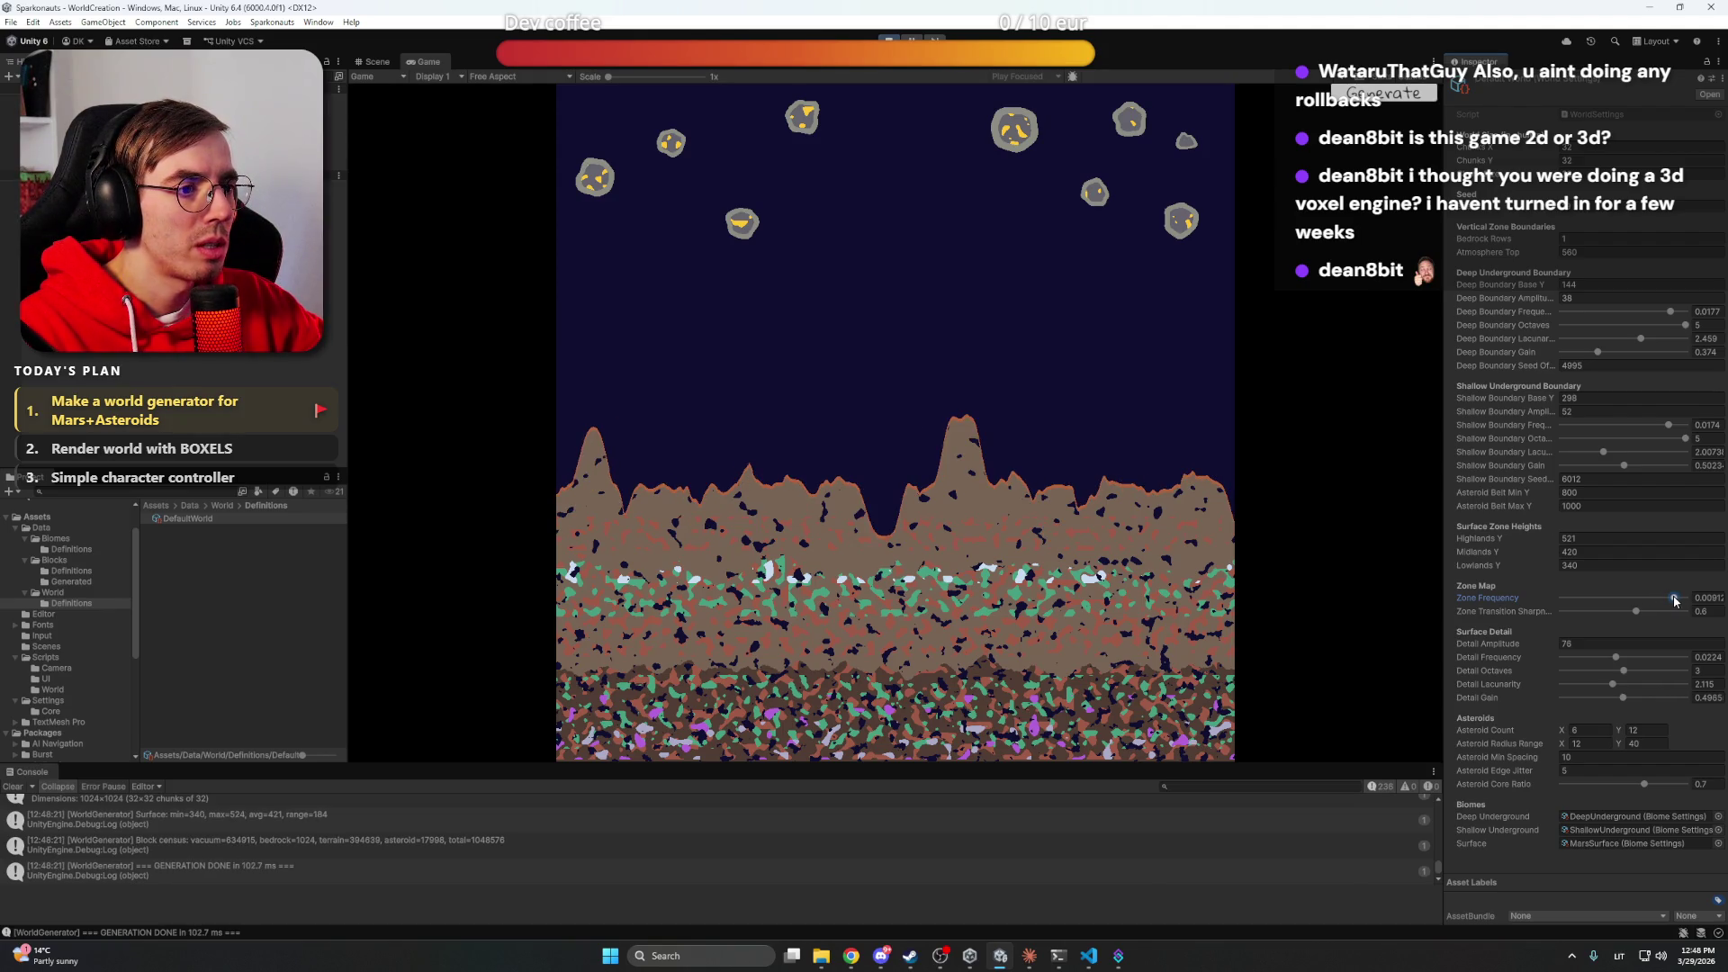
{"action": "left_click_drag", "start_coordinate": [1675, 601], "coordinate": [1664, 600]}
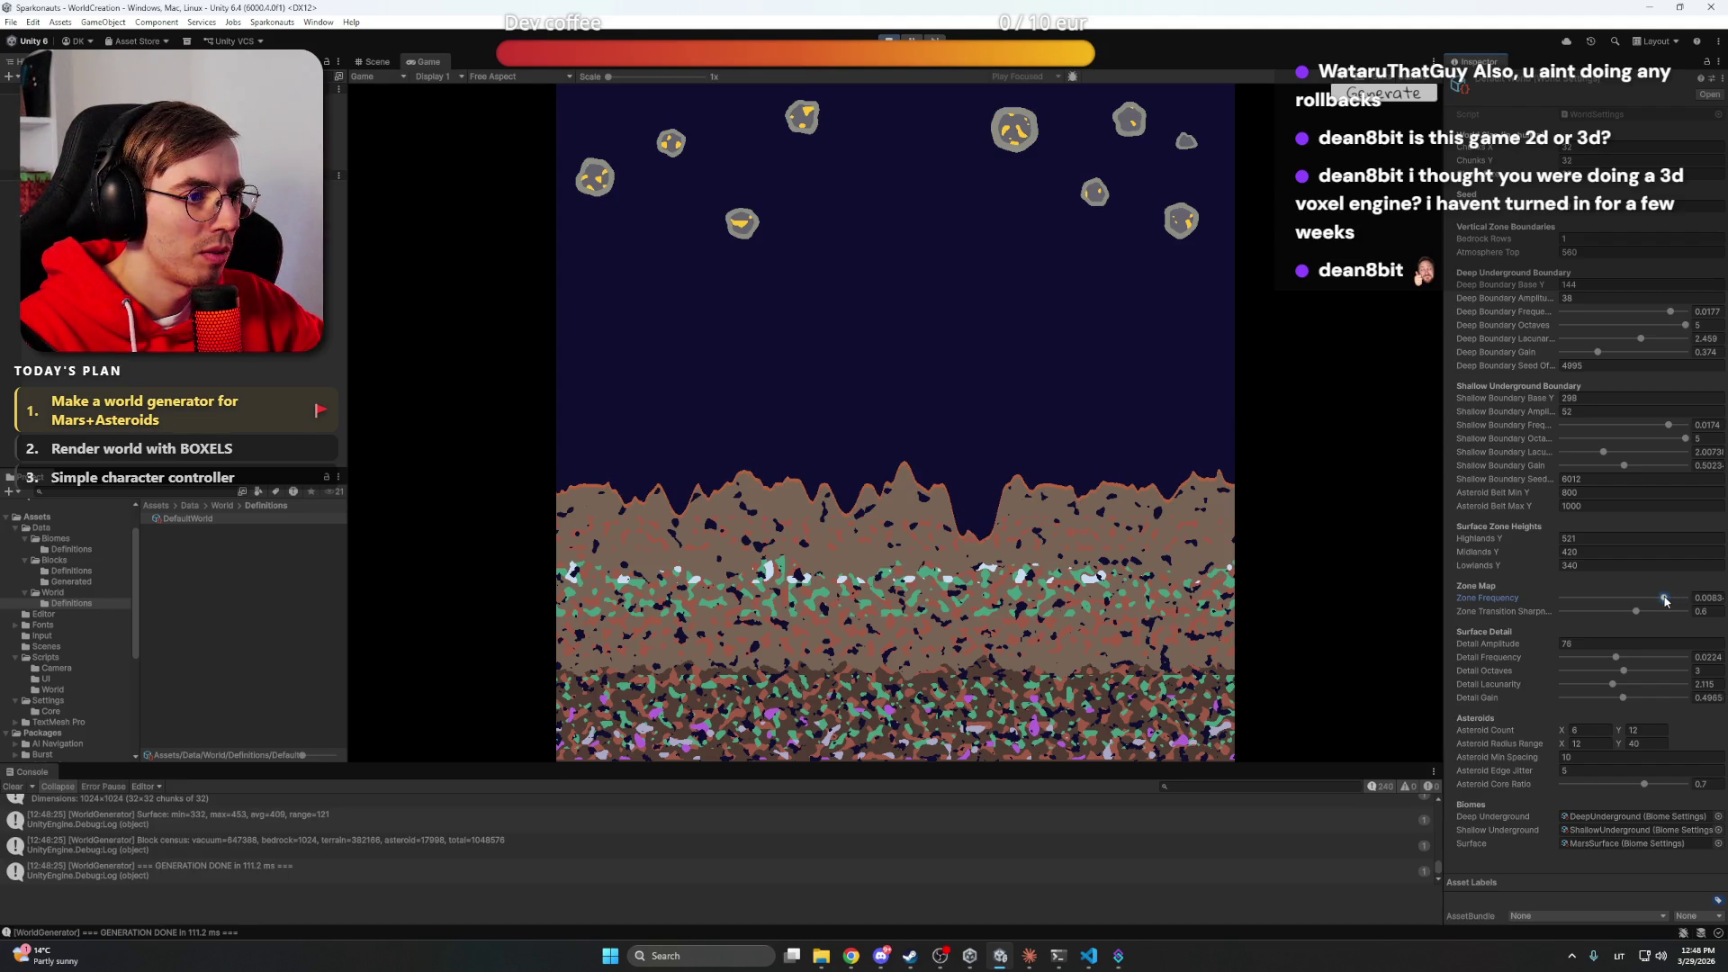
Raise Zone Transition Sharpness to 1 and scrub Highlands Y down toward 467
{"action": "scroll", "coordinate": [886, 522], "scroll_direction": "up", "scroll_amount": 5}
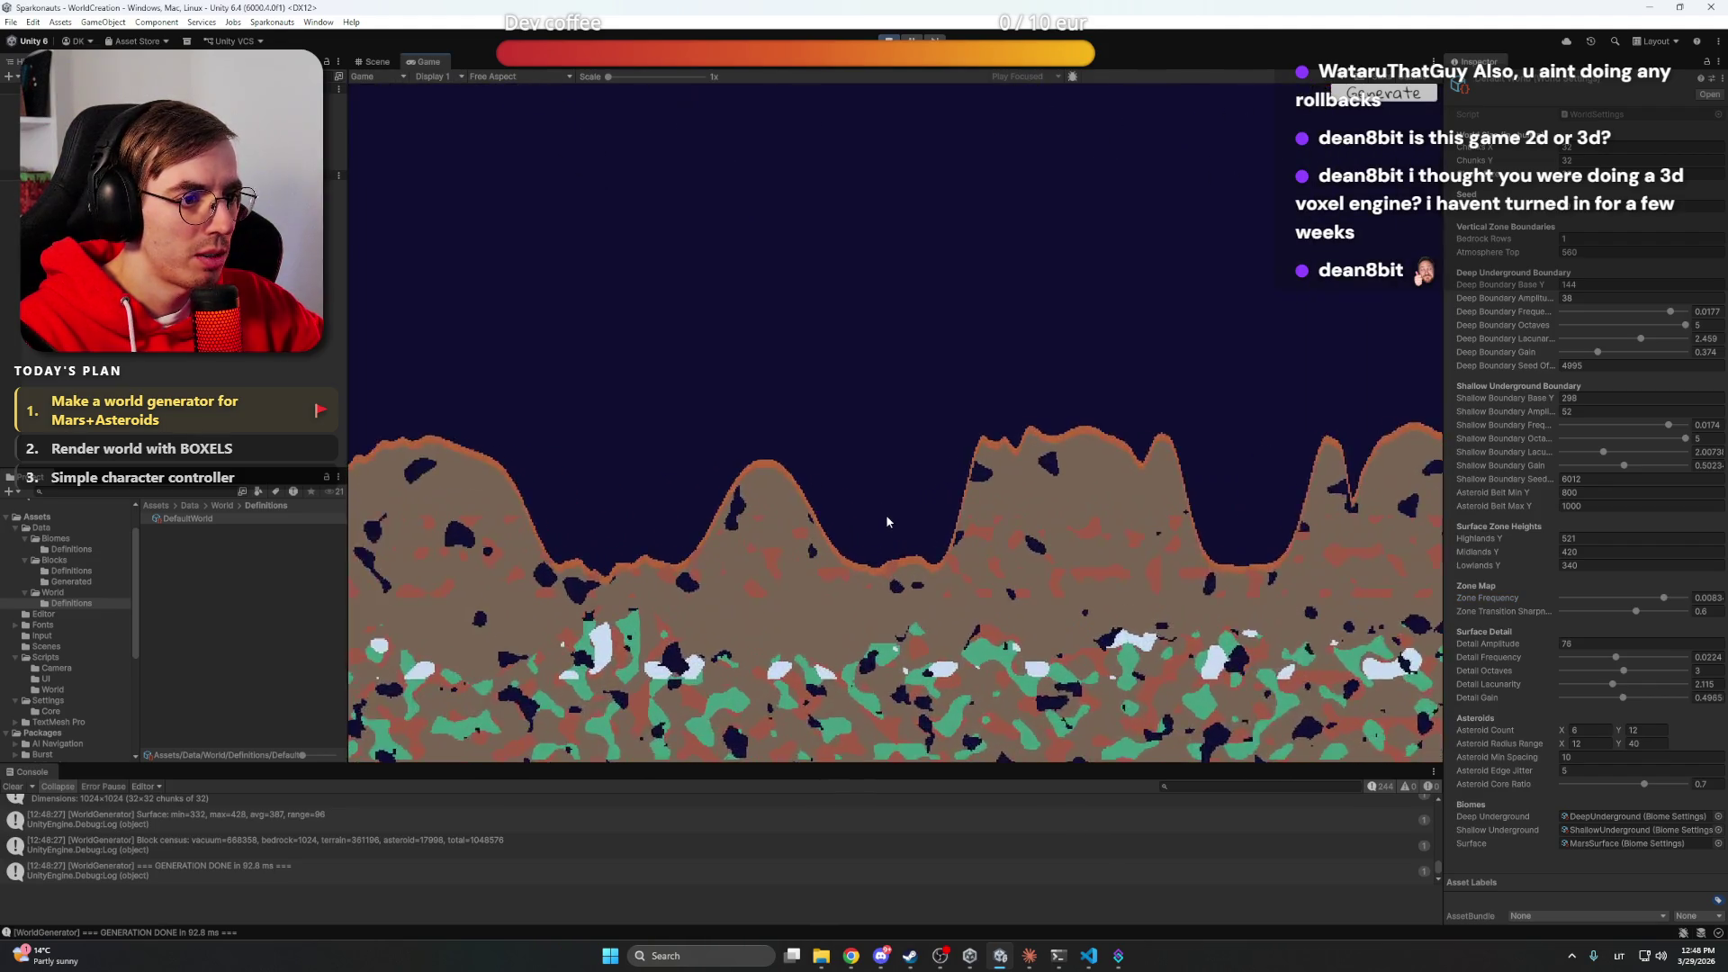
{"action": "scroll", "coordinate": [943, 570], "scroll_direction": "up", "scroll_amount": 3}
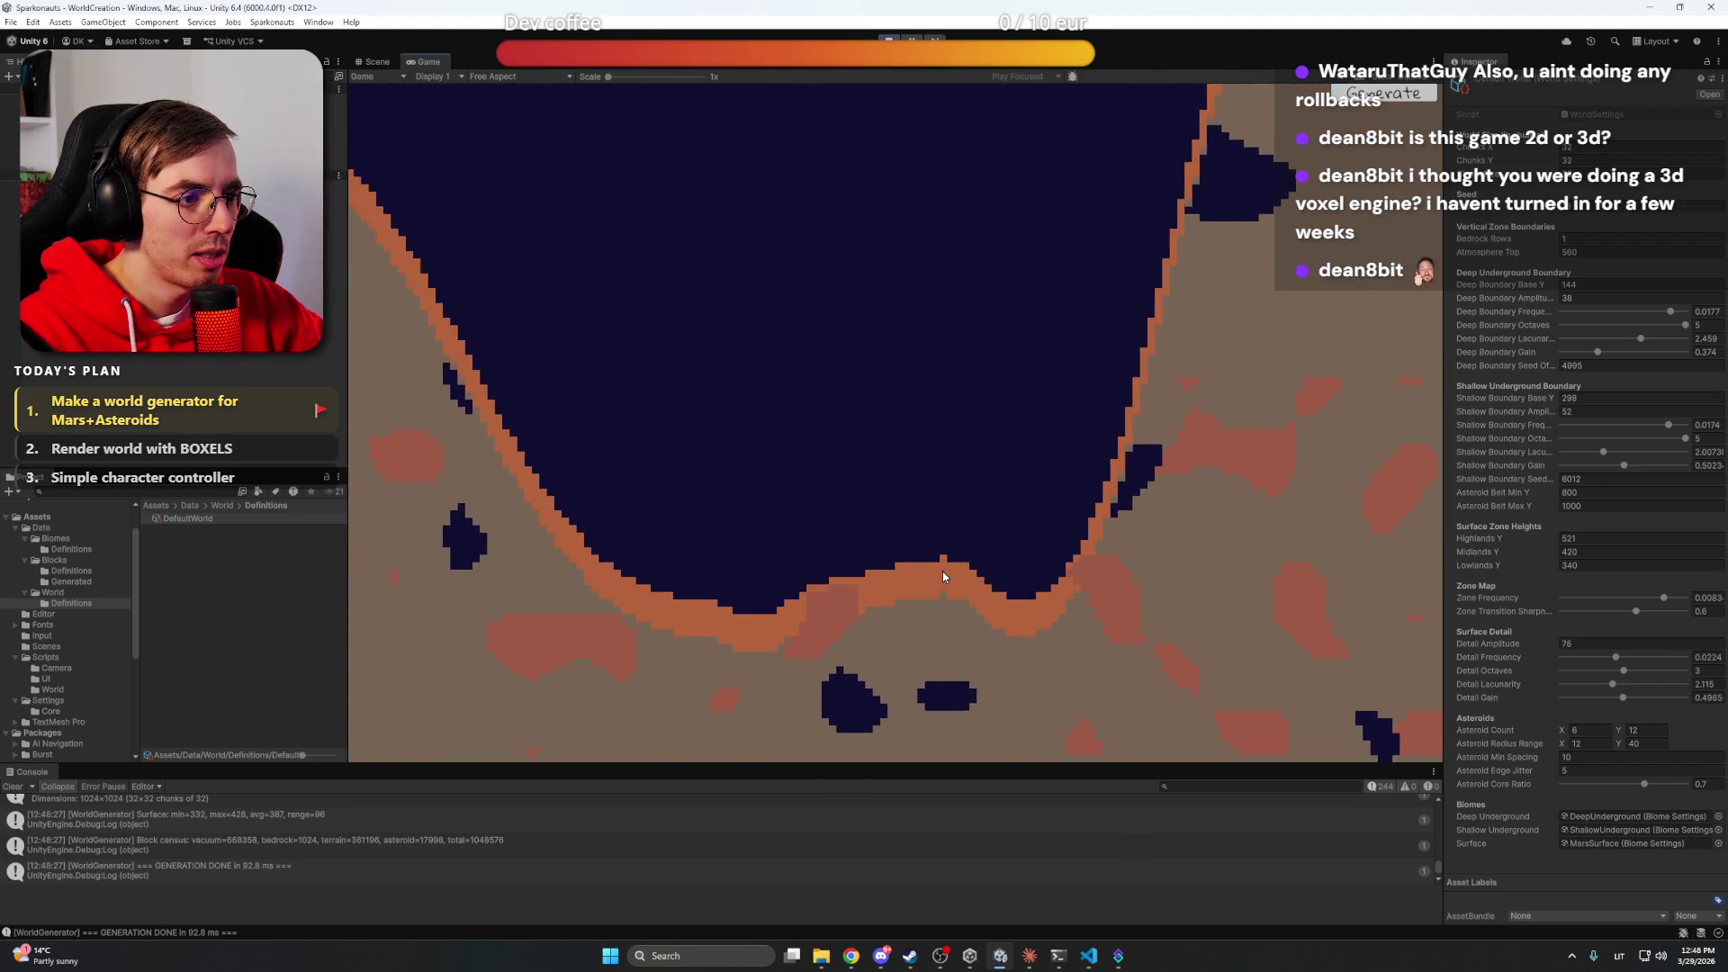
{"action": "scroll", "coordinate": [944, 571], "scroll_direction": "down", "scroll_amount": 2}
{"action": "scroll", "coordinate": [943, 569], "scroll_direction": "down", "scroll_amount": 4}
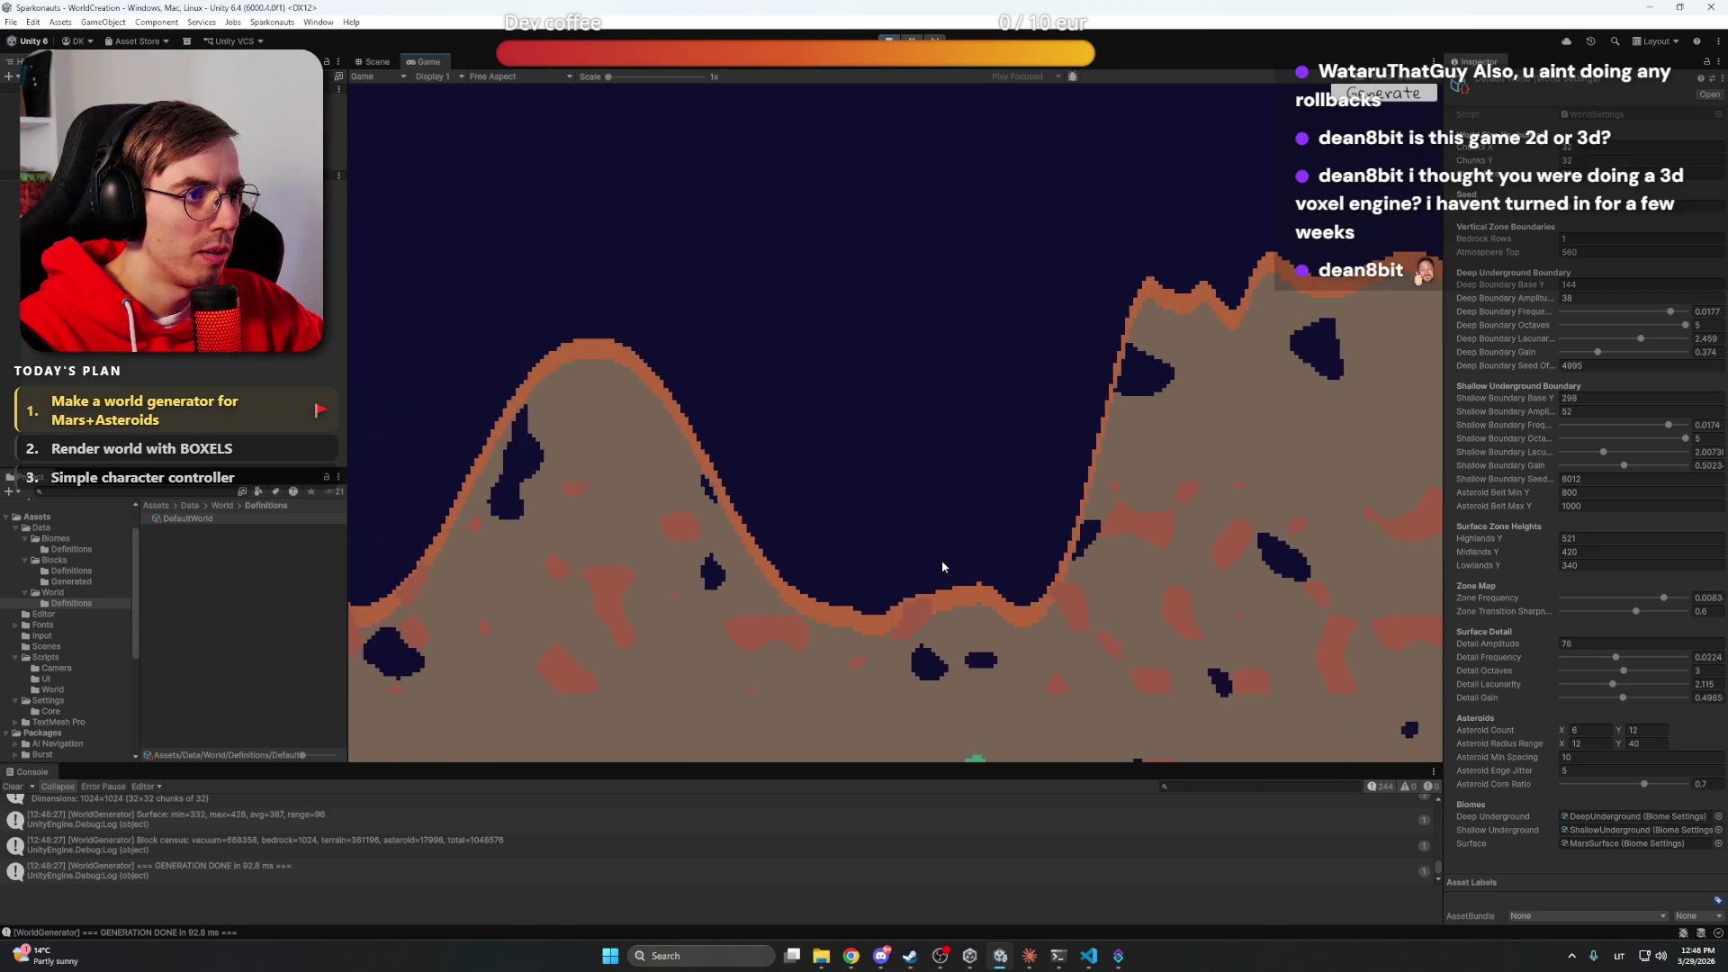
{"action": "scroll", "coordinate": [949, 531], "scroll_direction": "down", "scroll_amount": 3}
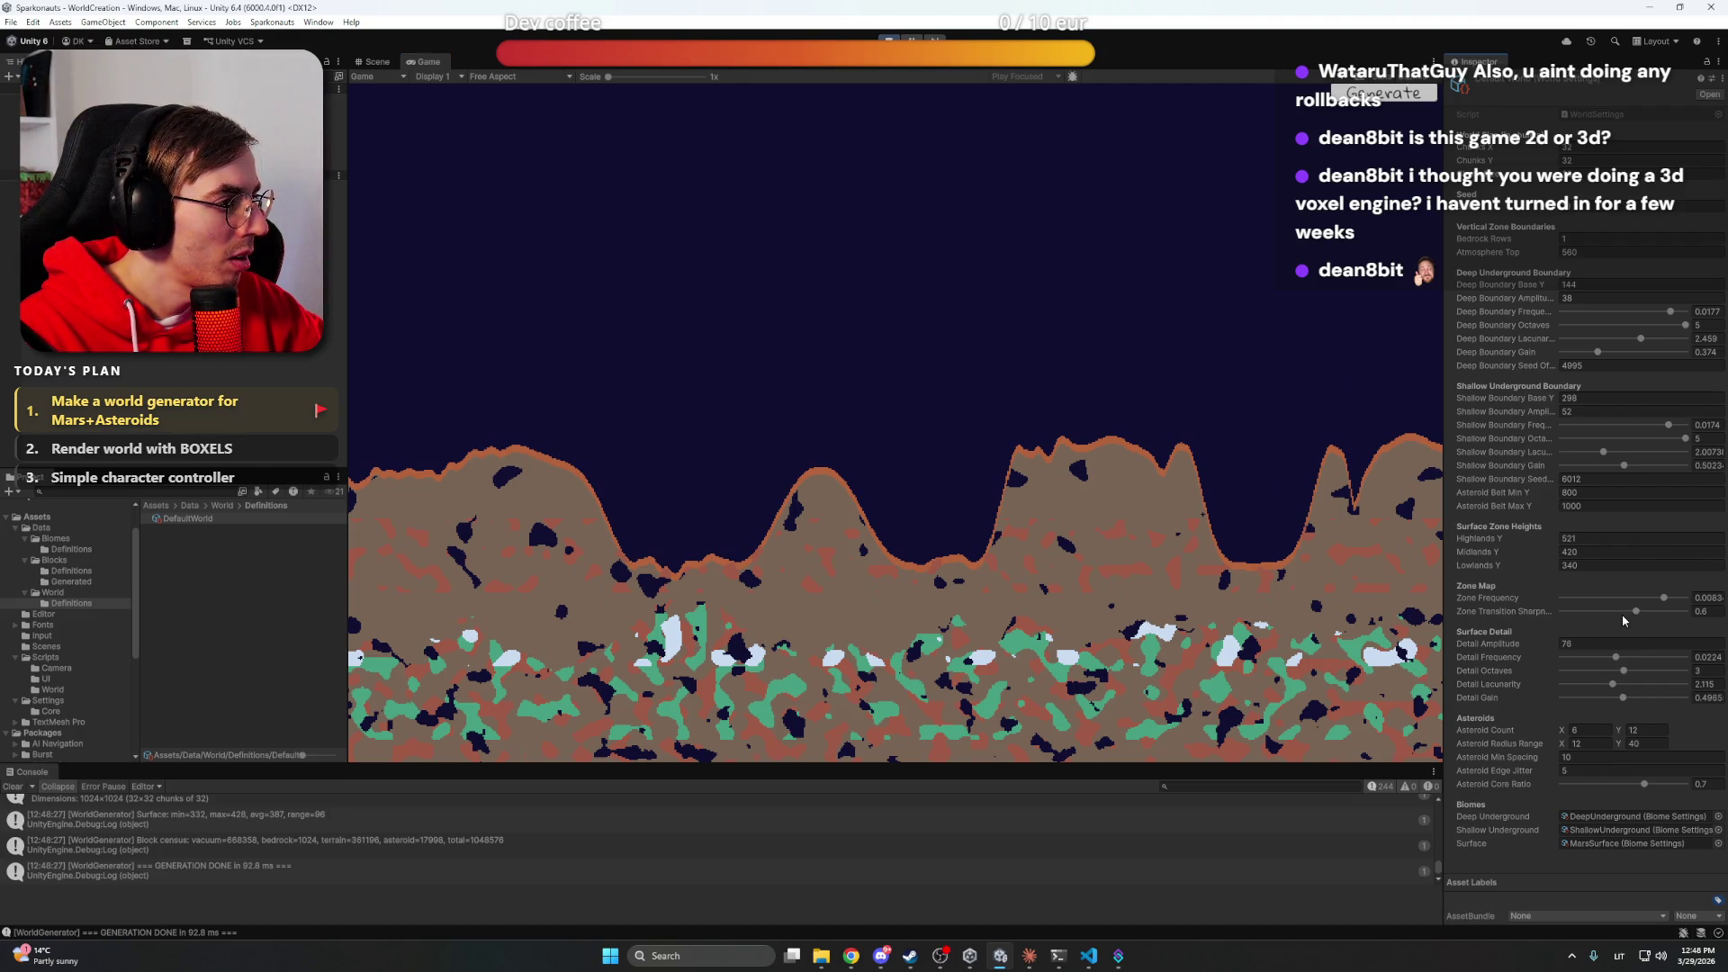
{"action": "mouse_move", "coordinate": [1637, 615]}
{"action": "left_mouse_down"}
{"action": "mouse_move", "coordinate": [1554, 615]}
{"action": "mouse_move", "coordinate": [1683, 616]}
{"action": "mouse_move", "coordinate": [1601, 601]}
{"action": "mouse_move", "coordinate": [1574, 601]}
{"action": "mouse_move", "coordinate": [1692, 616]}
{"action": "left_mouse_up"}
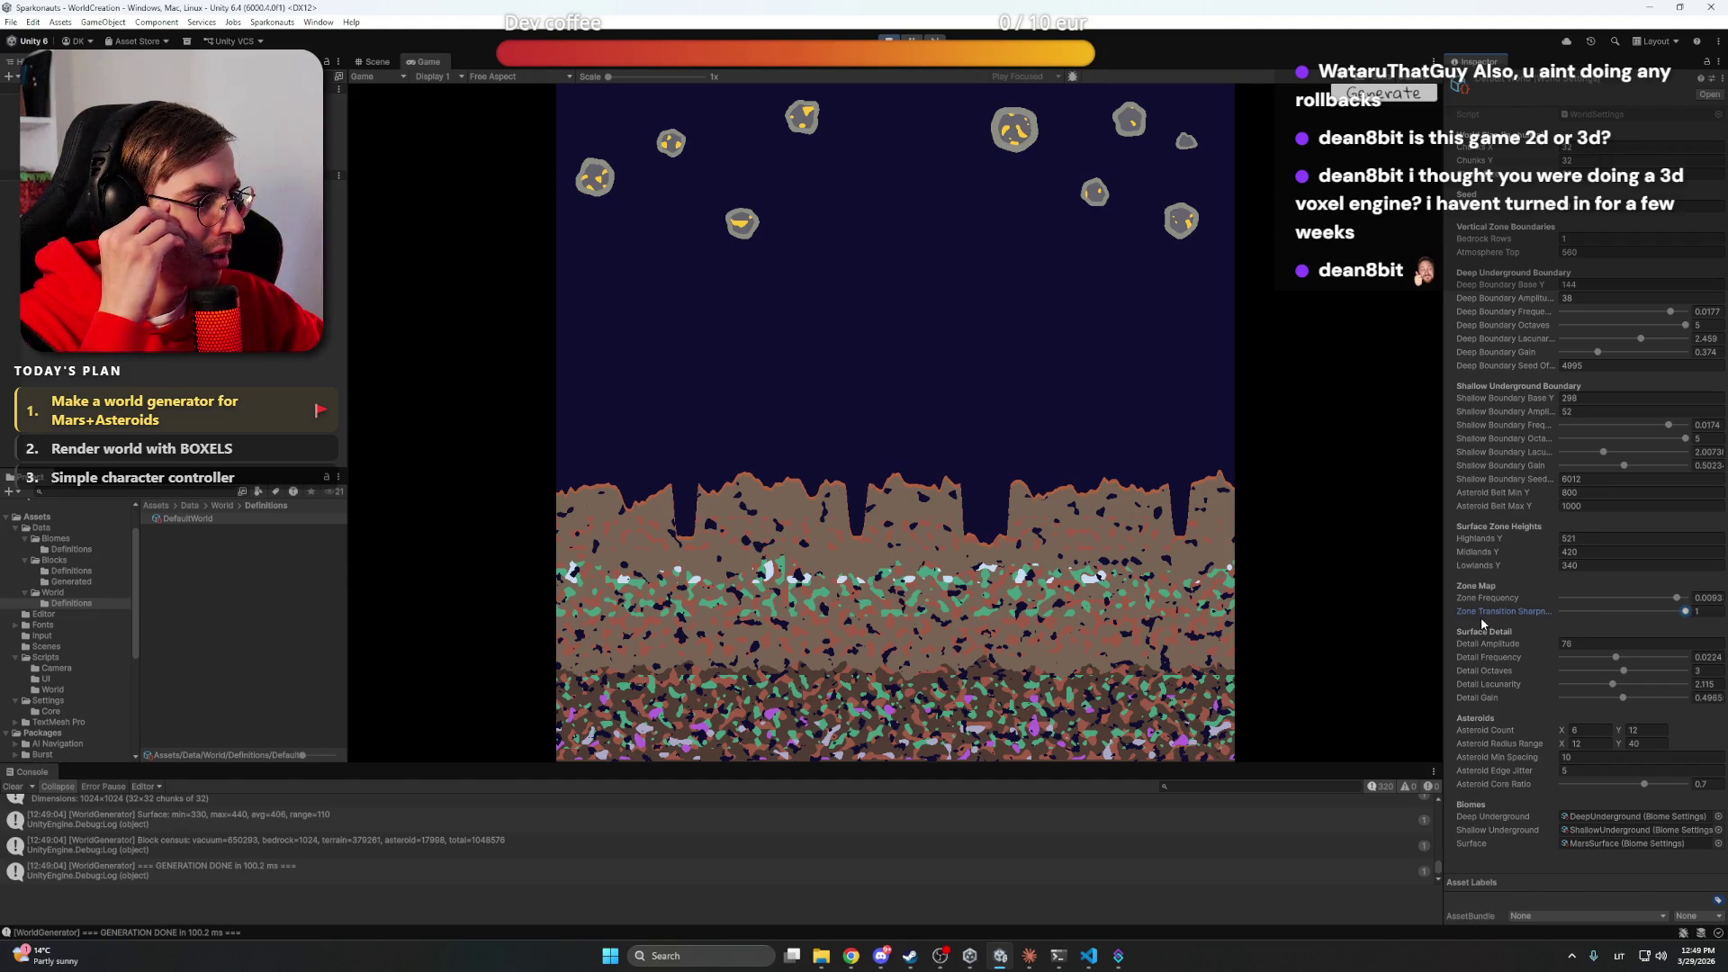
{"action": "mouse_move", "coordinate": [1496, 542]}
{"action": "left_mouse_down"}
{"action": "mouse_move", "coordinate": [1474, 542]}
{"action": "mouse_move", "coordinate": [1498, 541]}
{"action": "left_mouse_up"}
{"action": "left_click_drag", "start_coordinate": [1676, 598], "coordinate": [1656, 601]}
{"action": "mouse_move", "coordinate": [1487, 541]}
{"action": "left_mouse_down"}
{"action": "mouse_move", "coordinate": [1472, 543]}
{"action": "mouse_move", "coordinate": [1505, 543]}
{"action": "left_mouse_up"}
{"action": "left_click", "coordinate": [1591, 539]}
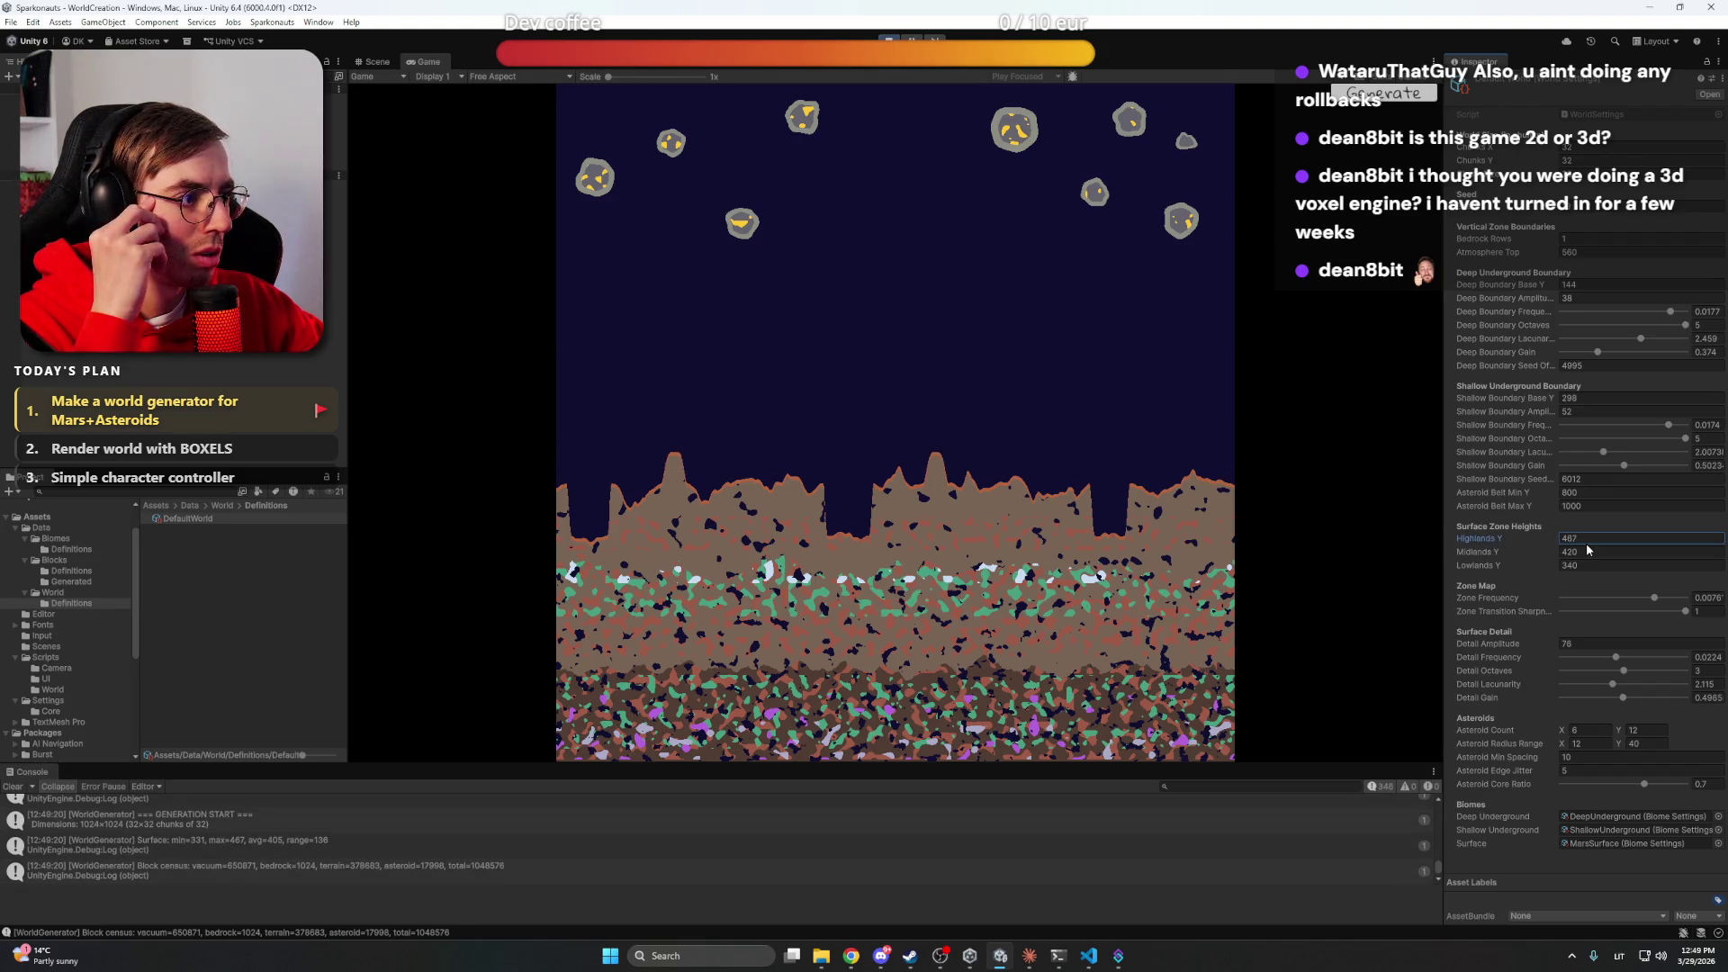
Set Highlands Y to 450 and Lowlands Y to 385
{"action": "type", "text": "500"}
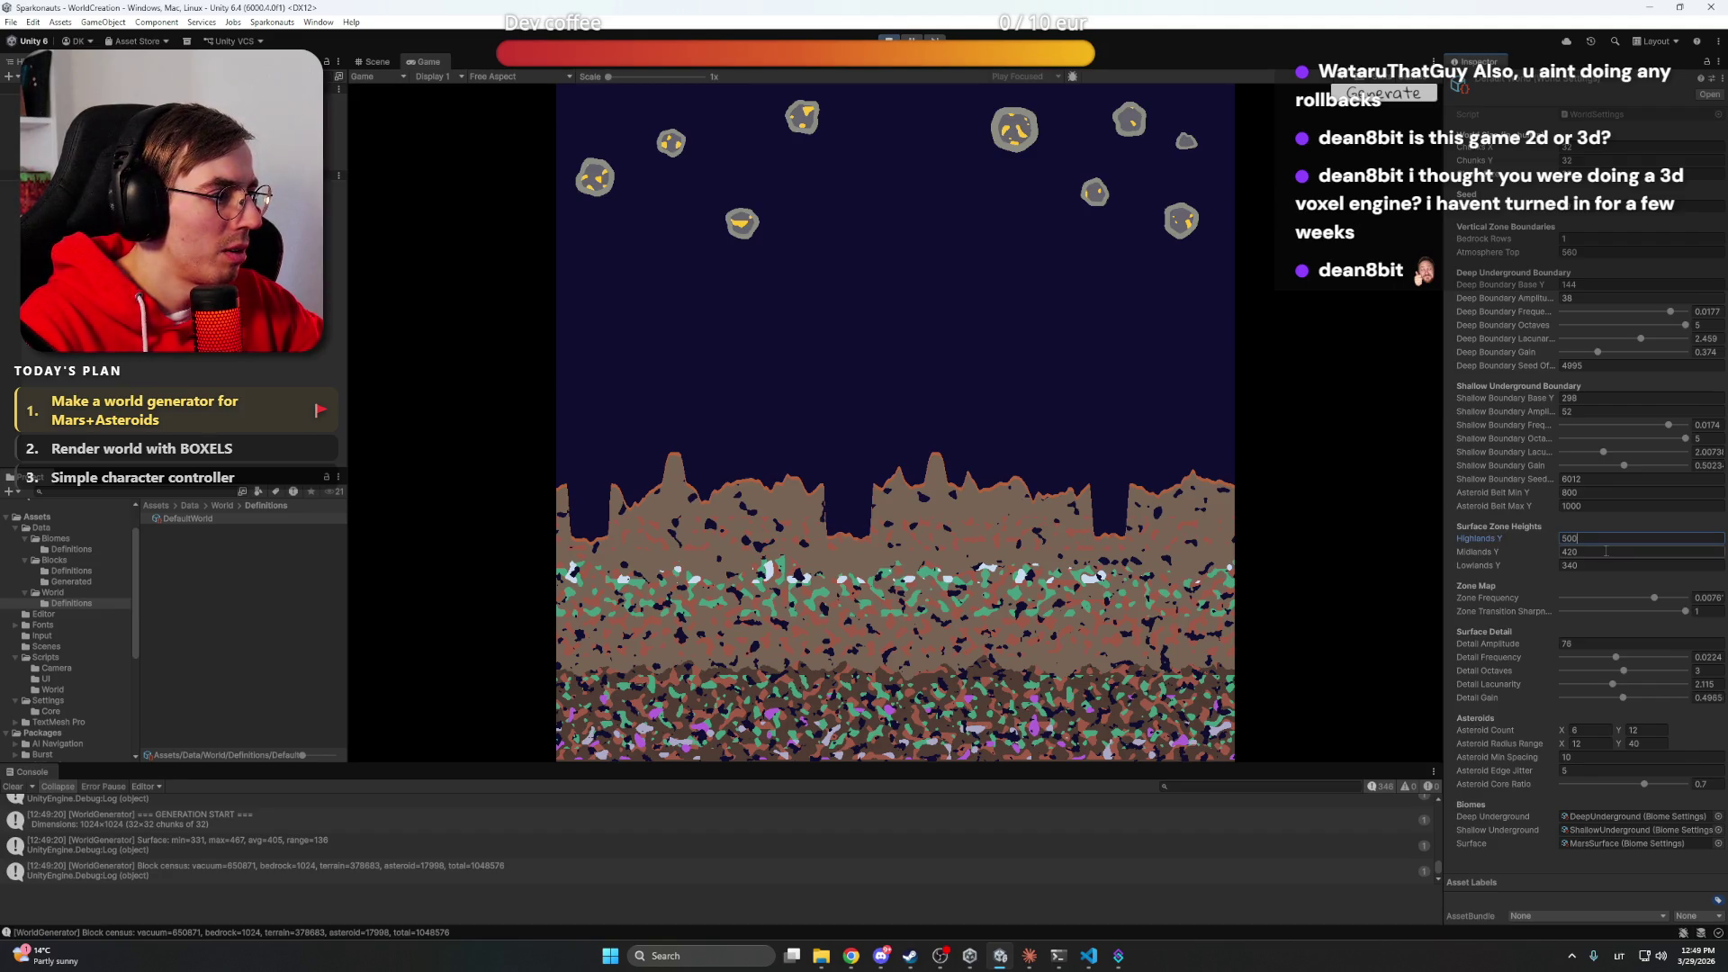
{"action": "key", "text": "Return"}
{"action": "left_click", "coordinate": [1586, 537]}
{"action": "type", "text": "450"}
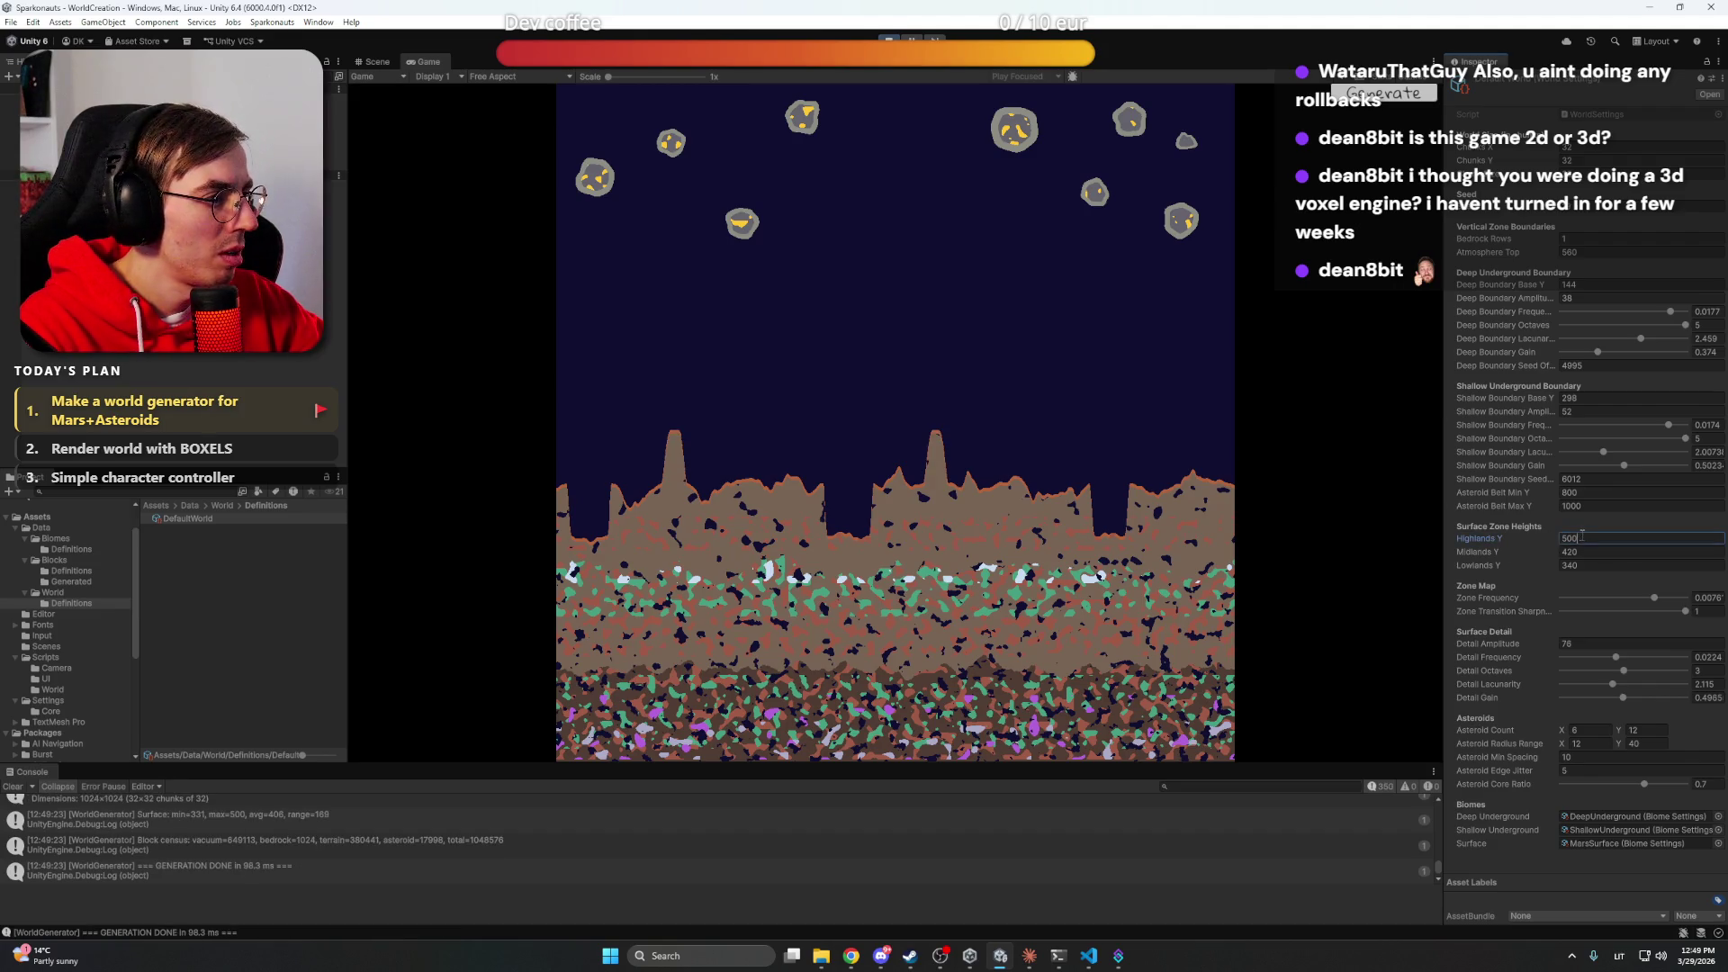
{"action": "key", "text": "Return"}
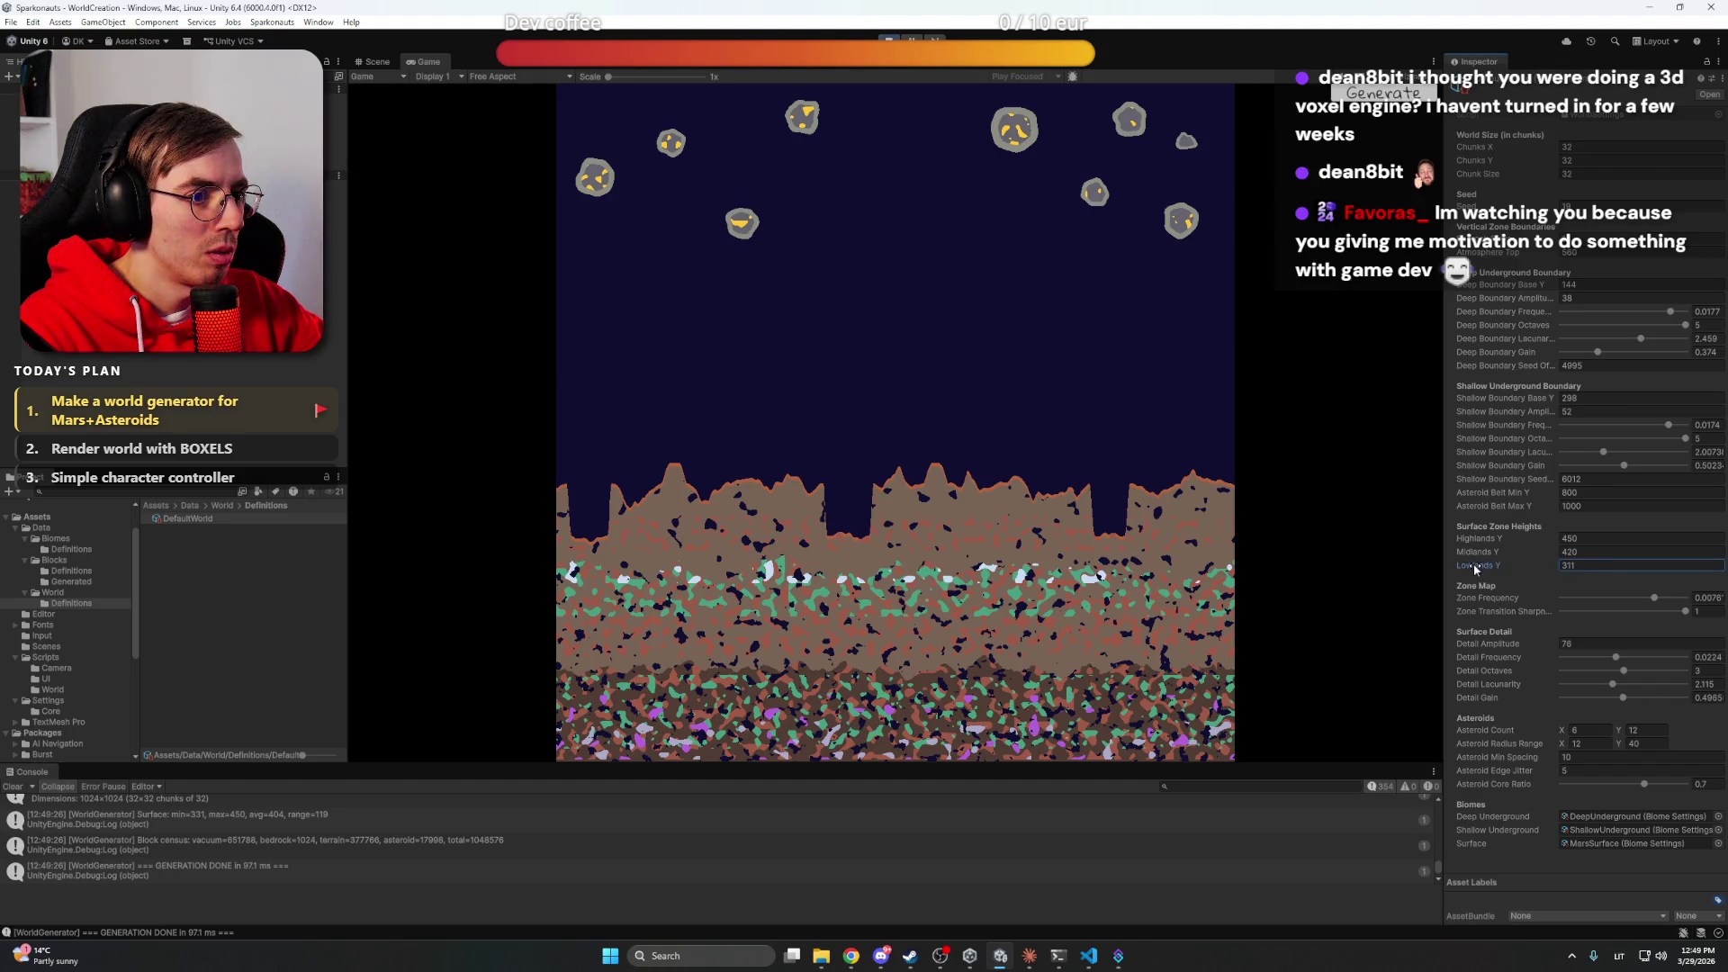
{"action": "left_click_drag", "start_coordinate": [1472, 564], "coordinate": [1483, 569]}
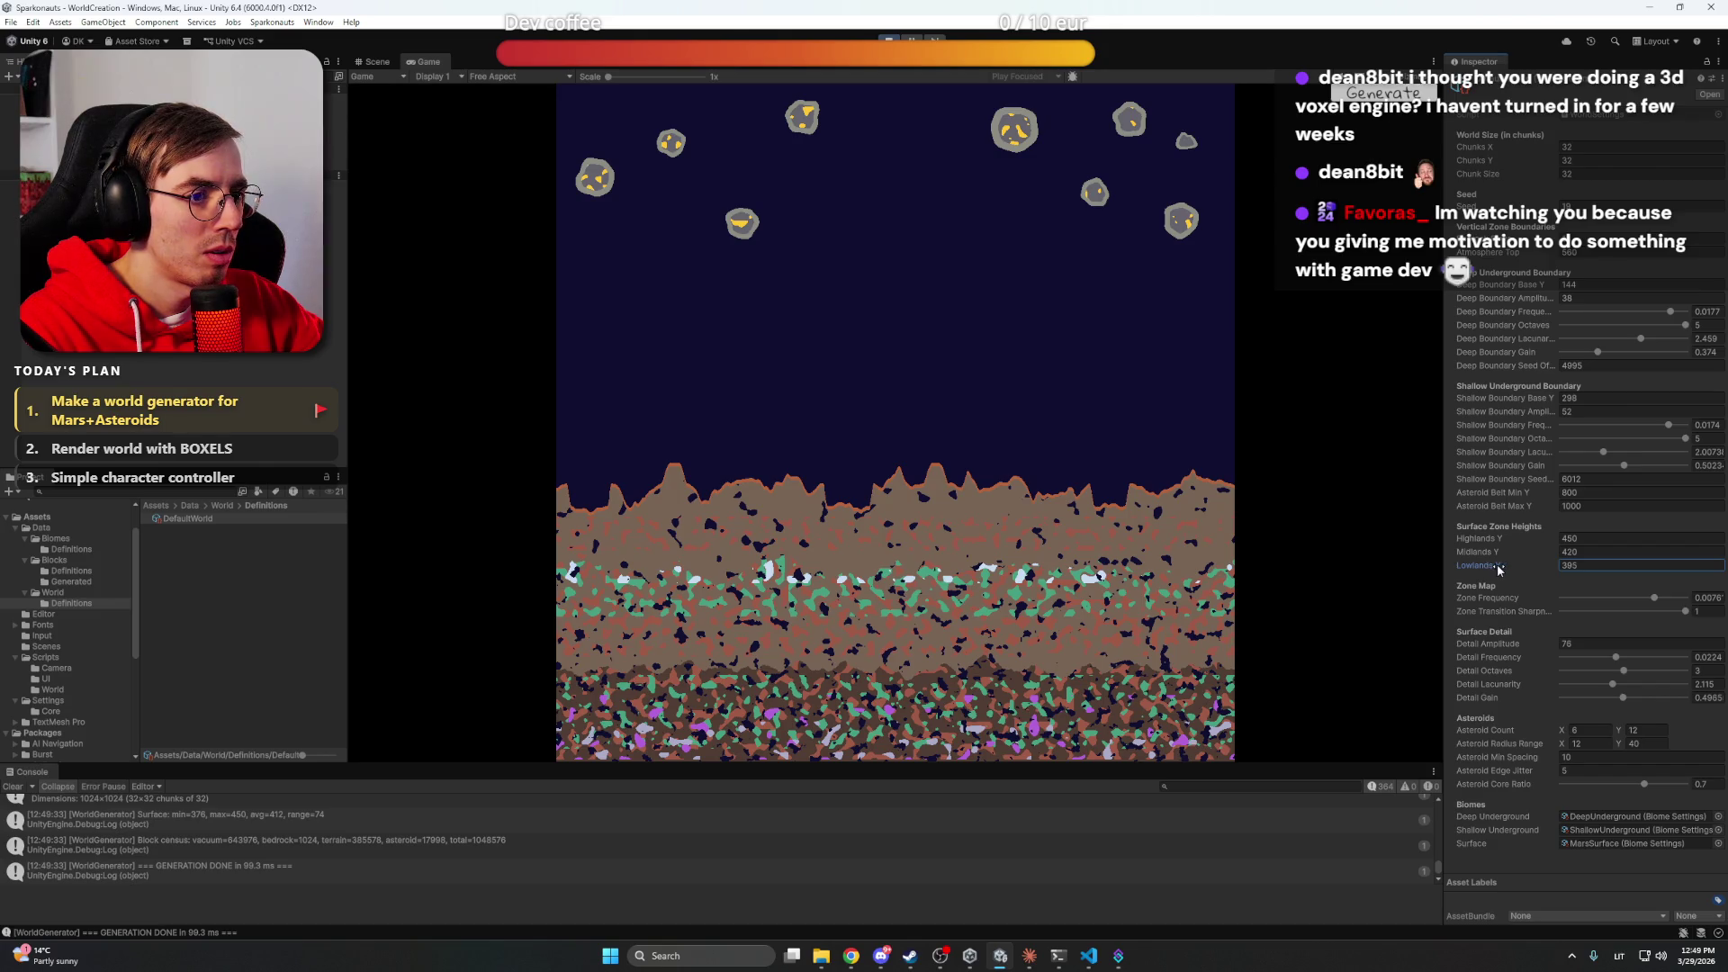
{"action": "left_click_drag", "start_coordinate": [1487, 569], "coordinate": [1487, 568]}
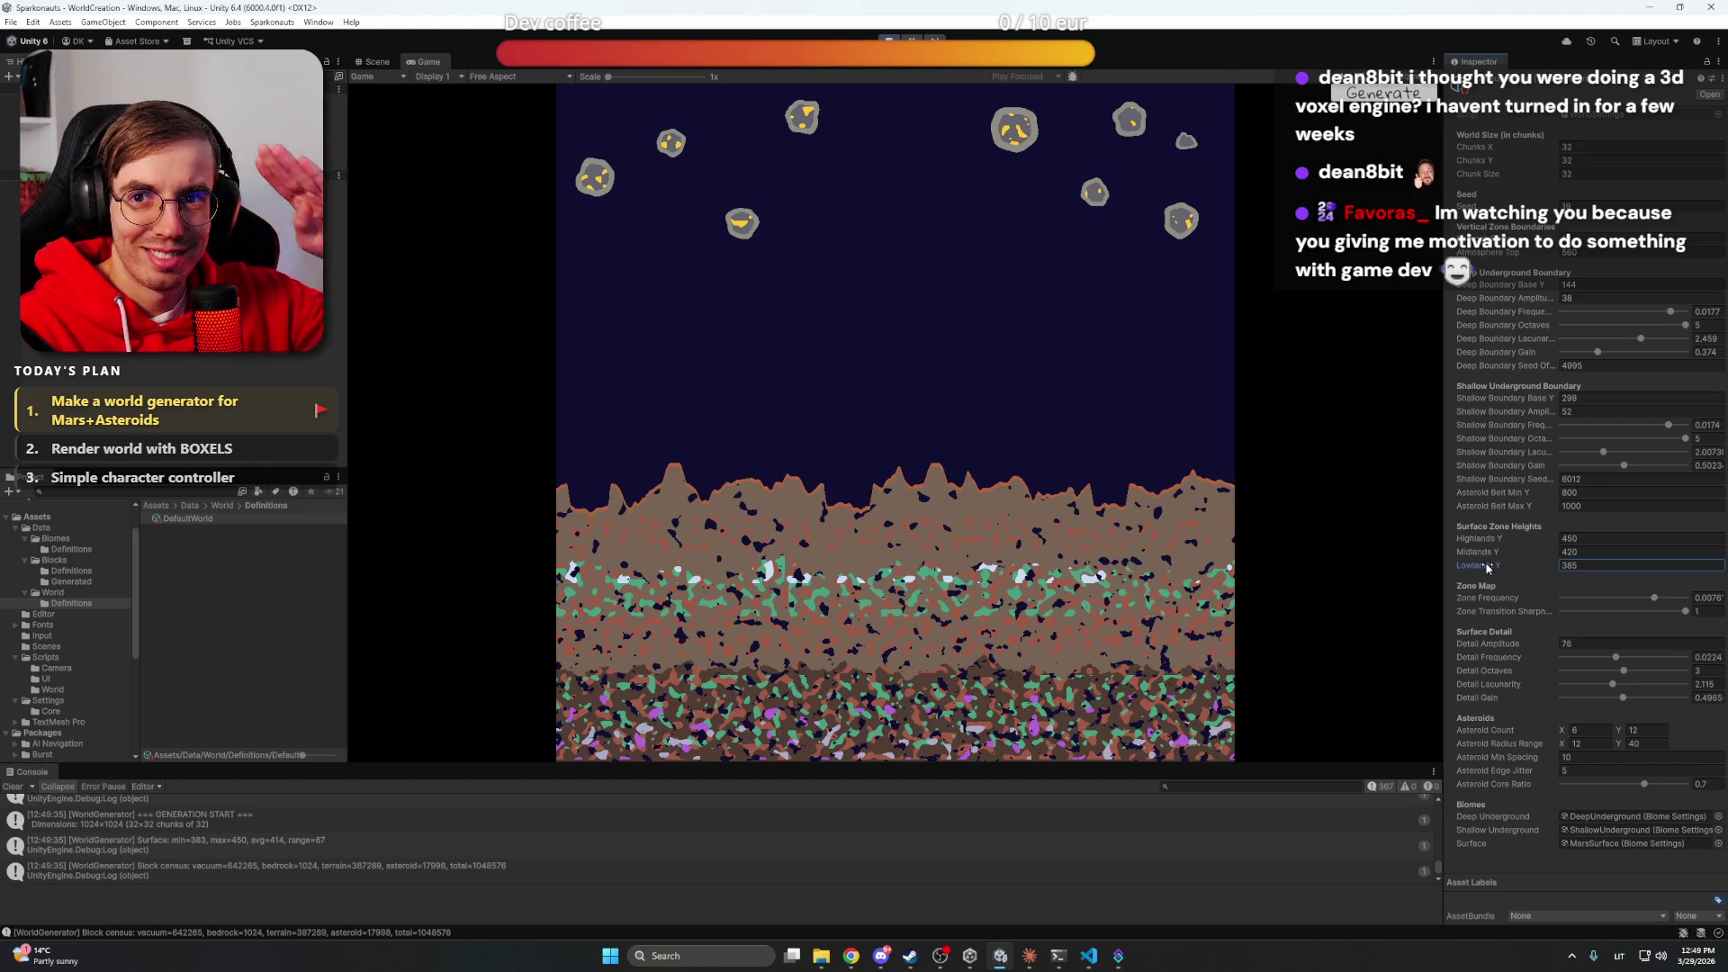
{"action": "left_click", "coordinate": [899, 509]}
Drop the surface Detail Amplitude to 0
{"action": "scroll", "coordinate": [899, 508], "scroll_direction": "up", "scroll_amount": 3}
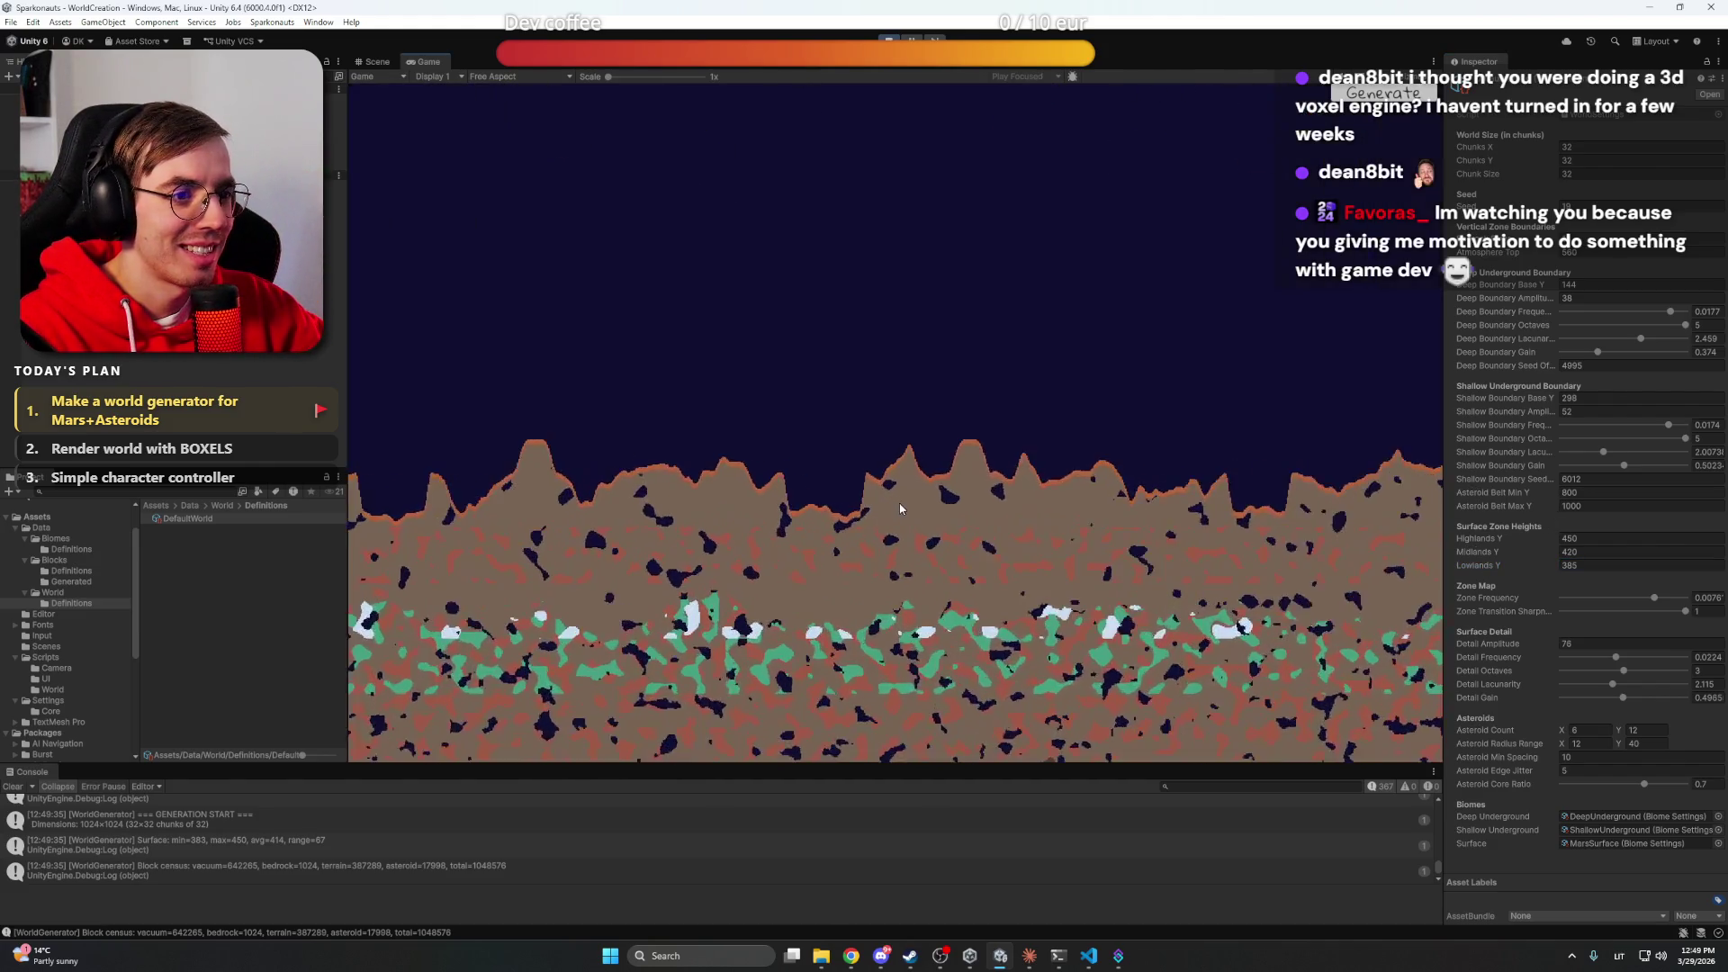
{"action": "scroll", "coordinate": [900, 504], "scroll_direction": "up", "scroll_amount": 3}
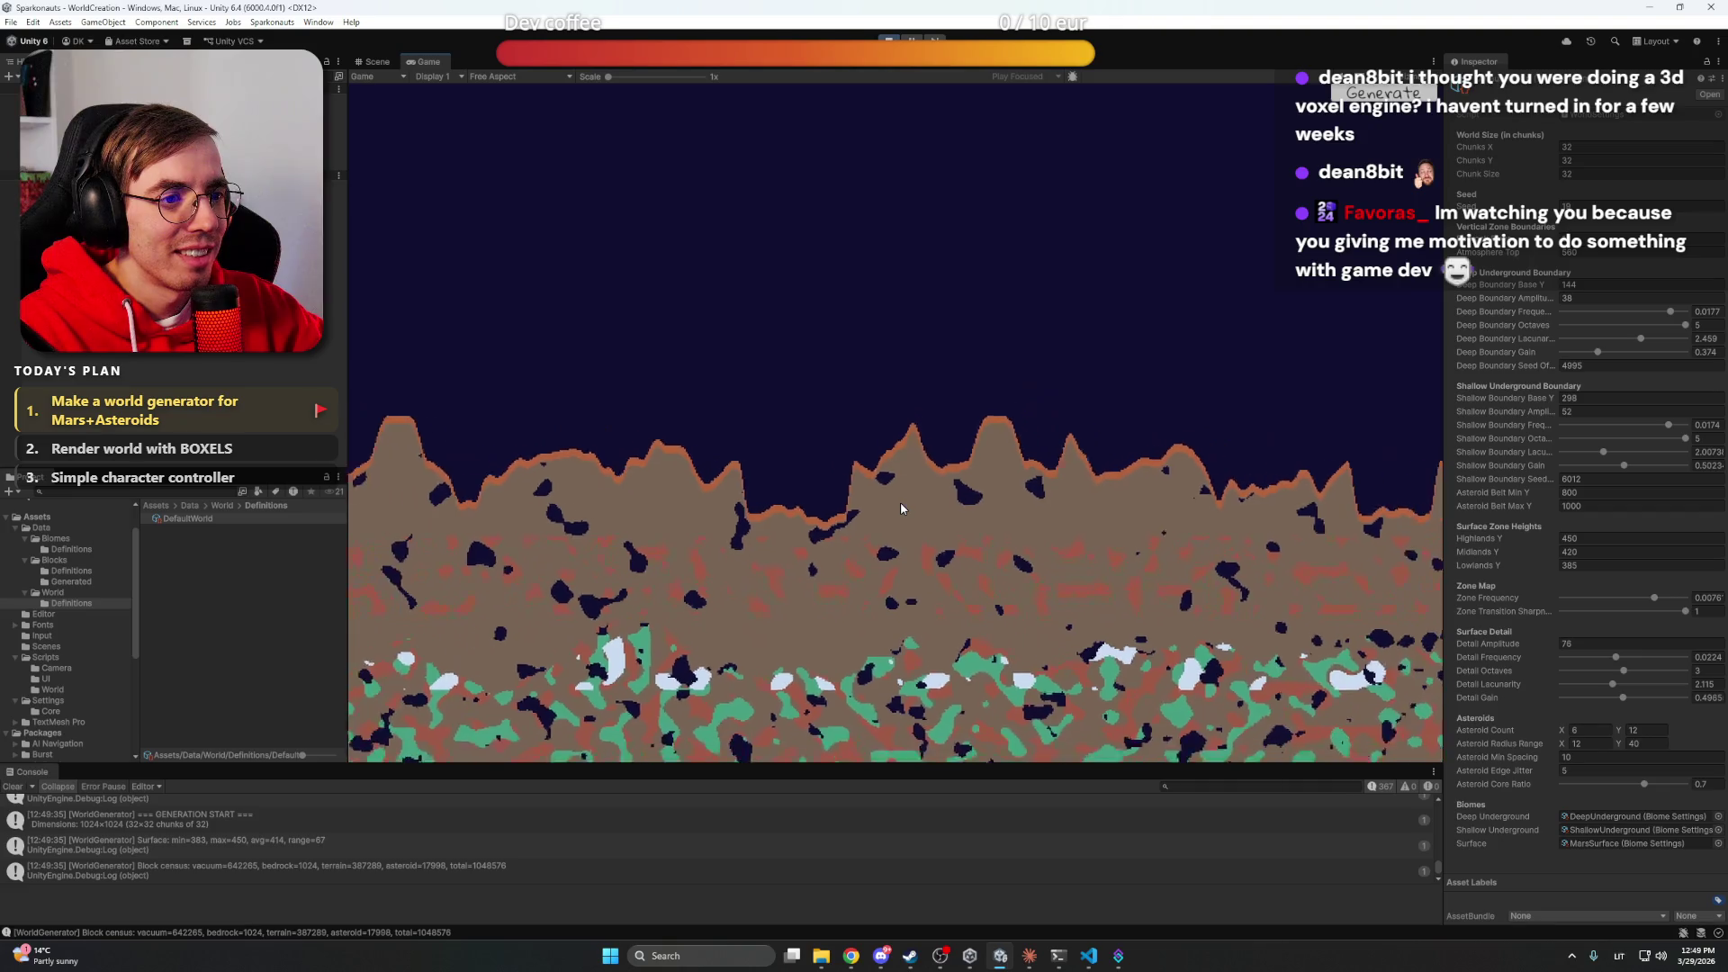
{"action": "scroll", "coordinate": [901, 509], "scroll_direction": "up", "scroll_amount": 4}
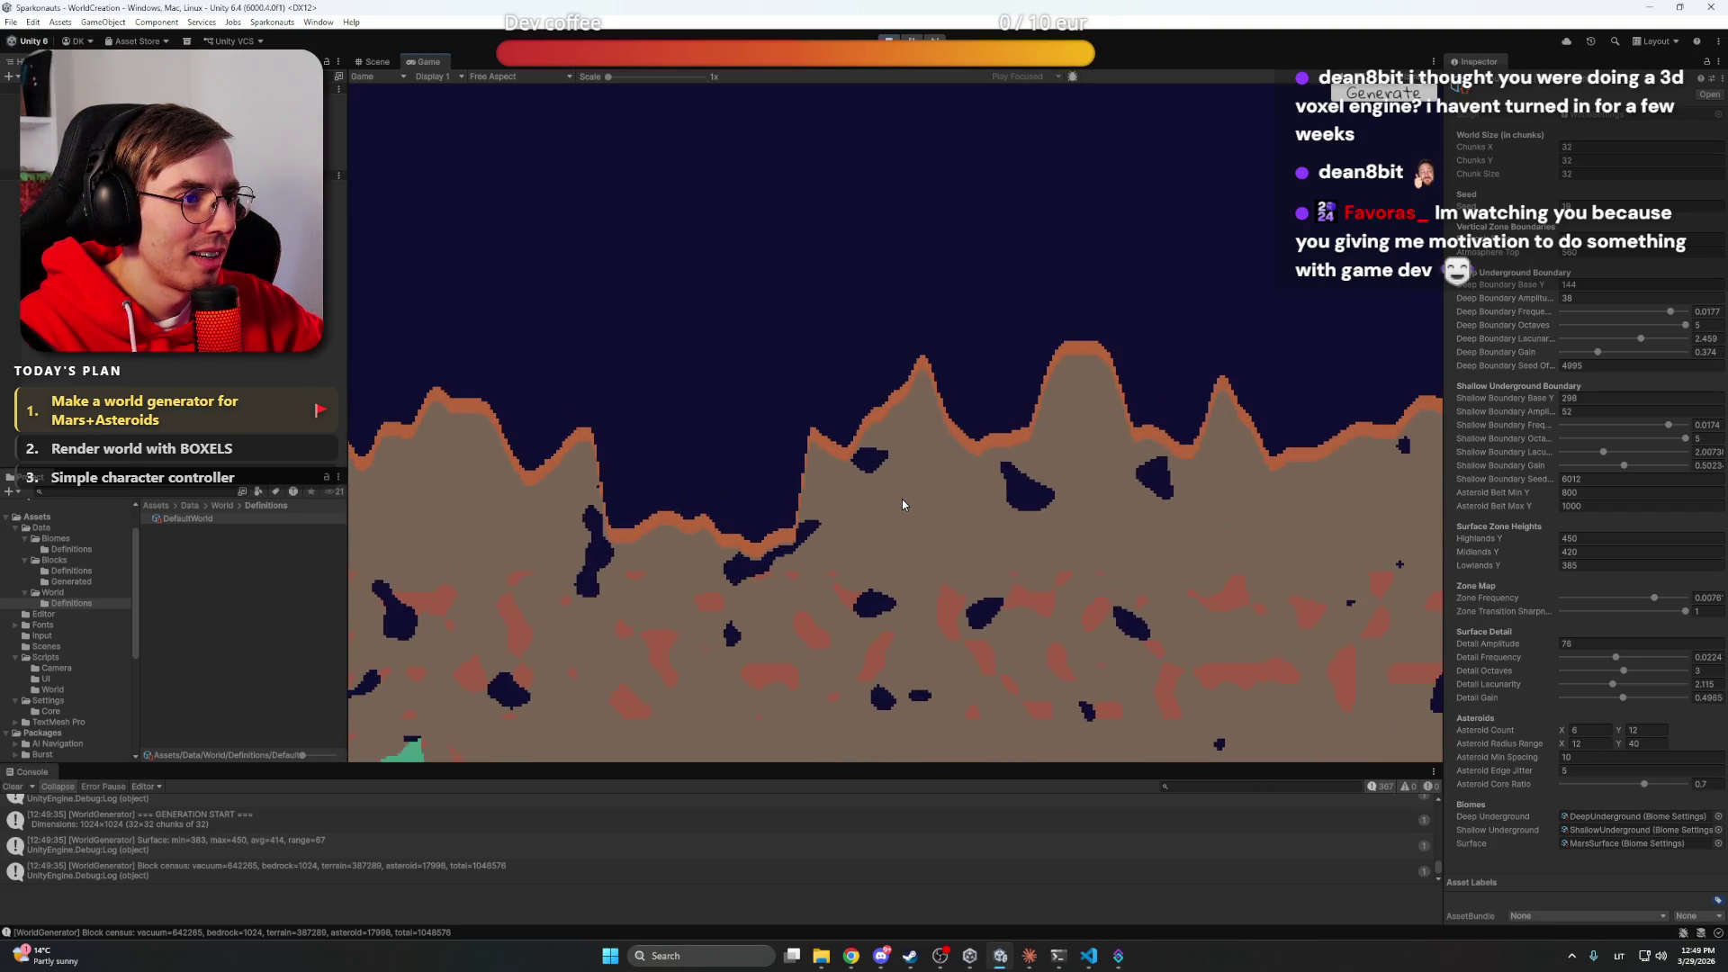
{"action": "scroll", "coordinate": [903, 503], "scroll_direction": "down", "scroll_amount": 8}
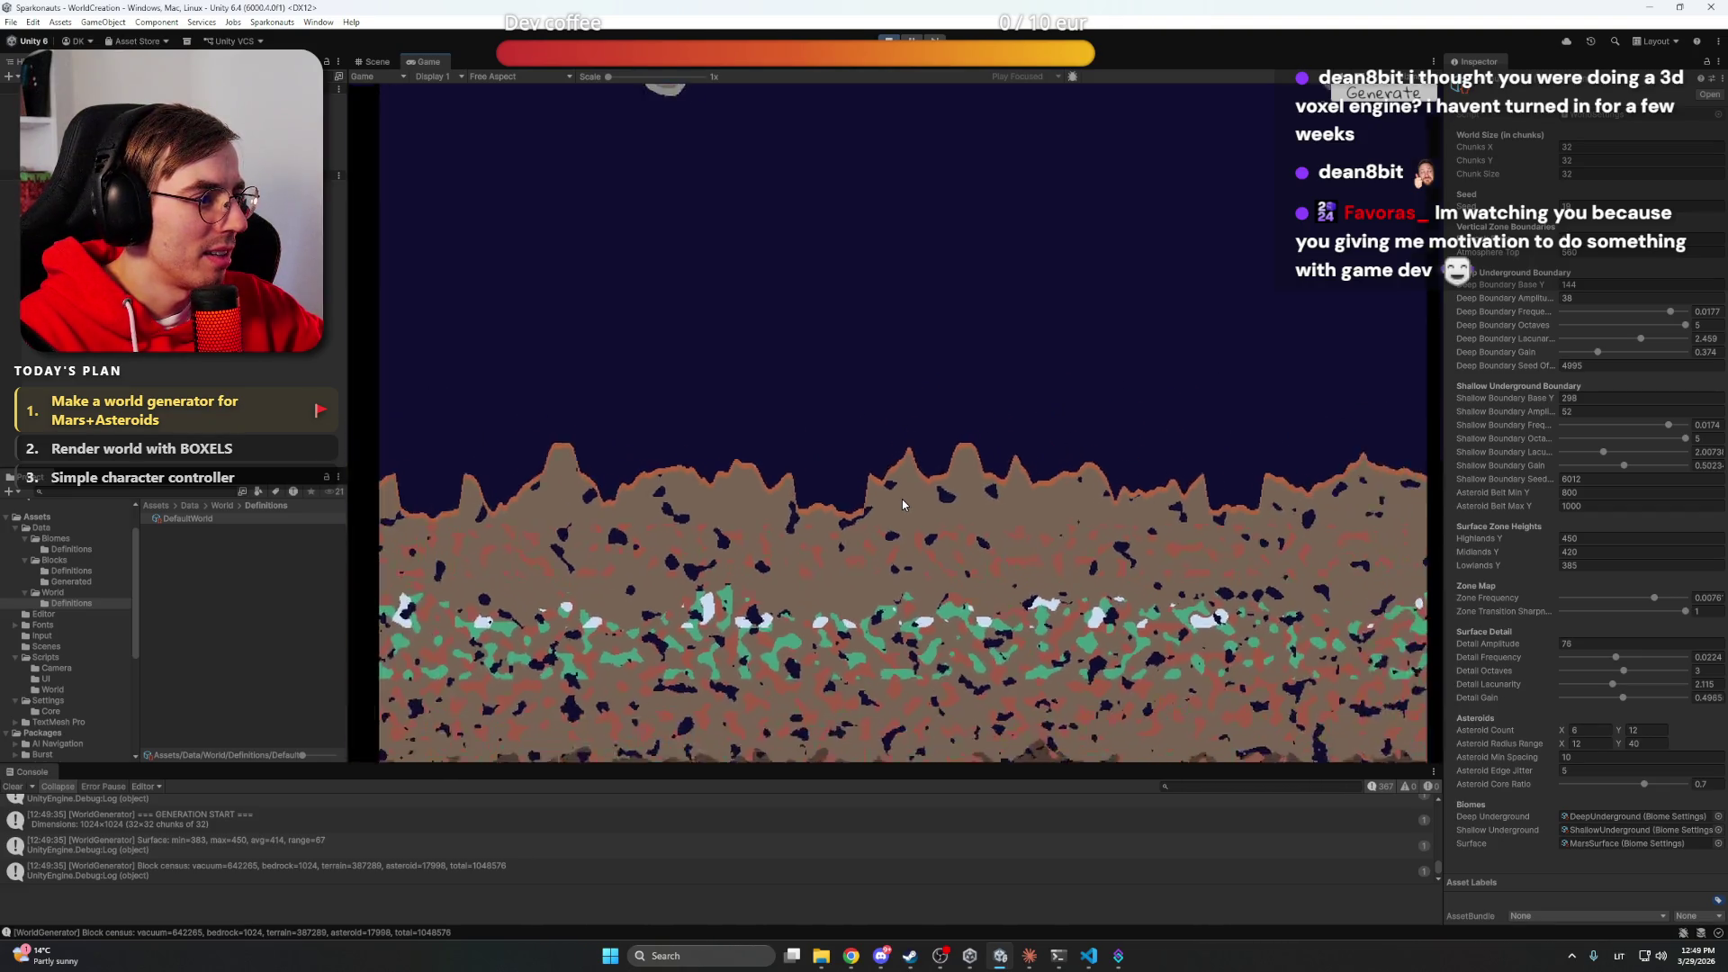
{"action": "scroll", "coordinate": [902, 503], "scroll_direction": "down", "scroll_amount": 2}
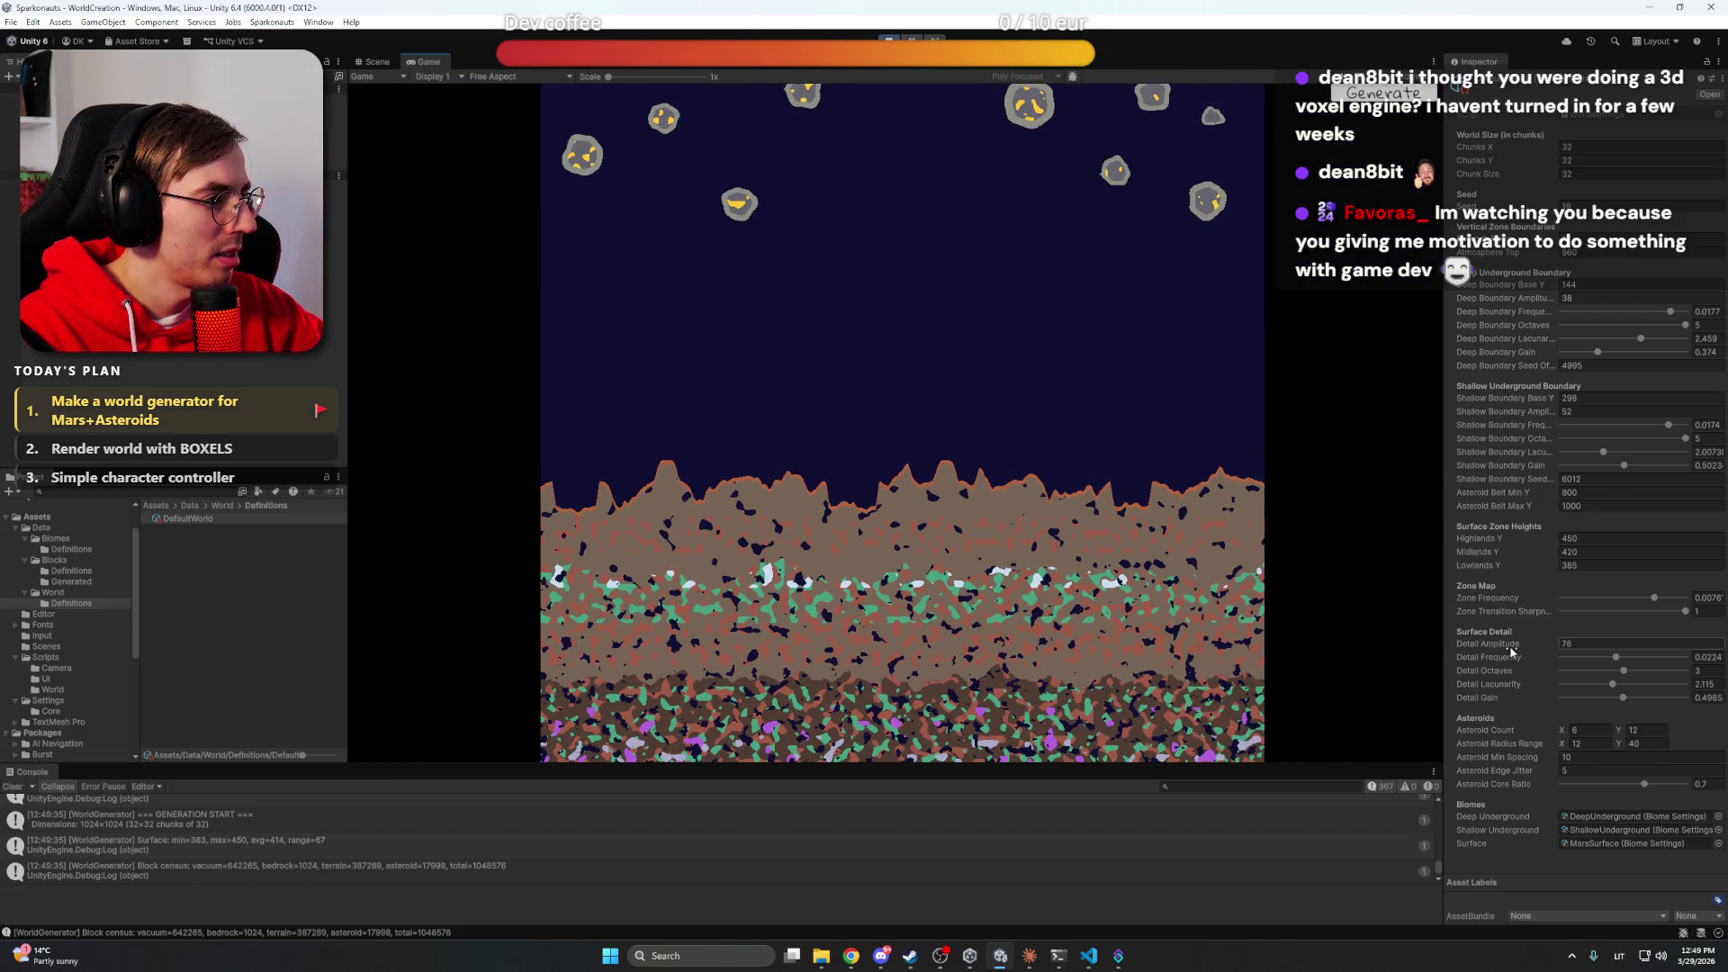
{"action": "left_click_drag", "start_coordinate": [1512, 646], "coordinate": [1483, 646]}
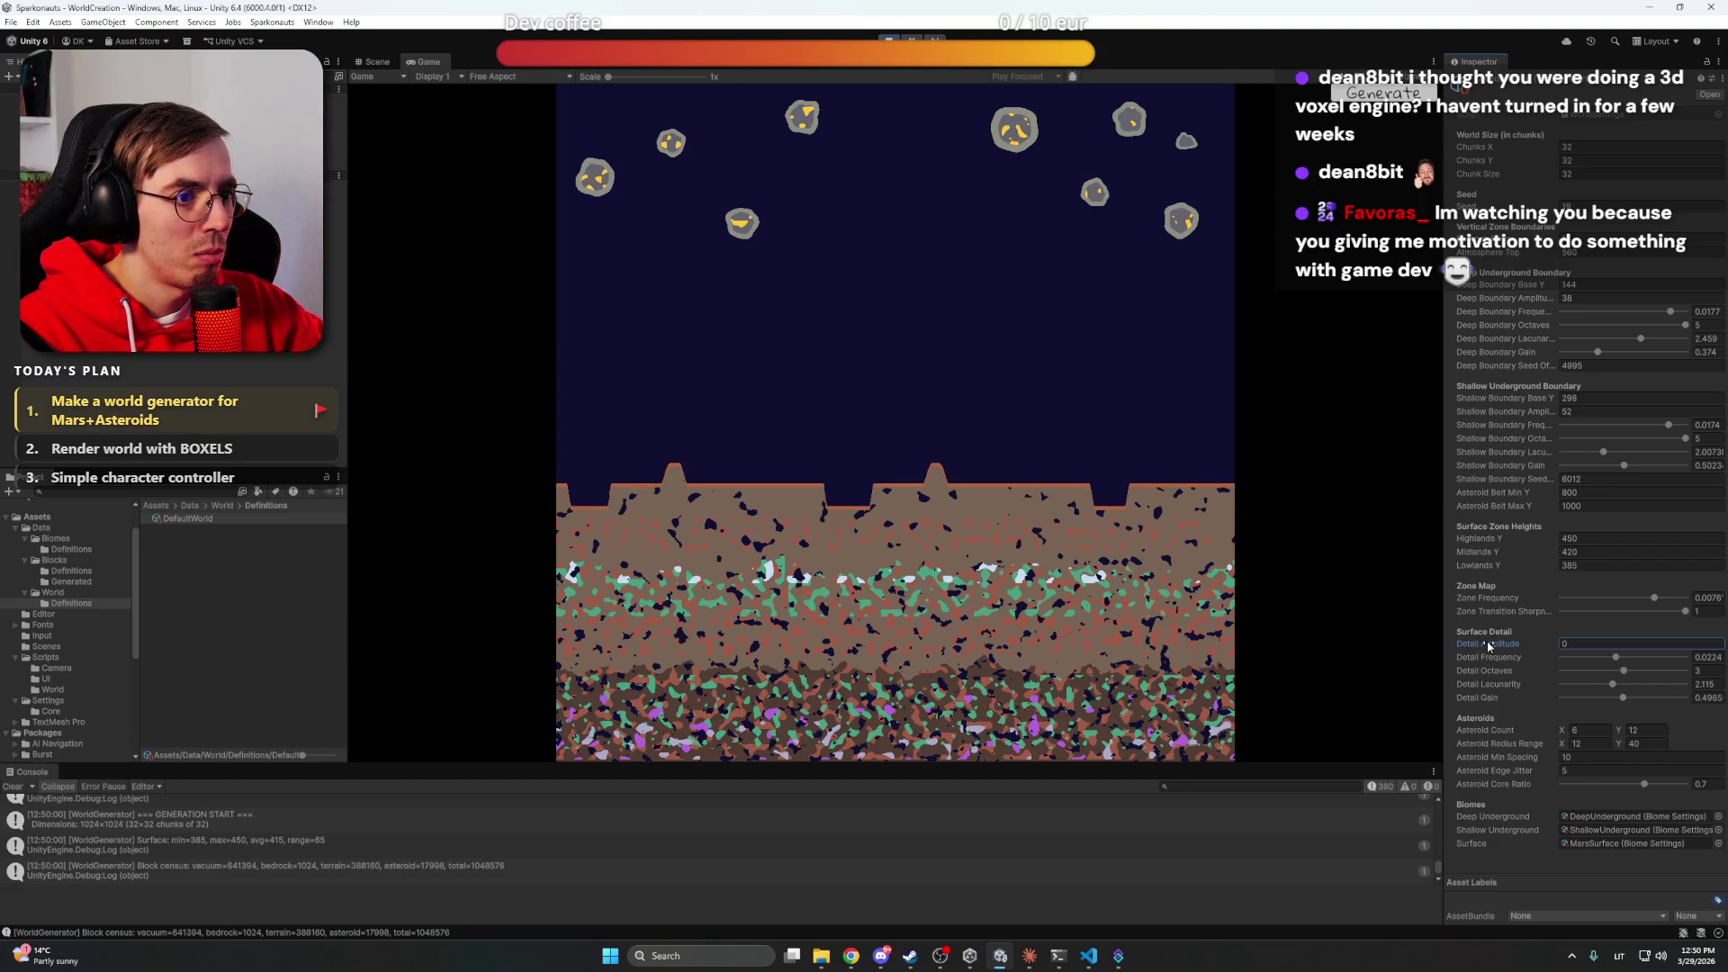
Set Chunks X to 60 and Chunks Y to 50, then select Asteroid Belt Min Y for editing
{"action": "left_click", "coordinate": [926, 460]}
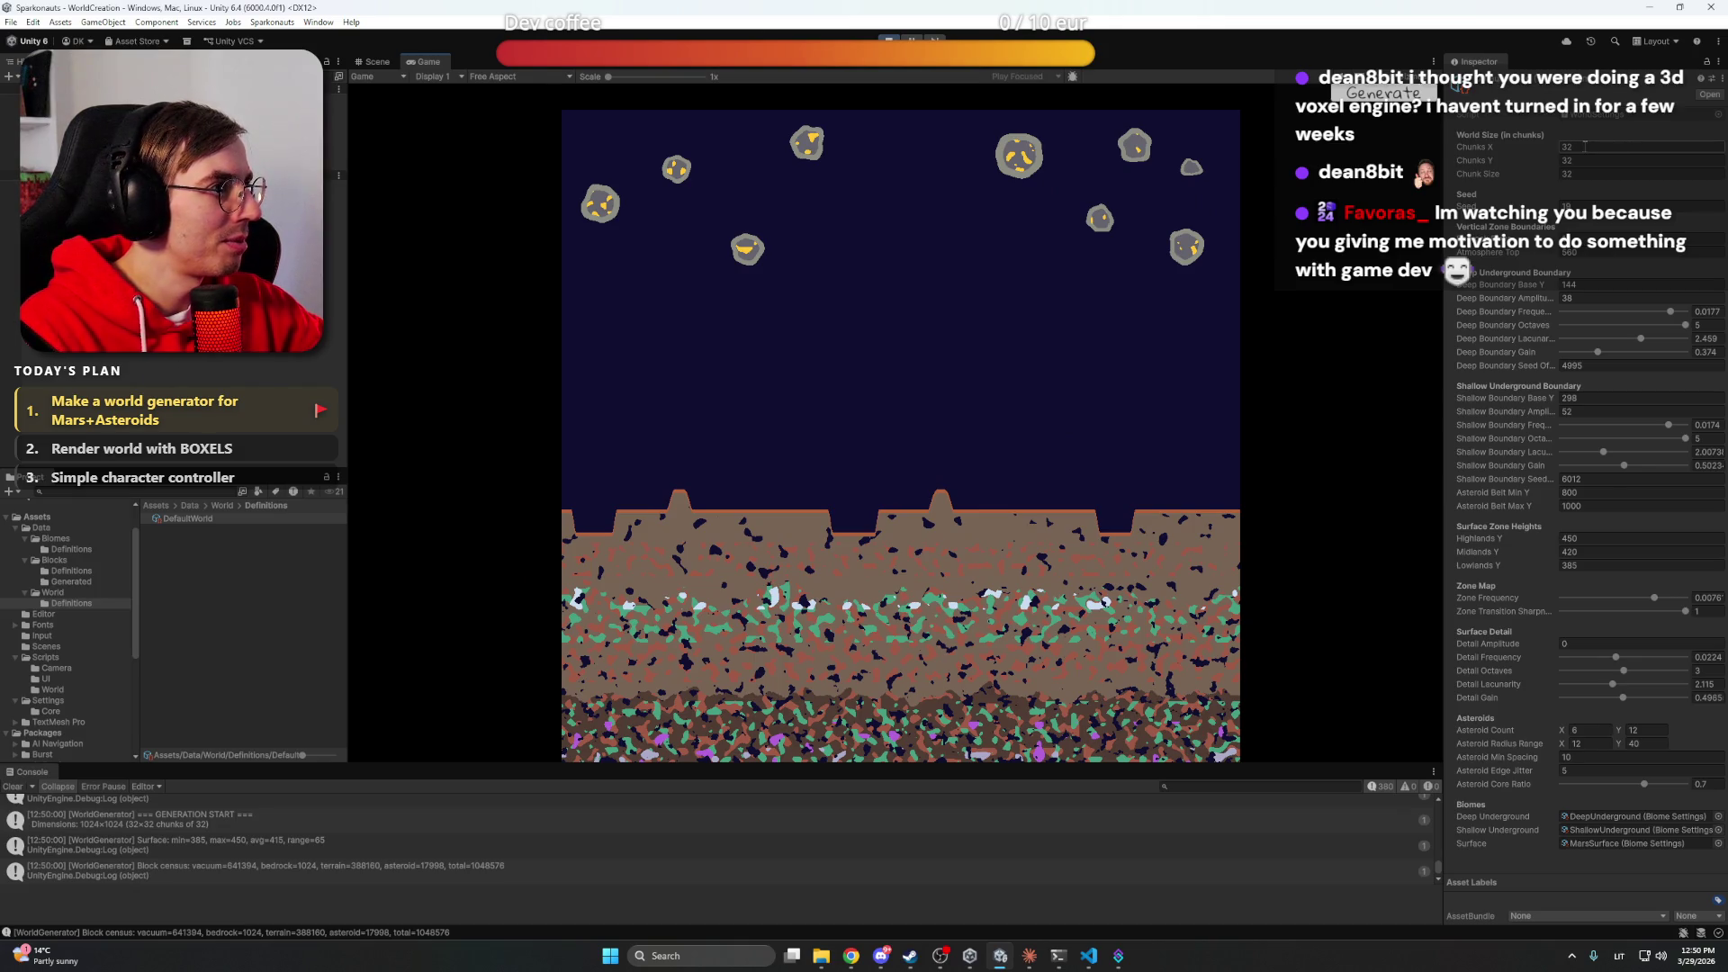
{"action": "left_click", "coordinate": [1566, 147]}
{"action": "type", "text": "50"}
{"action": "key", "text": "Tab"}
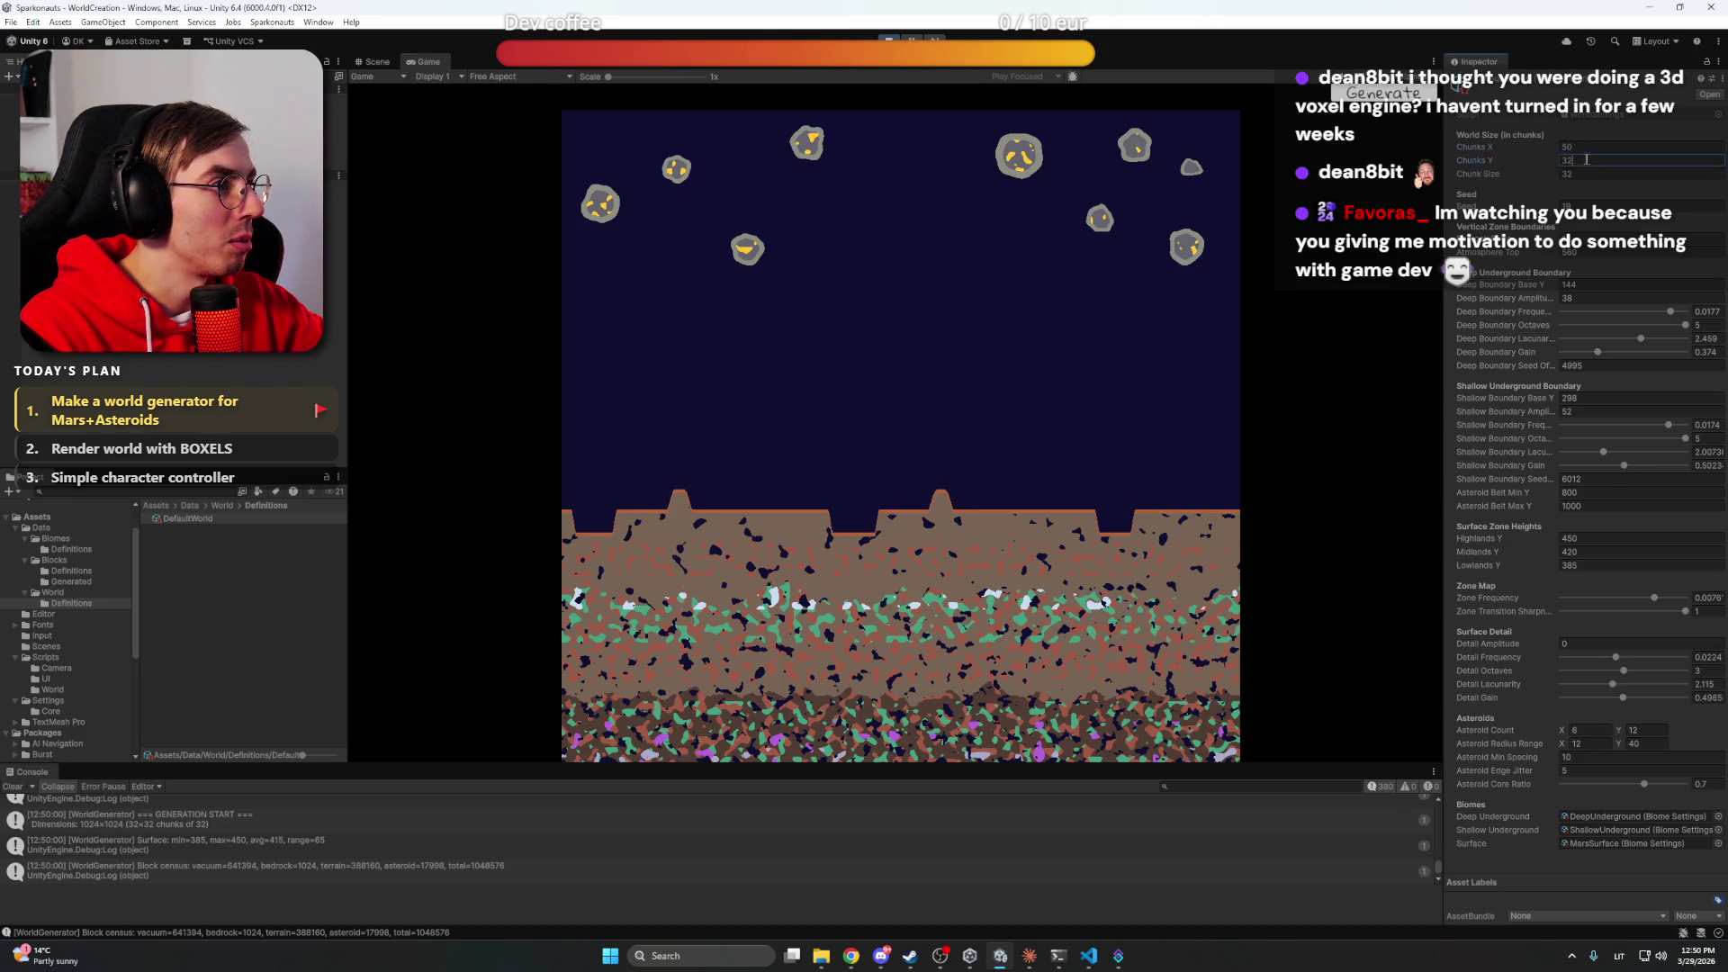
{"action": "type", "text": "50"}
{"action": "key", "text": "Return"}
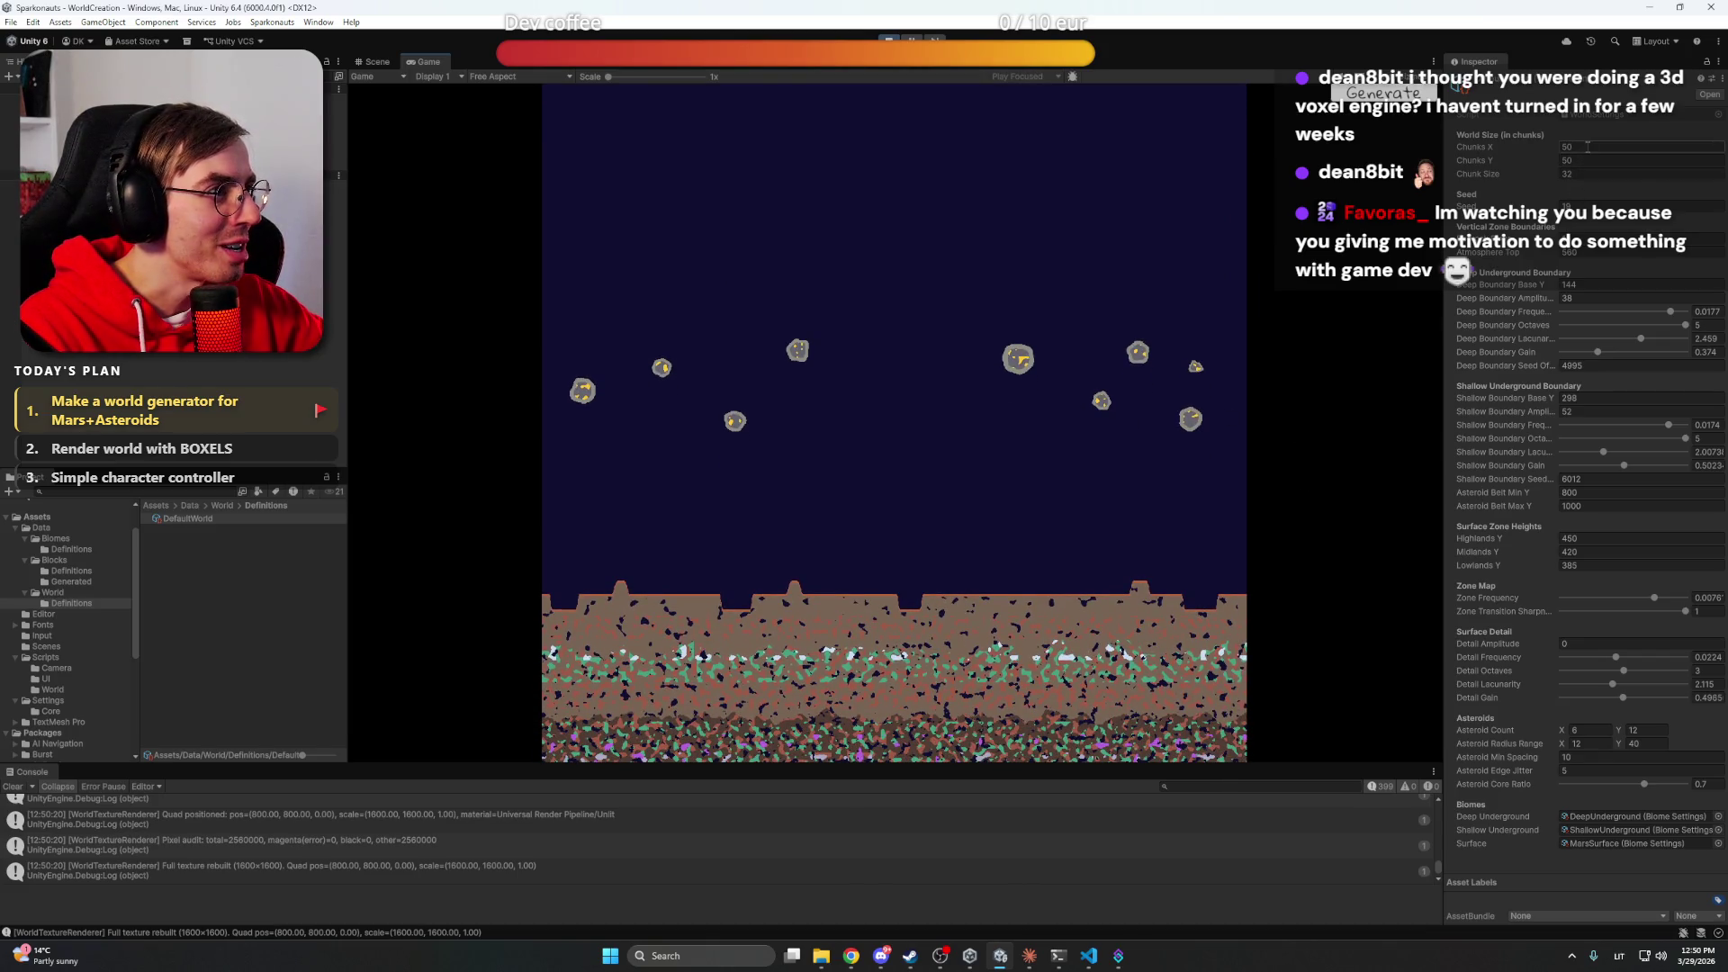
{"action": "type", "text": "60"}
{"action": "left_click", "coordinate": [1030, 257]}
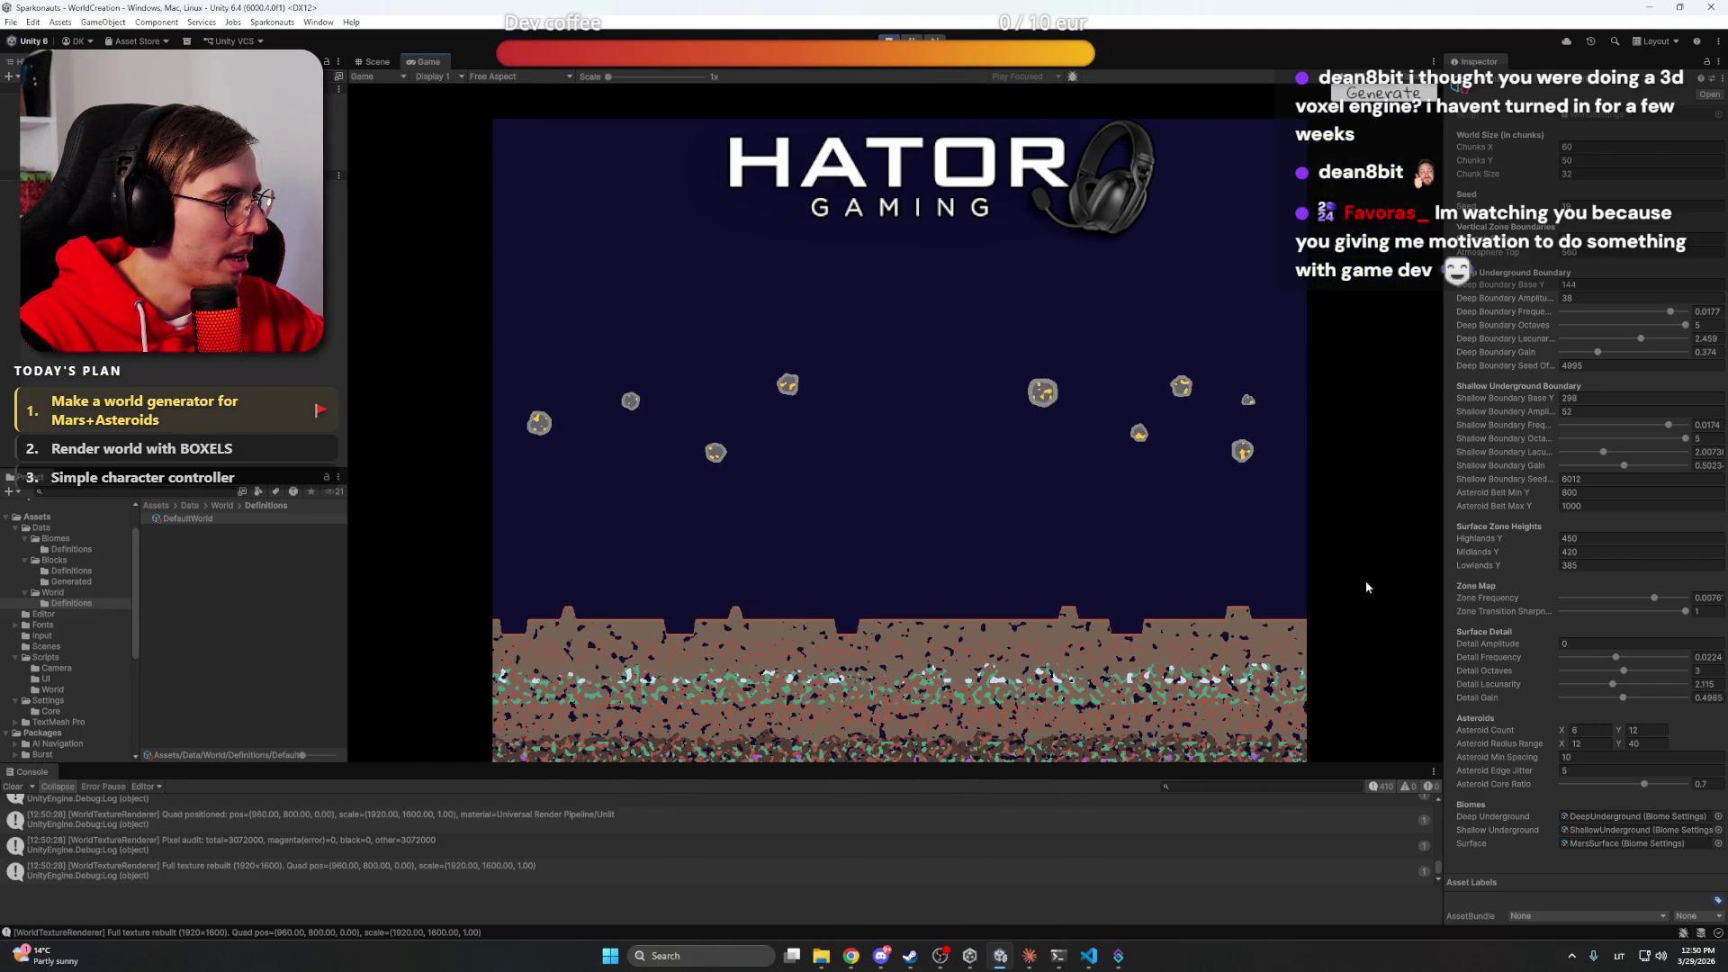
{"action": "left_click", "coordinate": [1584, 493]}
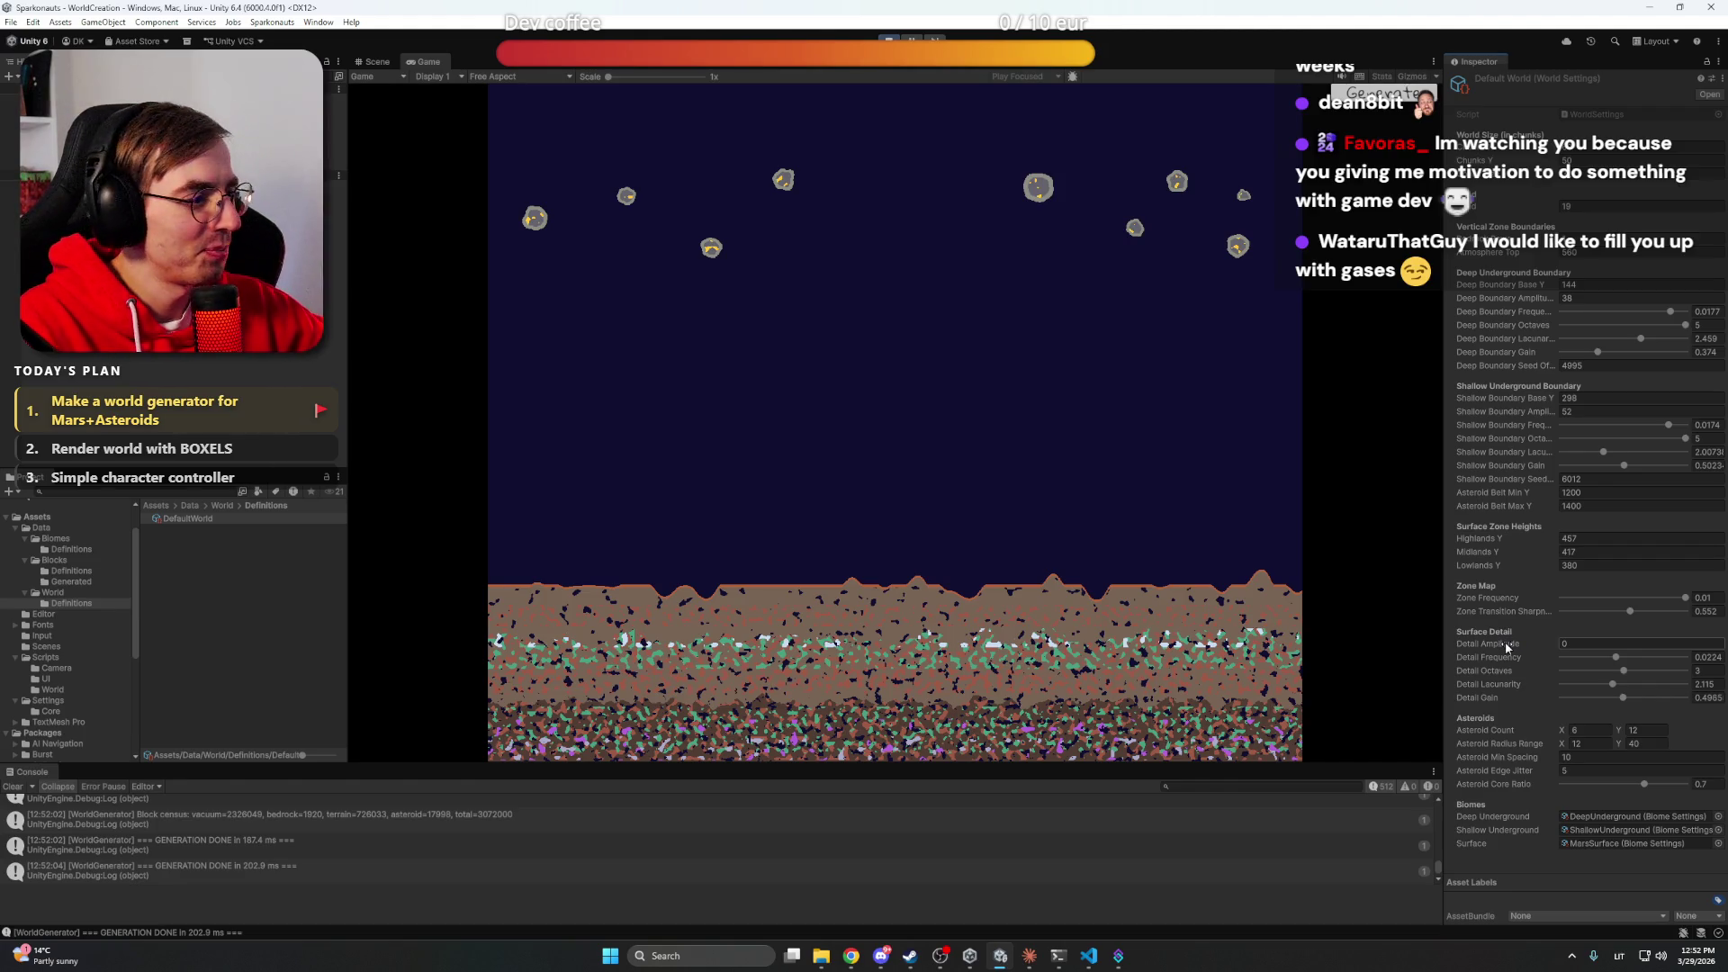
Restore Detail Amplitude to 55 and set Highlands Y to 491
{"action": "mouse_move", "coordinate": [1504, 646]}
{"action": "left_mouse_down"}
{"action": "mouse_move", "coordinate": [1521, 648]}
{"action": "mouse_move", "coordinate": [926, 586]}
{"action": "left_mouse_up"}
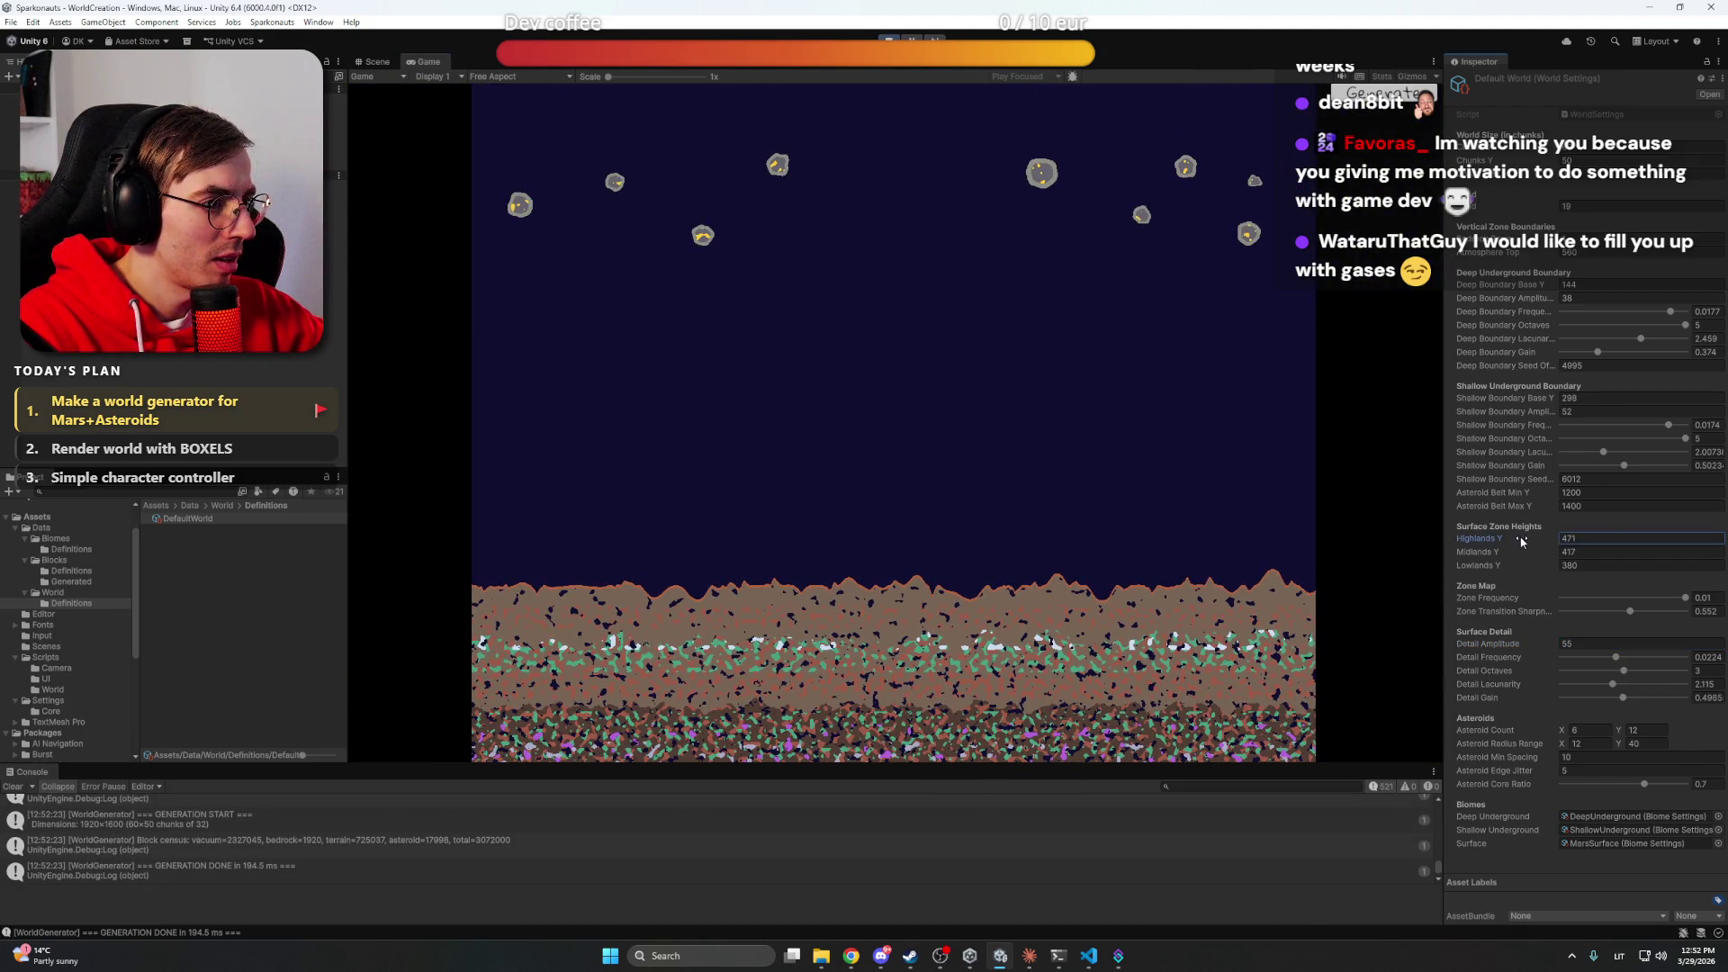
{"action": "left_click_drag", "start_coordinate": [1518, 539], "coordinate": [1521, 540]}
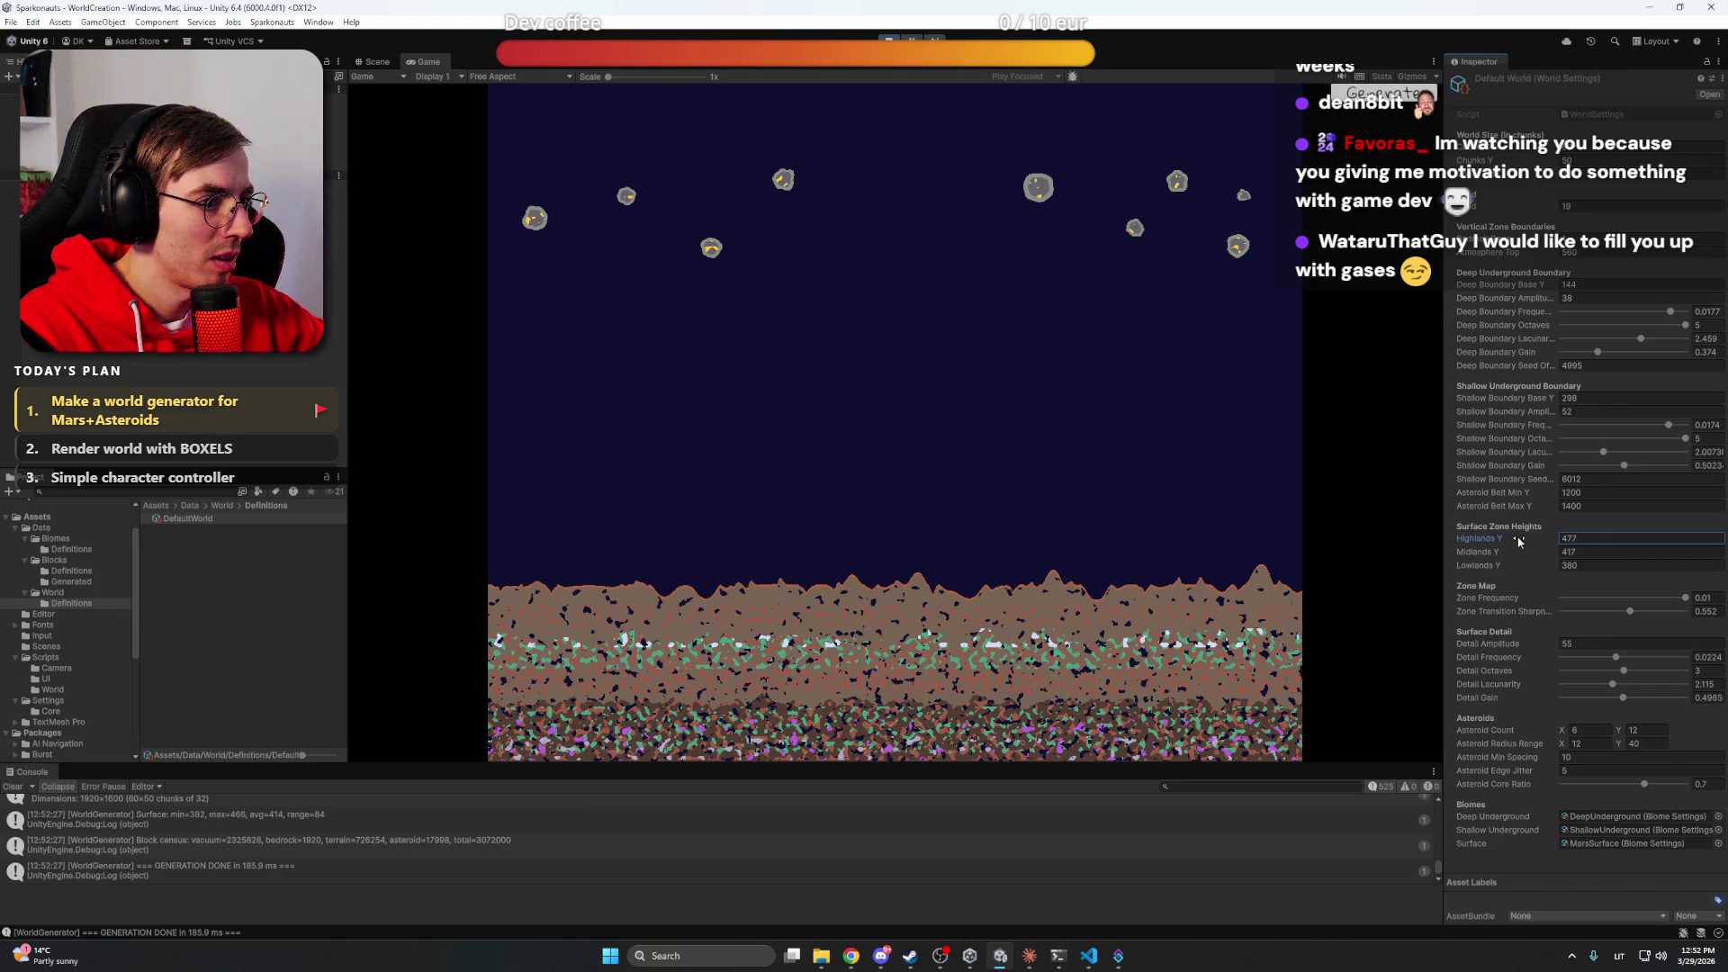
{"action": "type", "text": "491"}
{"action": "key", "text": "Return"}
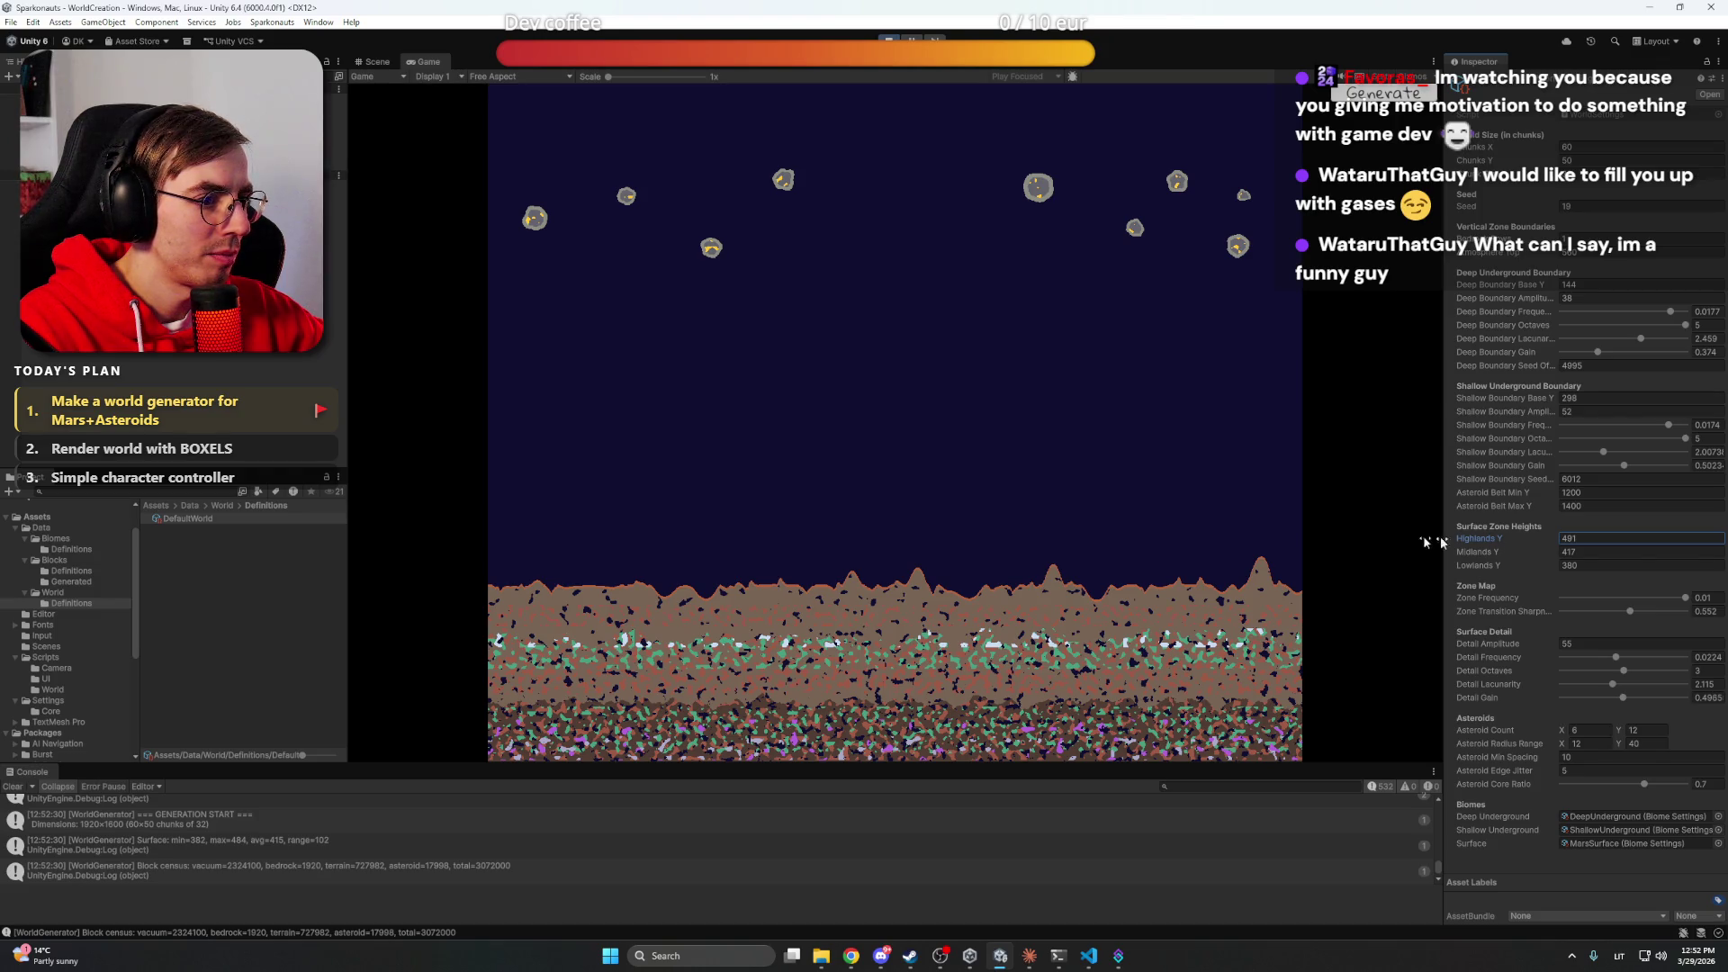
{"action": "left_click", "coordinate": [1197, 513]}
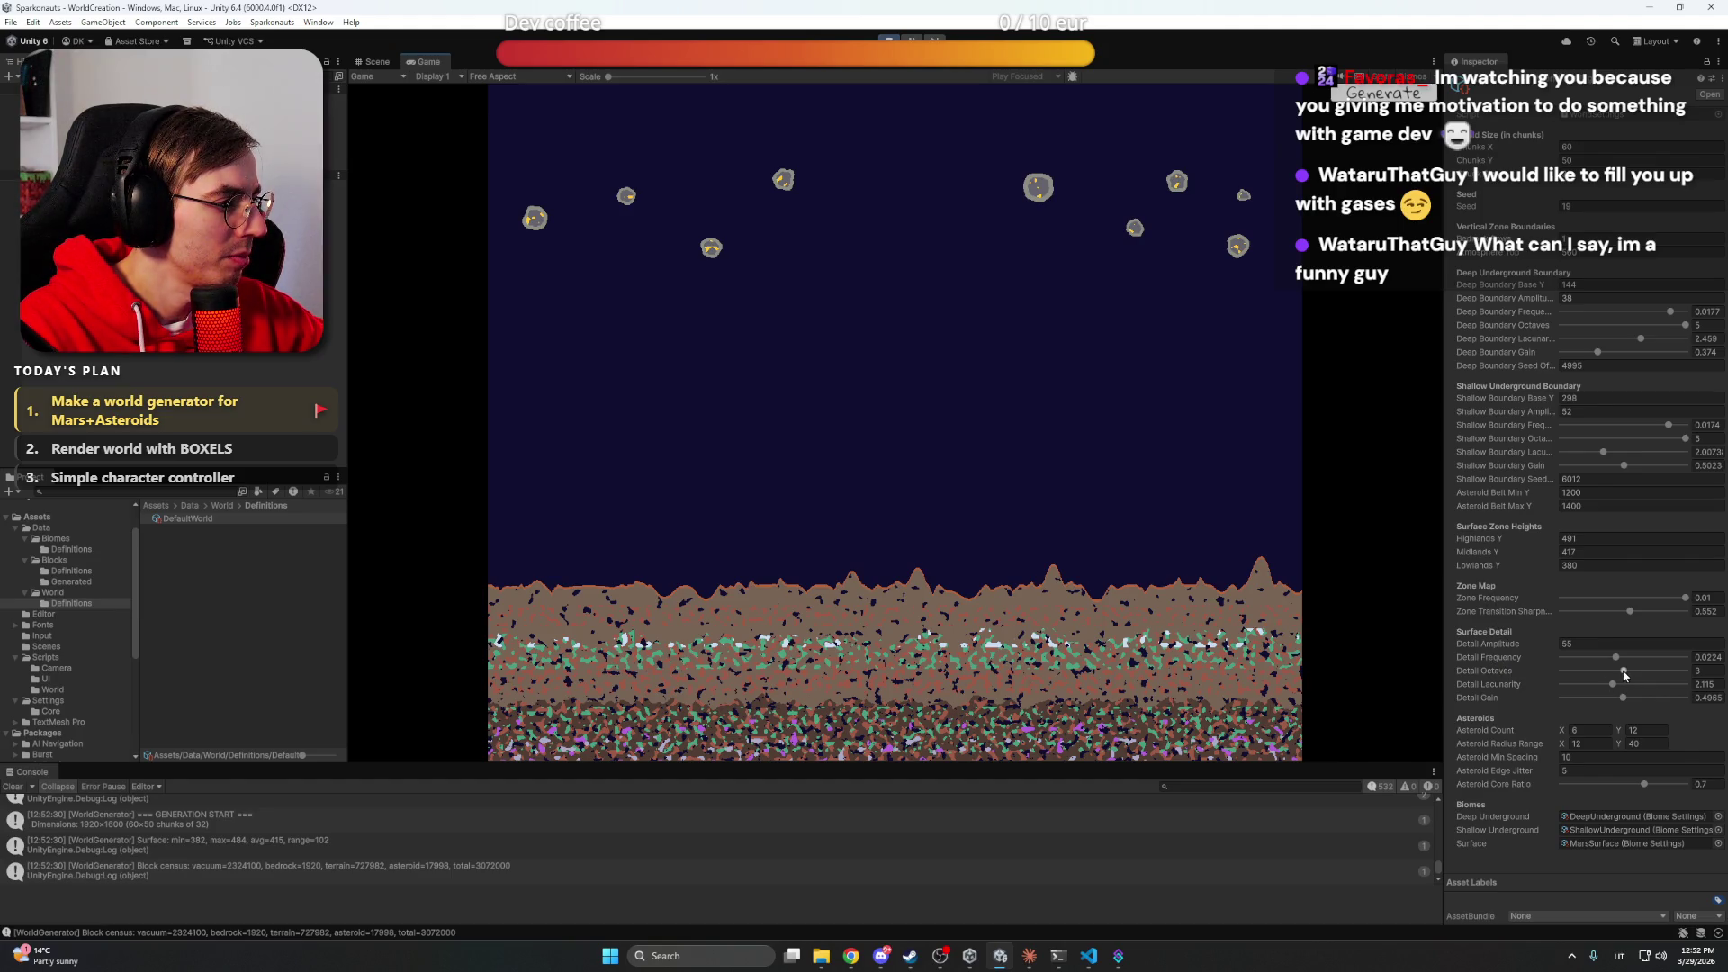
Increase Detail Octaves and raise Detail Lacunarity to about 2.78
{"action": "left_click_drag", "start_coordinate": [1624, 670], "coordinate": [1675, 675]}
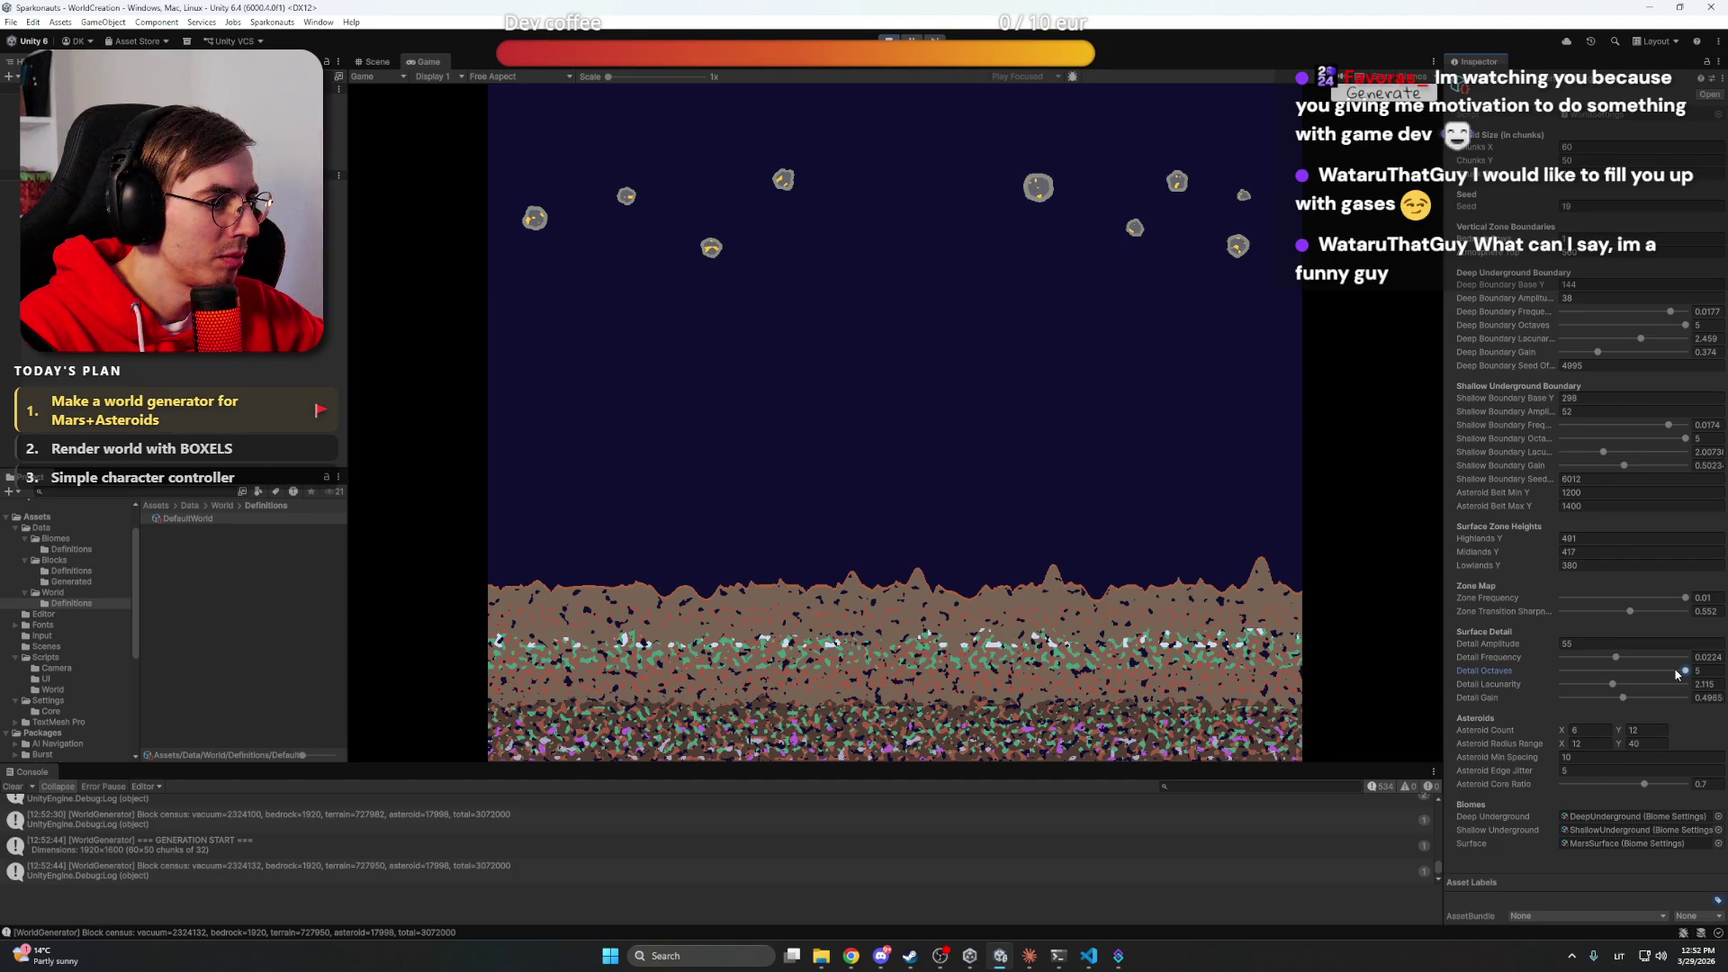
{"action": "left_click", "coordinate": [958, 596]}
{"action": "scroll", "coordinate": [967, 596], "scroll_direction": "up", "scroll_amount": 5}
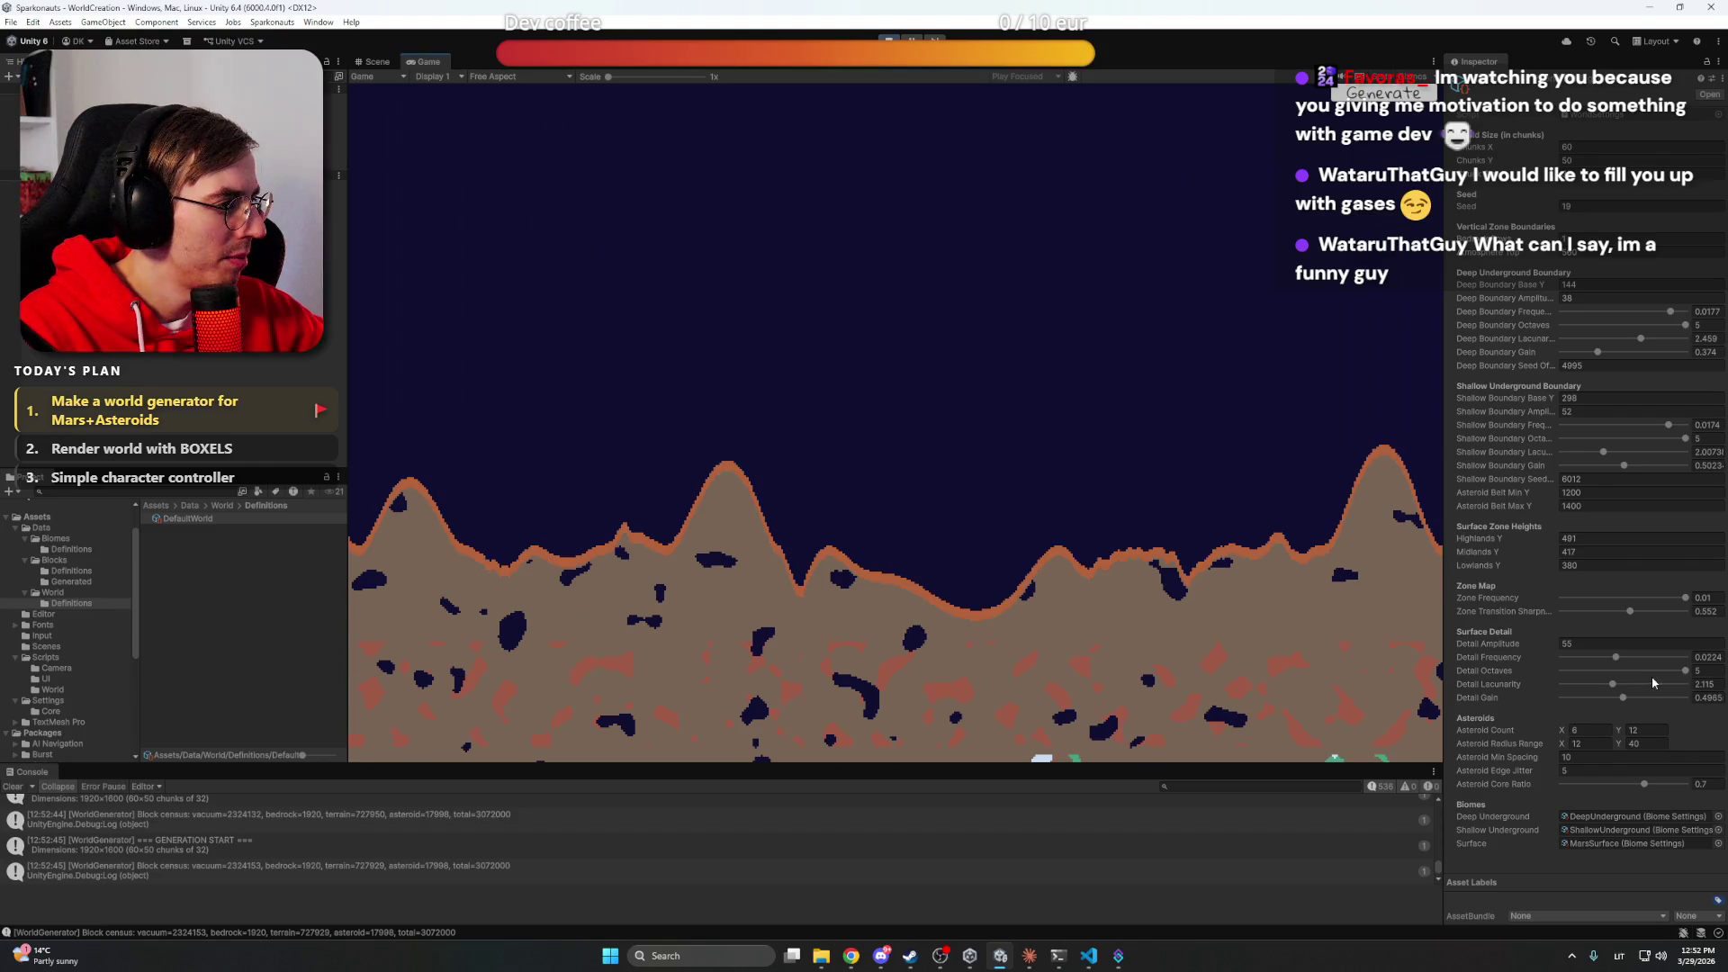
{"action": "mouse_move", "coordinate": [1612, 685]}
{"action": "left_mouse_down"}
{"action": "mouse_move", "coordinate": [1656, 688]}
{"action": "mouse_move", "coordinate": [1586, 688]}
{"action": "mouse_move", "coordinate": [1668, 687]}
{"action": "left_mouse_up"}
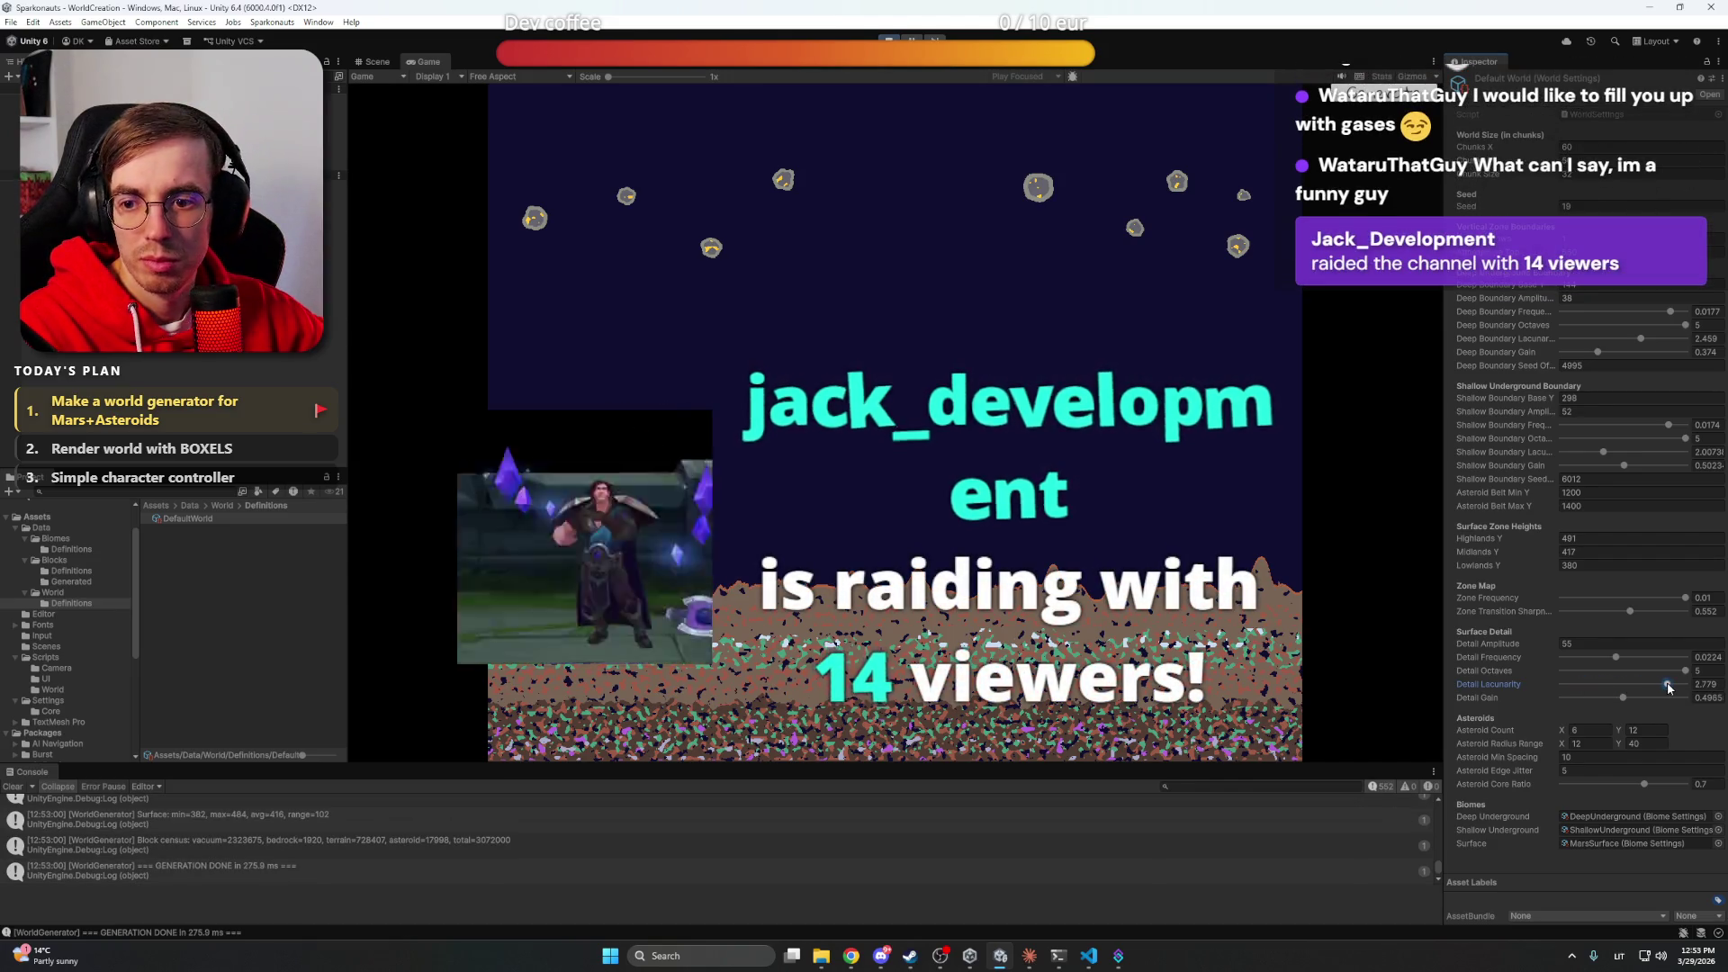
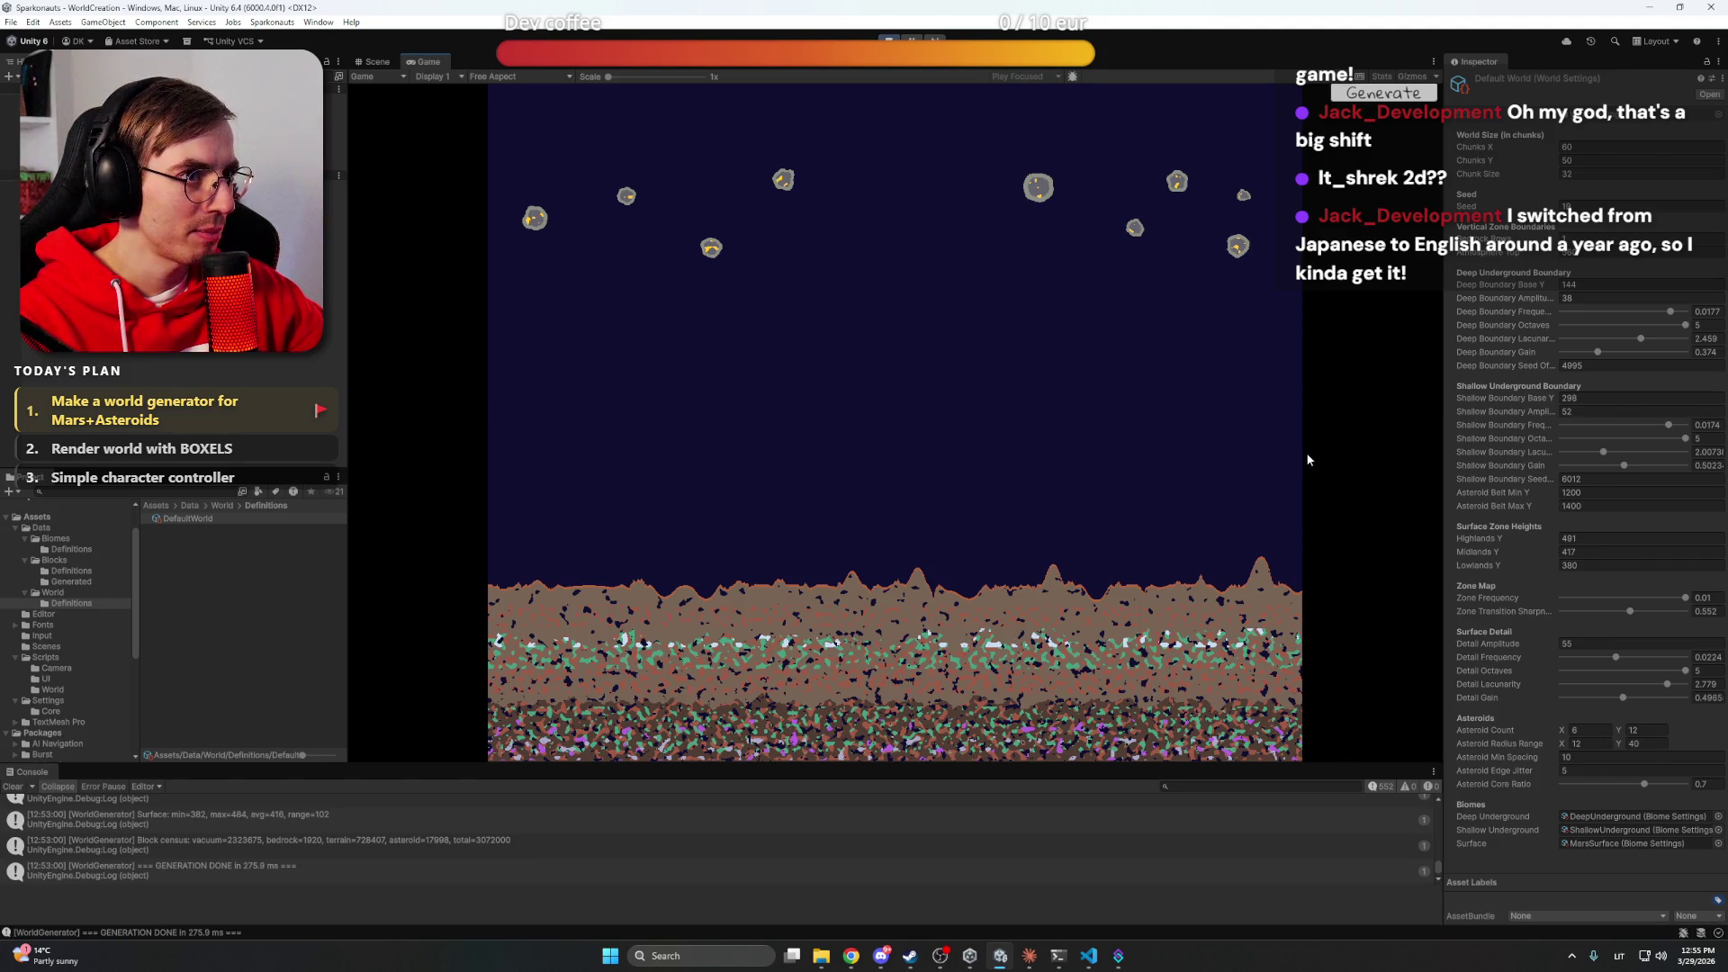
Look over the generated Mars world and set the Asteroid Core Ratio to 0.802
{"action": "scroll", "coordinate": [891, 555], "scroll_direction": "up", "scroll_amount": 2}
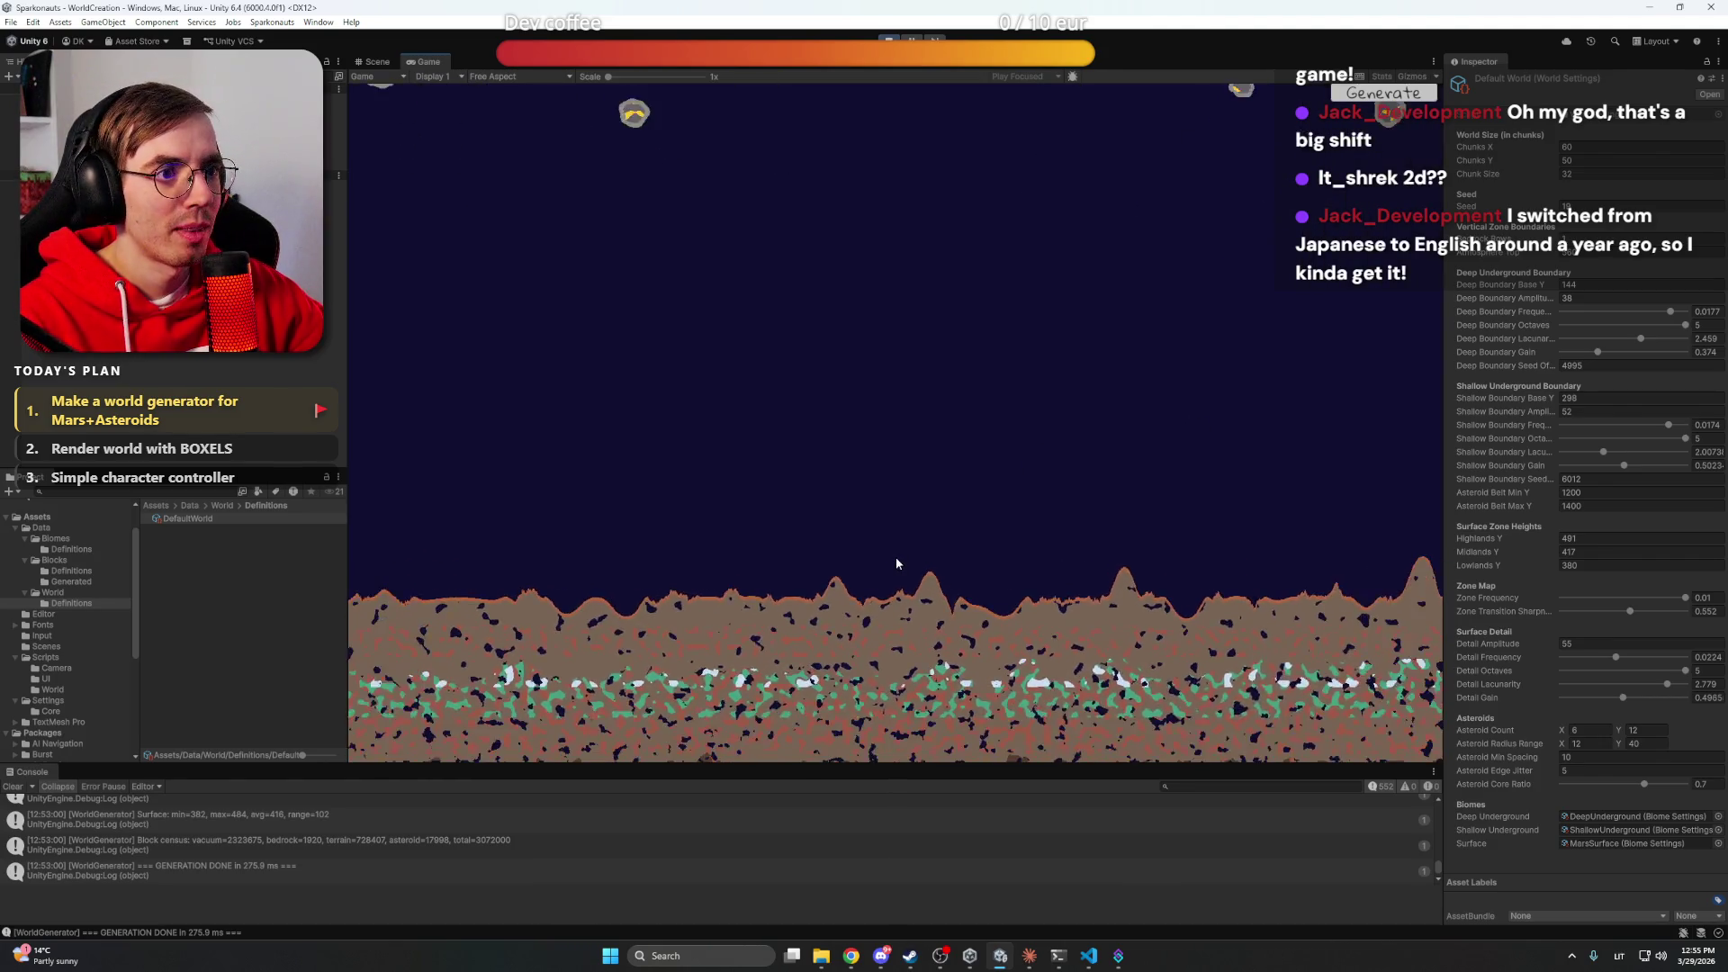
{"action": "scroll", "coordinate": [895, 562], "scroll_direction": "down", "scroll_amount": 2}
{"action": "key", "text": "w"}
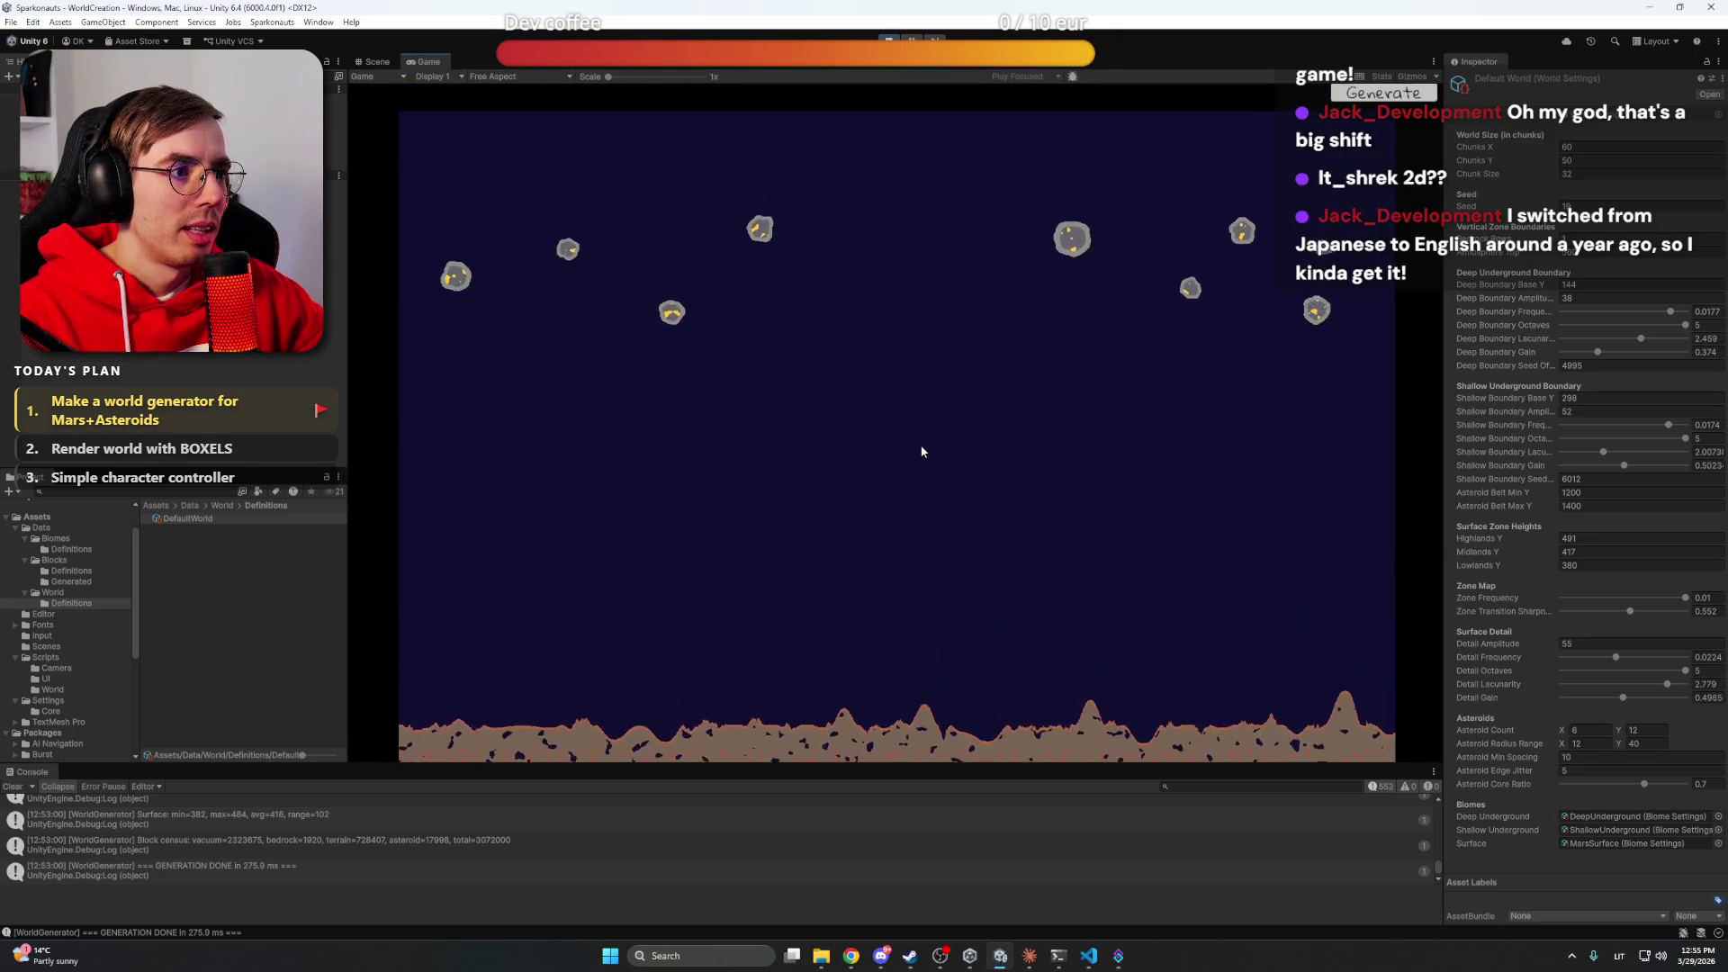
{"action": "key", "text": "s"}
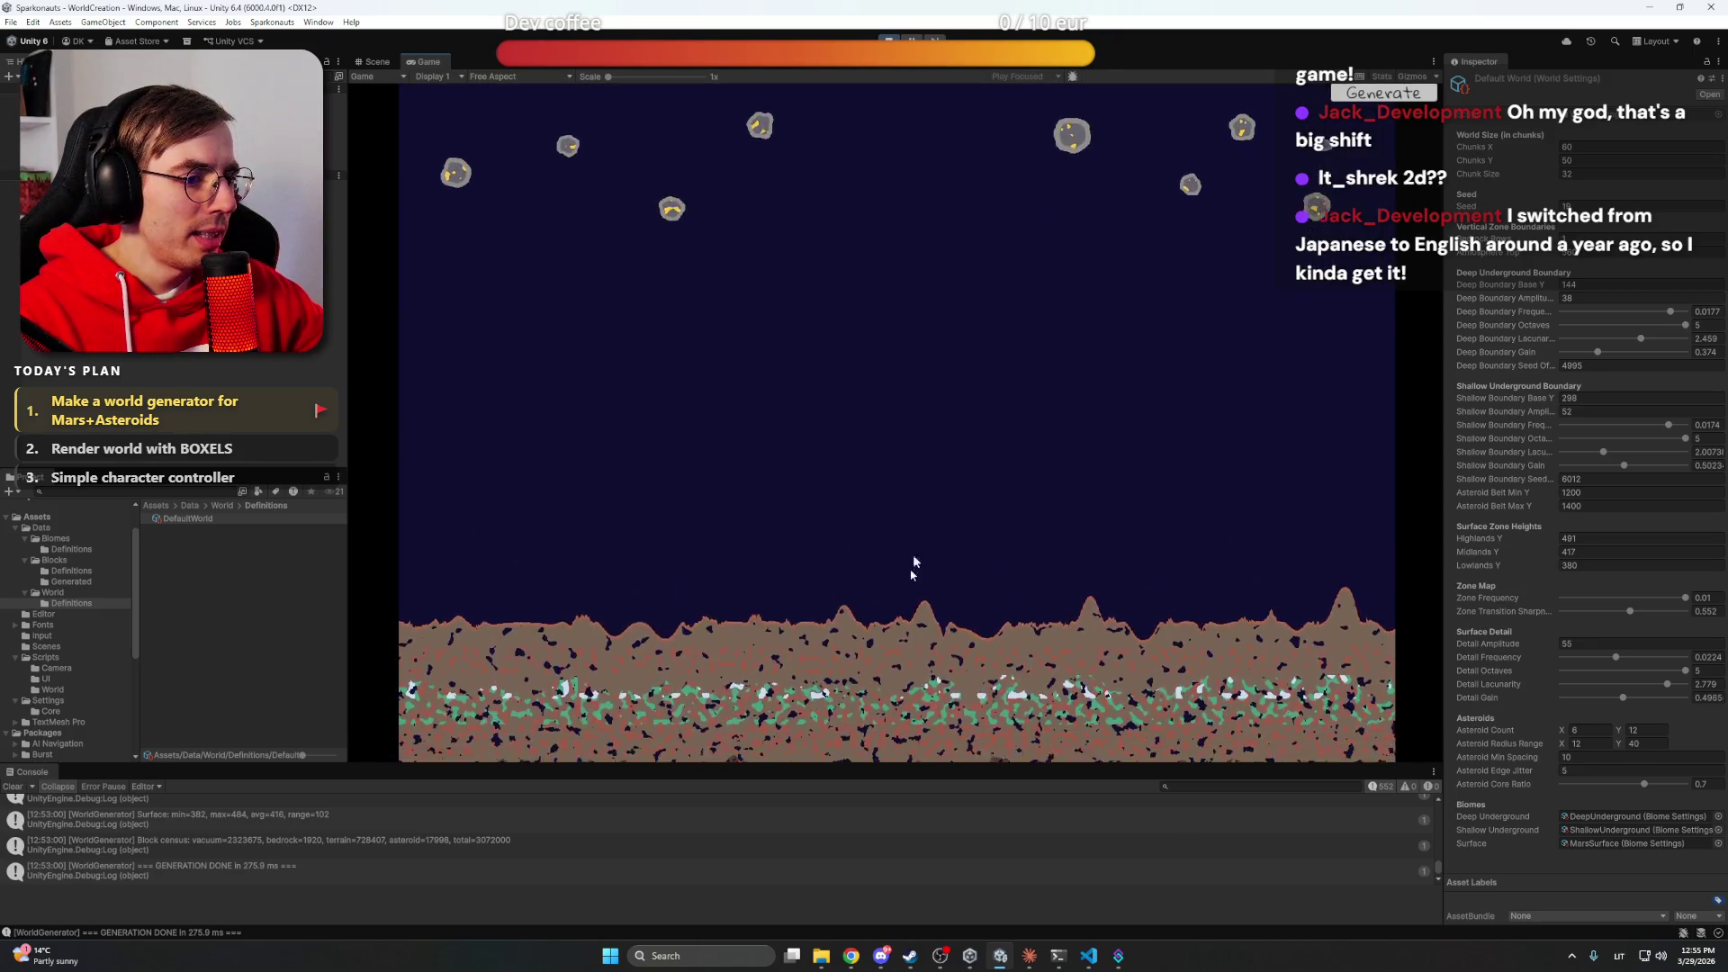
{"action": "scroll", "coordinate": [913, 560], "scroll_direction": "up", "scroll_amount": 2}
{"action": "key", "text": "s"}
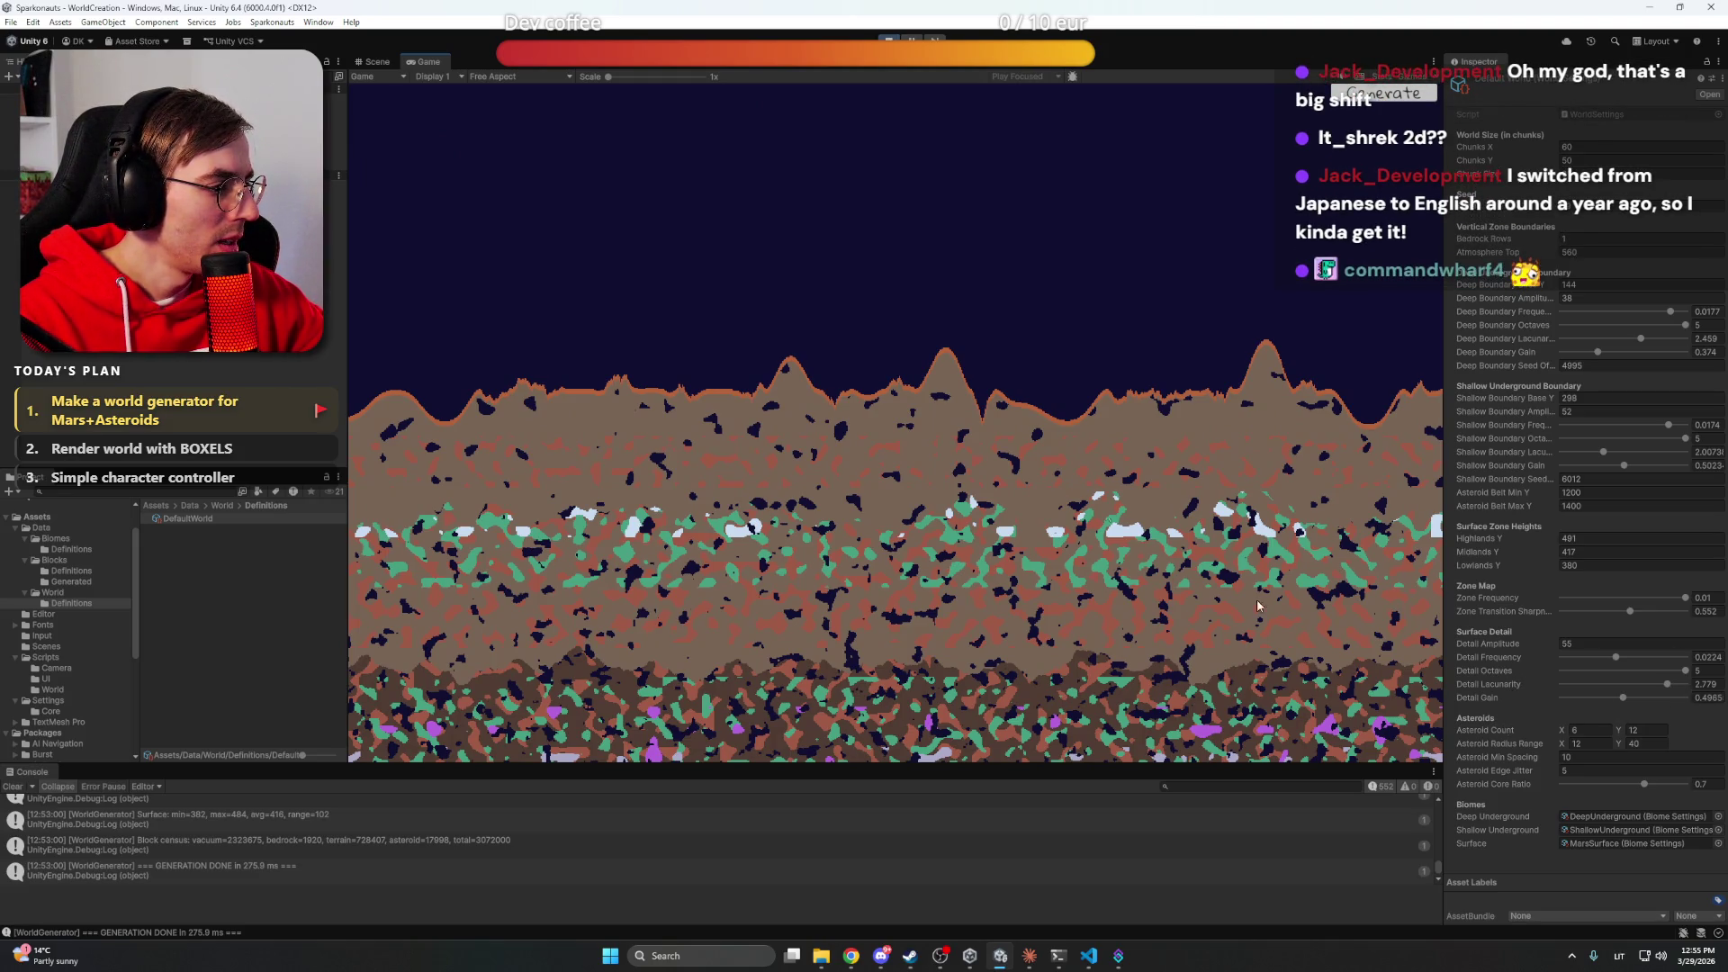
{"action": "scroll", "coordinate": [1021, 387], "scroll_direction": "down", "scroll_amount": 3}
{"action": "scroll", "coordinate": [1022, 386], "scroll_direction": "down", "scroll_amount": 3}
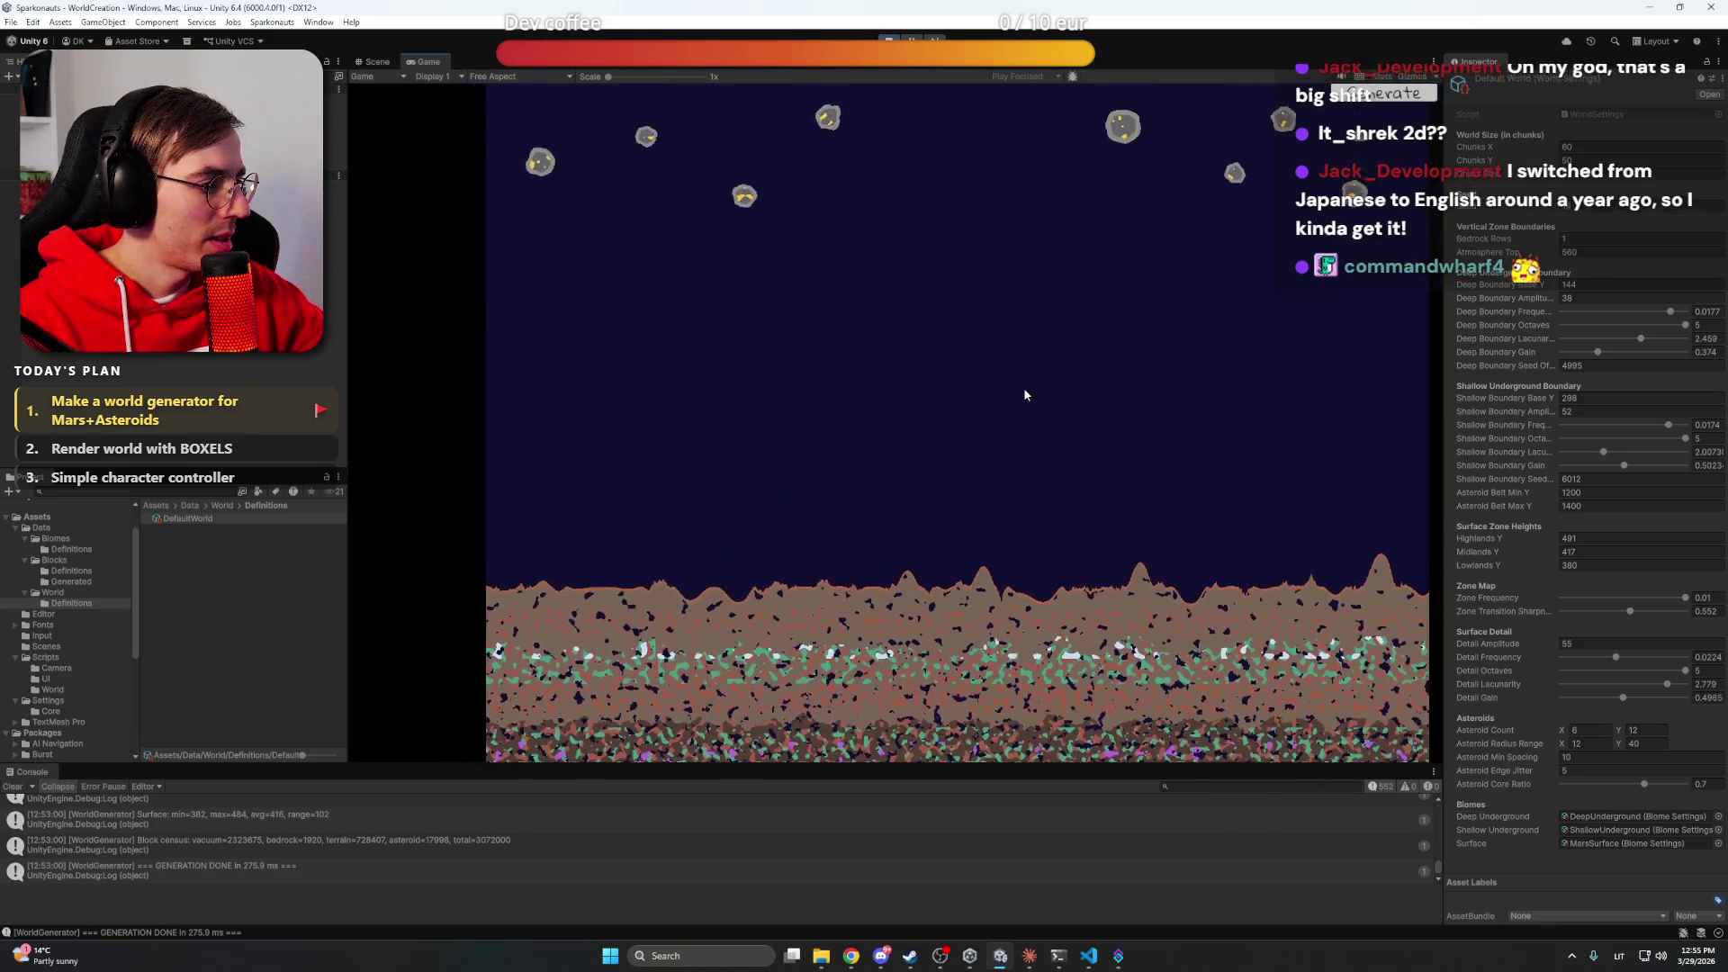
{"action": "key", "text": "s"}
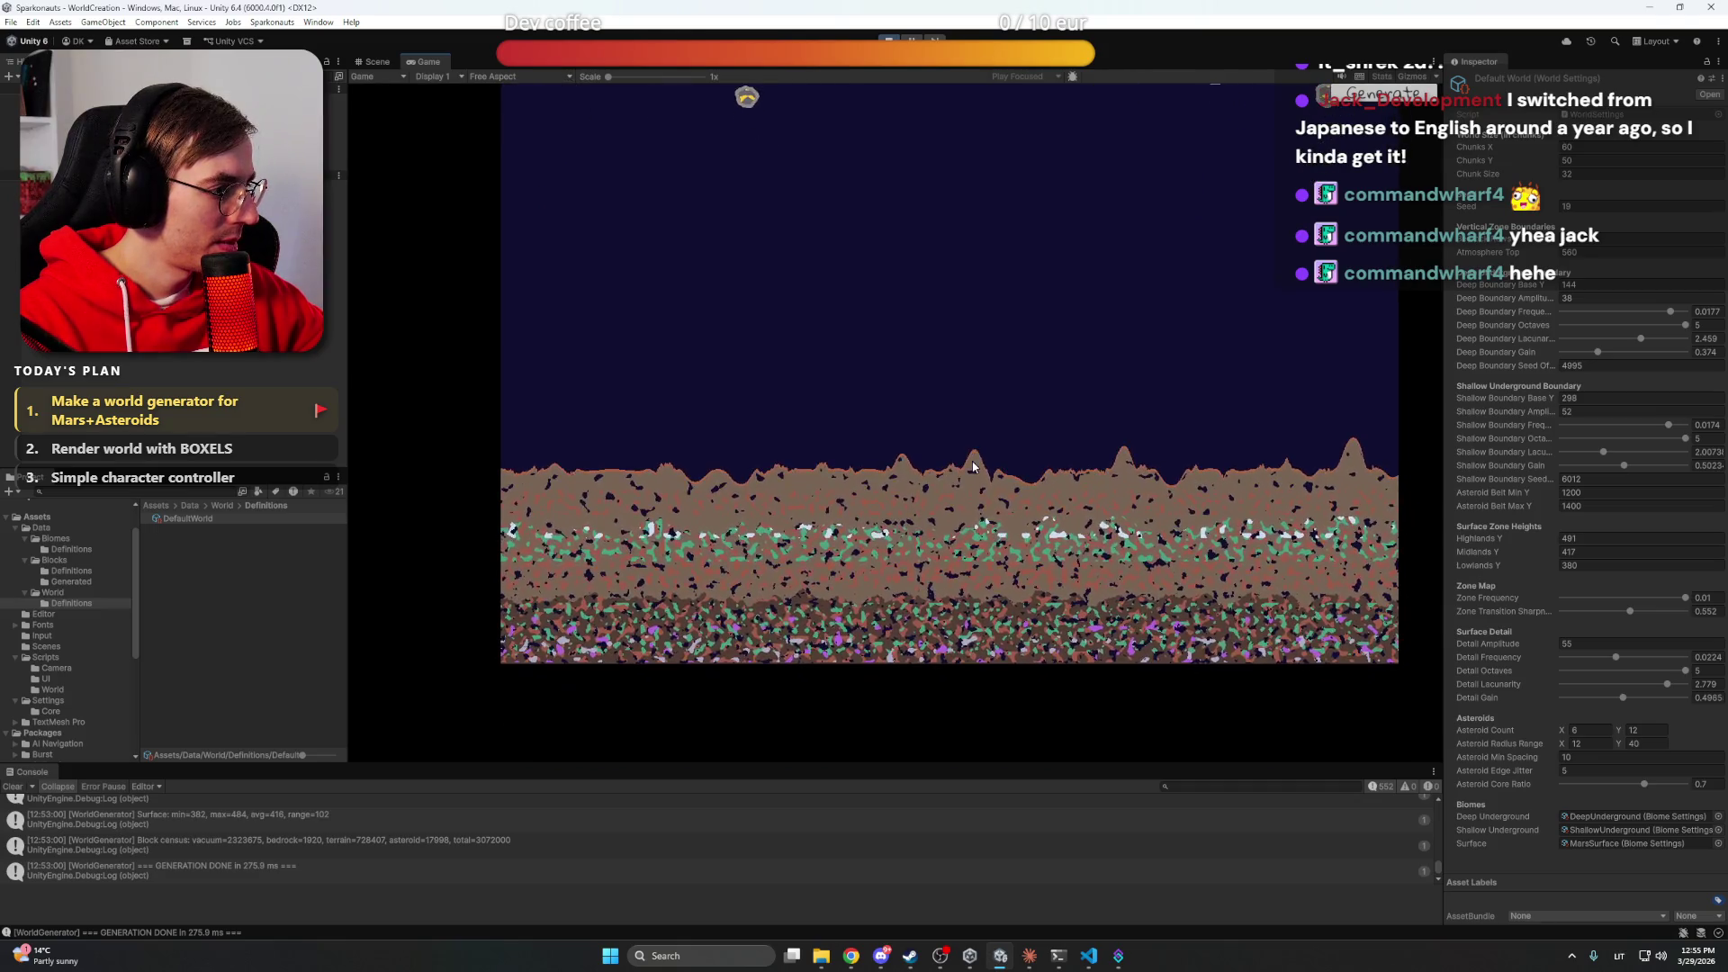
{"action": "scroll", "coordinate": [1019, 473], "scroll_direction": "up", "scroll_amount": 1}
{"action": "scroll", "coordinate": [1019, 473], "scroll_direction": "down", "scroll_amount": 2}
{"action": "mouse_move", "coordinate": [1645, 784]}
{"action": "left_mouse_down"}
{"action": "mouse_move", "coordinate": [1623, 787]}
{"action": "mouse_move", "coordinate": [1665, 789]}
{"action": "left_mouse_up"}
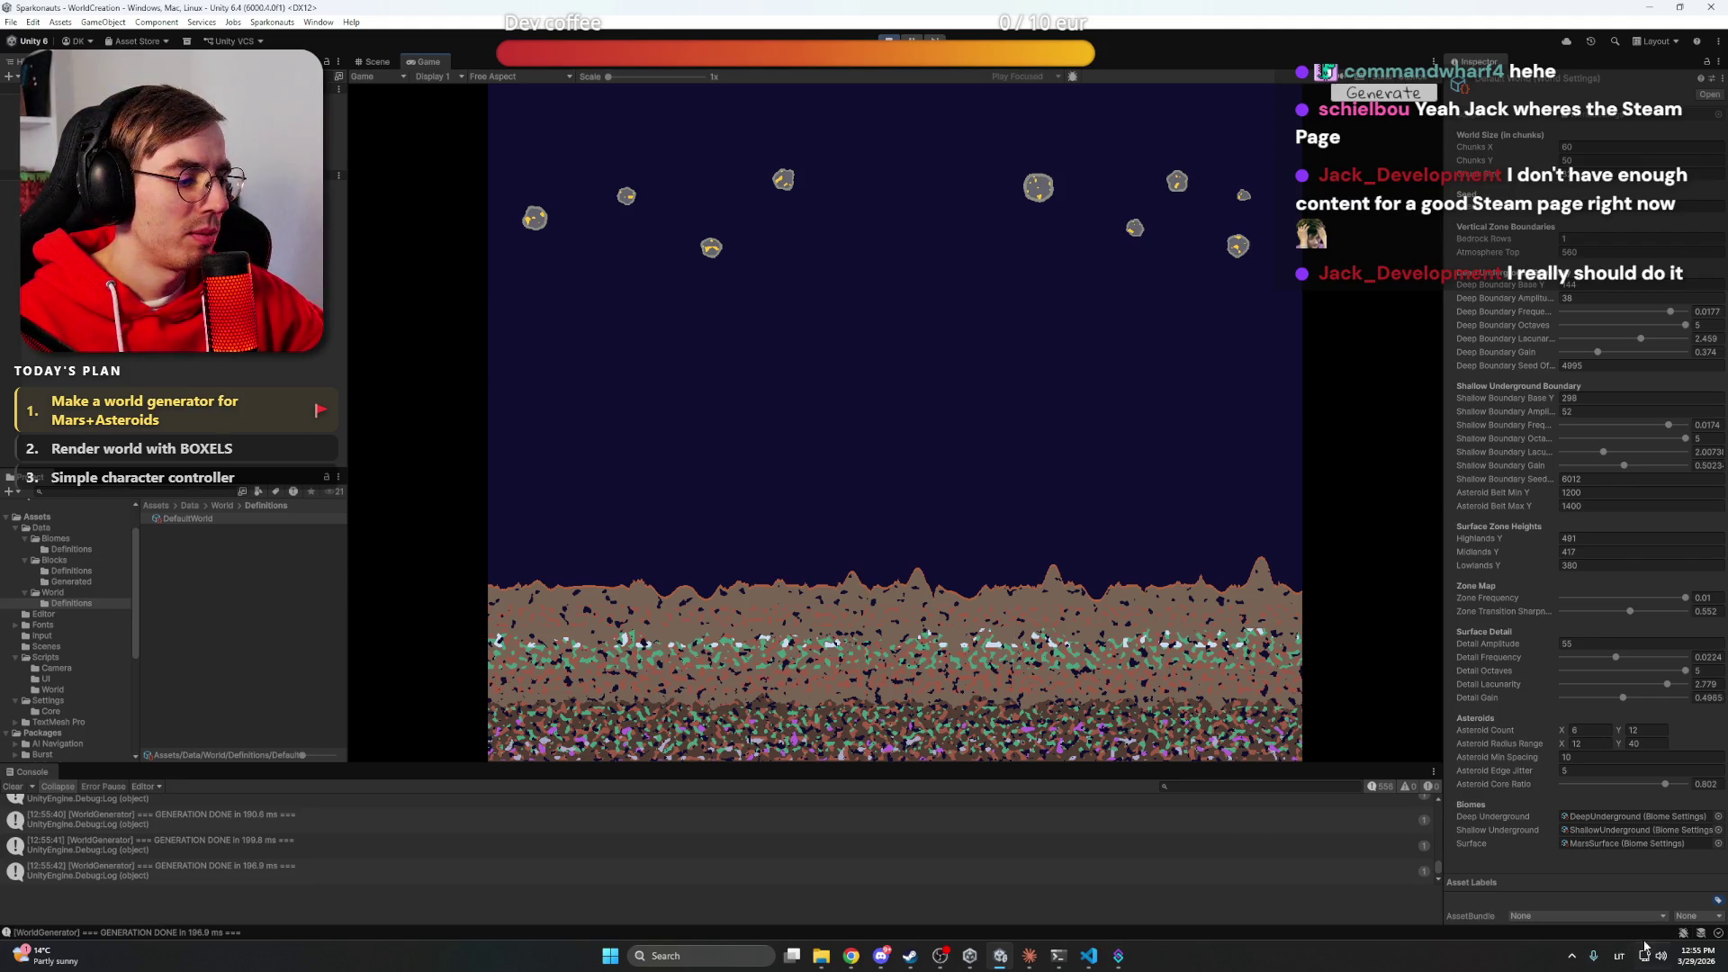
Launch Steam from the taskbar's hidden app icons
{"action": "left_click", "coordinate": [1572, 956]}
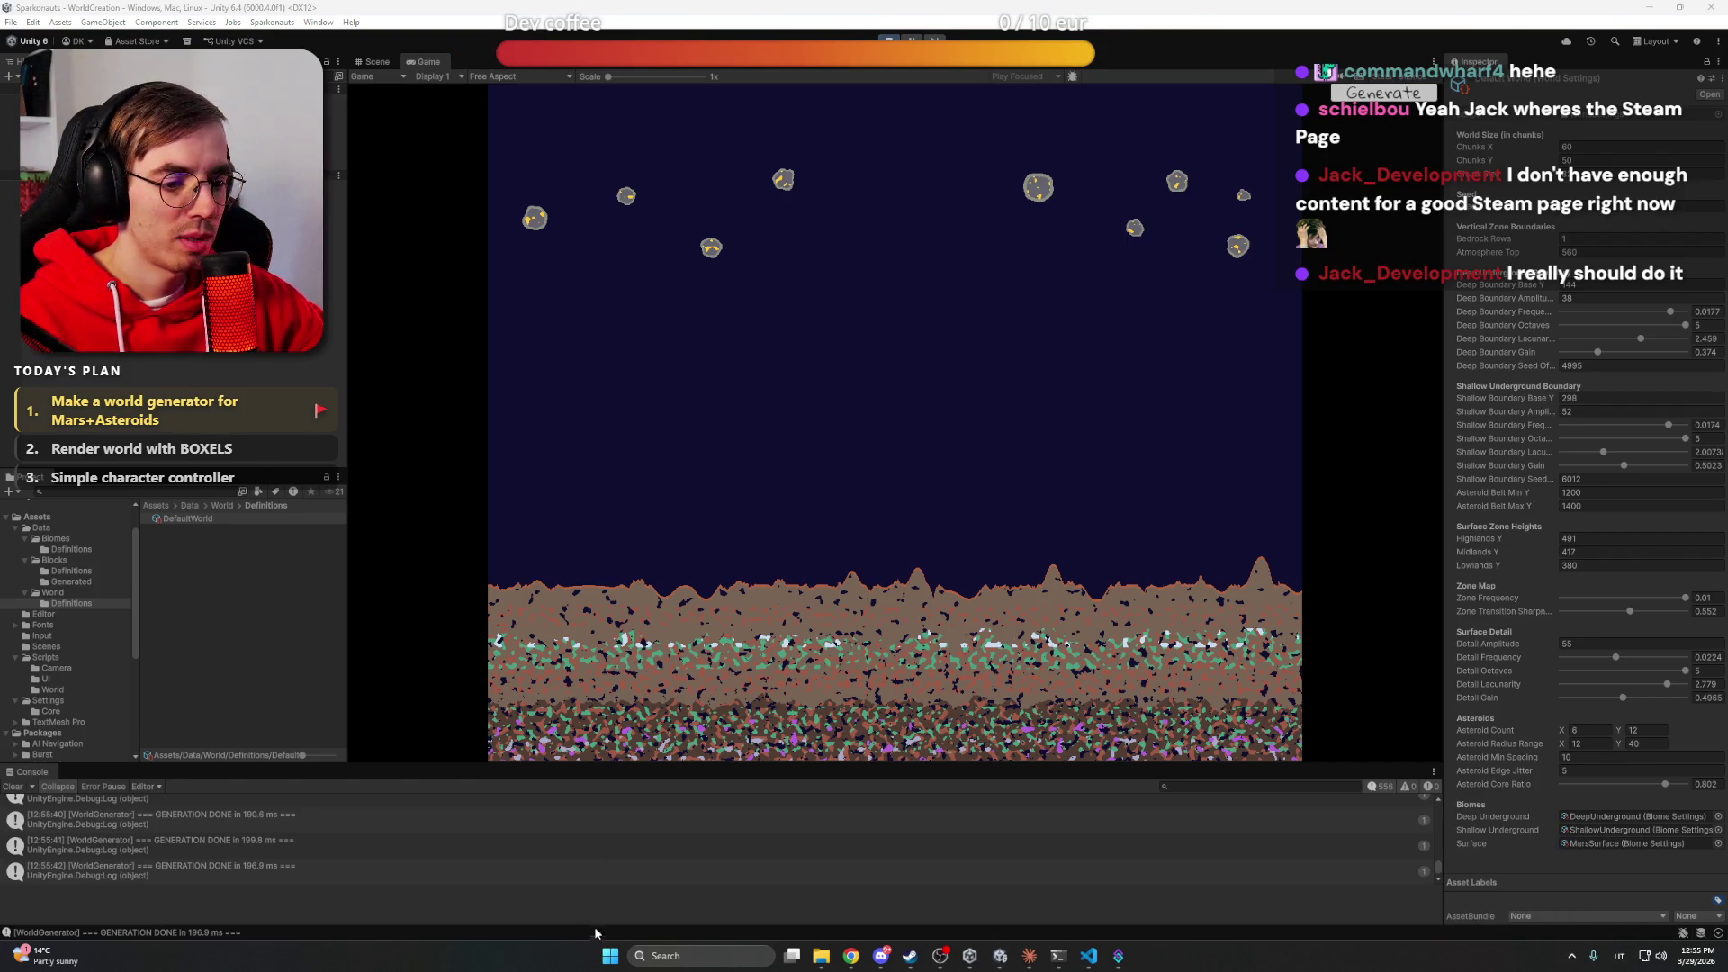
{"action": "left_click", "coordinate": [610, 955]}
{"action": "left_click", "coordinate": [658, 537]}
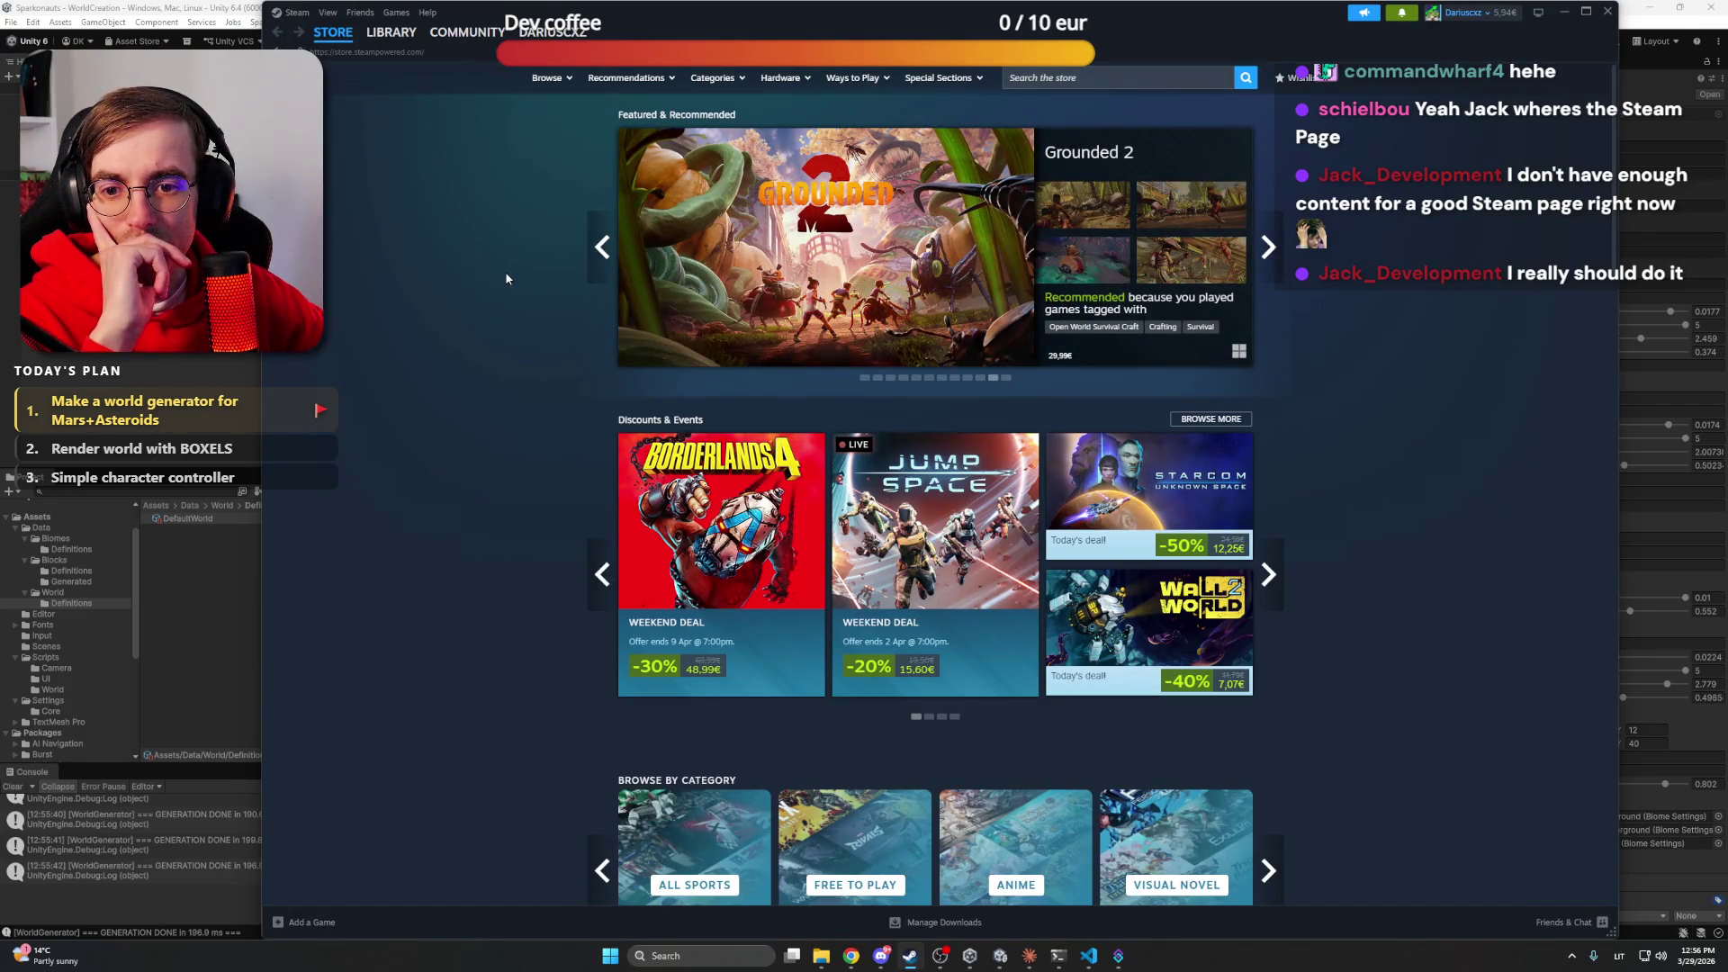
Search the Steam store for 'Yeah Jack'
{"action": "left_click", "coordinate": [1113, 79]}
{"action": "type", "text": "Yeah"}
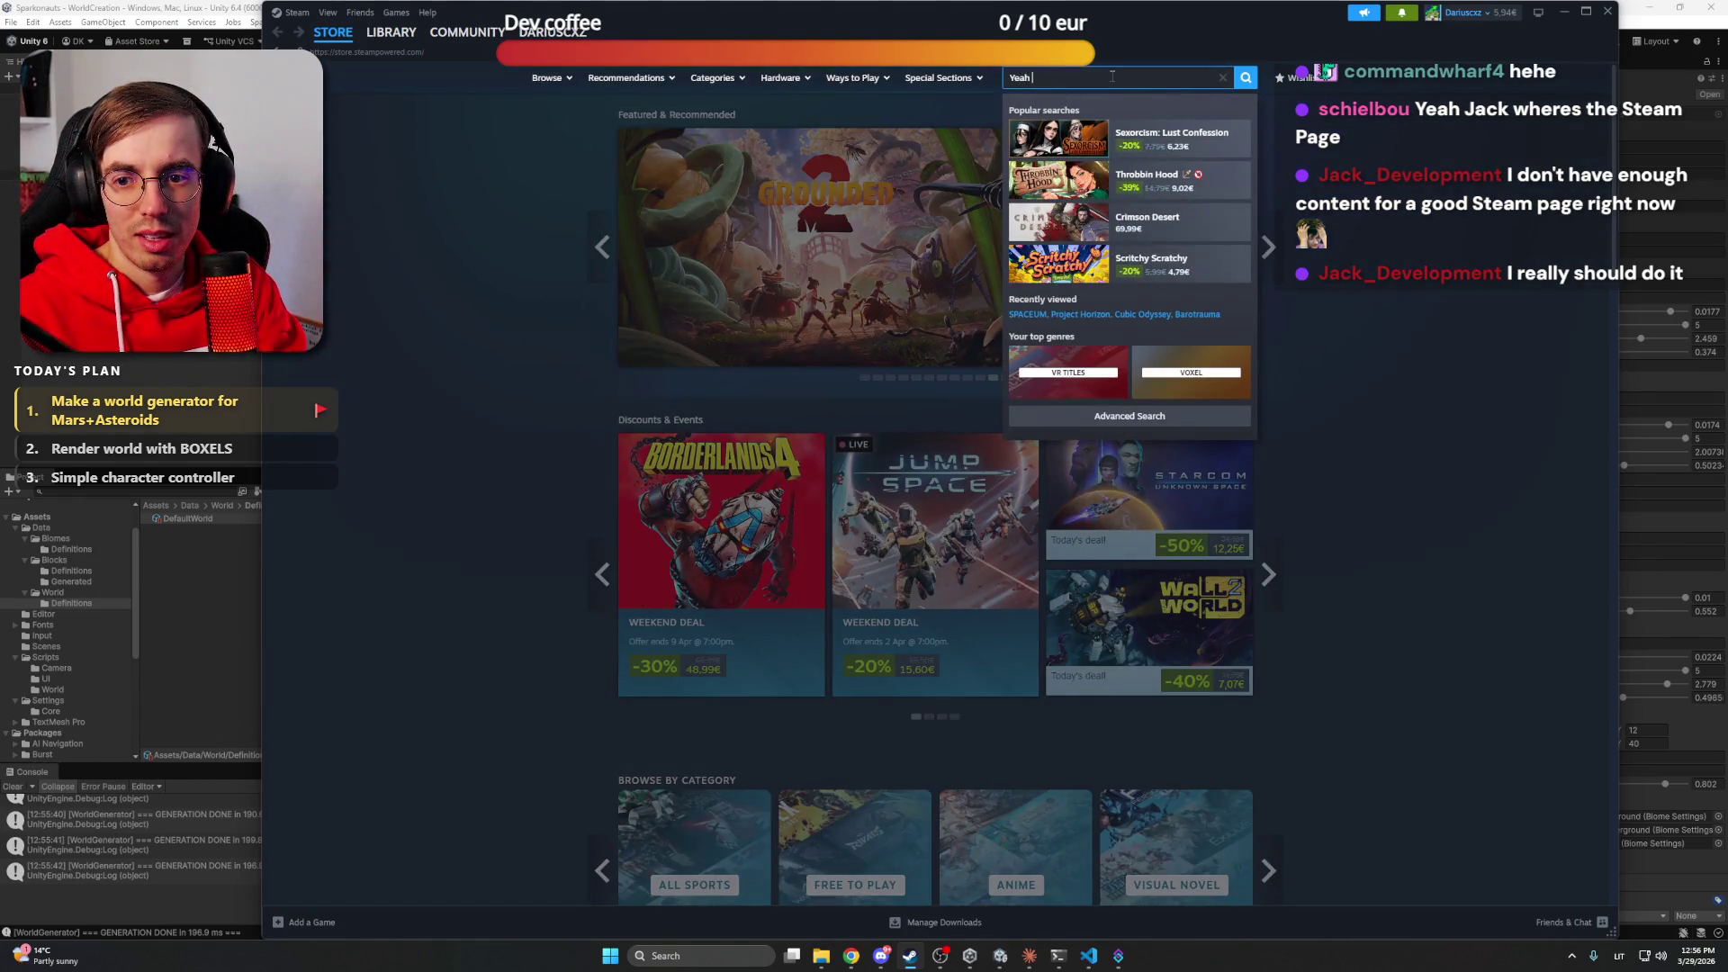
{"action": "type", "text": "Jack"}
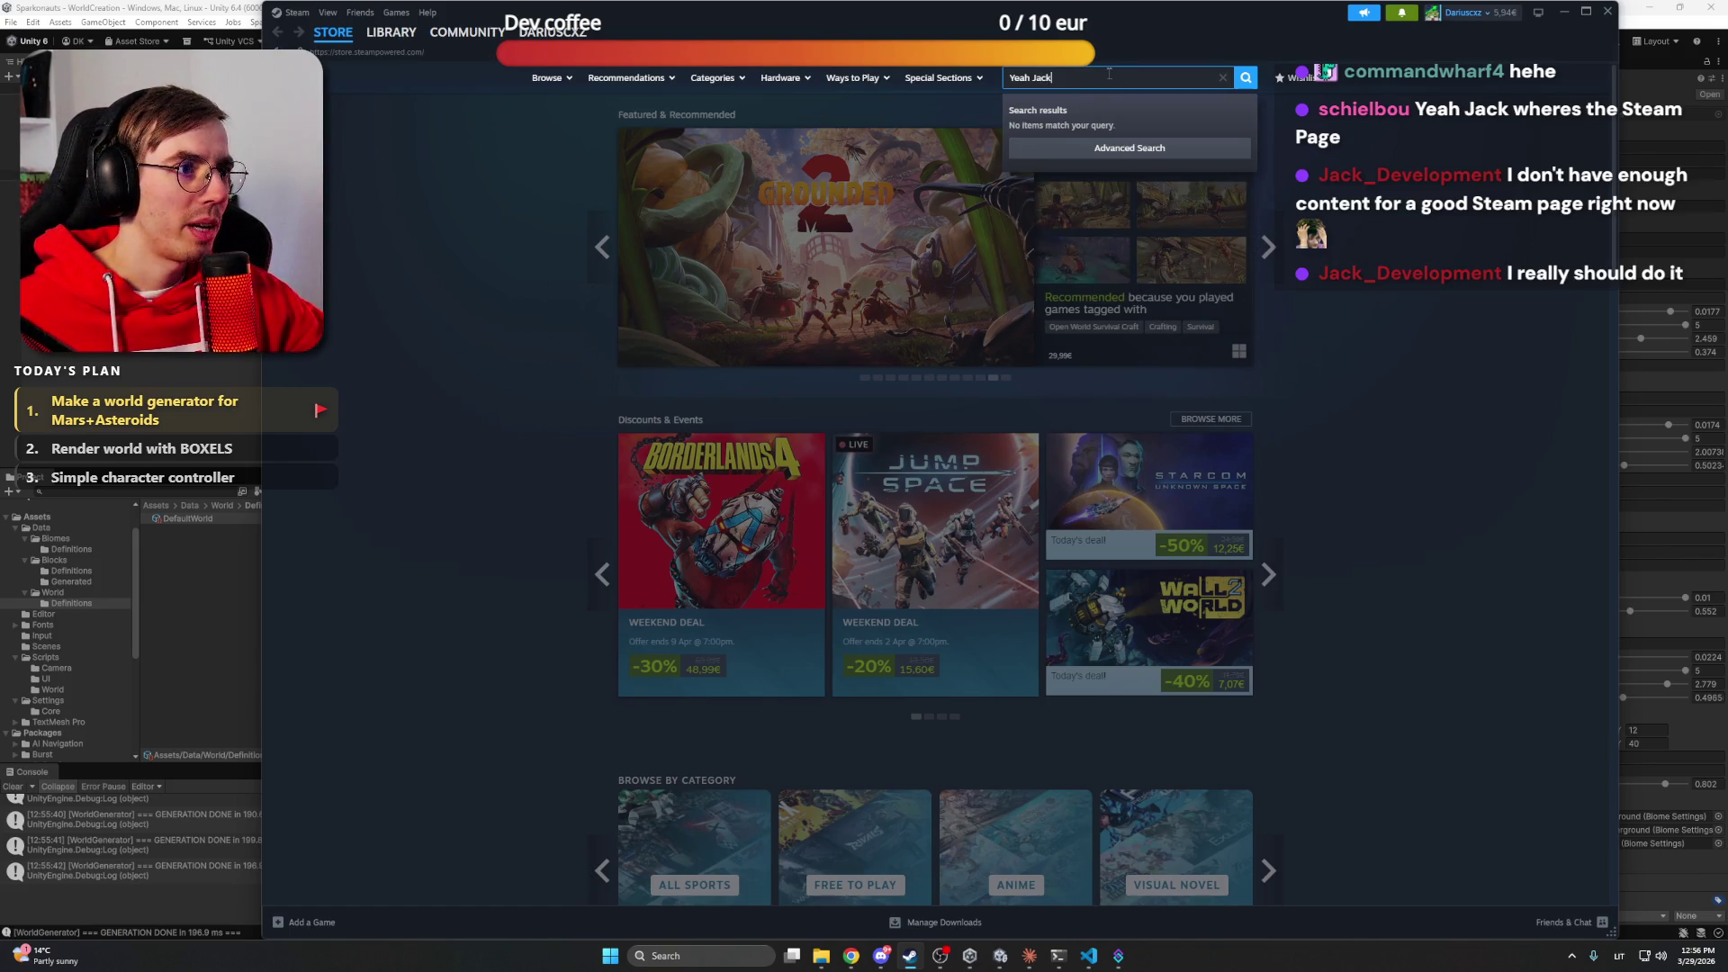
{"action": "key", "text": "ctrl+a"}
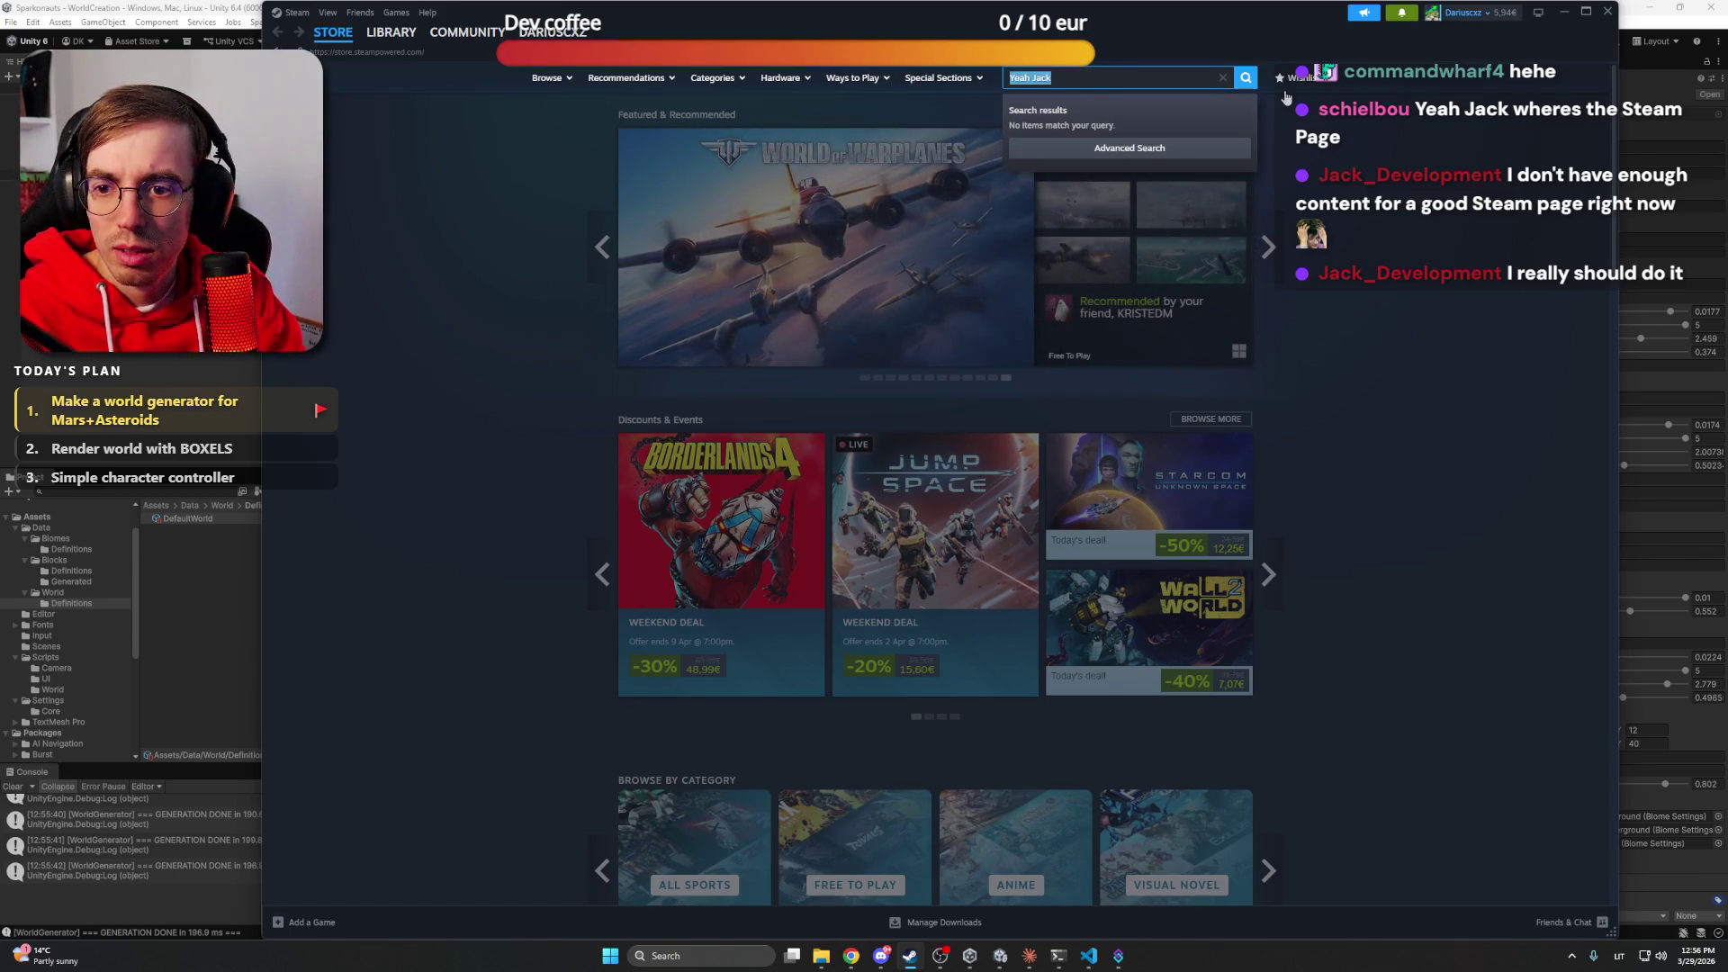
{"action": "type", "text": "Yhea"}
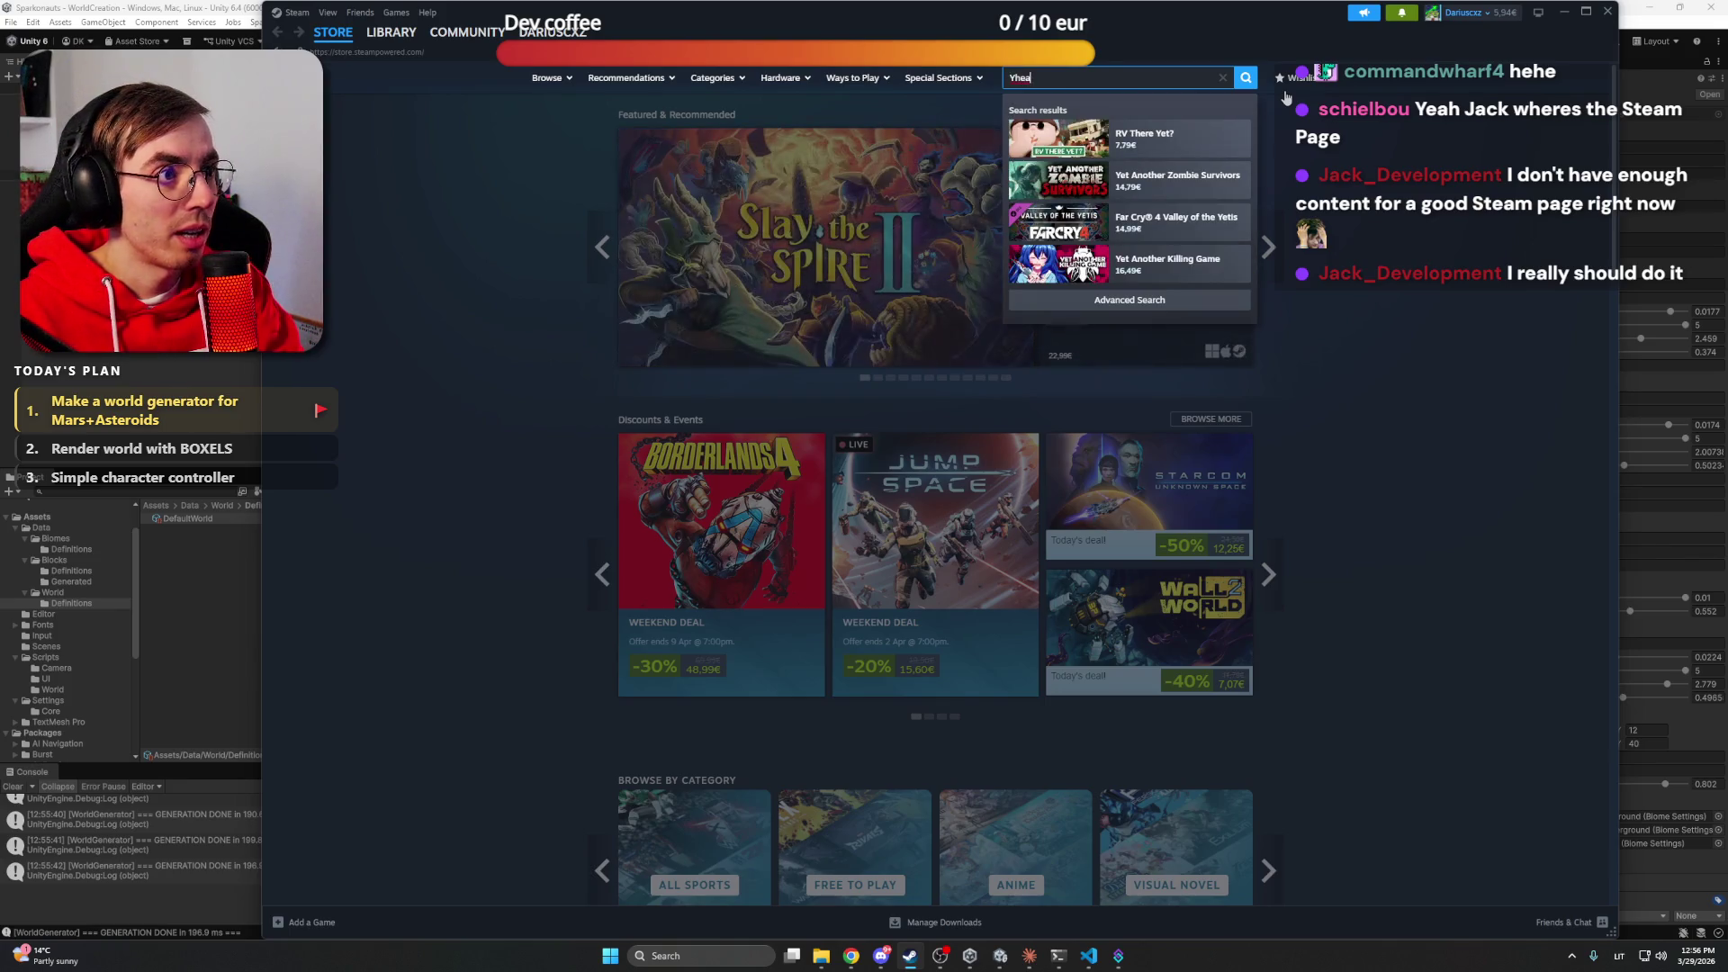
{"action": "key", "text": "BackSpace"}
{"action": "key", "text": "BackSpace"}
{"action": "key", "text": "BackSpace"}
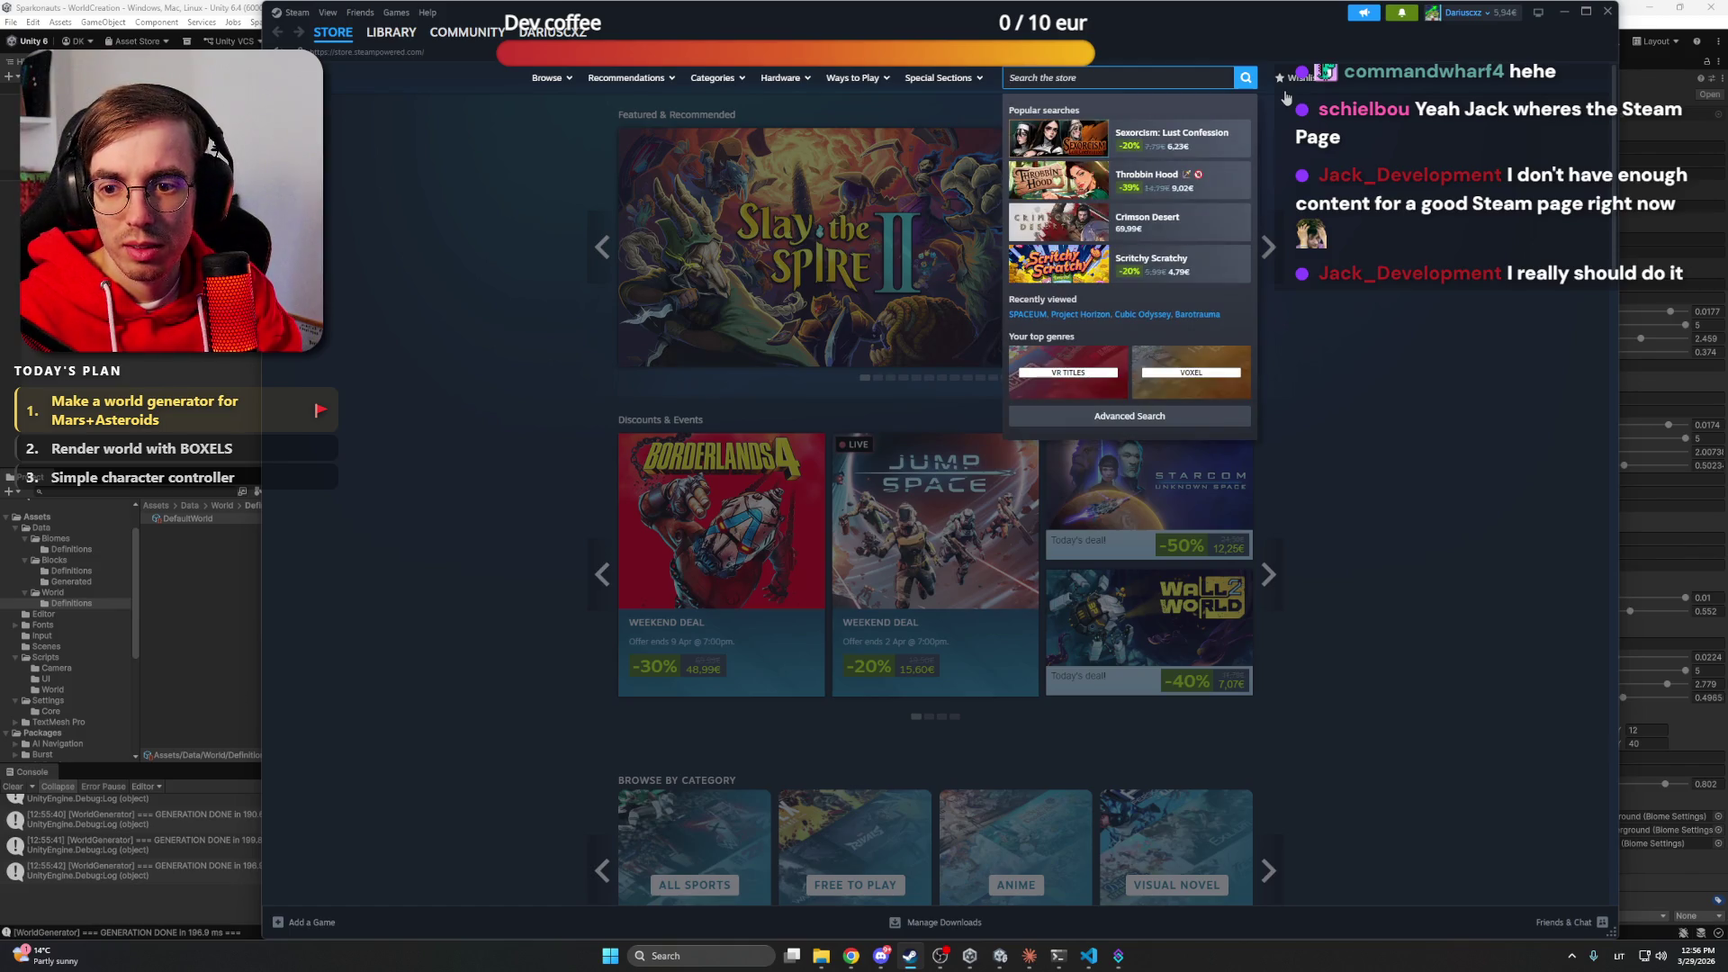
{"action": "type", "text": "Yeah"}
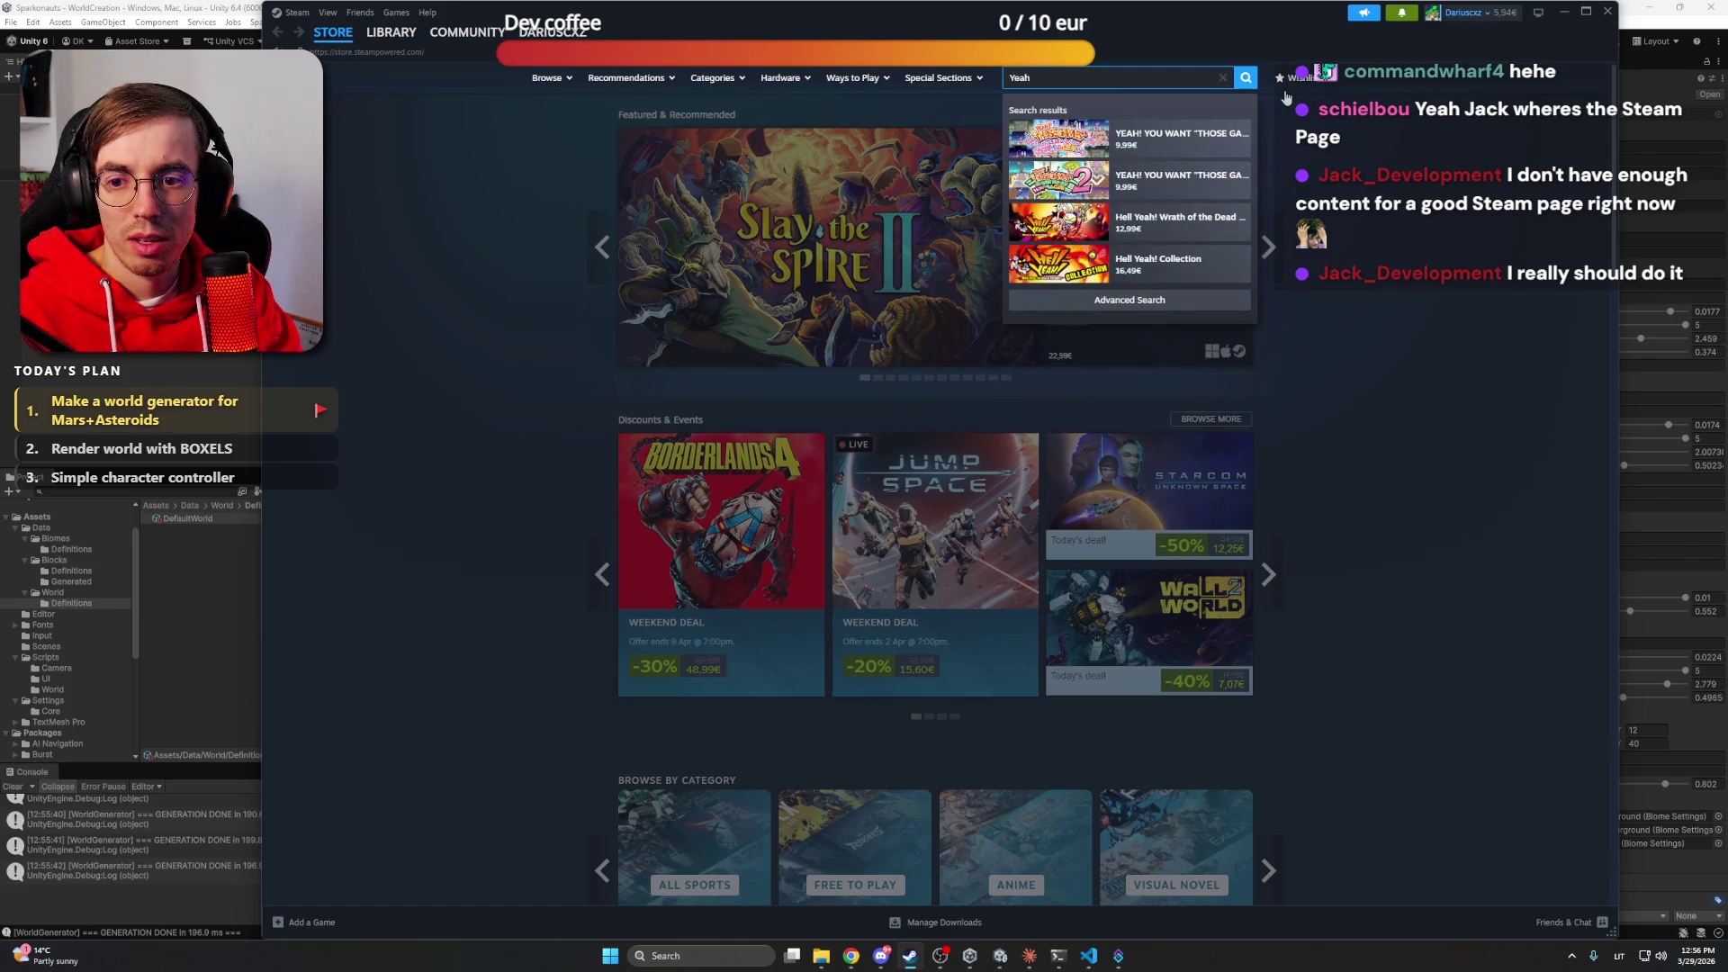
{"action": "type", "text": " Jack"}
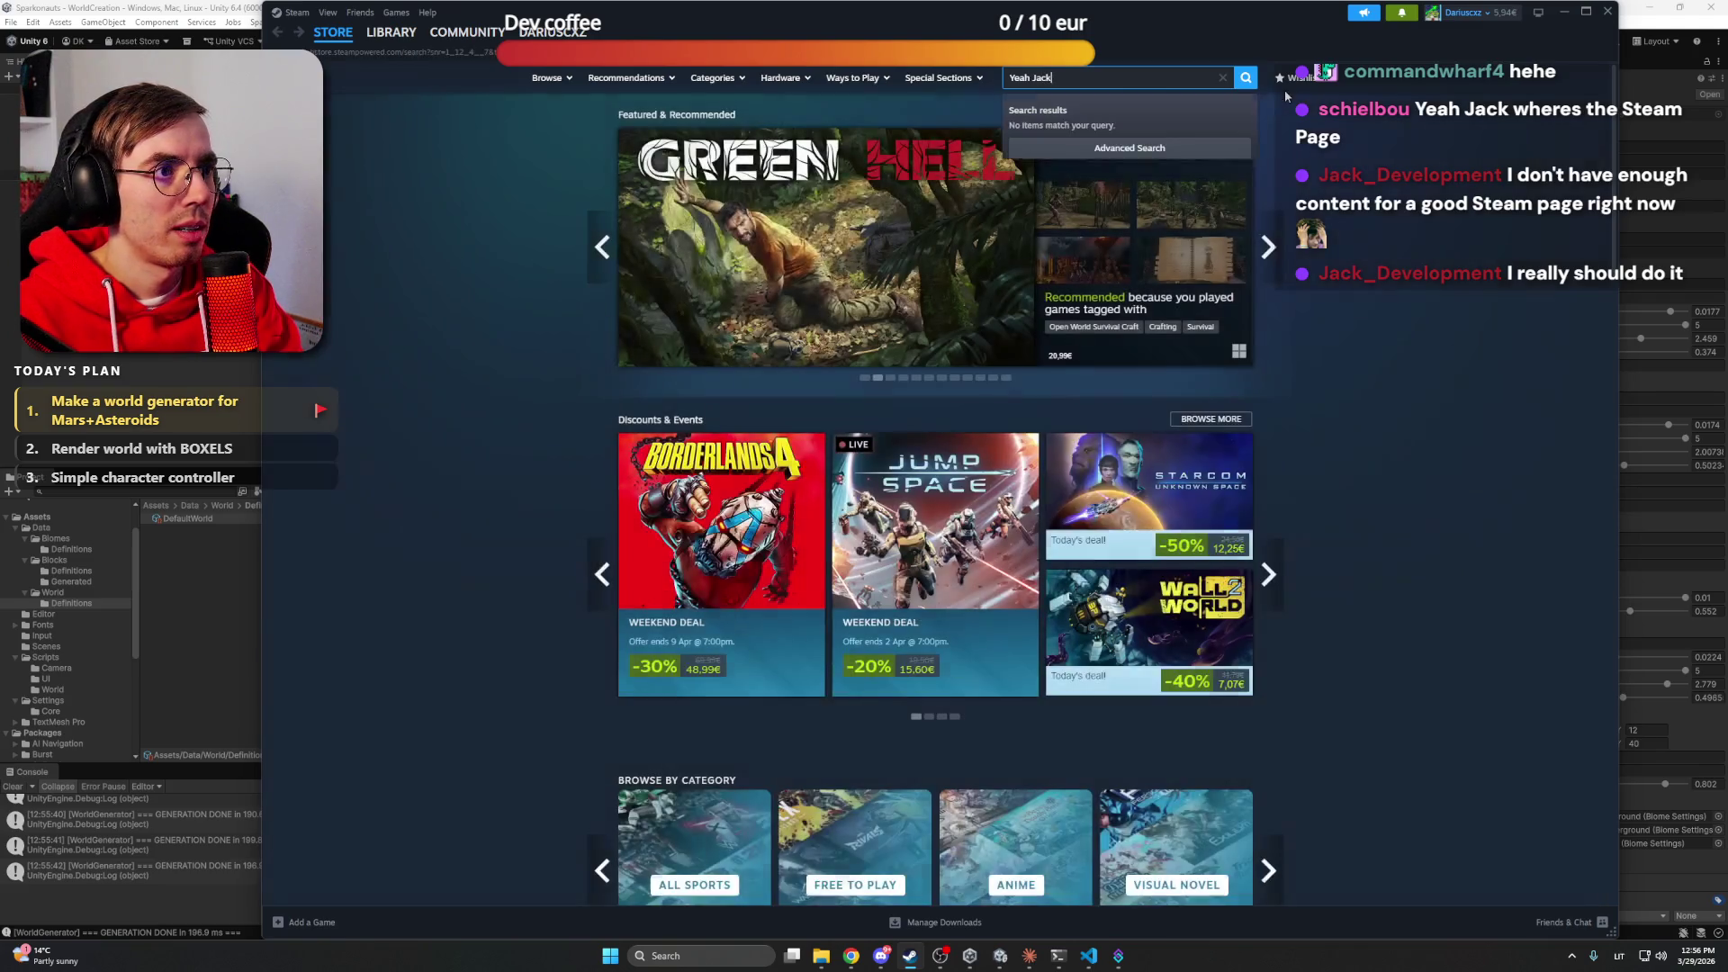
{"action": "key", "text": "Return"}
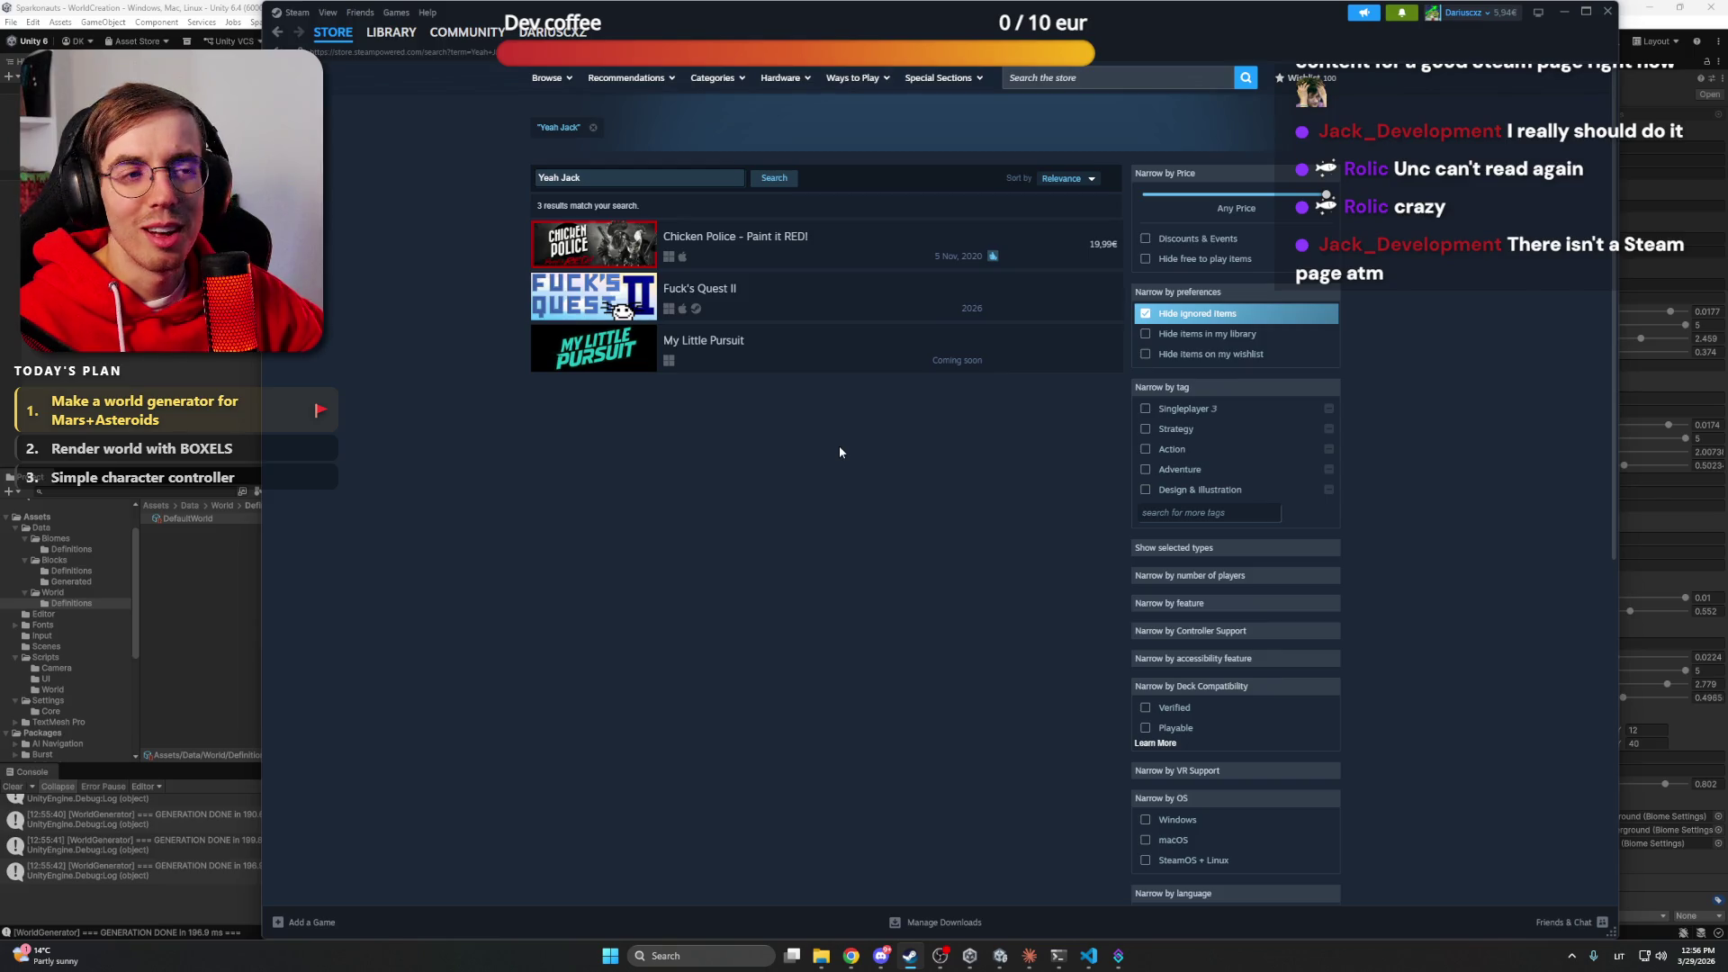
Clear the store search field and minimize Steam
{"action": "triple_click", "coordinate": [630, 178]}
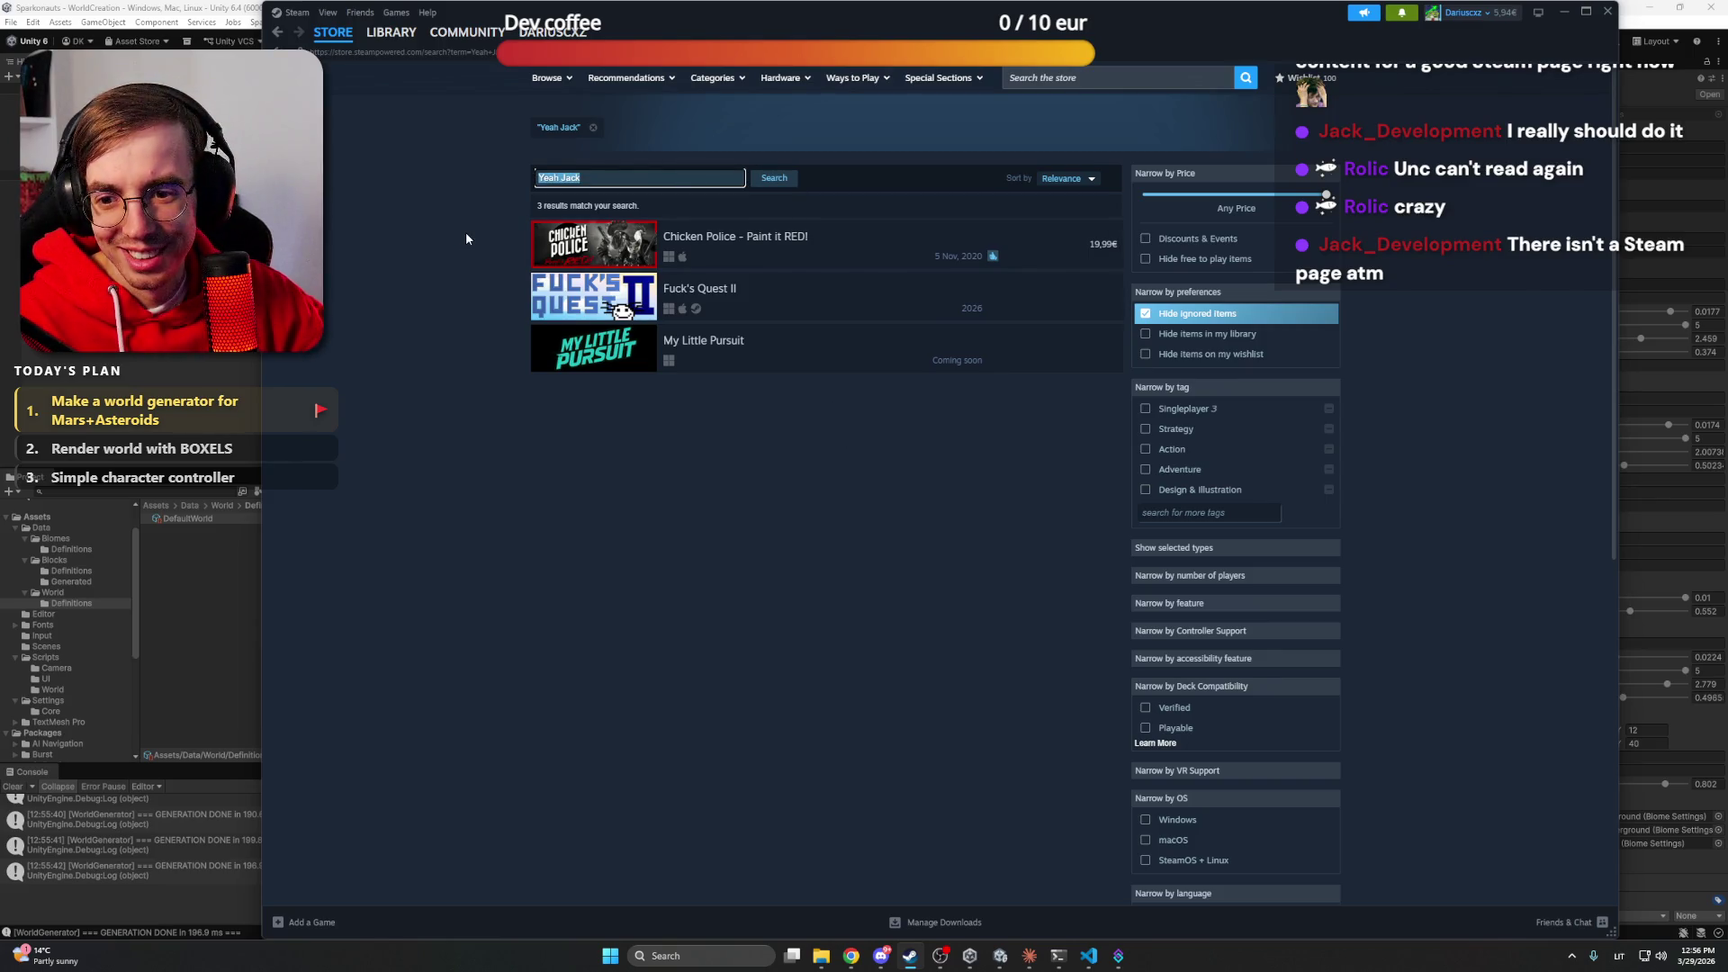
{"action": "key", "text": "BackSpace"}
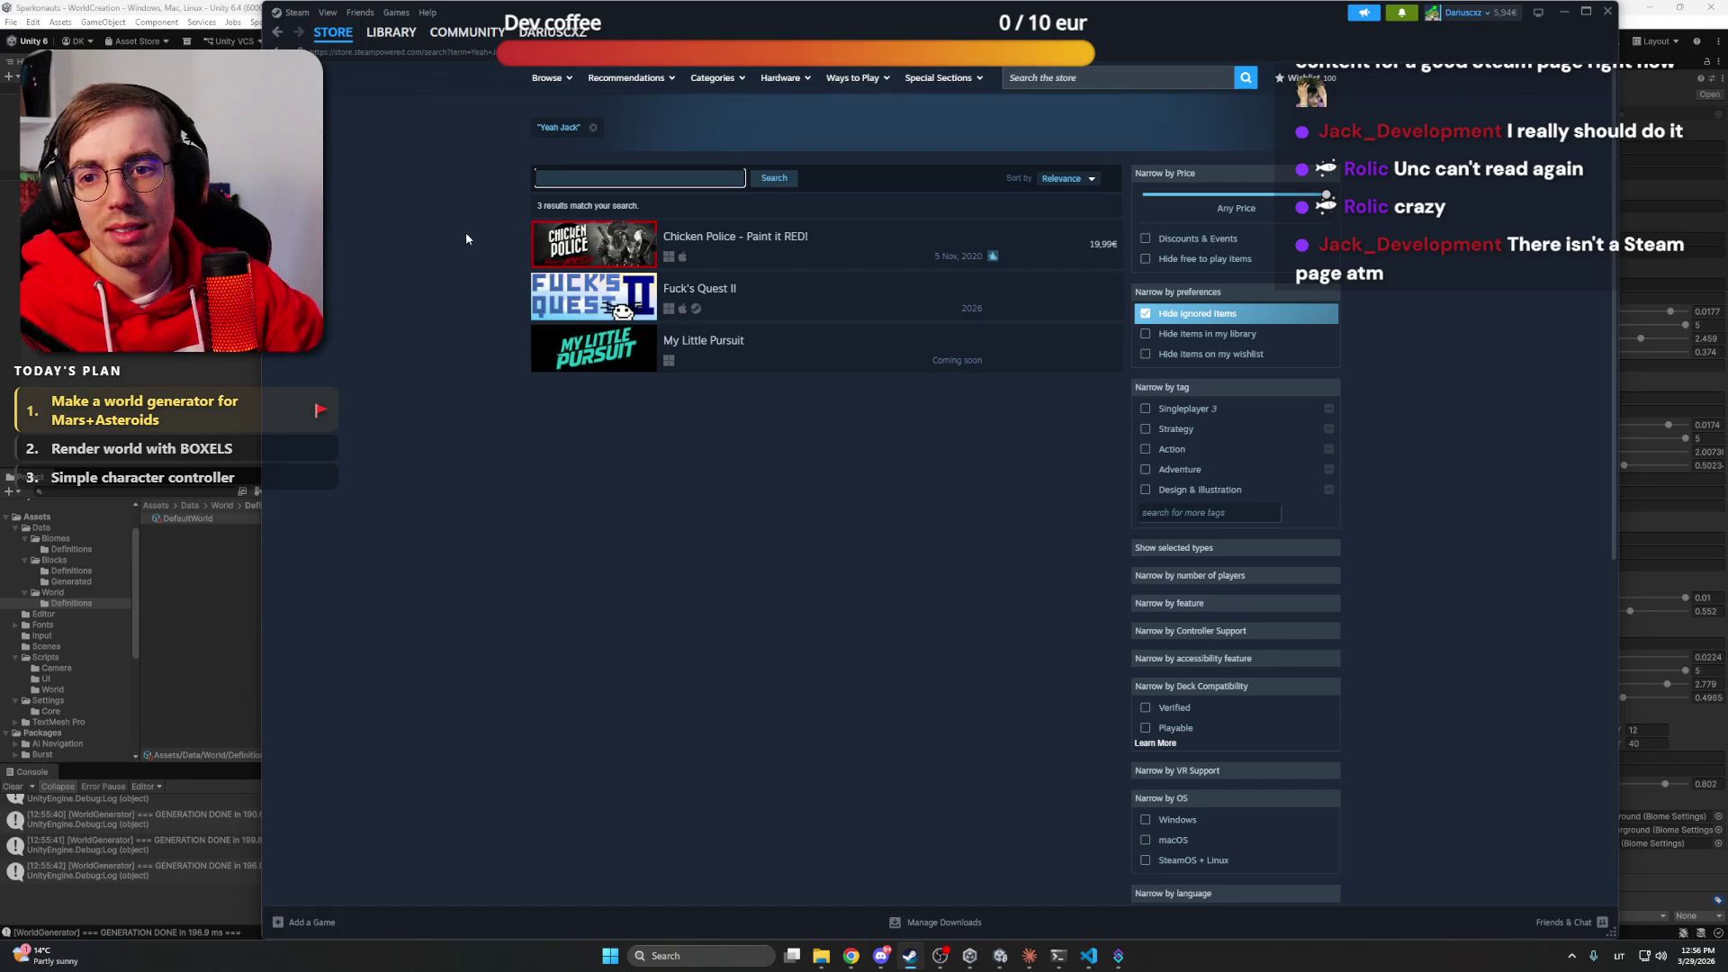
{"action": "left_click", "coordinate": [900, 537]}
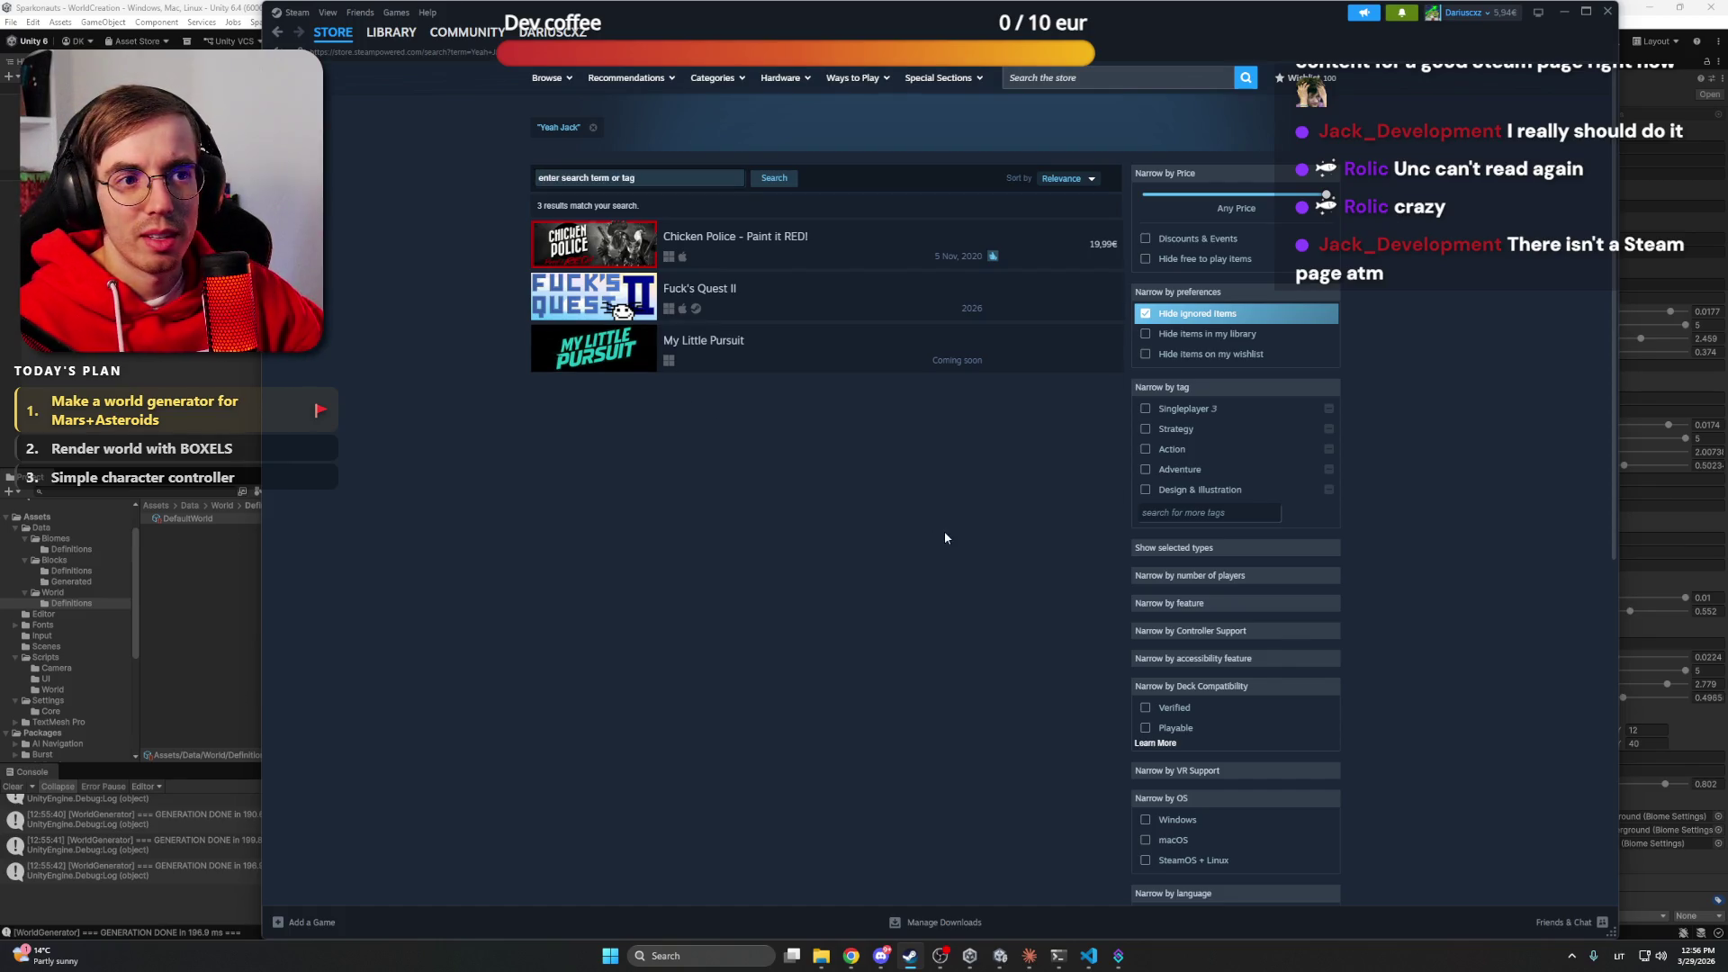
{"action": "left_click", "coordinate": [1566, 15]}
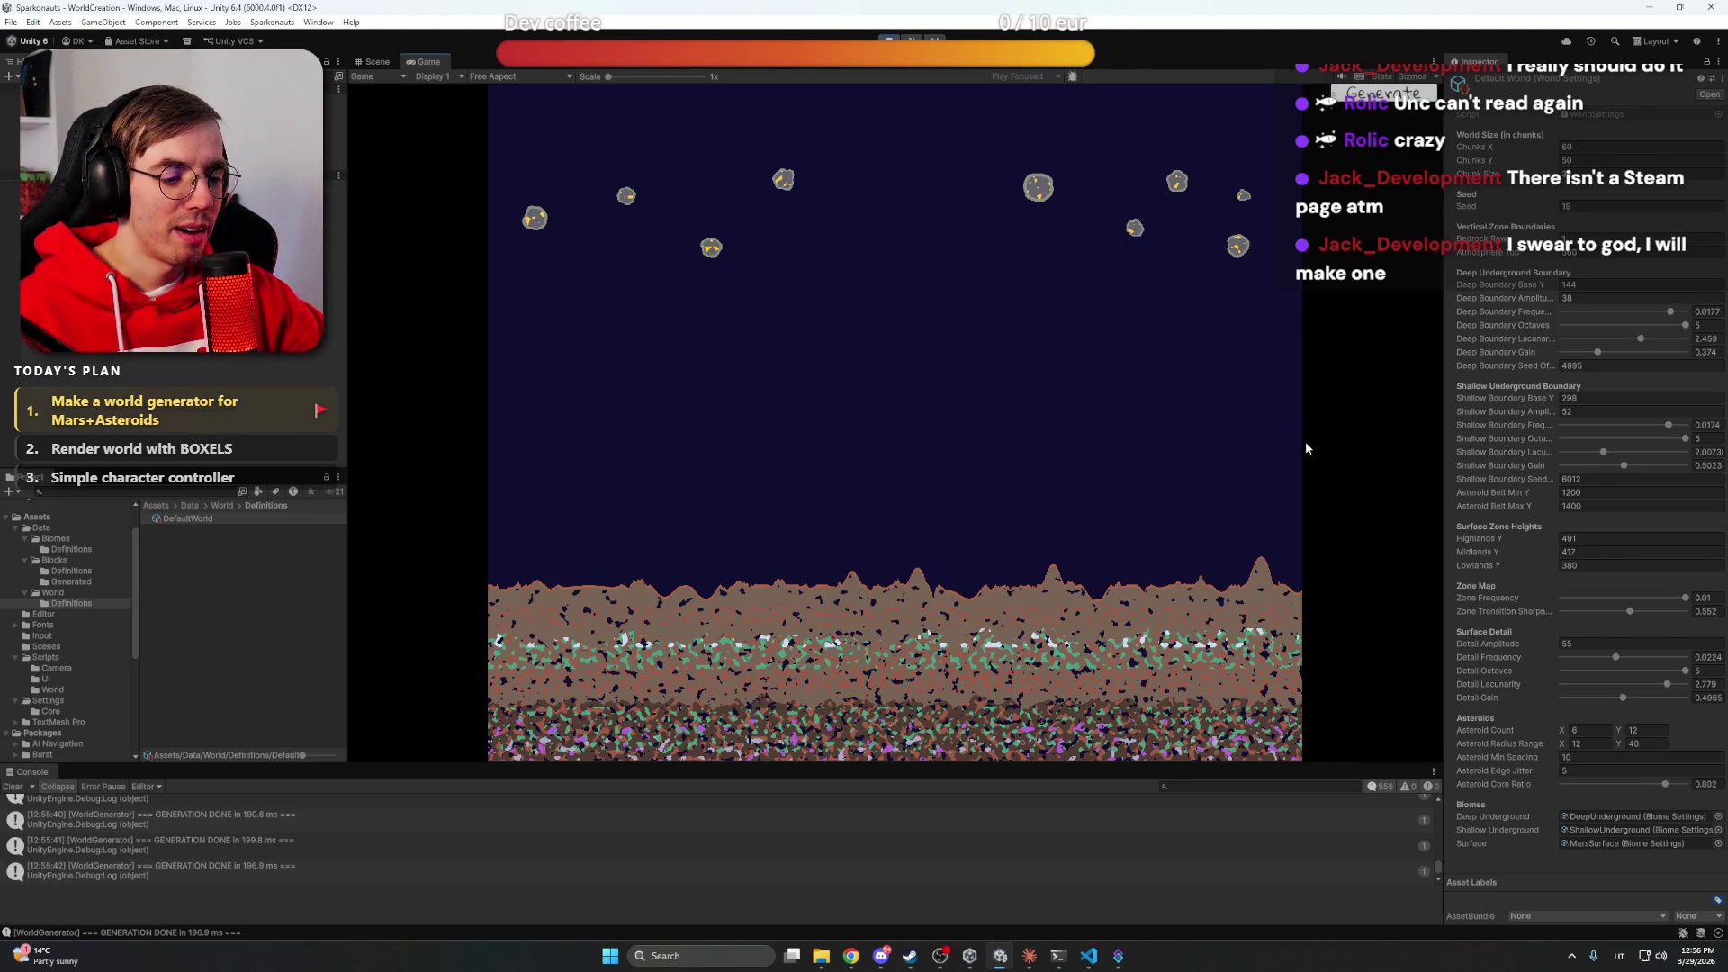
Bring the Sparkonauts Work files folder window in front of Unity
{"action": "mouse_move", "coordinate": [821, 956]}
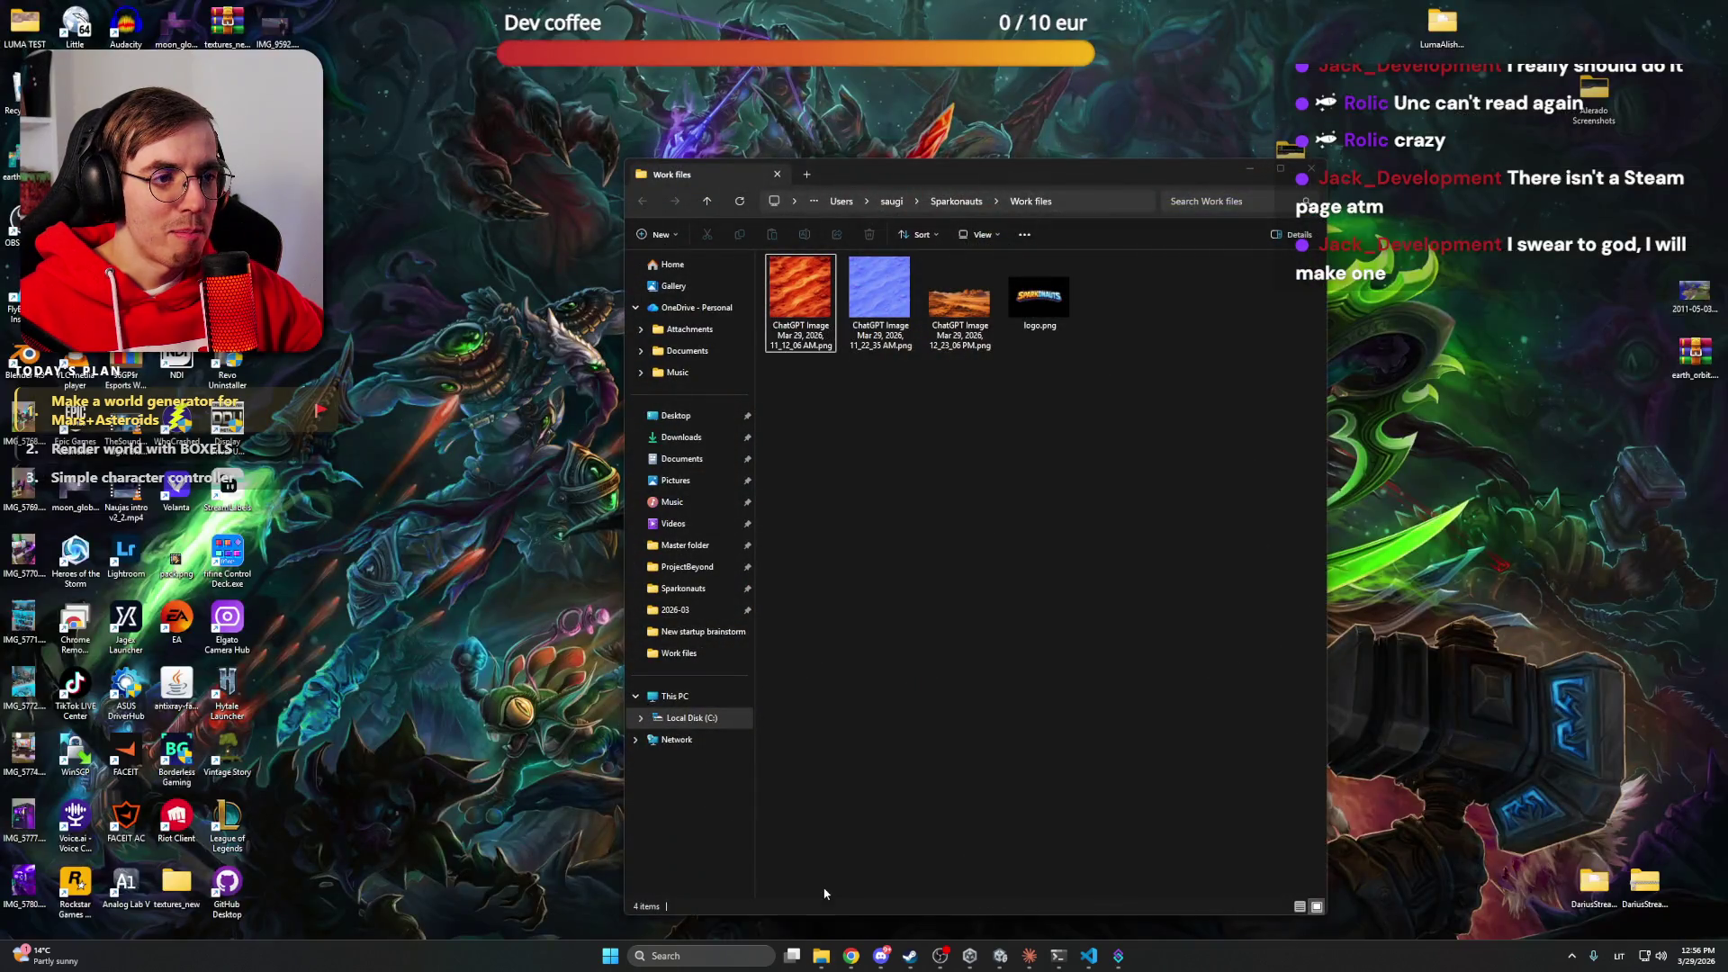
{"action": "left_click", "coordinate": [821, 889]}
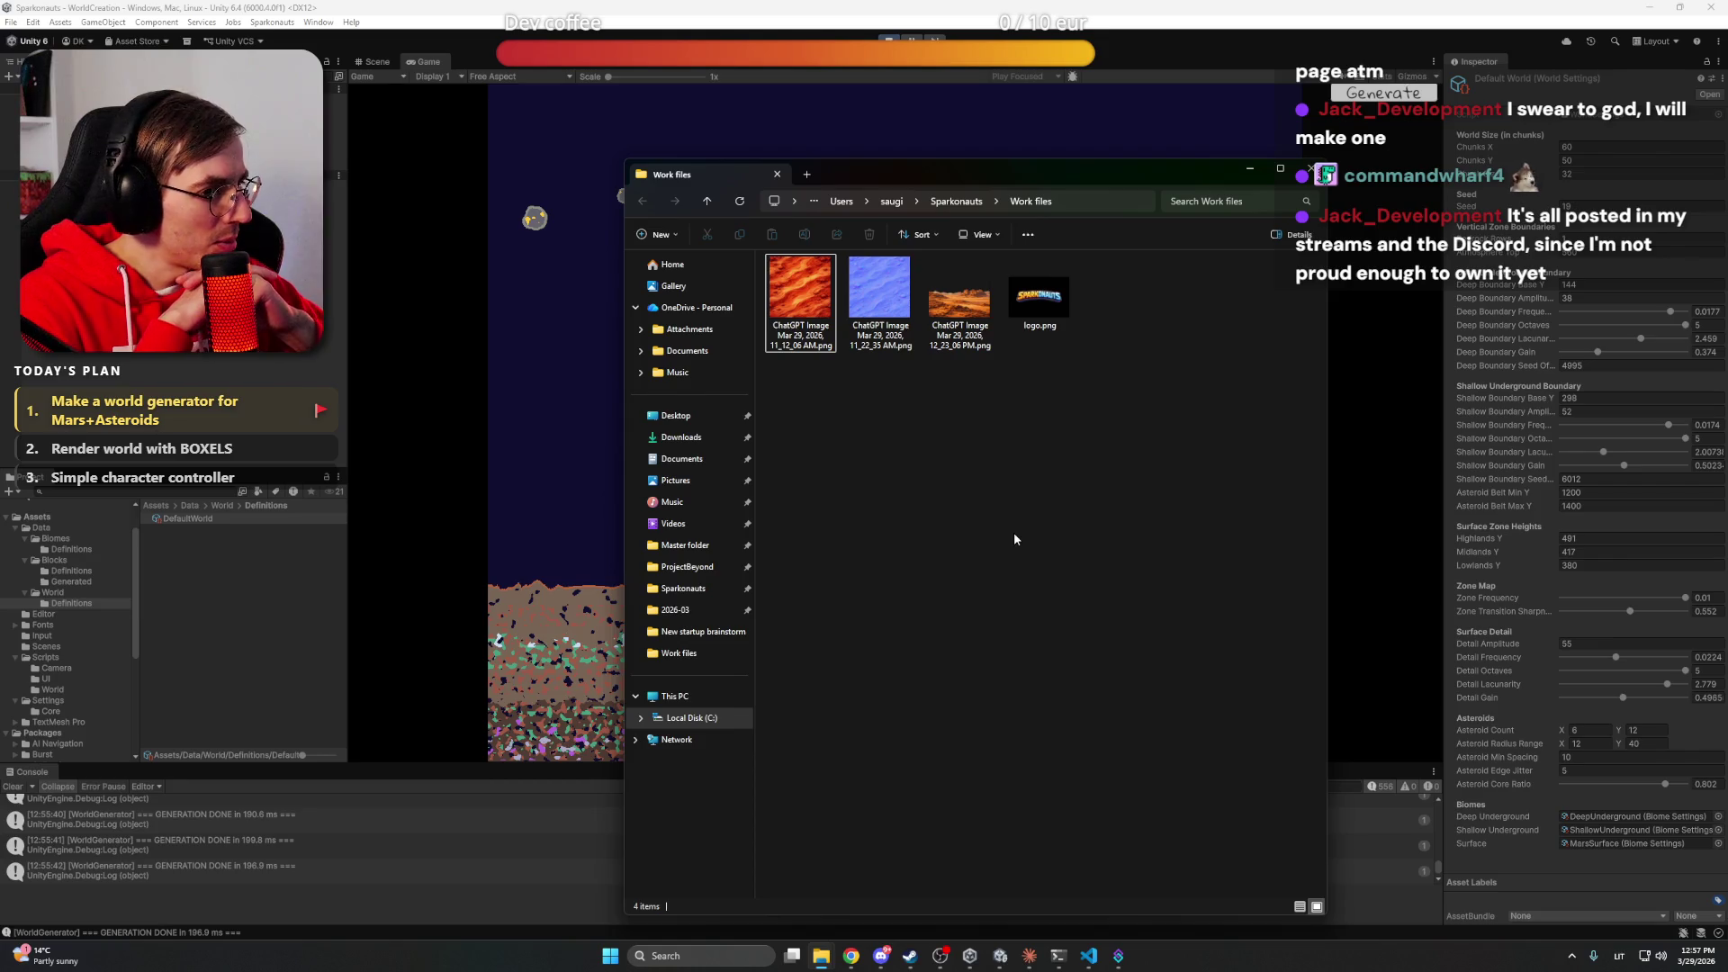
Browse from the Videos folder into the Recordings folder
{"action": "left_click", "coordinate": [675, 523]}
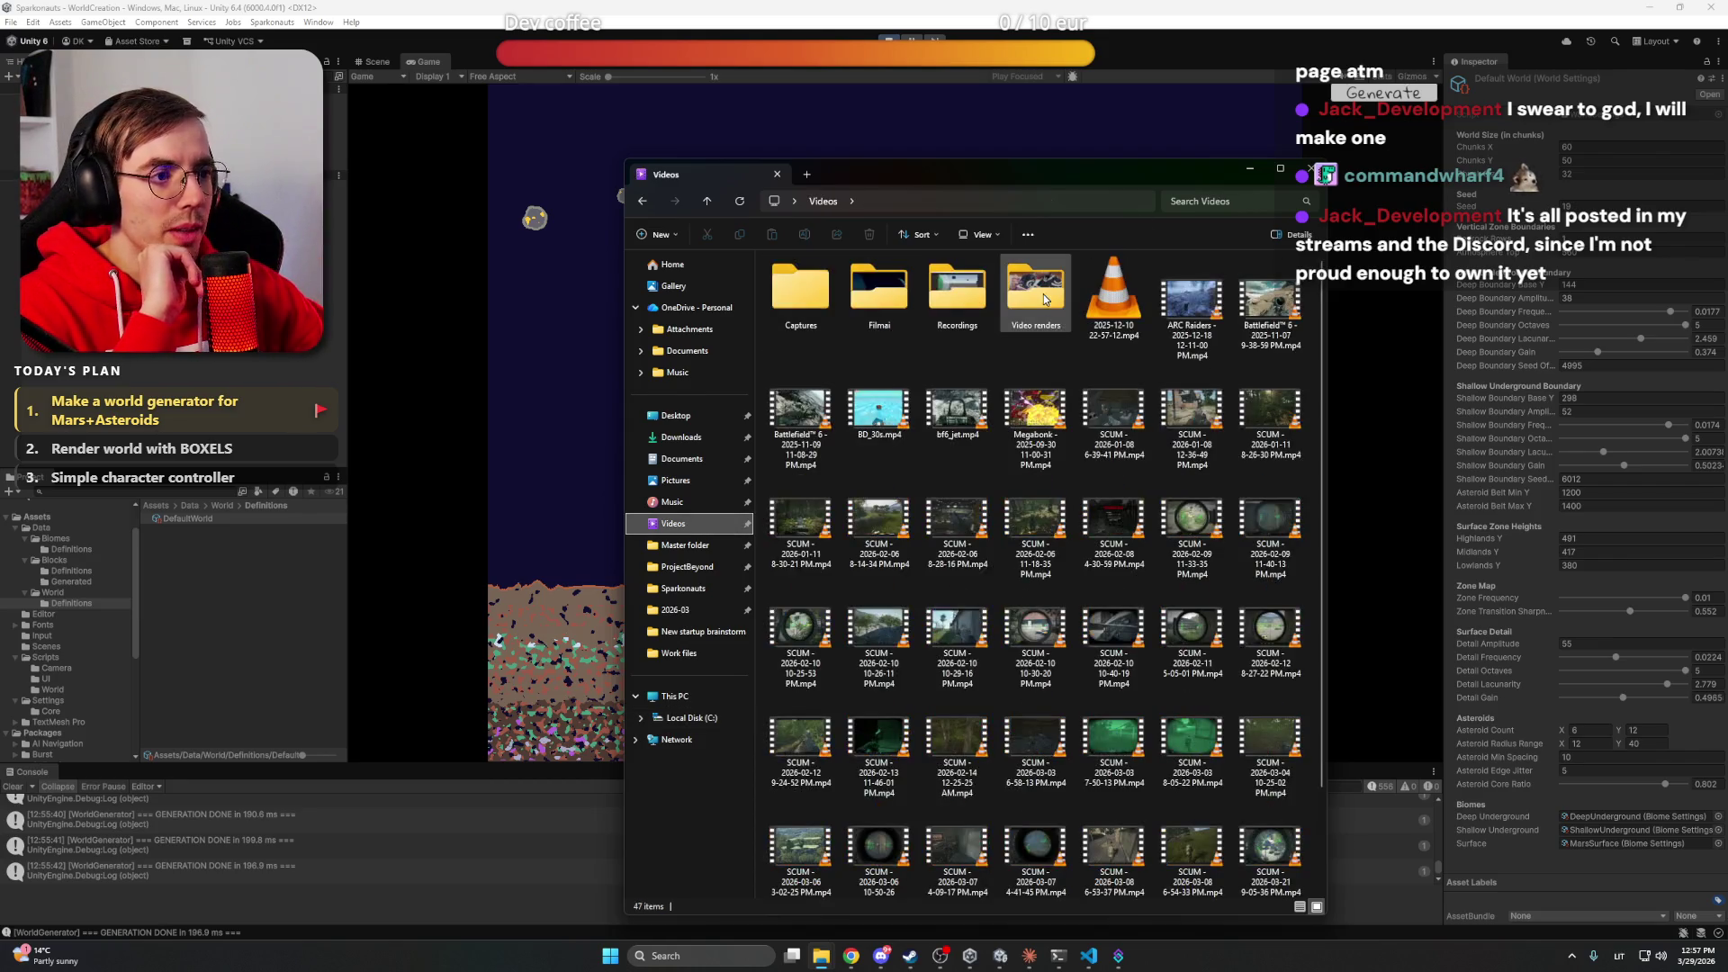
{"action": "double_click", "coordinate": [1030, 298]}
{"action": "key", "text": "alt+Left"}
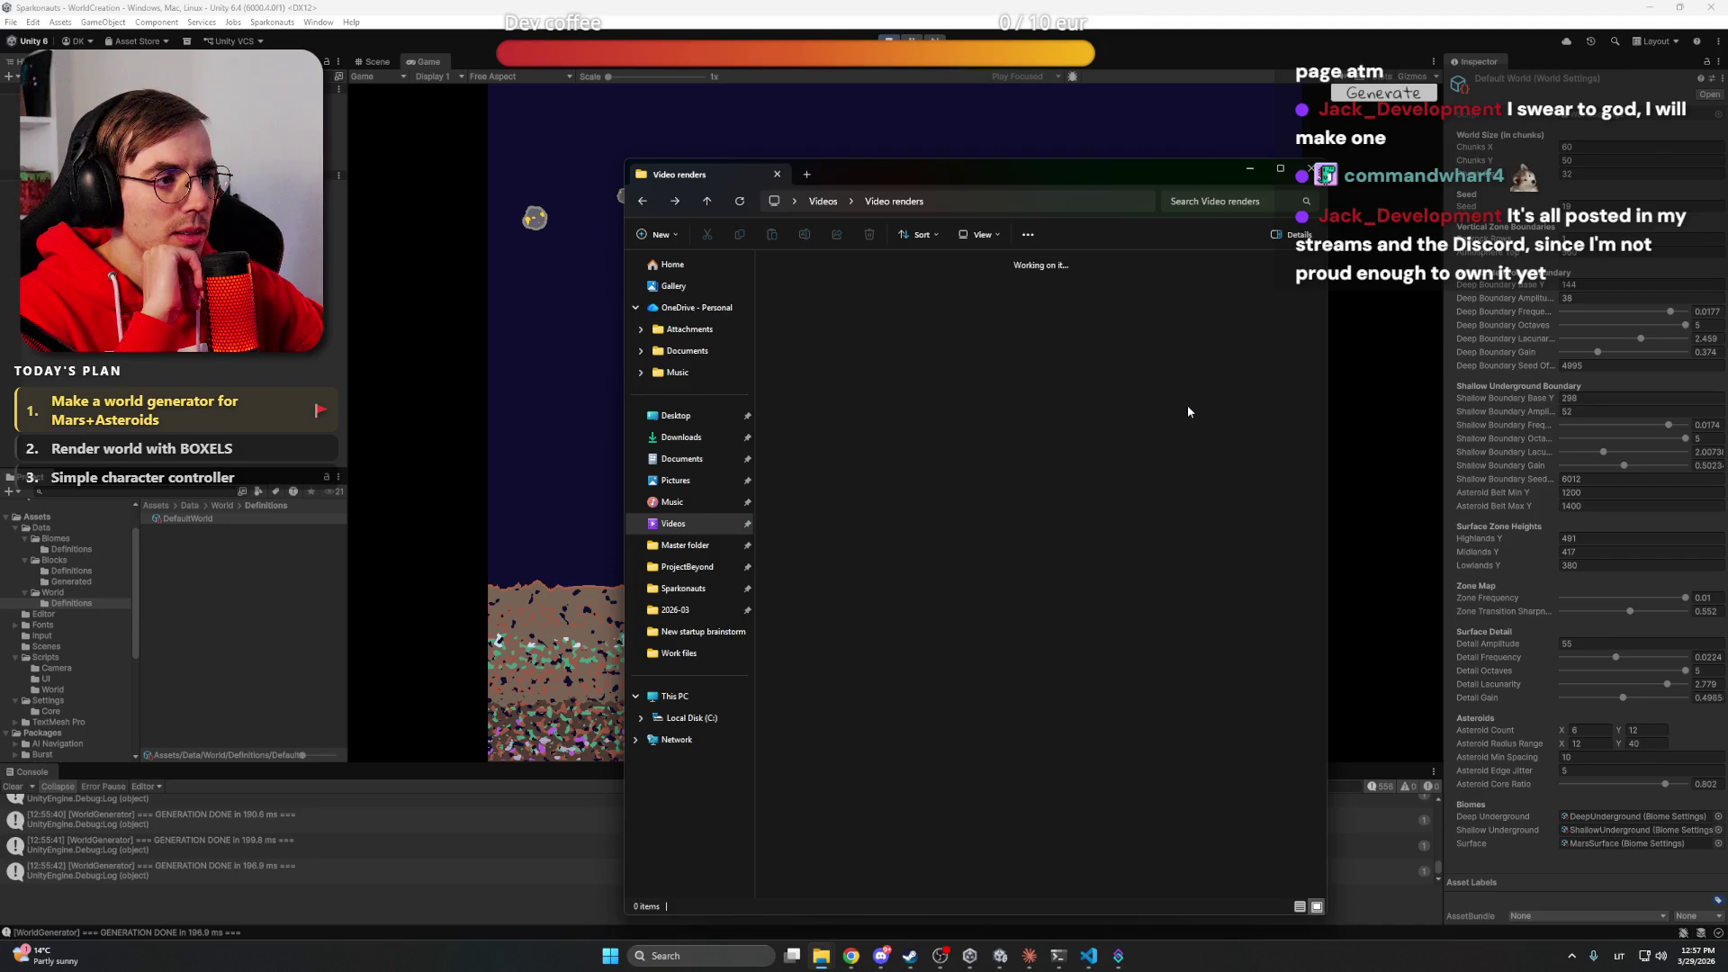
{"action": "scroll", "coordinate": [1163, 428], "scroll_direction": "down", "scroll_amount": 1}
{"action": "scroll", "coordinate": [1163, 428], "scroll_direction": "up", "scroll_amount": 2}
{"action": "double_click", "coordinate": [963, 311]}
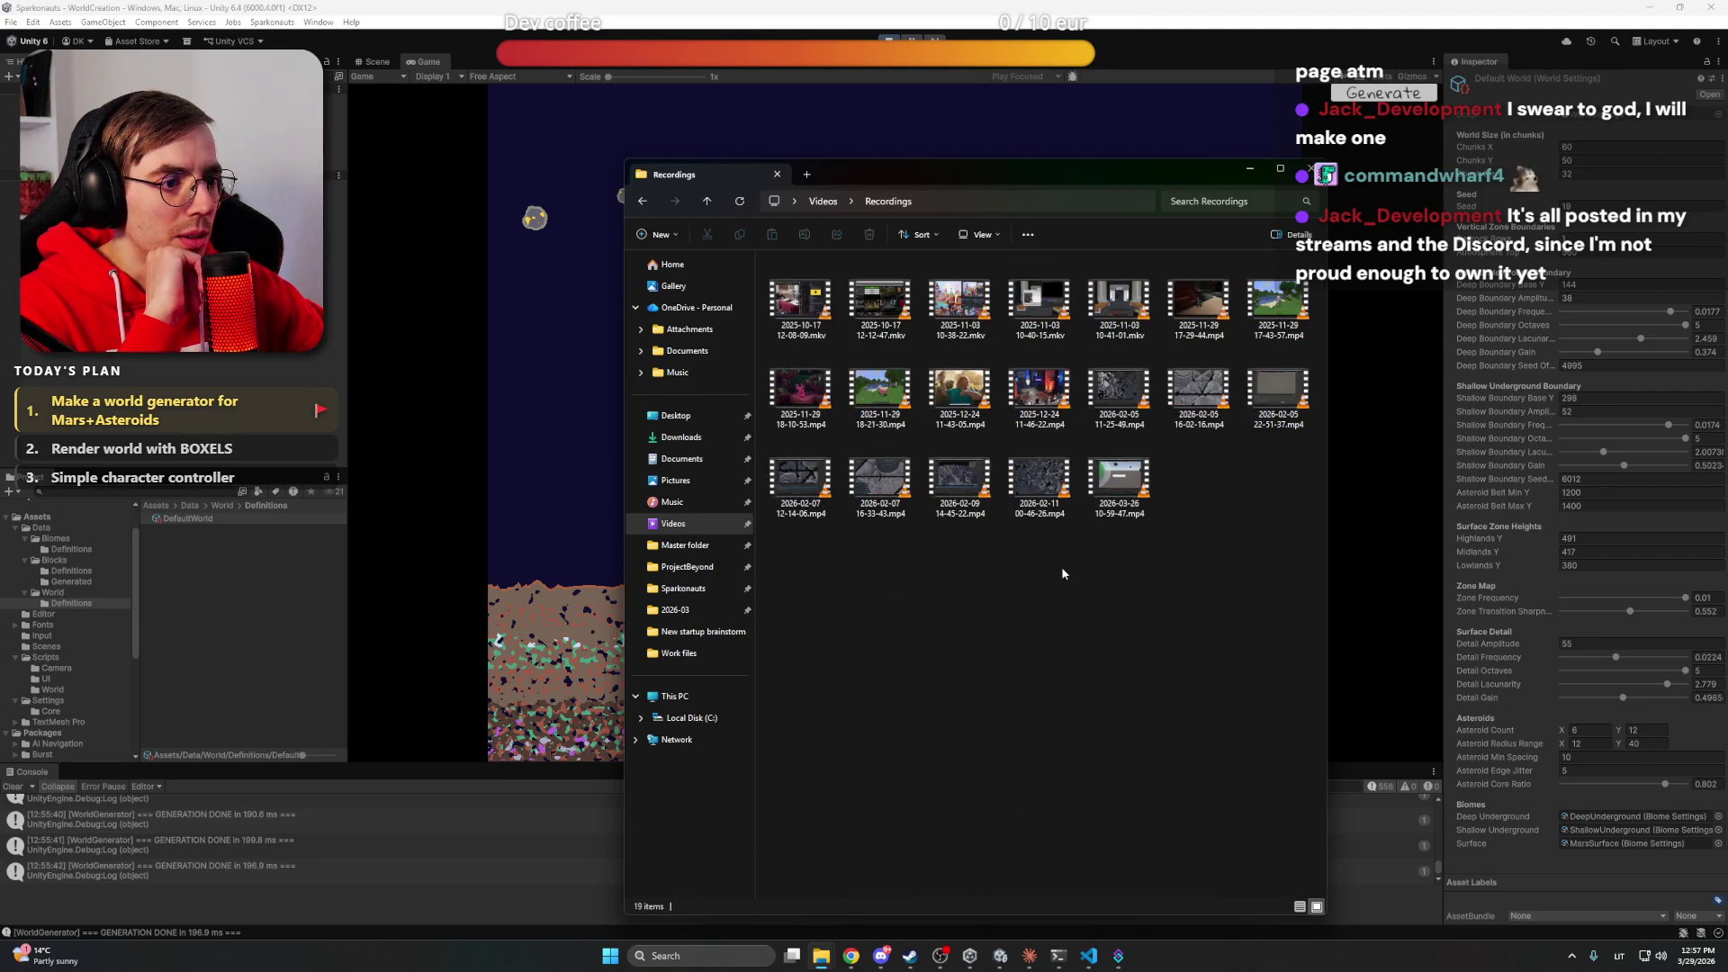
{"action": "left_click", "coordinate": [1034, 480]}
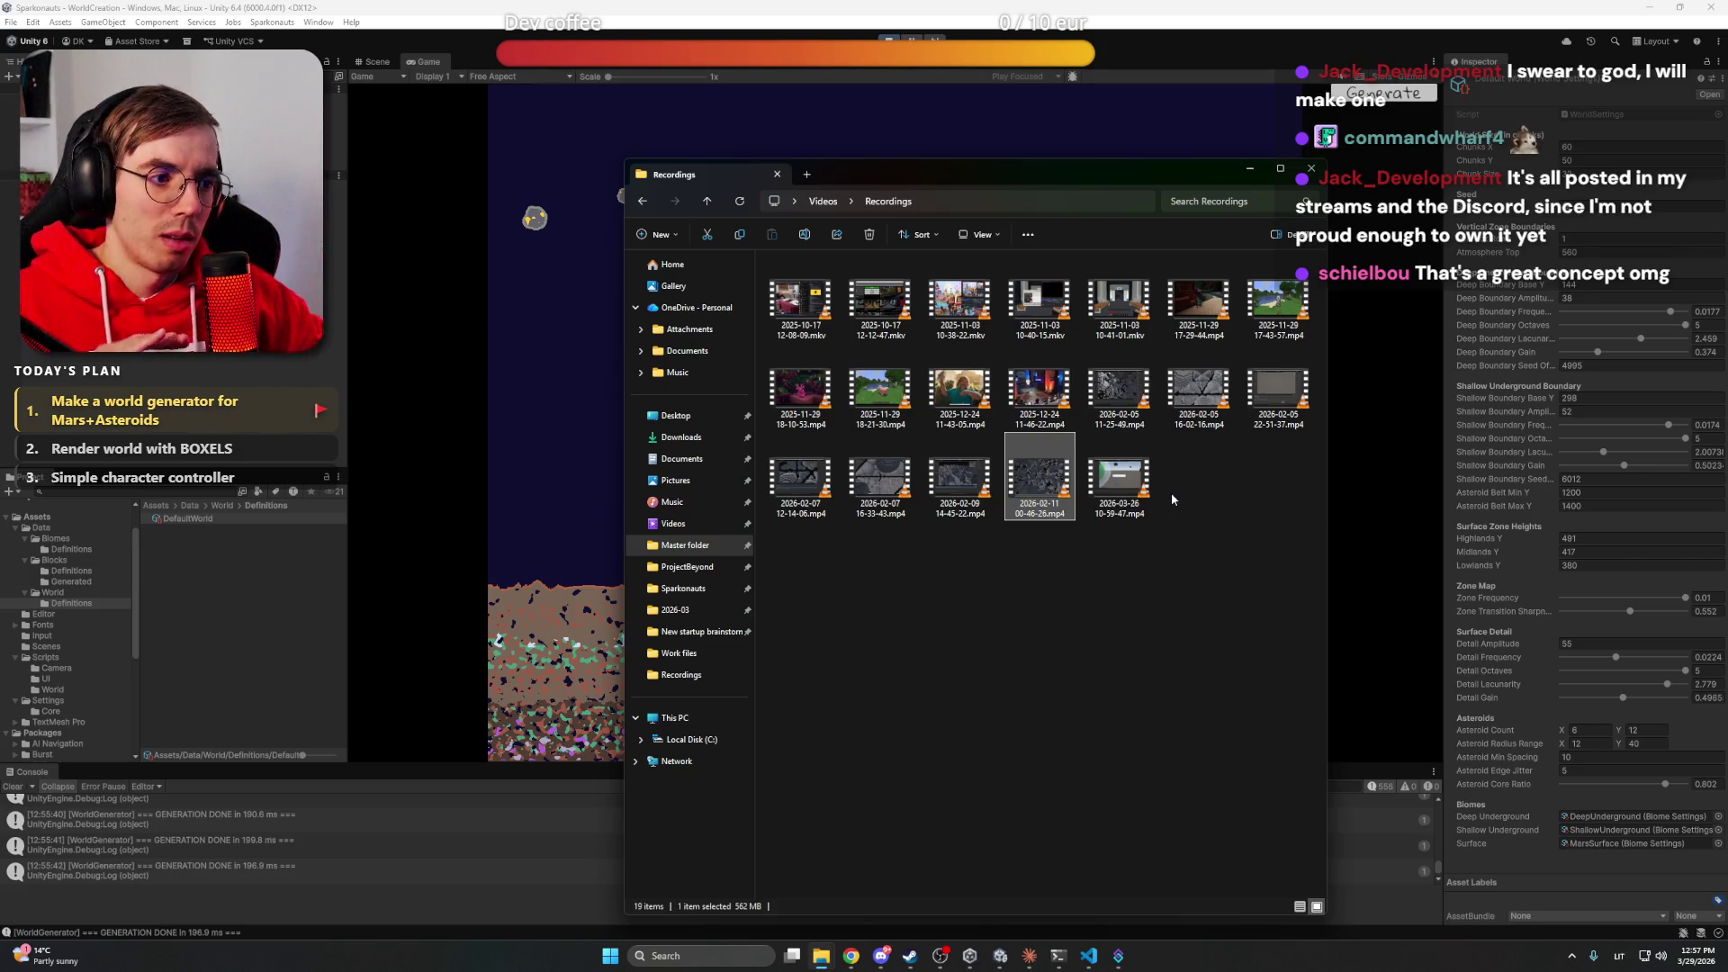
{"action": "left_click_drag", "start_coordinate": [1170, 493], "coordinate": [1234, 547]}
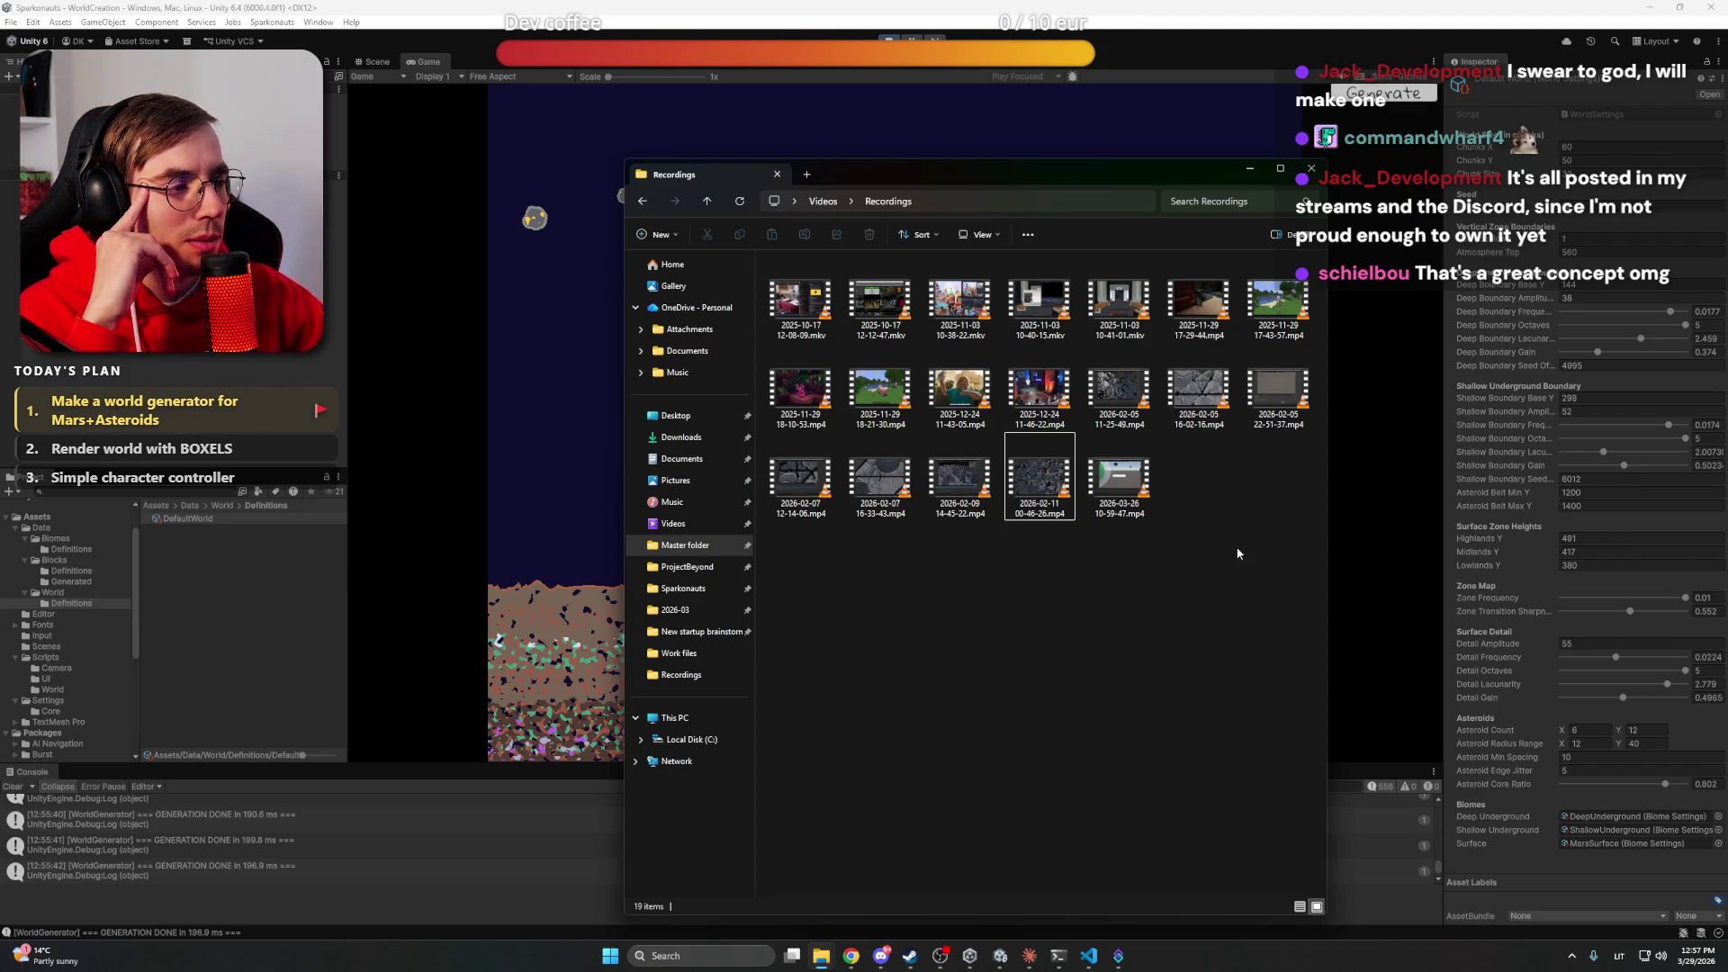
{"action": "key", "text": "Return"}
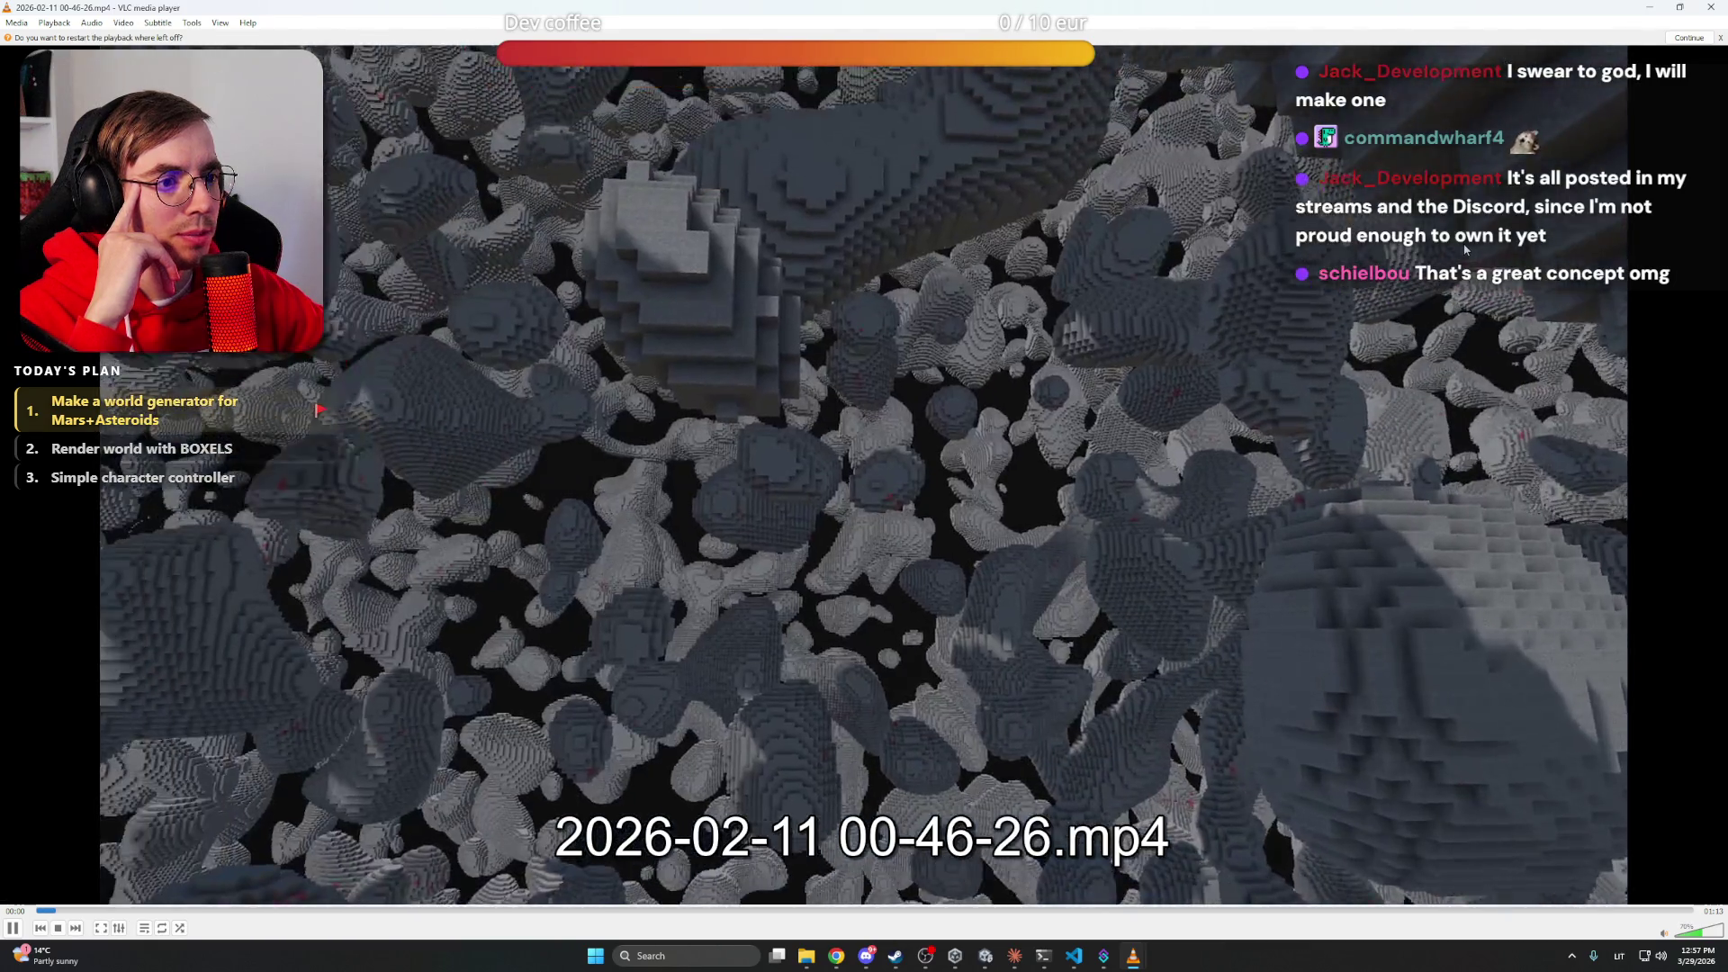
{"action": "double_click", "coordinate": [1472, 245]}
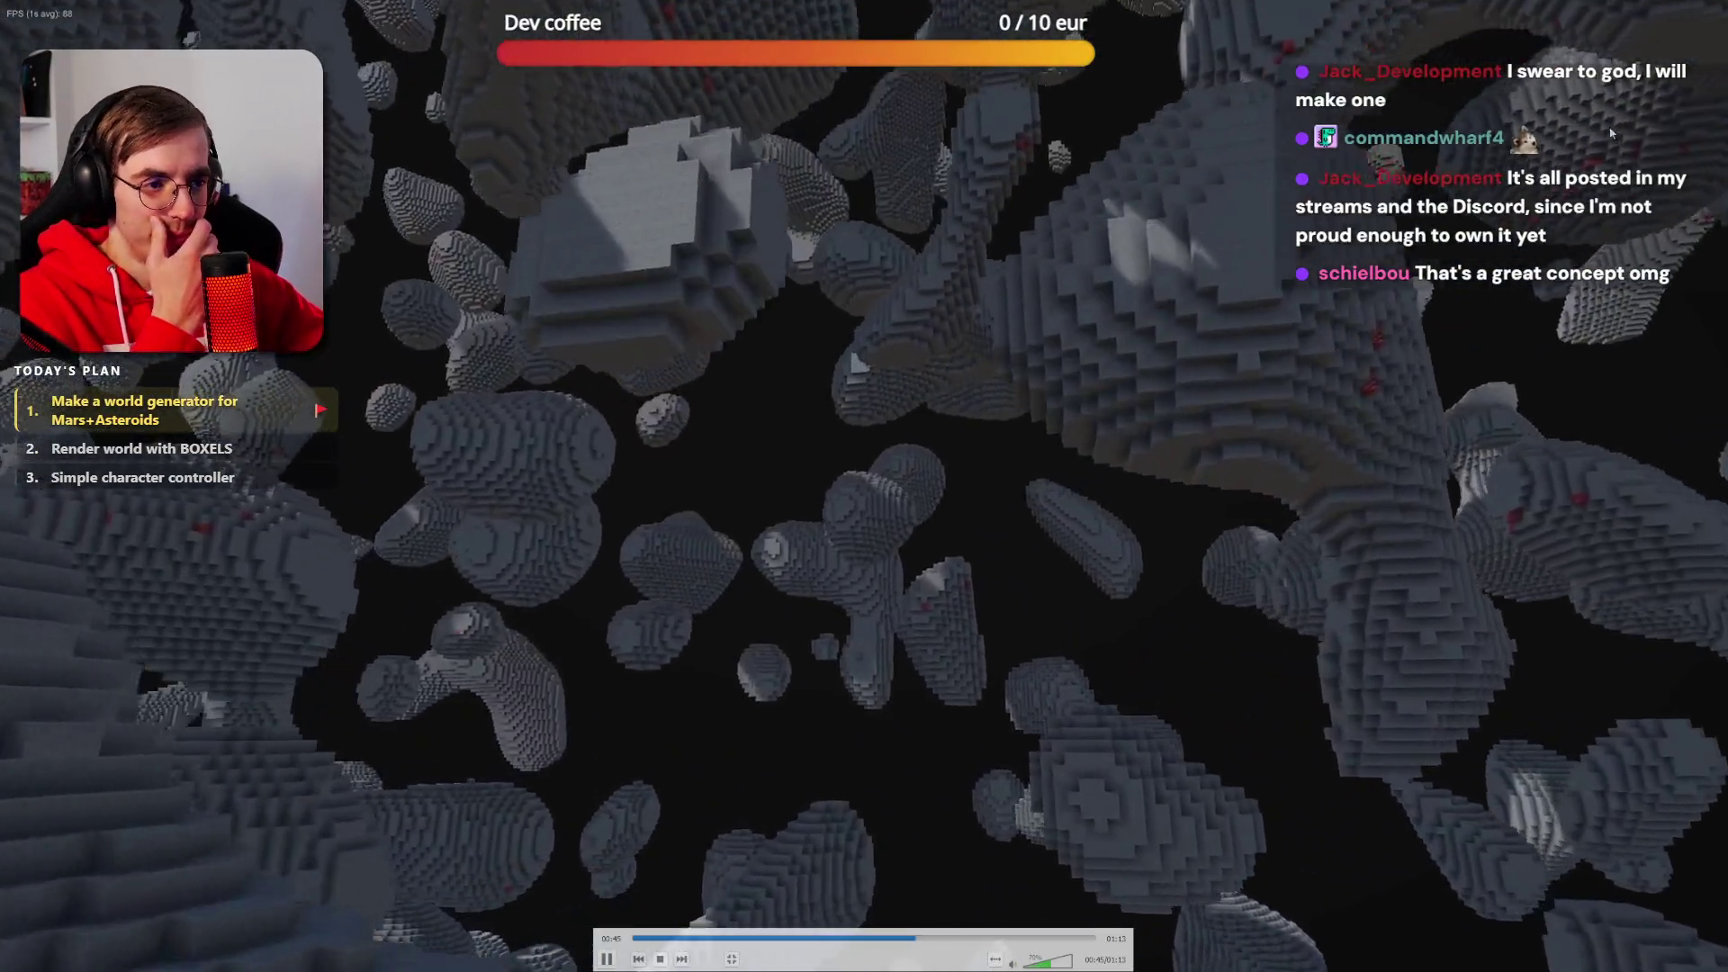
{"action": "double_click", "coordinate": [1228, 371]}
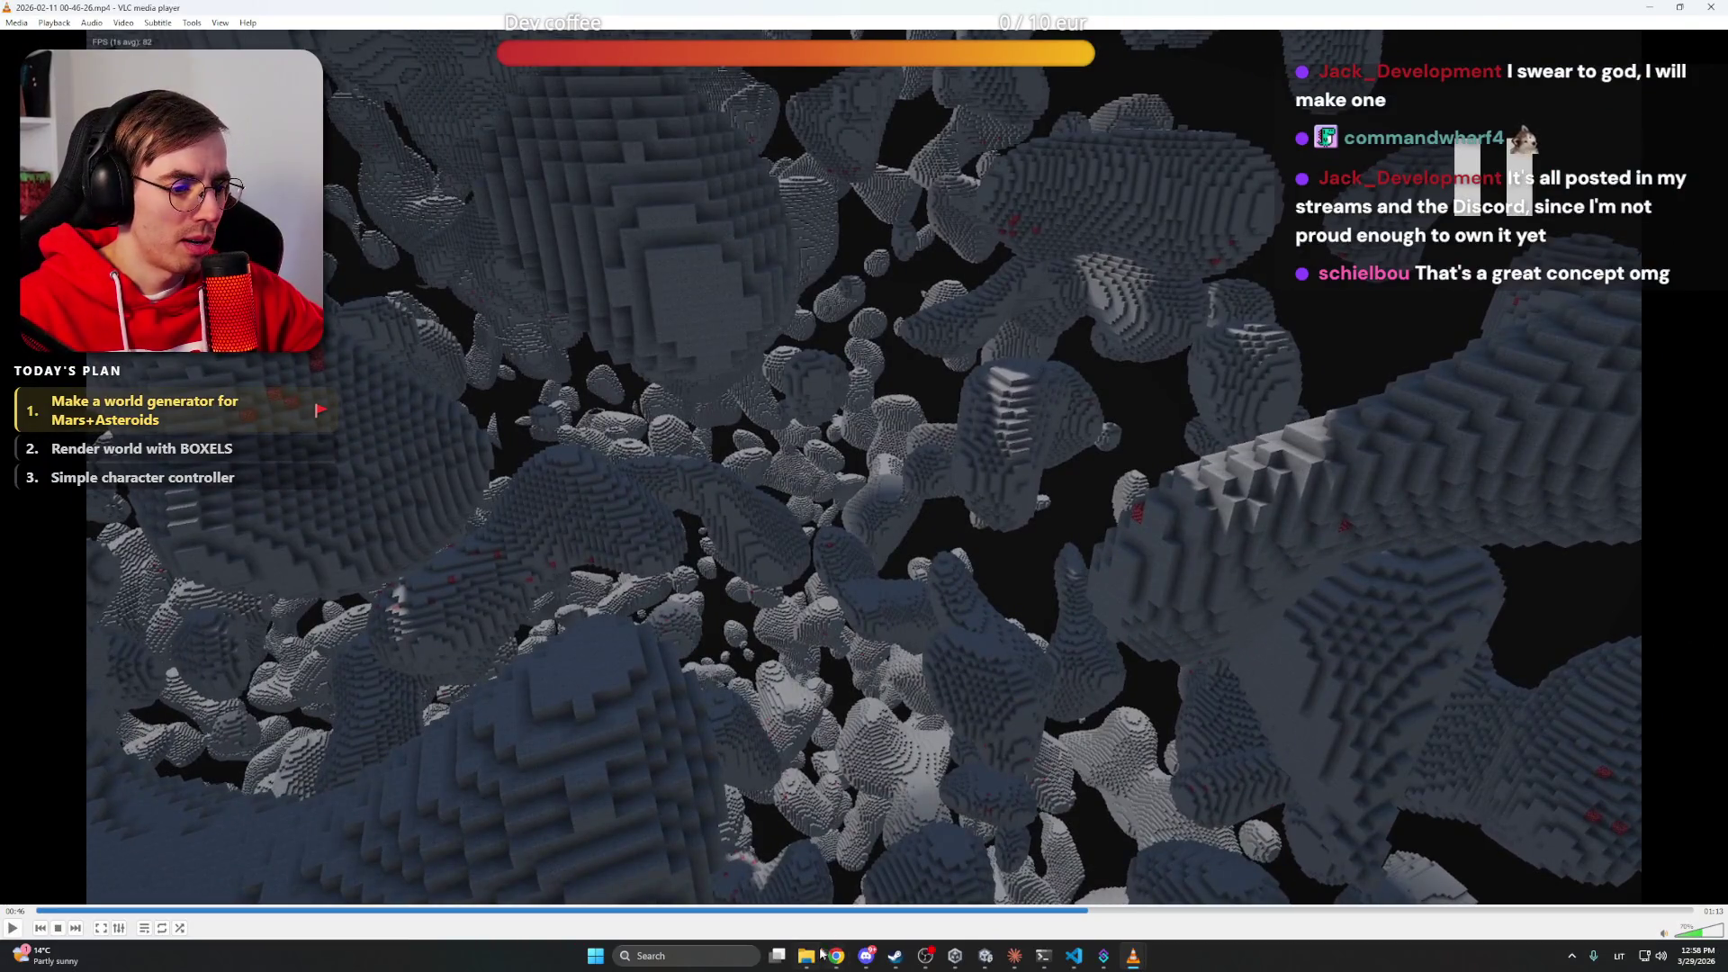
{"action": "mouse_move", "coordinate": [806, 955]}
{"action": "left_click", "coordinate": [837, 878]}
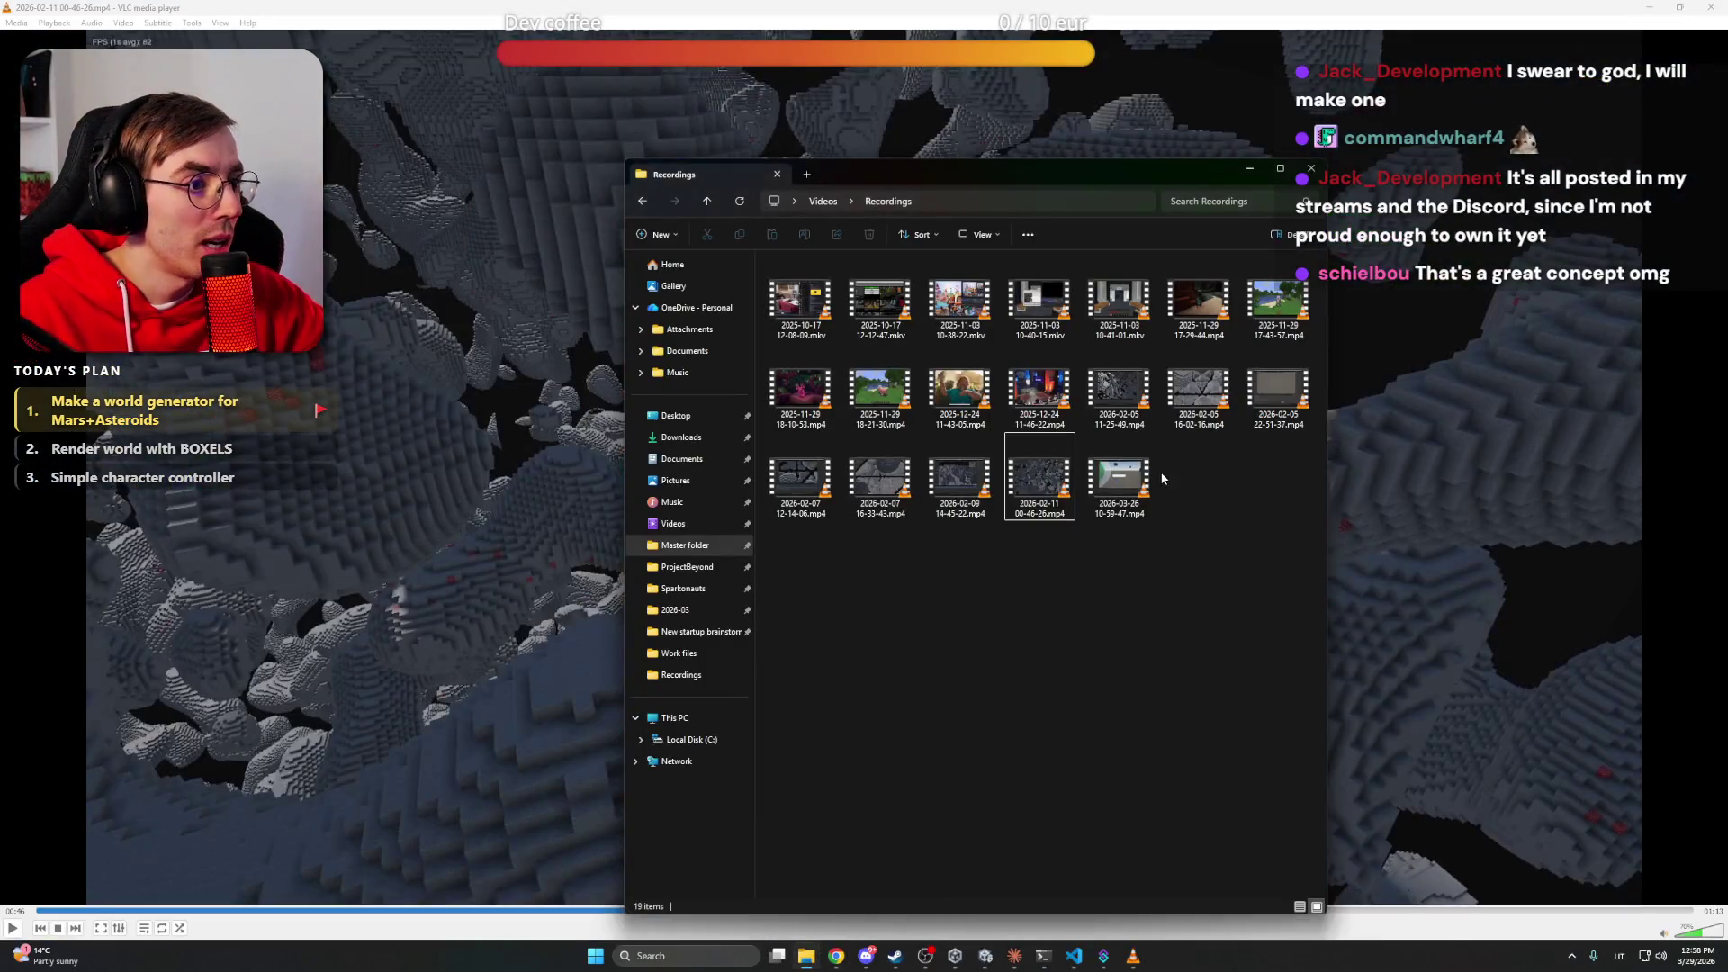
{"action": "left_click", "coordinate": [1136, 477]}
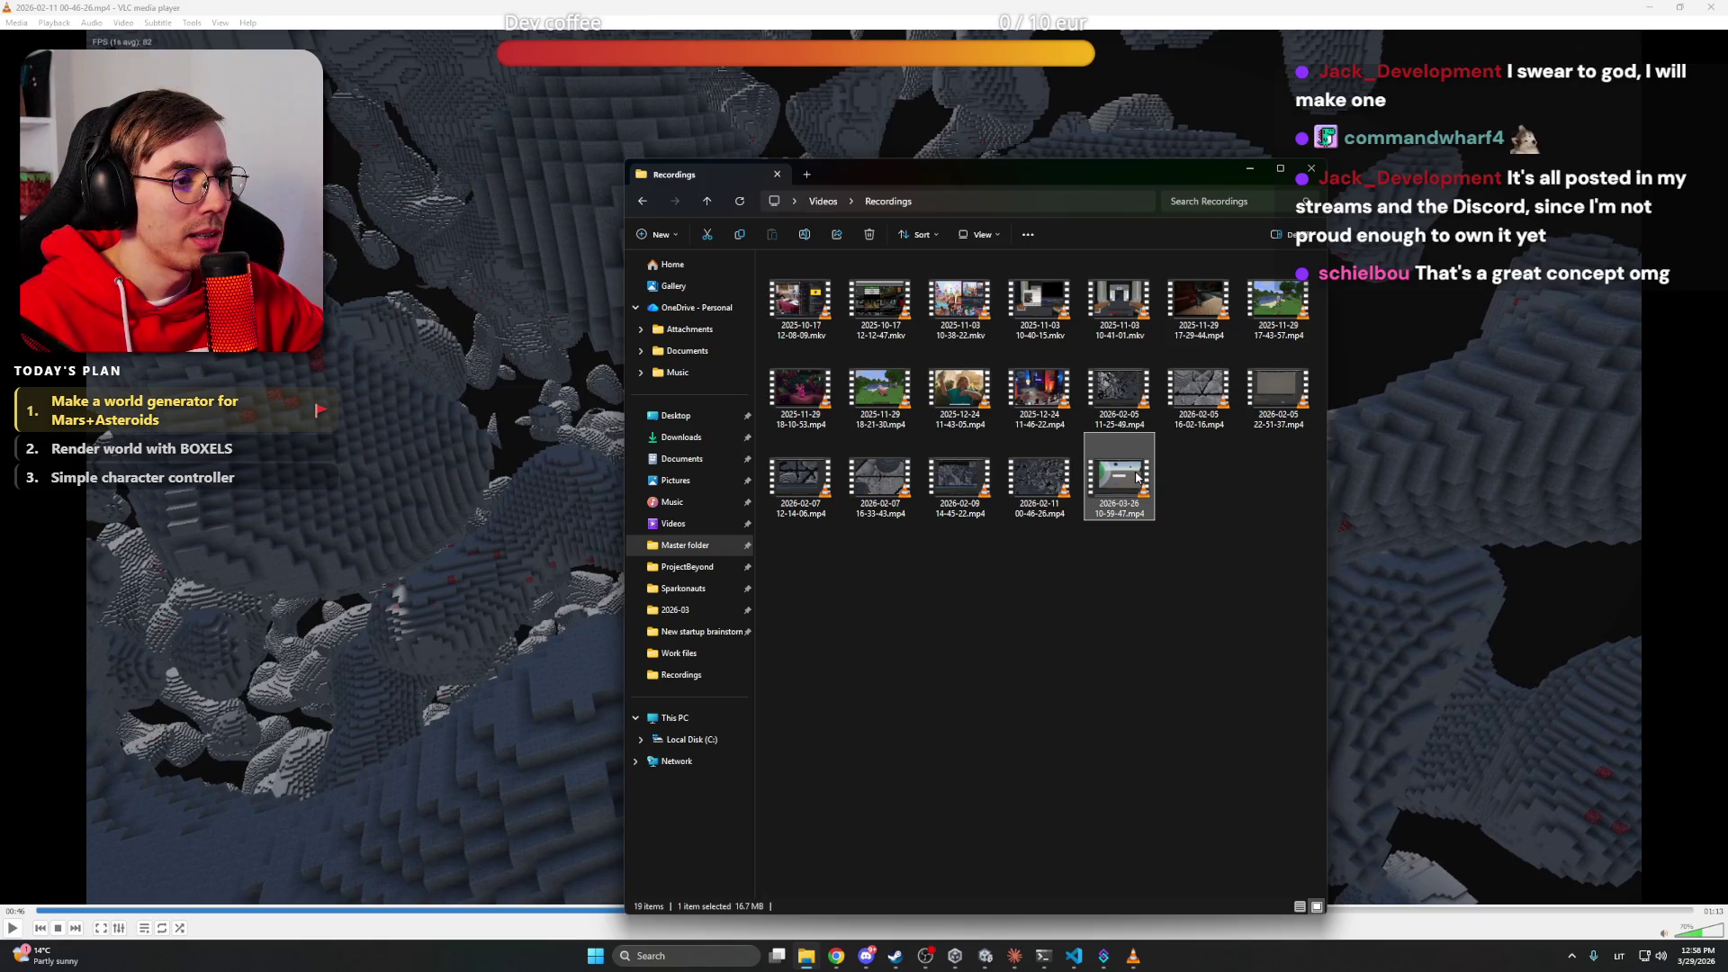
{"action": "double_click", "coordinate": [1137, 477]}
{"action": "double_click", "coordinate": [612, 397]}
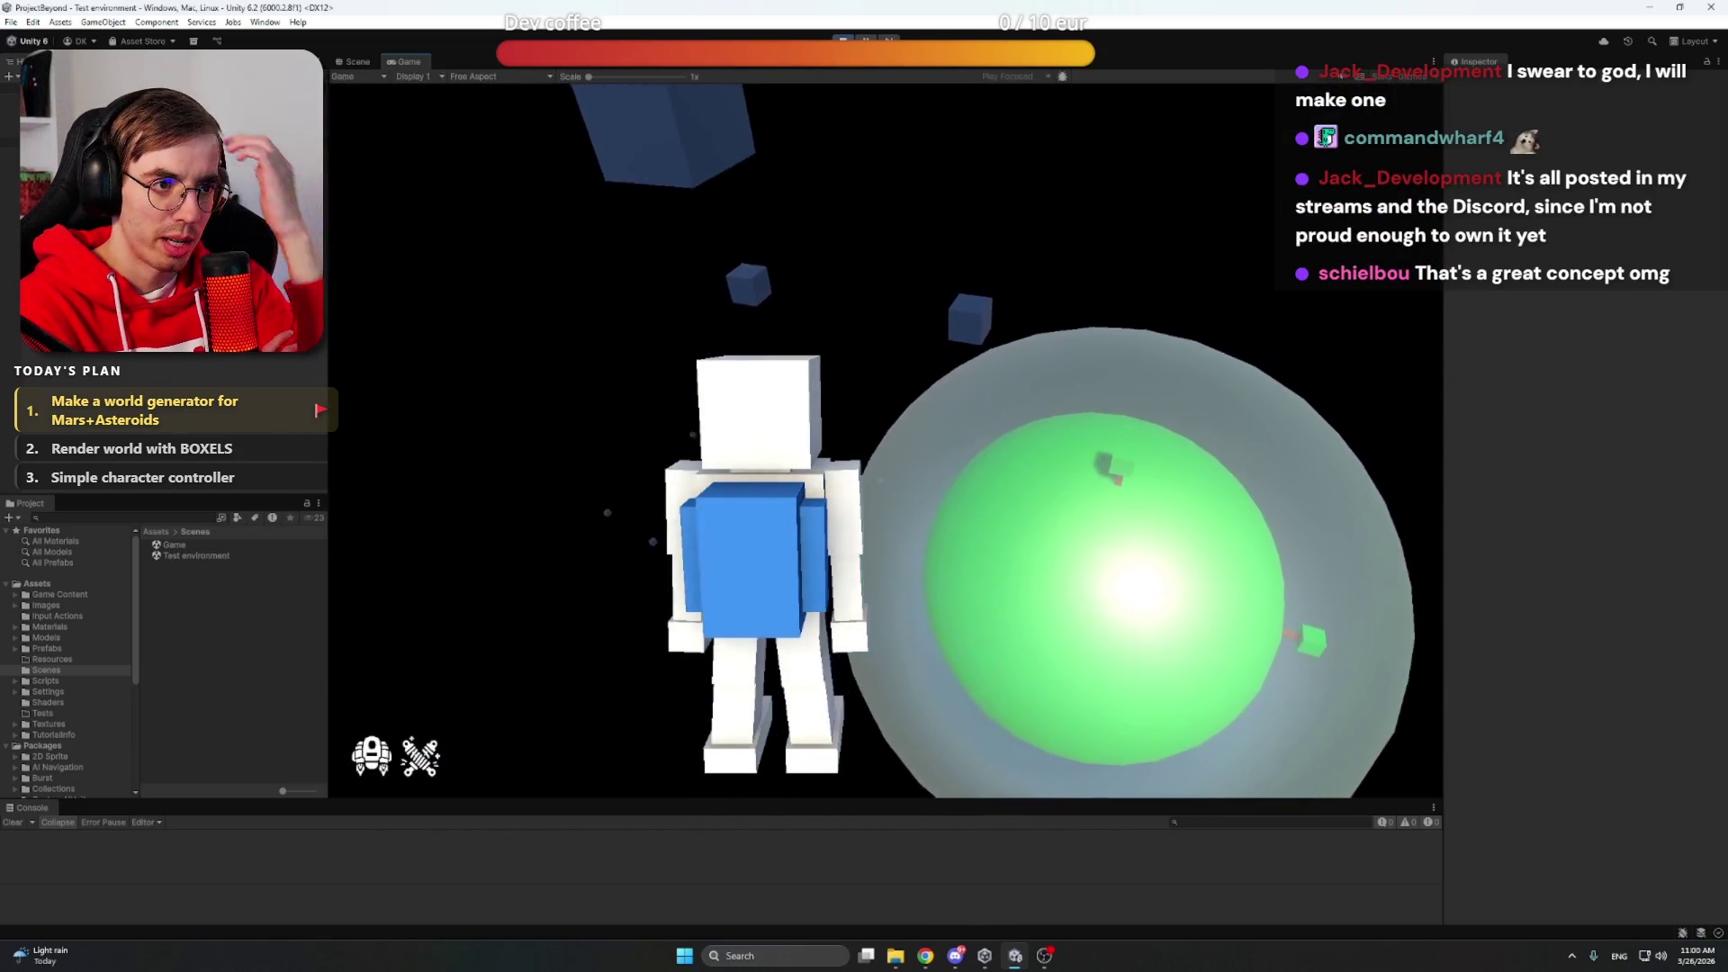
{"action": "key", "text": "ctrl+p"}
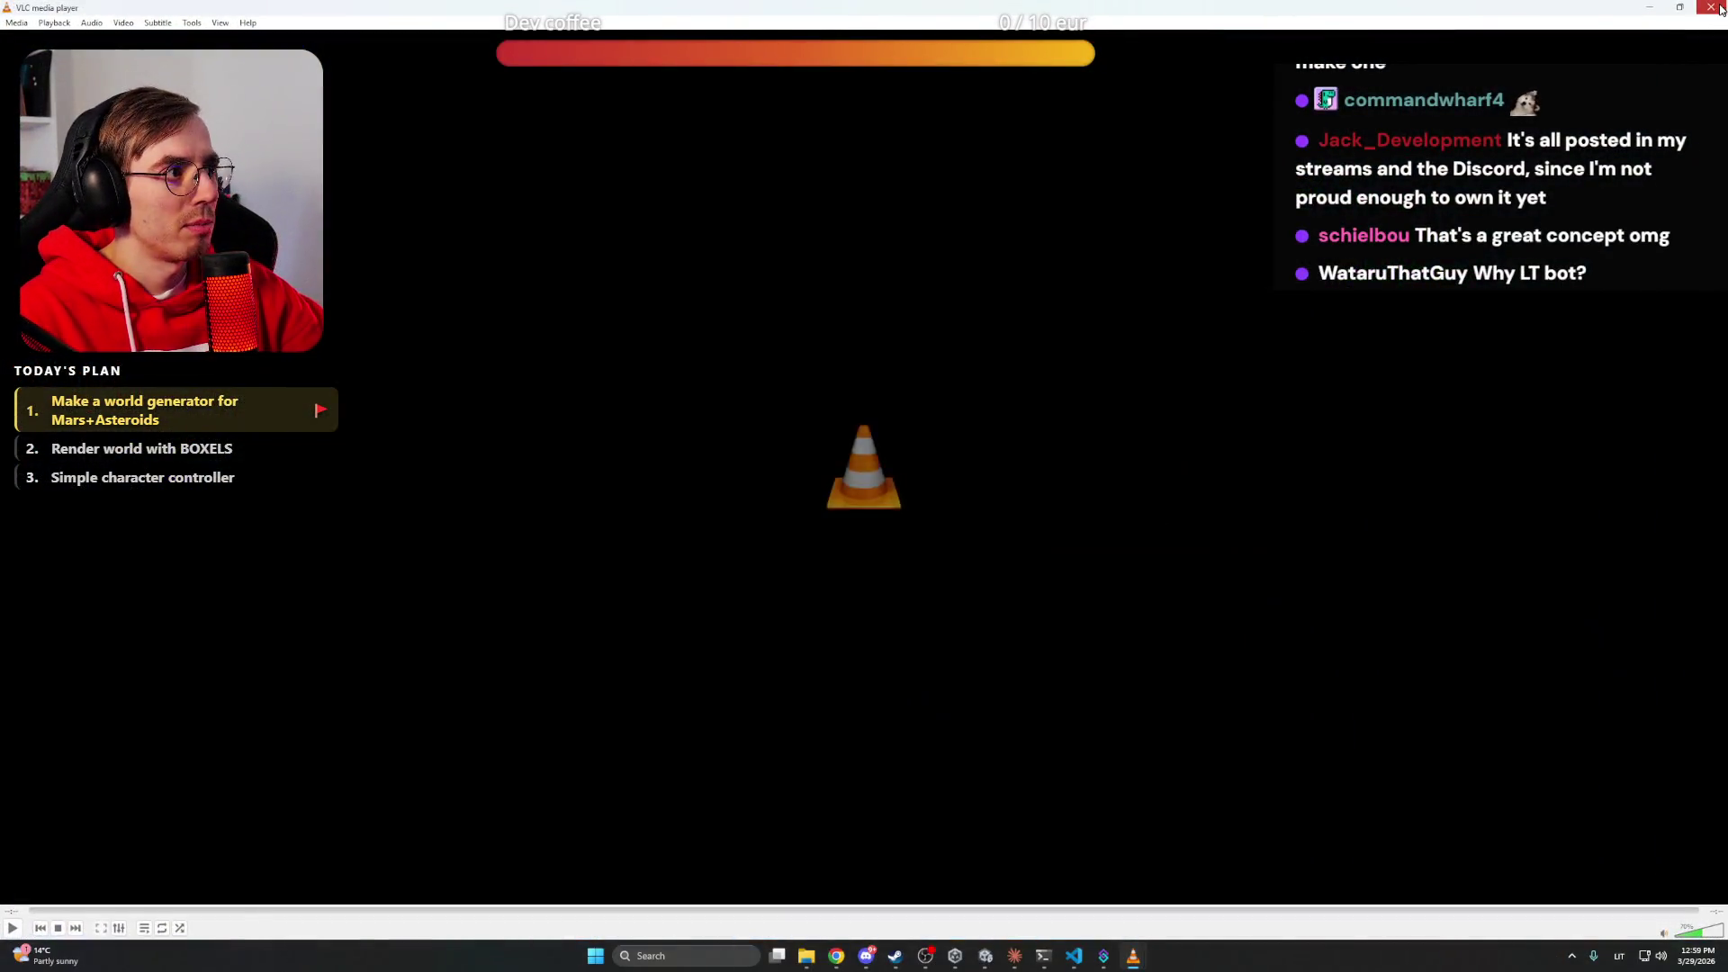
{"action": "left_click", "coordinate": [1719, 9]}
{"action": "left_click_drag", "start_coordinate": [1116, 684], "coordinate": [1200, 733]}
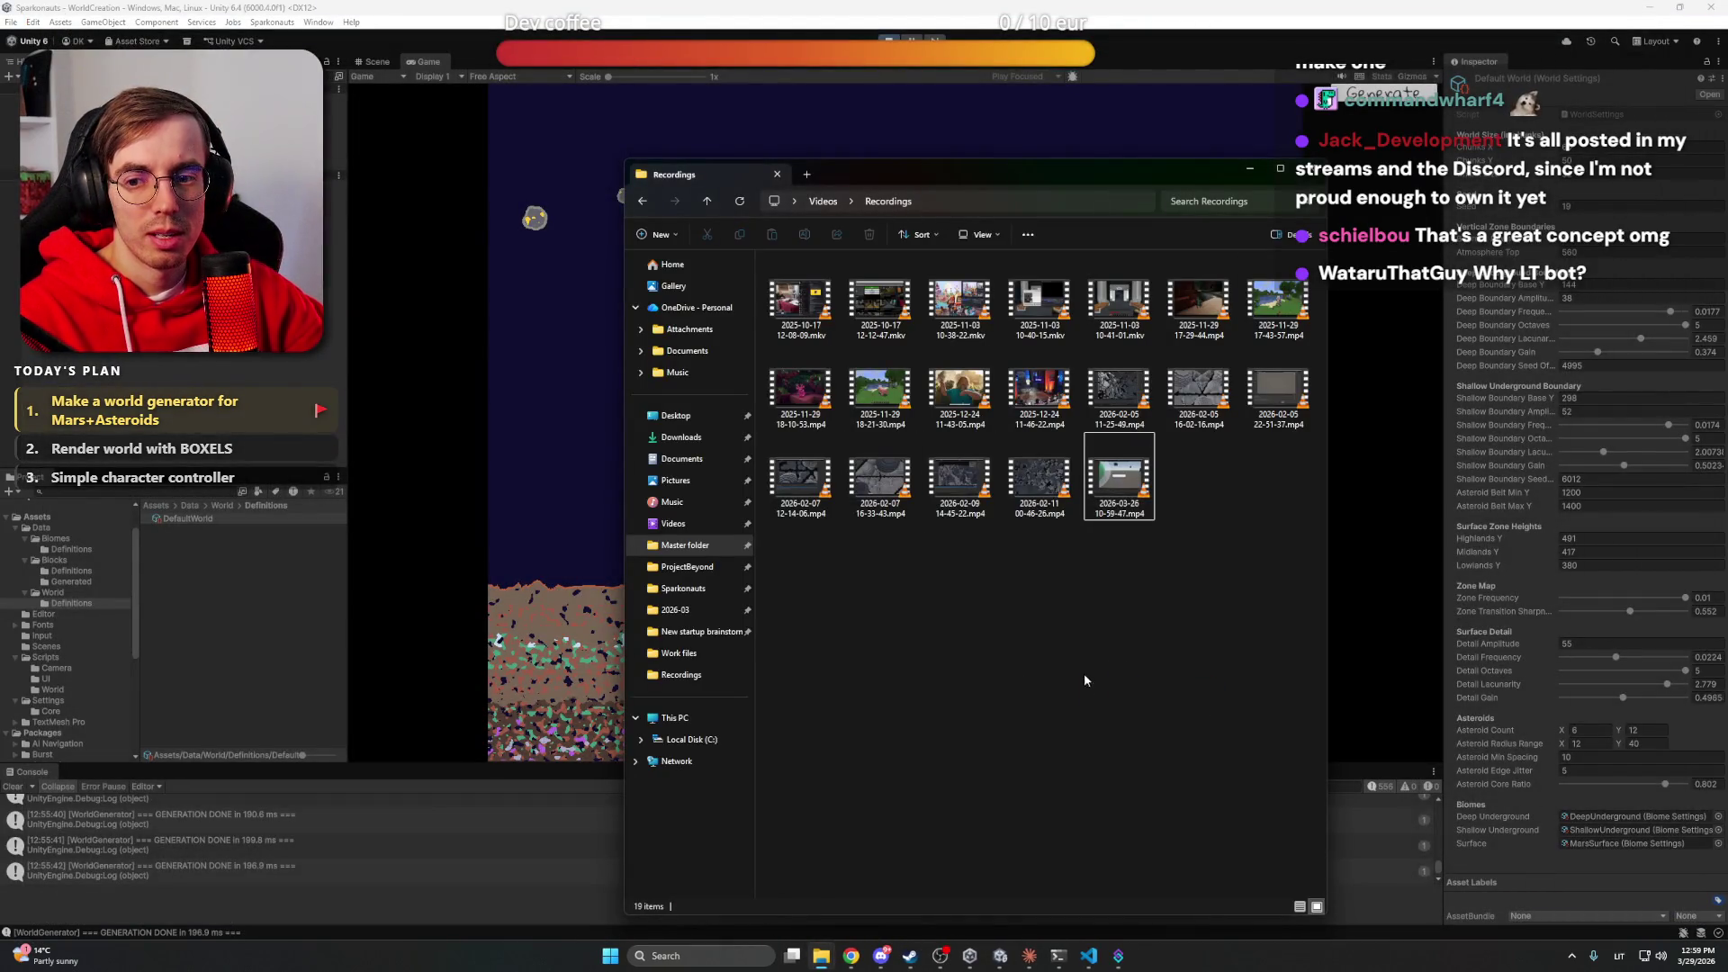
Minimize the Recordings folder window listing 19 videos to reveal Unity's Game view
{"action": "left_click", "coordinate": [1249, 173]}
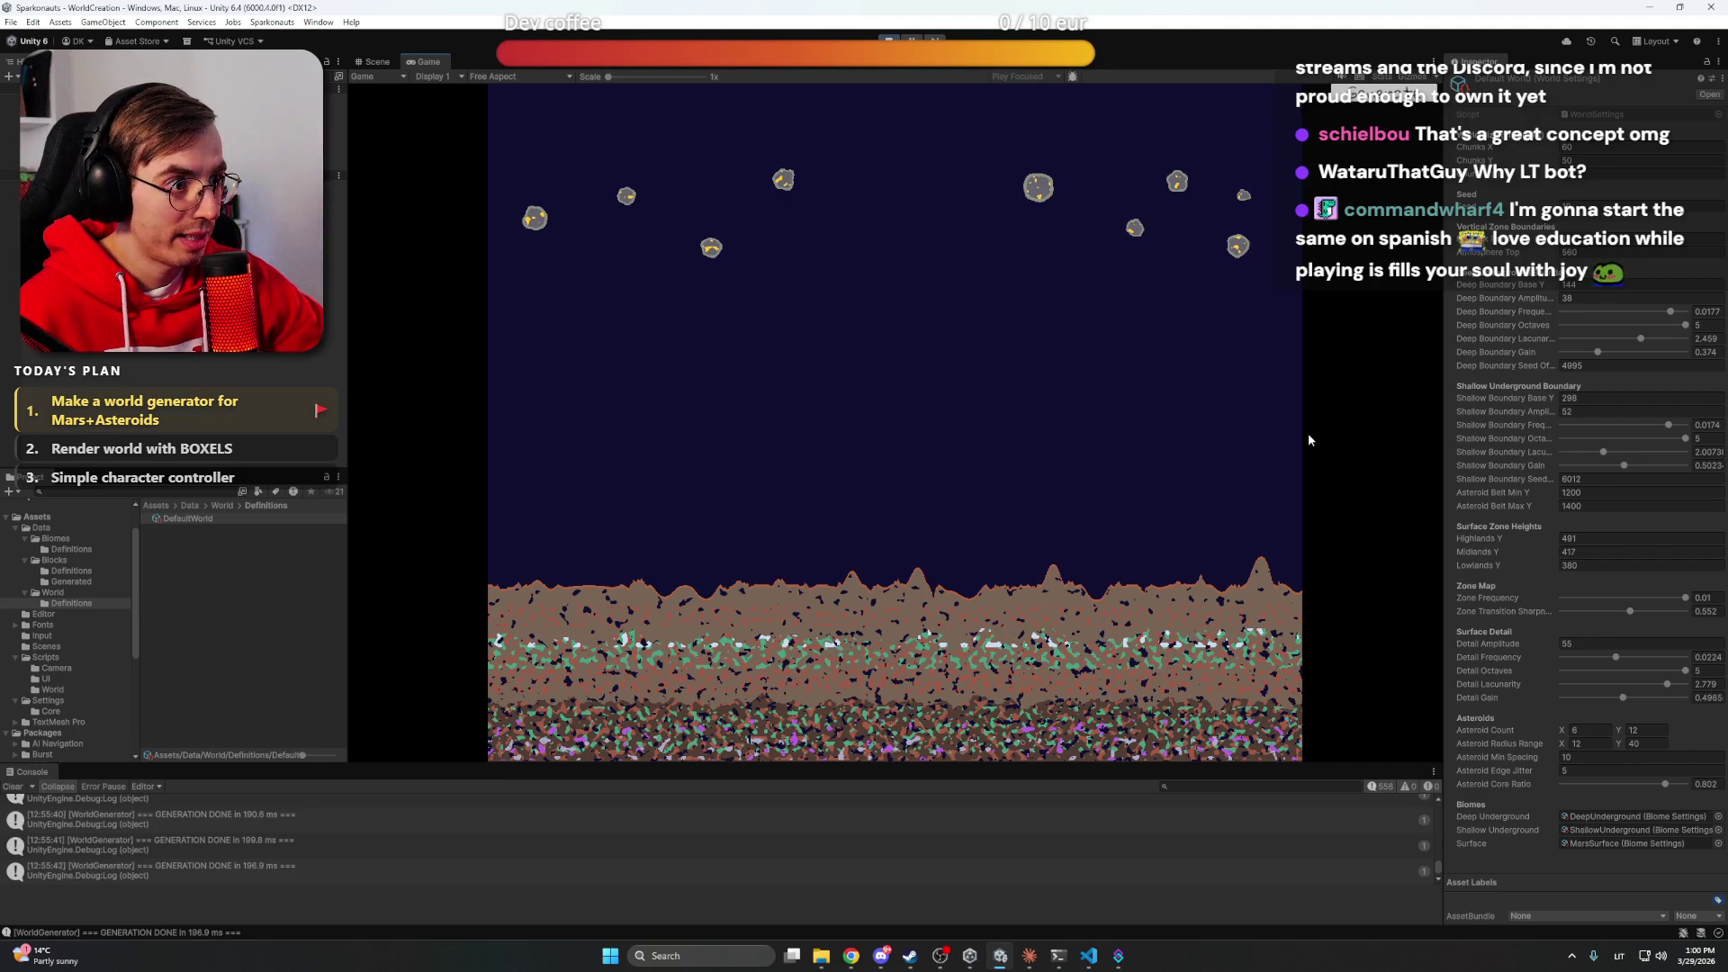
Zoom in and out on the Mars terrain to inspect its rock layers and mineral pockets
{"action": "scroll", "coordinate": [598, 531], "scroll_direction": "up", "scroll_amount": 2}
{"action": "scroll", "coordinate": [926, 545], "scroll_direction": "down", "scroll_amount": 2}
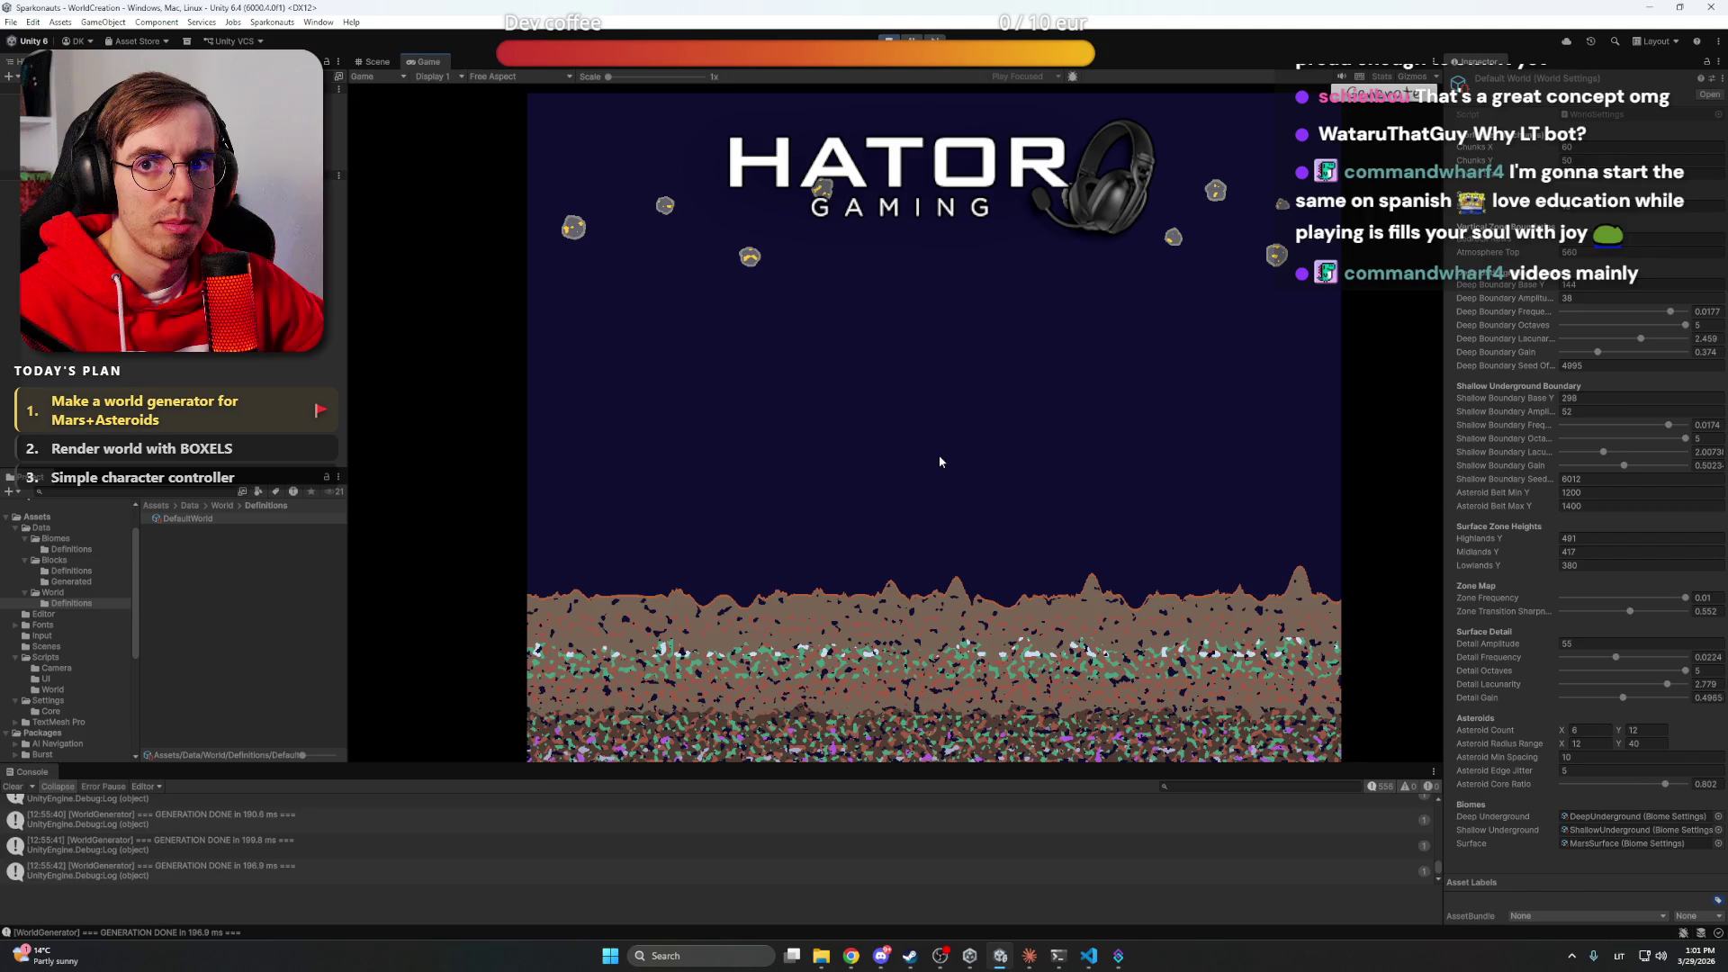
{"action": "scroll", "coordinate": [927, 621], "scroll_direction": "up", "scroll_amount": 5}
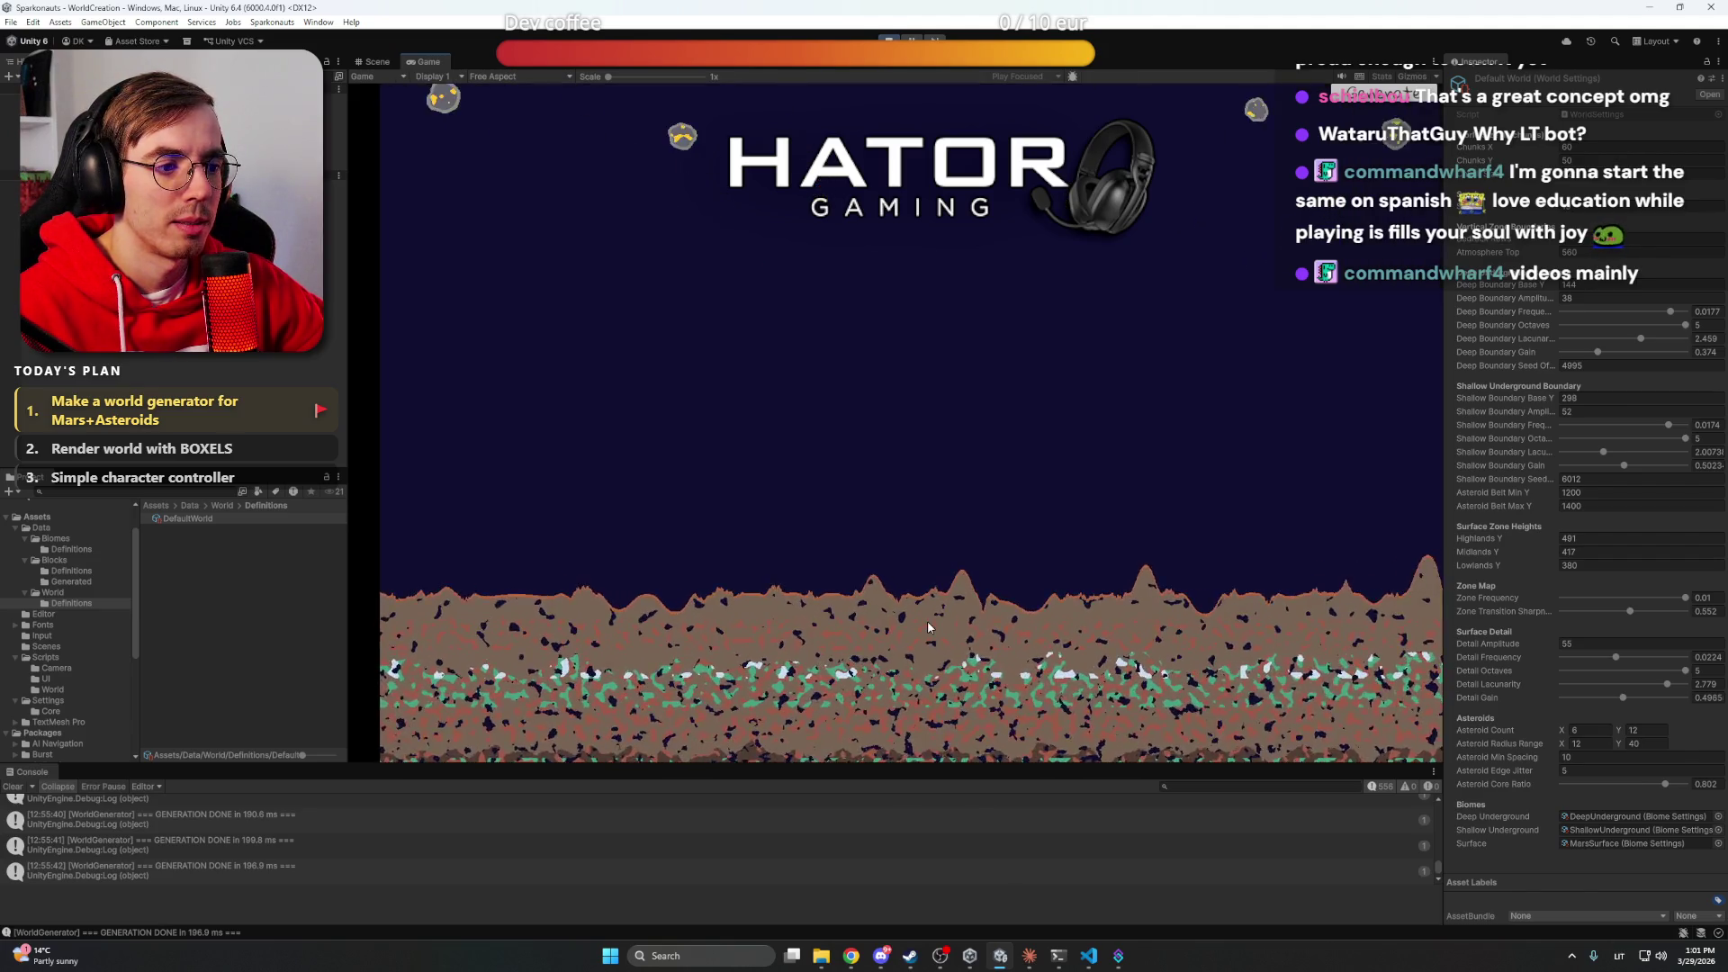
{"action": "scroll", "coordinate": [933, 612], "scroll_direction": "down", "scroll_amount": 4}
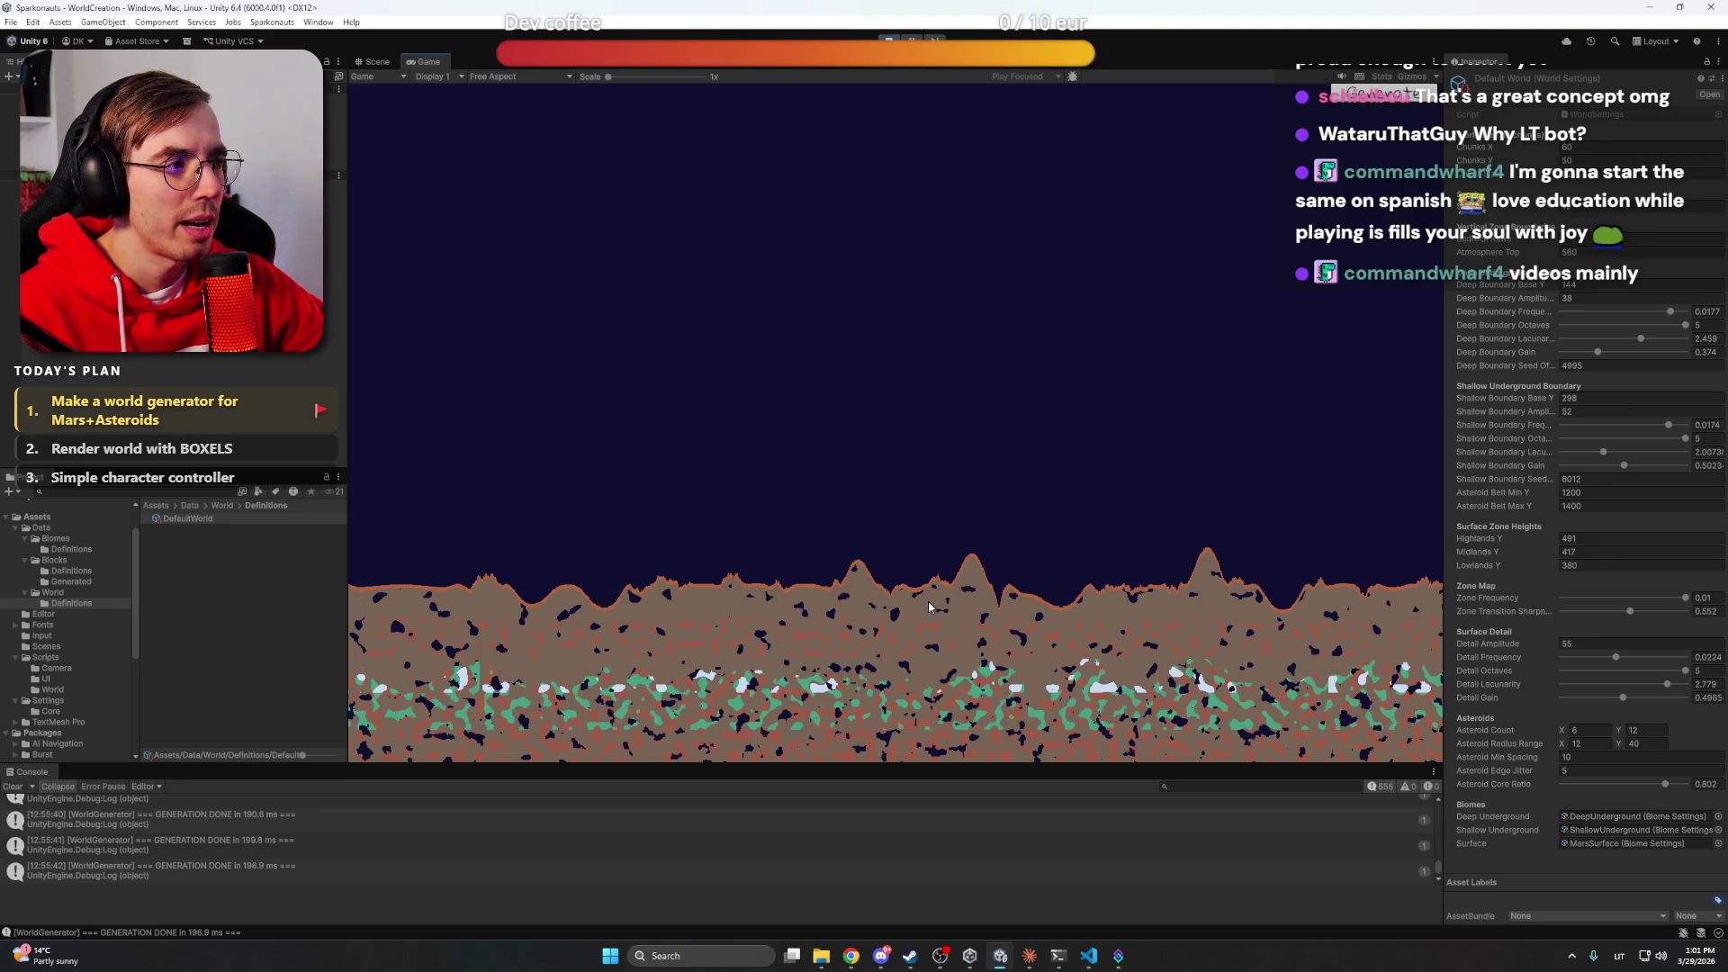
{"action": "scroll", "coordinate": [931, 604], "scroll_direction": "down", "scroll_amount": 3}
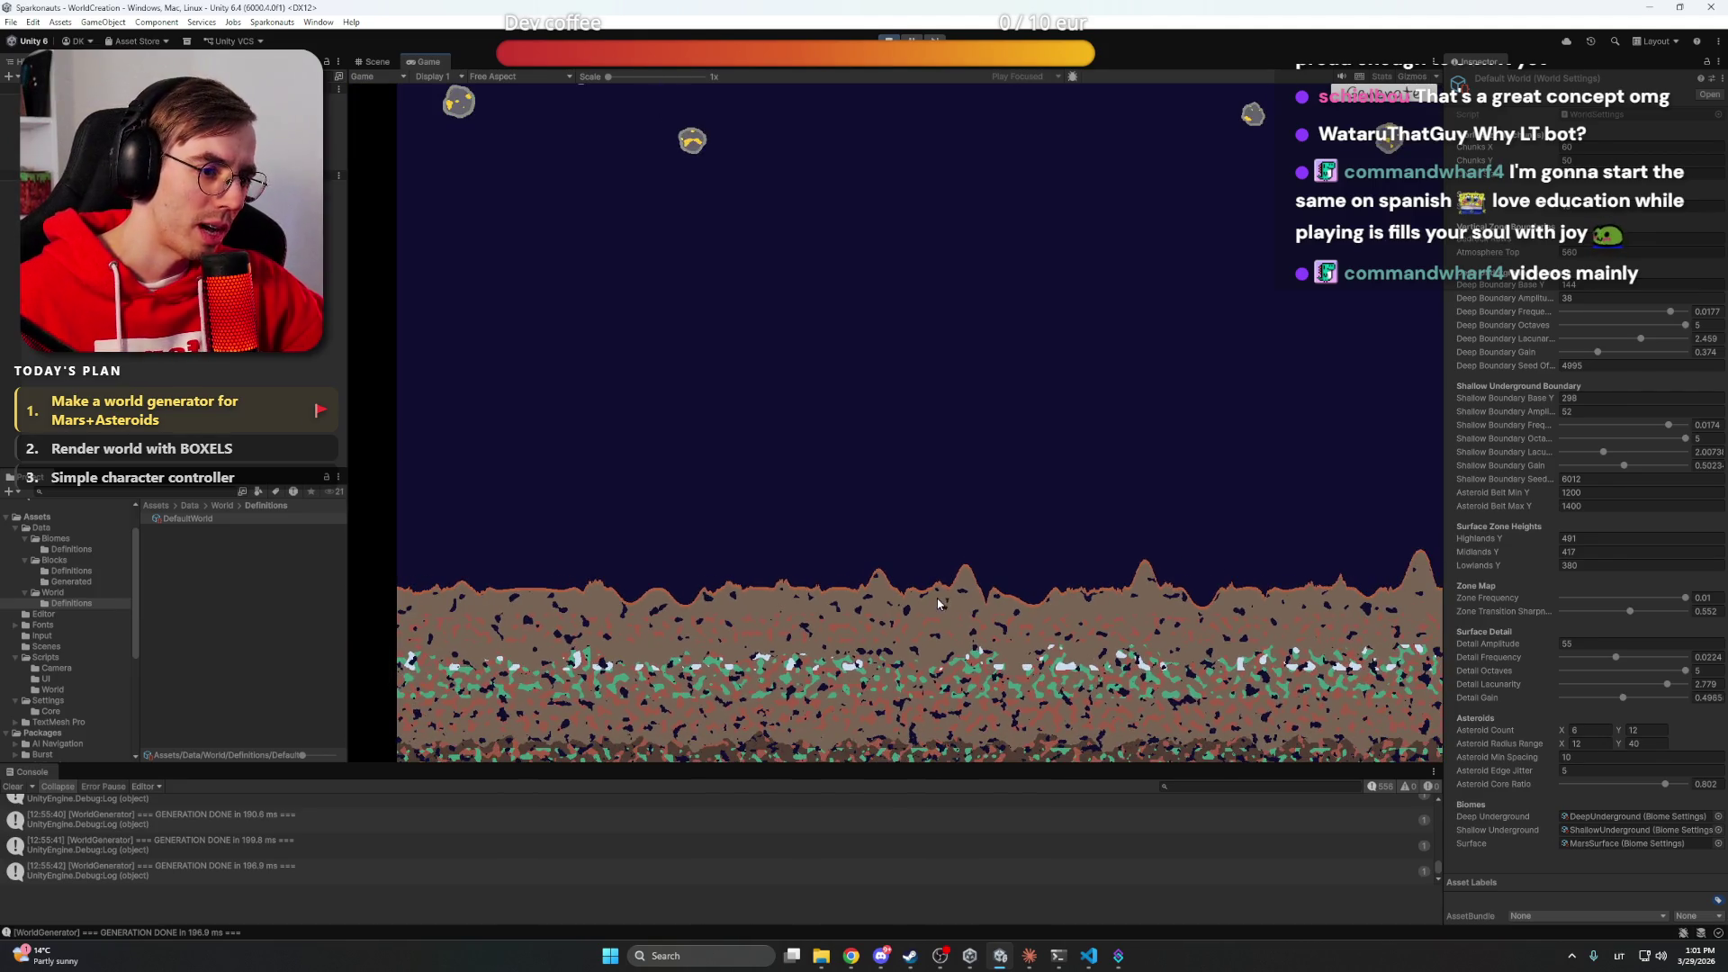
{"action": "scroll", "coordinate": [936, 603], "scroll_direction": "up", "scroll_amount": 3}
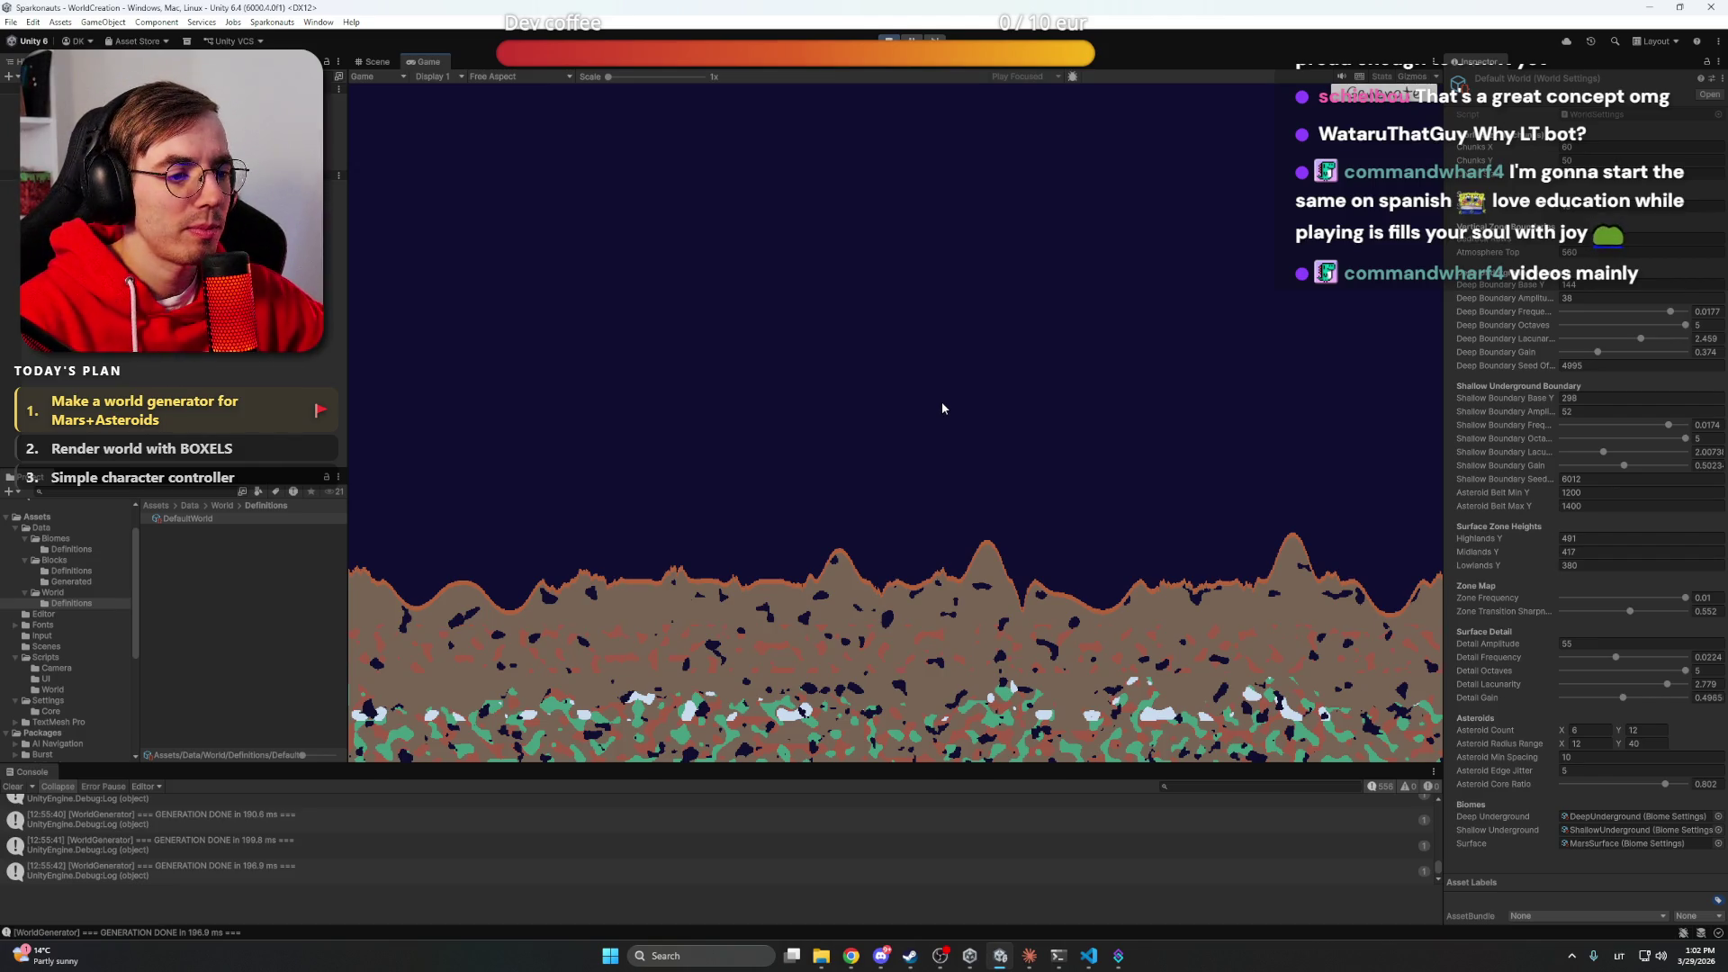
Zoom out and pan right along the jagged, cave-riddled Mars terrain
{"action": "scroll", "coordinate": [945, 423], "scroll_direction": "down", "scroll_amount": 3}
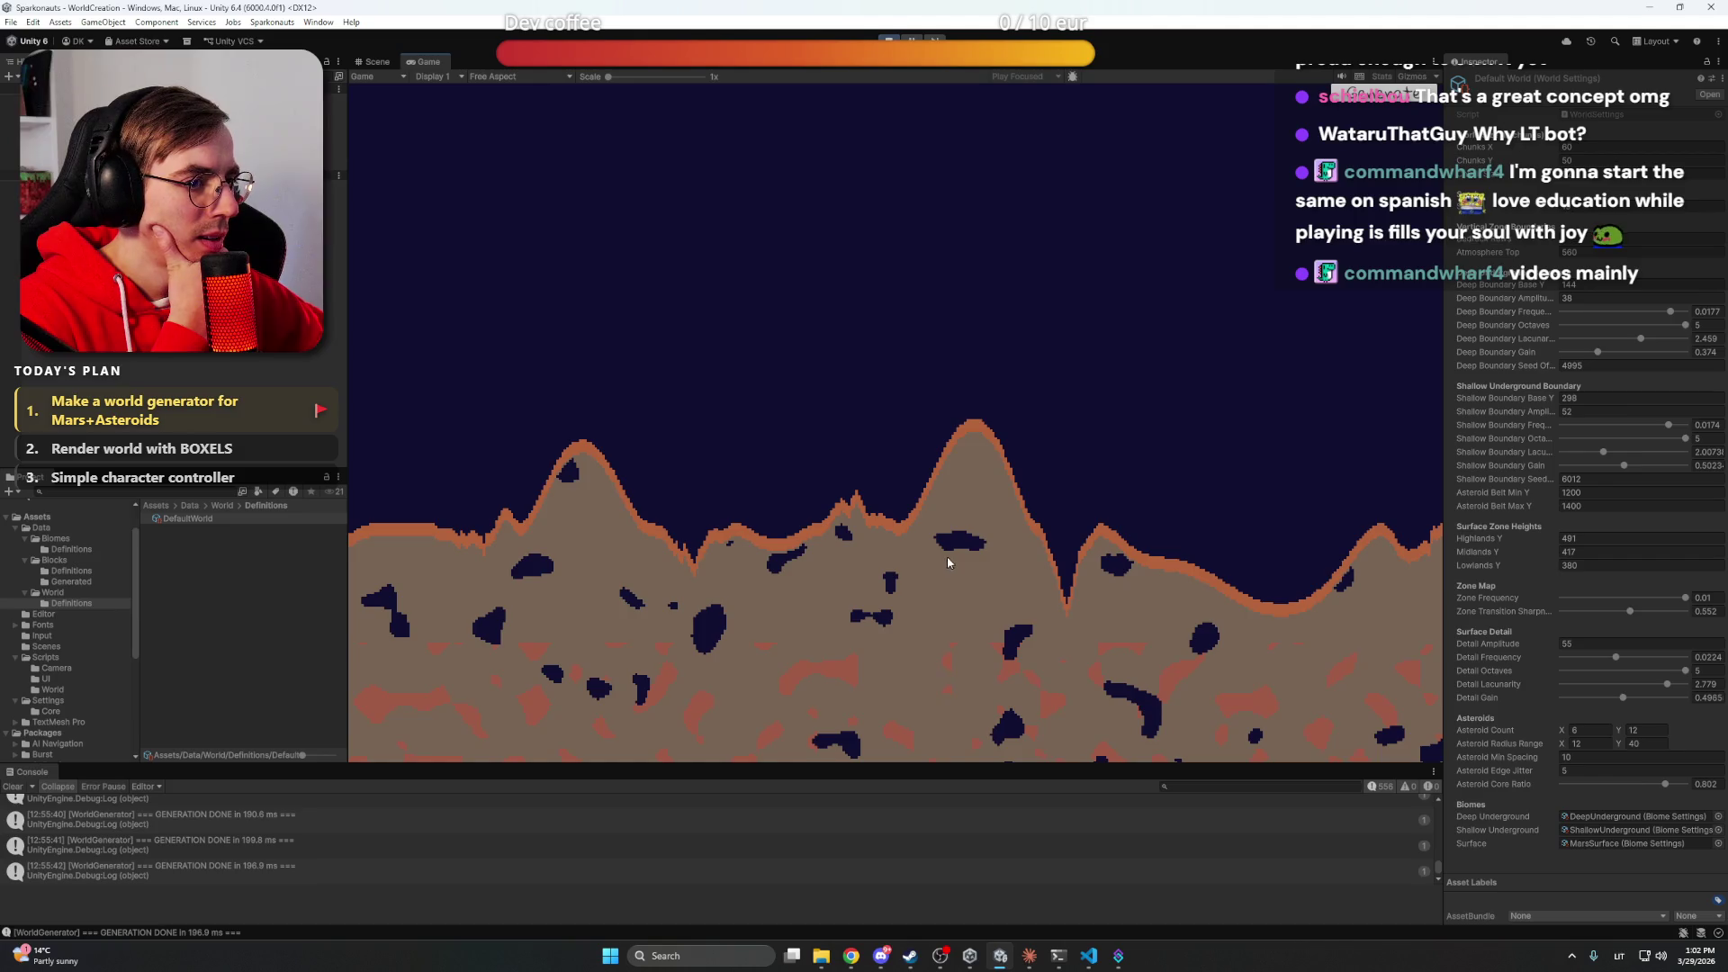
{"action": "key", "text": "d"}
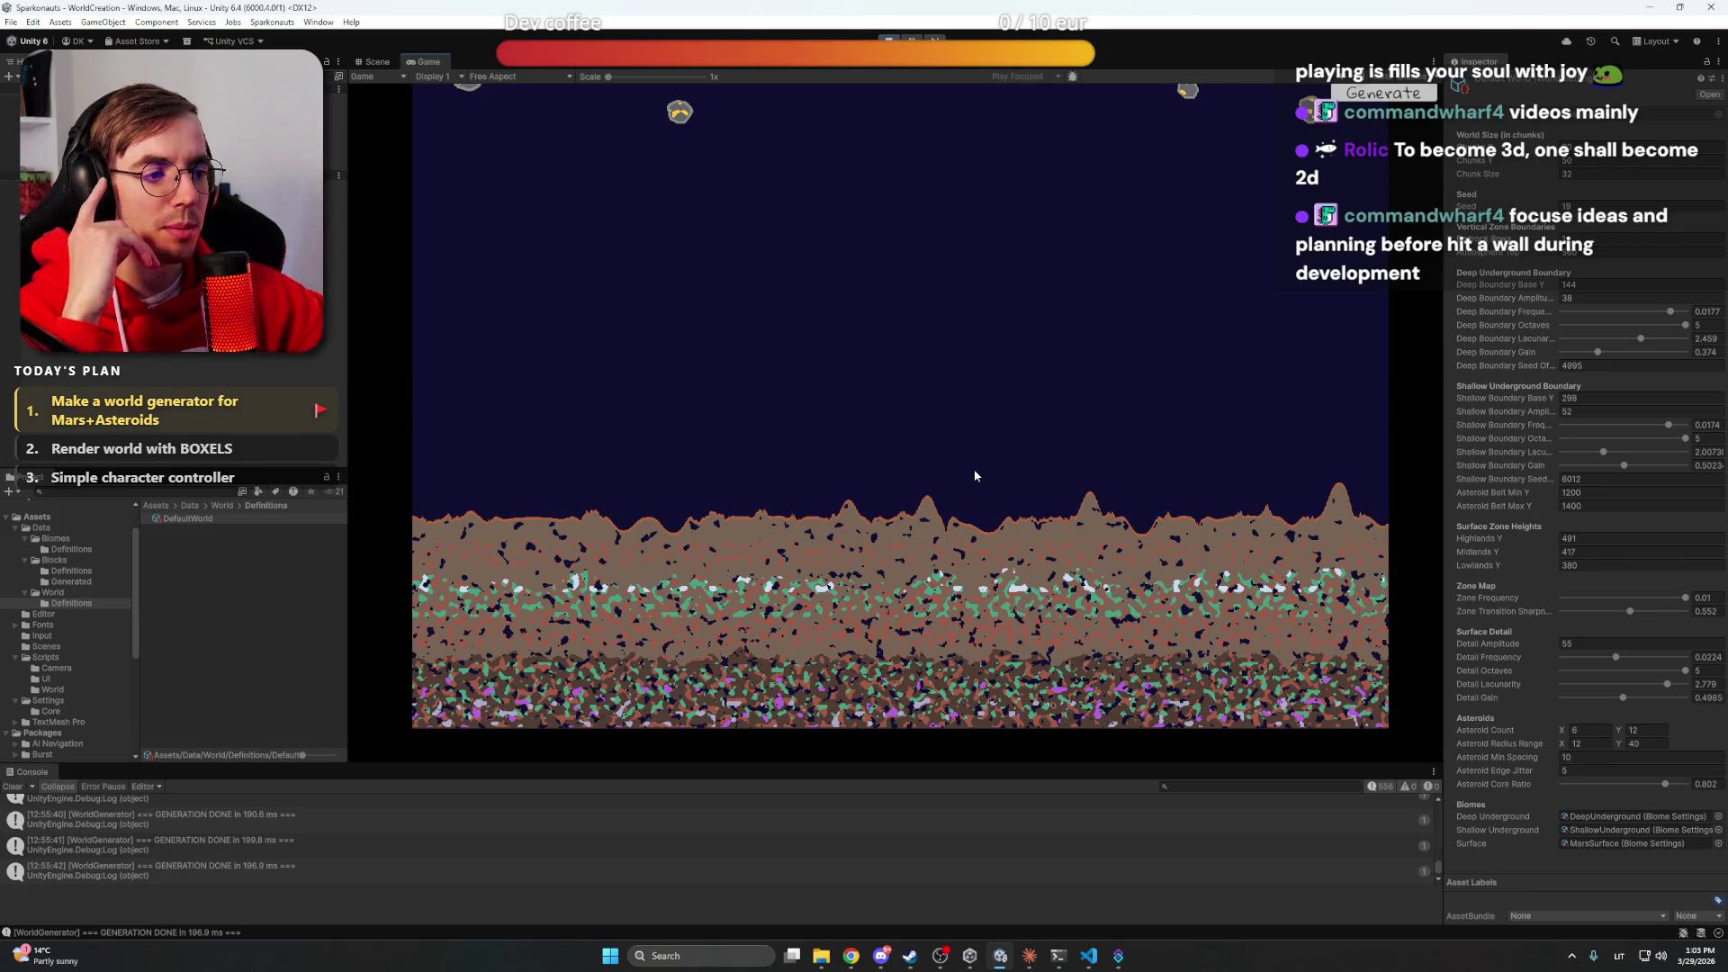
Pan over the floating asteroids and the world's left edge, then switch to Claude Code chat
{"action": "scroll", "coordinate": [936, 459], "scroll_direction": "up", "scroll_amount": 1}
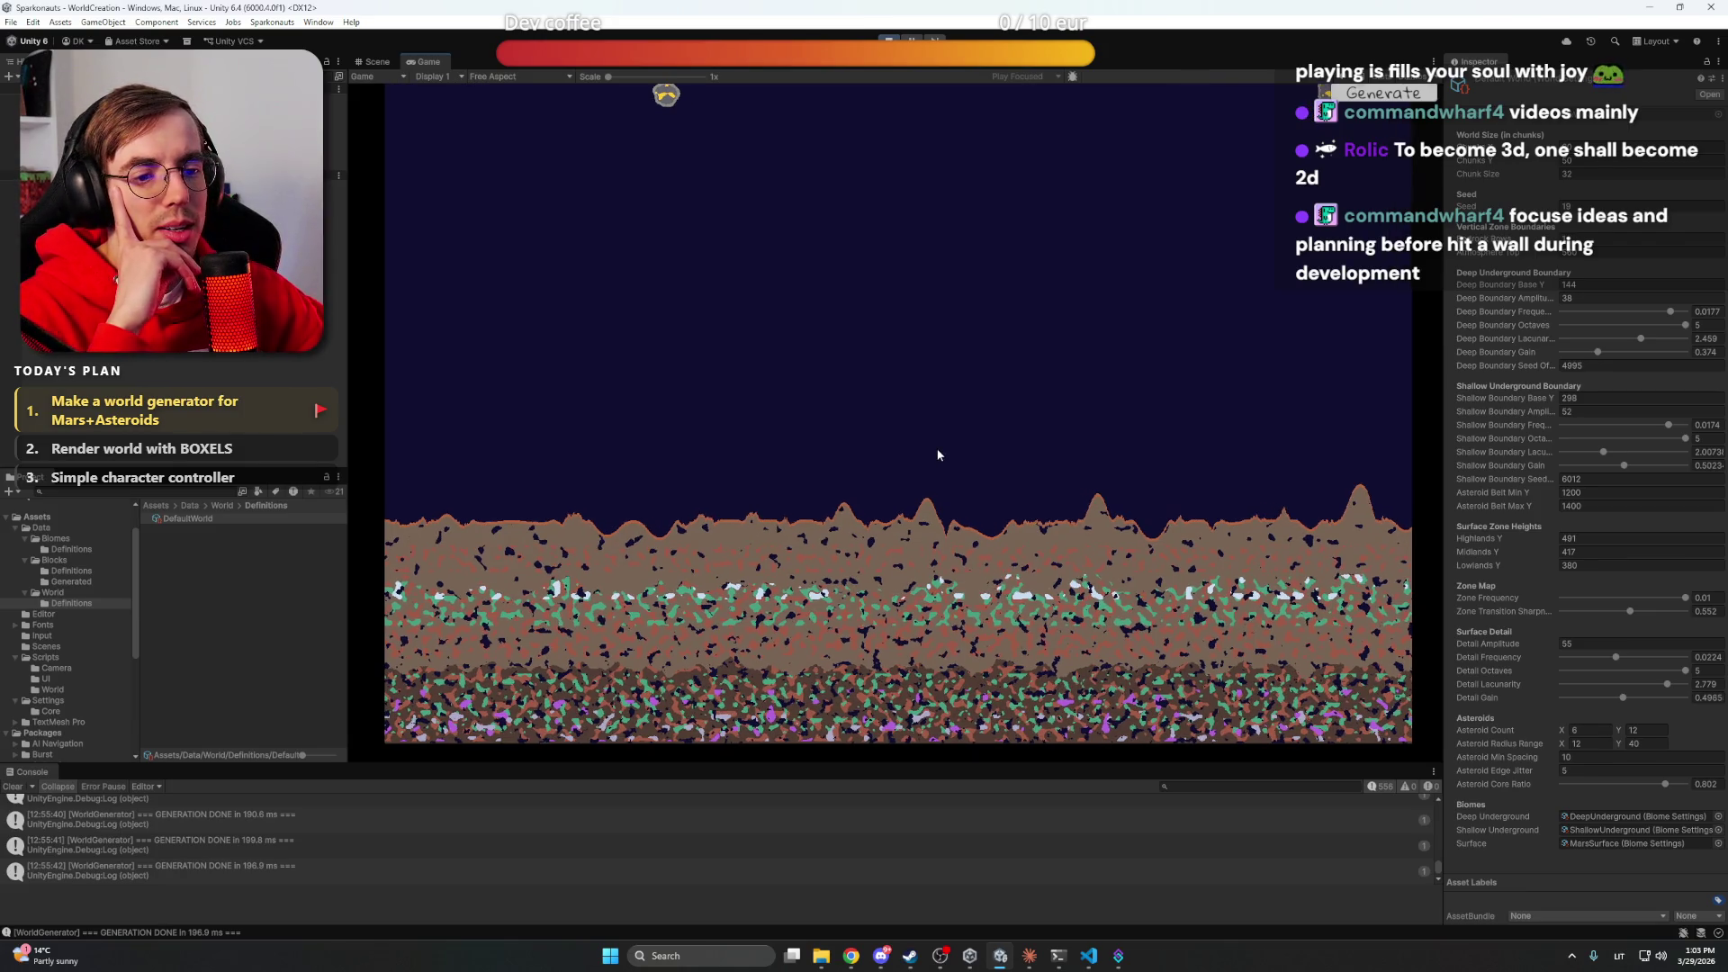
{"action": "scroll", "coordinate": [941, 442], "scroll_direction": "up", "scroll_amount": 1}
{"action": "left_click_drag", "start_coordinate": [969, 419], "coordinate": [971, 416]}
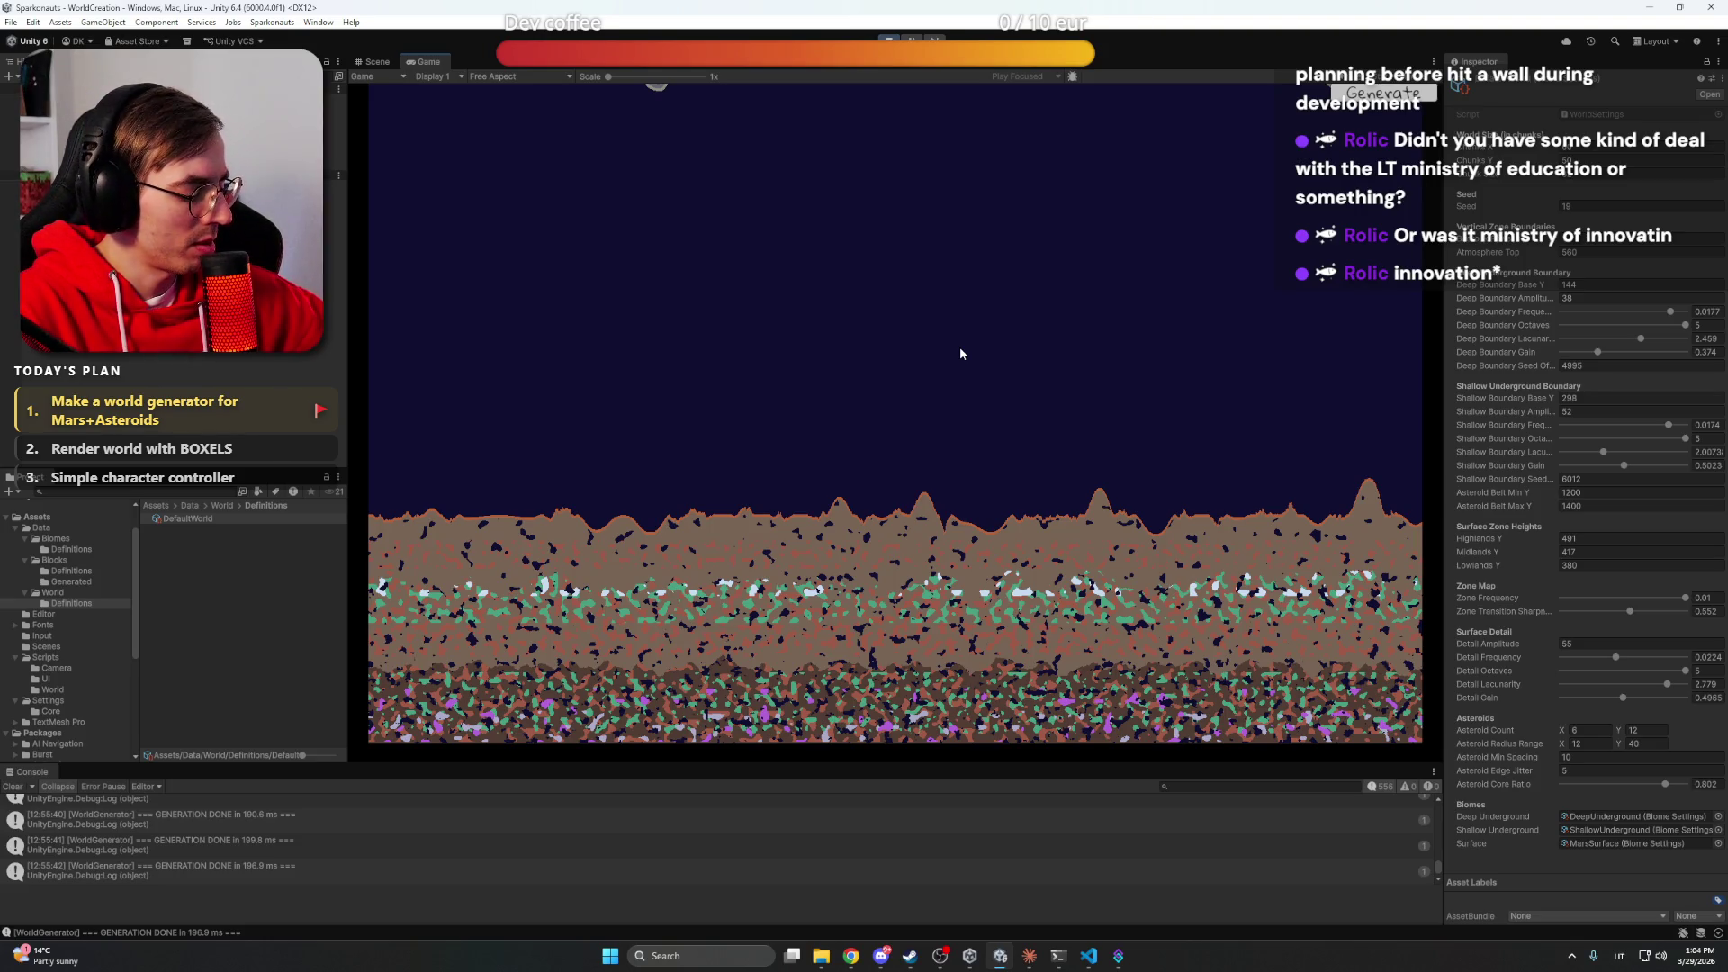
{"action": "key", "text": "w"}
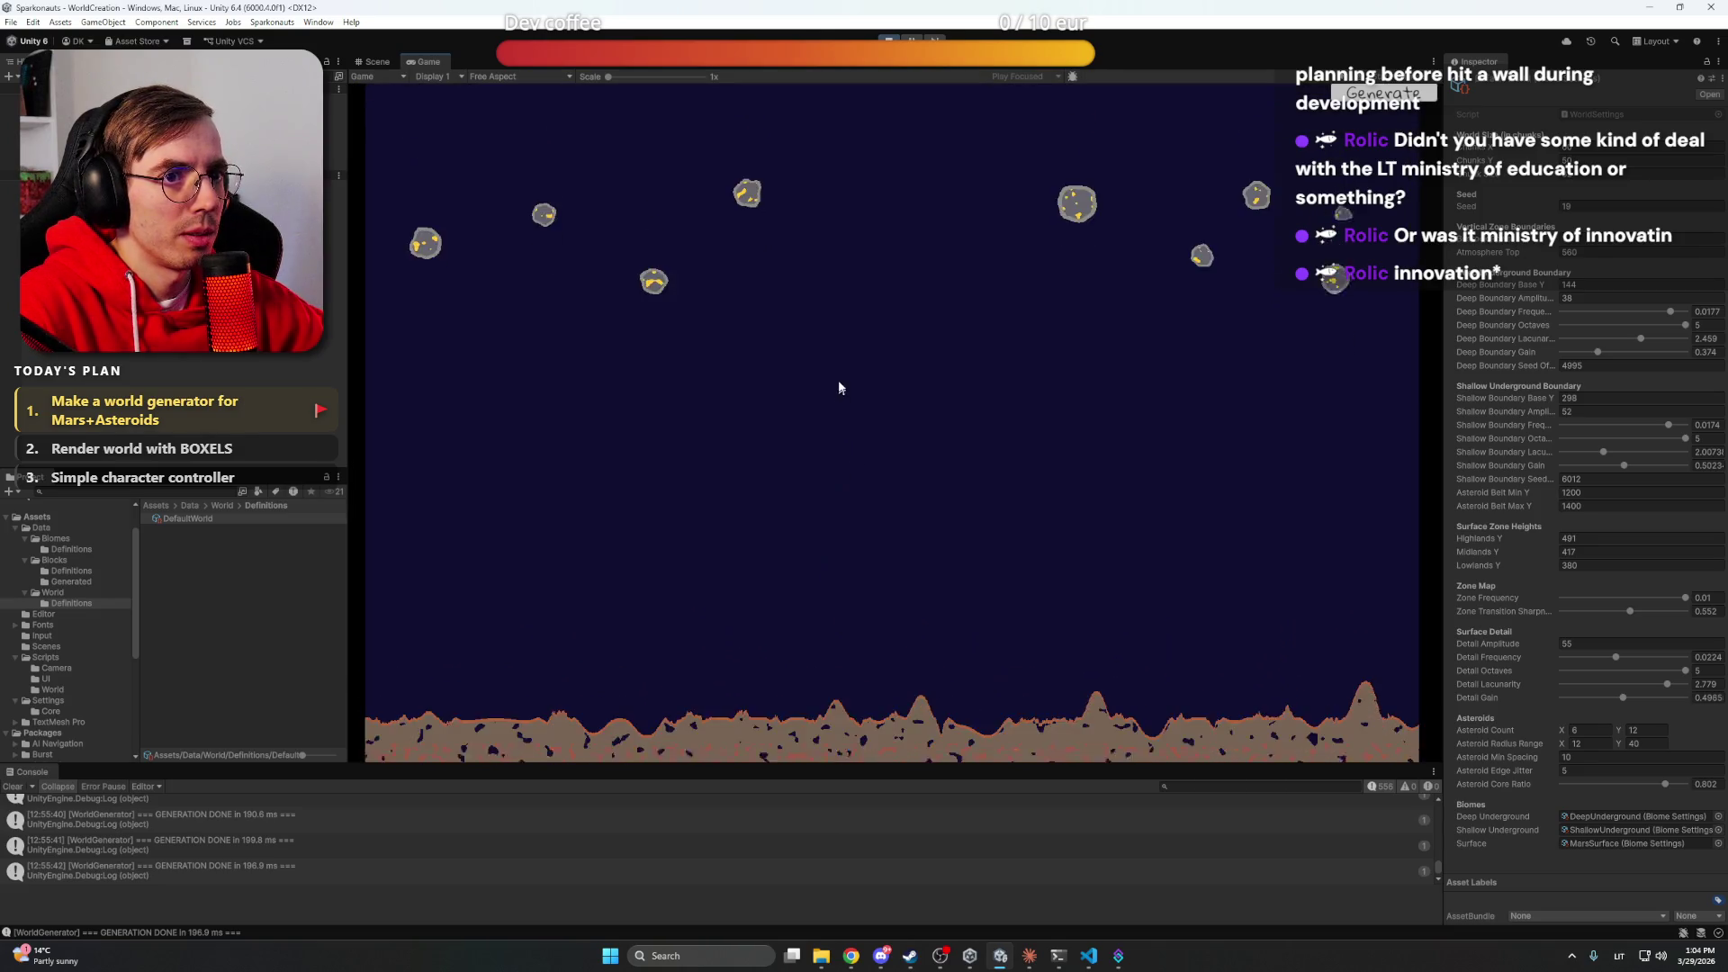
{"action": "key", "text": "s"}
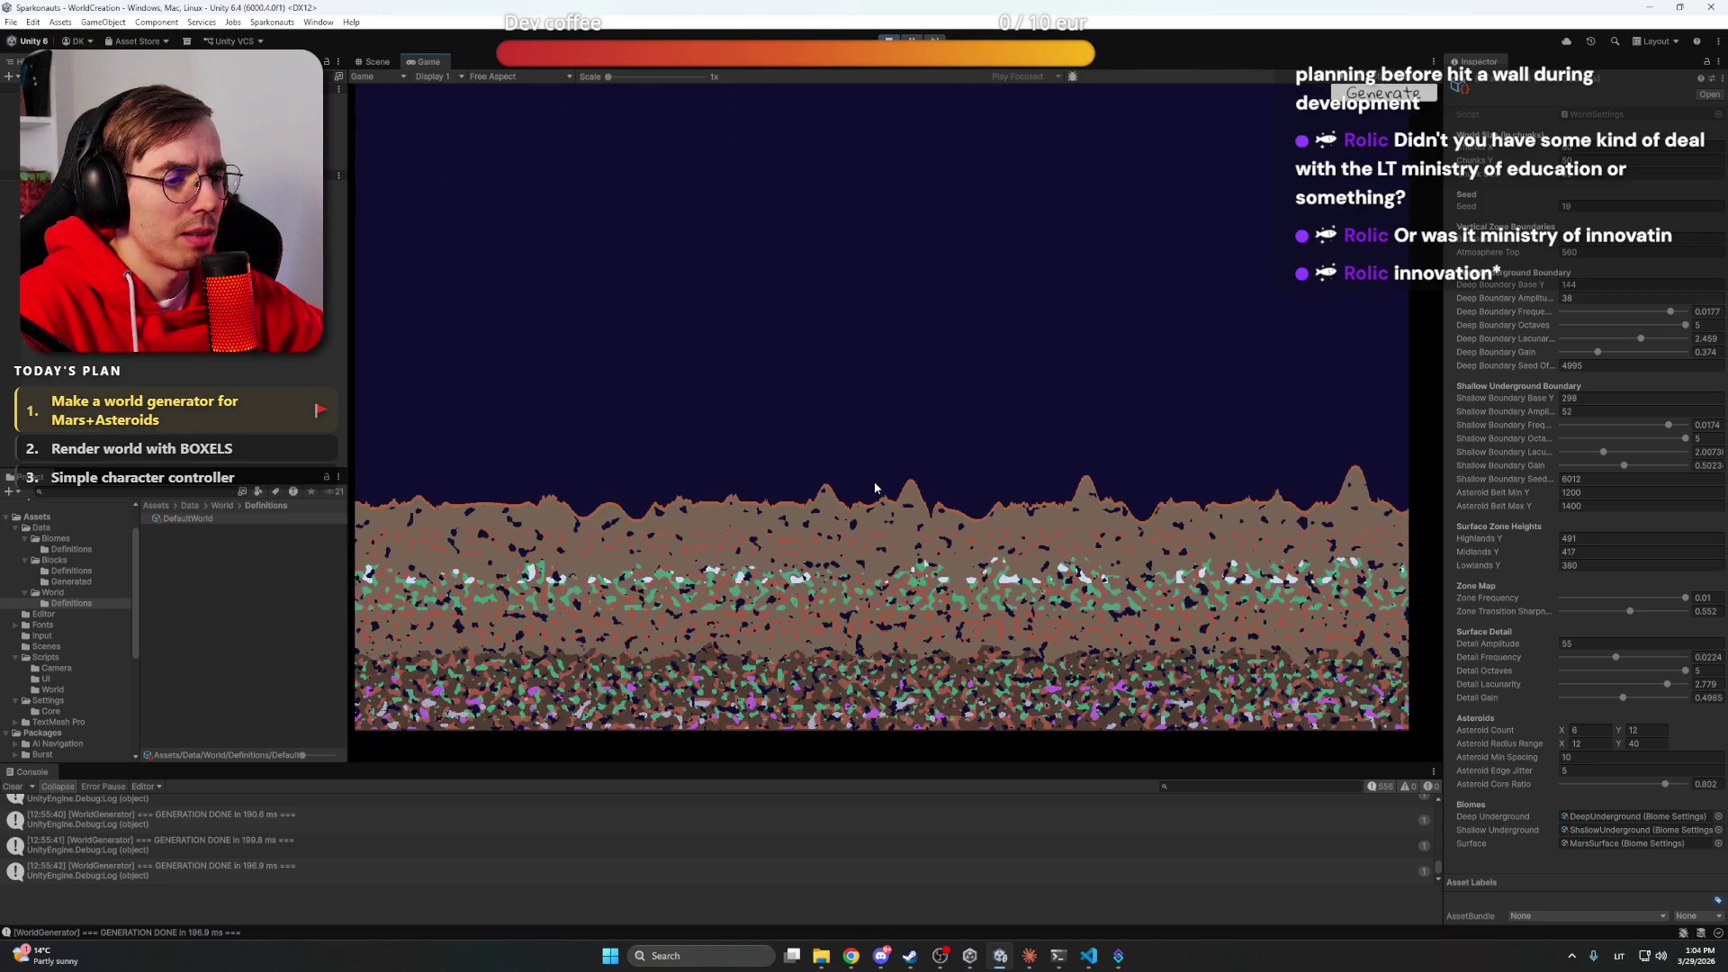
{"action": "key", "text": "a"}
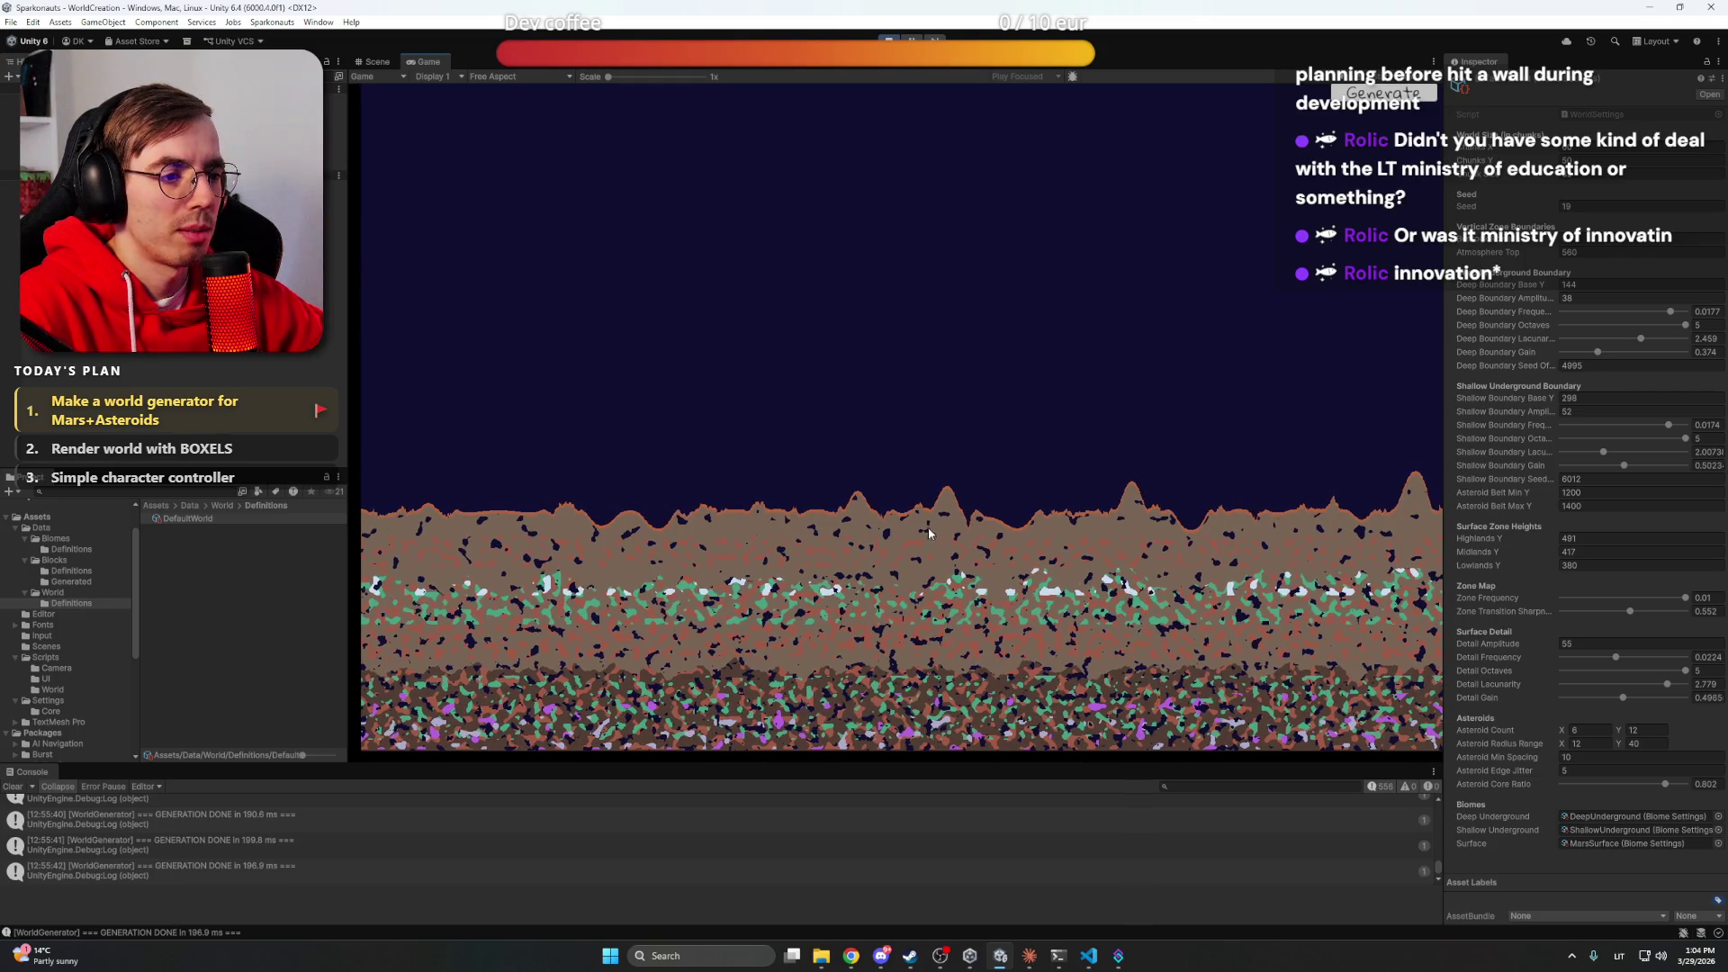
{"action": "key", "text": "s"}
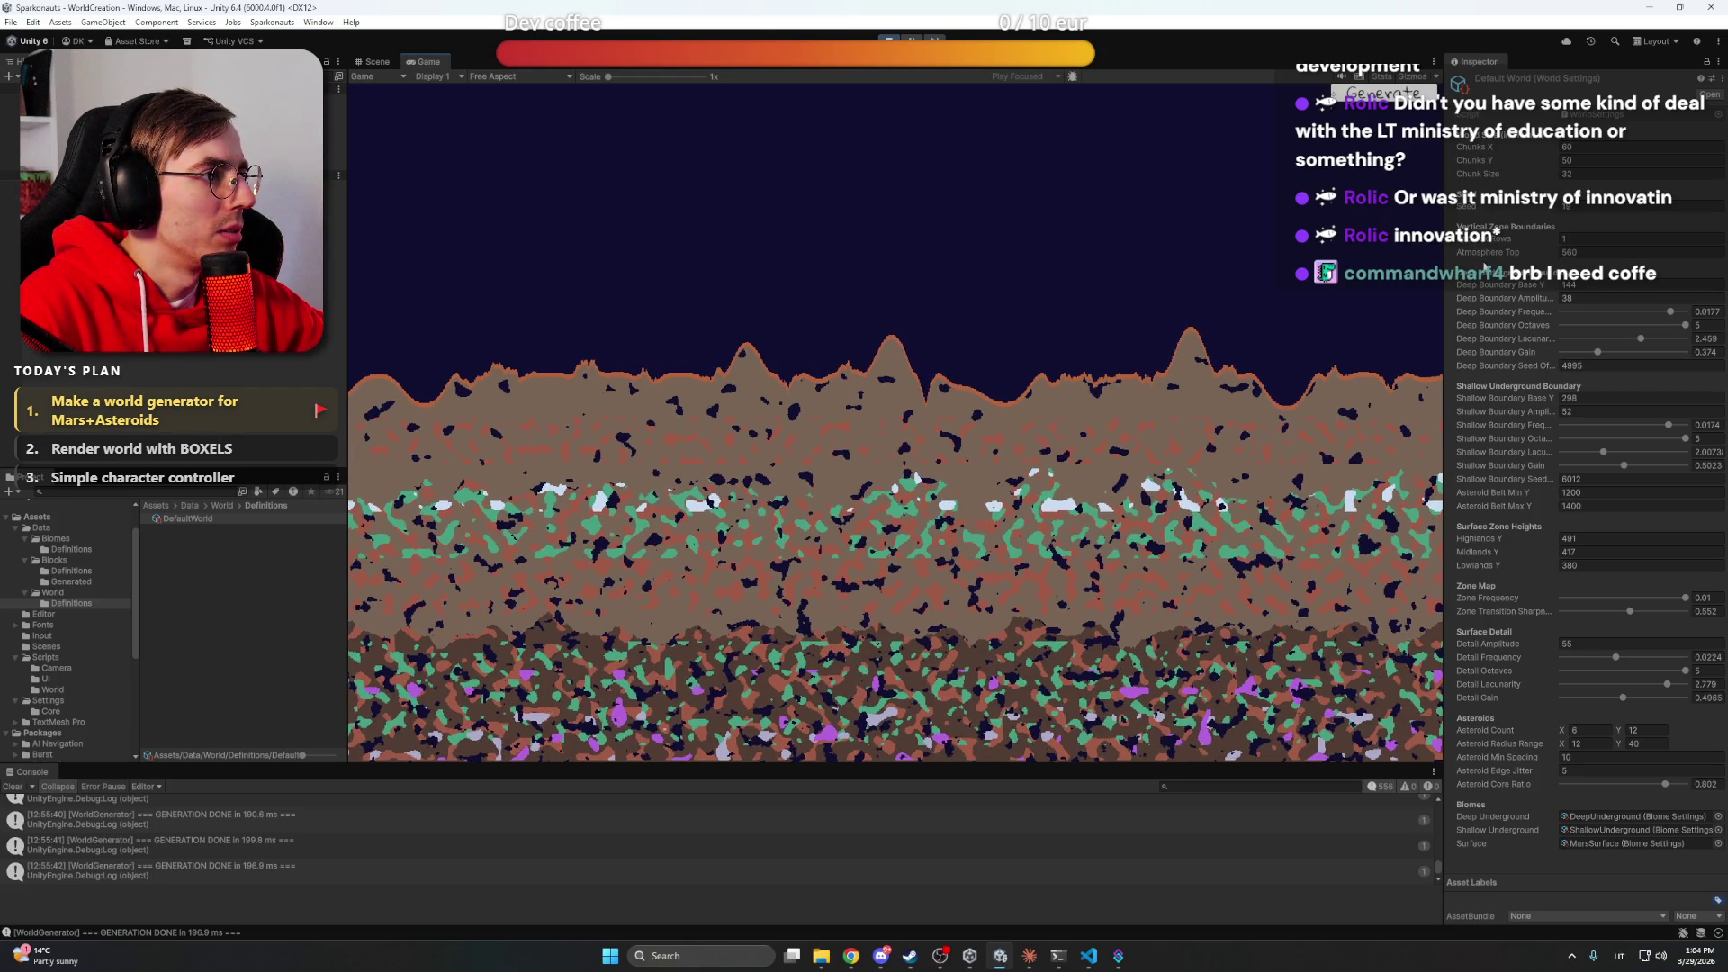
{"action": "left_click", "coordinate": [1028, 956]}
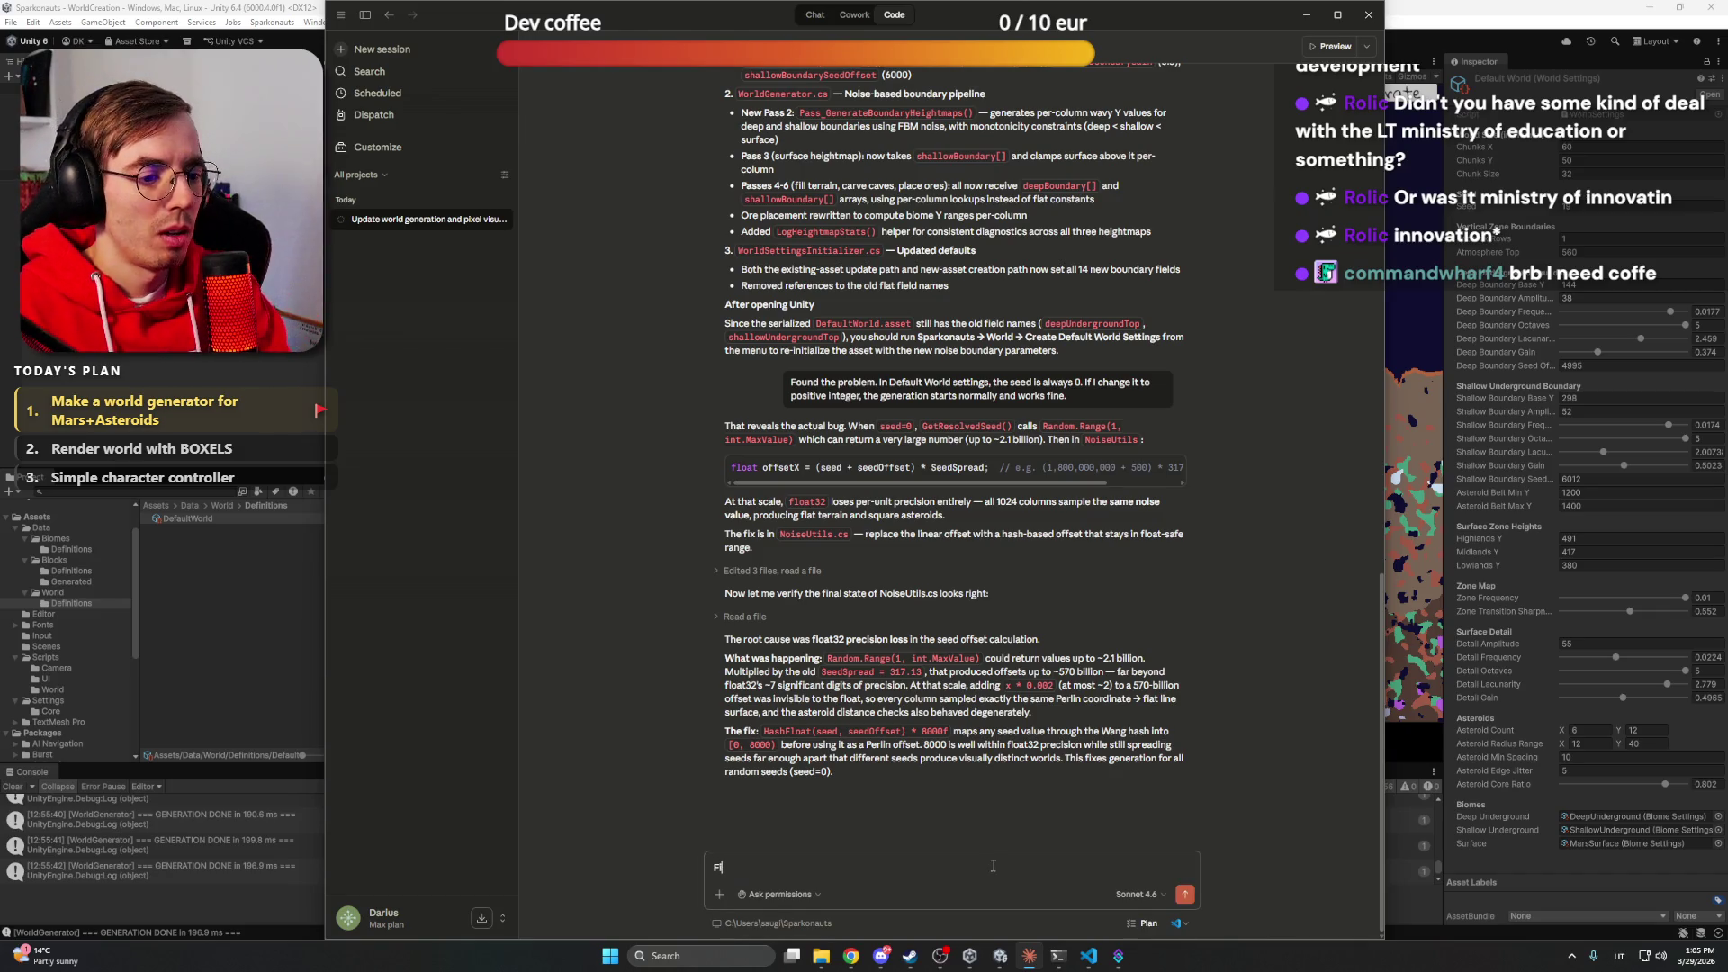
Write point 1: not seeing Surface regolith, and after Mars sand comes Stone now
{"action": "type", "text": "1. I',"}
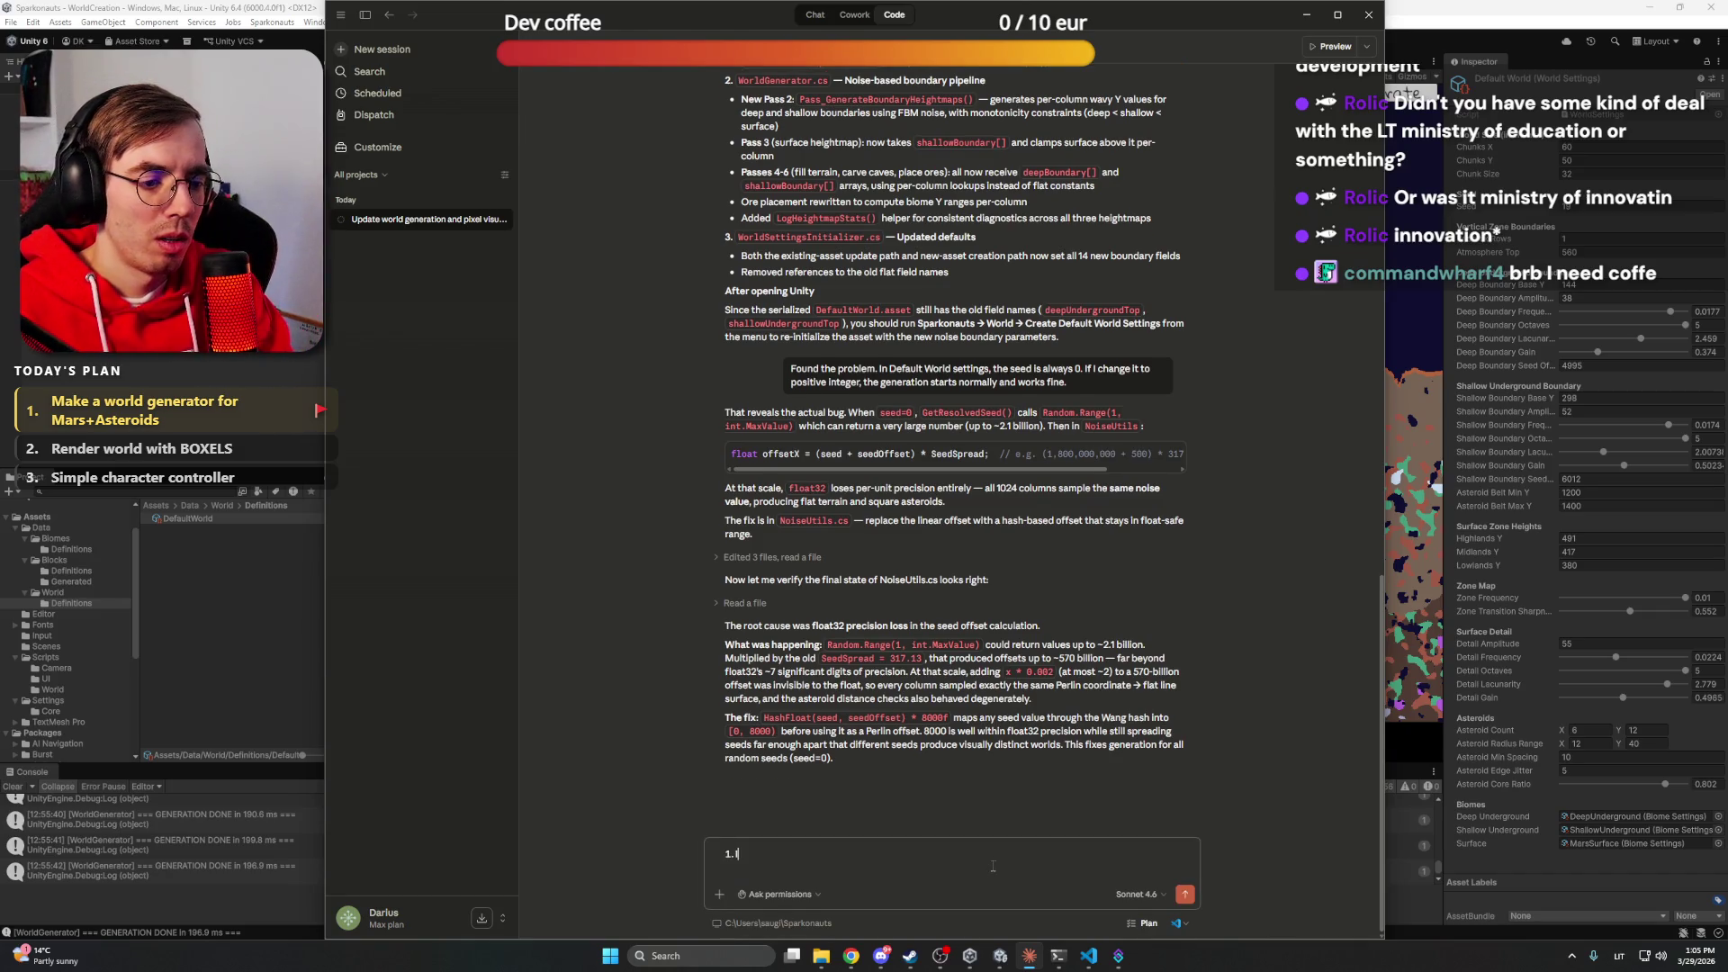
{"action": "type", "text": " nm"}
{"action": "key", "text": "BackSpace"}
{"action": "type", "text": "m,"}
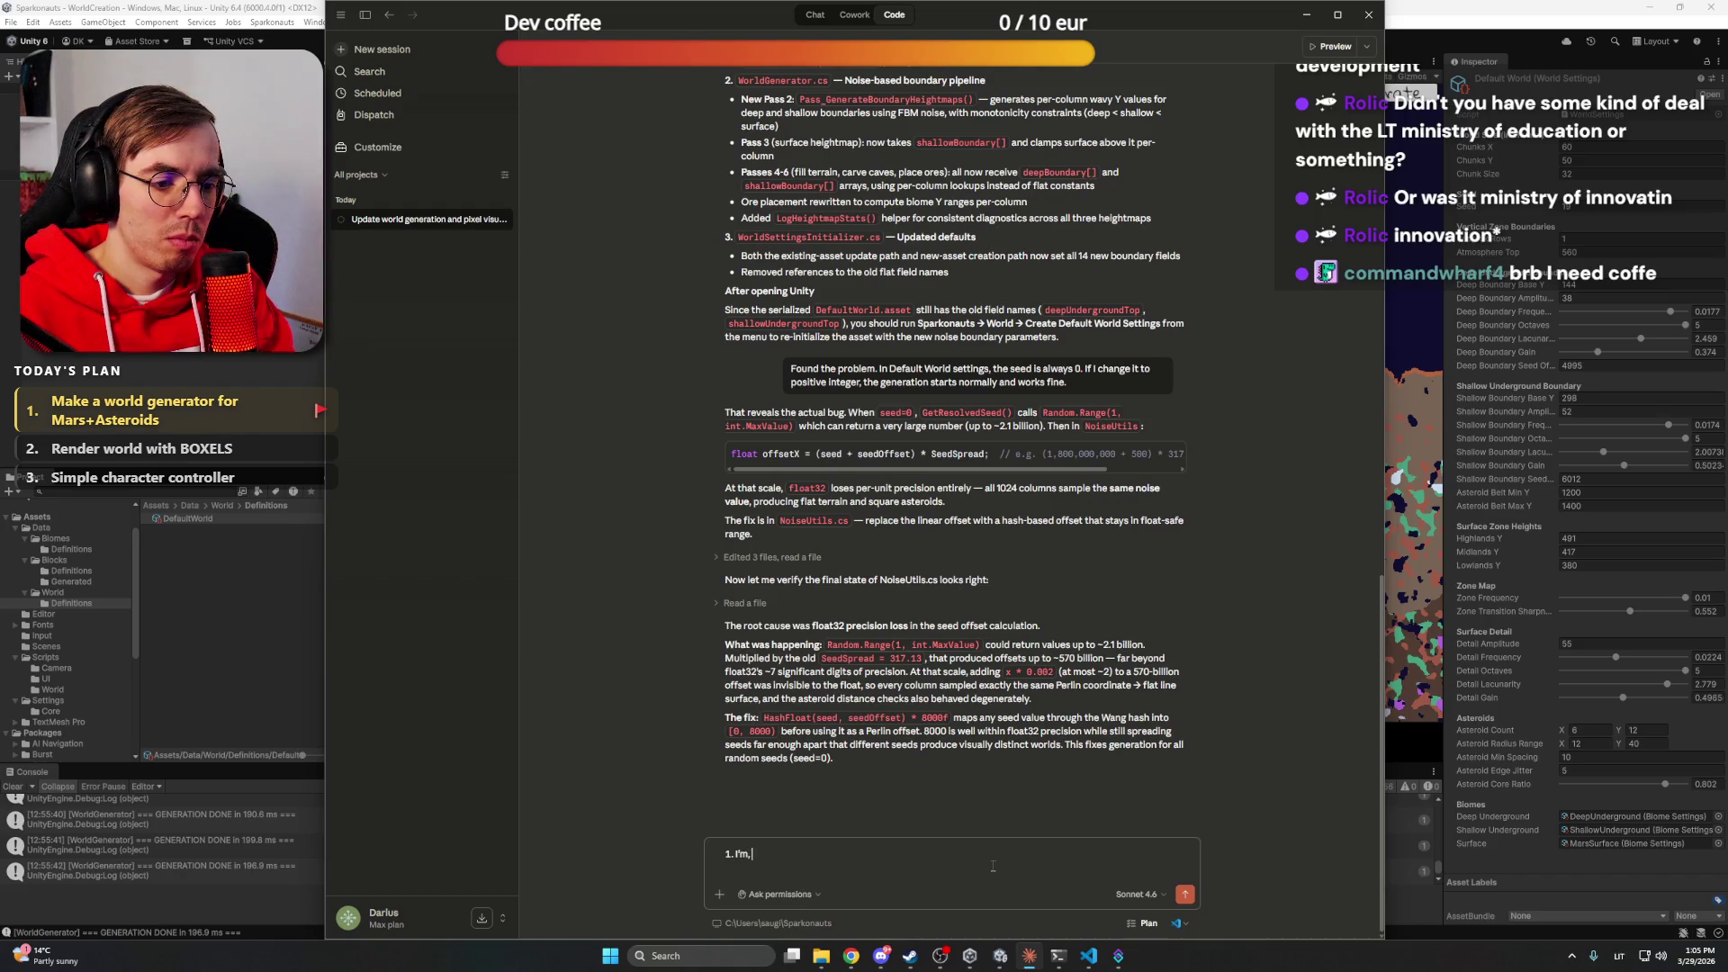
{"action": "key", "text": "BackSpace"}
{"action": "type", "text": " not seeing"}
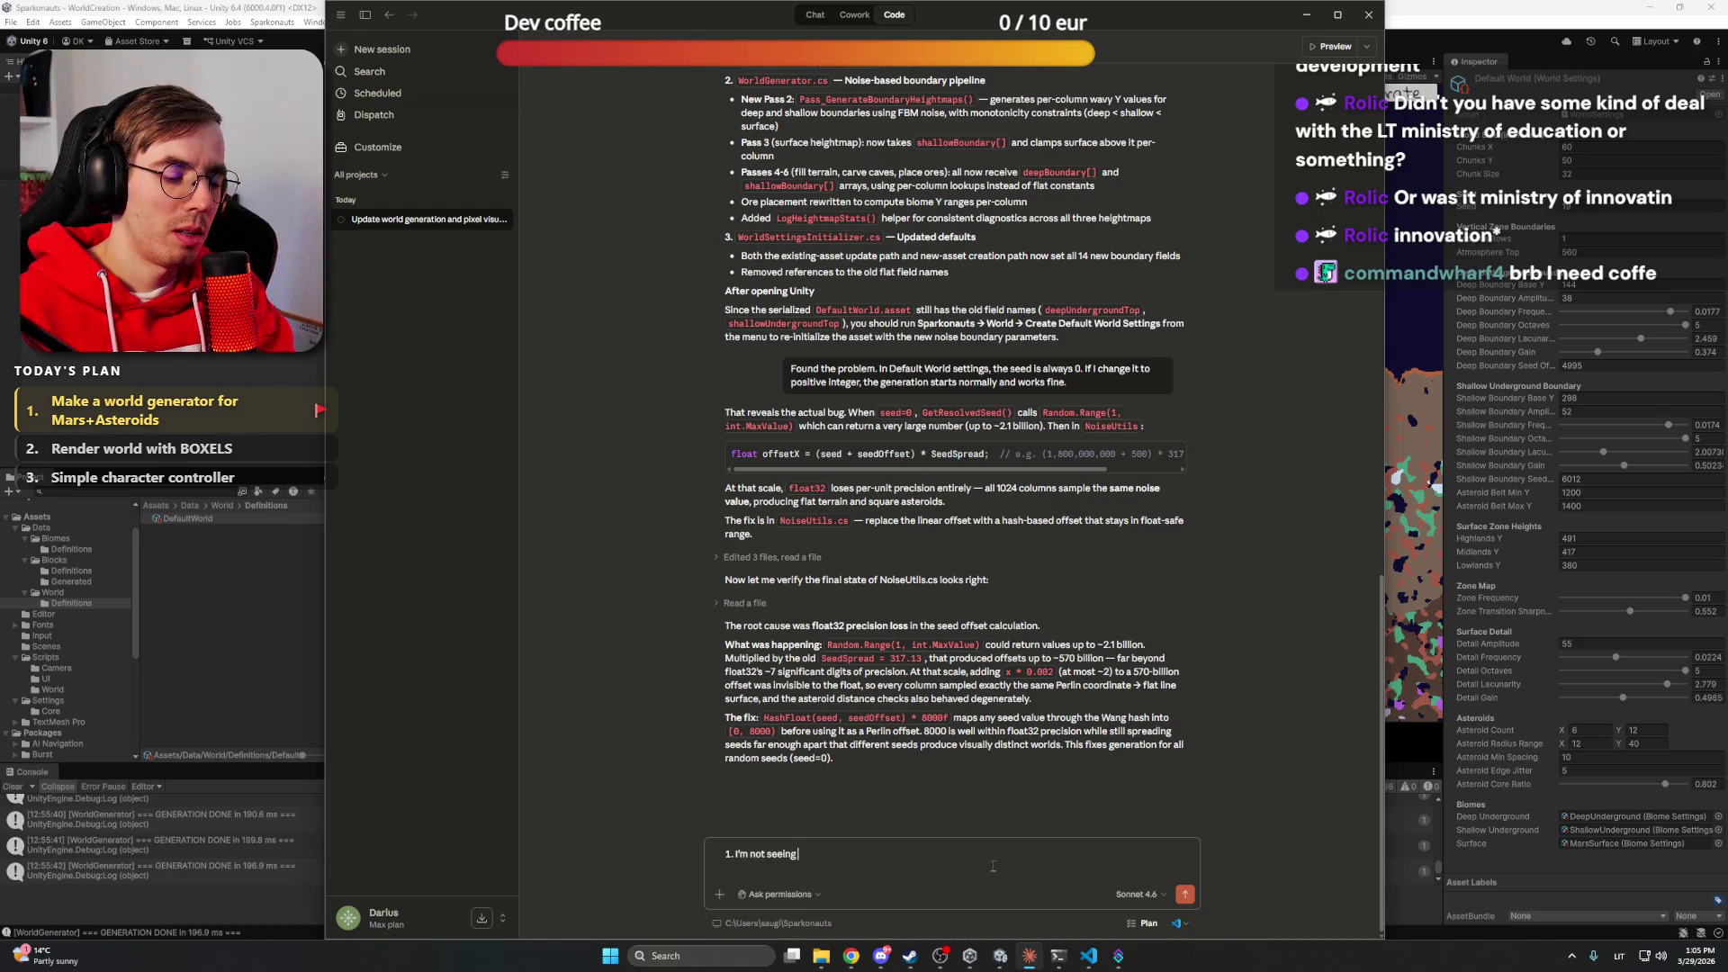
{"action": "type", "text": " Surface"}
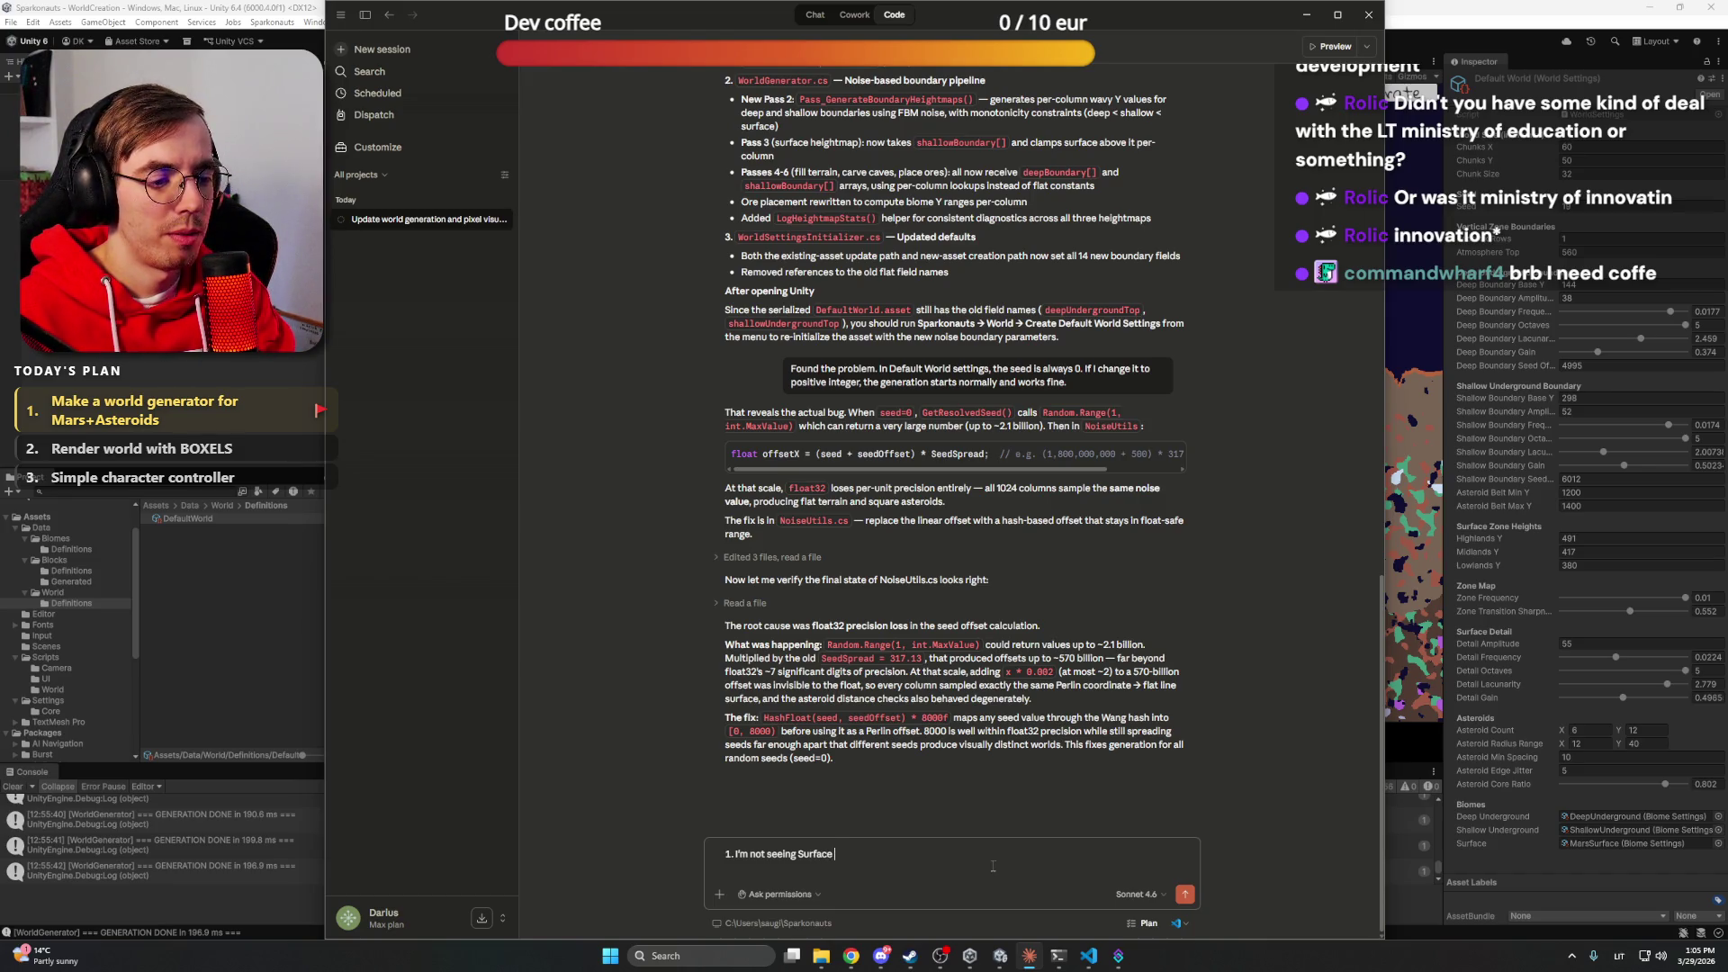
{"action": "type", "text": "ars regolo"}
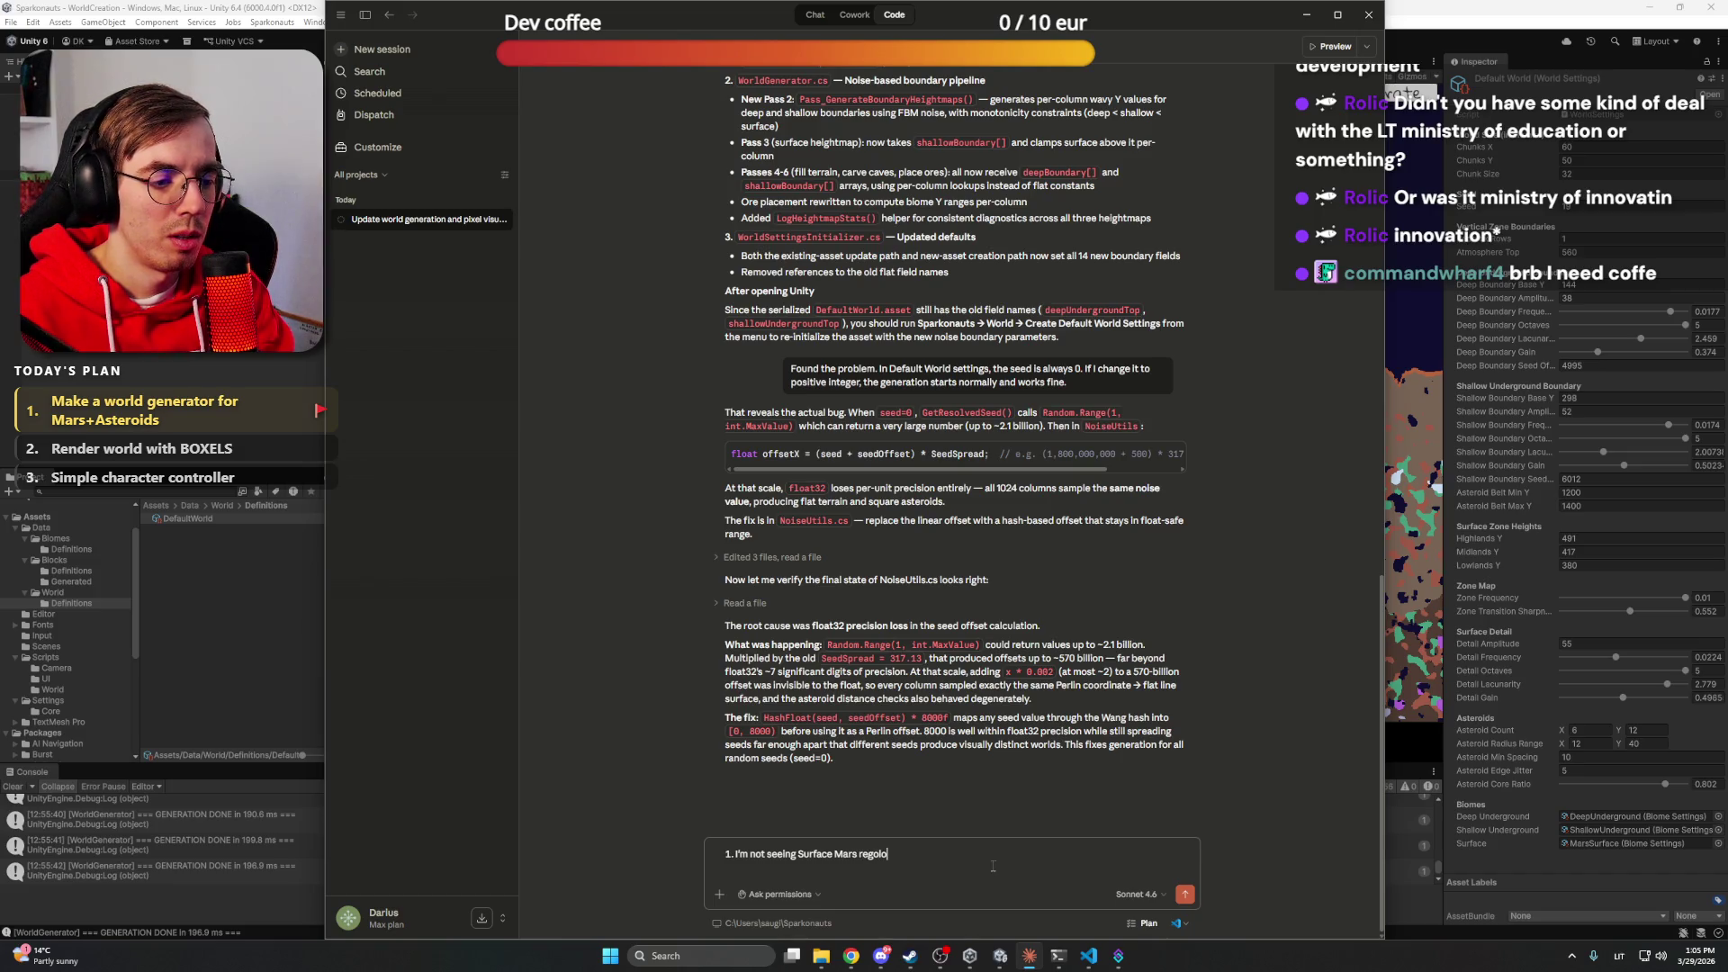
{"action": "key", "text": "BackSpace"}
{"action": "type", "text": "ith, a"}
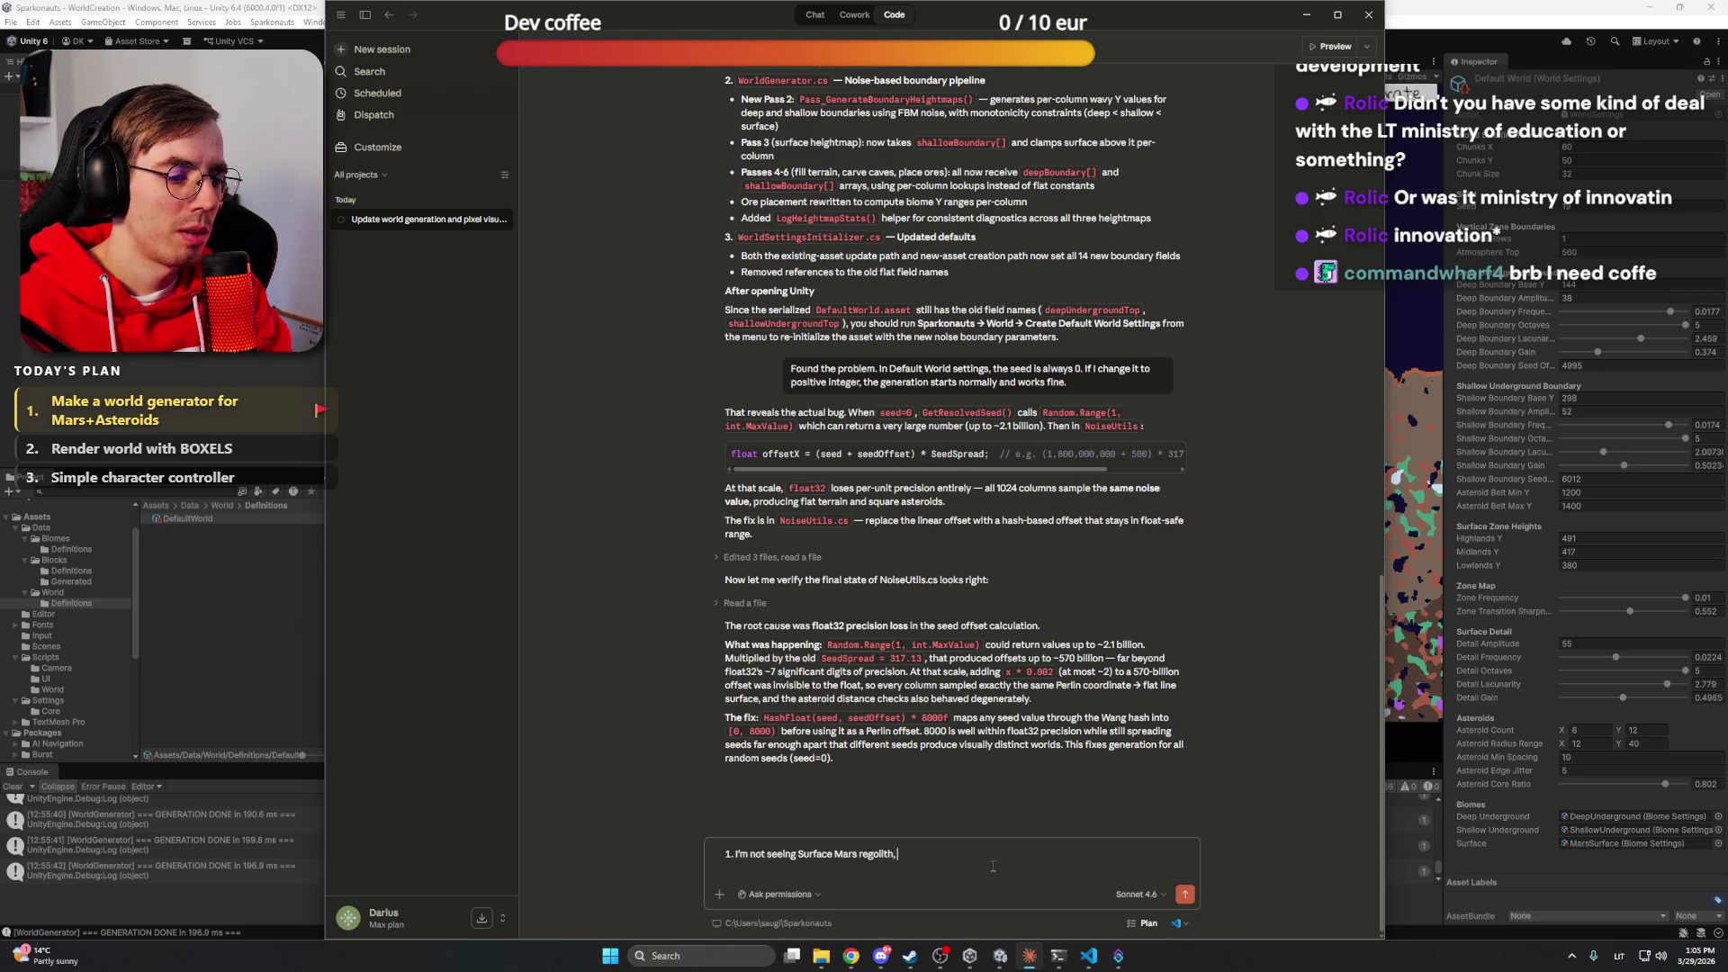
{"action": "type", "text": "fter "}
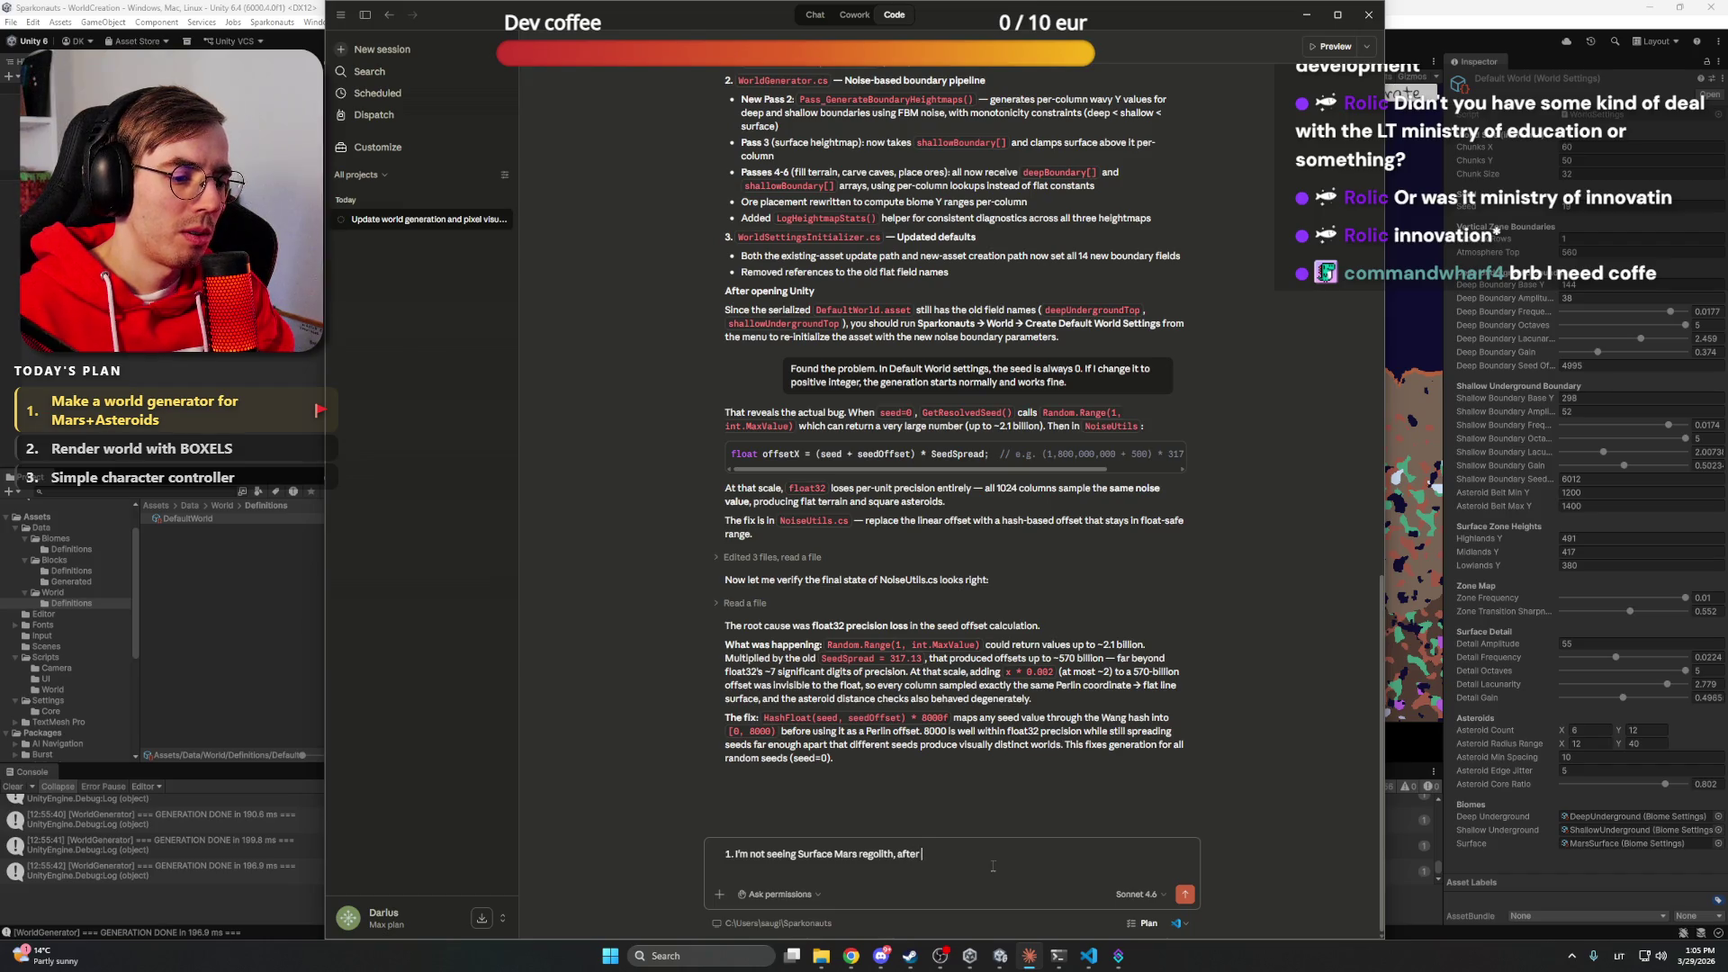
{"action": "type", "text": "Mars sand"}
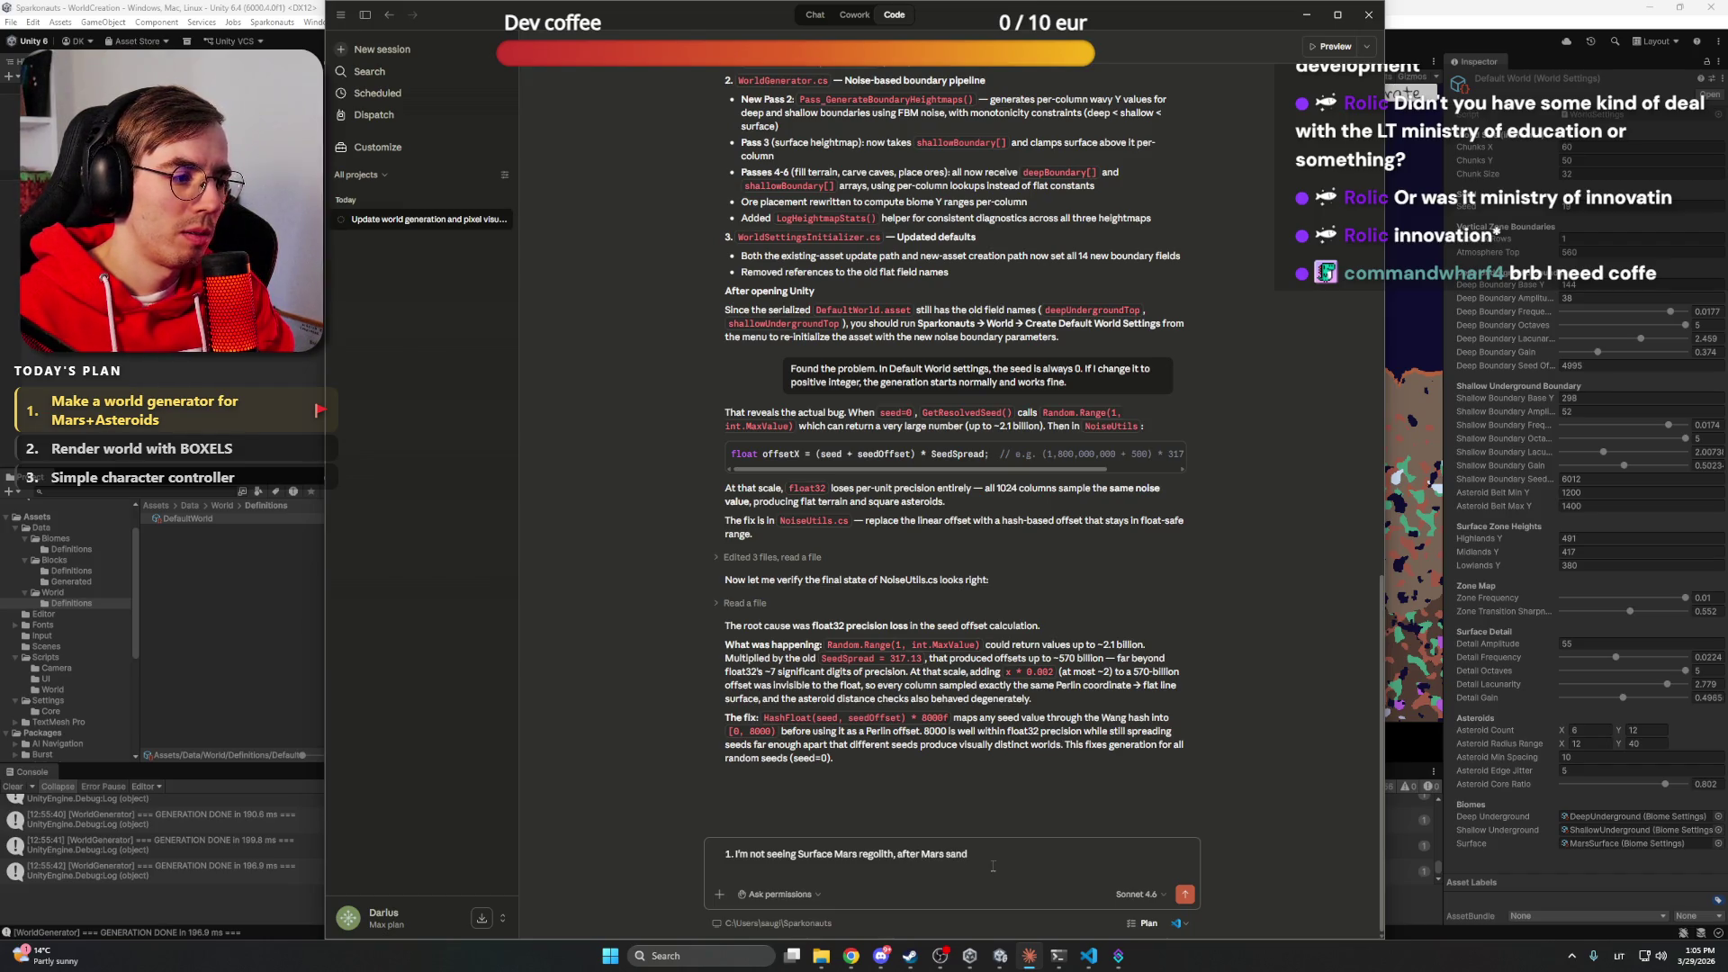
{"action": "type", "text": " comes Stone "}
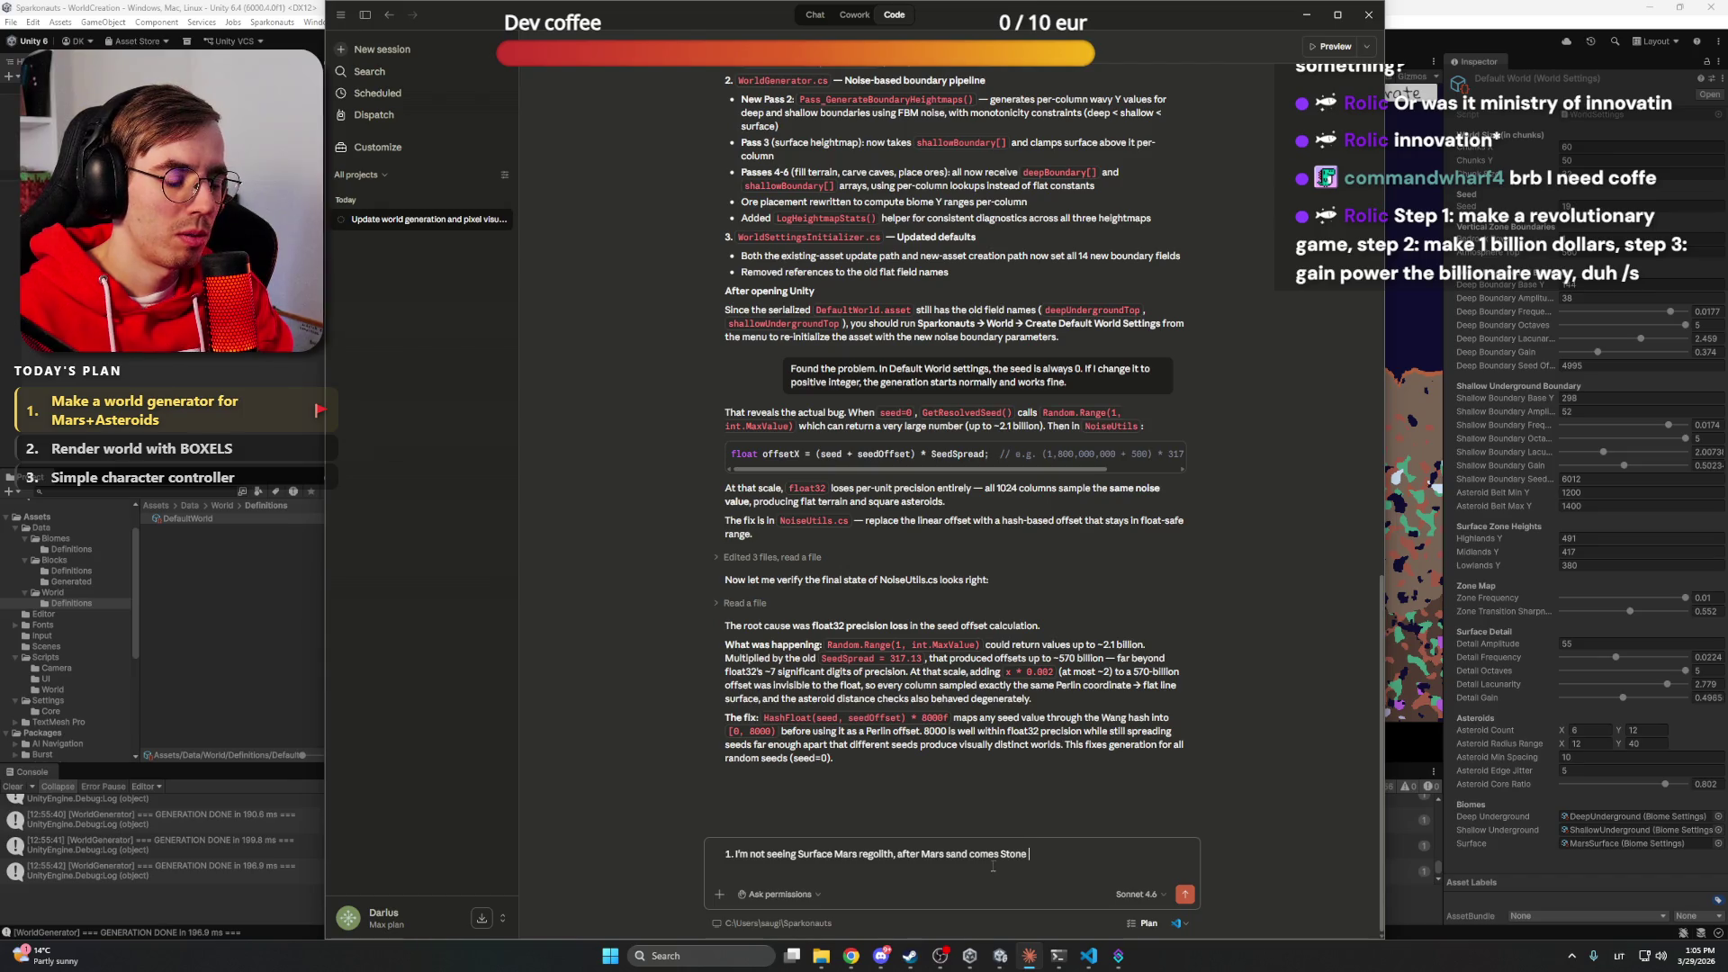
{"action": "type", "text": "now."}
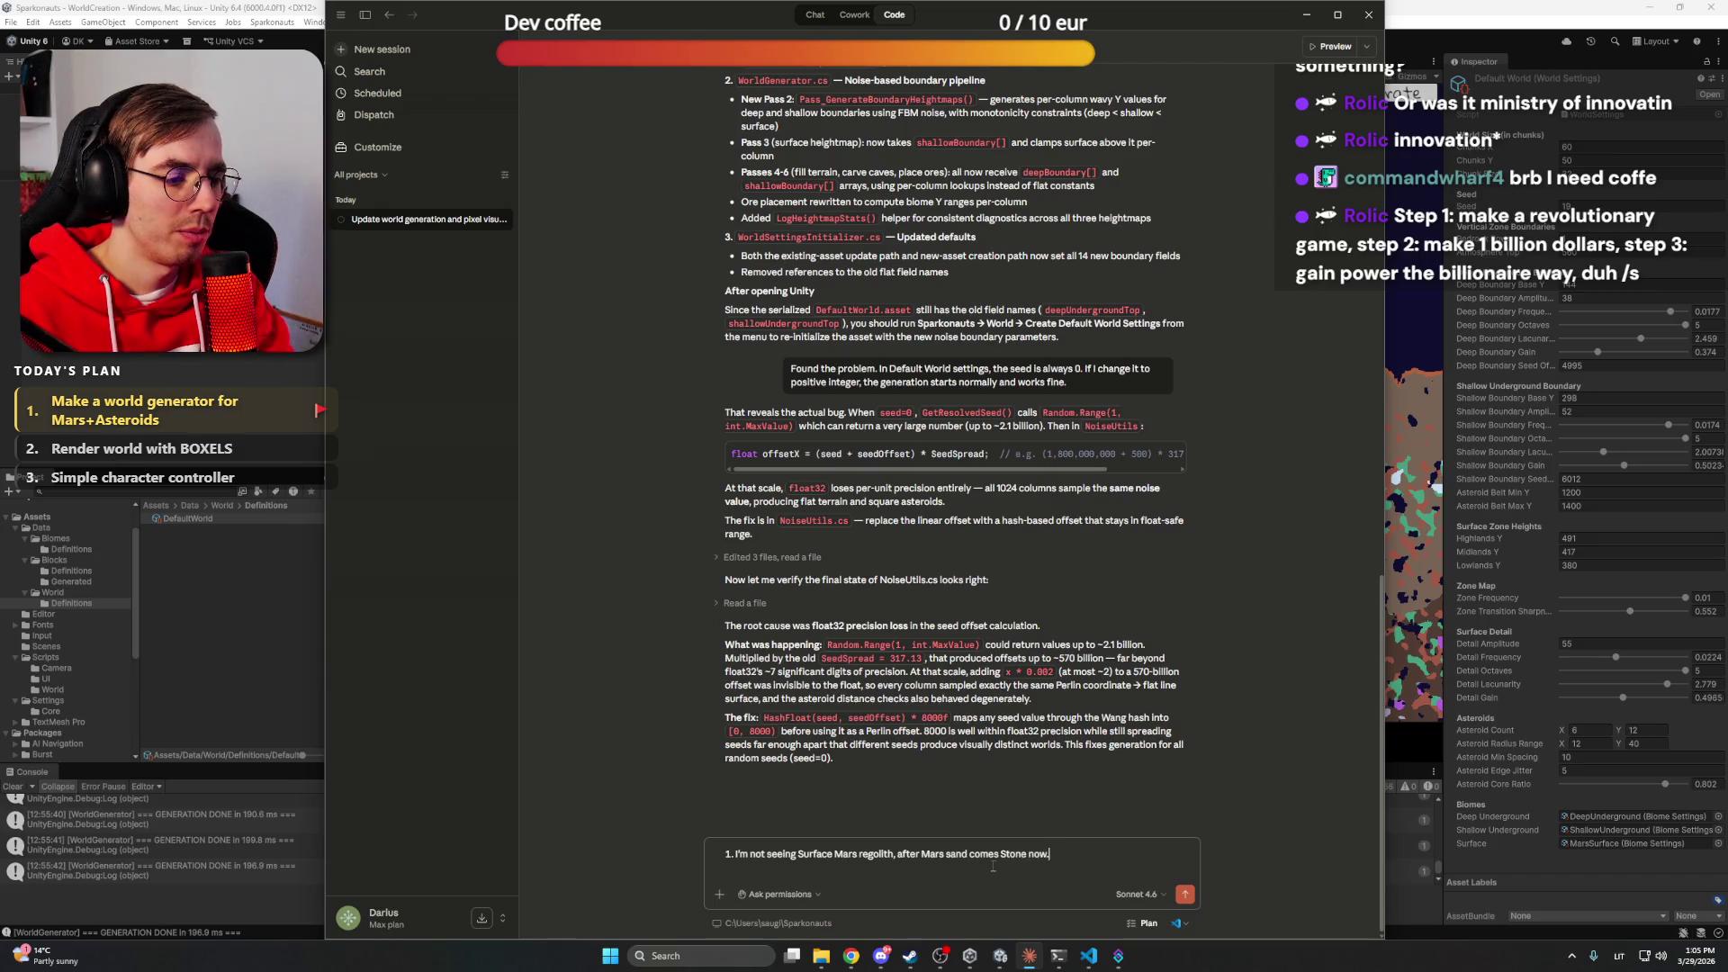
Start point 2 asking to control the proportions of Zones
{"action": "key", "text": "shift+Return"}
{"action": "type", "text": "2. "}
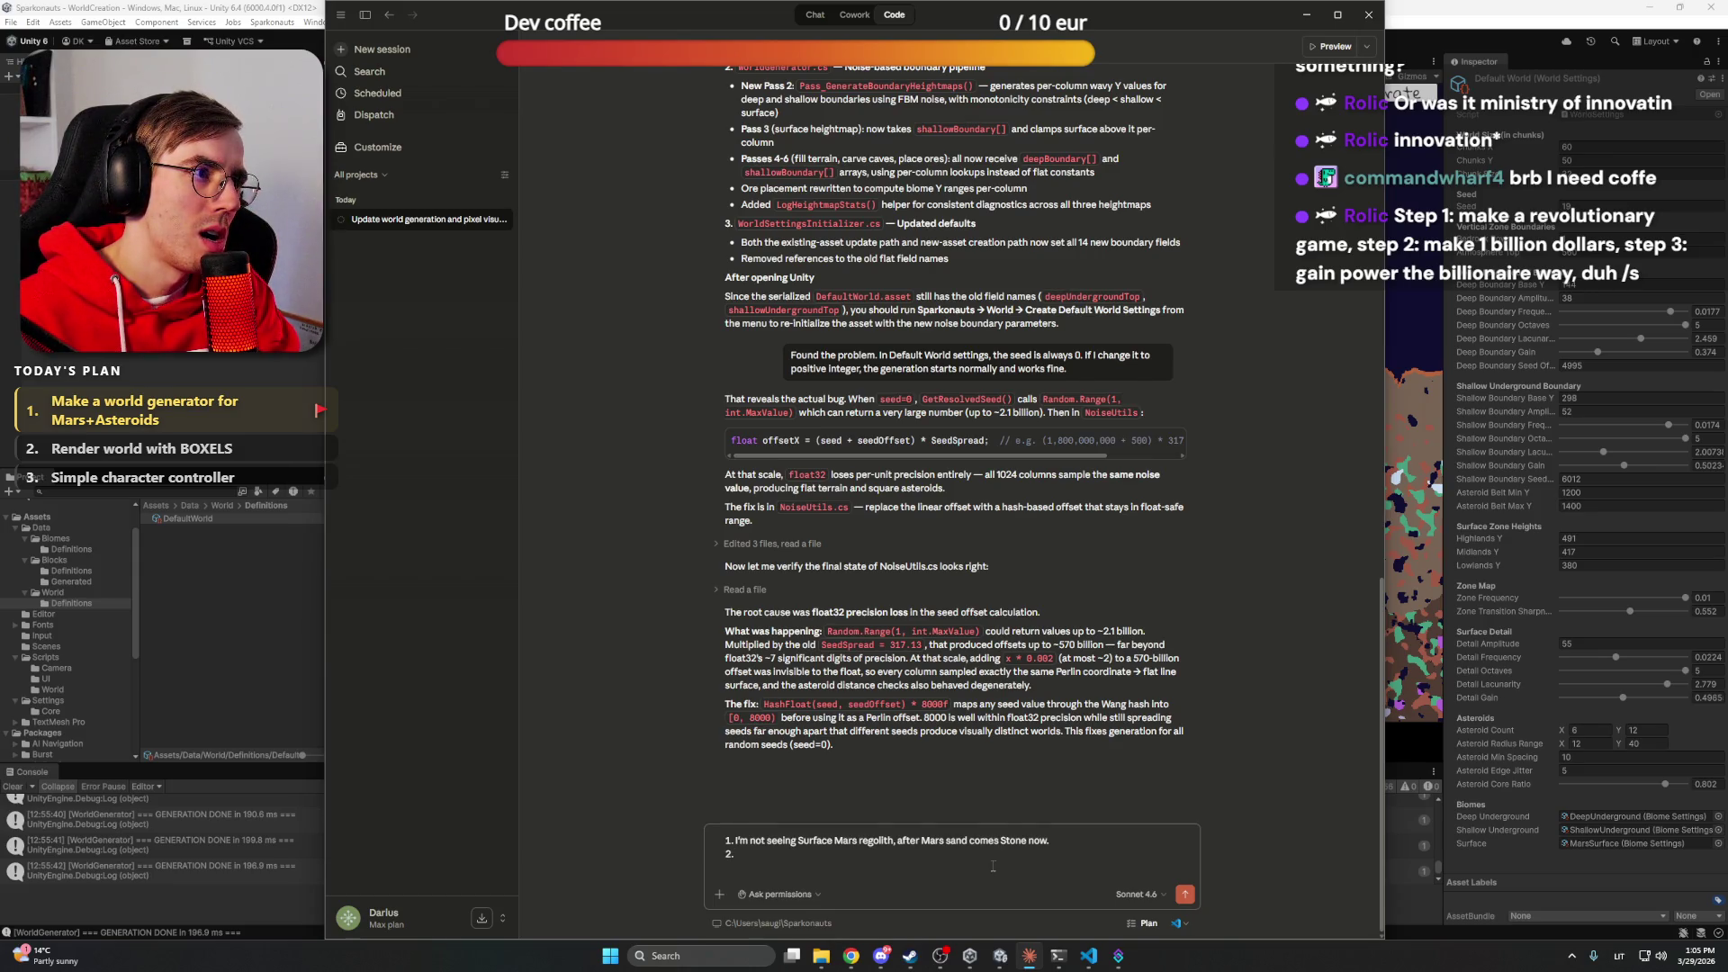
{"action": "type", "text": "I would like"}
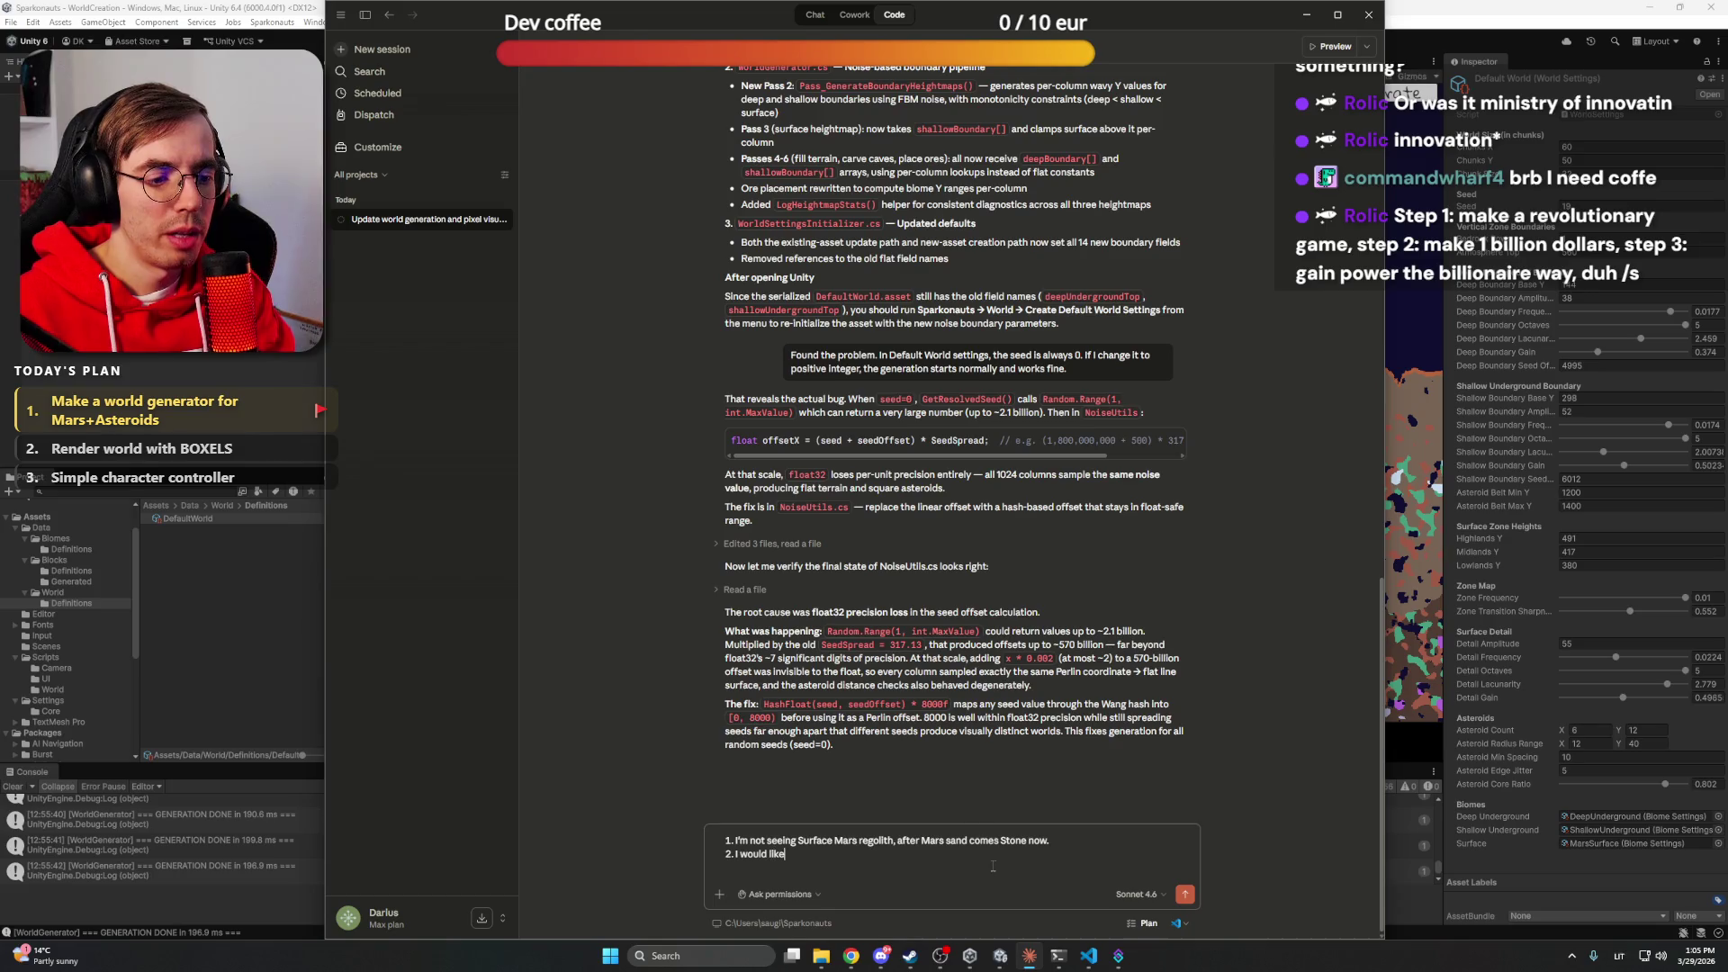
{"action": "type", "text": " to control the proportions"}
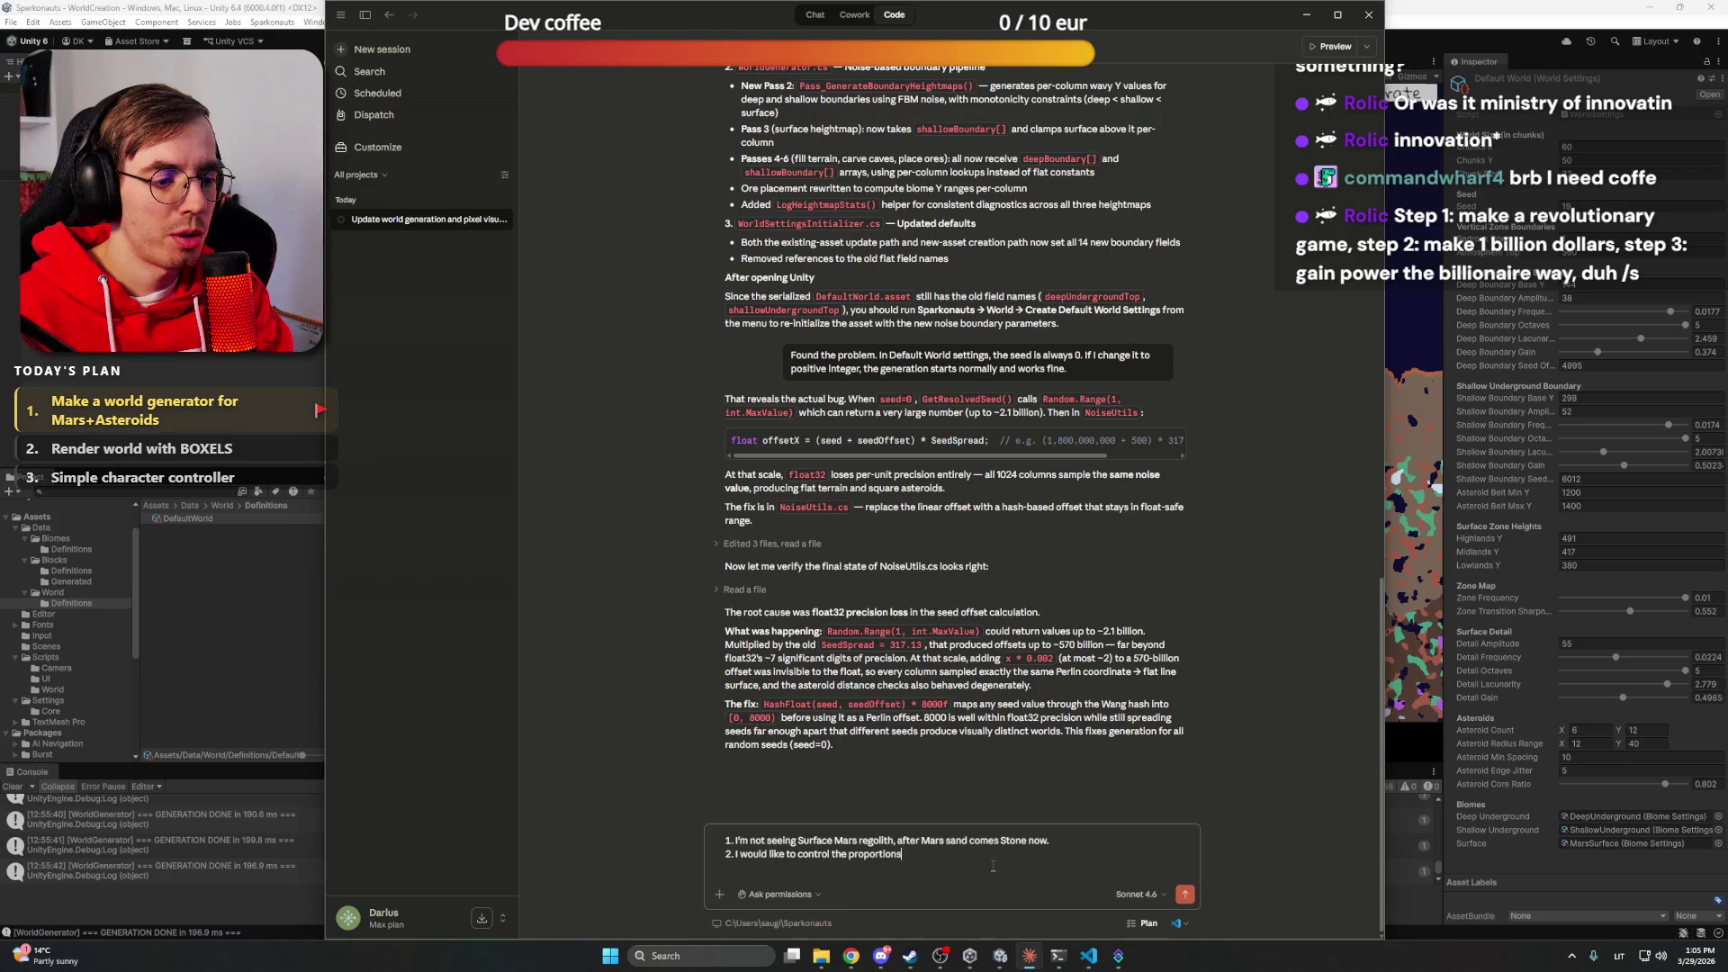
{"action": "type", "text": " of Zones,"}
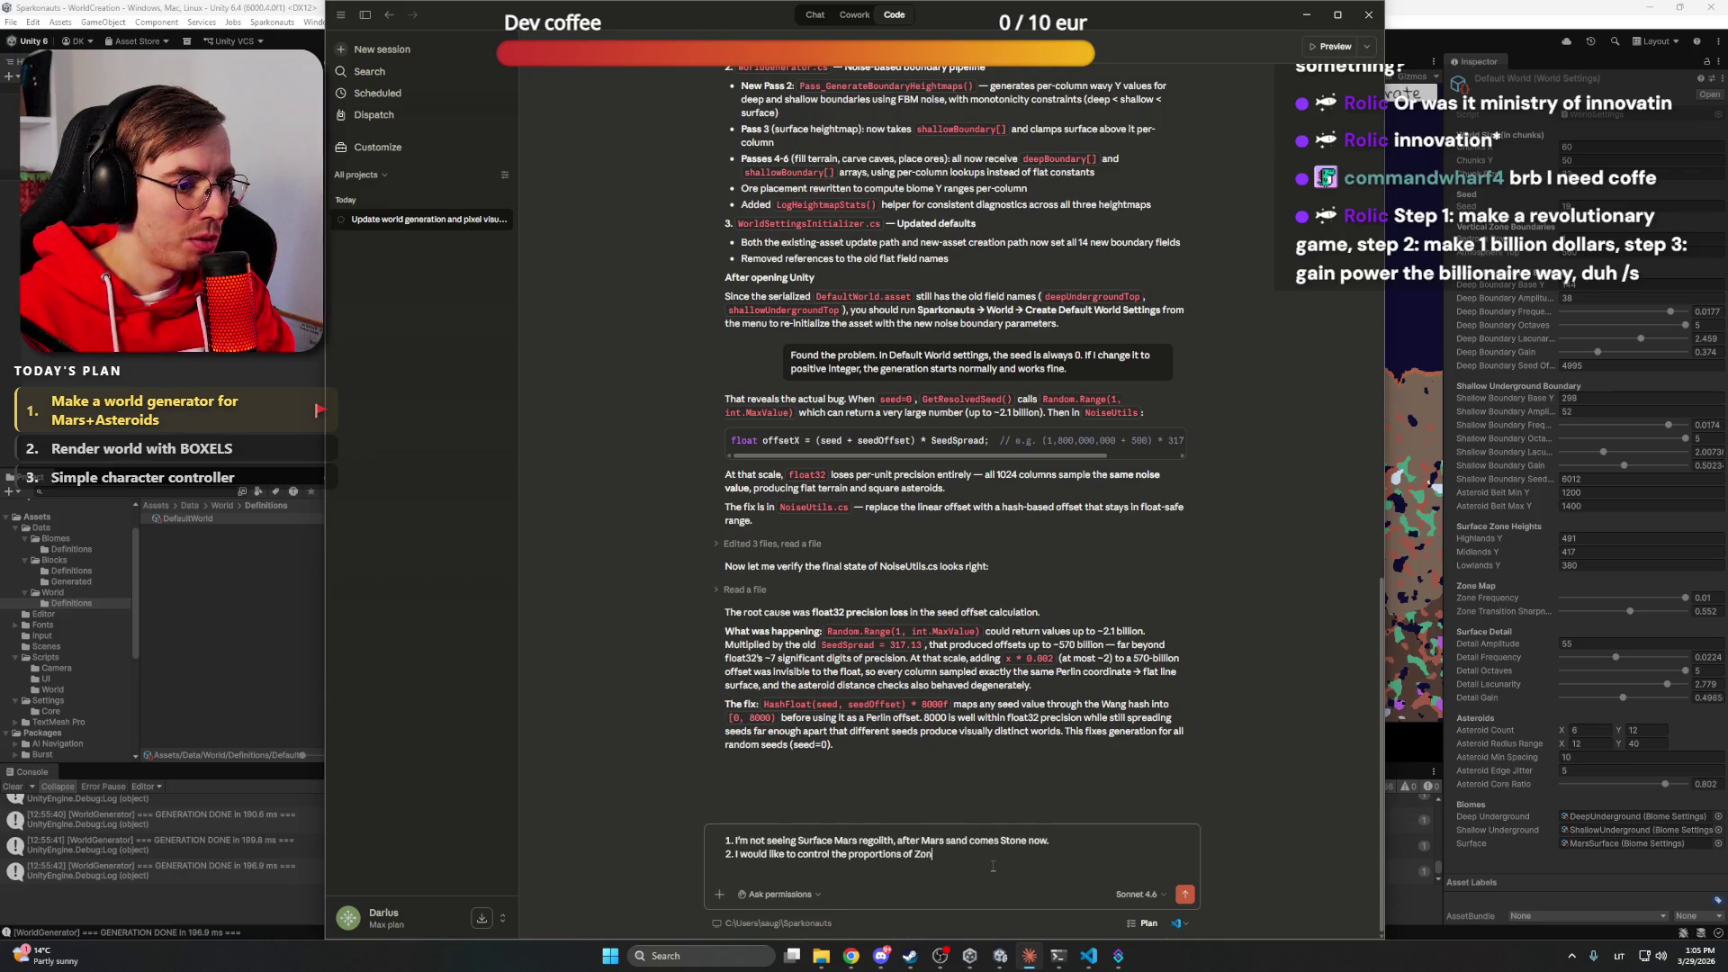
{"action": "type", "text": " maybe "}
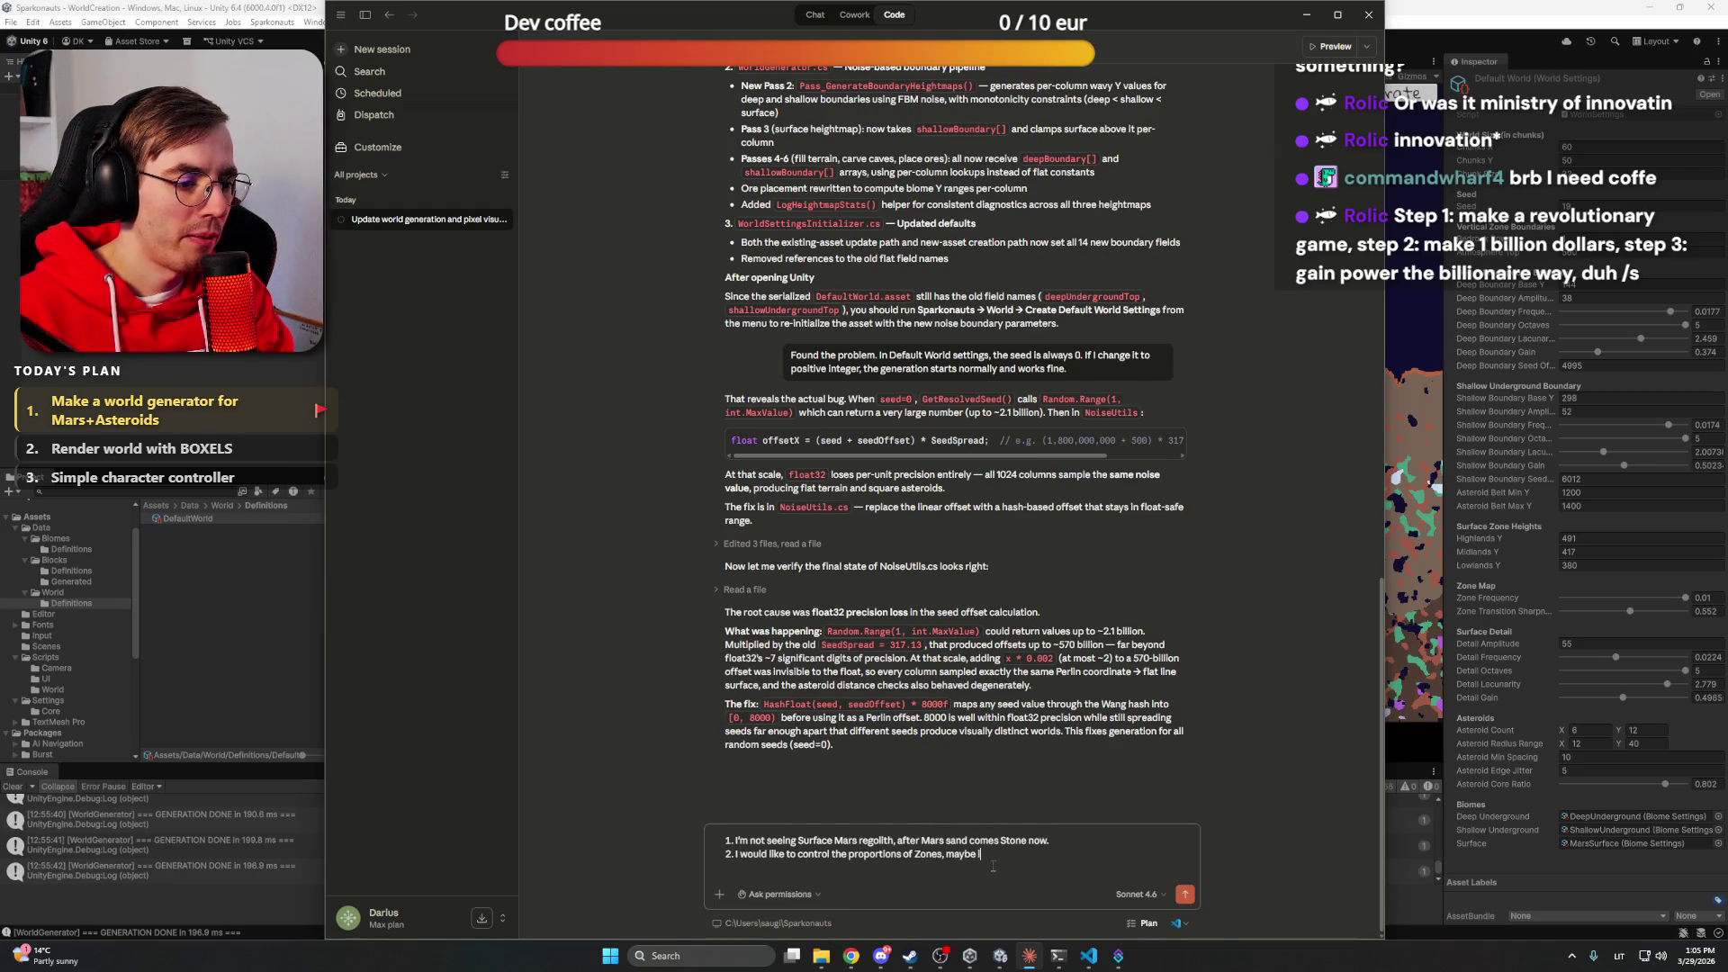
{"action": "type", "text": "with weight"}
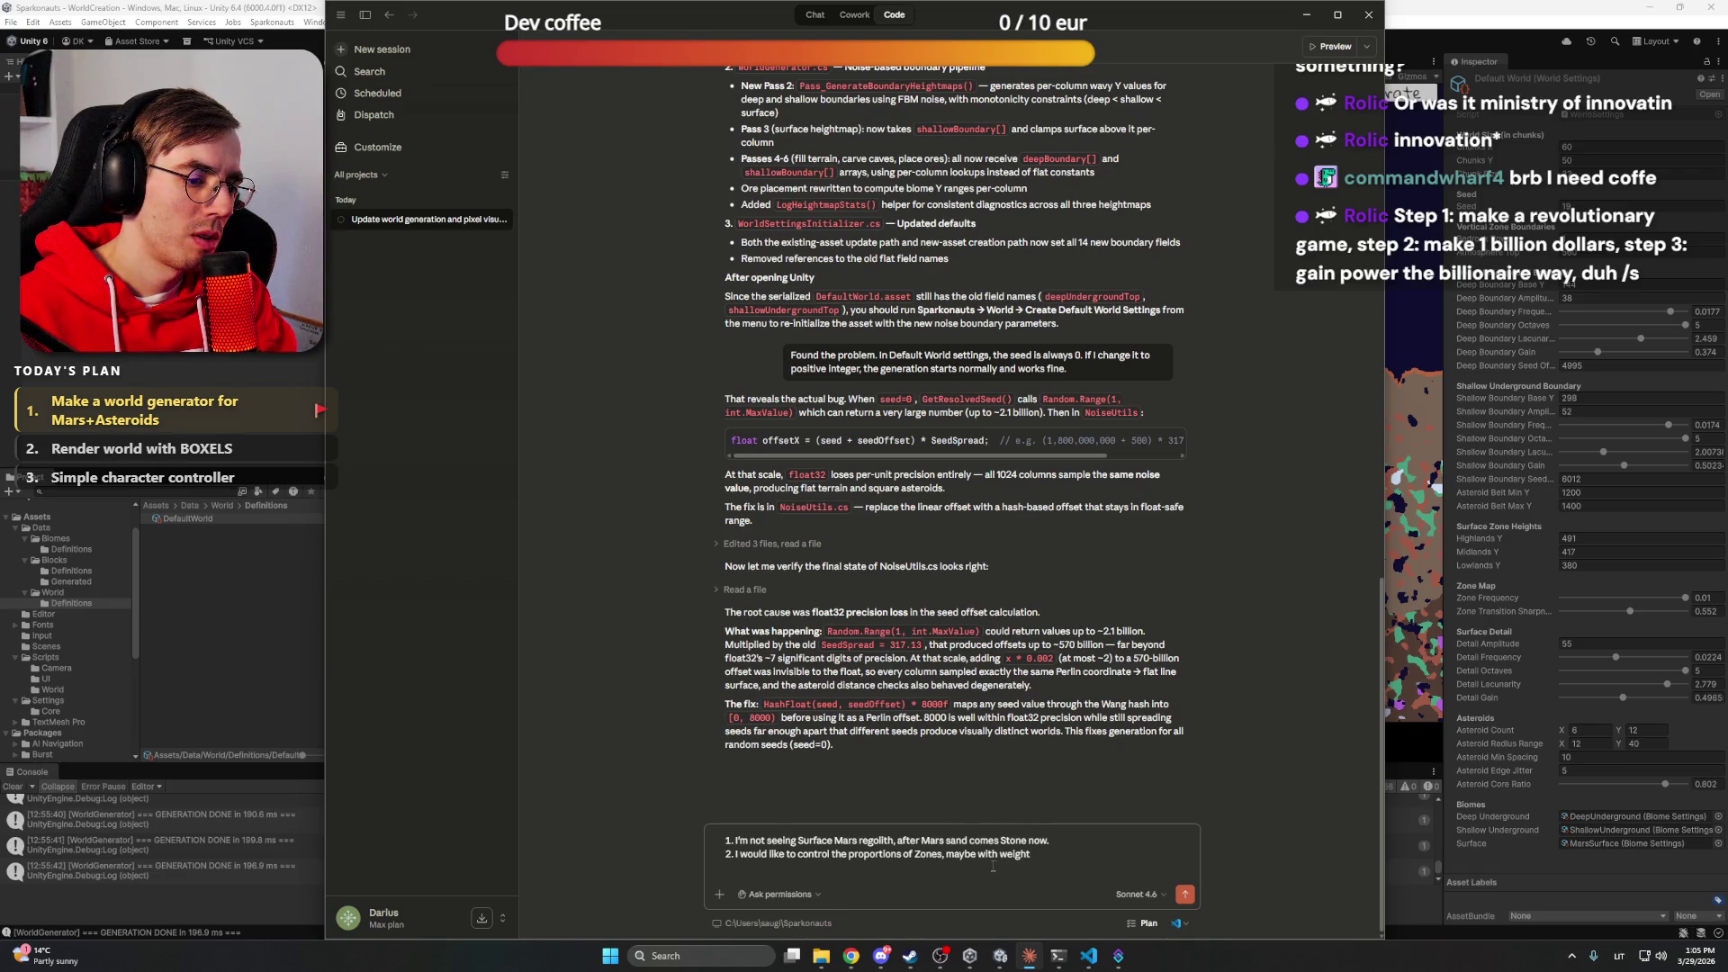
{"action": "key", "text": "ctrl+shift+Left"}
{"action": "key", "text": "ctrl+shift+Left"}
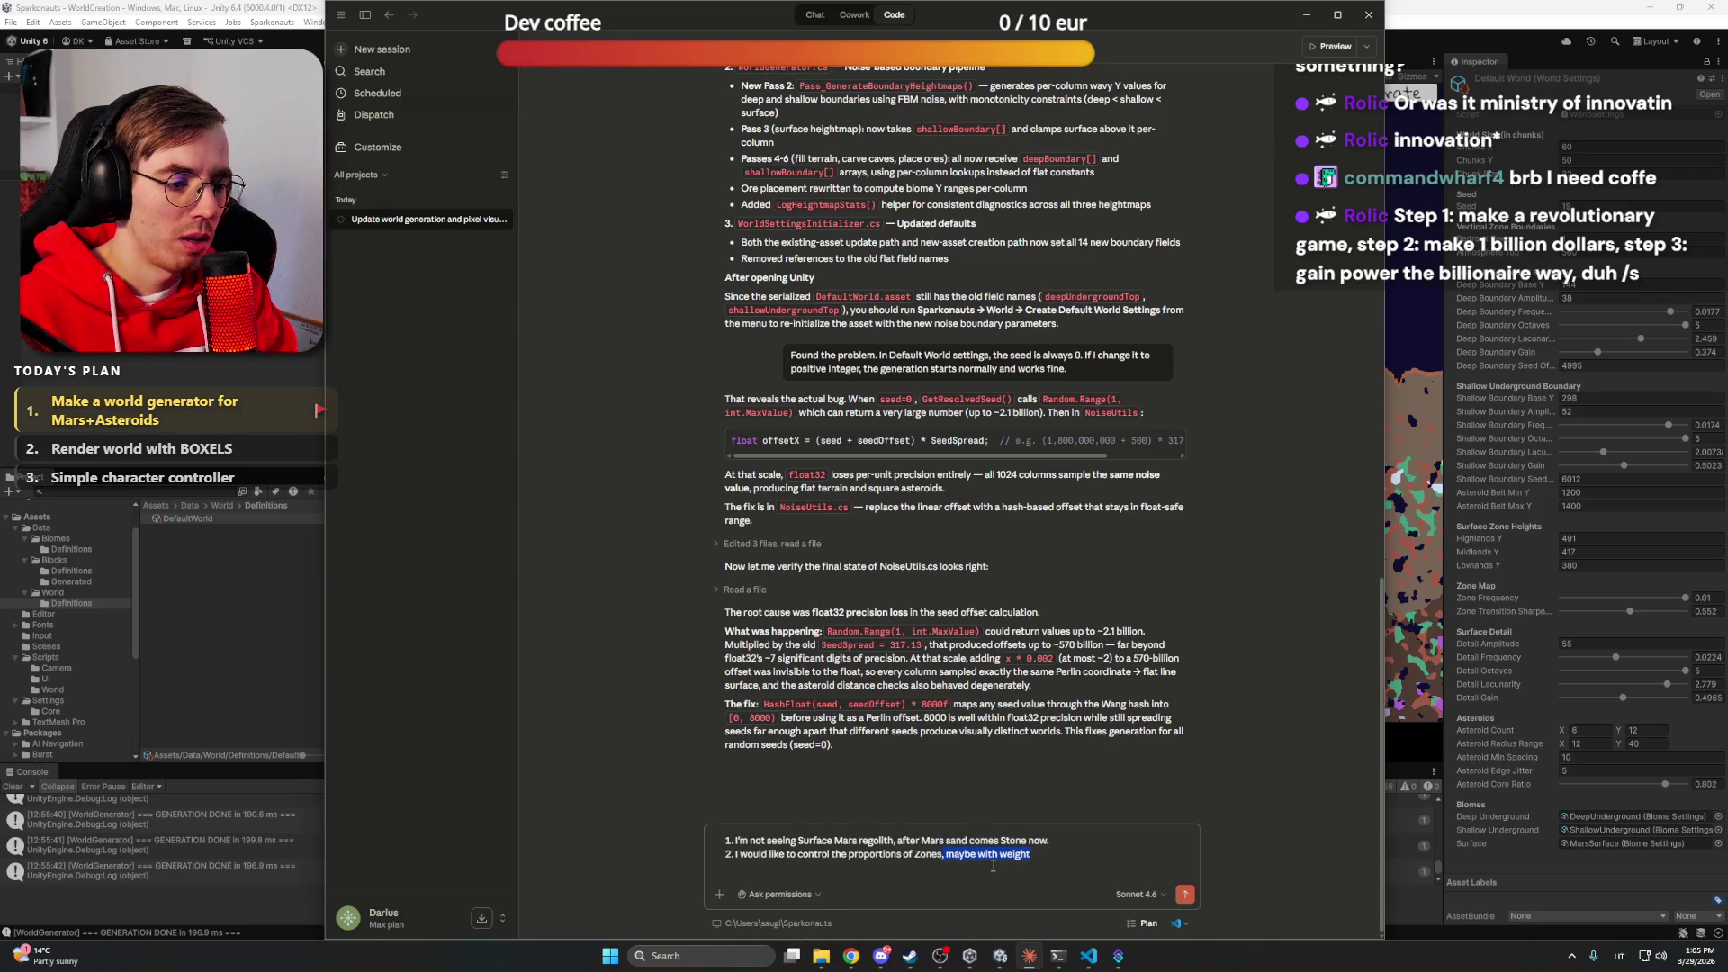
{"action": "type", "text": "."}
{"action": "type", "text": "Controll"}
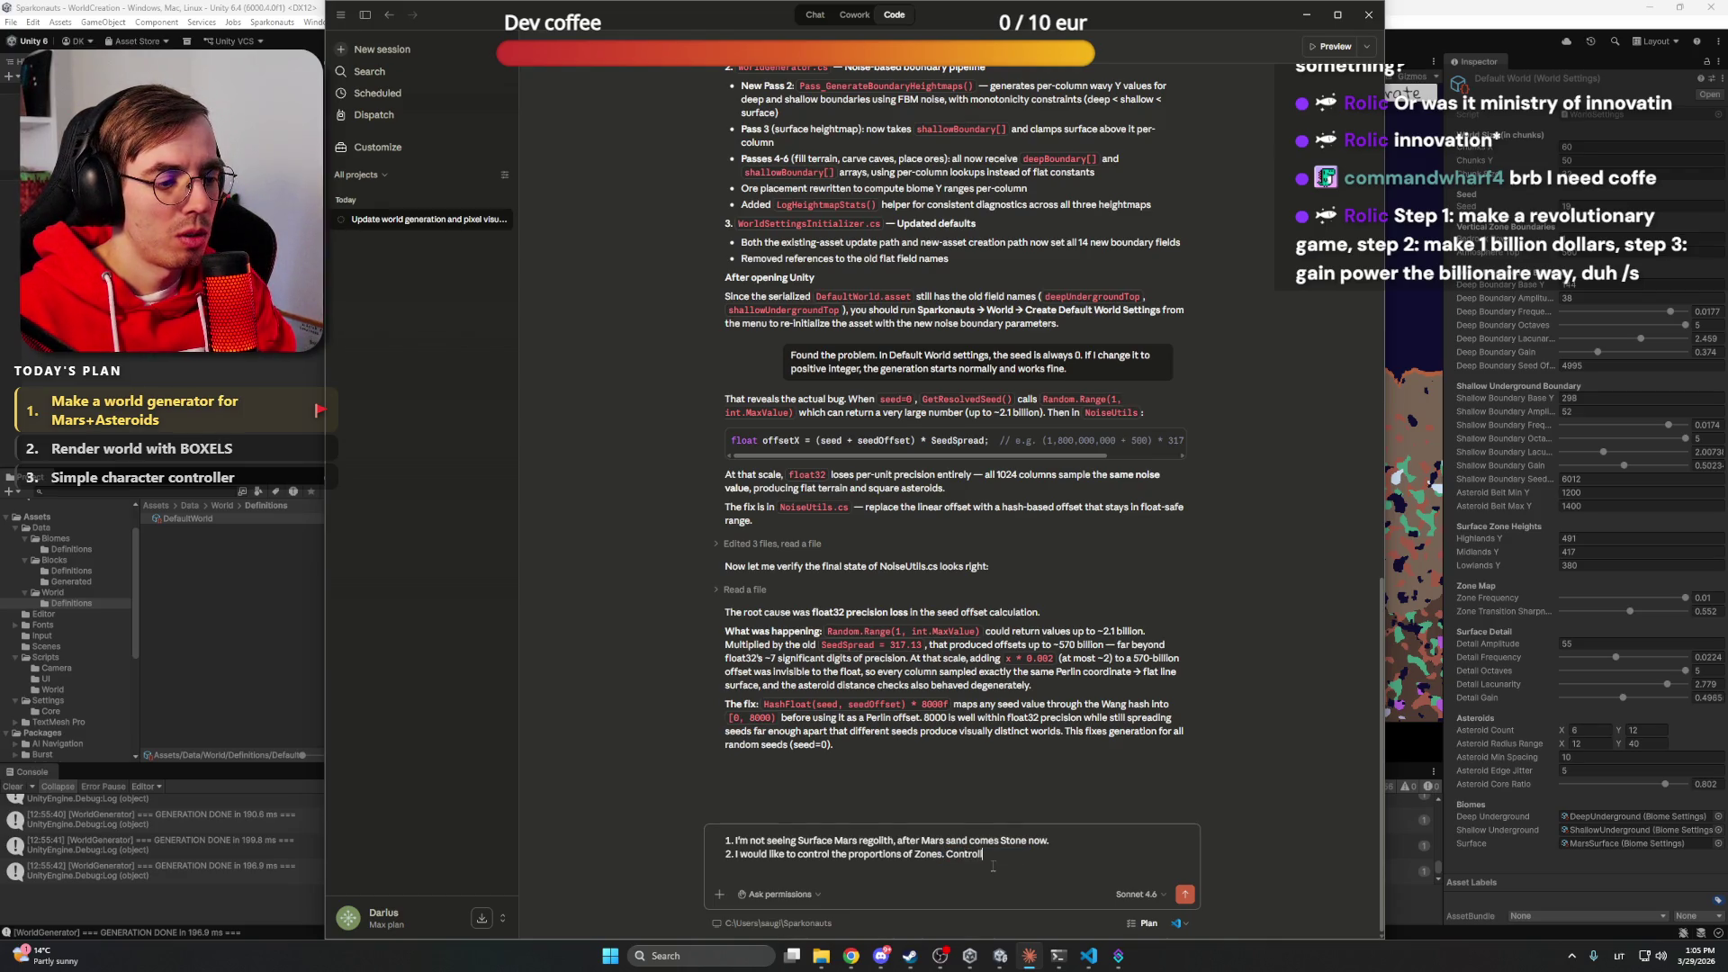
{"action": "type", "text": " the feqquincy"}
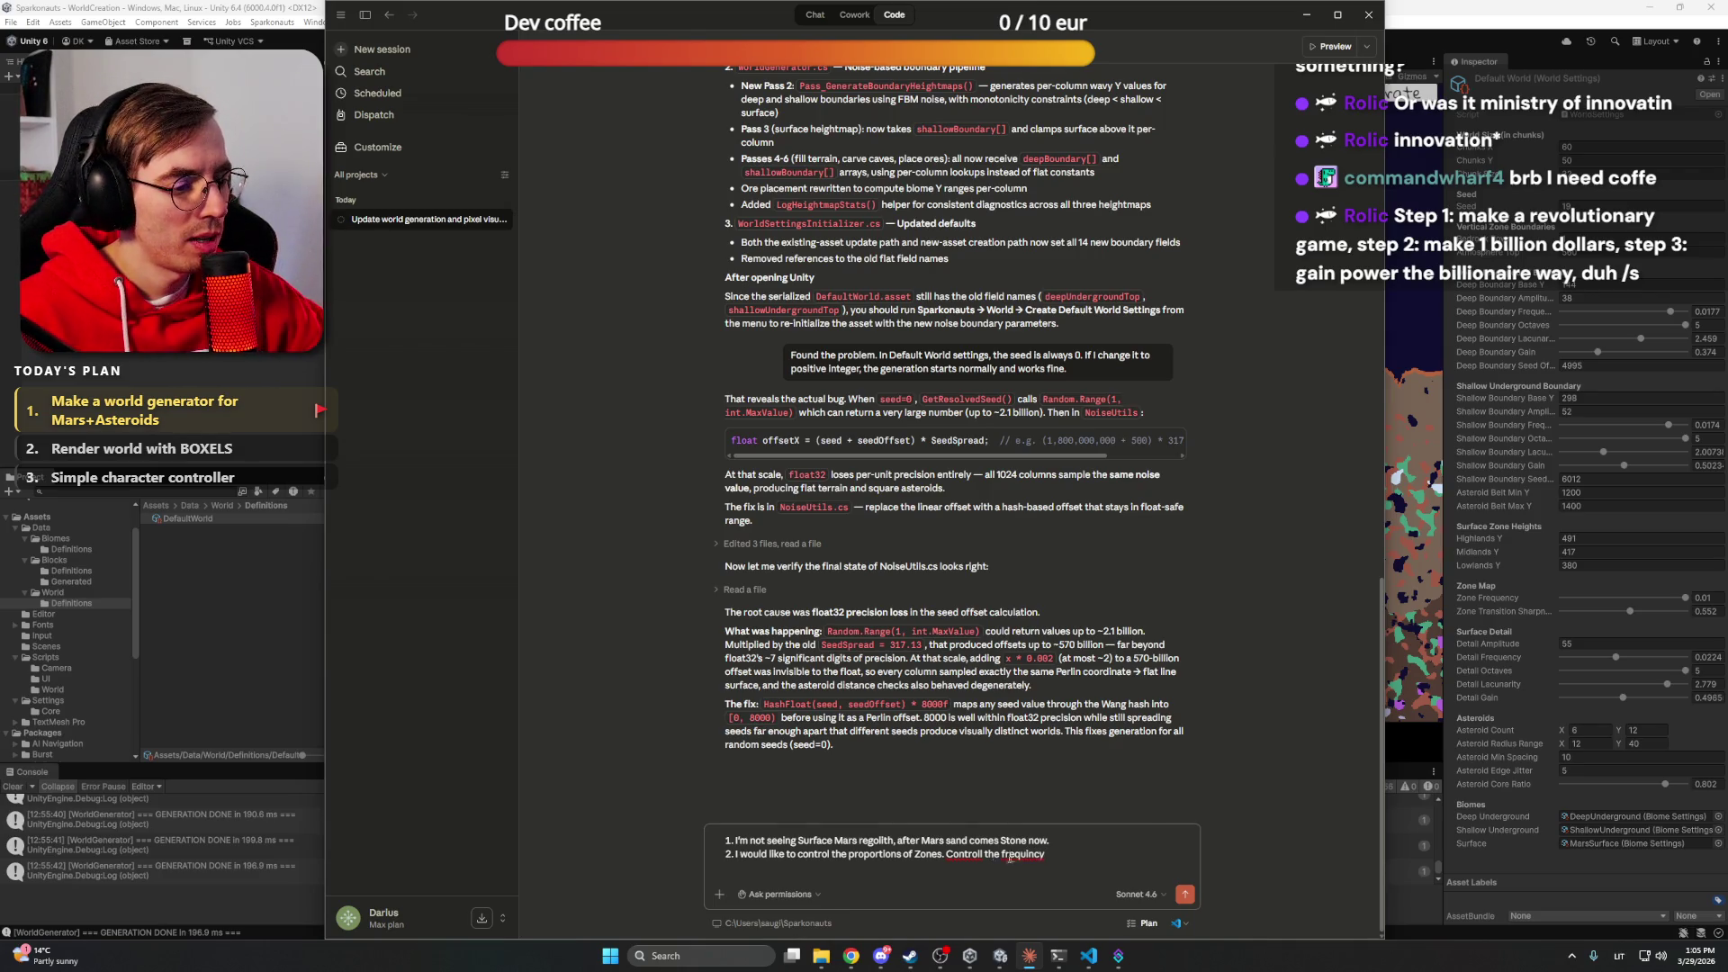
Fix the misspellings and finish point 2 as 'Control the frequency of it and spread'
{"action": "right_click", "coordinate": [1015, 855]}
{"action": "left_click", "coordinate": [1071, 664]}
{"action": "right_click", "coordinate": [962, 854]}
{"action": "left_click", "coordinate": [999, 641]}
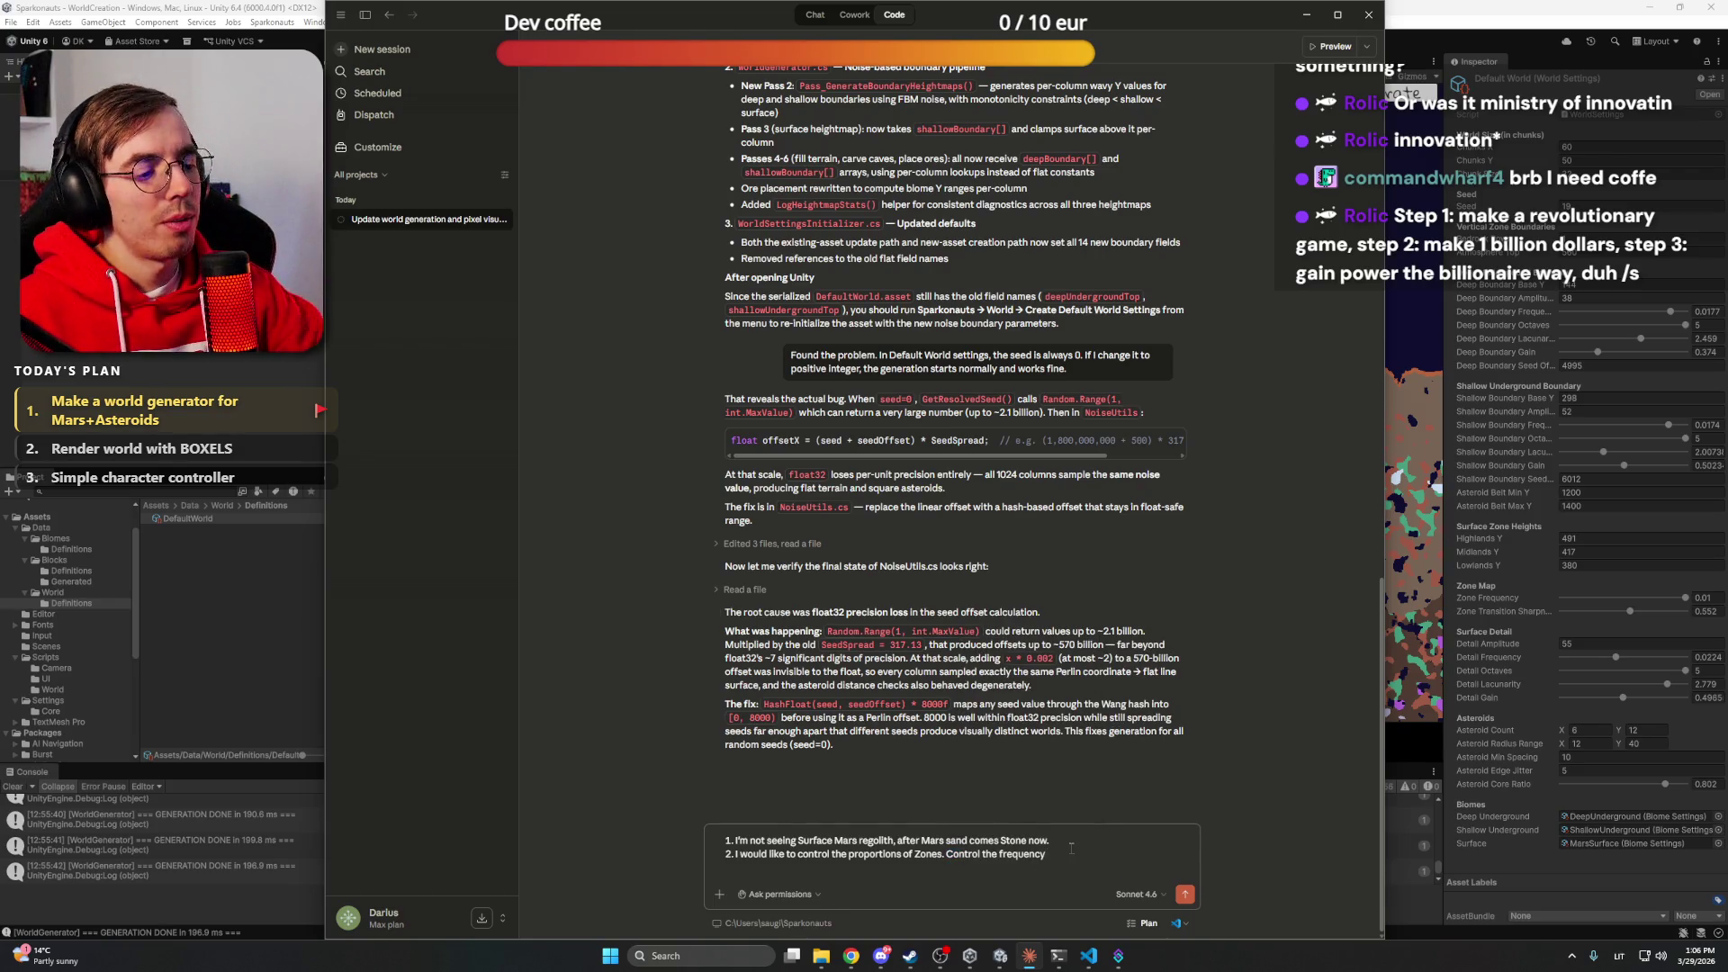
{"action": "type", "text": "of at"}
{"action": "key", "text": "BackSpace"}
{"action": "key", "text": "BackSpace"}
{"action": "type", "text": "it and"}
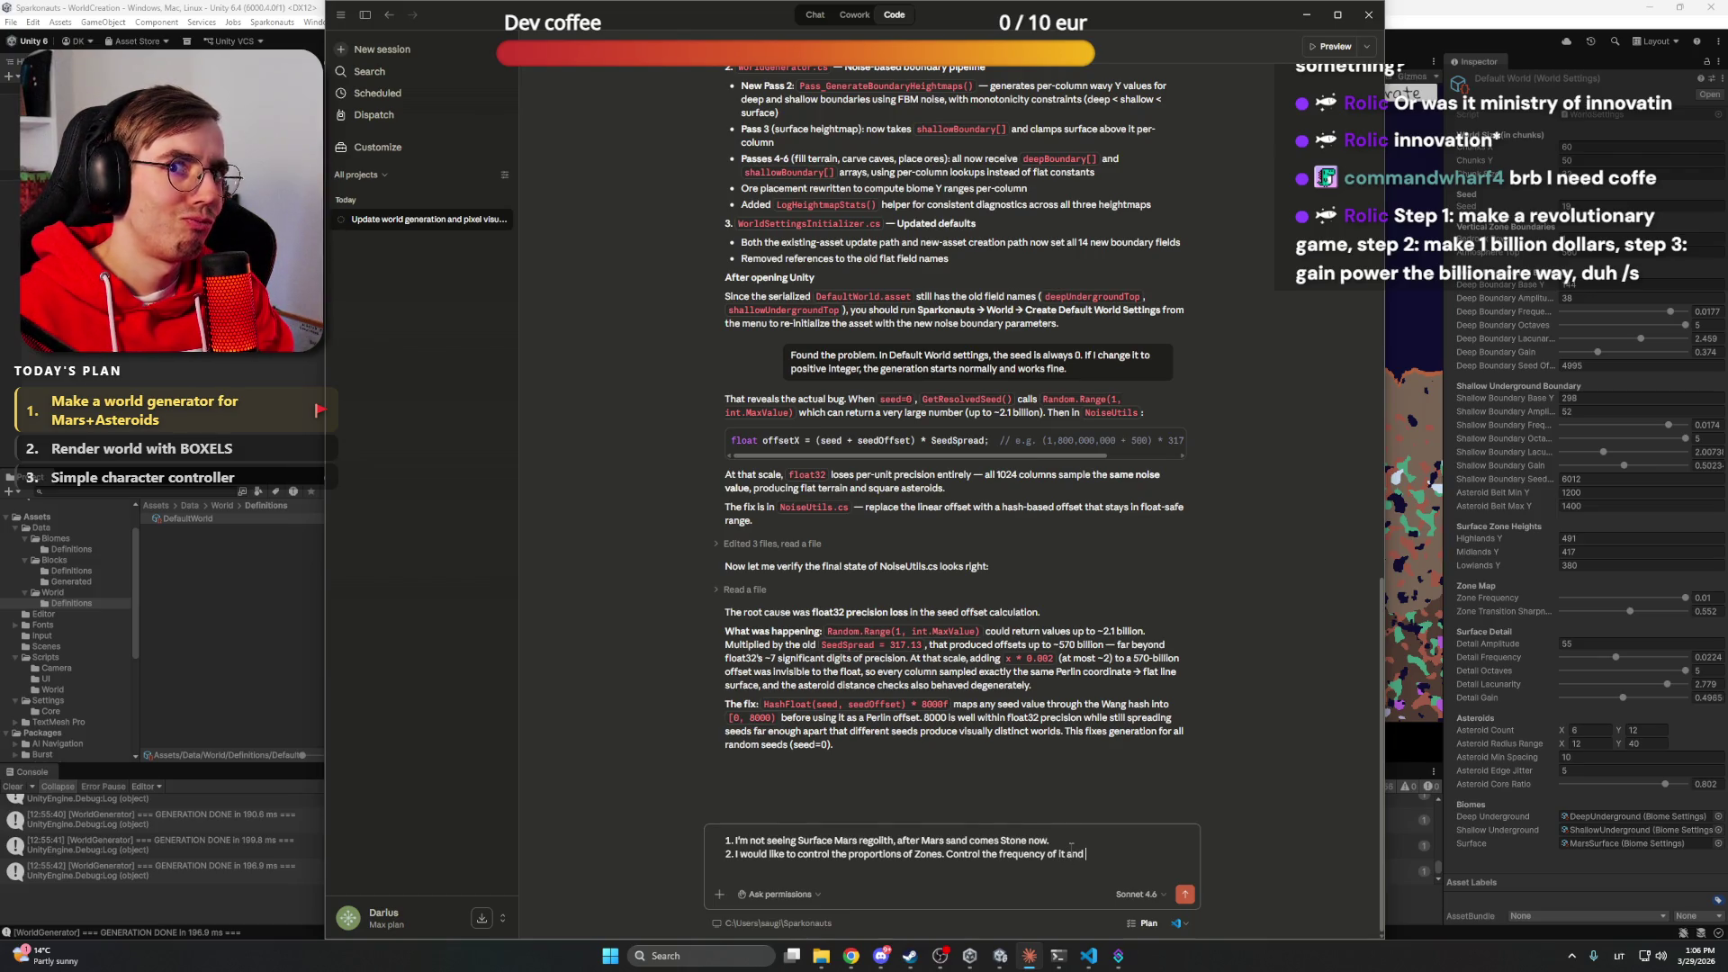
{"action": "type", "text": " spread"}
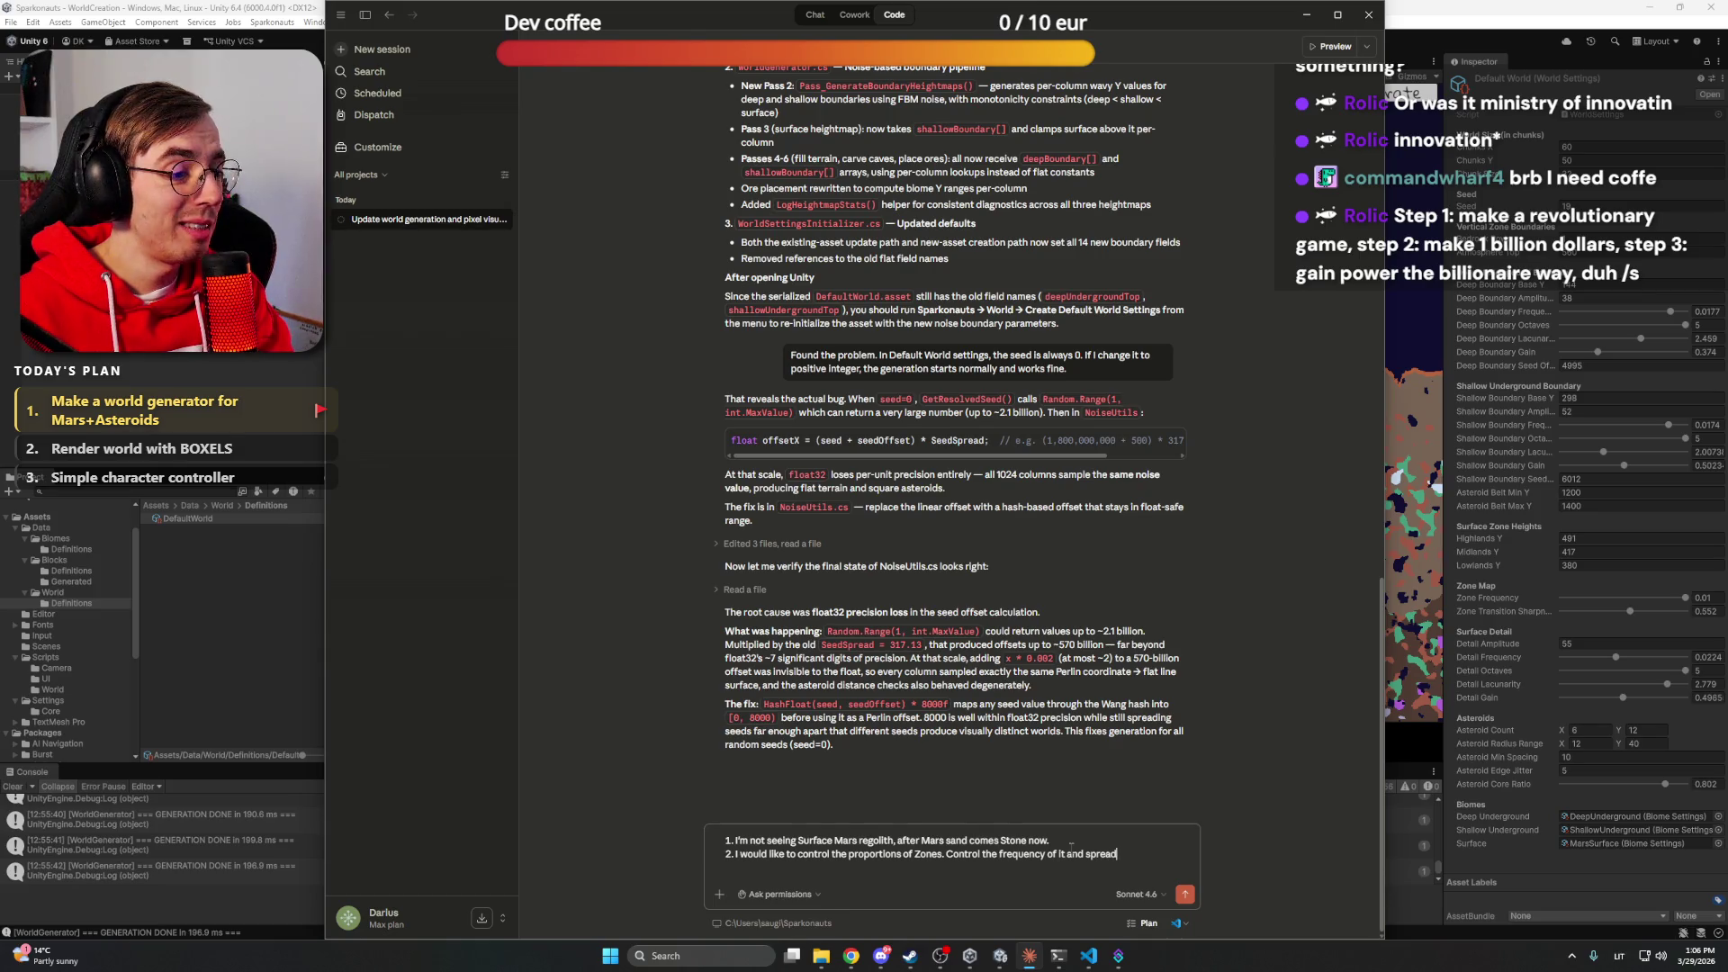
{"action": "key", "text": "ctrl+Left"}
{"action": "key", "text": "ctrl+Left"}
{"action": "key", "text": "ctrl+Left"}
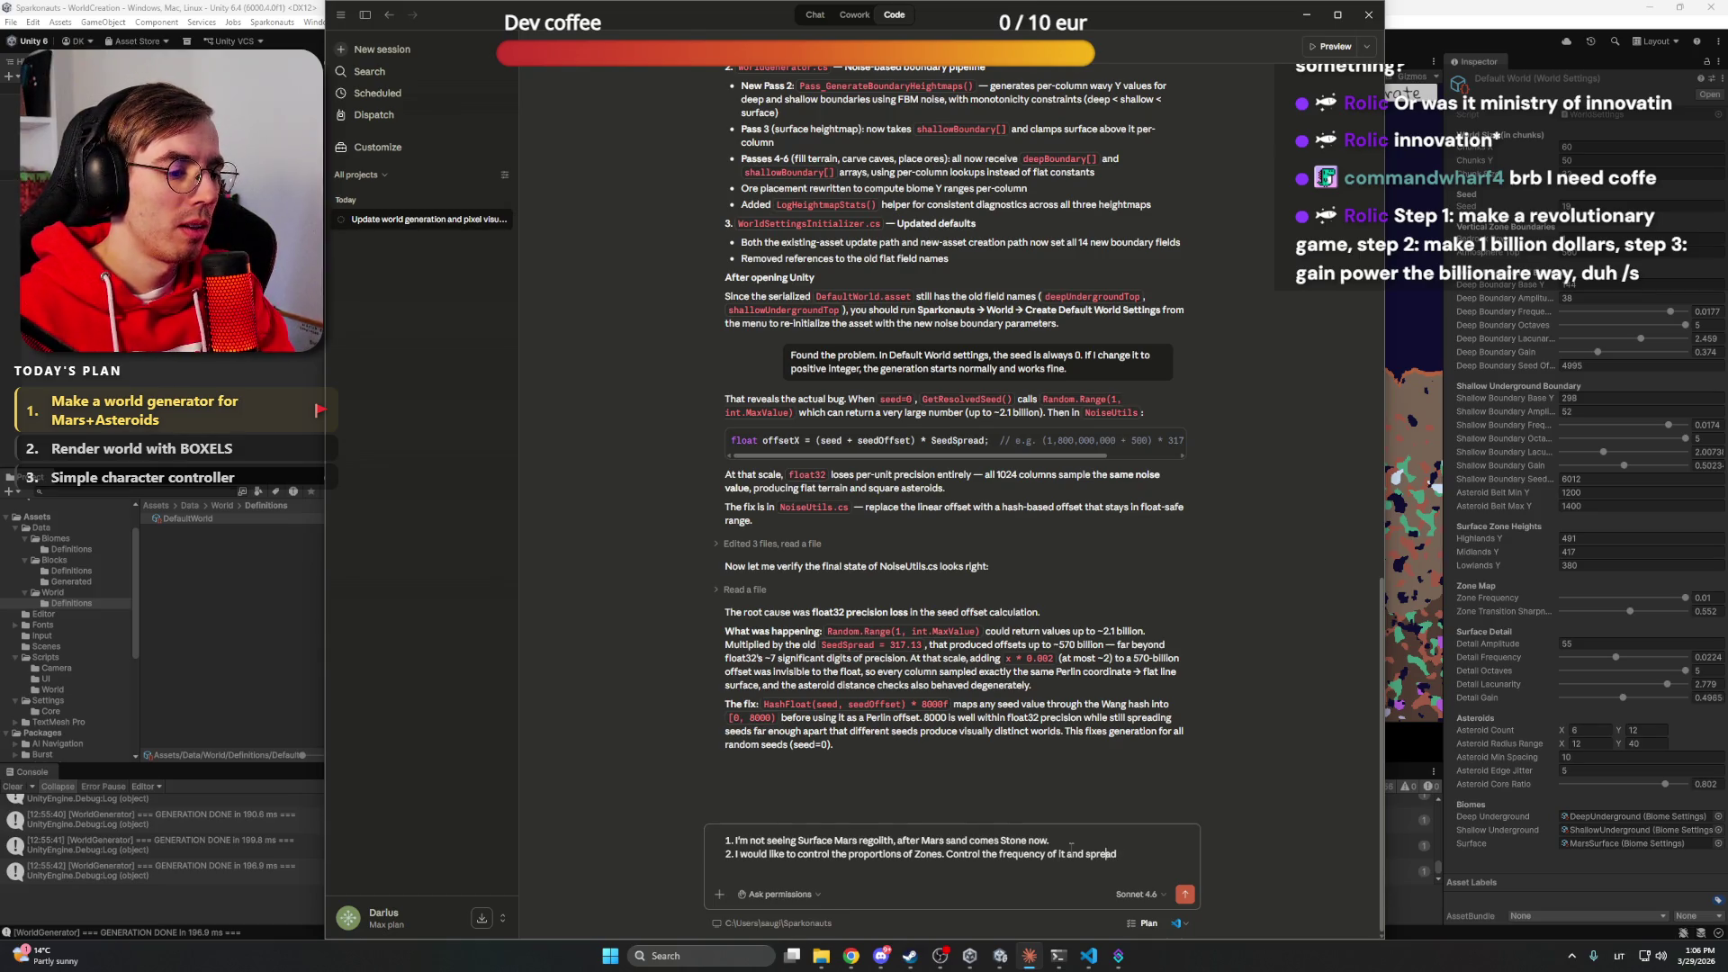
{"action": "key", "text": "Right"}
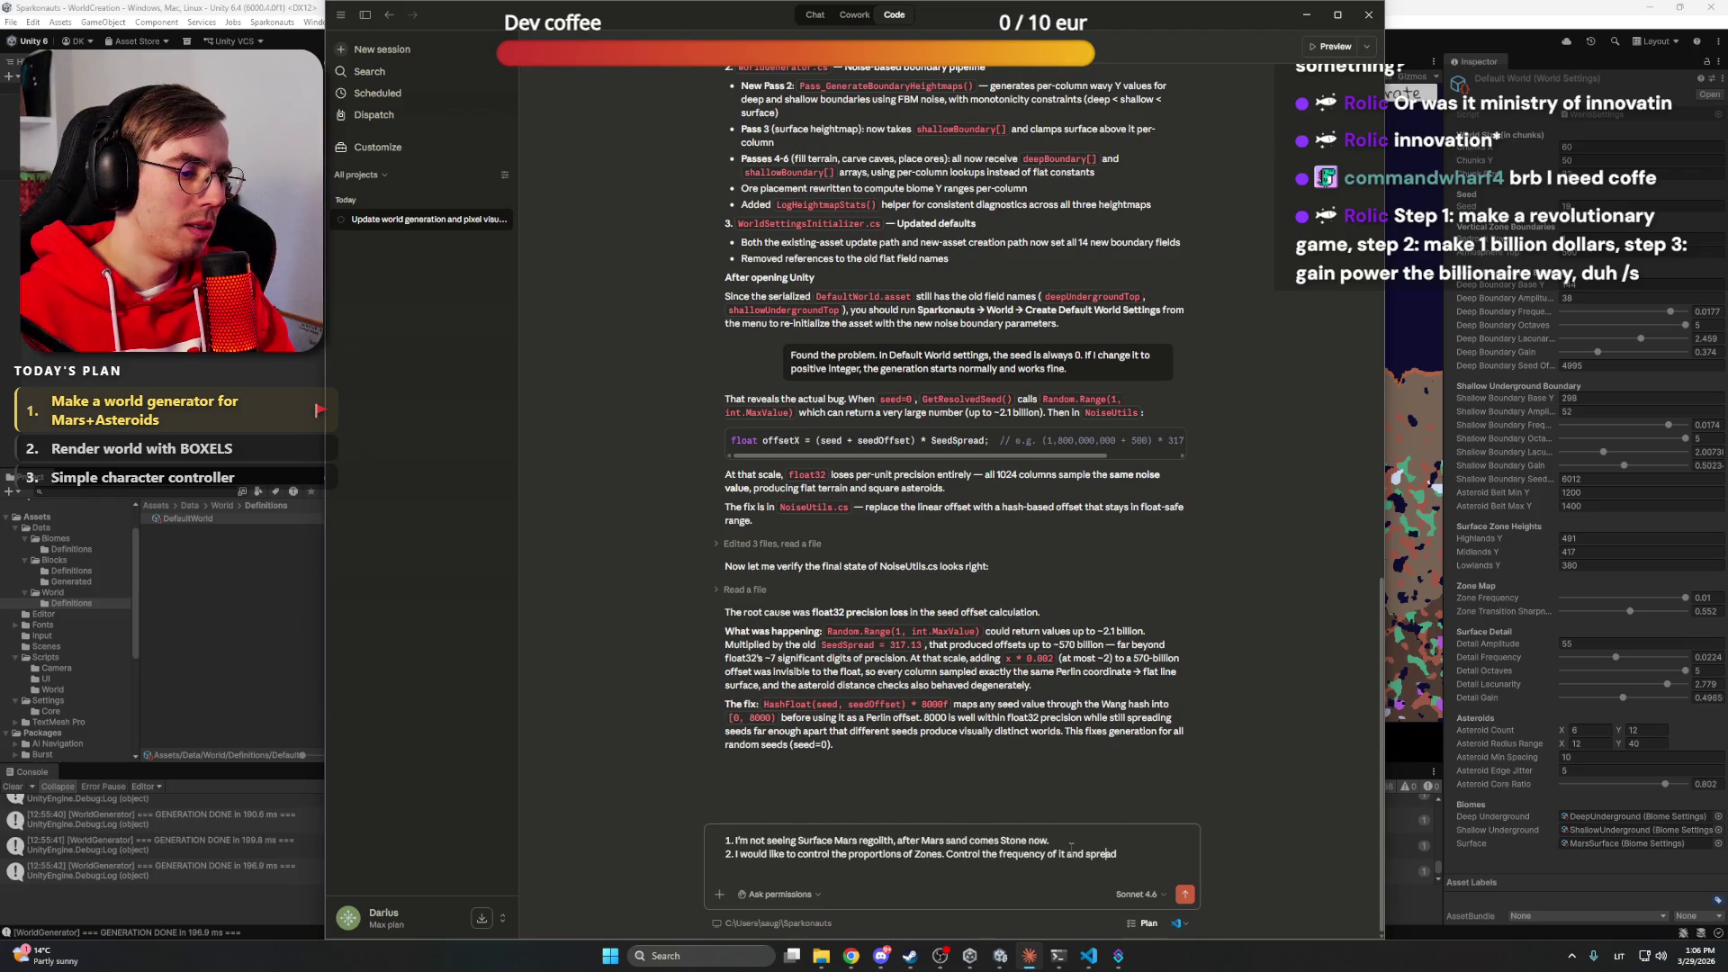
{"action": "key", "text": "ctrl+shift+Left"}
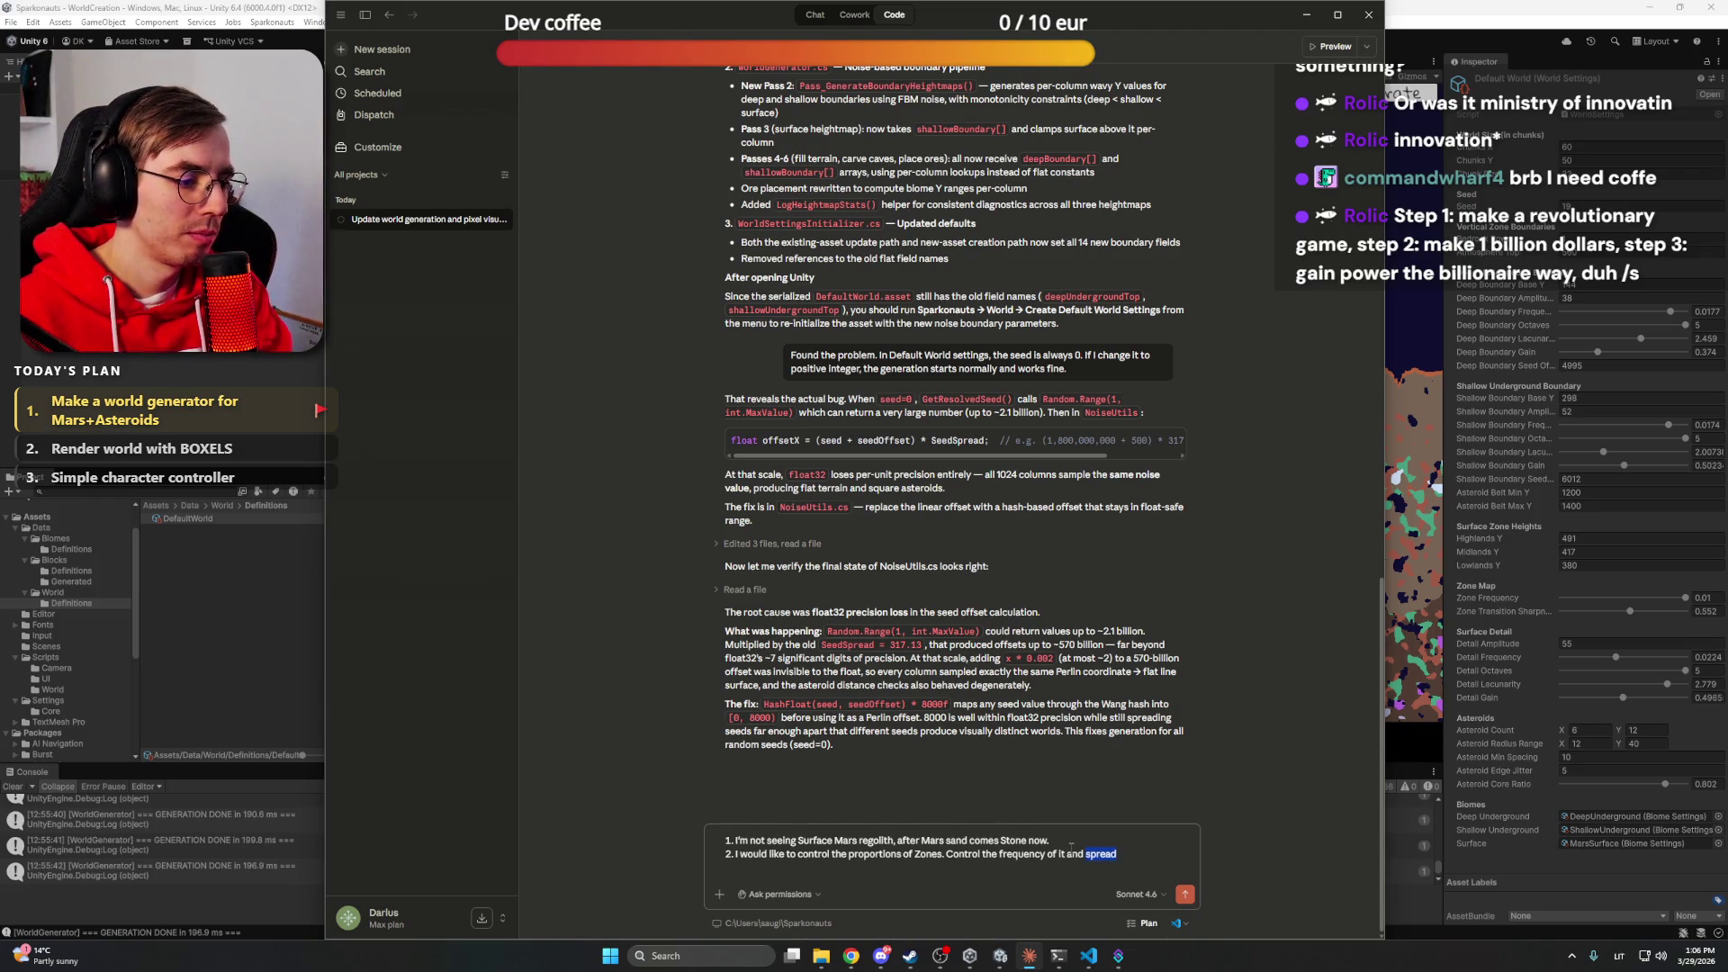
{"action": "key", "text": "Right"}
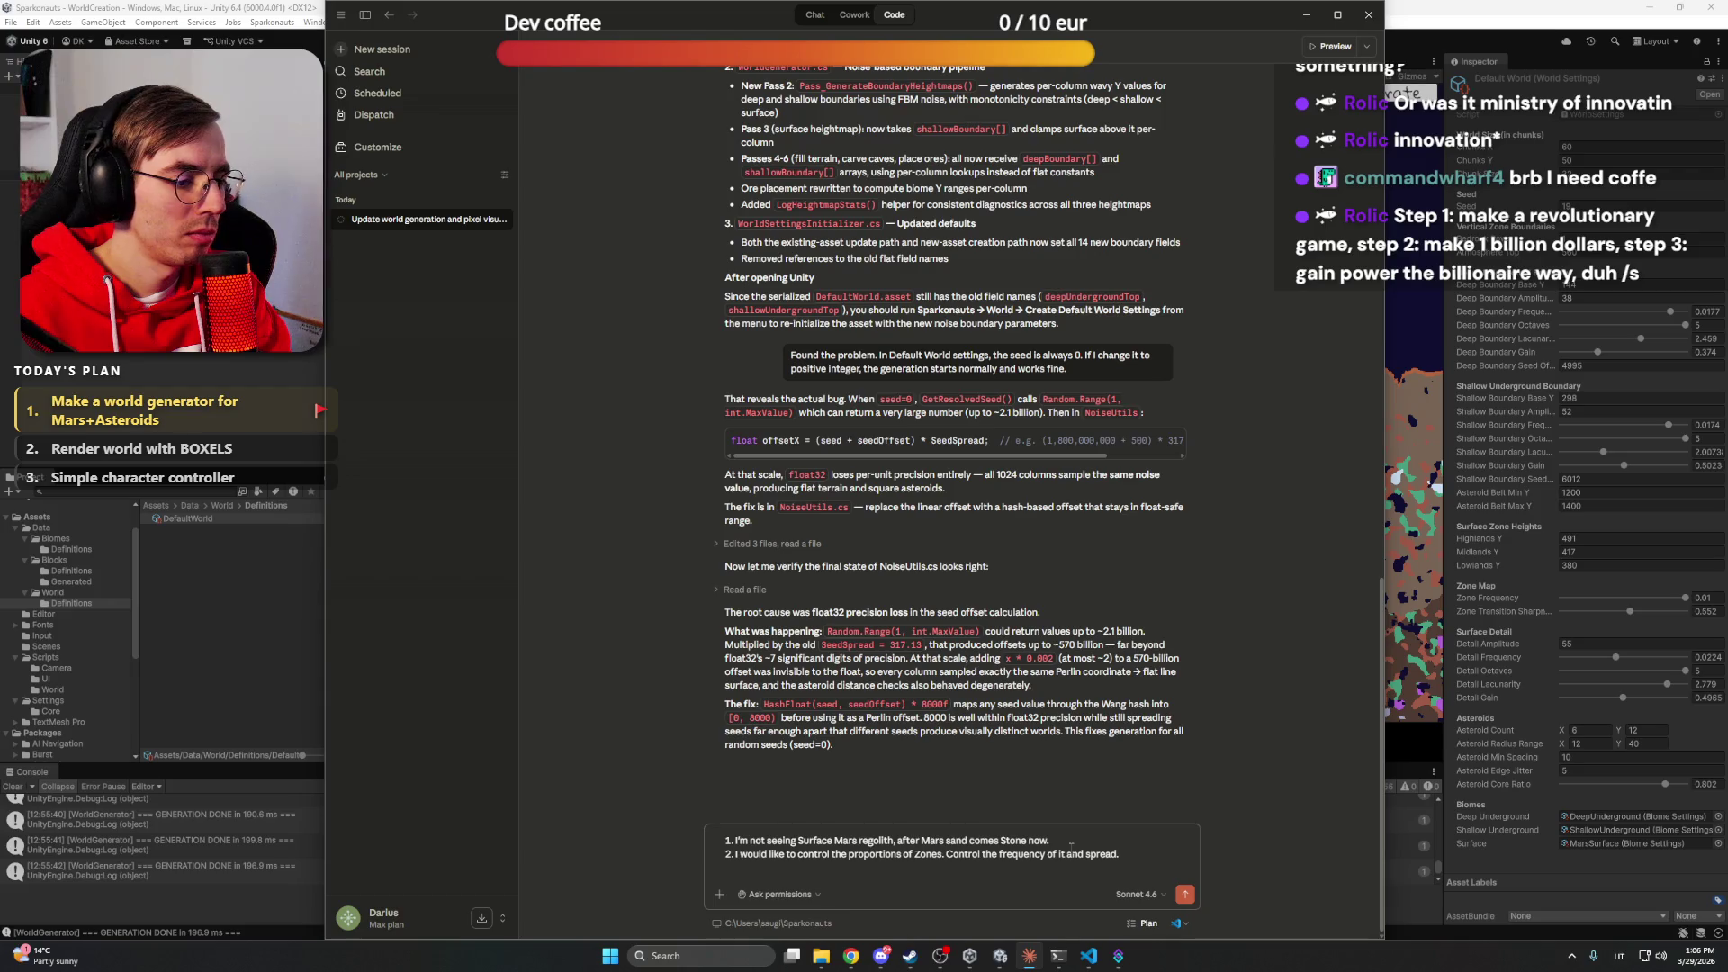
Add point 3 moving Asteroid belt Min and Max into the Asteroids category, and begin point 4
{"action": "key", "text": "shift+Return"}
{"action": "type", "text": "3."}
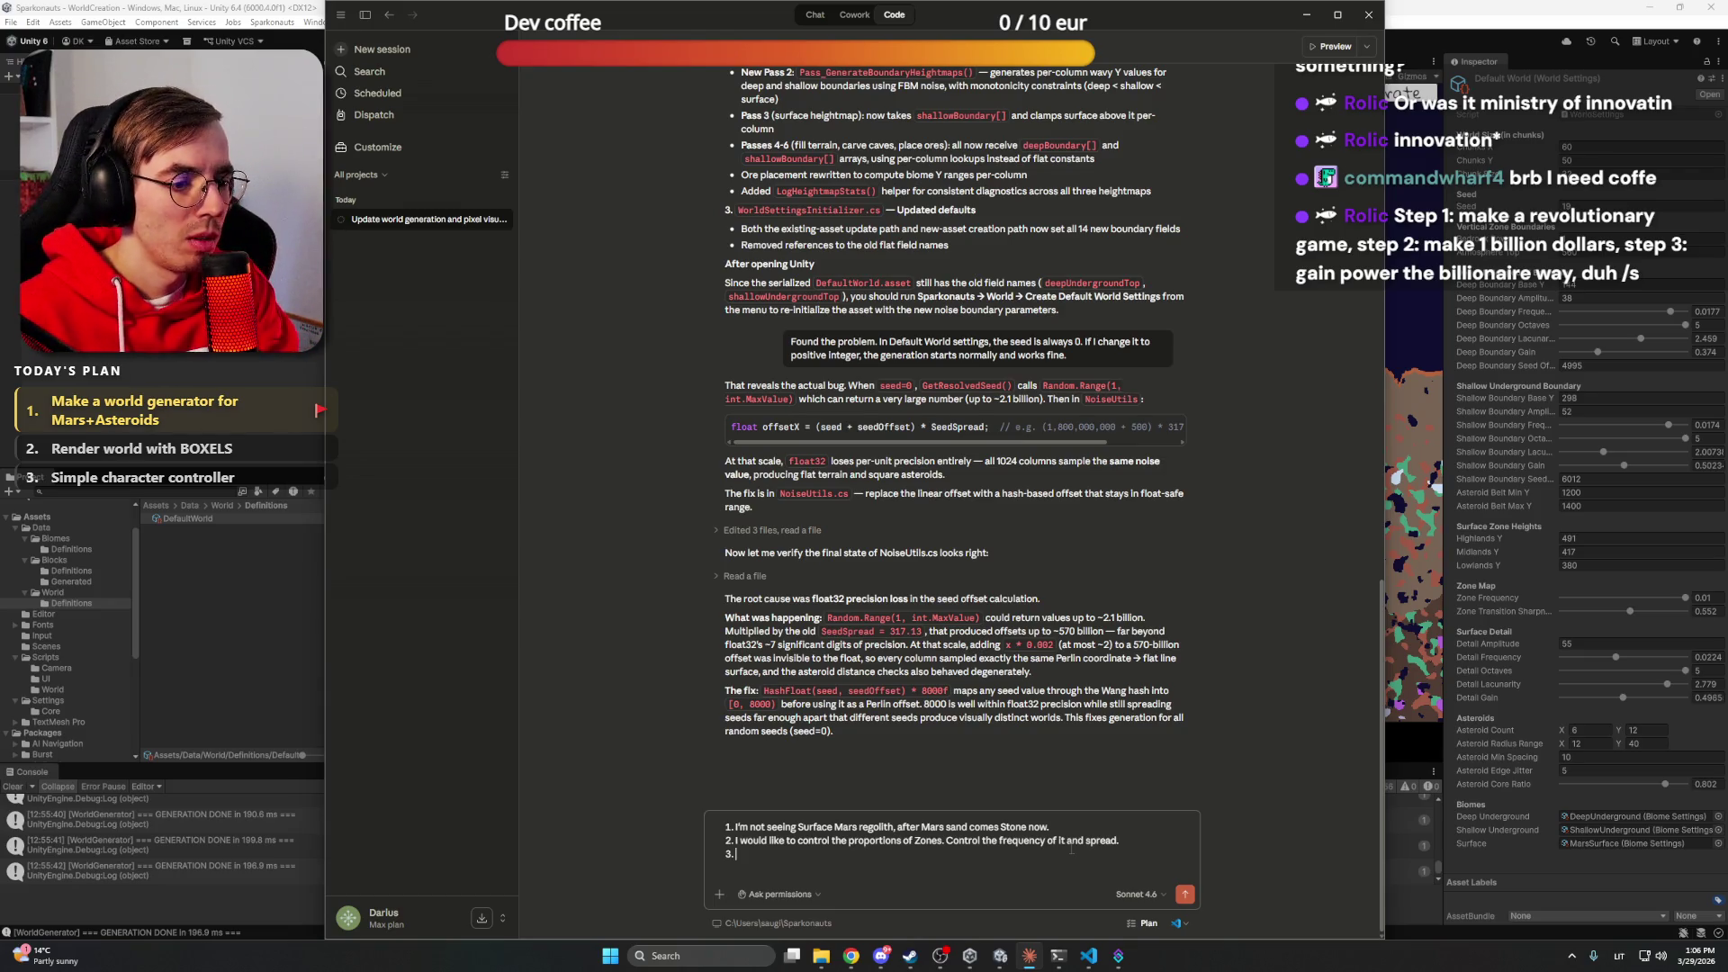
{"action": "type", "text": "A"}
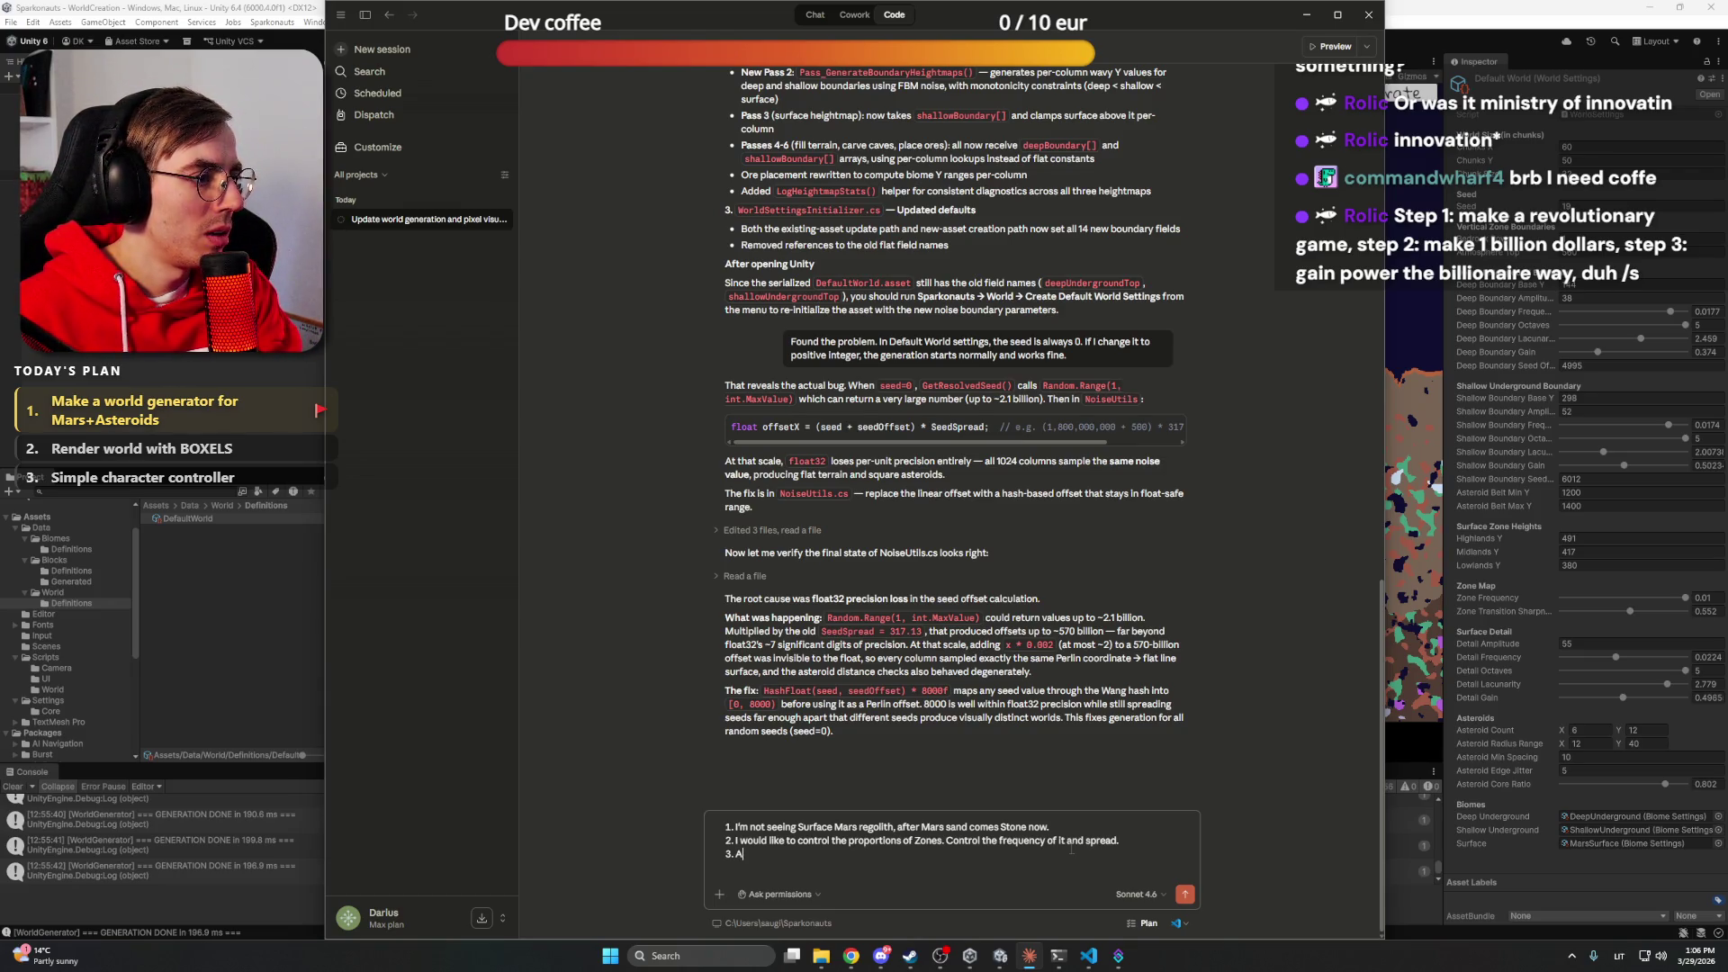
{"action": "type", "text": "lso, Asteroid be"}
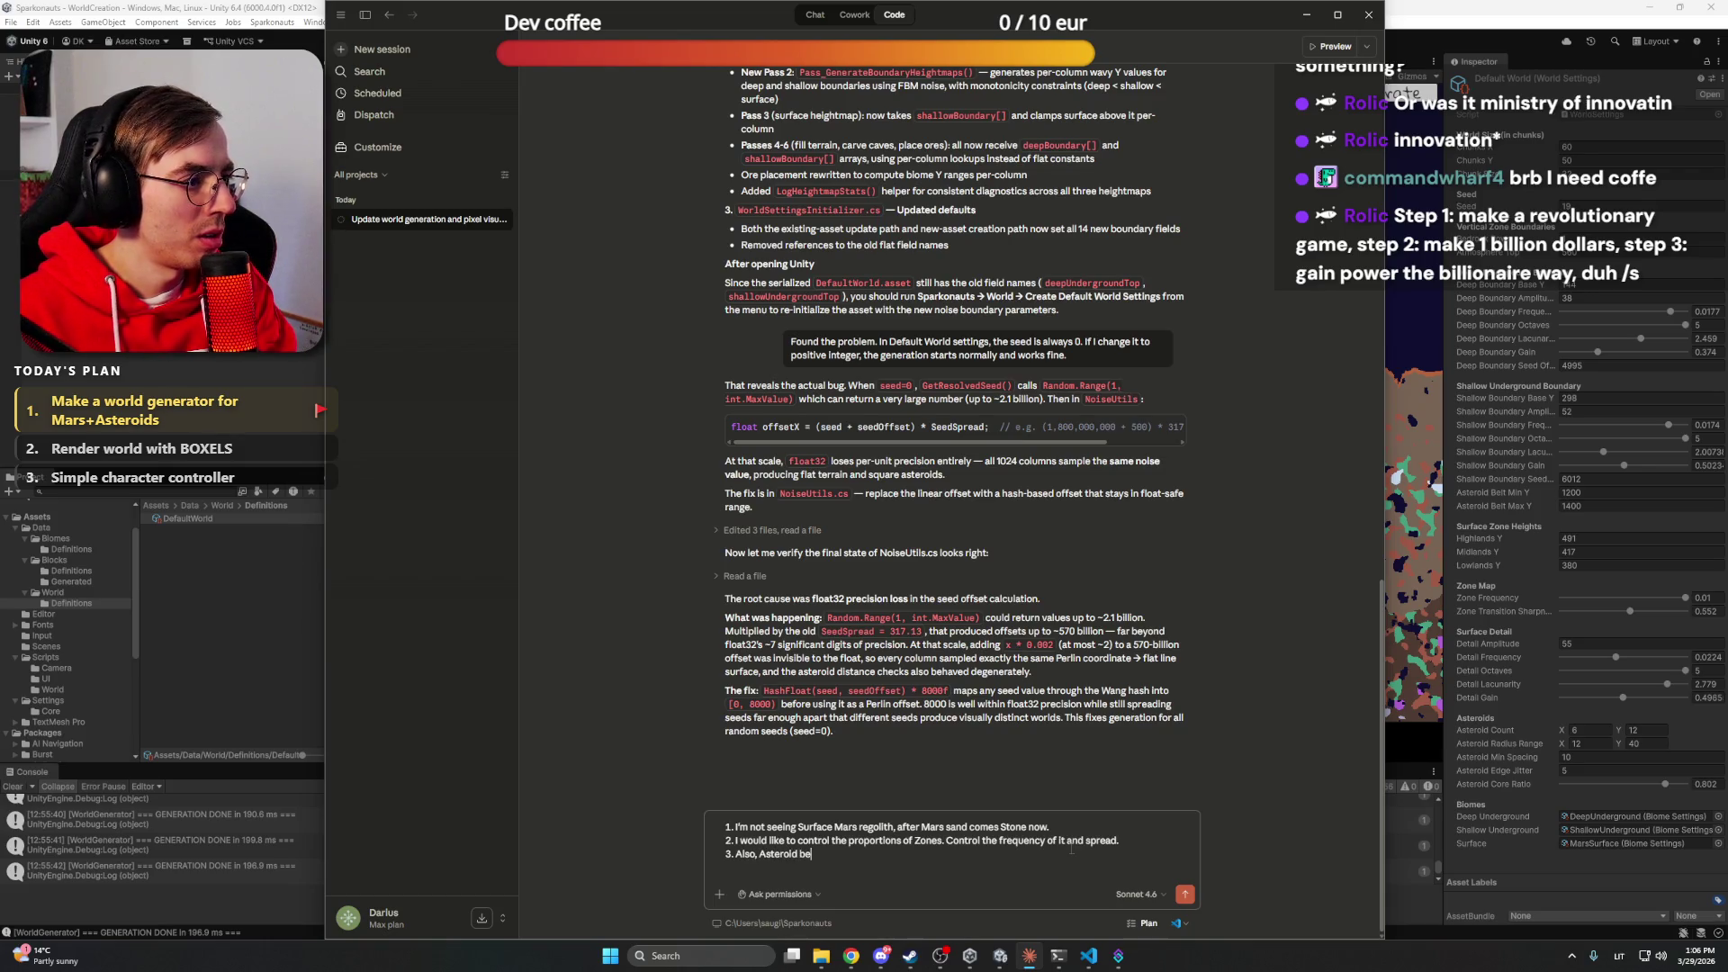
{"action": "type", "text": "lt Min and Max should be in Asteroids category."}
{"action": "key", "text": "shift+Return"}
{"action": "type", "text": "4."}
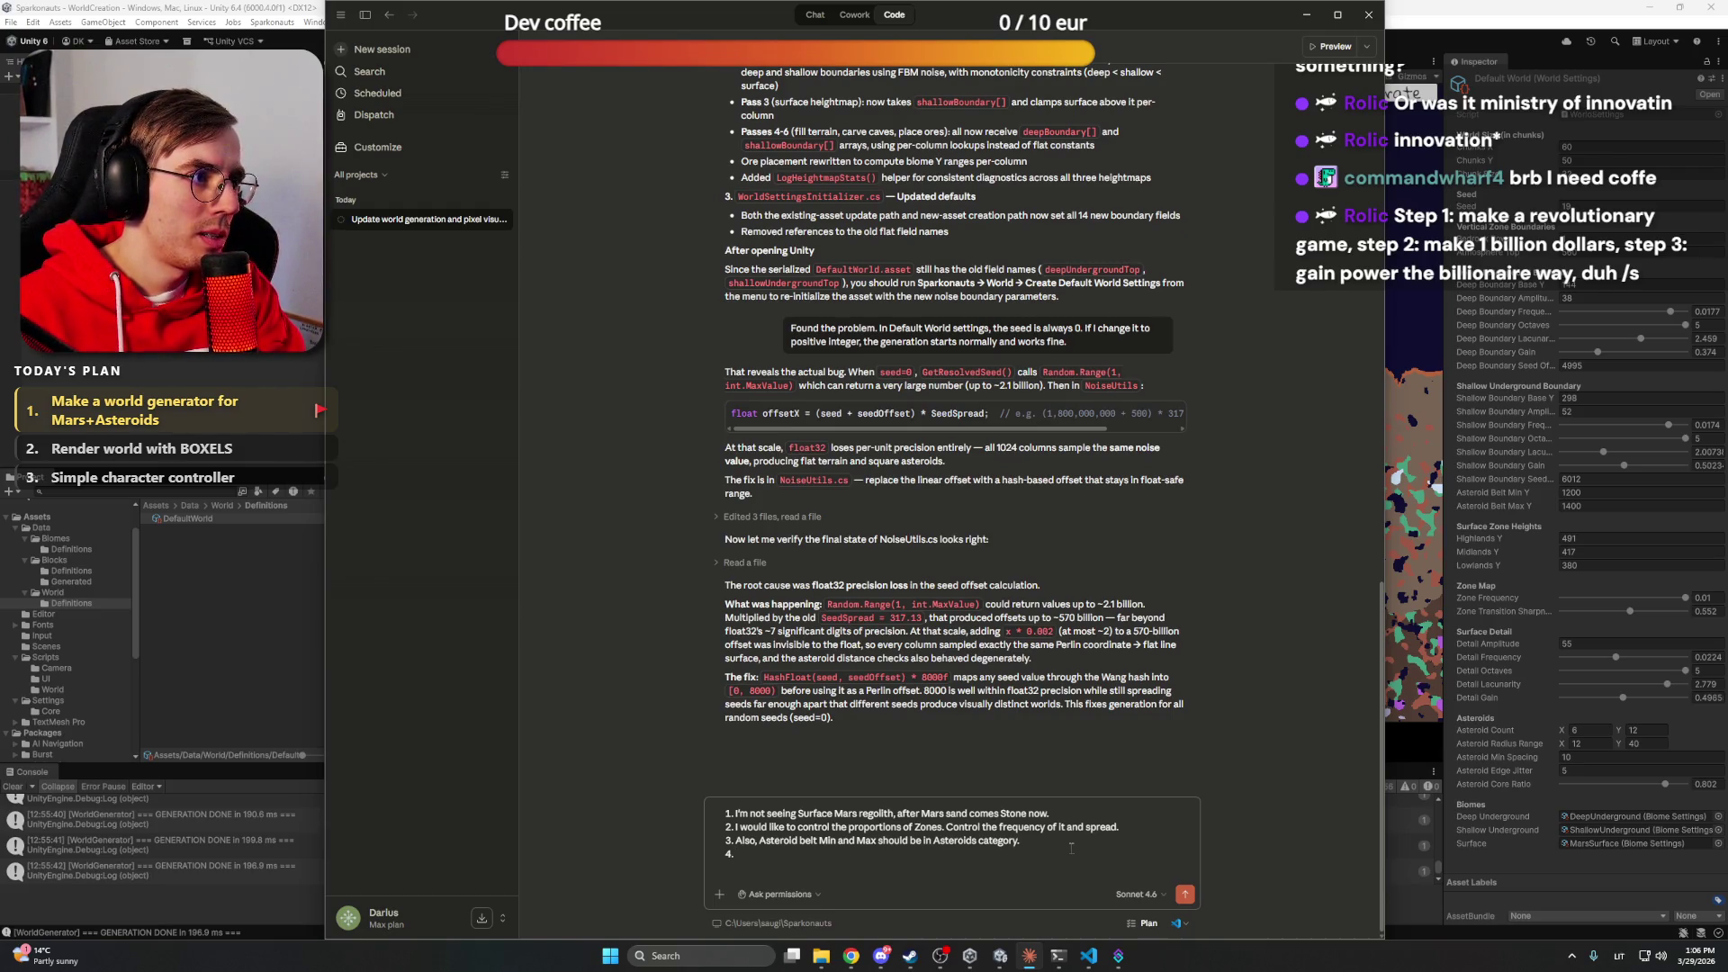
{"action": "left_click", "coordinate": [1306, 15]}
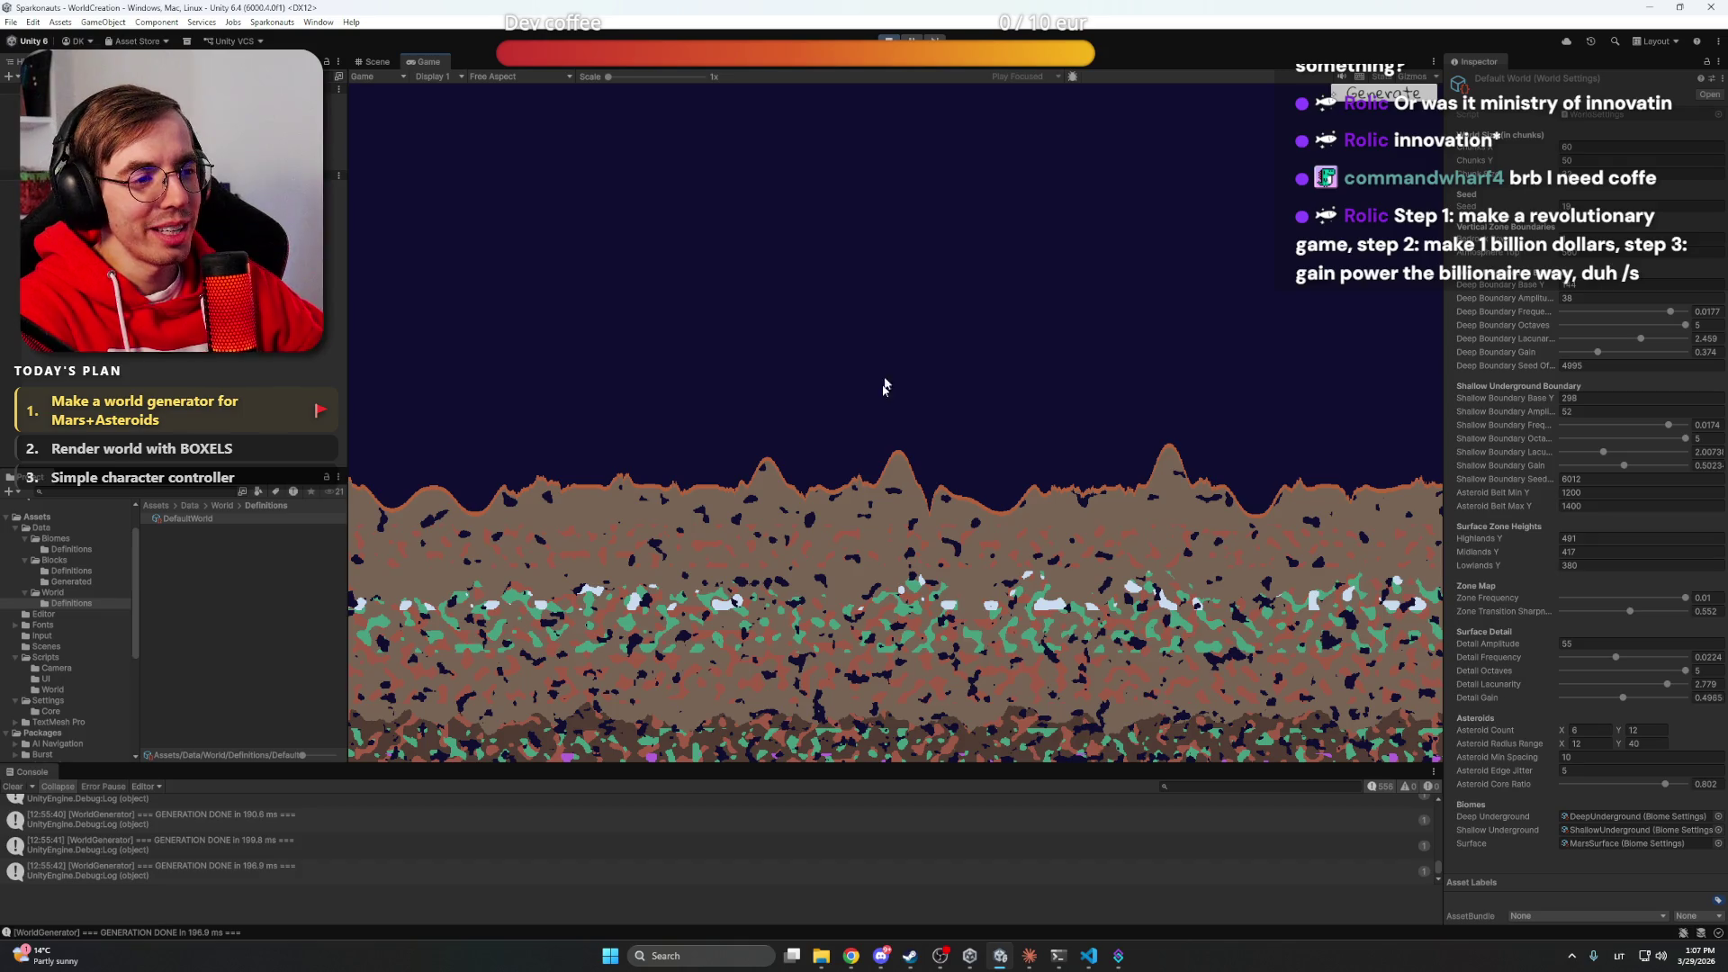
Pan the Game view across the Mars crust, caves and mineral patches, then return to Claude
{"action": "key", "text": "s"}
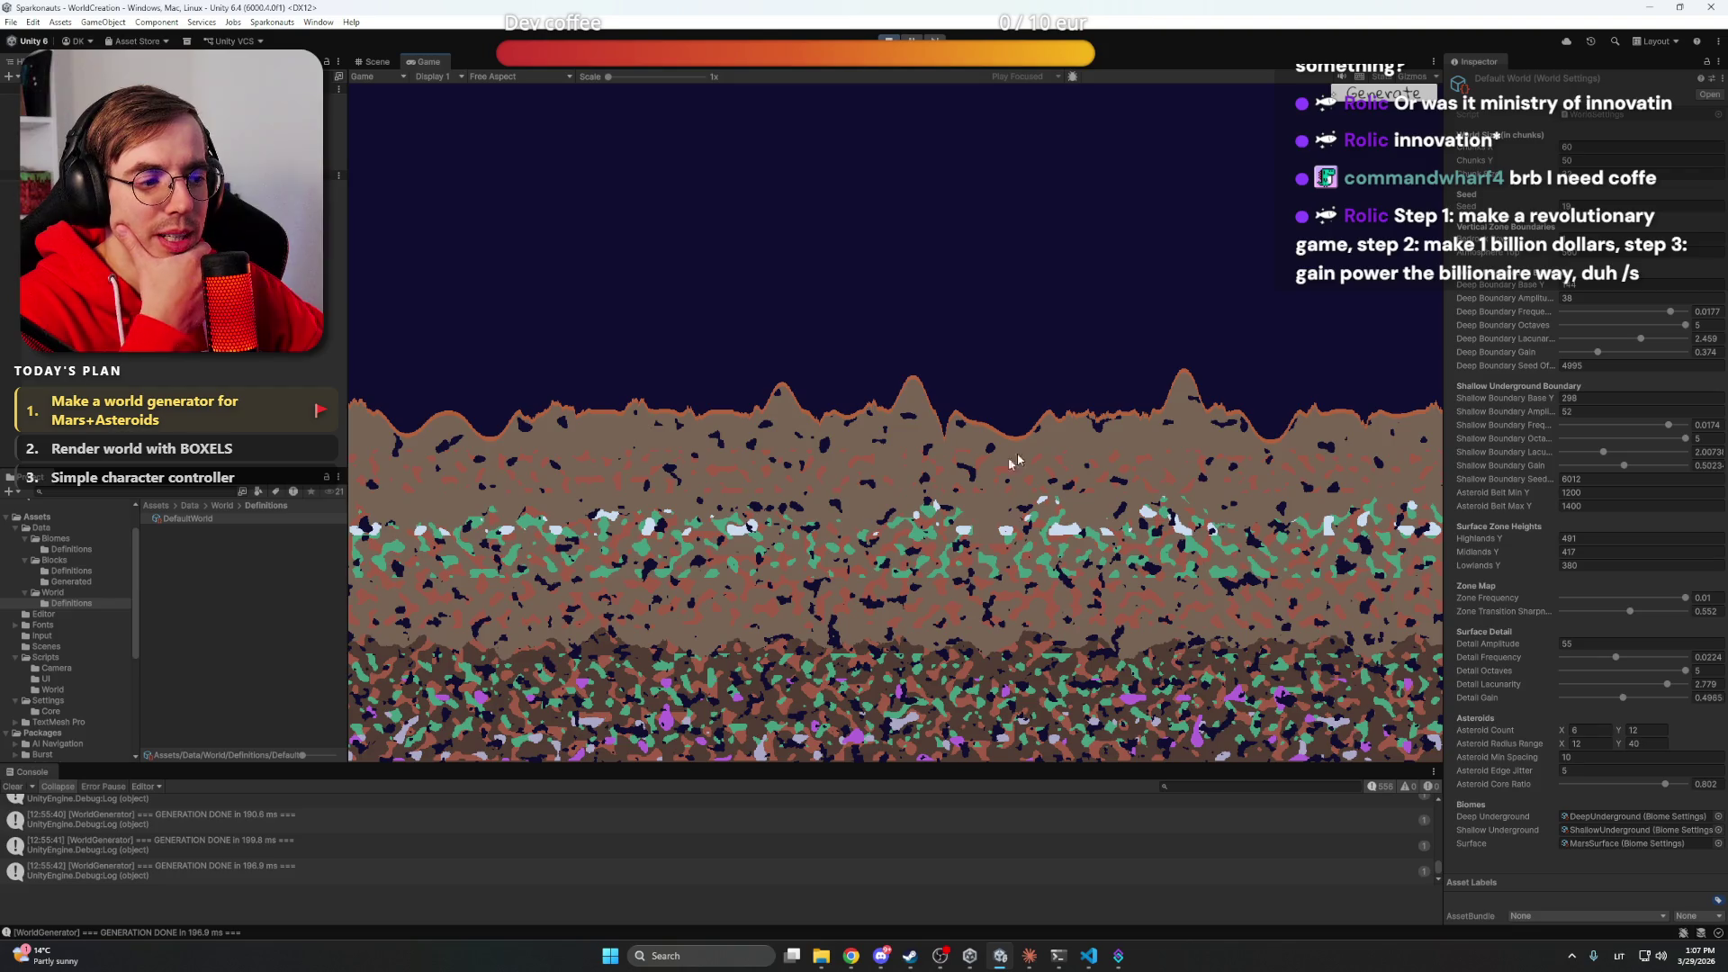
{"action": "key", "text": "d"}
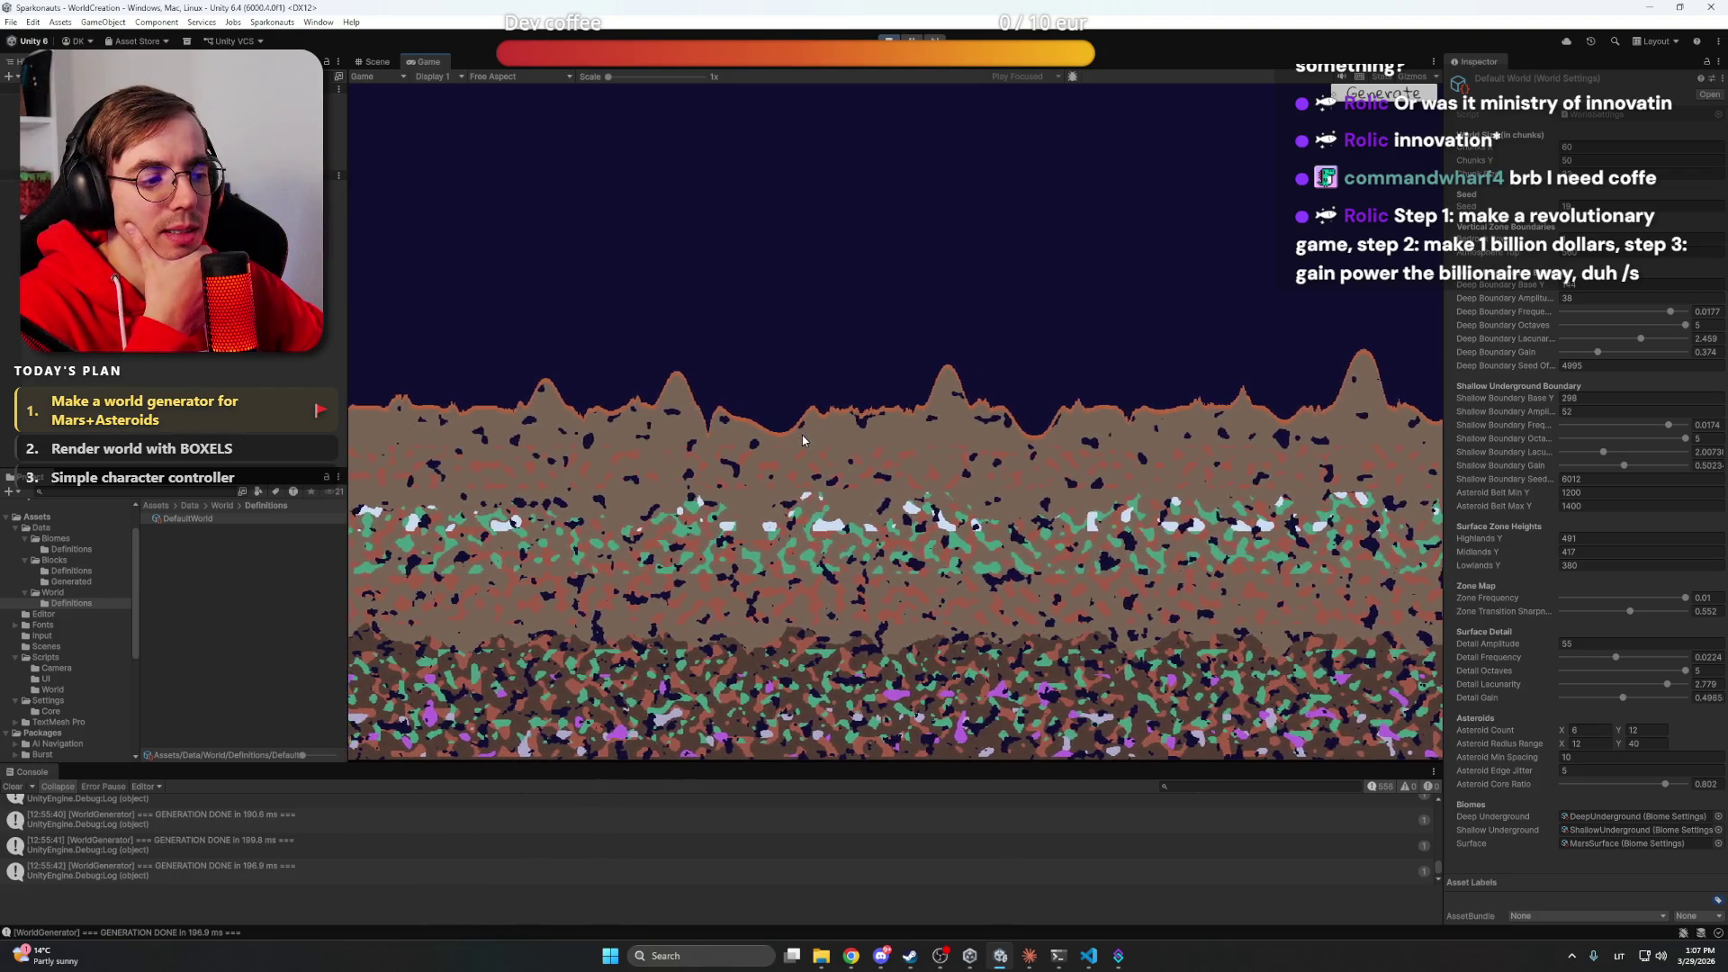
{"action": "key", "text": "a"}
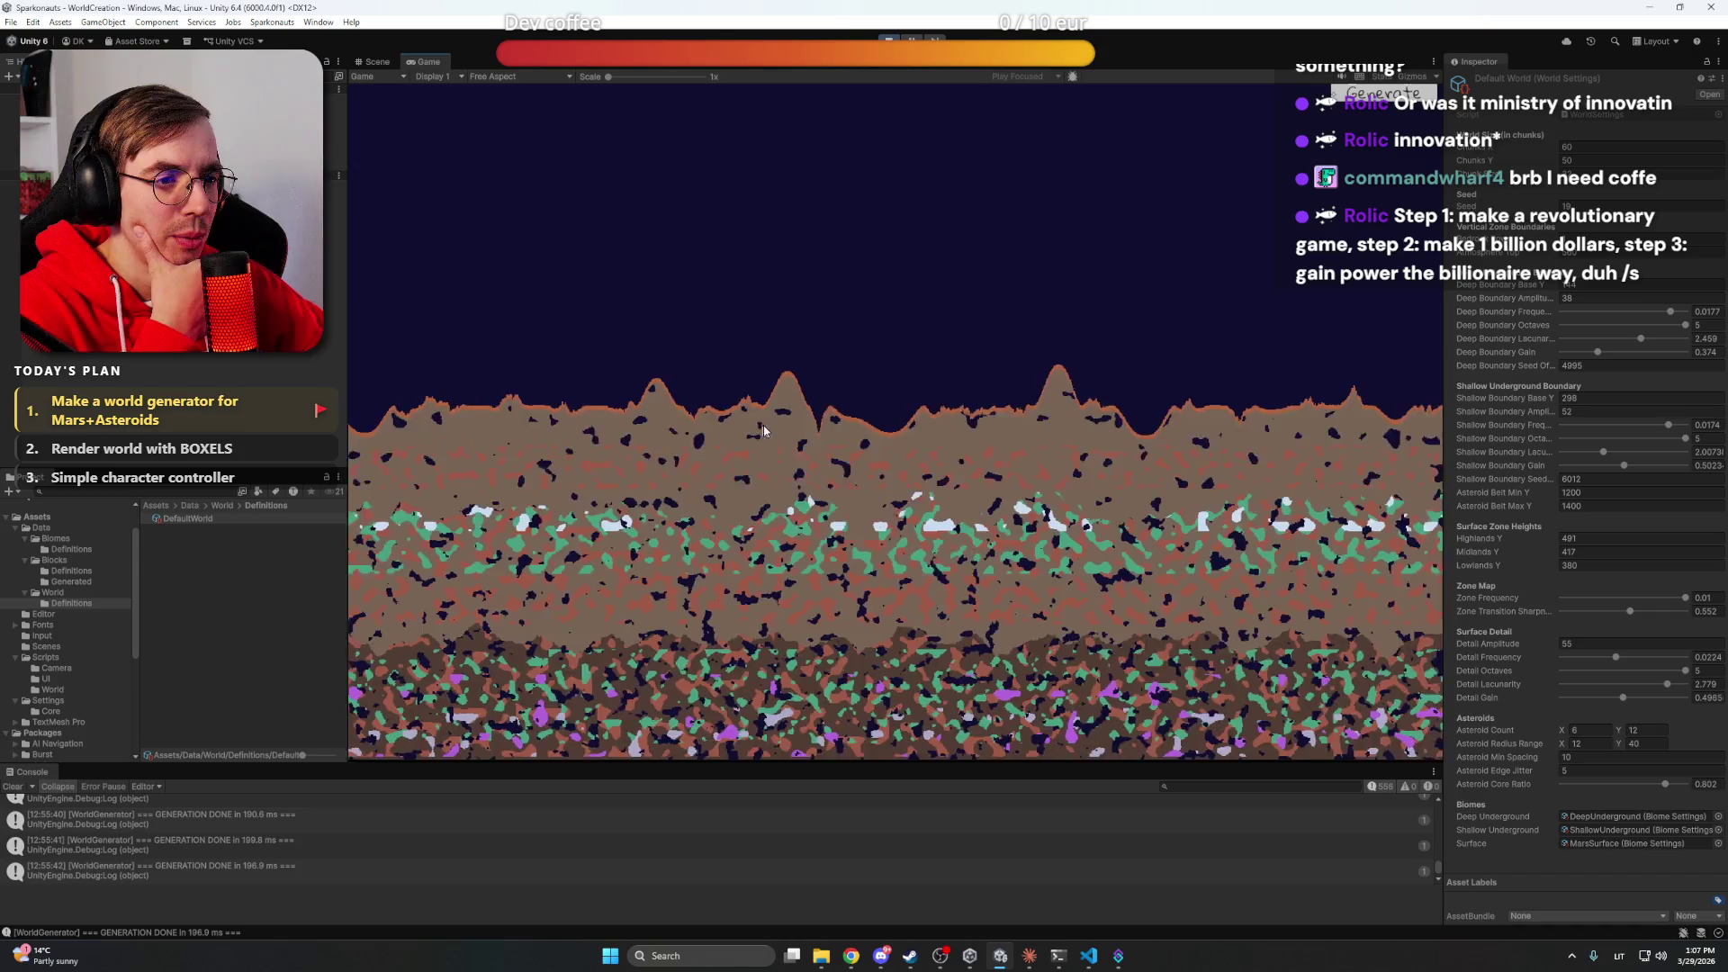
{"action": "key", "text": "a"}
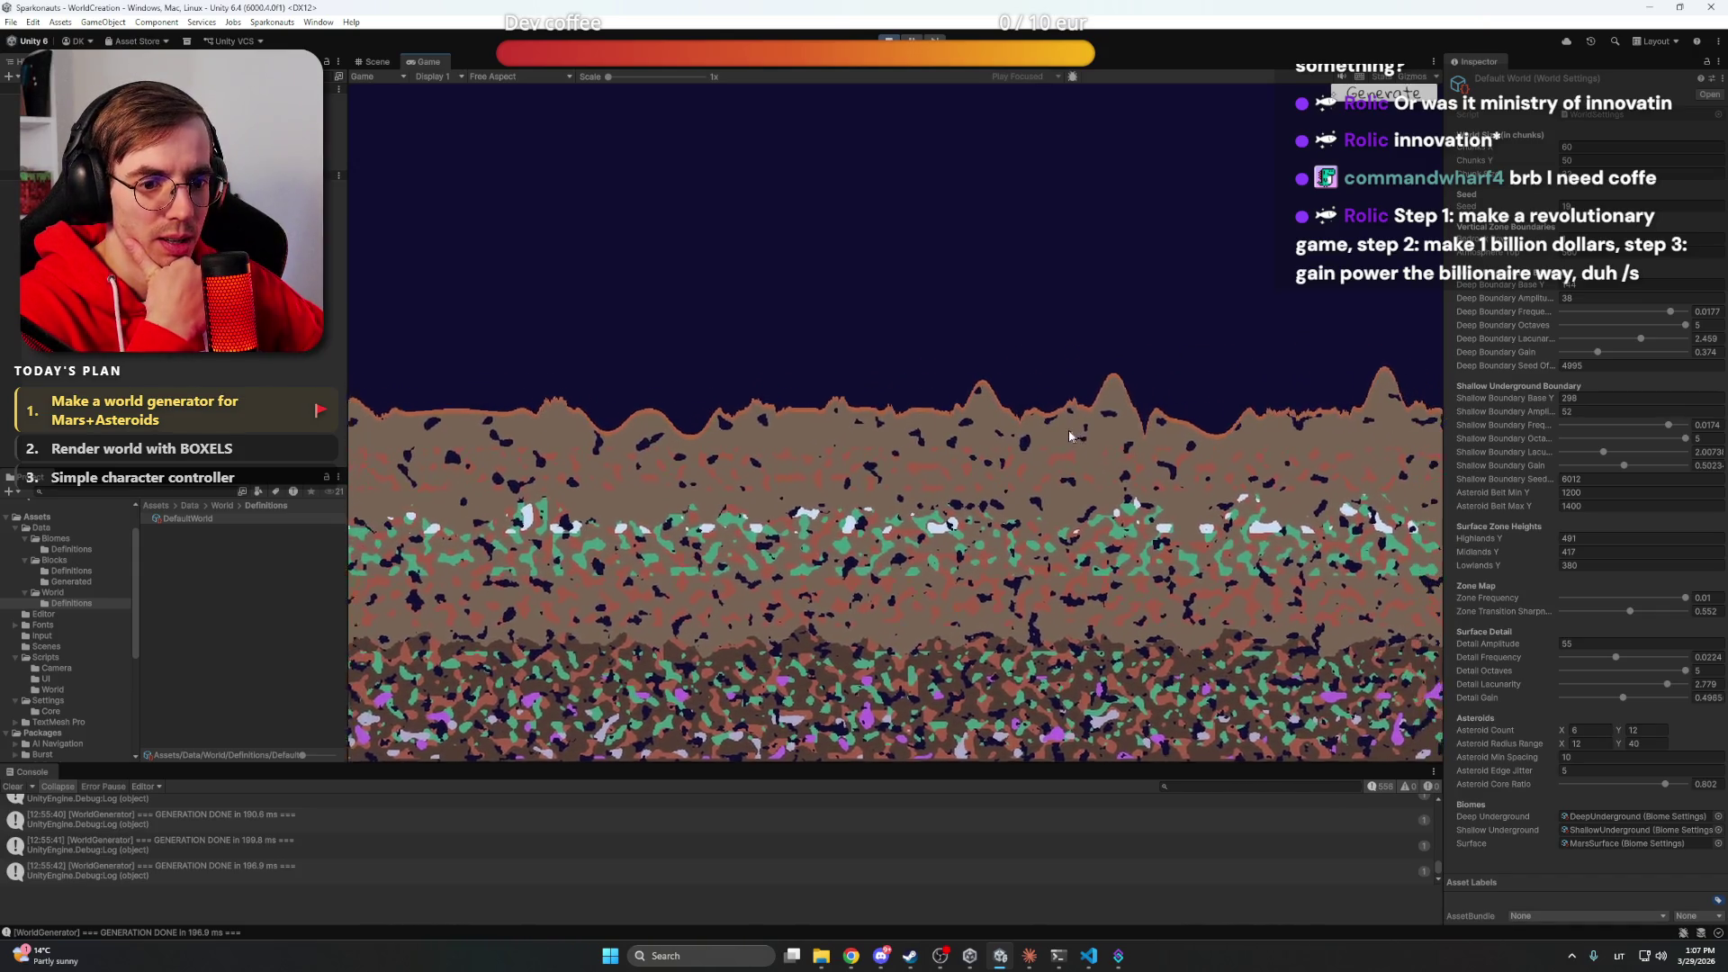
{"action": "key", "text": "d"}
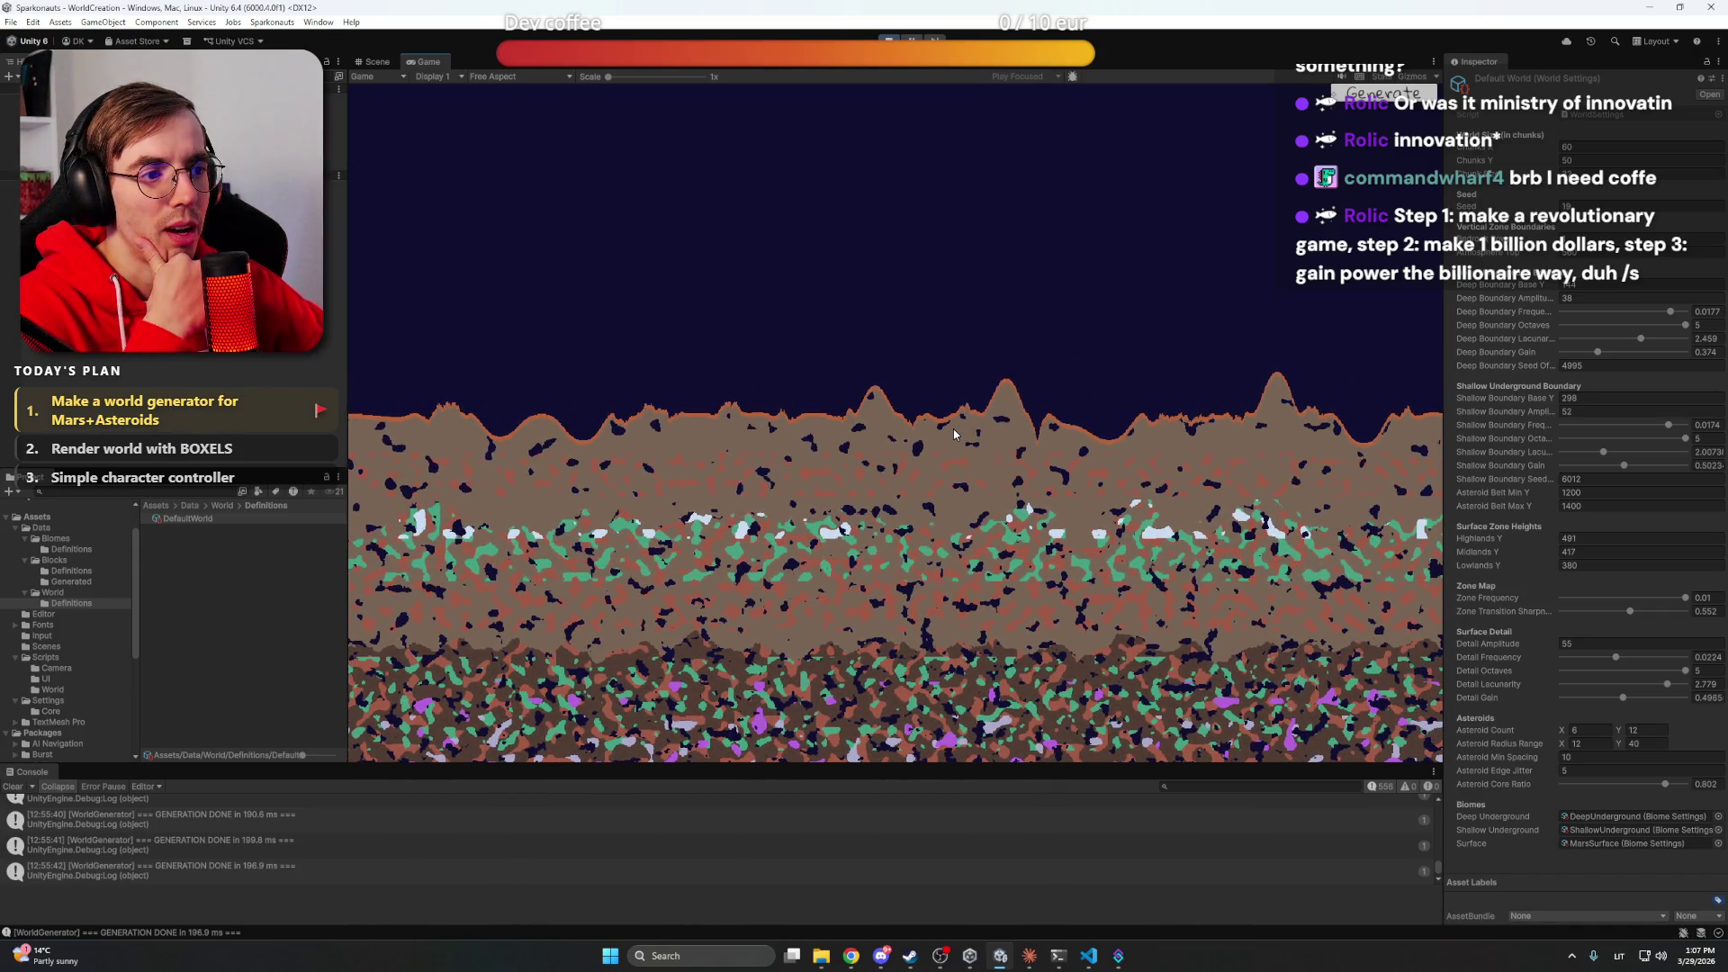
{"action": "left_click_drag", "start_coordinate": [953, 428], "coordinate": [1033, 421]}
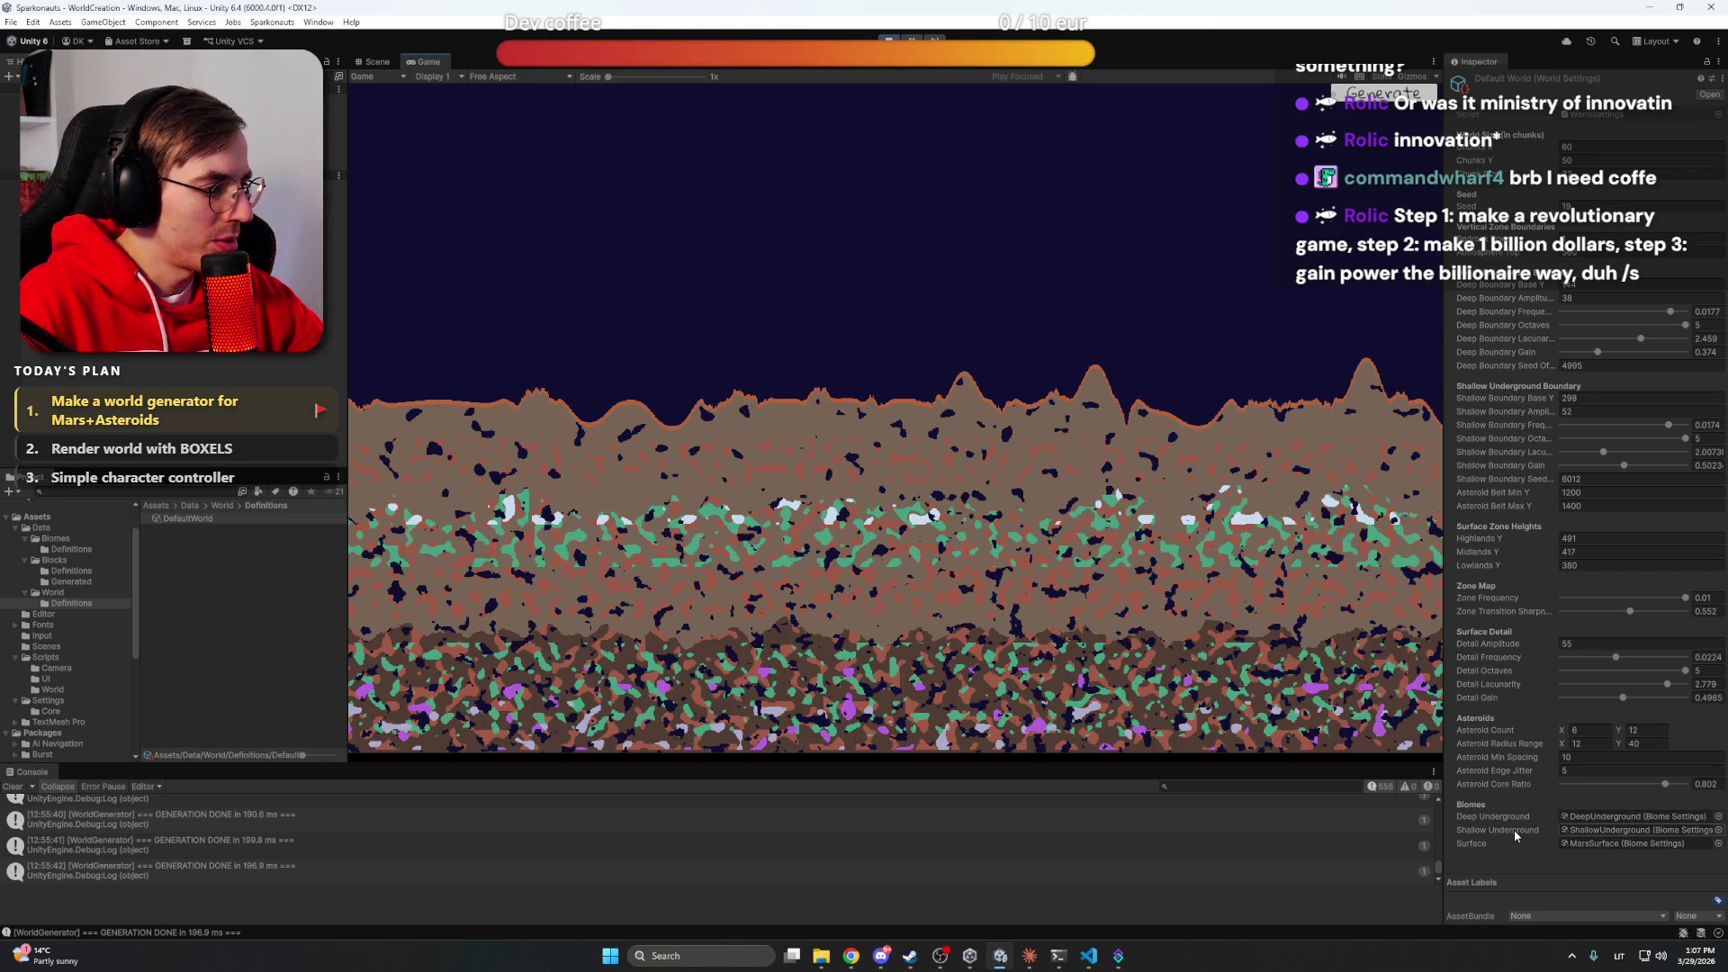
{"action": "left_click", "coordinate": [1029, 960]}
Write point 4: base surface keeps a category, underlying layers become an add/remove list with all options
{"action": "type", "text": "Why I still have Biomes for"}
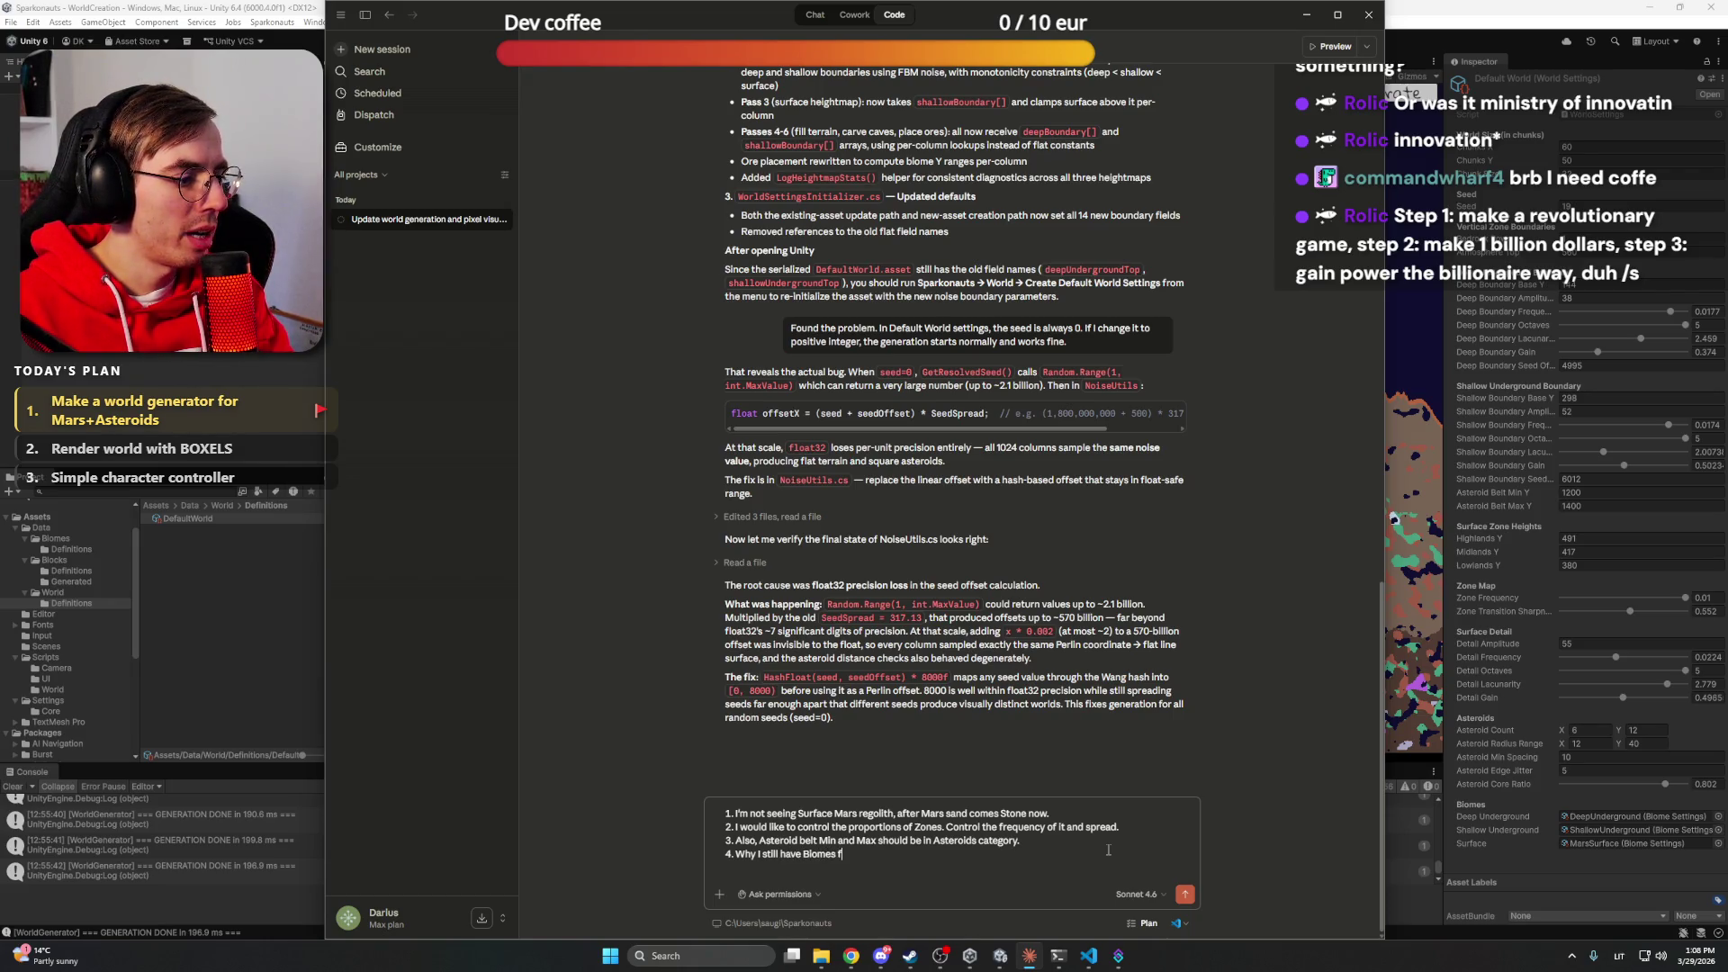
{"action": "type", "text": " undergr"}
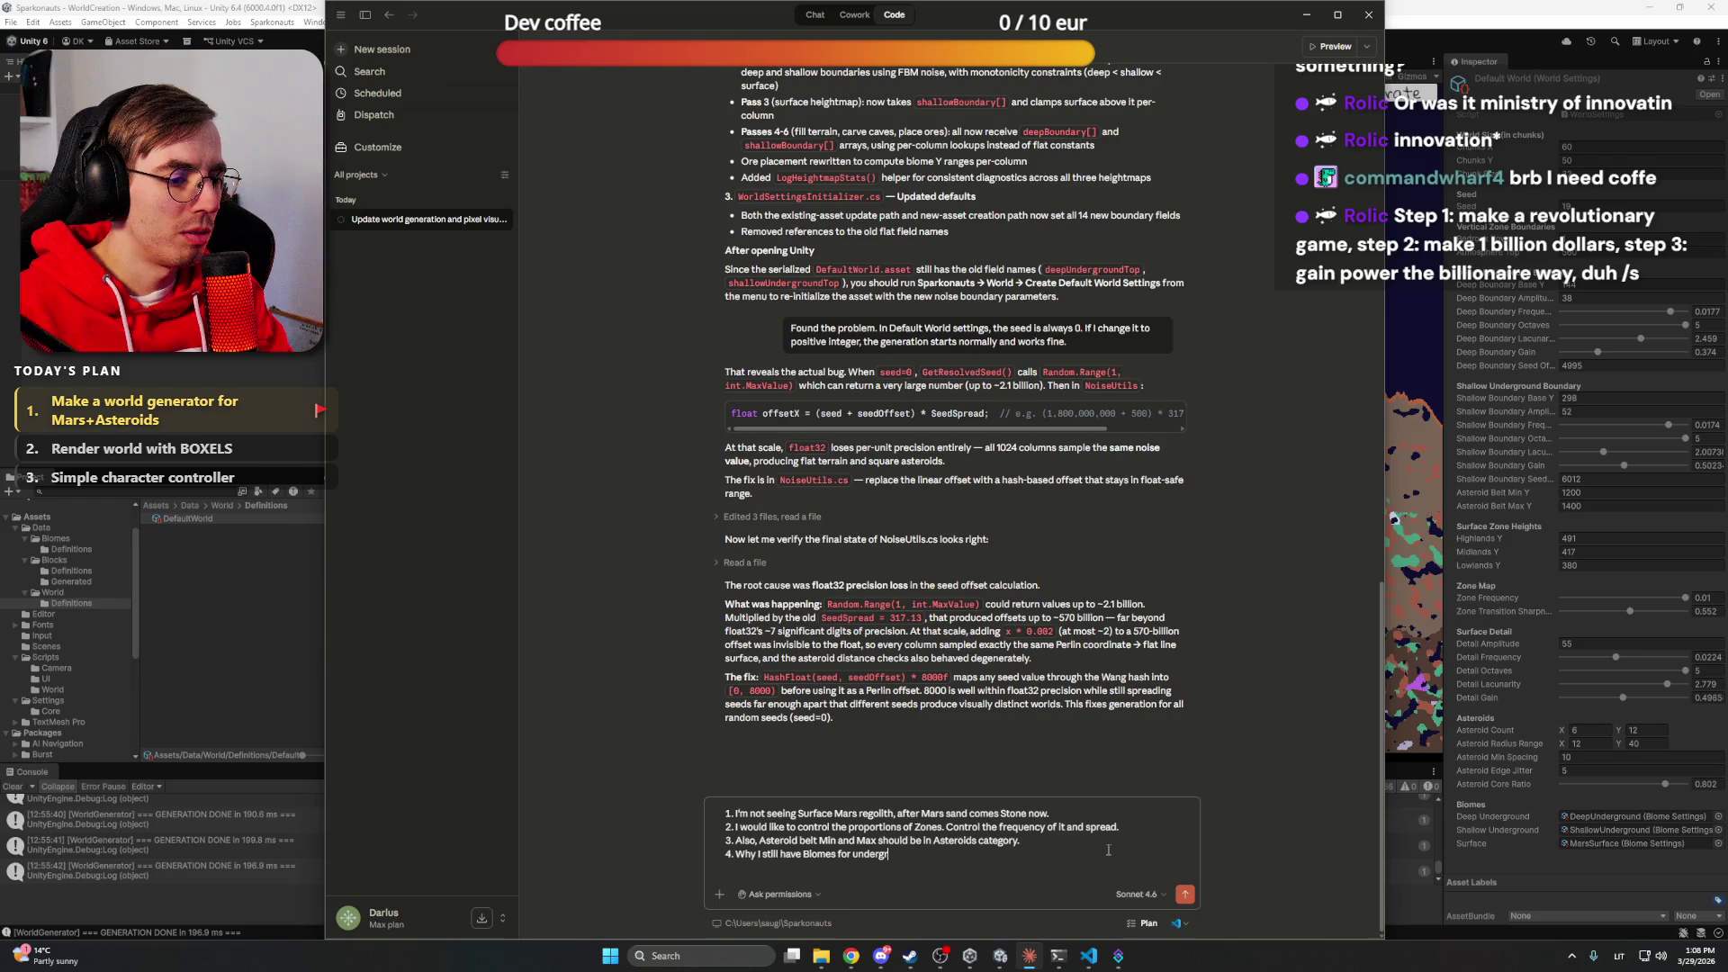
{"action": "type", "text": "ound? I wanted"}
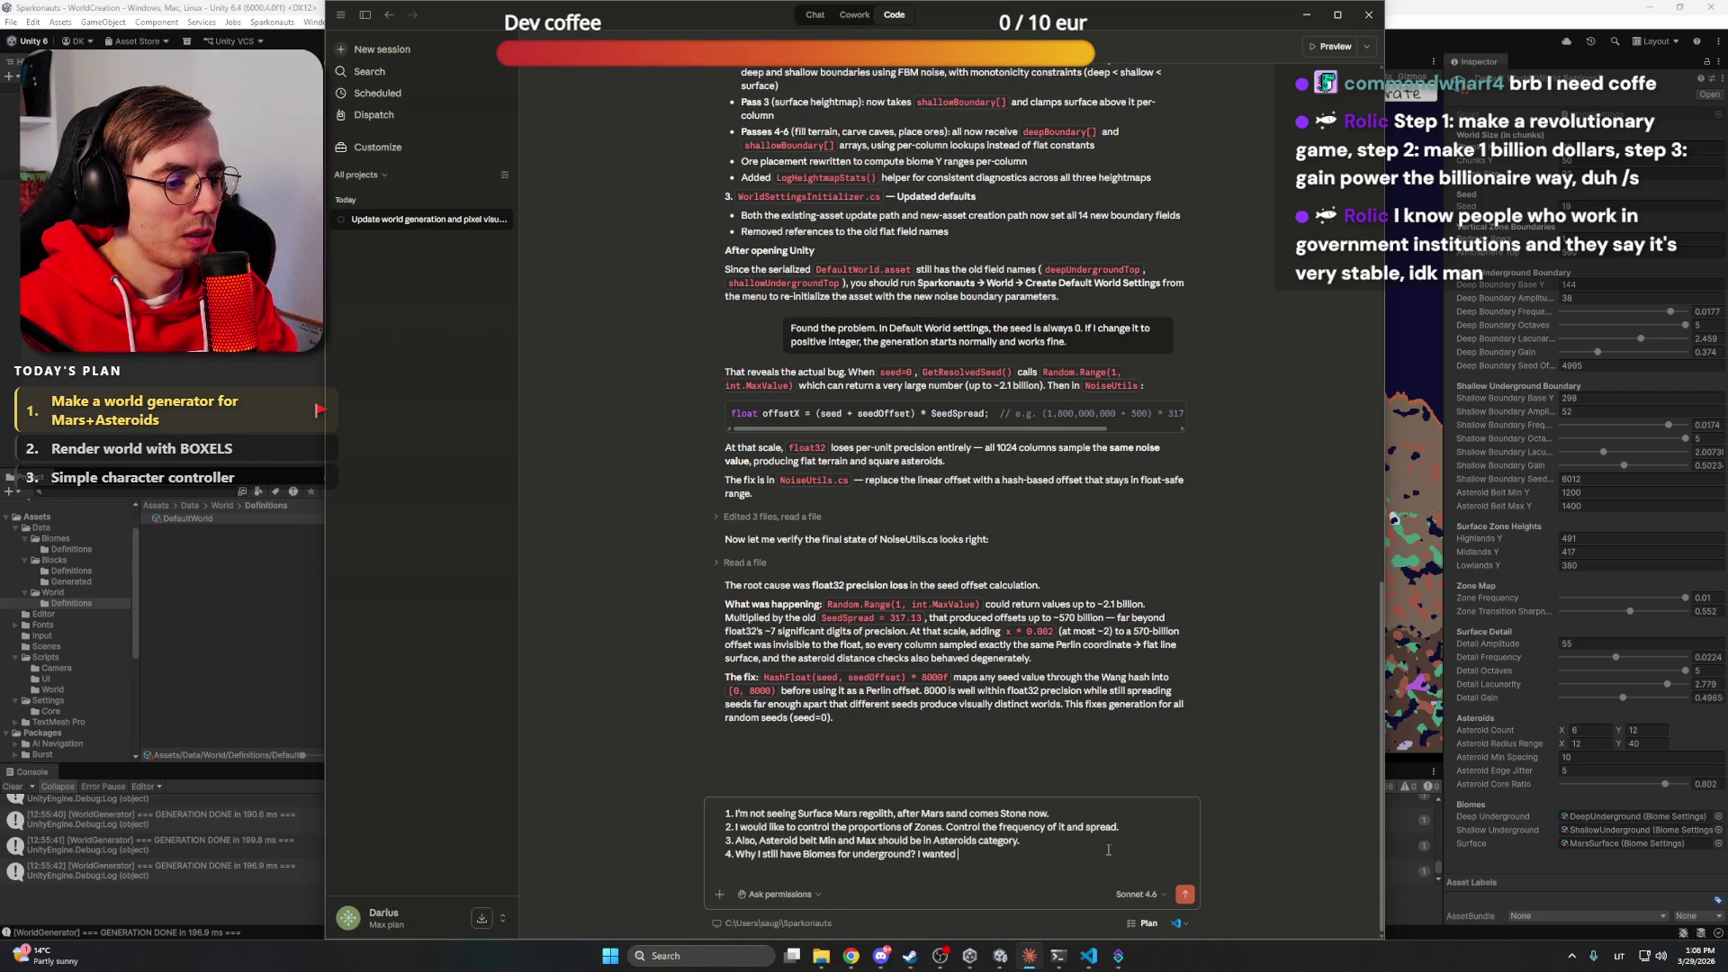
{"action": "key", "text": "BackSpace"}
{"action": "key", "text": "BackSpace"}
{"action": "key", "text": "BackSpace"}
{"action": "type", "text": "Make it in this"}
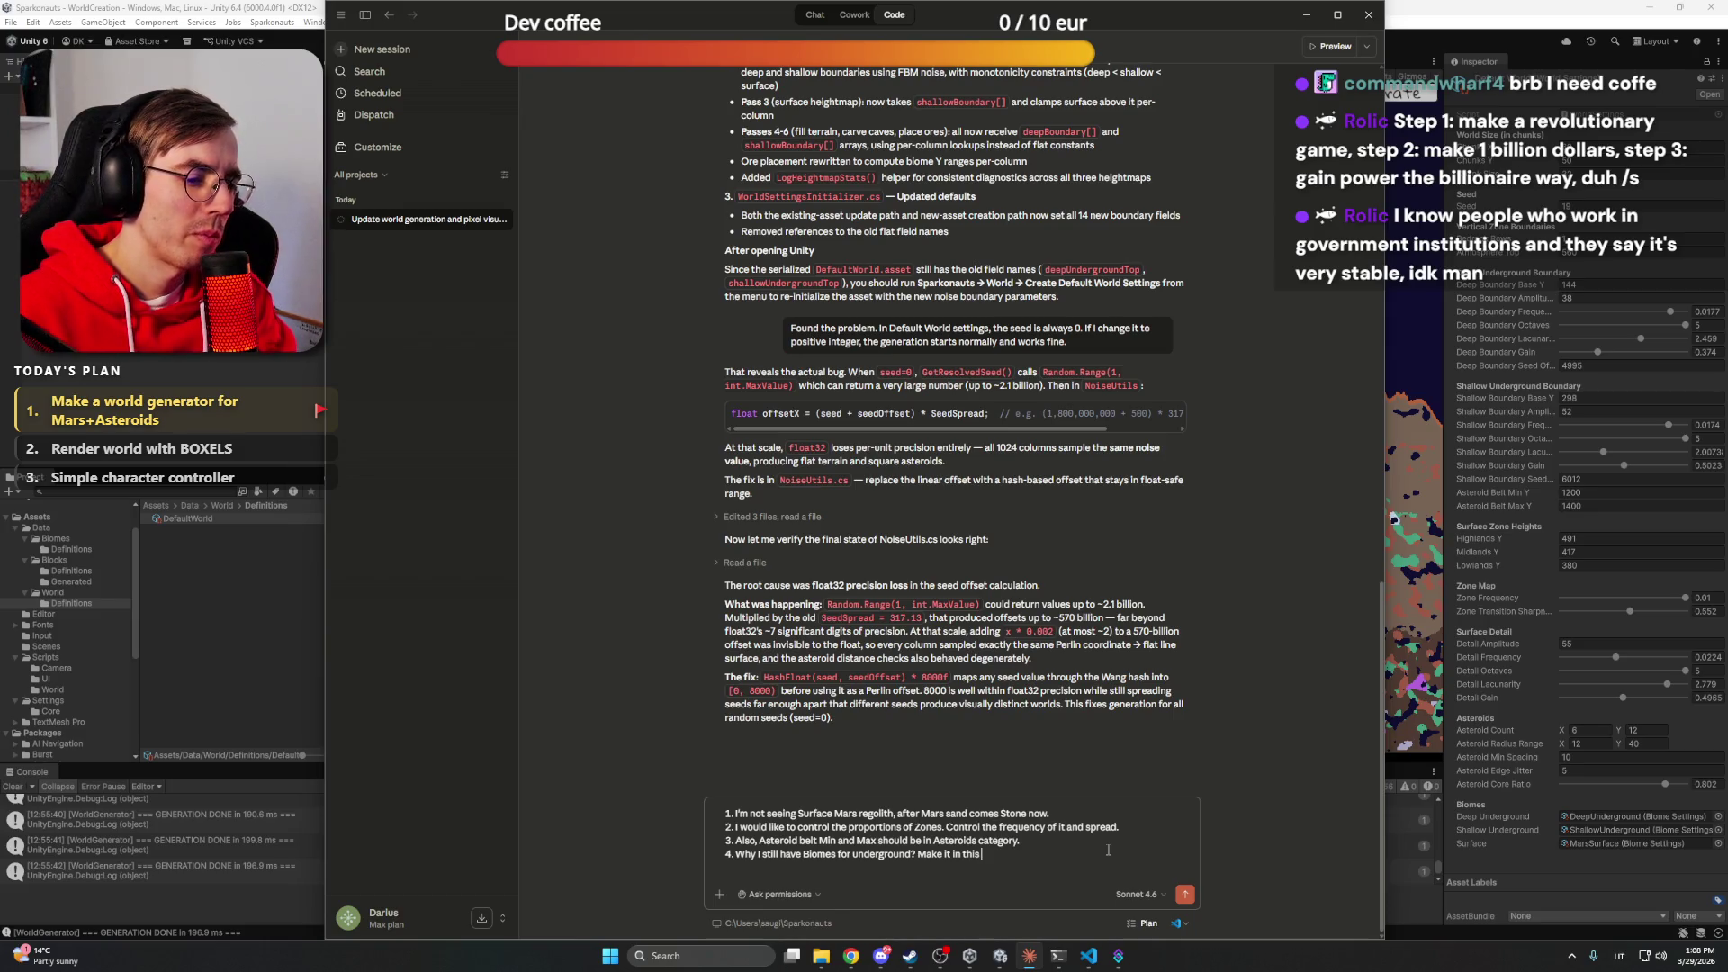
{"action": "type", "text": "liket h"}
{"action": "key", "text": "BackSpace"}
{"action": "key", "text": "BackSpace"}
{"action": "key", "text": "BackSpace"}
{"action": "type", "text": "this: Base surface has a categ"}
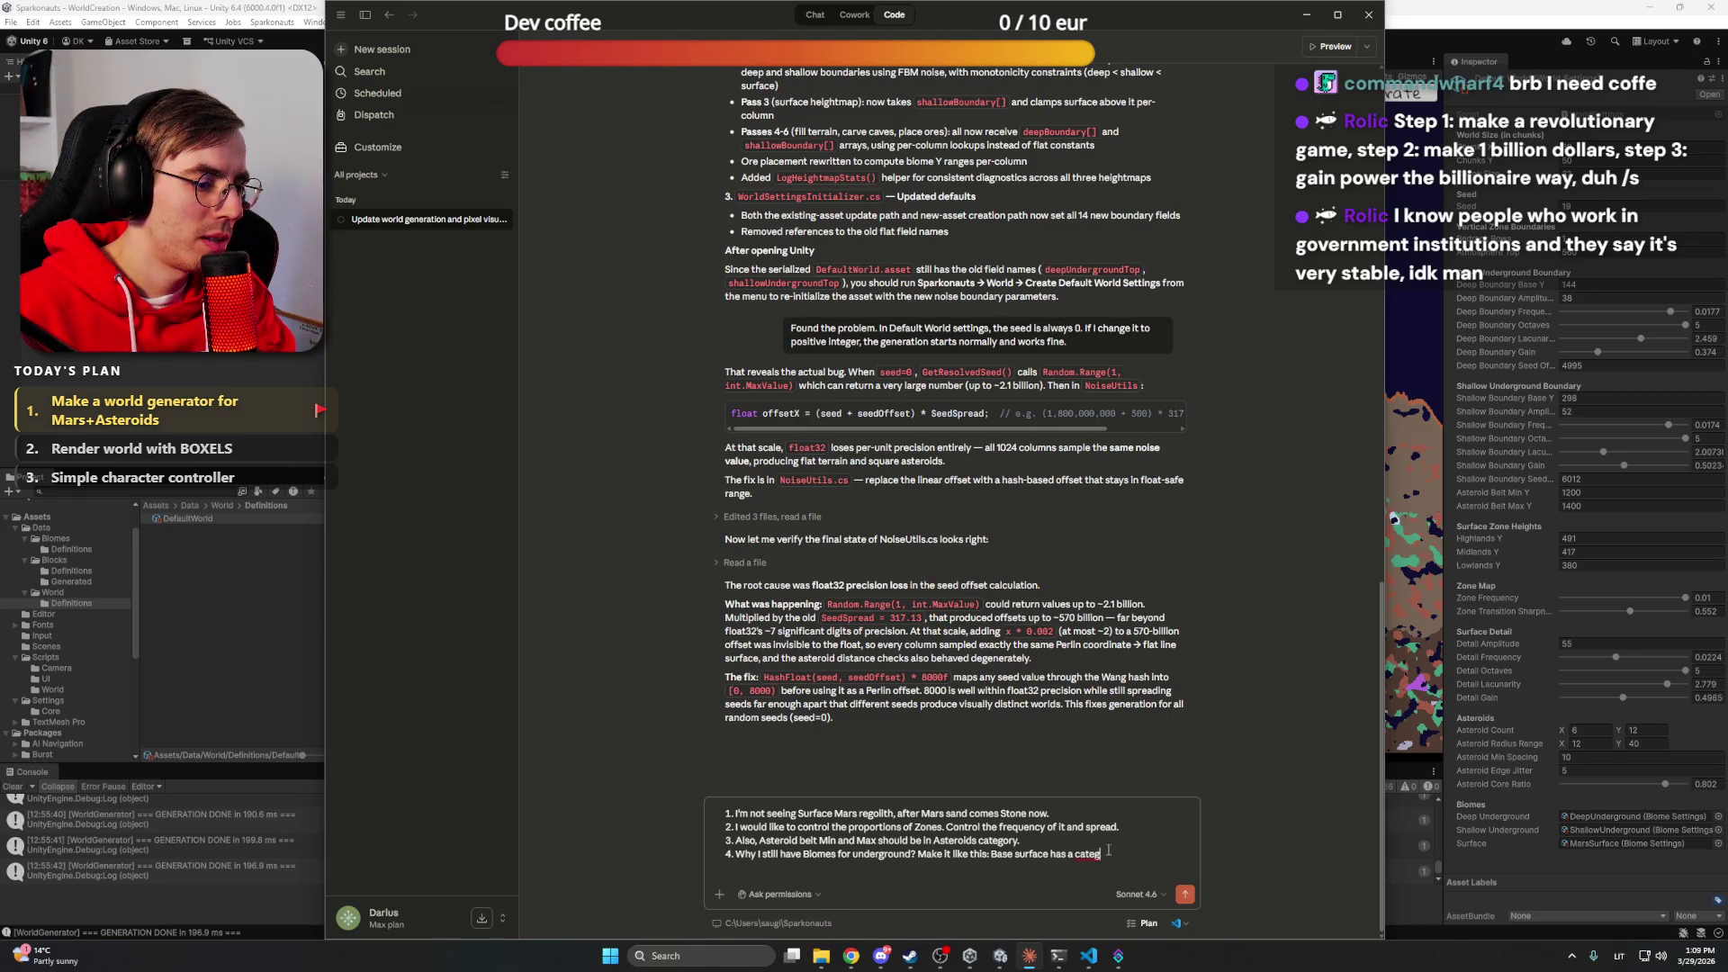
{"action": "type", "text": "ory"}
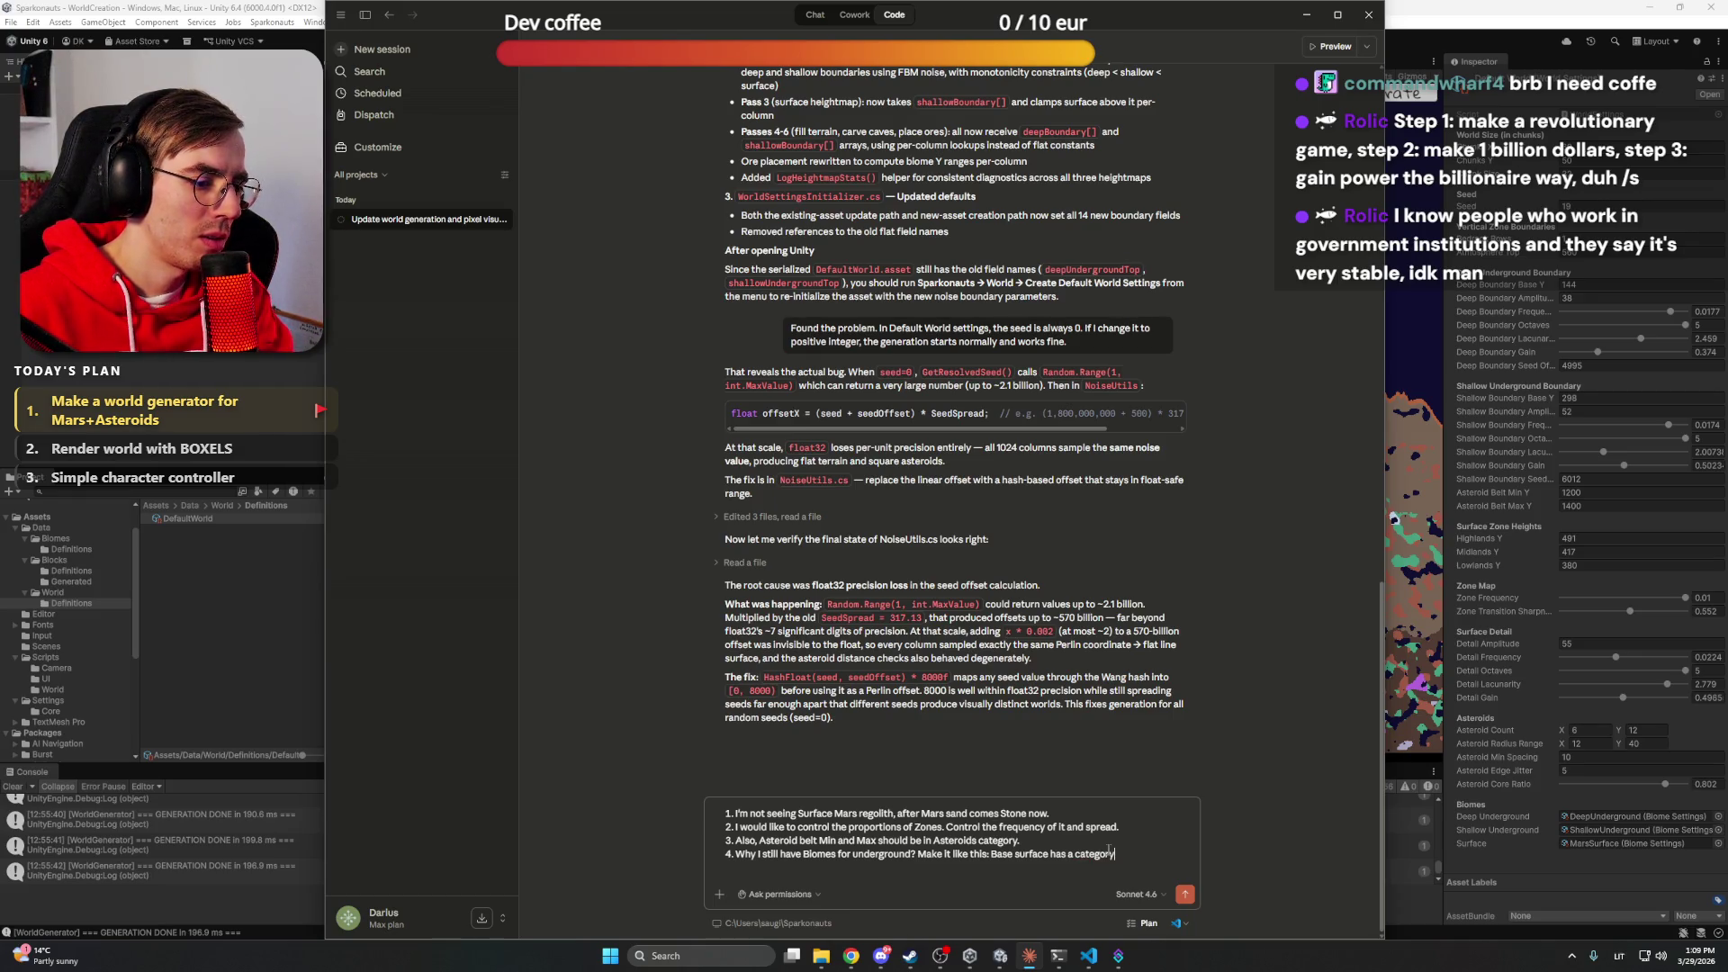
{"action": "type", "text": ", but "}
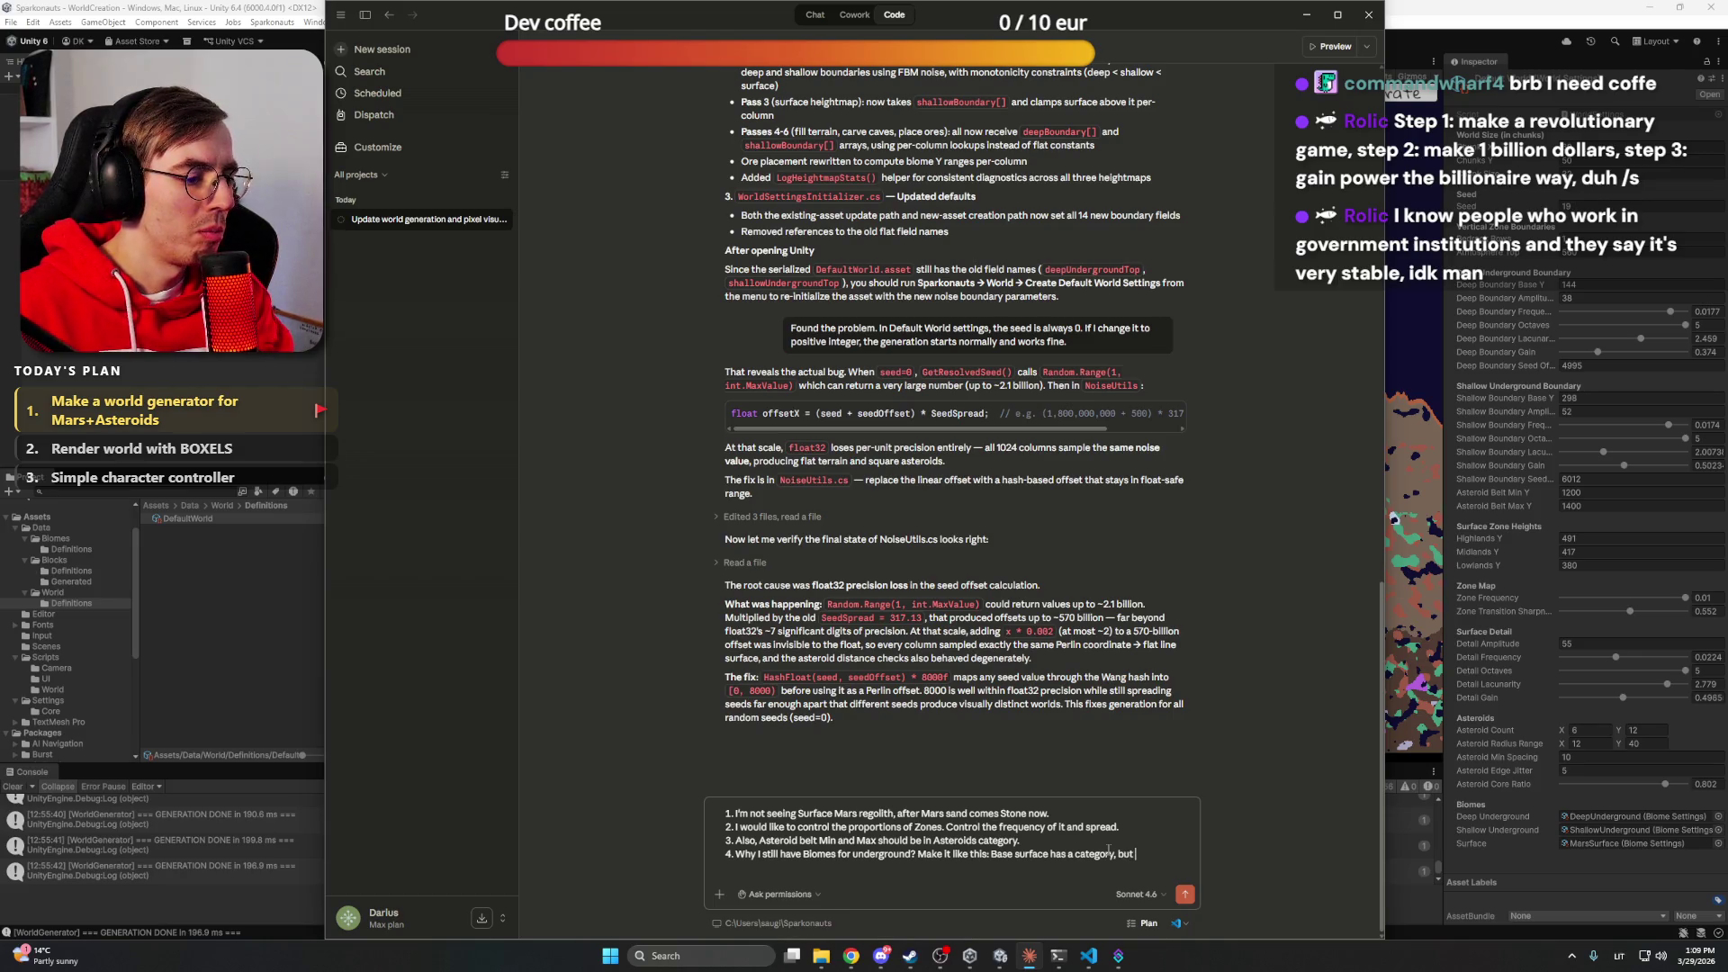
{"action": "type", "text": "all und"}
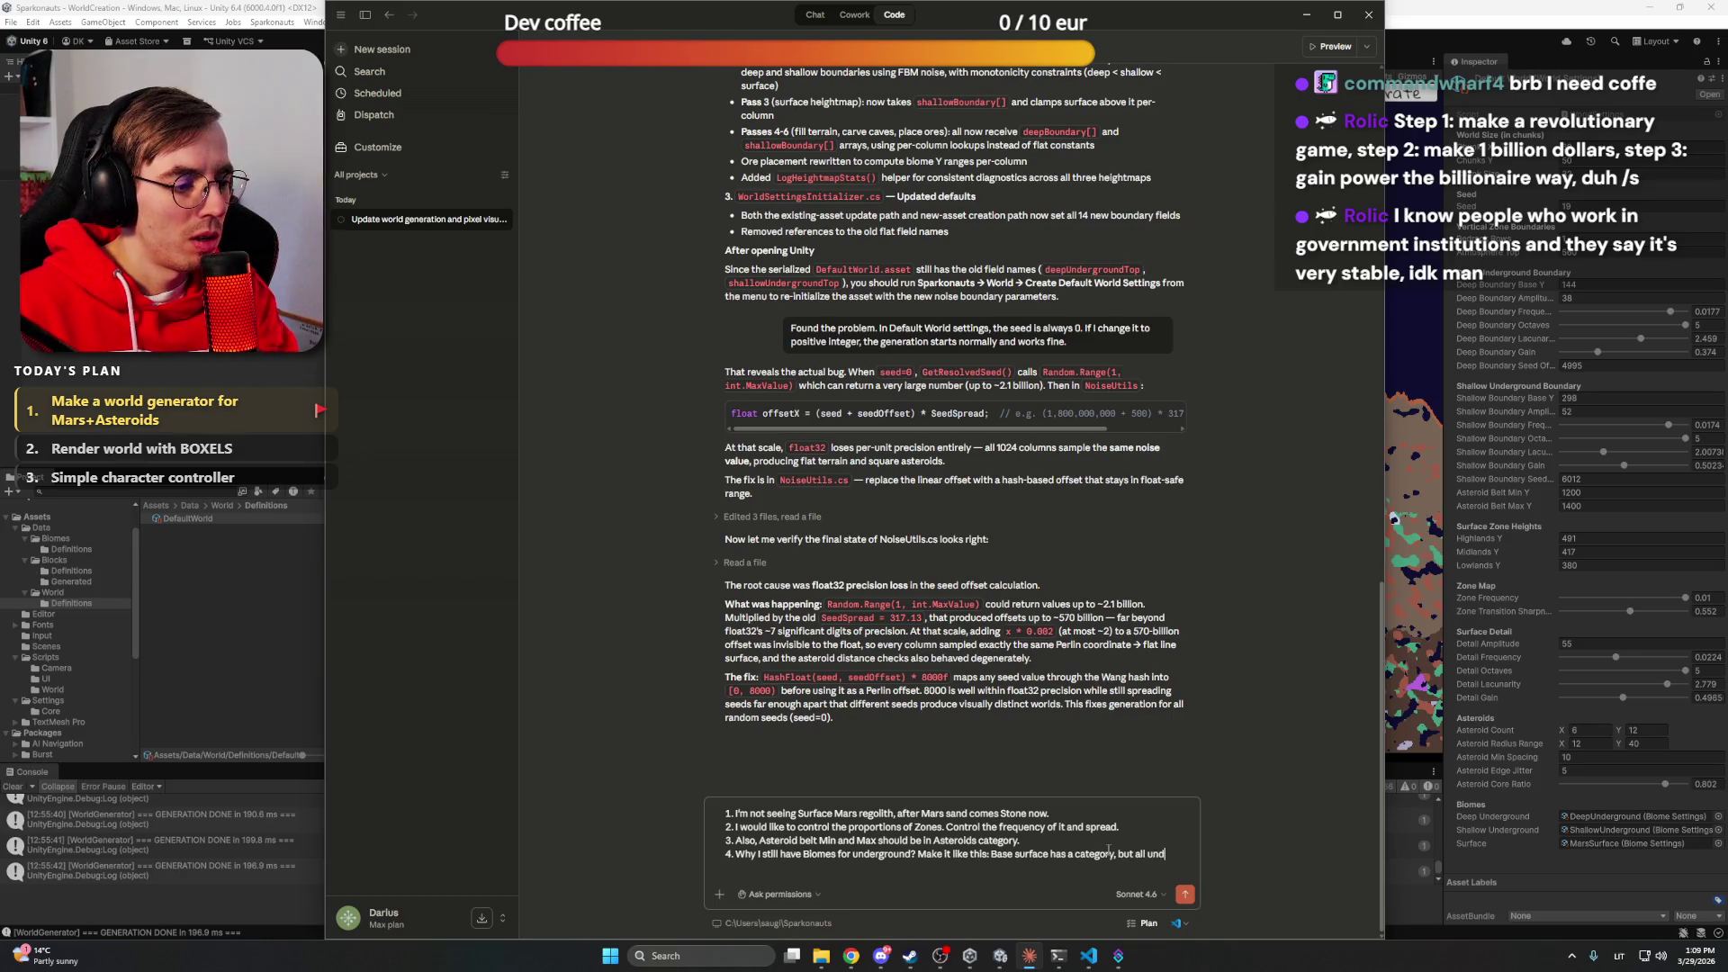
{"action": "type", "text": "erlaying layers "}
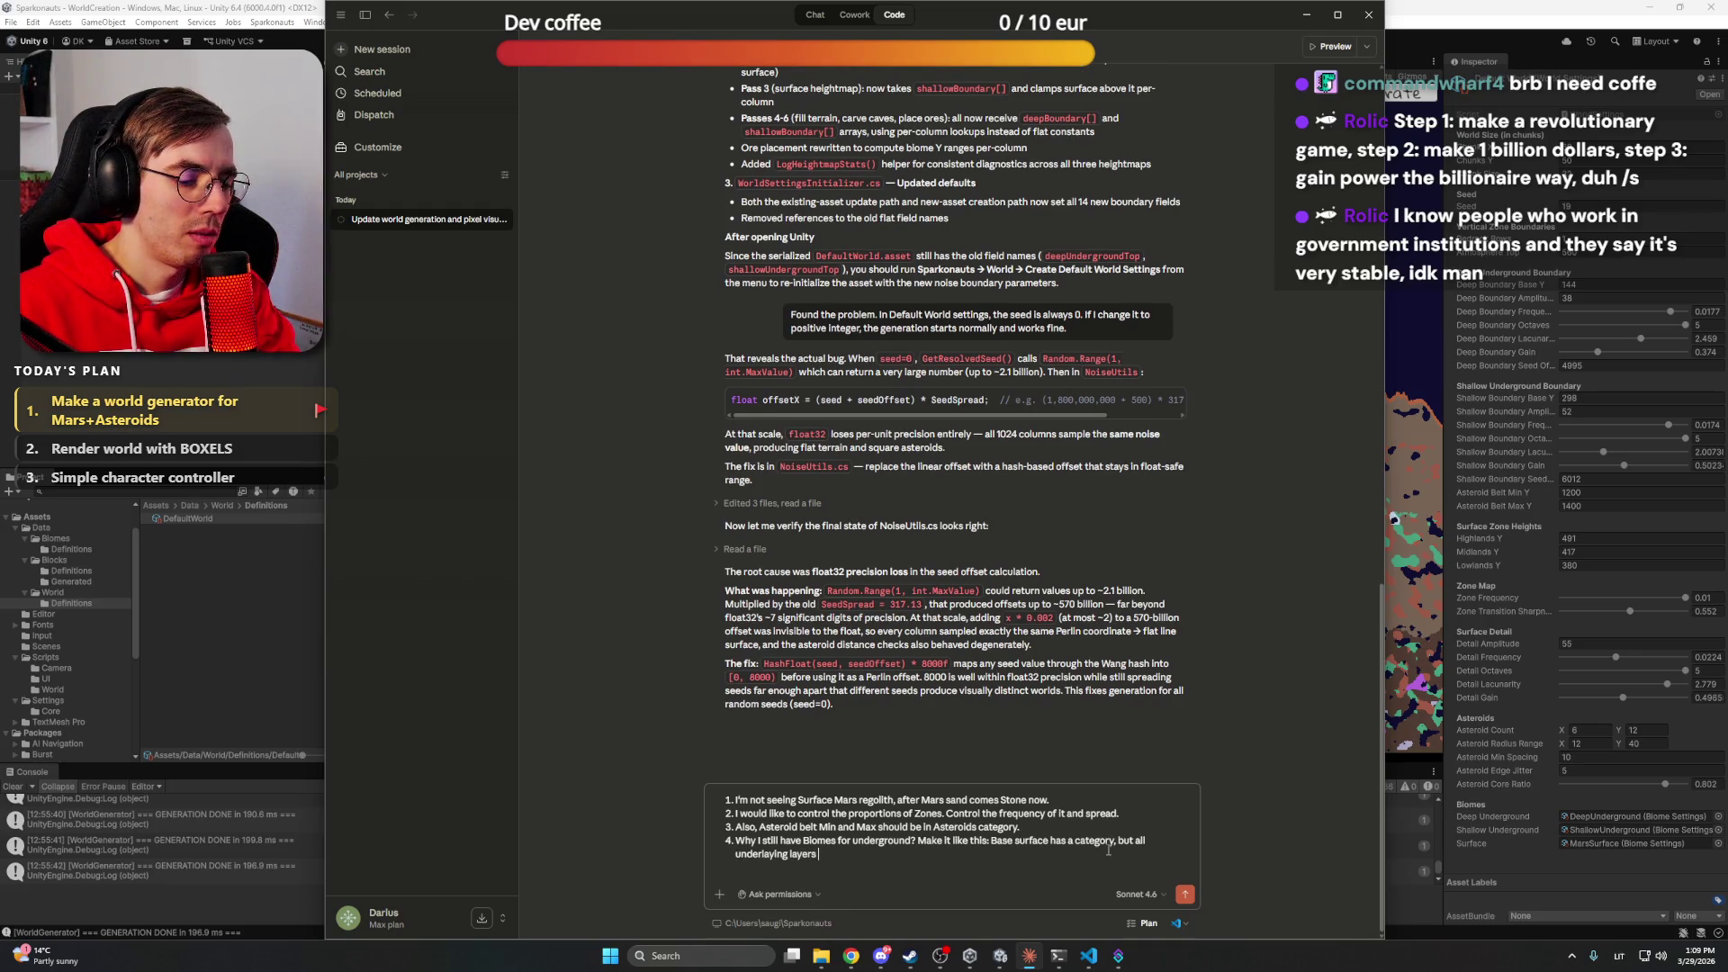
{"action": "type", "text": "are"}
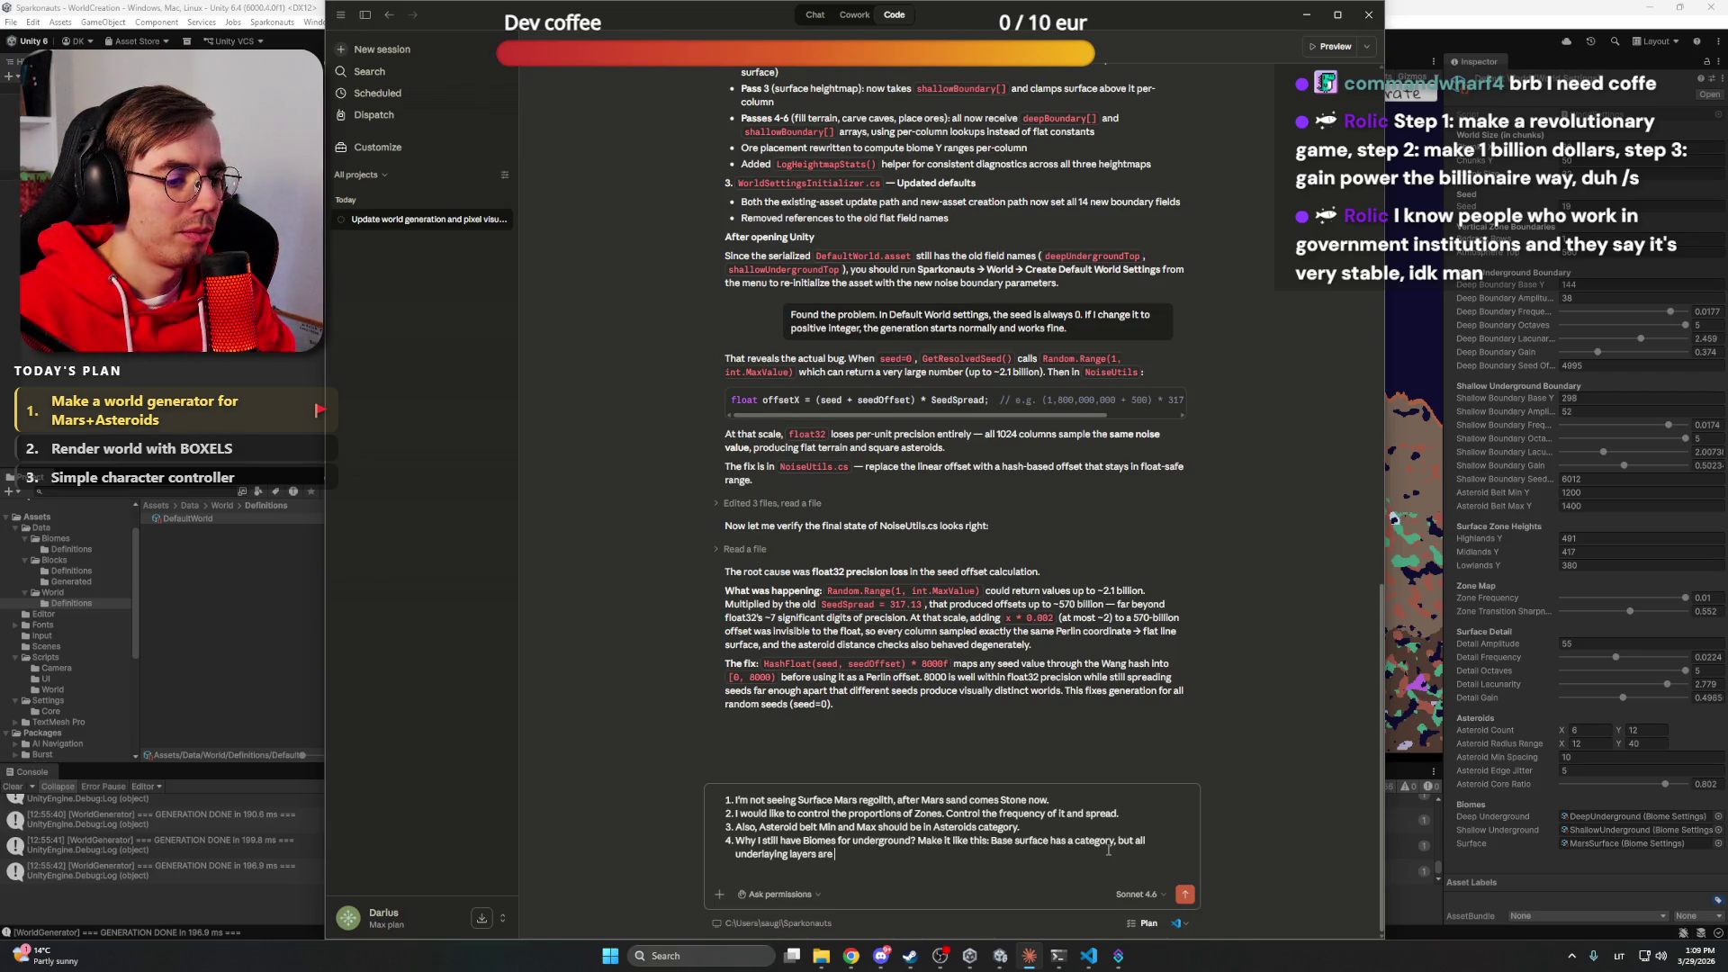
{"action": "type", "text": "as"}
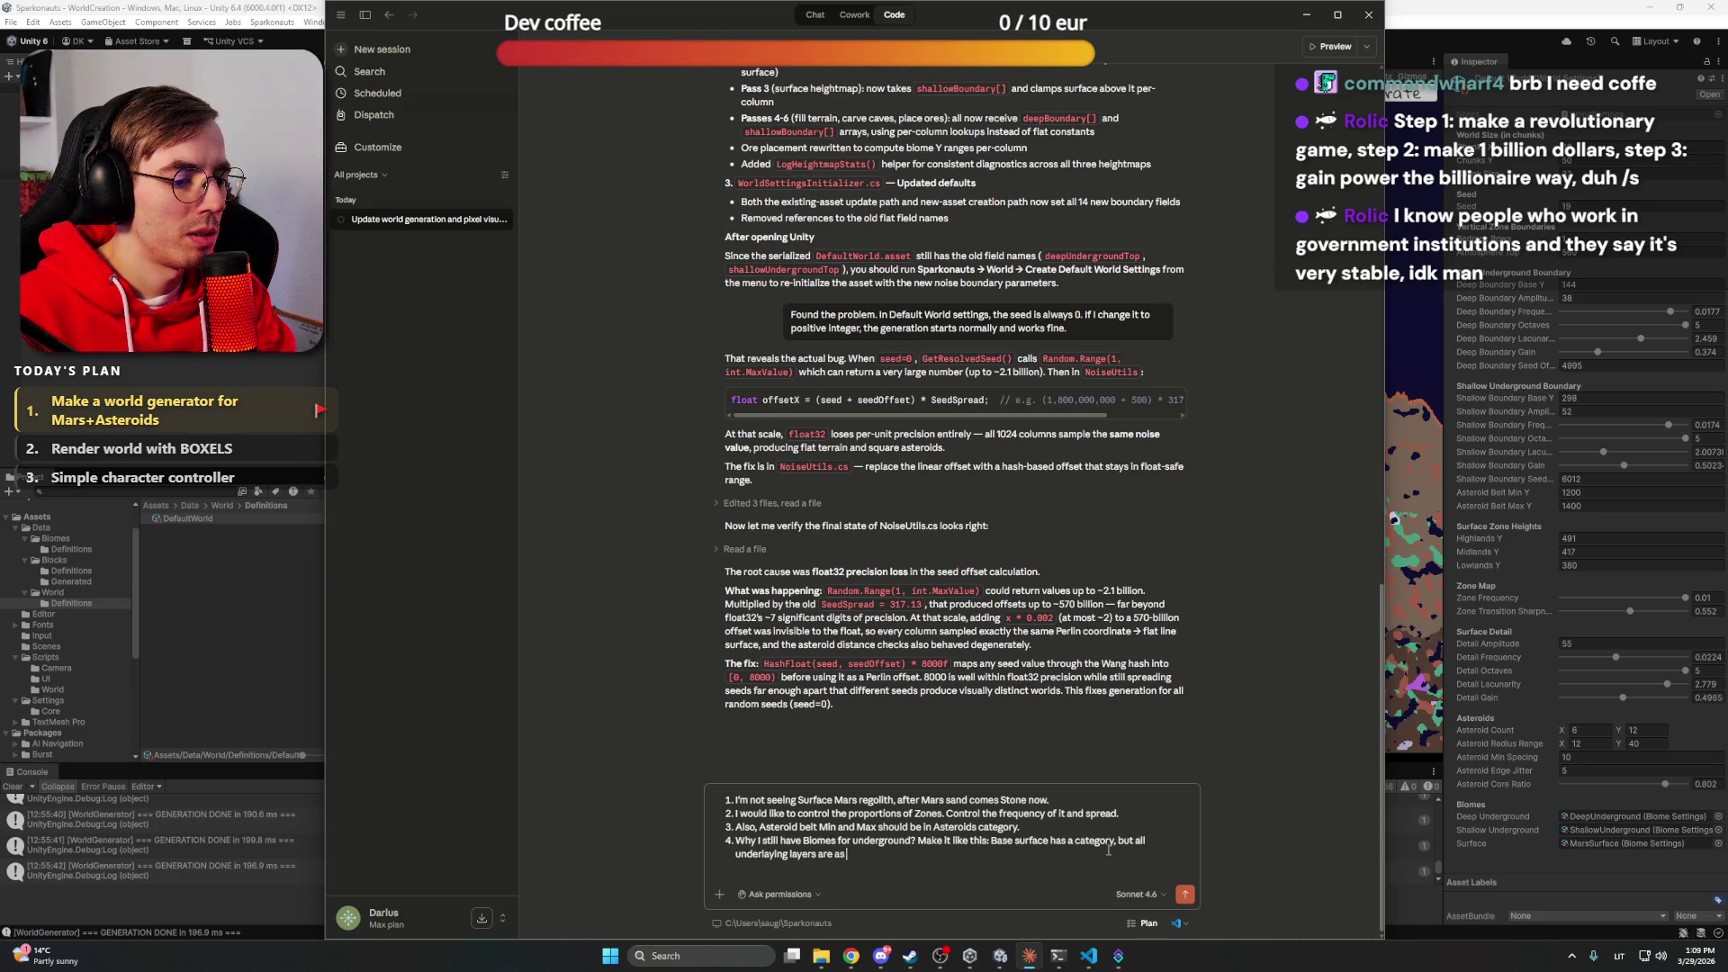
{"action": "type", "text": " a List which"}
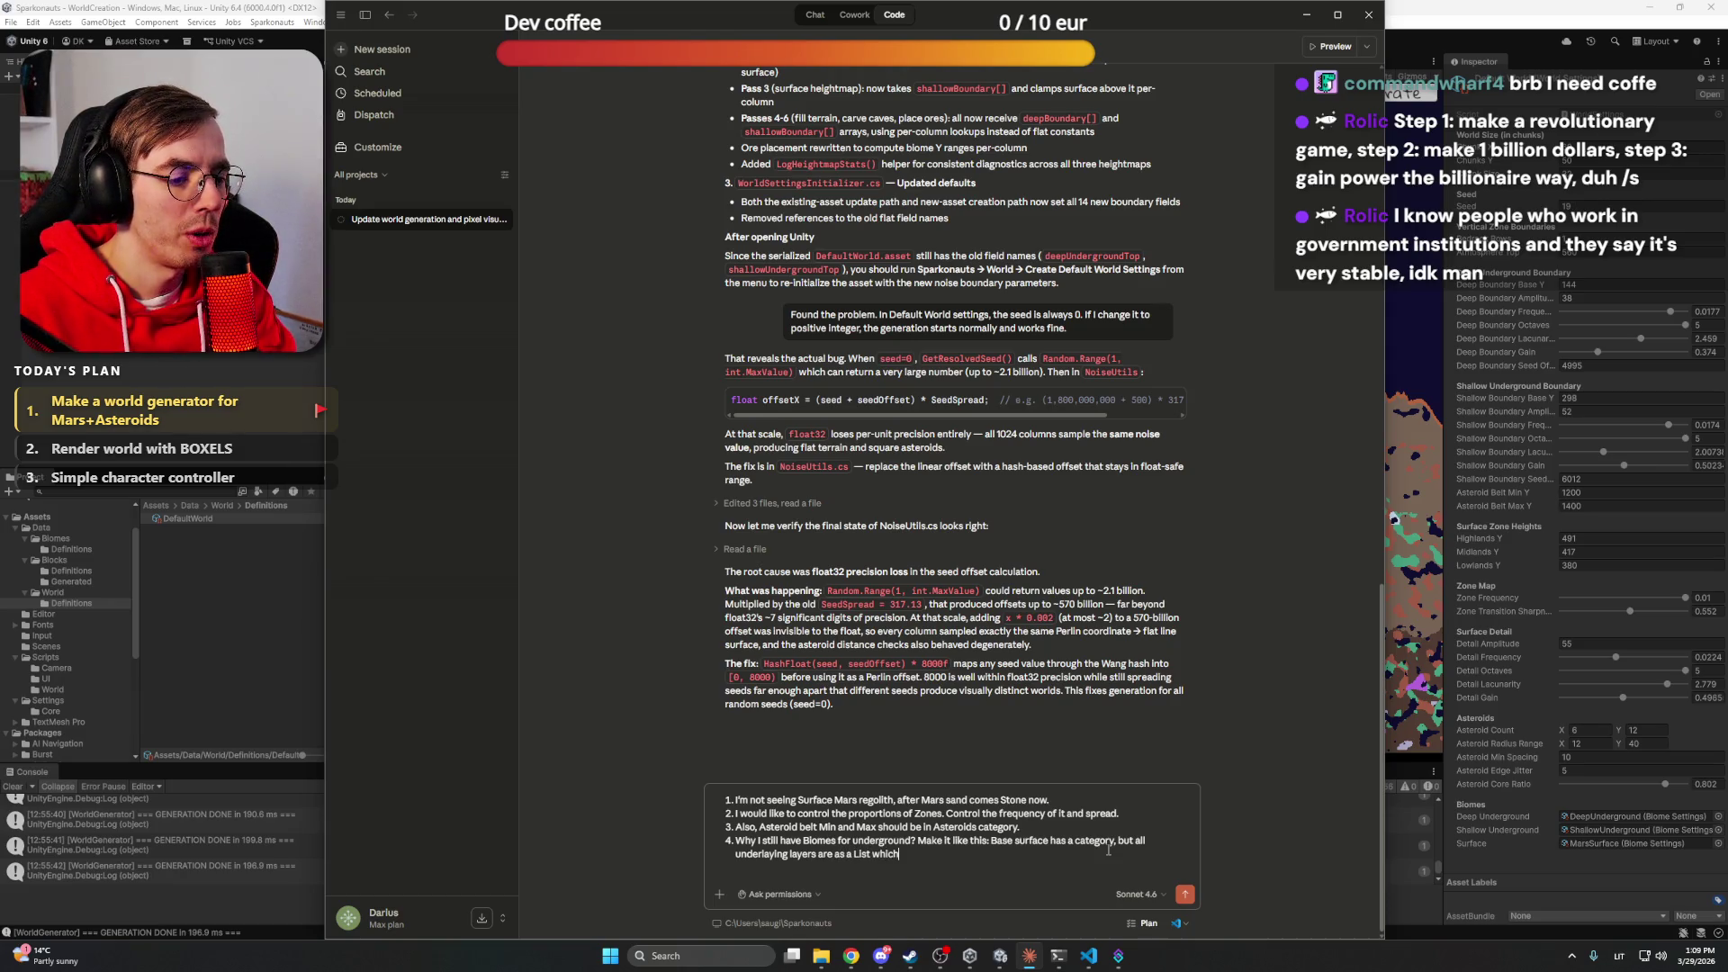
{"action": "type", "text": " I can exapdn"}
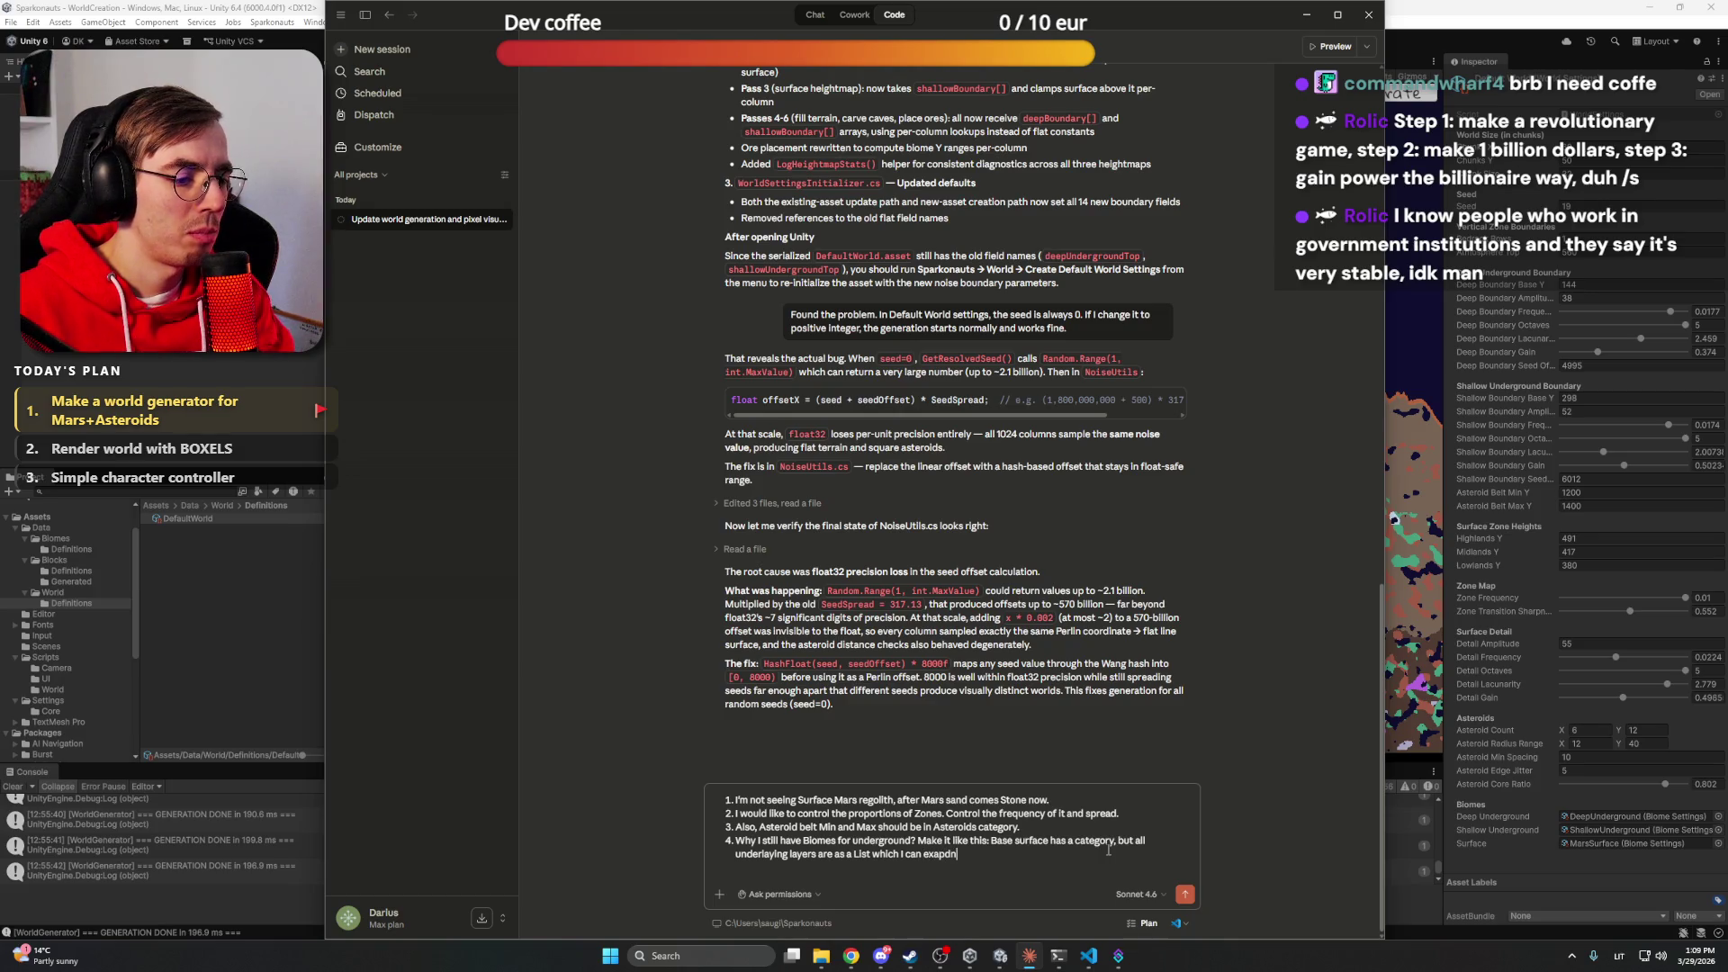
{"action": "type", "text": "mpand and"}
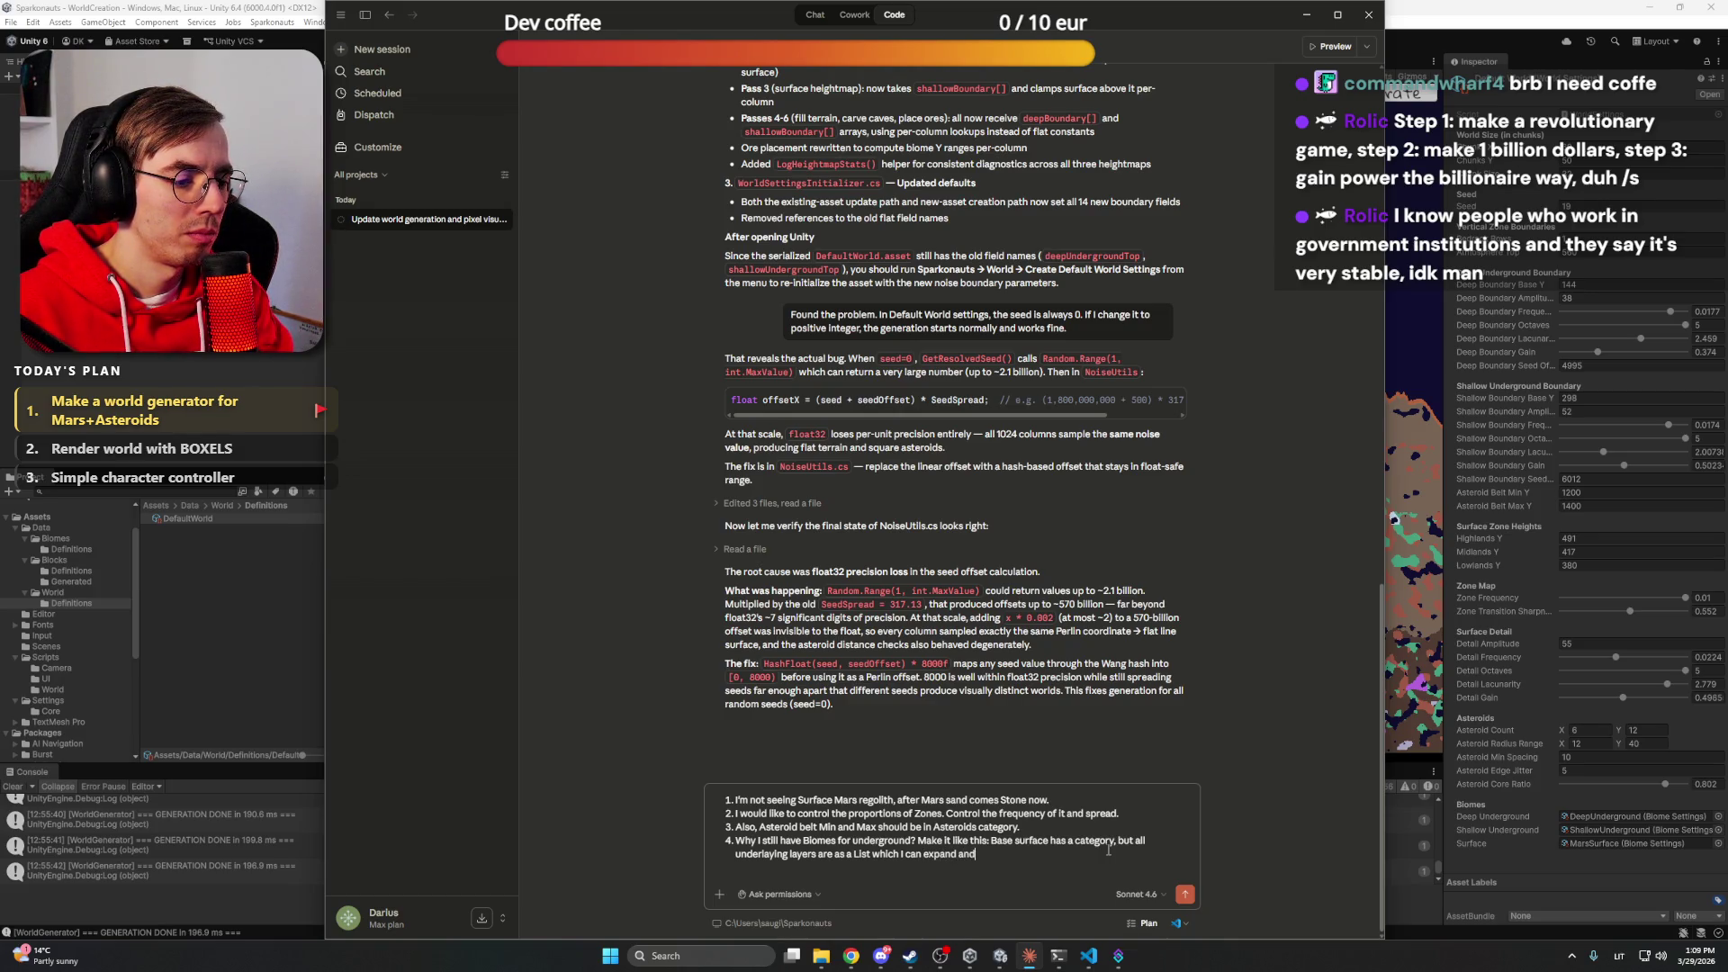
{"action": "type", "text": "dd/remove"}
{"action": "type", "text": "eac"}
{"action": "type", "text": "ach new list"}
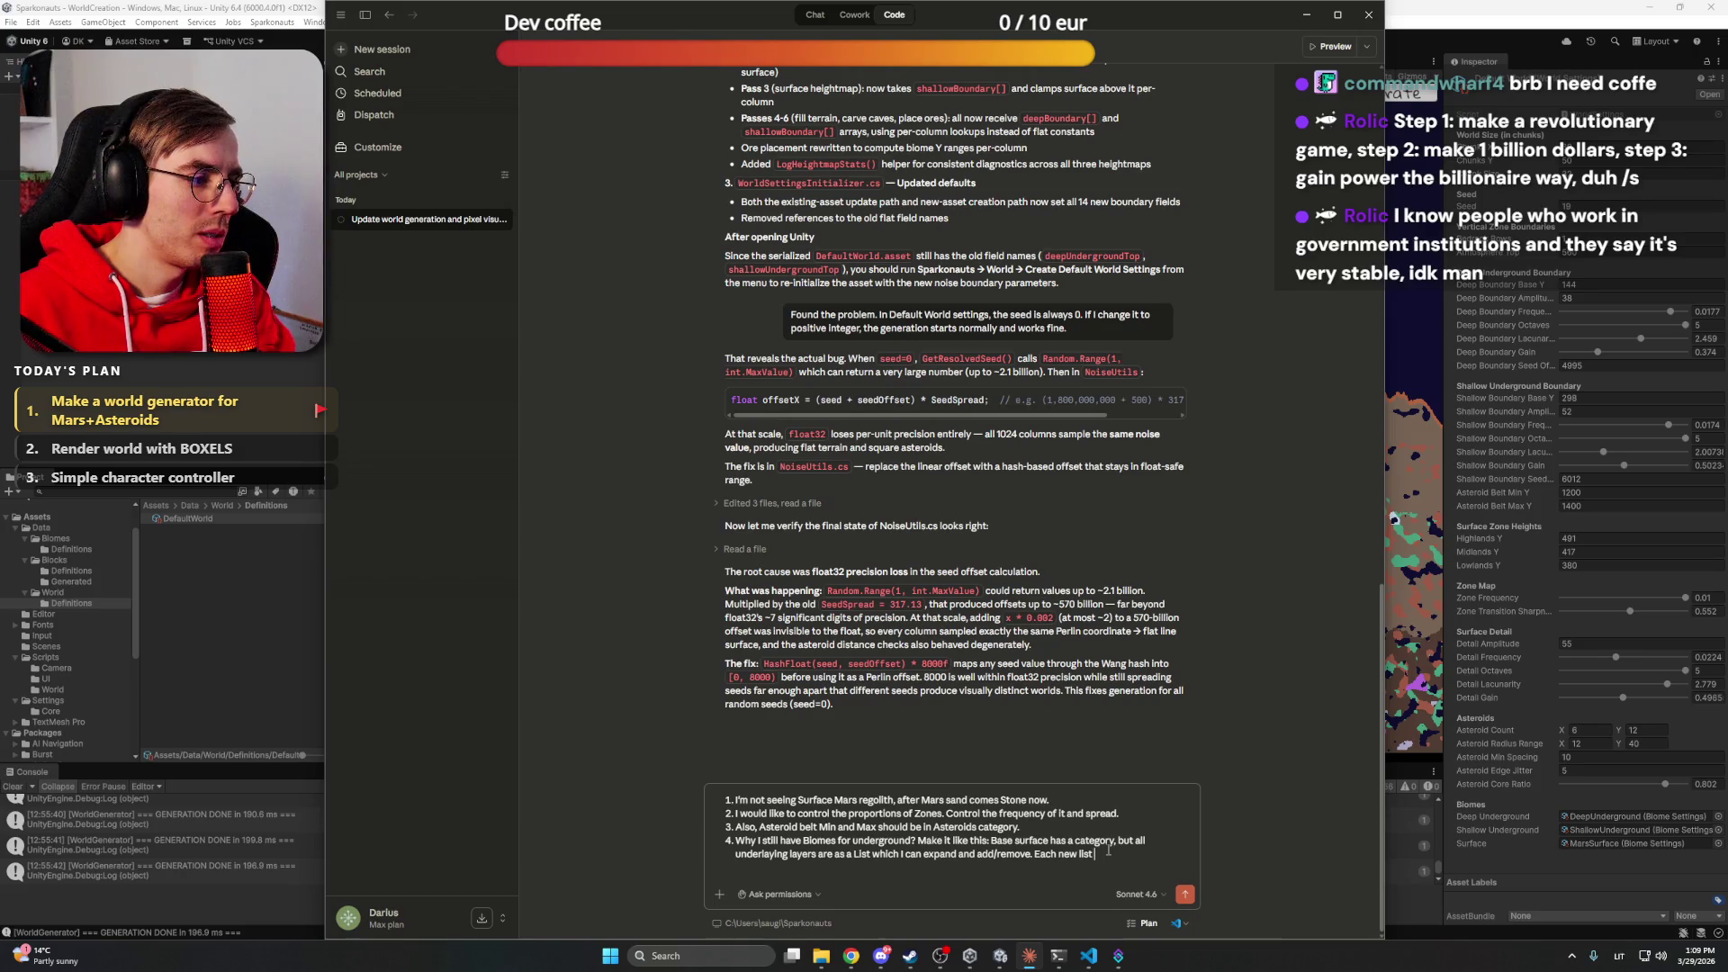
{"action": "type", "text": " entry has op"}
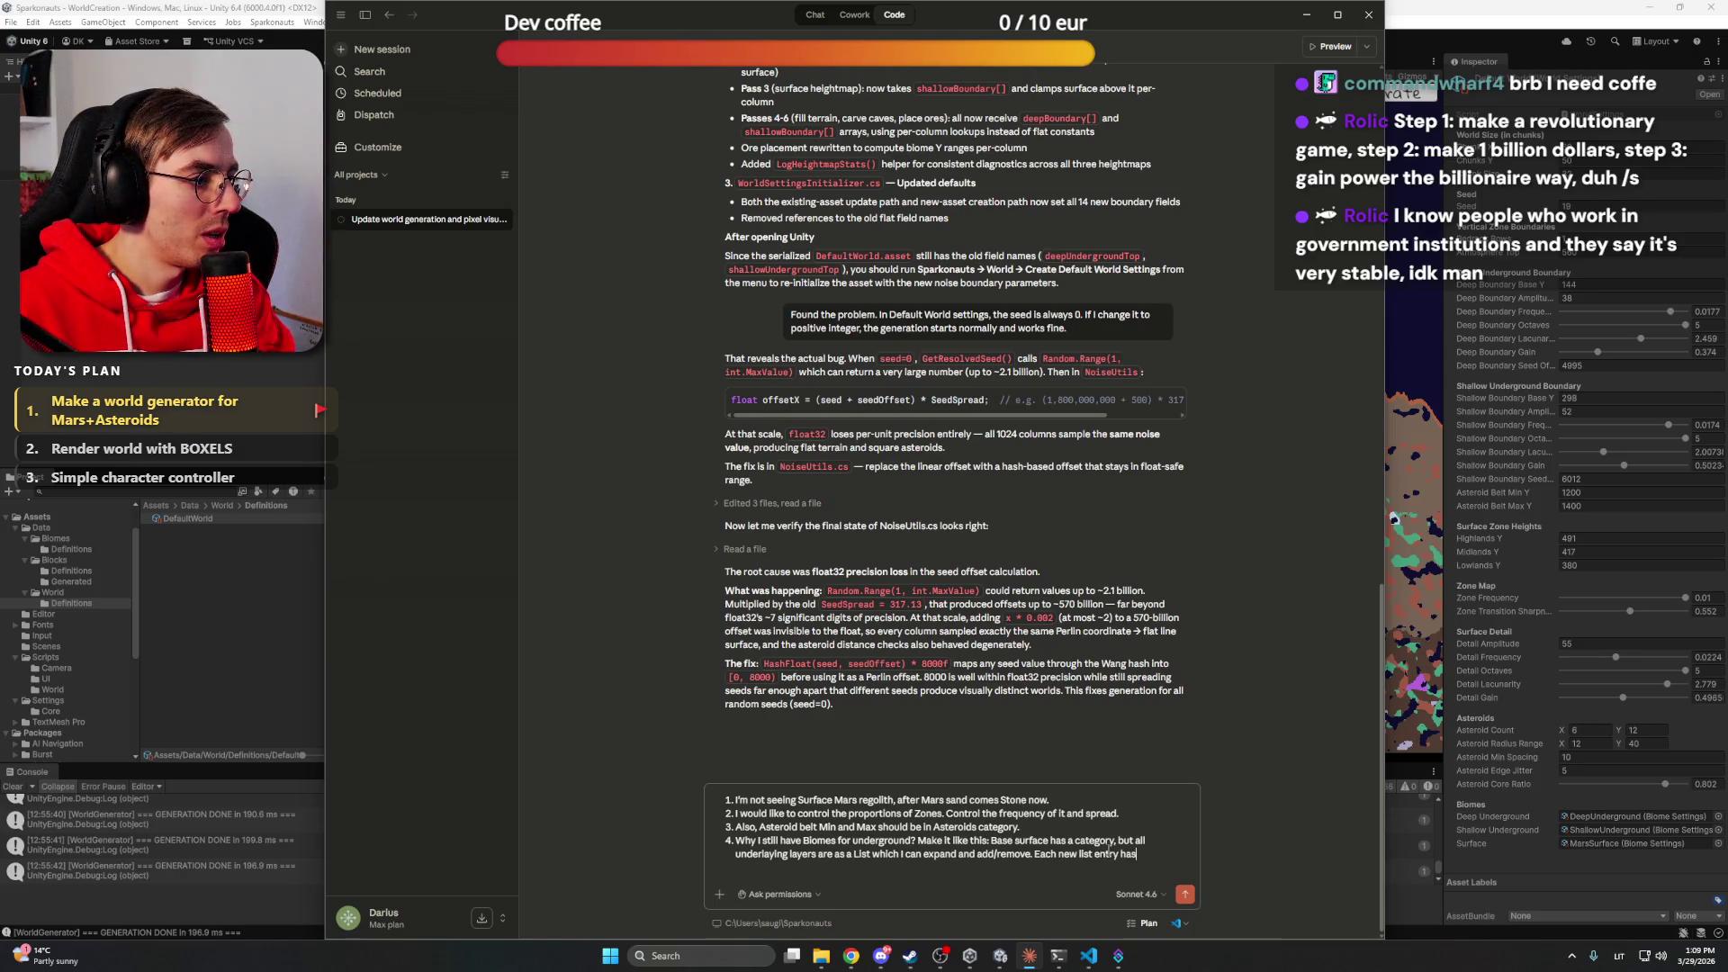
{"action": "key", "text": "BackSpace"}
{"action": "key", "text": "BackSpace"}
{"action": "type", "text": "l the options"}
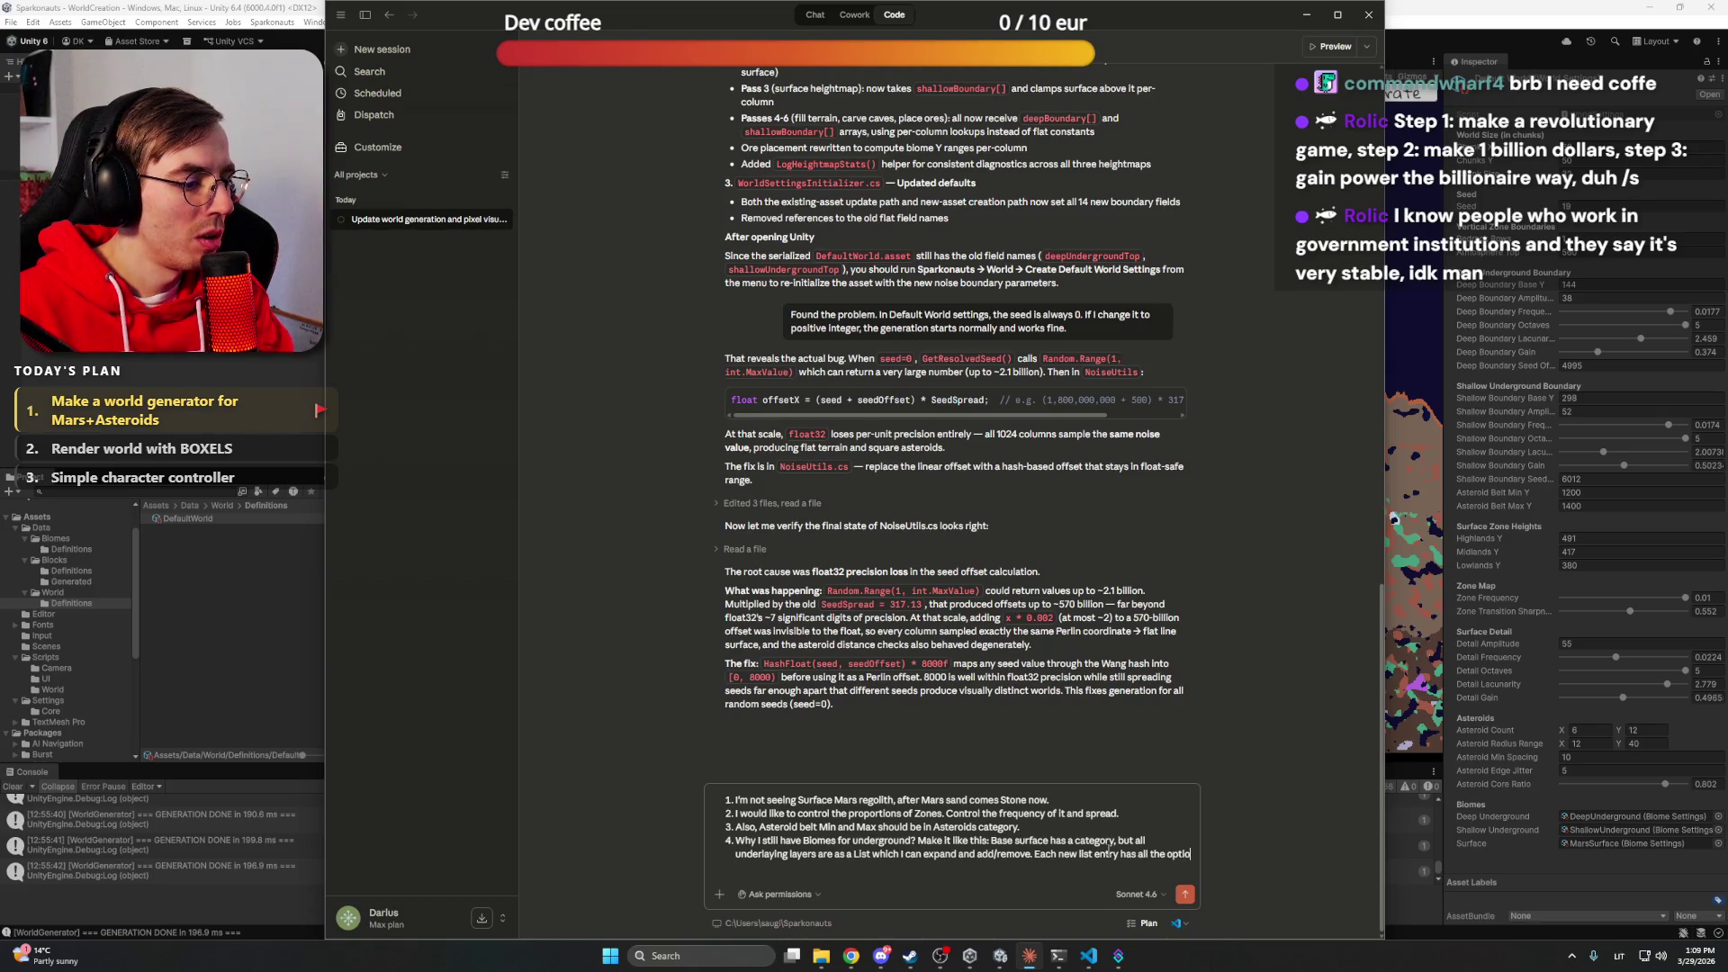